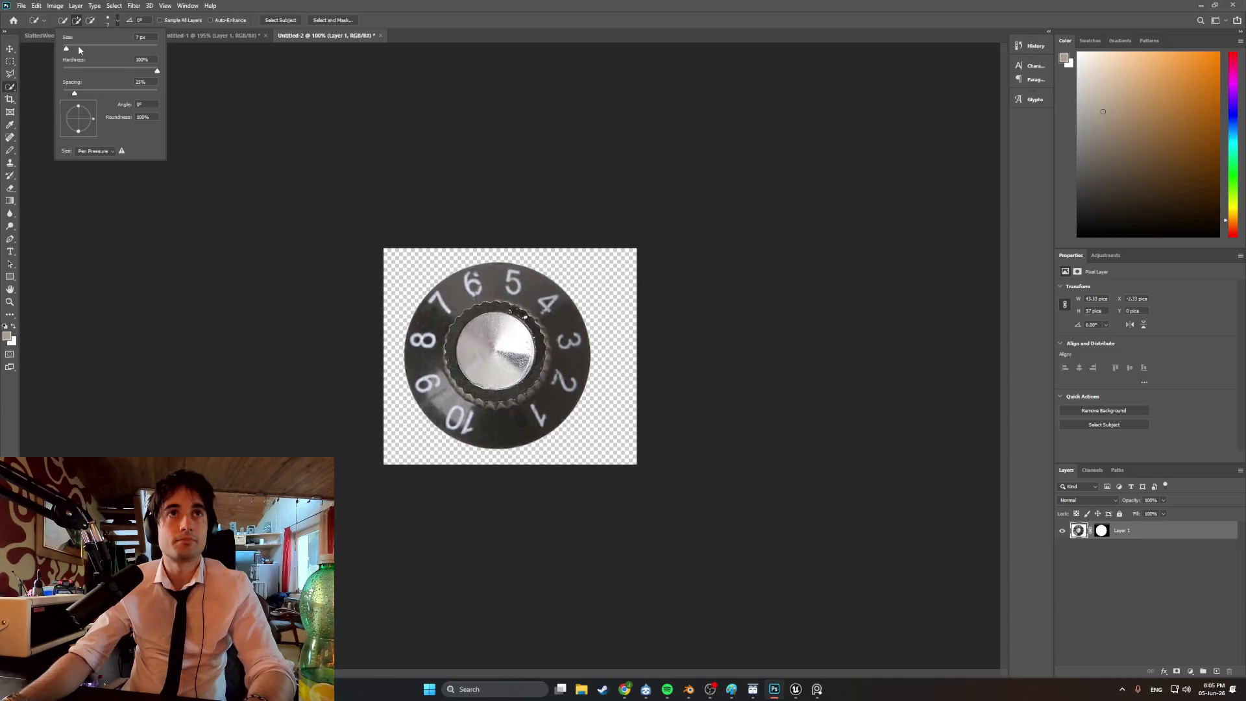
- Quick Select the knob and paste it into the woven grille texture document
{"action": "mouse_move", "coordinate": [507, 394]}
{"action": "left_mouse_down"}
{"action": "mouse_move", "coordinate": [536, 374]}
{"action": "mouse_move", "coordinate": [461, 313]}
{"action": "mouse_move", "coordinate": [453, 365]}
{"action": "mouse_move", "coordinate": [504, 396]}
{"action": "left_mouse_up"}
{"action": "mouse_move", "coordinate": [531, 318]}
{"action": "left_mouse_down"}
{"action": "mouse_move", "coordinate": [505, 308]}
{"action": "mouse_move", "coordinate": [478, 386]}
{"action": "mouse_move", "coordinate": [509, 392]}
{"action": "mouse_move", "coordinate": [555, 377]}
{"action": "left_mouse_up"}
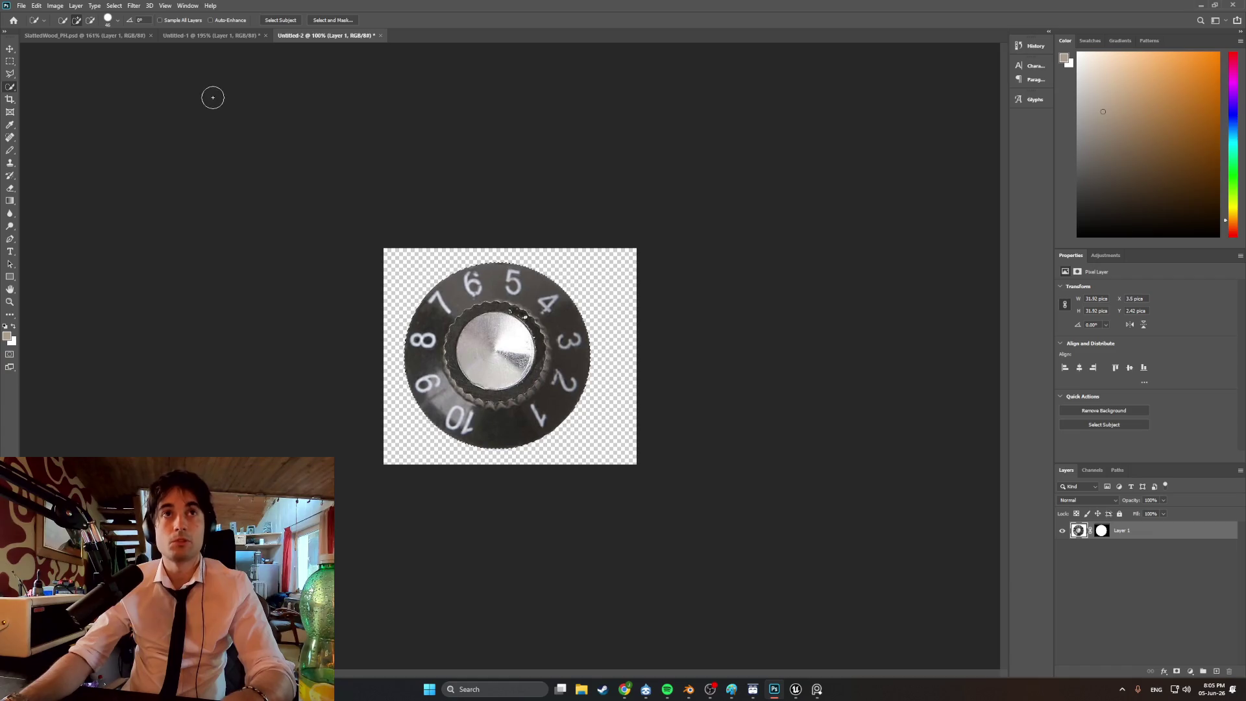
{"action": "left_click", "coordinate": [194, 35]}
{"action": "key", "text": "ctrl+v"}
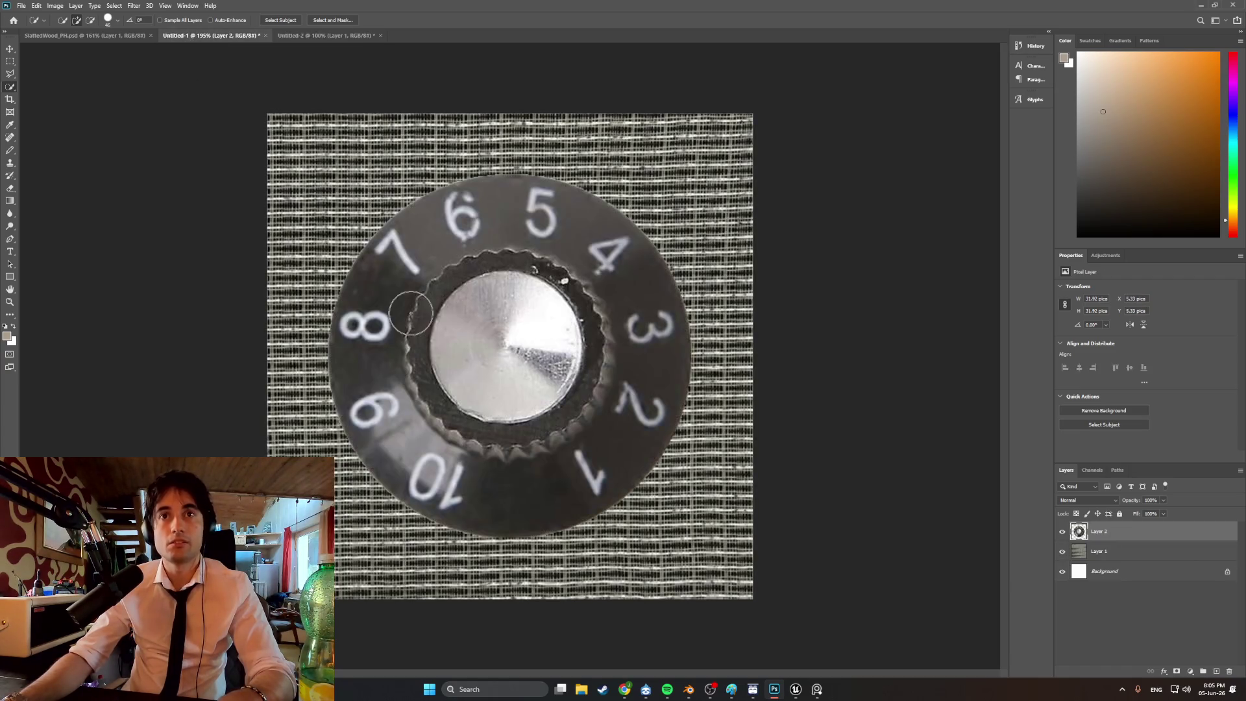
- Scale the pasted knob to about a quarter size in the texture's bottom-left corner
{"action": "key", "text": "ctrl+t"}
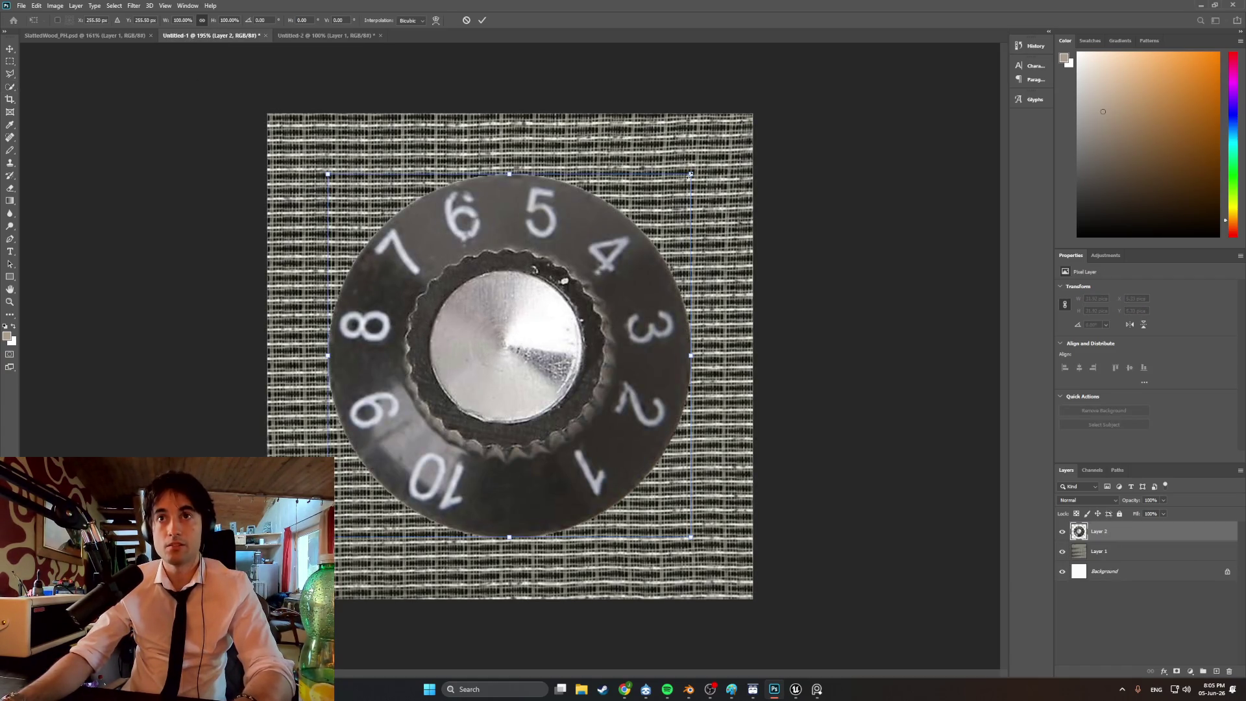
{"action": "left_click_drag", "start_coordinate": [690, 174], "coordinate": [426, 410]}
{"action": "left_click_drag", "start_coordinate": [402, 472], "coordinate": [342, 534]}
{"action": "left_click_drag", "start_coordinate": [381, 486], "coordinate": [377, 490]}
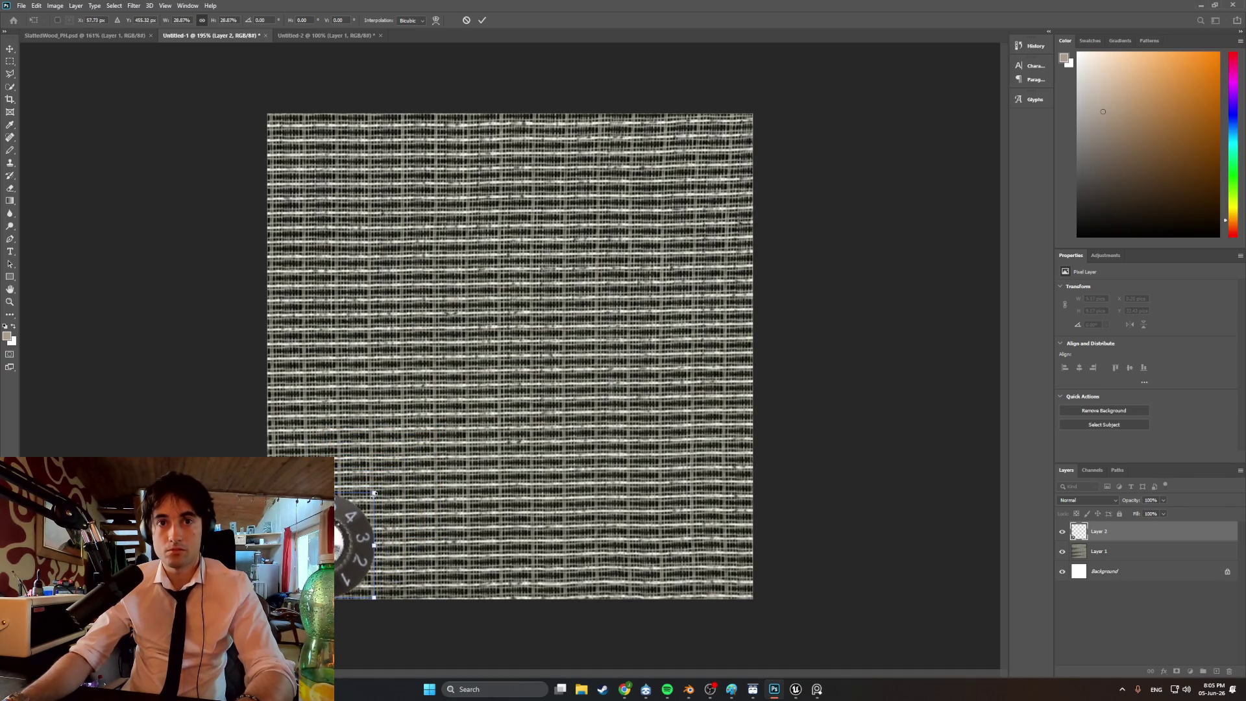
{"action": "key", "text": "ctrl+minus"}
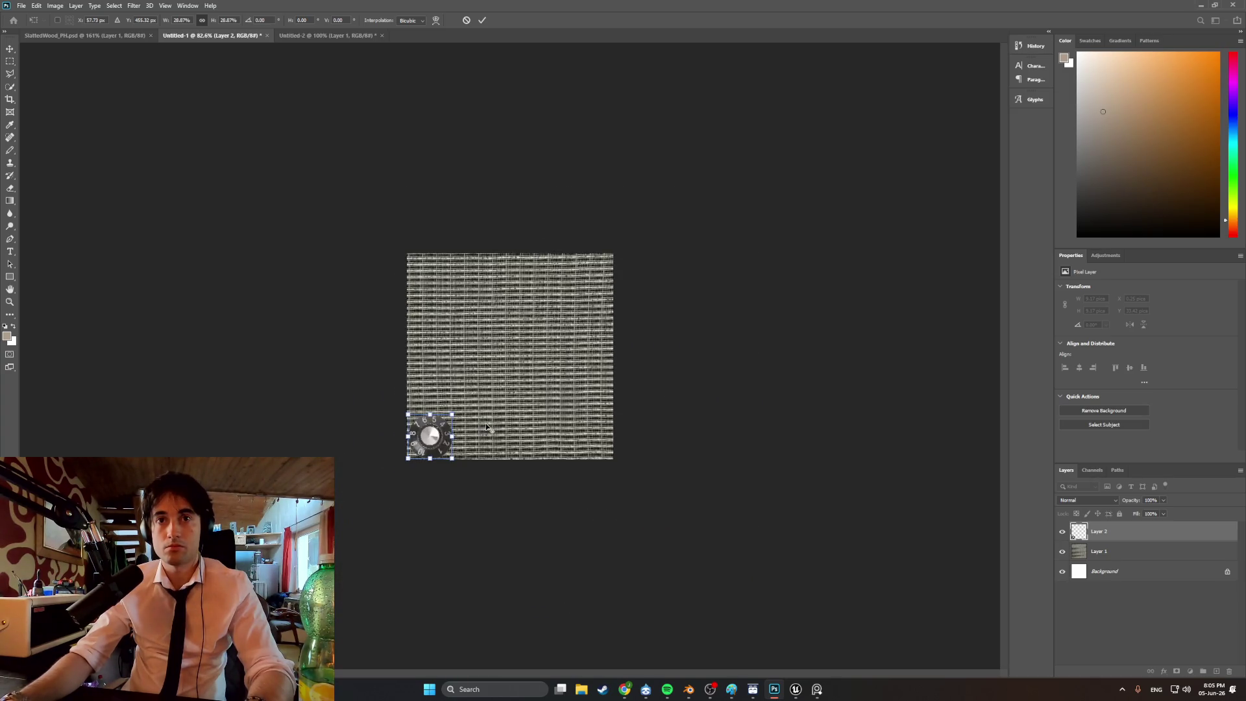
{"action": "key", "text": "ctrl+plus"}
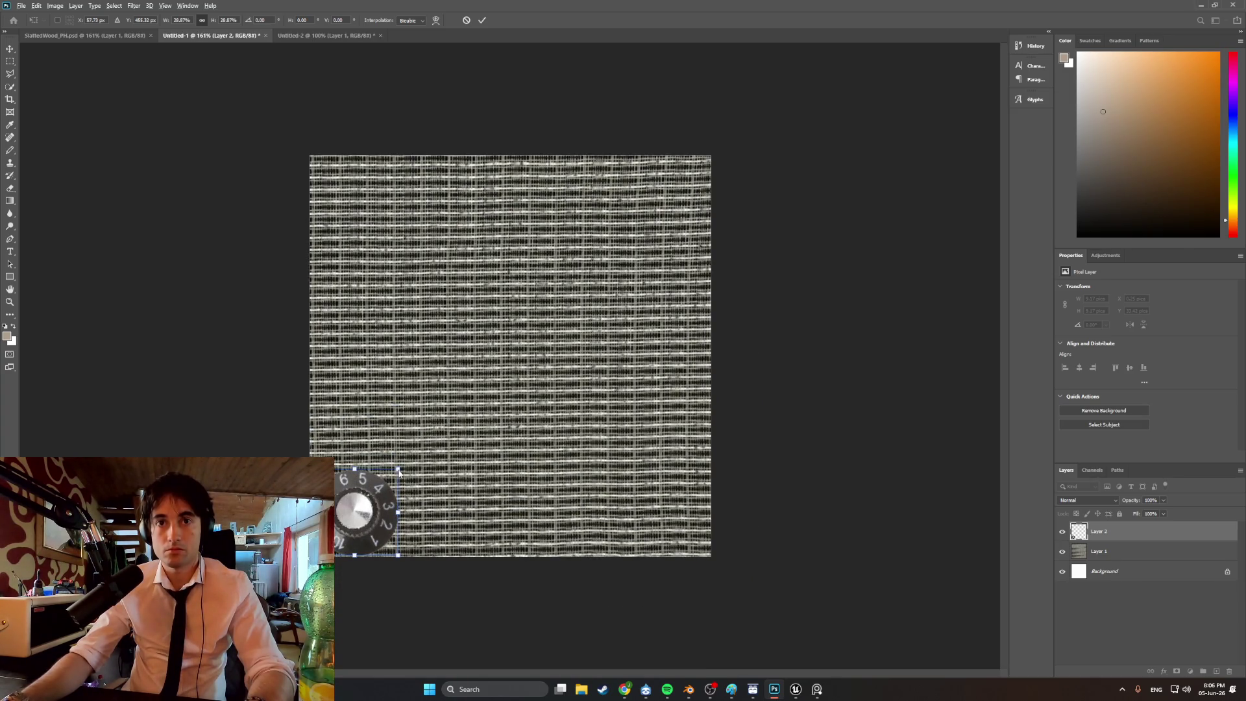
{"action": "left_click_drag", "start_coordinate": [397, 468], "coordinate": [392, 474], "text": "alt"}
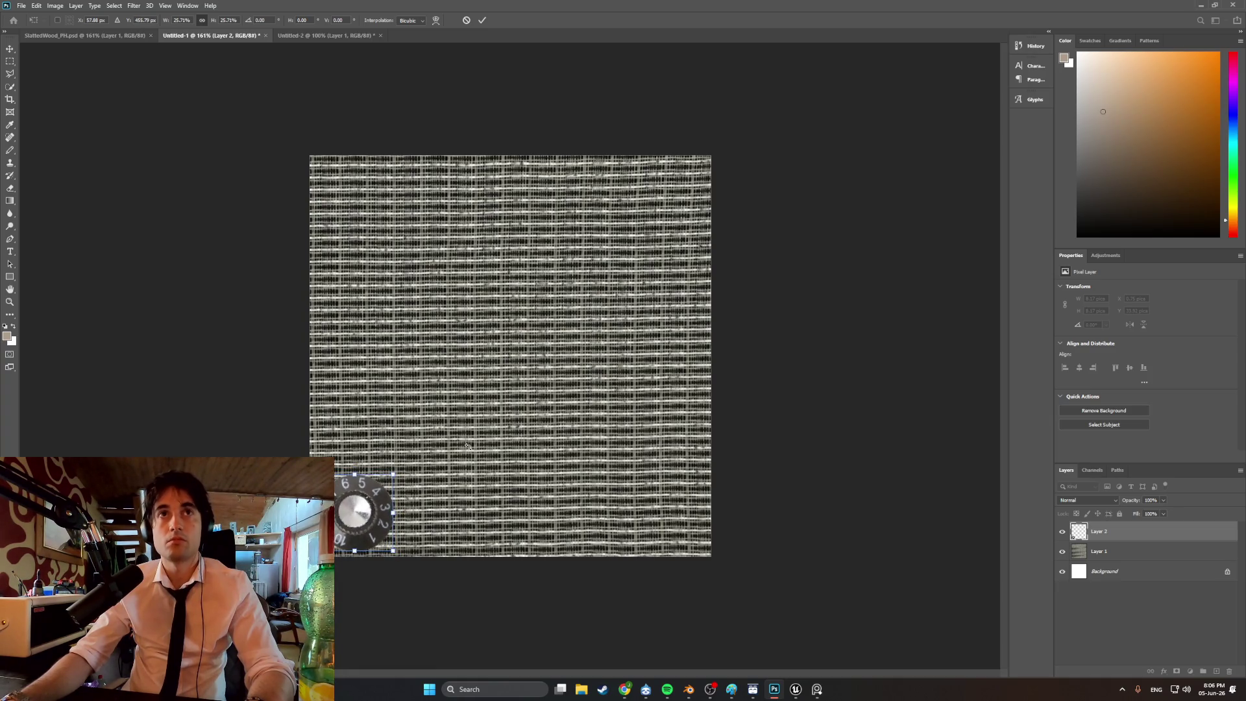
- Apply the knob transform and check the canvas is 512 × 512 px in Image Size
{"action": "key", "text": "w"}
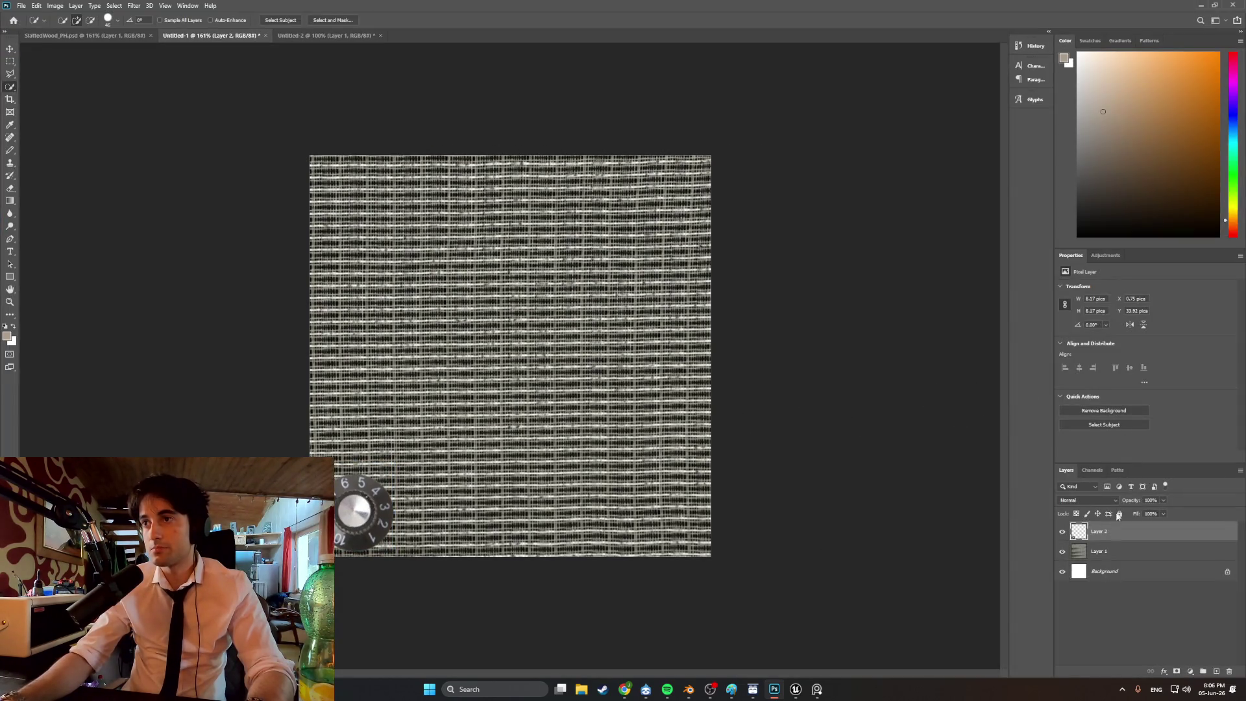
{"action": "left_click", "coordinate": [1142, 610]}
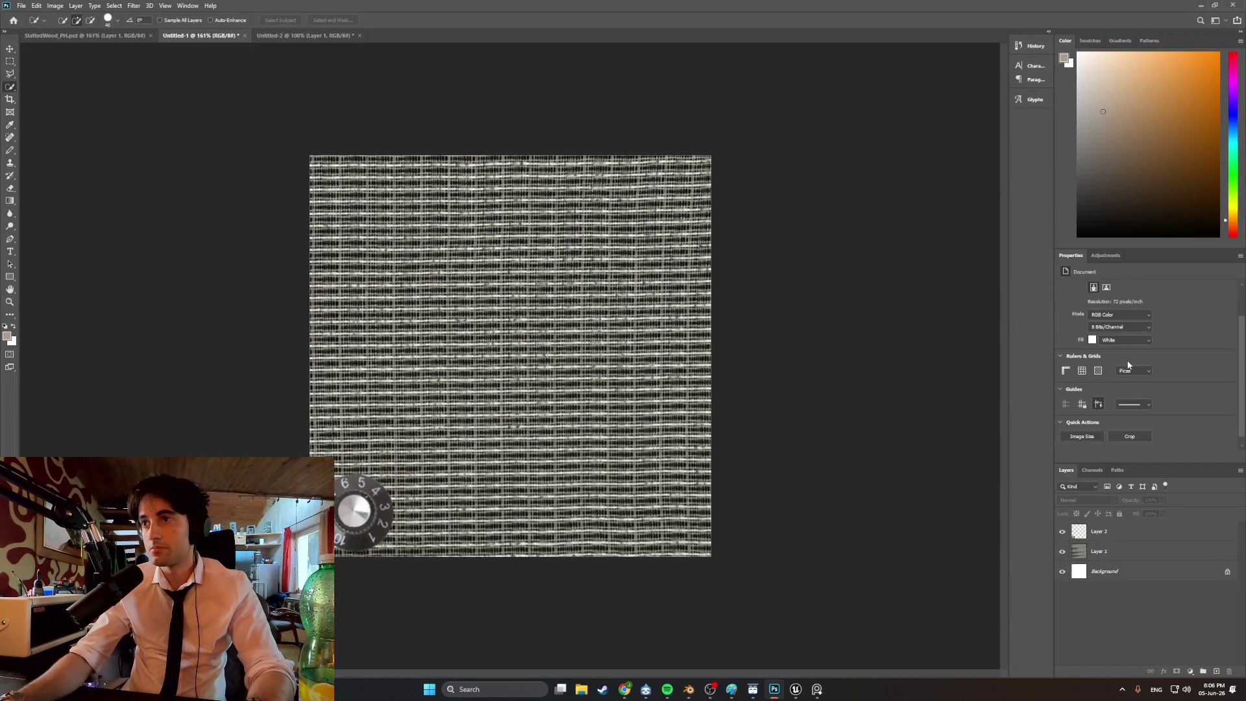
{"action": "left_click", "coordinate": [1087, 428]}
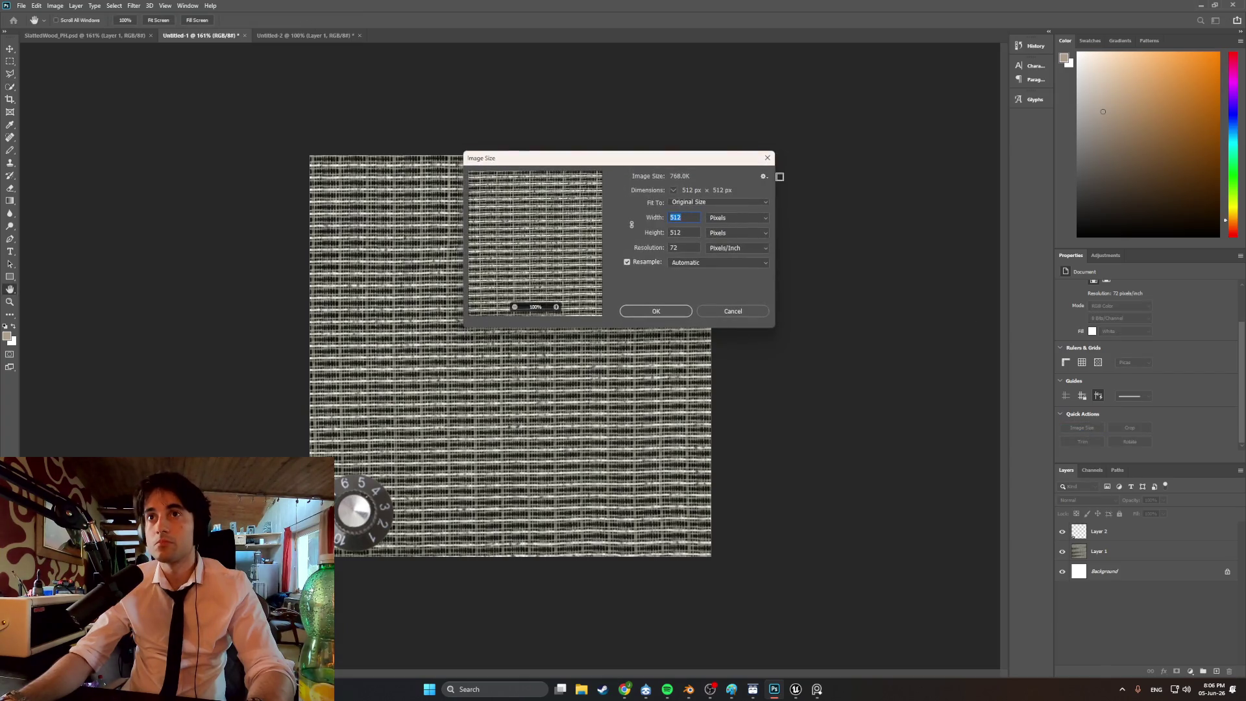
{"action": "left_click", "coordinate": [767, 158]}
- Bring the Google Images knob search results back to the front
{"action": "scroll", "coordinate": [480, 422], "scroll_direction": "up", "scroll_amount": 3, "text": "alt"}
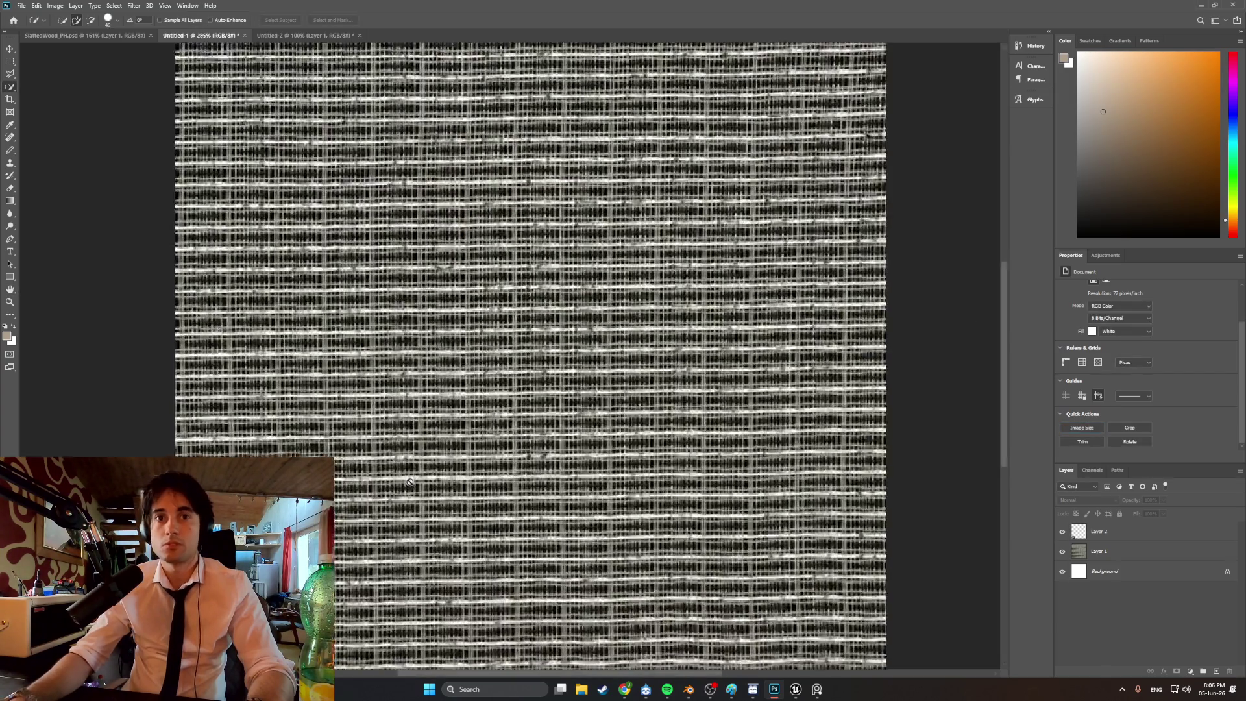
{"action": "scroll", "coordinate": [409, 482], "scroll_direction": "down", "scroll_amount": 2, "text": "alt"}
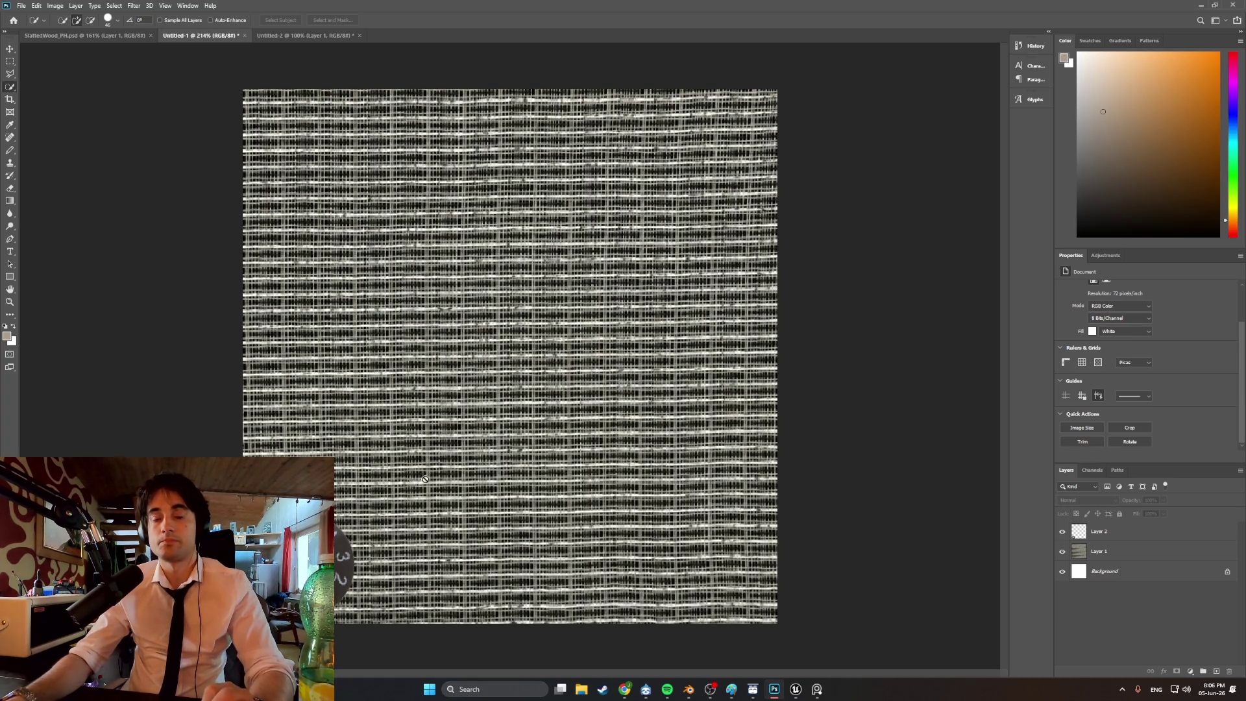
{"action": "mouse_move", "coordinate": [619, 691]}
{"action": "left_click", "coordinate": [609, 636]}
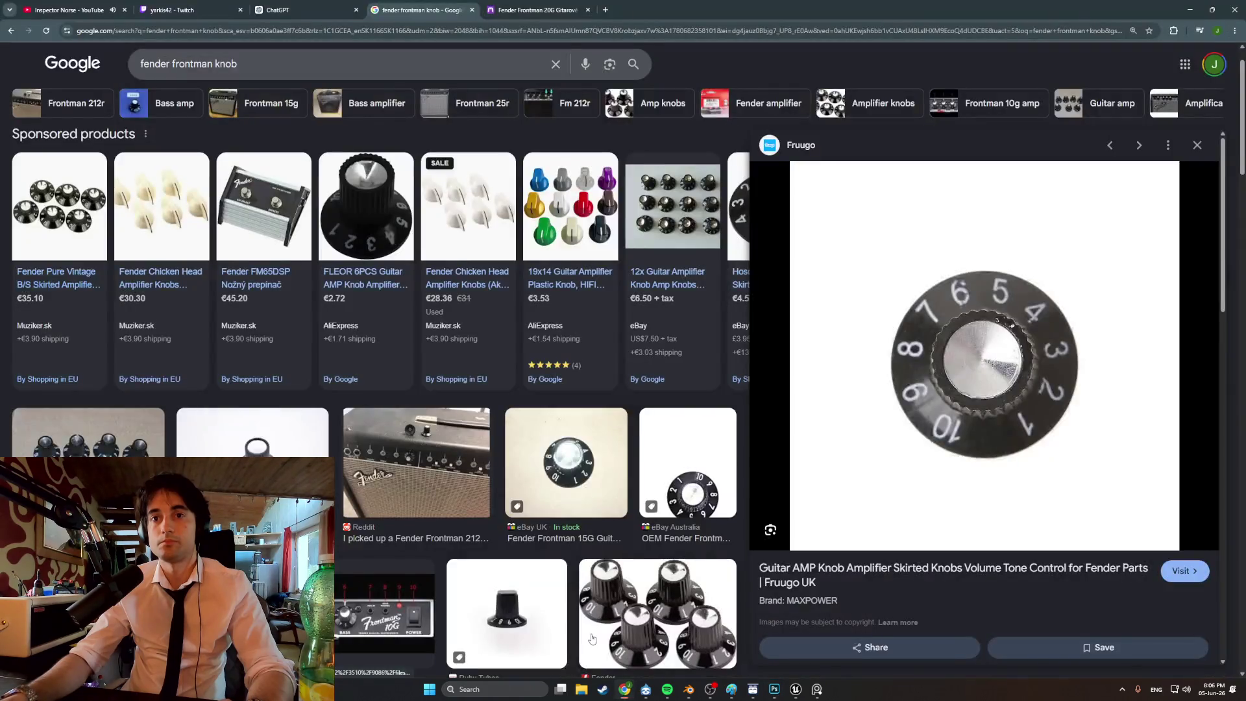
- Change the image search from 'fender frontman knob' to 'fender frontman panel'
{"action": "scroll", "coordinate": [549, 440], "scroll_direction": "up", "scroll_amount": 2}
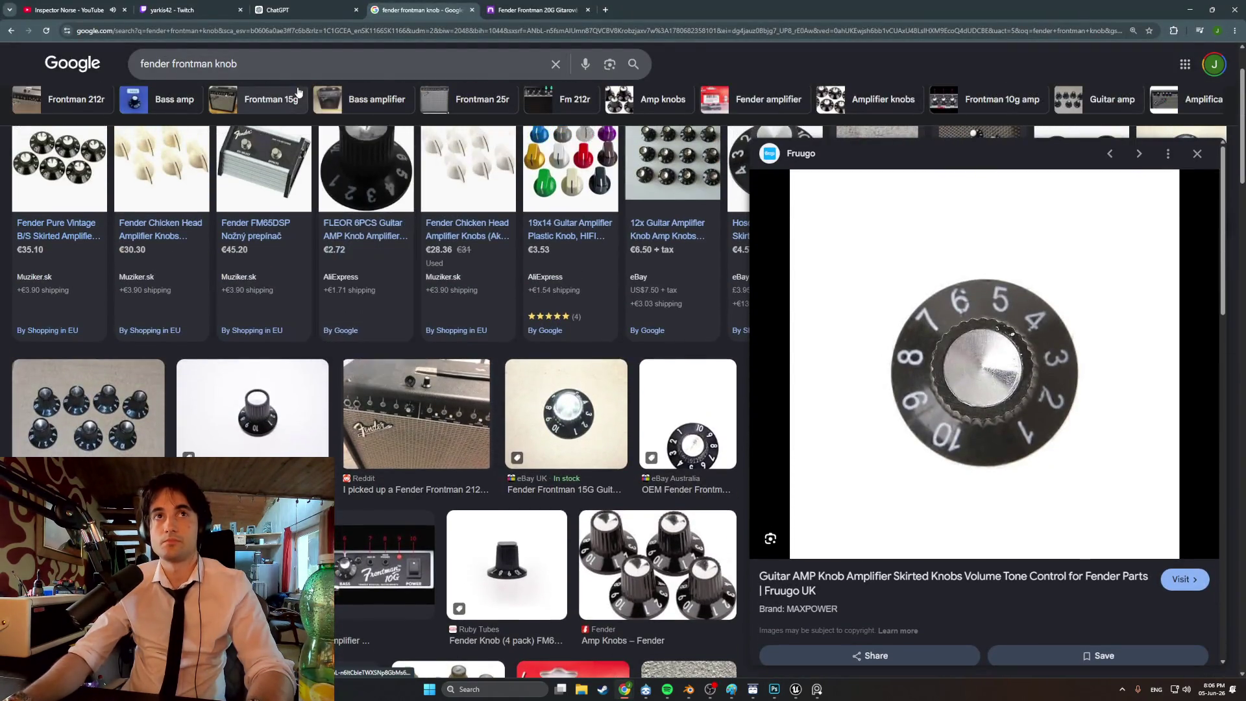
{"action": "left_click", "coordinate": [256, 62]}
{"action": "key", "text": "BackSpace"}
{"action": "key", "text": "BackSpace"}
{"action": "key", "text": "BackSpace"}
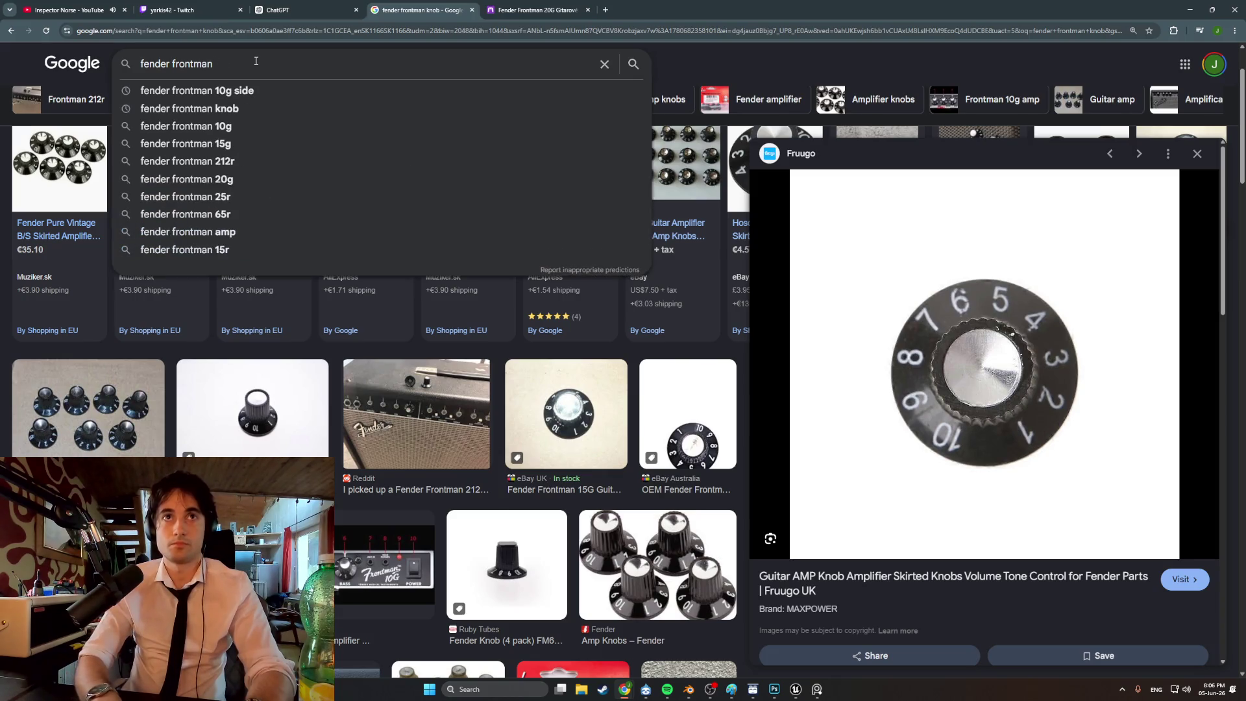
{"action": "key", "text": "Return"}
{"action": "scroll", "coordinate": [629, 360], "scroll_direction": "down", "scroll_amount": 3}
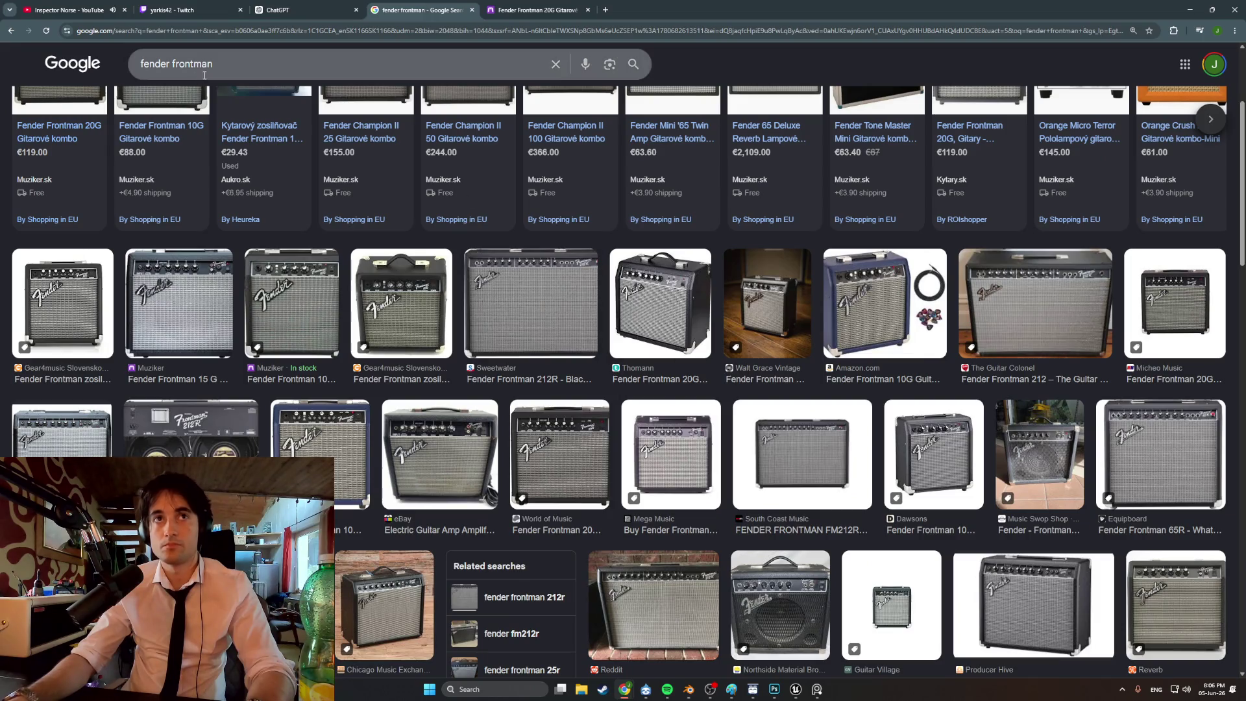
{"action": "left_click", "coordinate": [229, 64]}
{"action": "type", "text": "panel"}
{"action": "key", "text": "Return"}
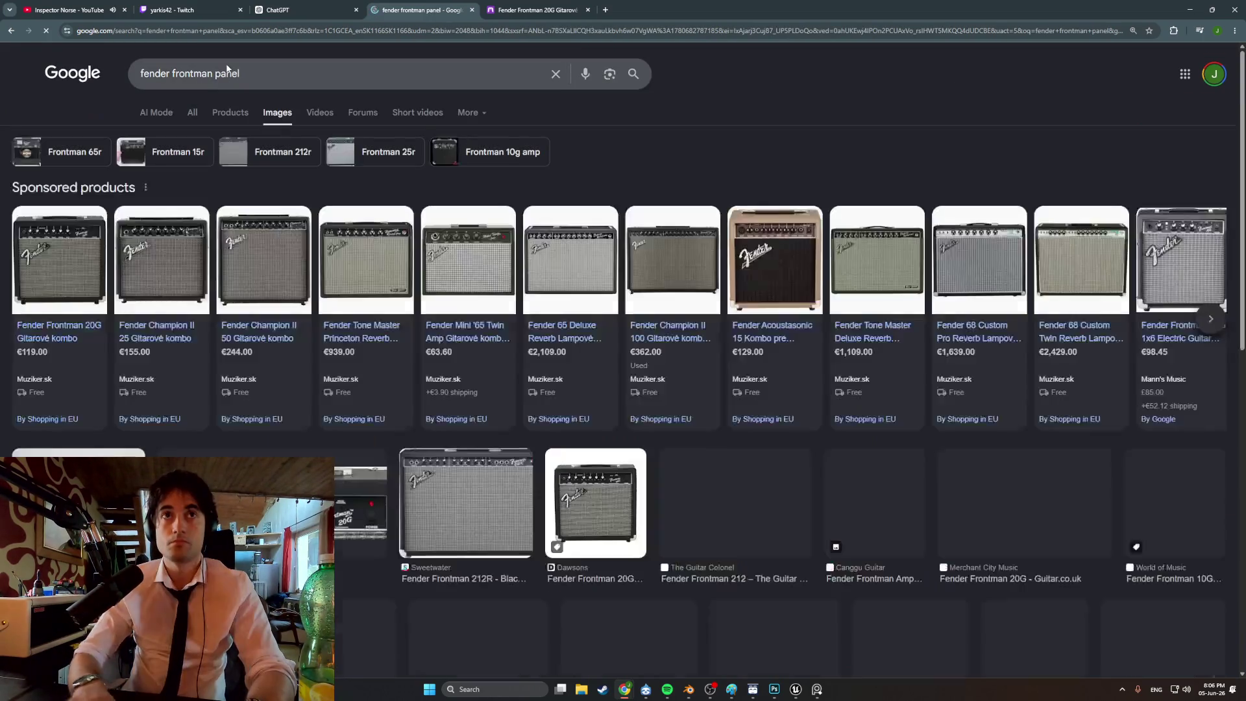
- Browse the panel results and open the Fender Frontman® 20G product page
{"action": "scroll", "coordinate": [369, 393], "scroll_direction": "down", "scroll_amount": 1}
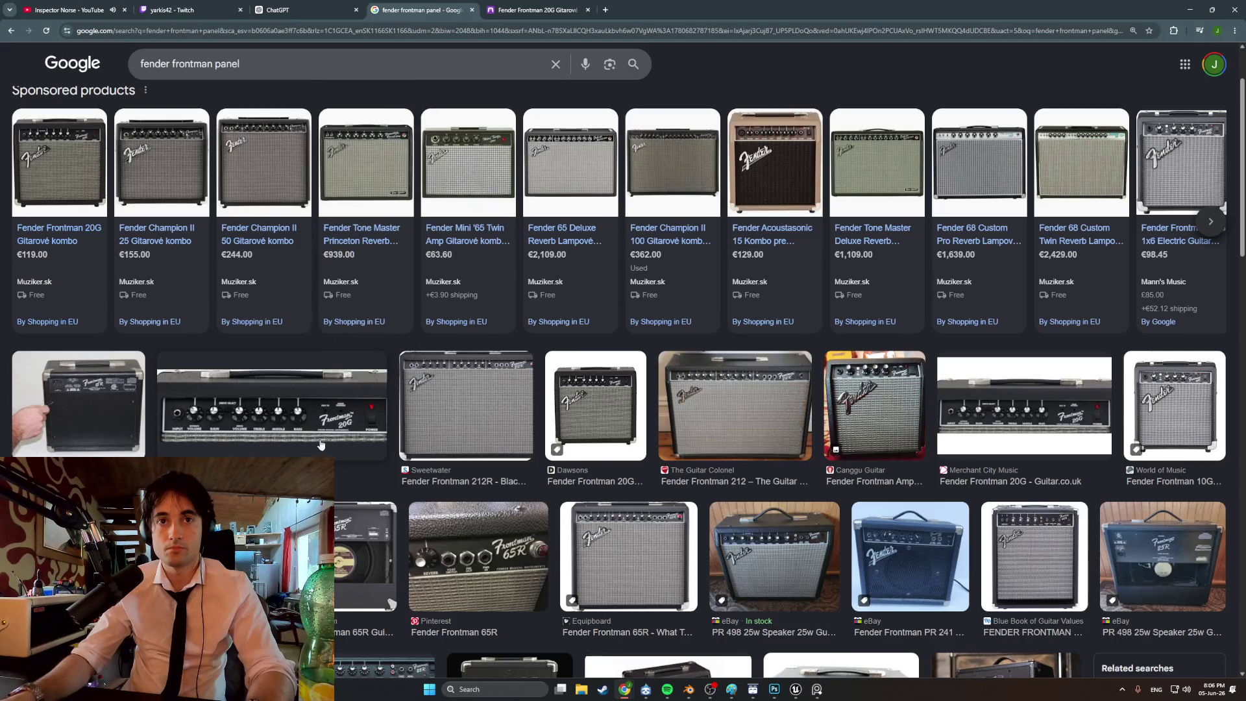
{"action": "scroll", "coordinate": [331, 425], "scroll_direction": "down", "scroll_amount": 2}
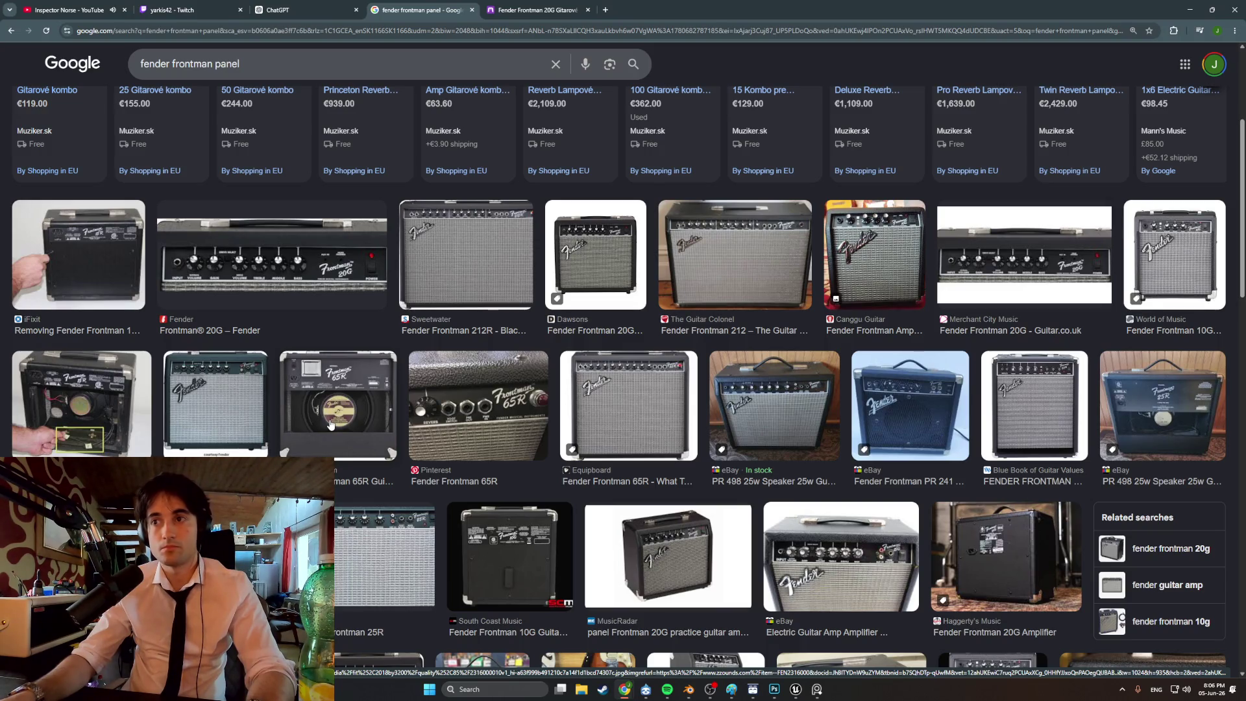
{"action": "scroll", "coordinate": [330, 424], "scroll_direction": "down", "scroll_amount": 7}
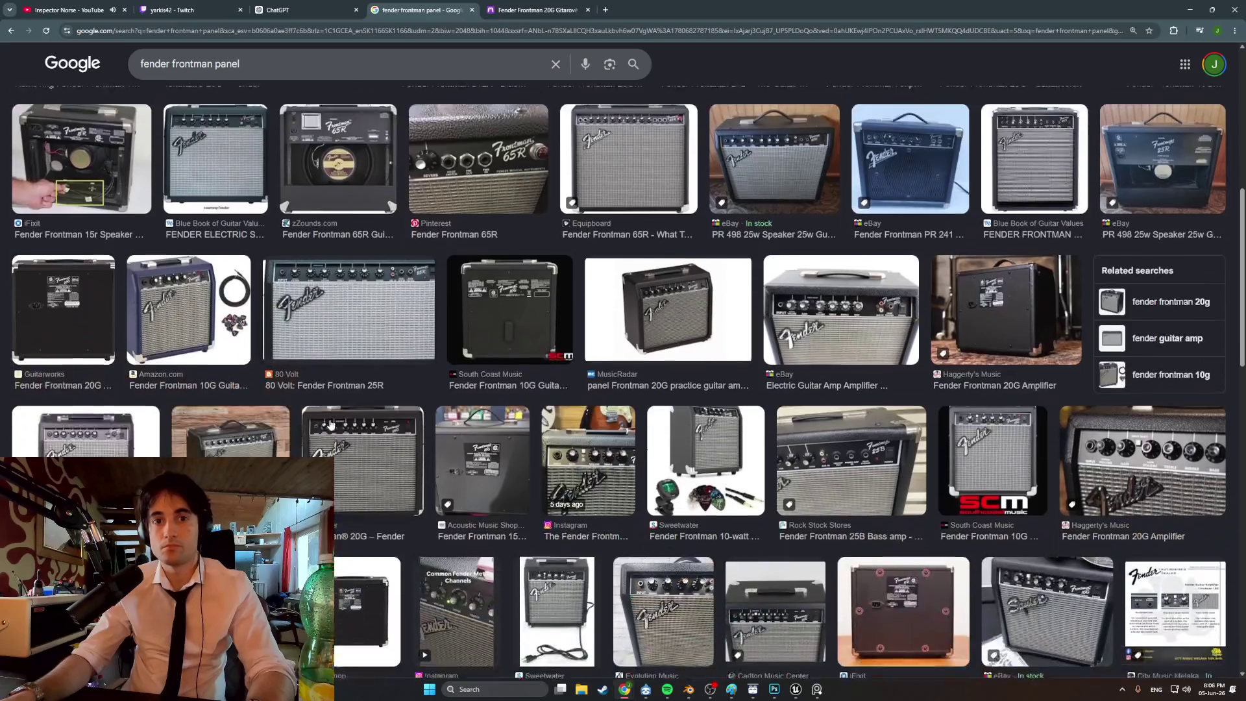
{"action": "scroll", "coordinate": [330, 423], "scroll_direction": "down", "scroll_amount": 4}
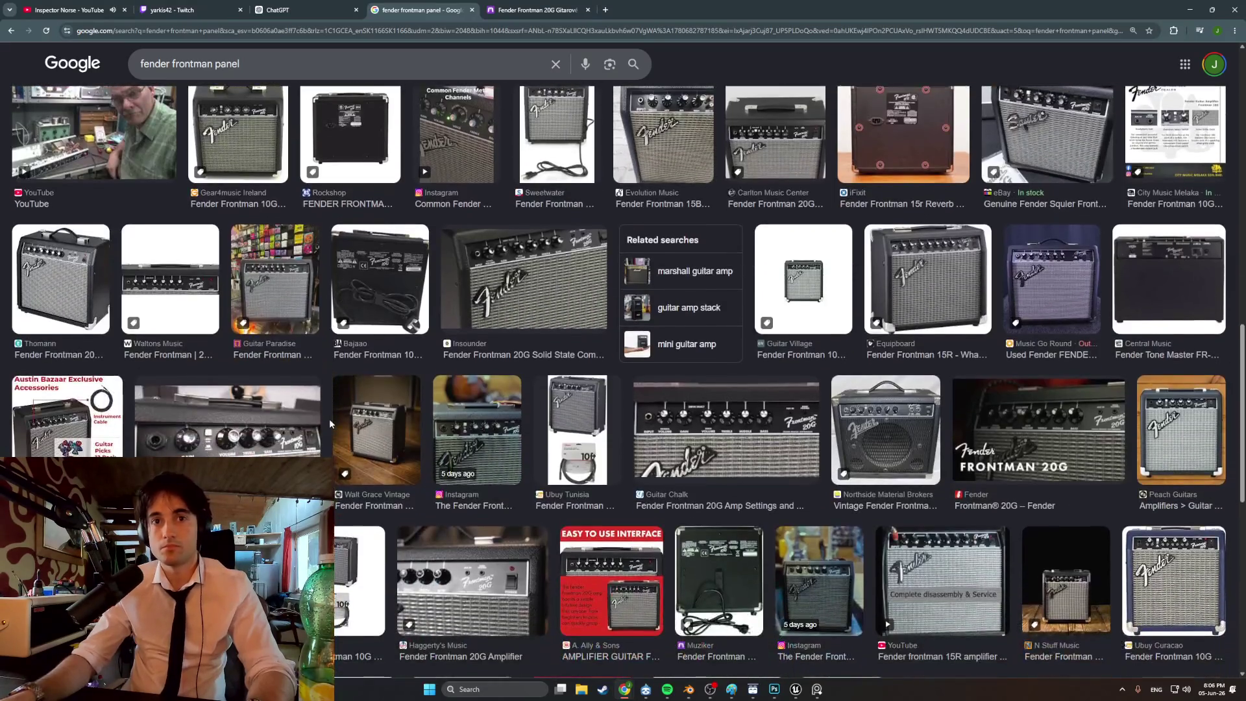
{"action": "left_click", "coordinate": [299, 430]}
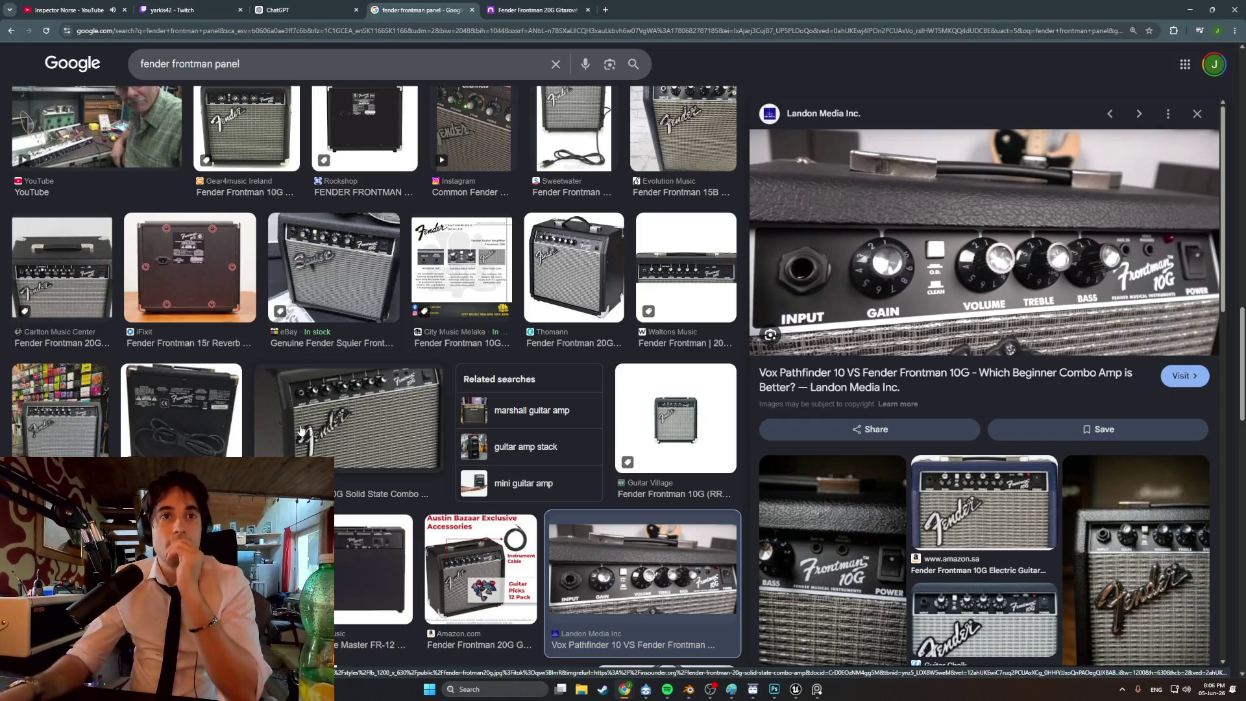
{"action": "scroll", "coordinate": [300, 430], "scroll_direction": "down", "scroll_amount": 5}
{"action": "left_click", "coordinate": [441, 492]}
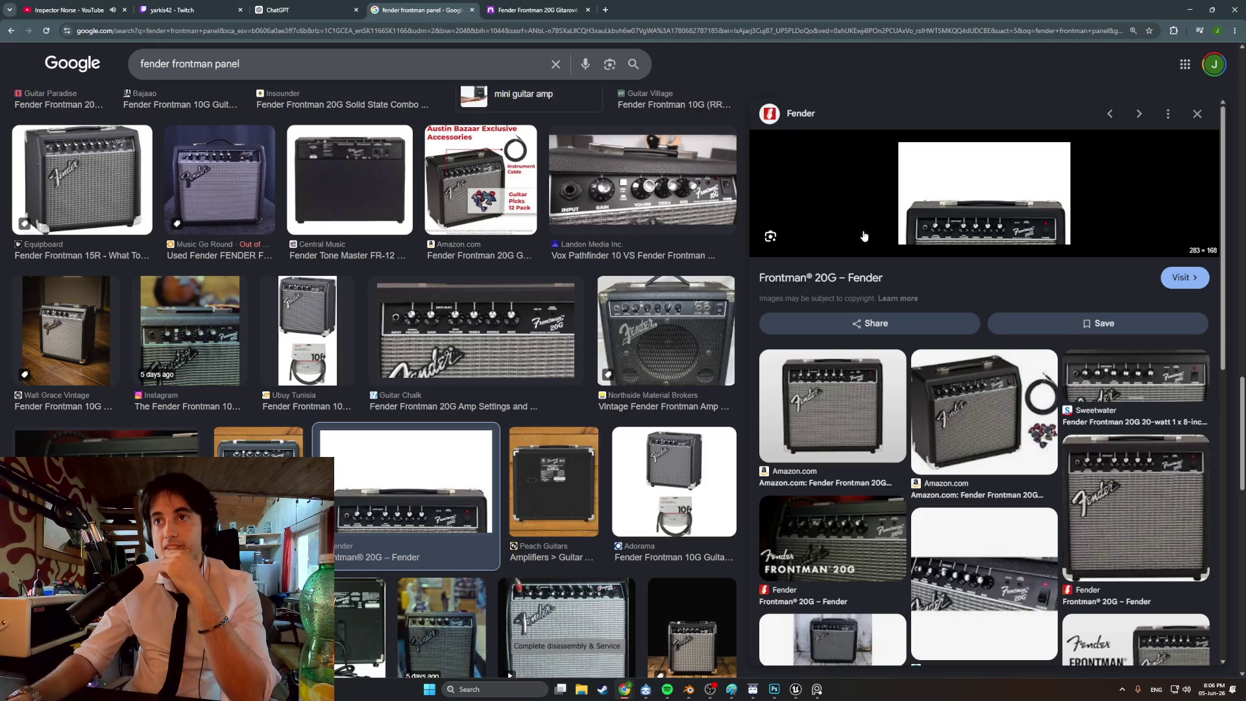
{"action": "left_click", "coordinate": [857, 279]}
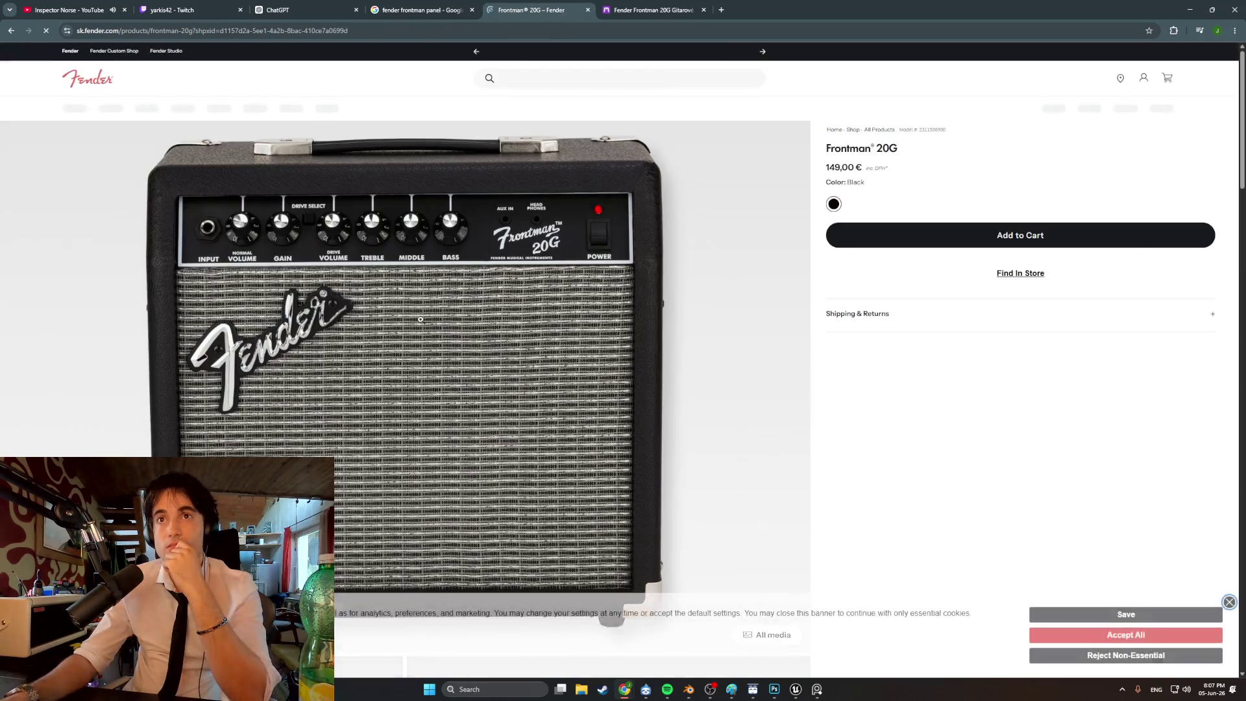
- View the Frontman 20G photo full-screen in the gallery and dismiss the cookie notice
{"action": "left_click", "coordinate": [371, 245]}
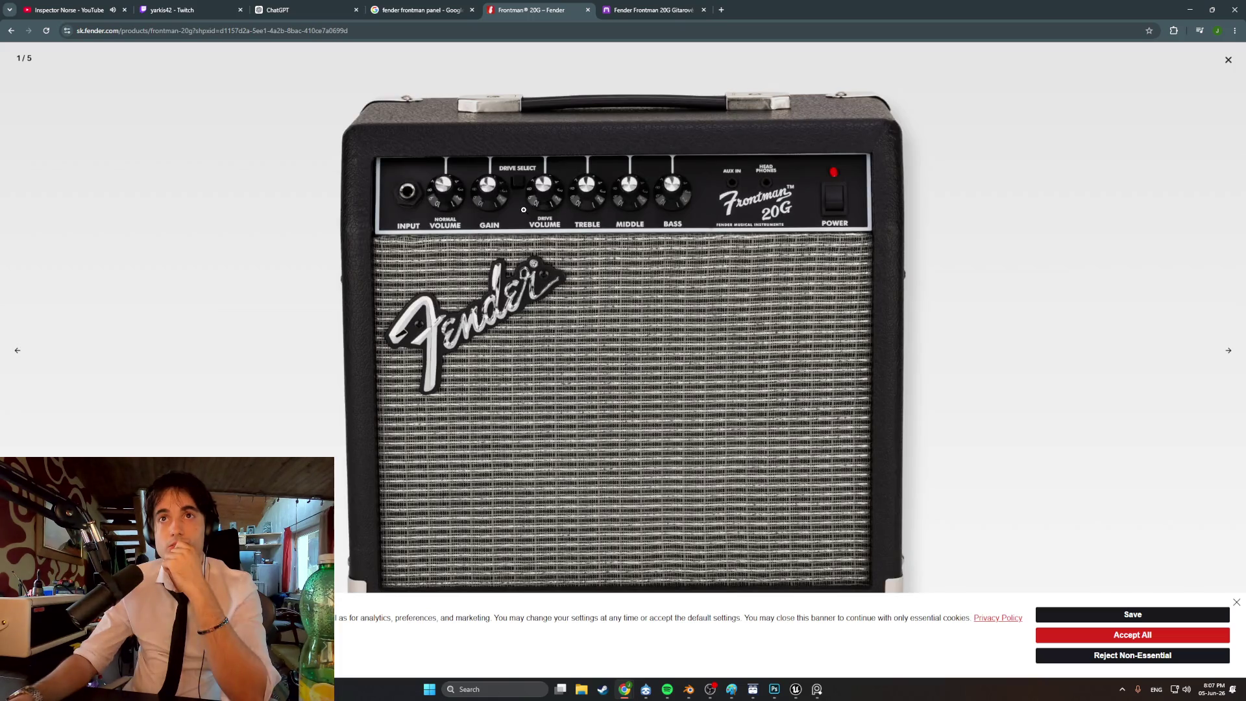
{"action": "left_click", "coordinate": [726, 227]}
{"action": "left_click", "coordinate": [726, 227]}
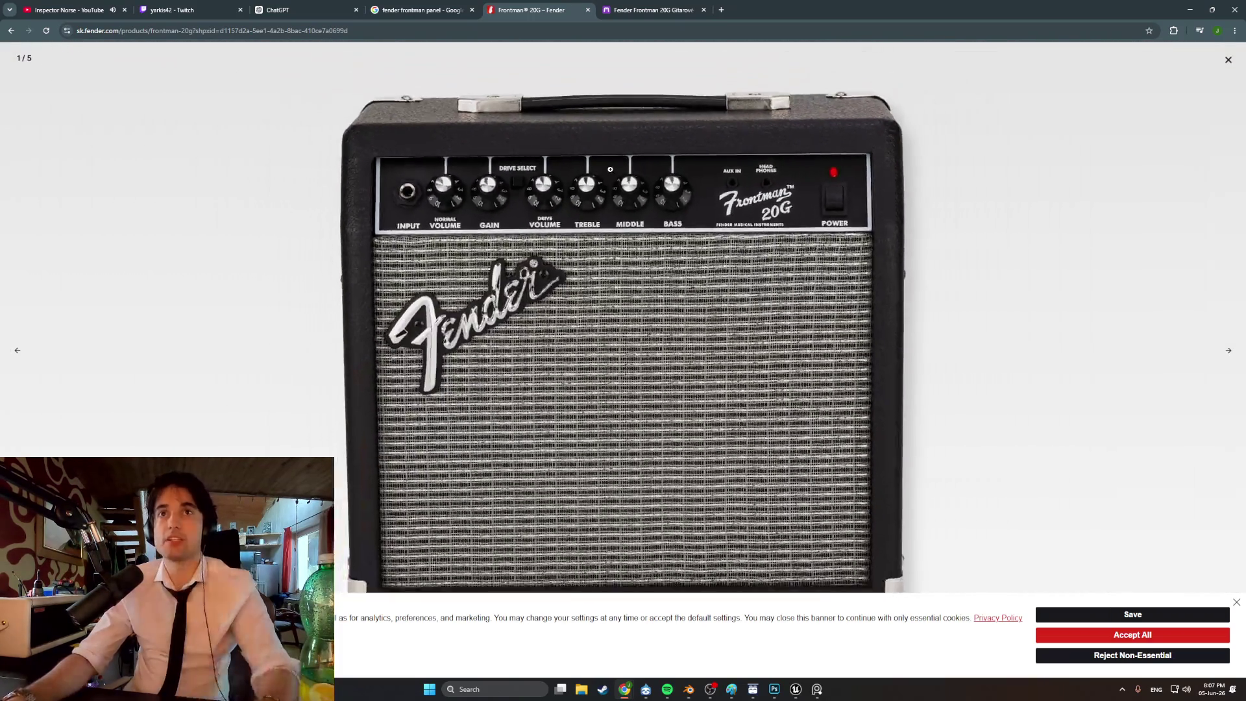
{"action": "left_click", "coordinate": [843, 519]}
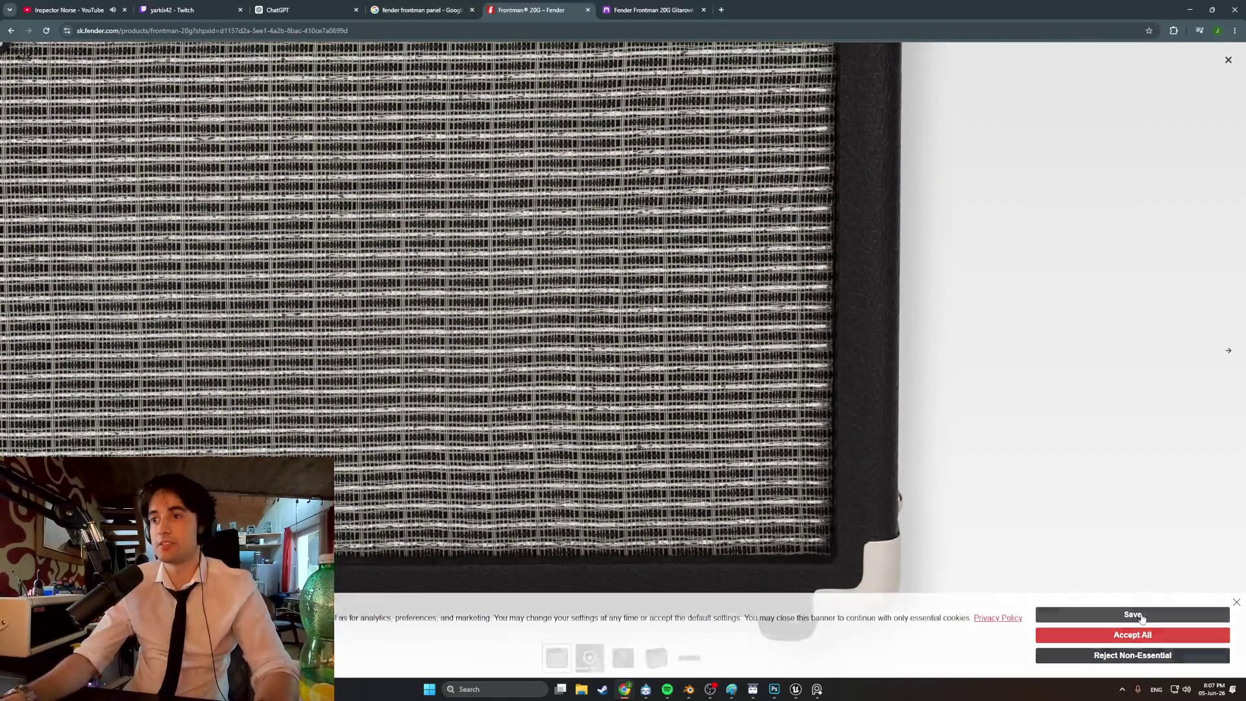
{"action": "left_click", "coordinate": [1132, 614]}
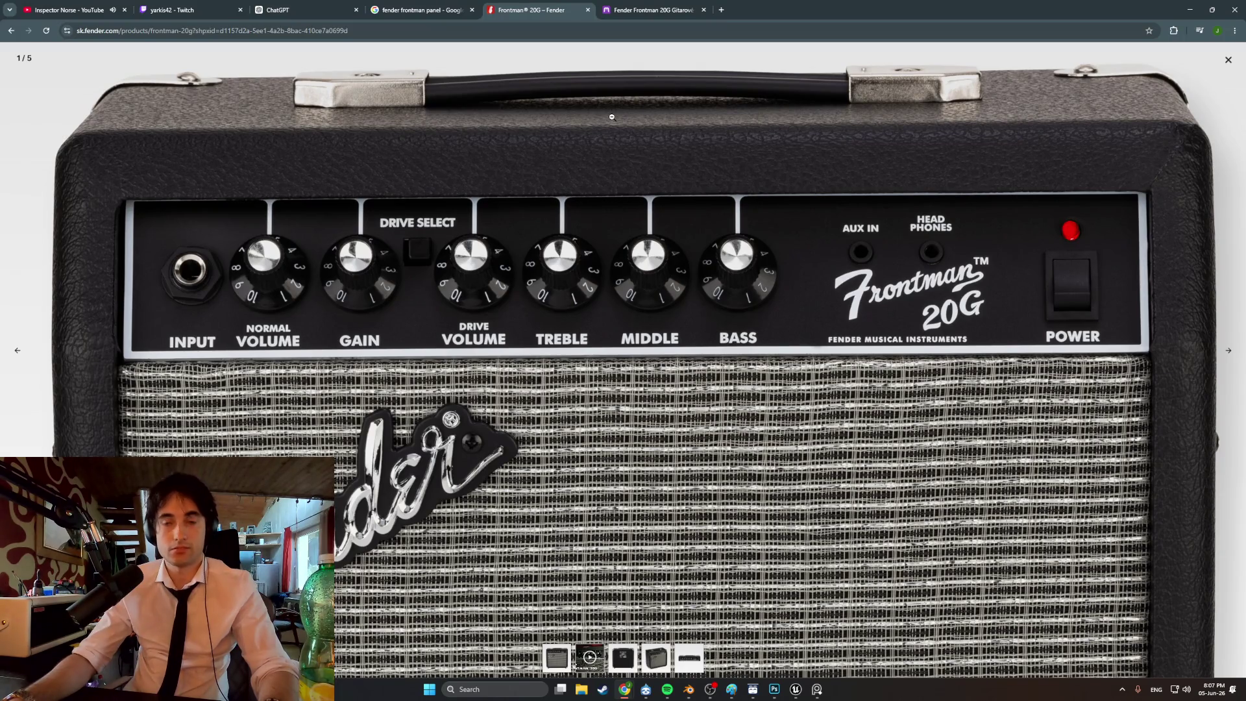
- Snip the control panel from the input jack through the BASS knob
{"action": "key", "text": "super+shift+s"}
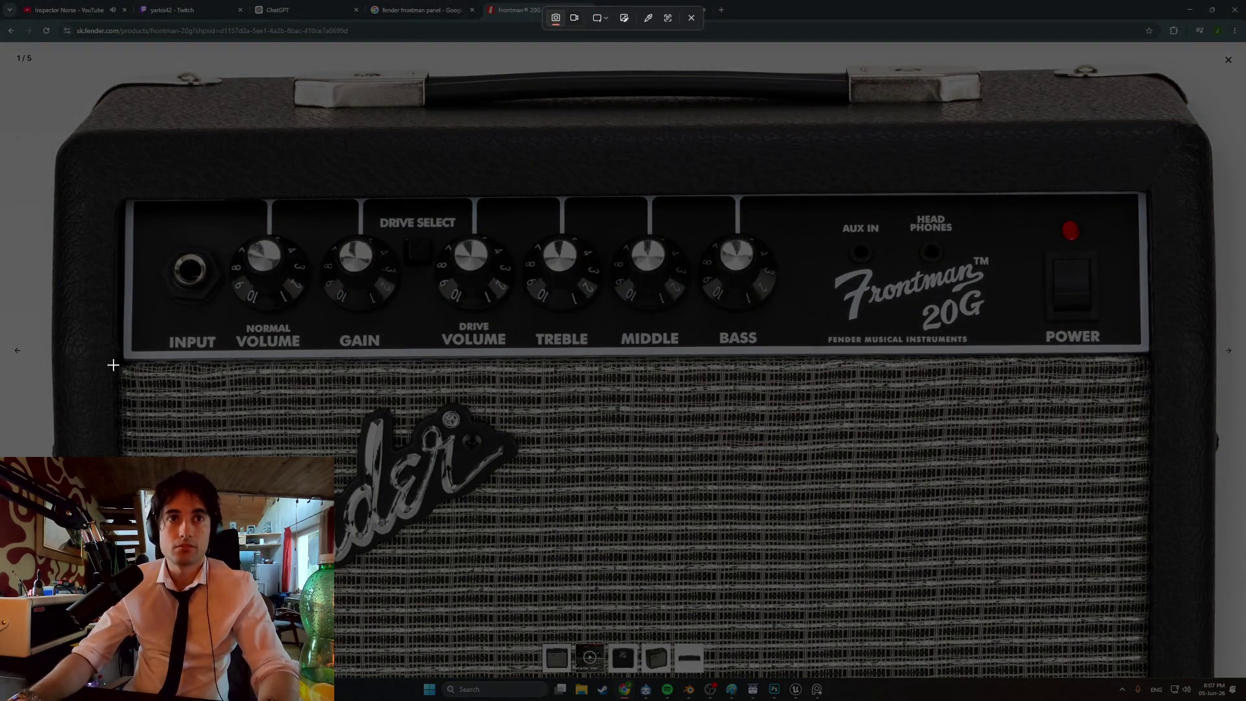
{"action": "mouse_move", "coordinate": [125, 361]}
{"action": "left_mouse_down"}
{"action": "mouse_move", "coordinate": [211, 303]}
{"action": "mouse_move", "coordinate": [957, 154]}
{"action": "mouse_move", "coordinate": [1168, 149]}
{"action": "mouse_move", "coordinate": [1157, 183]}
{"action": "left_mouse_up"}
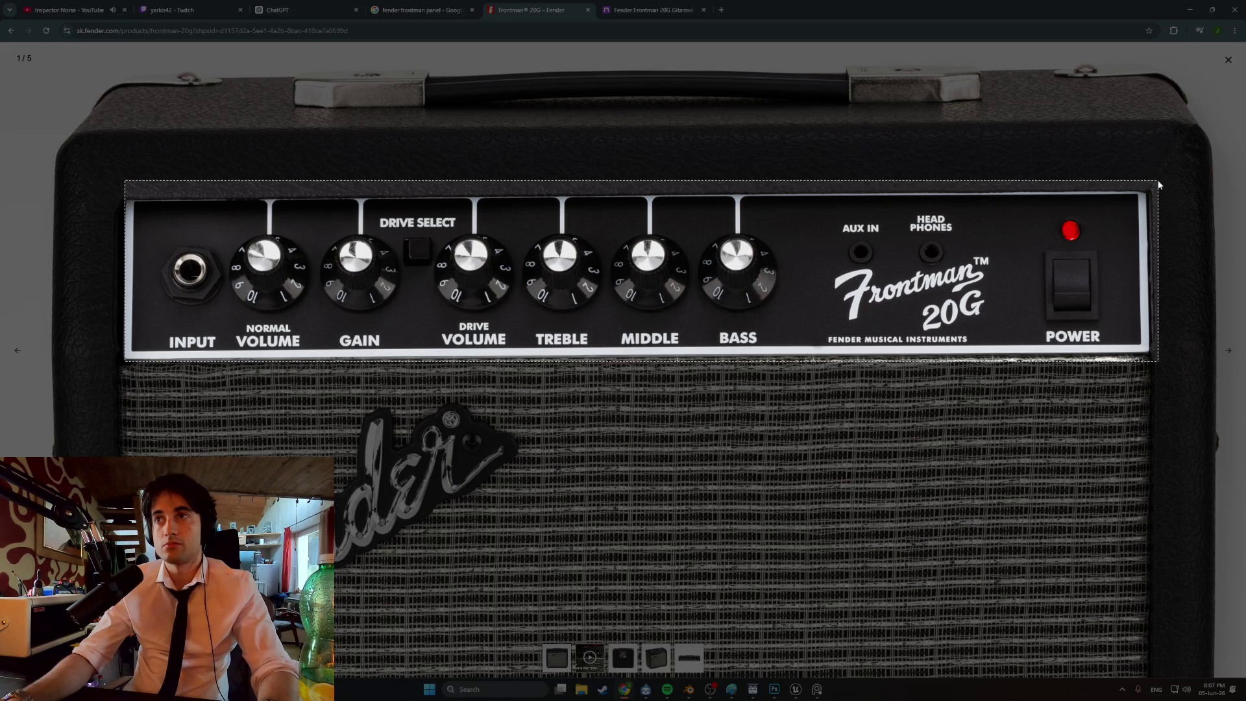
{"action": "left_click_drag", "start_coordinate": [1159, 184], "coordinate": [1160, 184]}
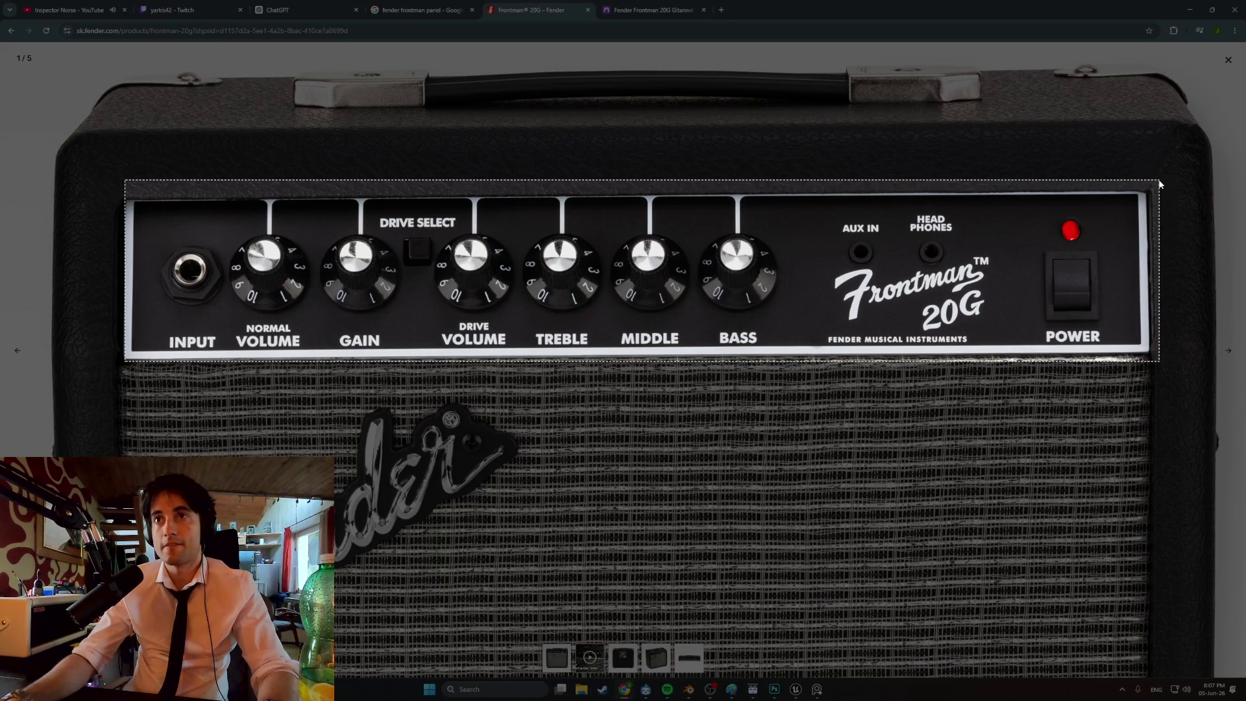
{"action": "mouse_move", "coordinate": [1160, 184]}
{"action": "left_mouse_down"}
{"action": "mouse_move", "coordinate": [810, 189]}
{"action": "mouse_move", "coordinate": [820, 190]}
{"action": "left_mouse_up"}
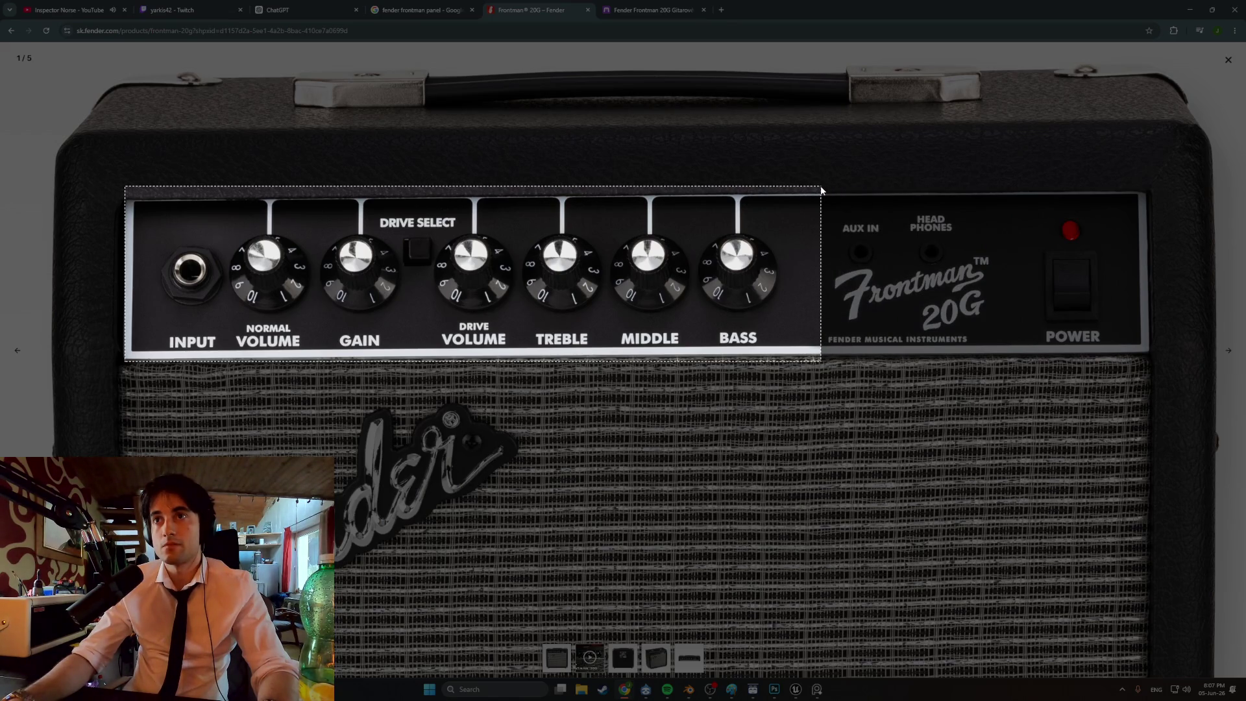
{"action": "left_click_drag", "start_coordinate": [821, 191], "coordinate": [825, 196]}
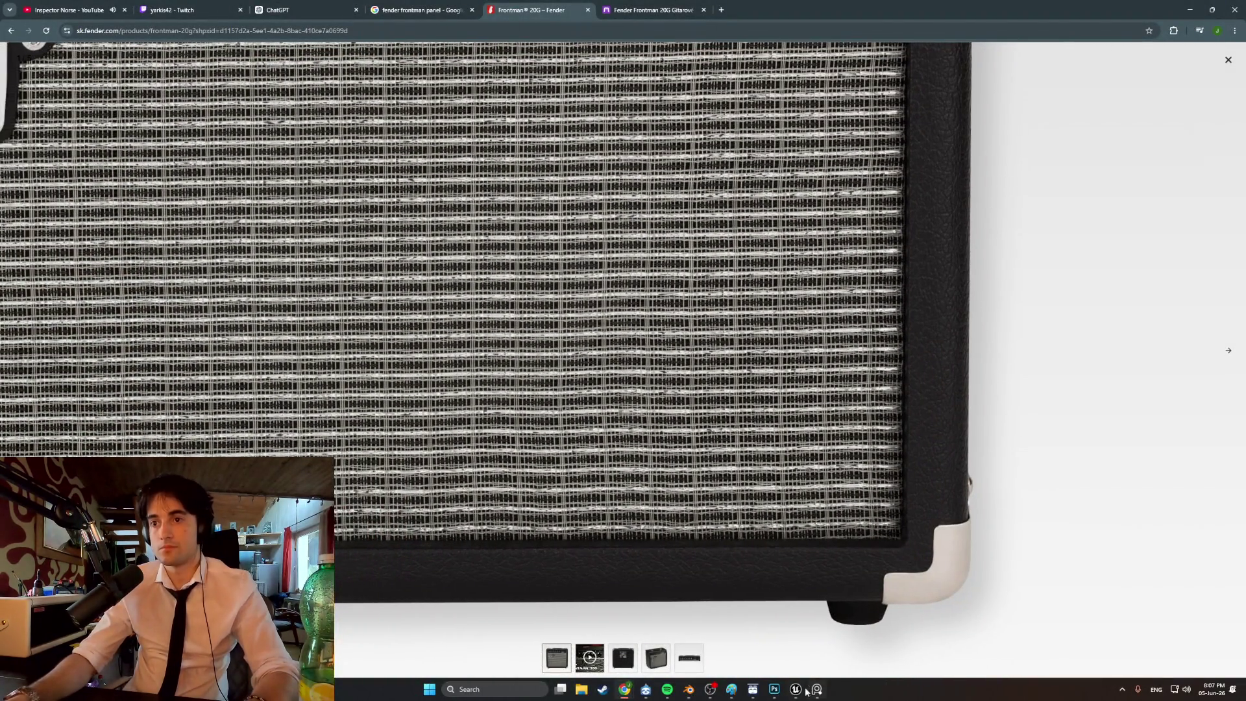
{"action": "left_click", "coordinate": [774, 689]}
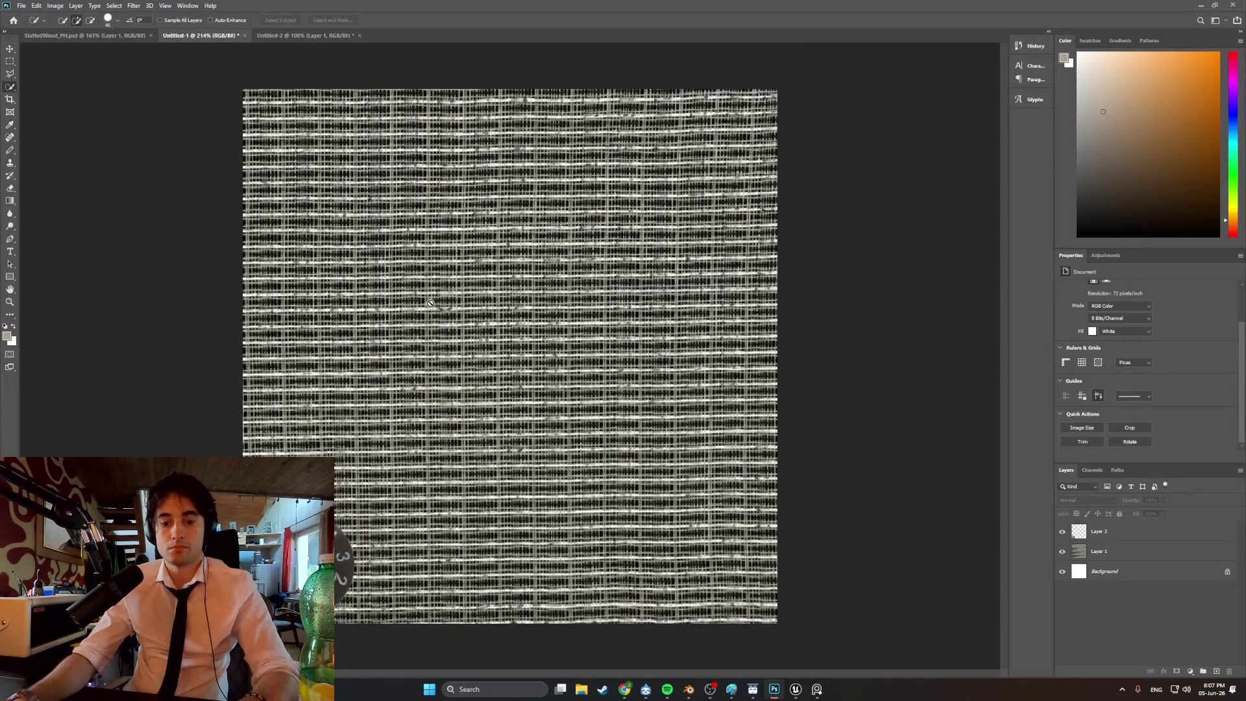
- Paste the panel snip as a new layer, scaled to about a third across the lower grille
{"action": "key", "text": "ctrl+v"}
{"action": "key", "text": "ctrl+t"}
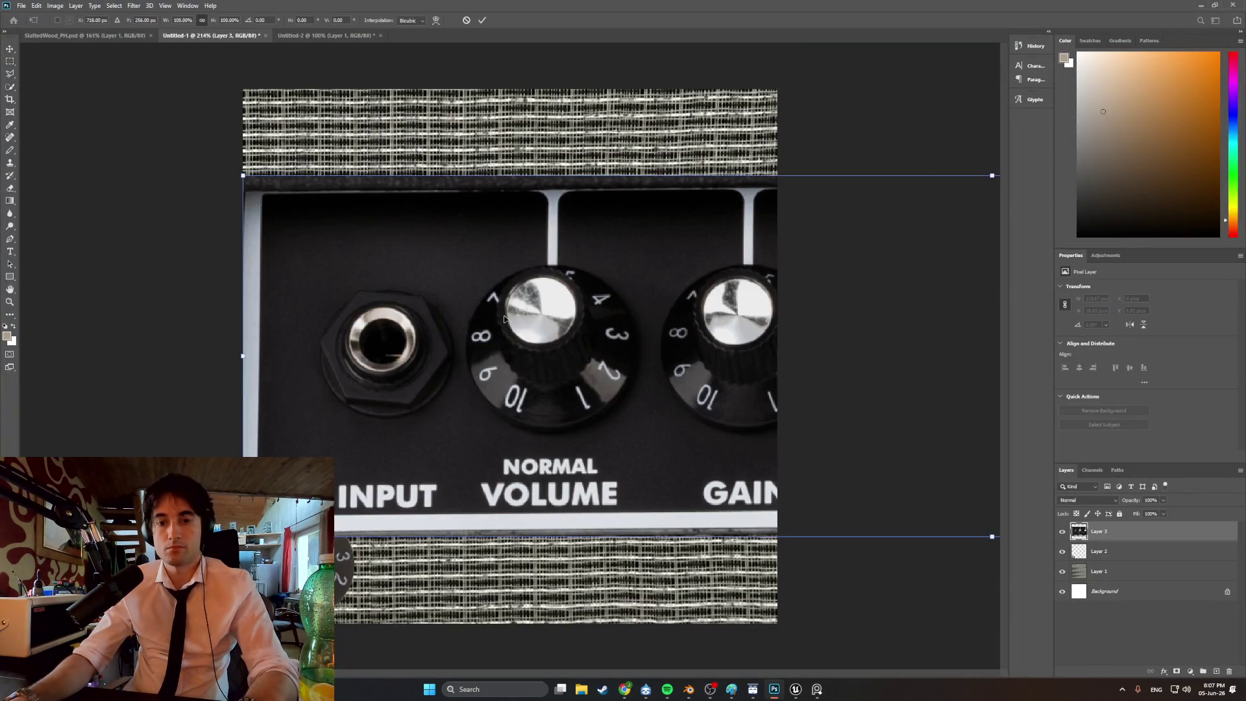
{"action": "mouse_move", "coordinate": [243, 537]}
{"action": "left_mouse_down"}
{"action": "mouse_move", "coordinate": [620, 438]}
{"action": "mouse_move", "coordinate": [353, 431]}
{"action": "mouse_move", "coordinate": [235, 453]}
{"action": "mouse_move", "coordinate": [584, 372]}
{"action": "mouse_move", "coordinate": [266, 445]}
{"action": "mouse_move", "coordinate": [545, 375]}
{"action": "left_mouse_up"}
{"action": "mouse_move", "coordinate": [695, 321]}
{"action": "left_mouse_down"}
{"action": "mouse_move", "coordinate": [384, 362]}
{"action": "mouse_move", "coordinate": [424, 452]}
{"action": "mouse_move", "coordinate": [403, 436]}
{"action": "left_mouse_up"}
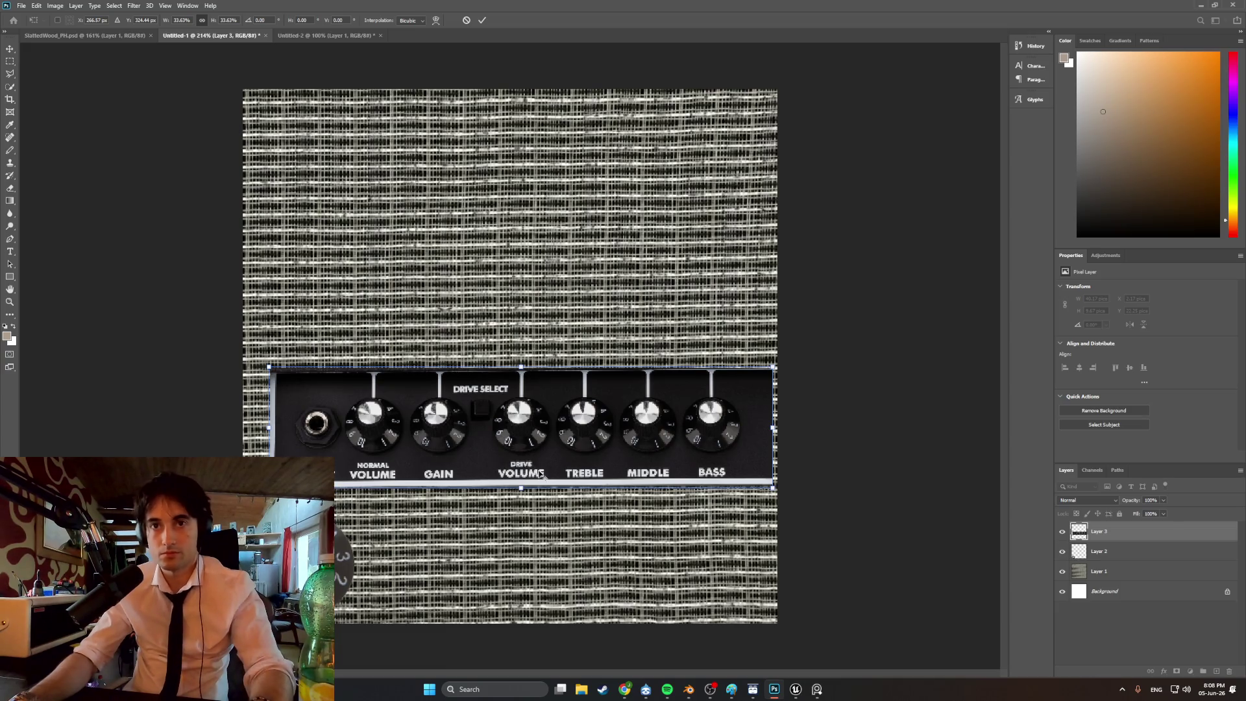
{"action": "scroll", "coordinate": [536, 476], "scroll_direction": "up", "scroll_amount": 3, "text": "alt"}
{"action": "scroll", "coordinate": [537, 476], "scroll_direction": "up", "scroll_amount": 4, "text": "alt"}
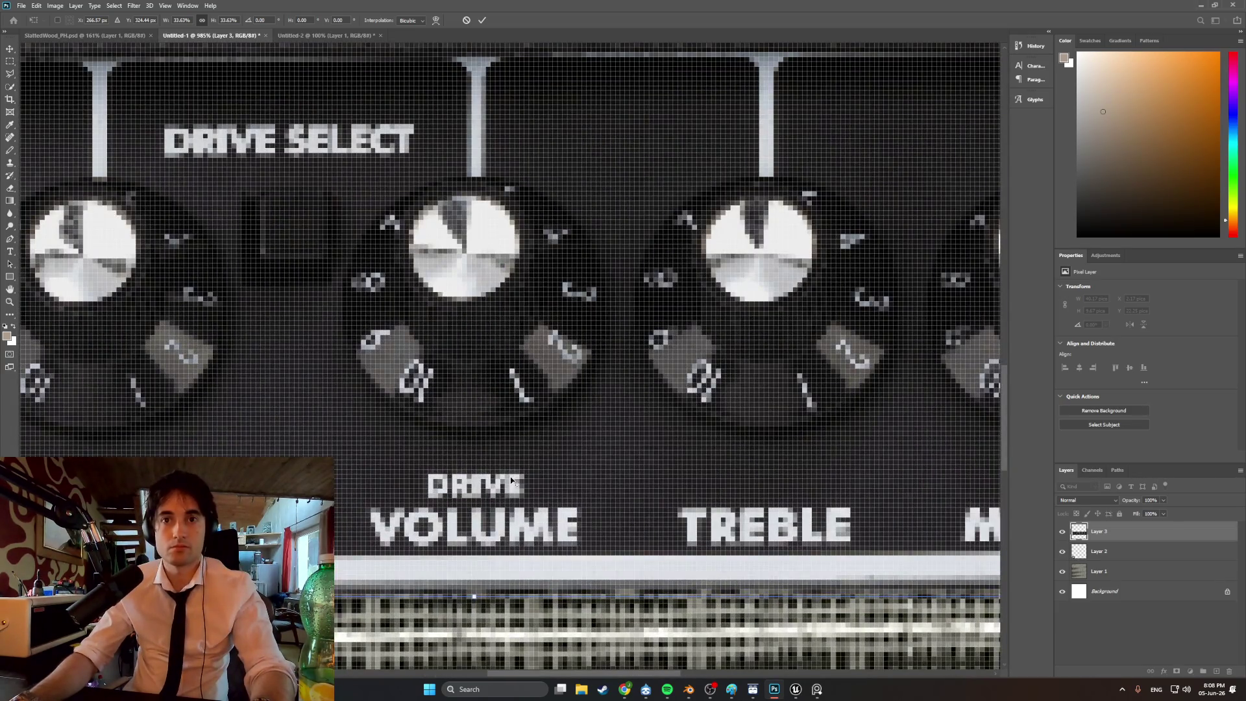
- Sample the dark panel colour and pencil over the DRIVE label above VOLUME
{"action": "left_click", "coordinate": [10, 153]}
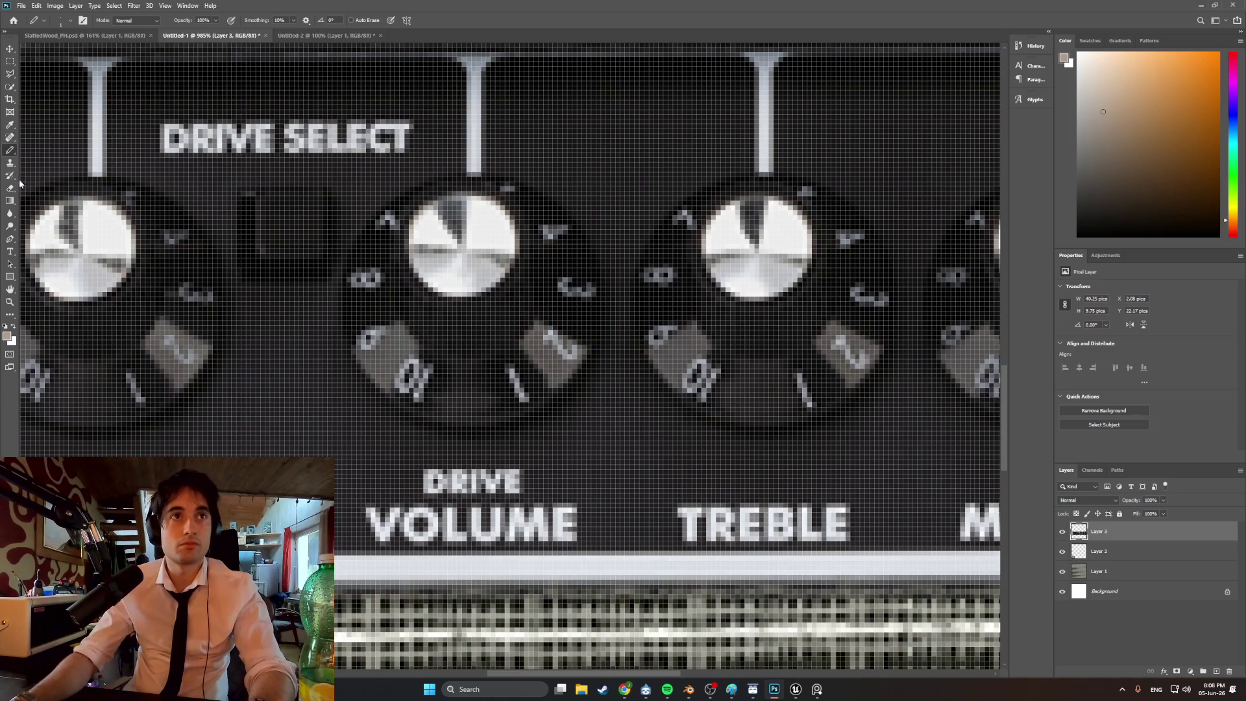
{"action": "left_click", "coordinate": [11, 125]}
{"action": "left_click", "coordinate": [220, 376]}
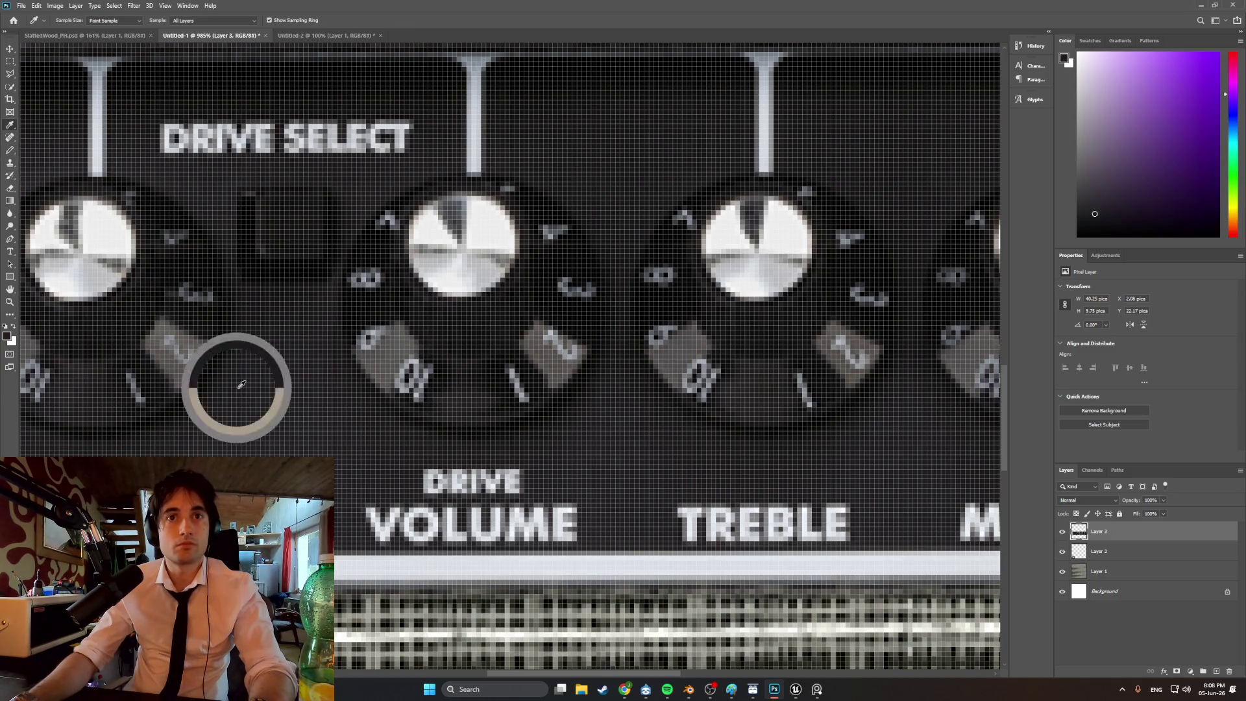
{"action": "left_click", "coordinate": [11, 150]}
{"action": "mouse_move", "coordinate": [436, 483]}
{"action": "left_mouse_down"}
{"action": "mouse_move", "coordinate": [514, 487]}
{"action": "mouse_move", "coordinate": [418, 480]}
{"action": "mouse_move", "coordinate": [522, 474]}
{"action": "mouse_move", "coordinate": [439, 473]}
{"action": "left_mouse_up"}
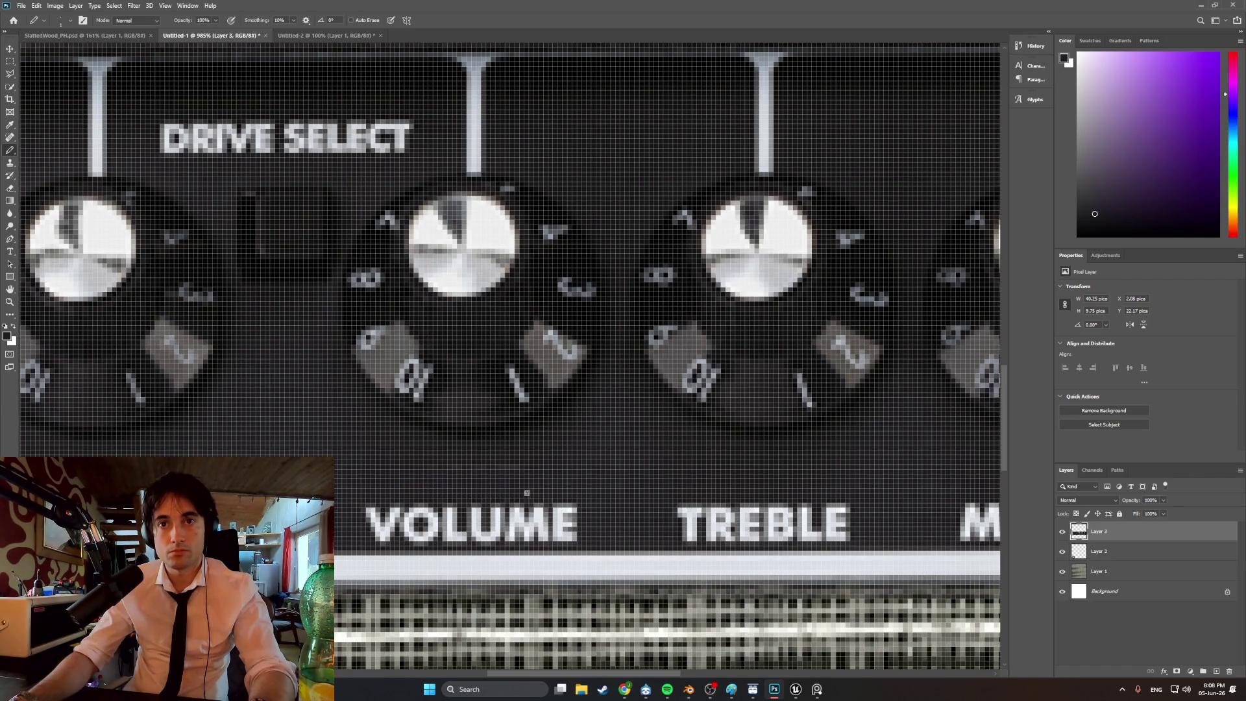
{"action": "scroll", "coordinate": [510, 475], "scroll_direction": "down", "scroll_amount": 5, "text": "alt"}
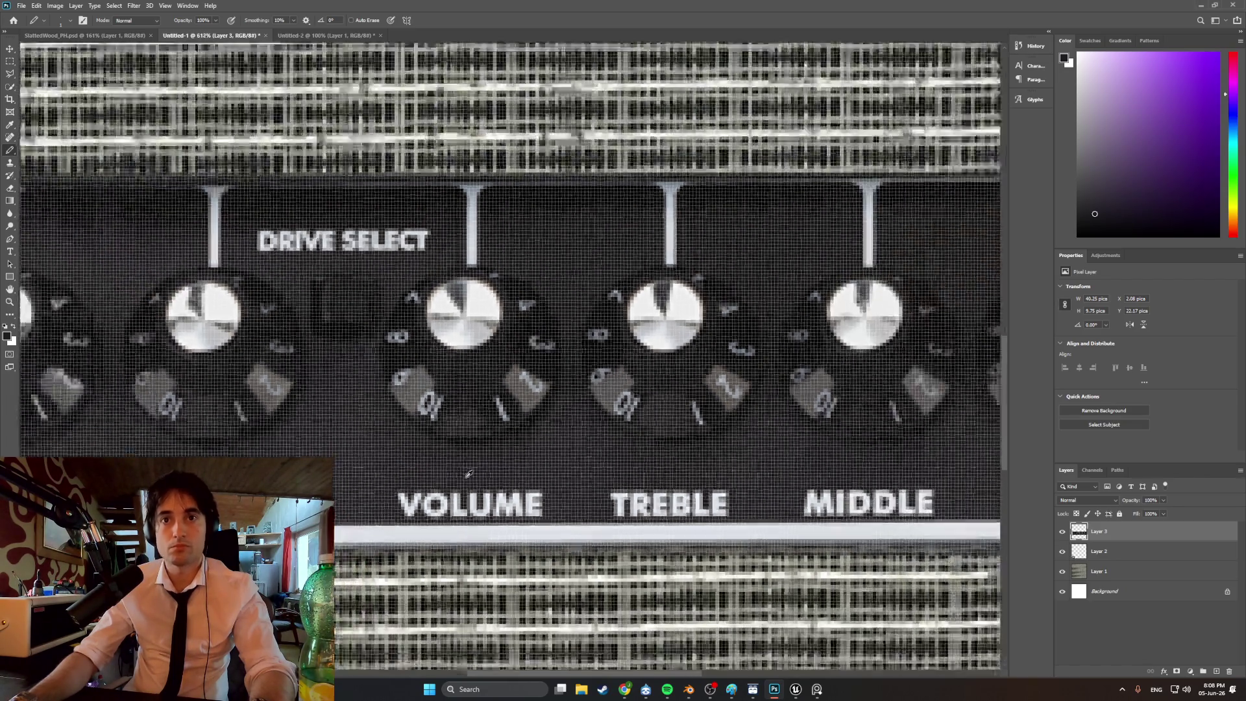
{"action": "scroll", "coordinate": [301, 454], "scroll_direction": "down", "scroll_amount": 2, "text": "alt"}
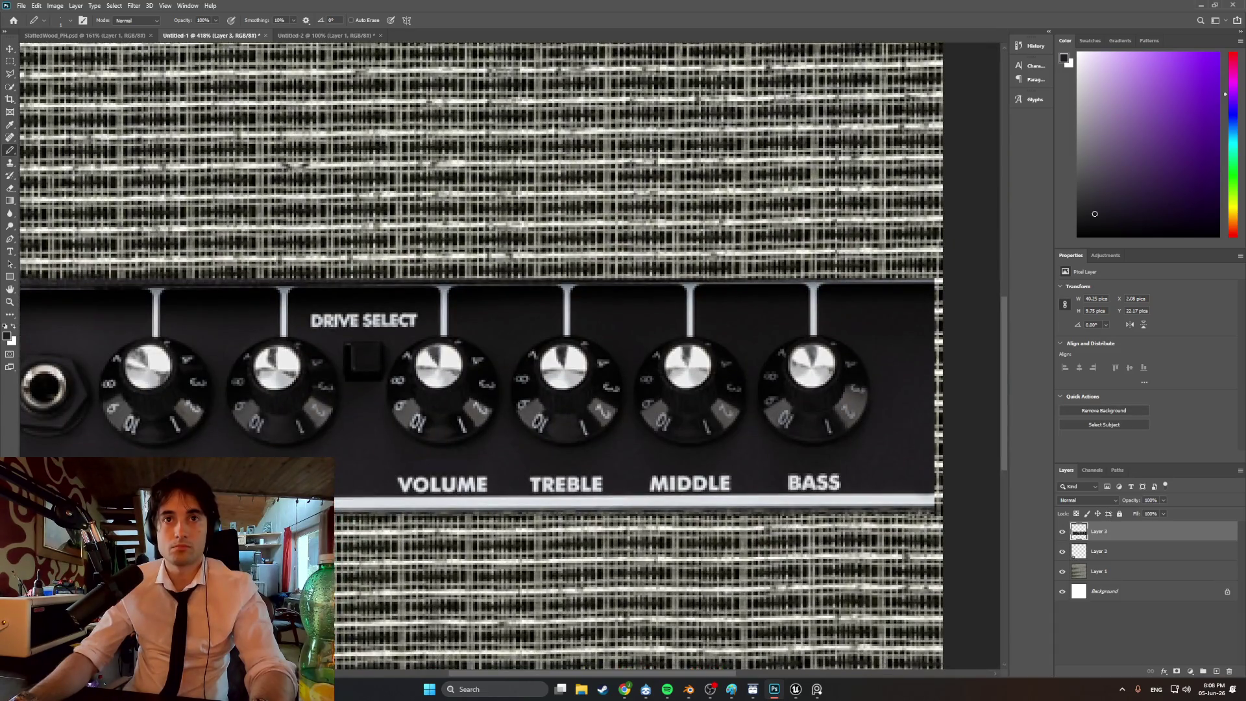
{"action": "scroll", "coordinate": [295, 455], "scroll_direction": "down", "scroll_amount": 2, "text": "alt"}
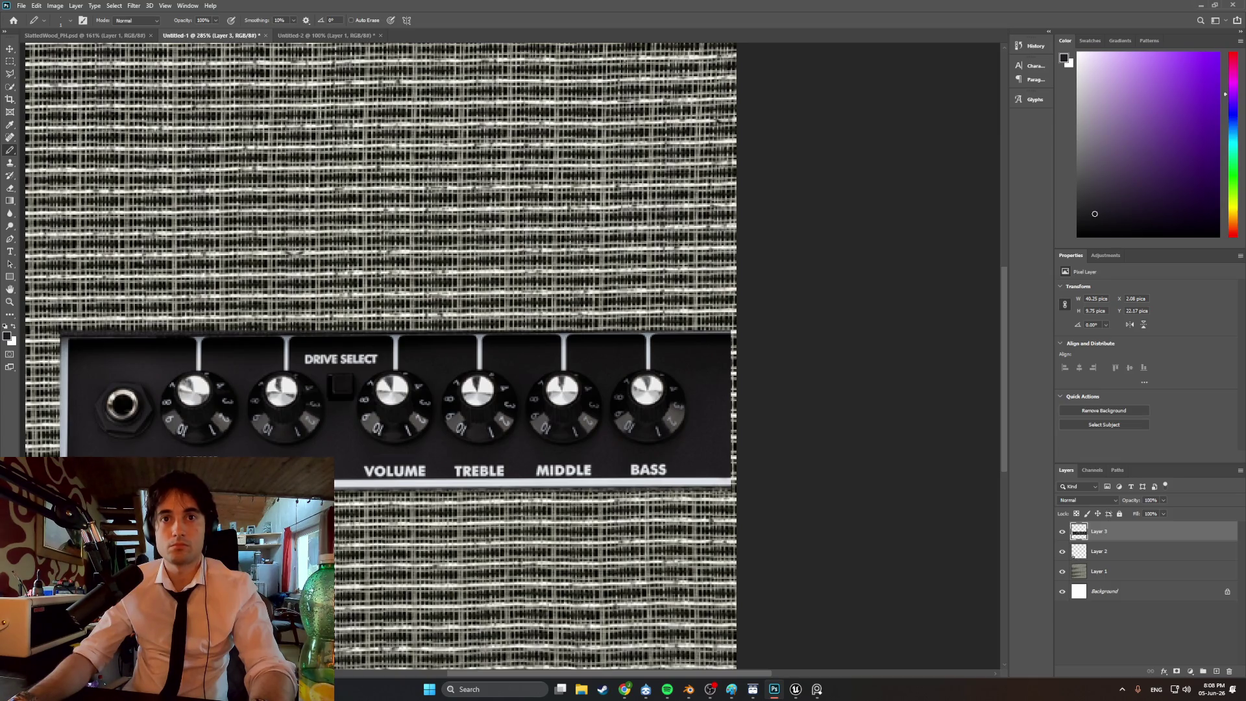
{"action": "scroll", "coordinate": [300, 451], "scroll_direction": "down", "scroll_amount": 3, "text": "alt"}
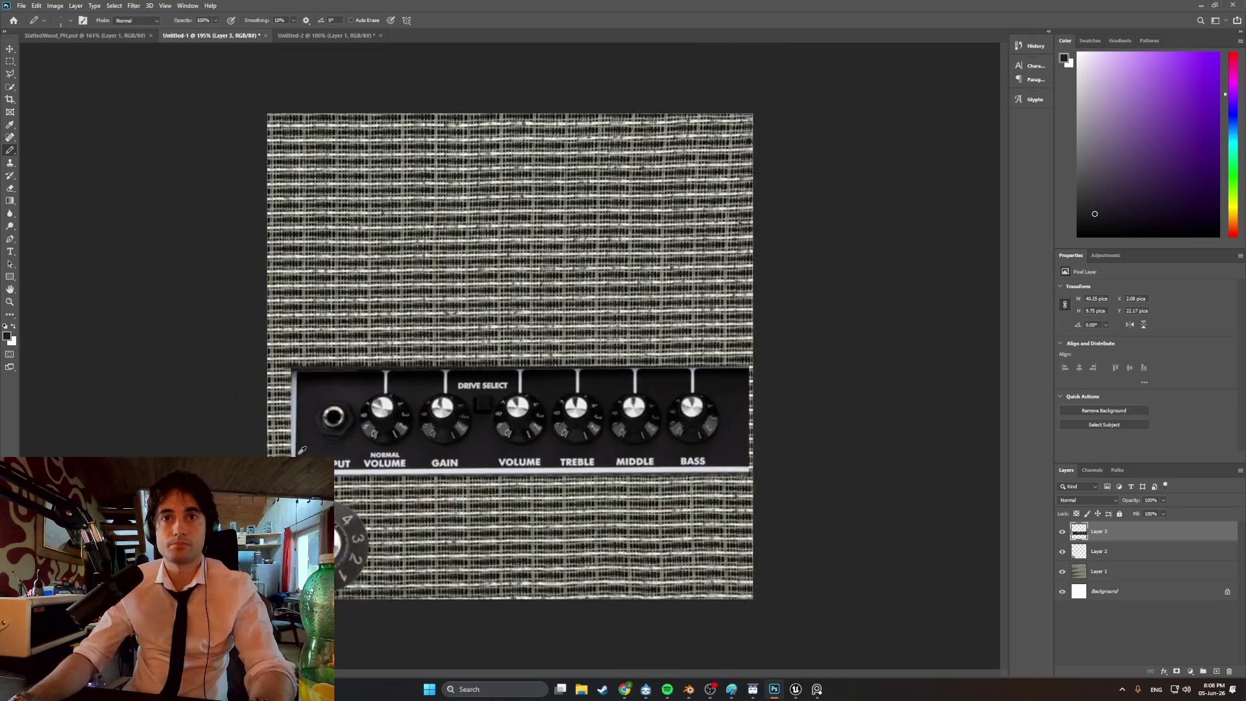
{"action": "scroll", "coordinate": [305, 449], "scroll_direction": "up", "scroll_amount": 1, "text": "alt"}
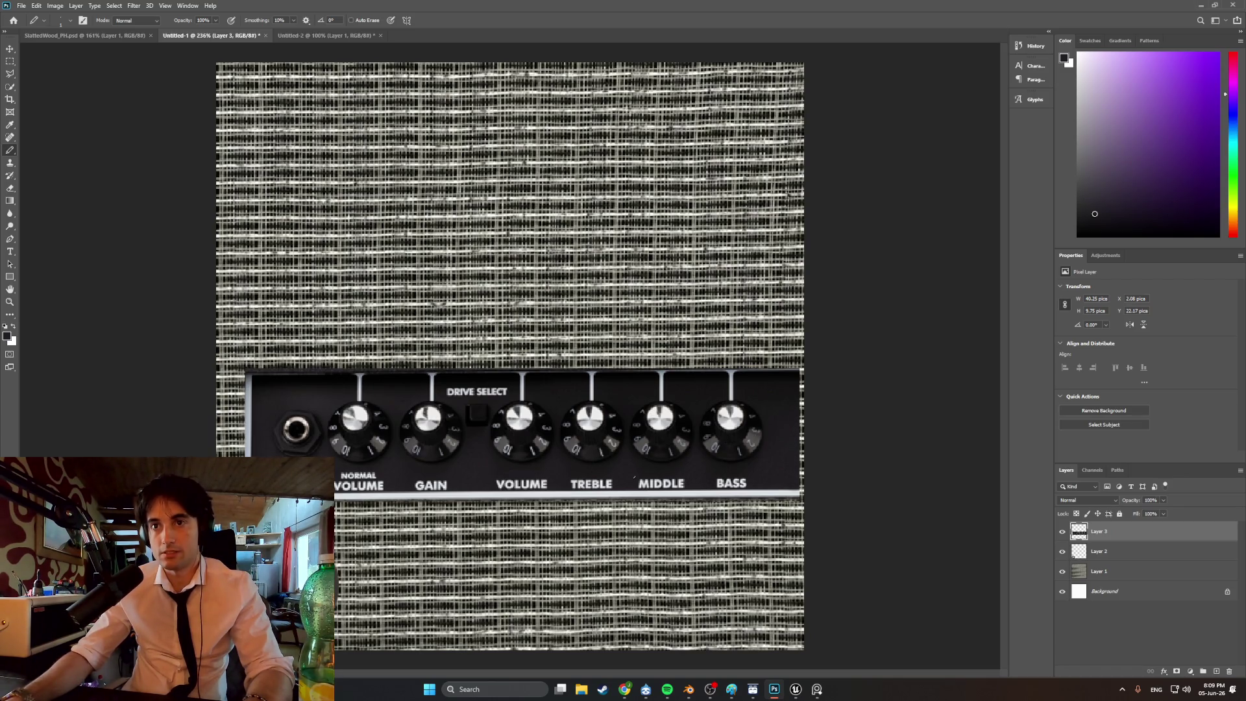
{"action": "scroll", "coordinate": [635, 480], "scroll_direction": "down", "scroll_amount": 2, "text": "alt"}
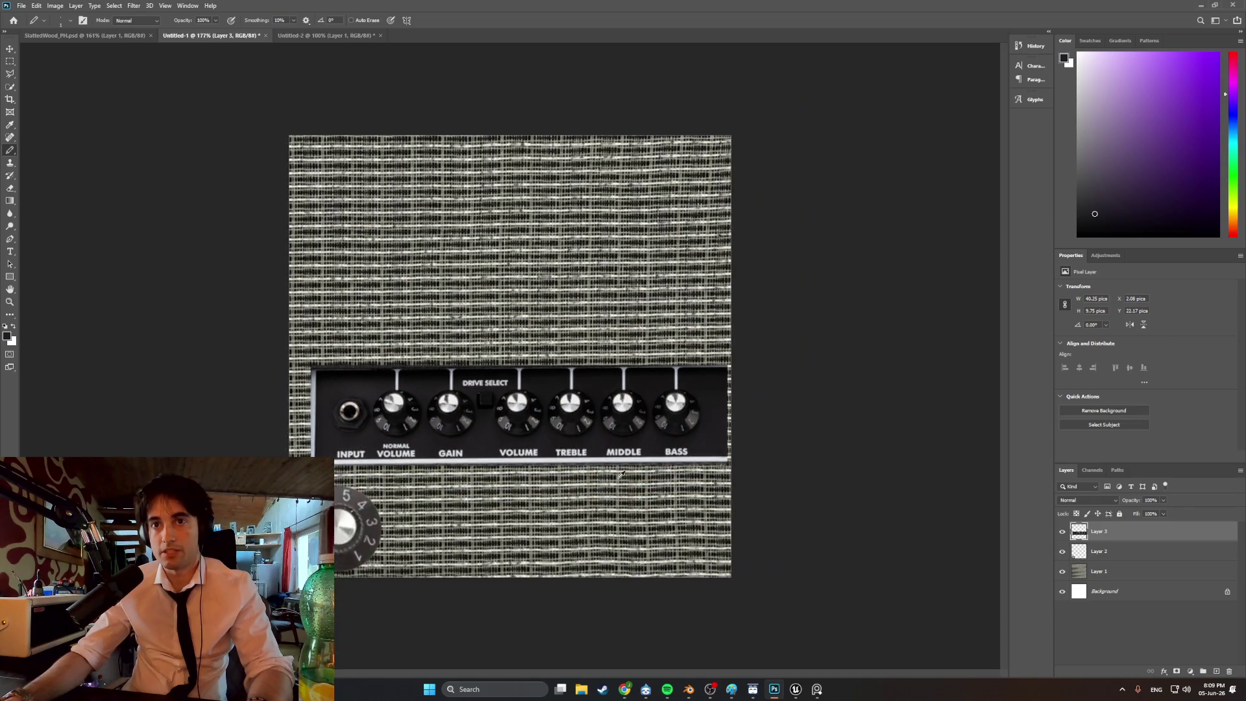
{"action": "scroll", "coordinate": [621, 475], "scroll_direction": "up", "scroll_amount": 1, "text": "alt"}
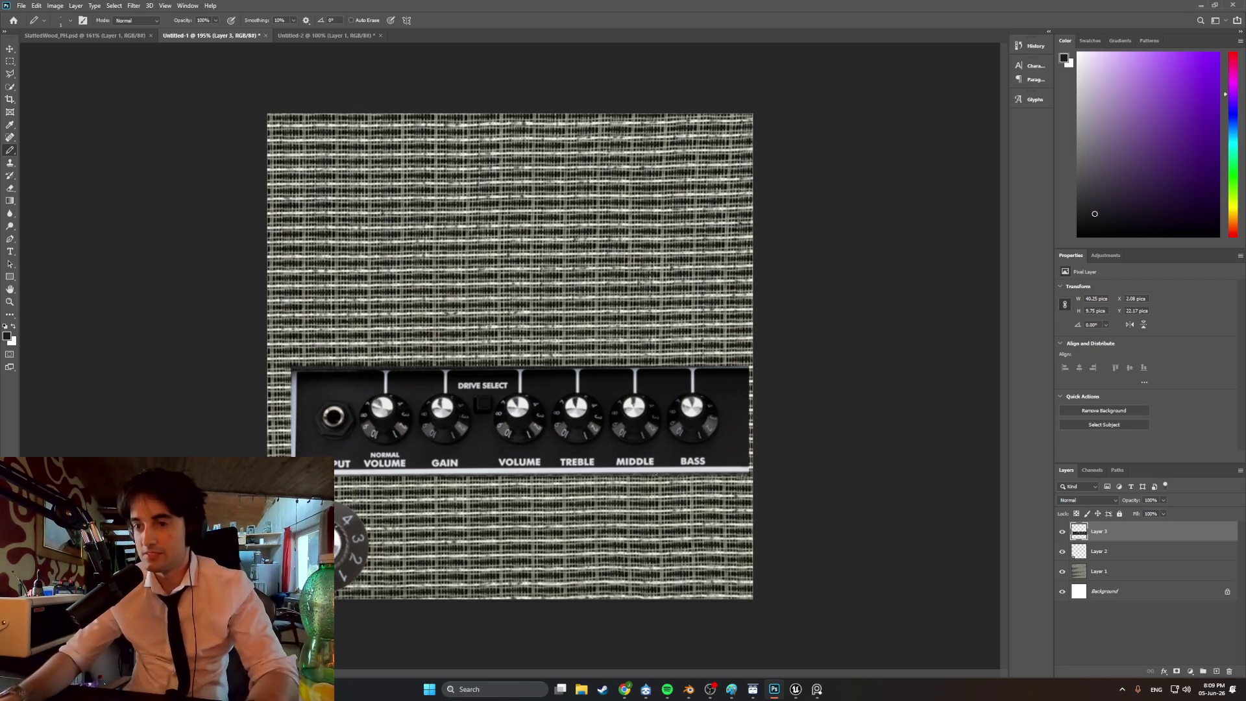
{"action": "mouse_move", "coordinate": [795, 689]}
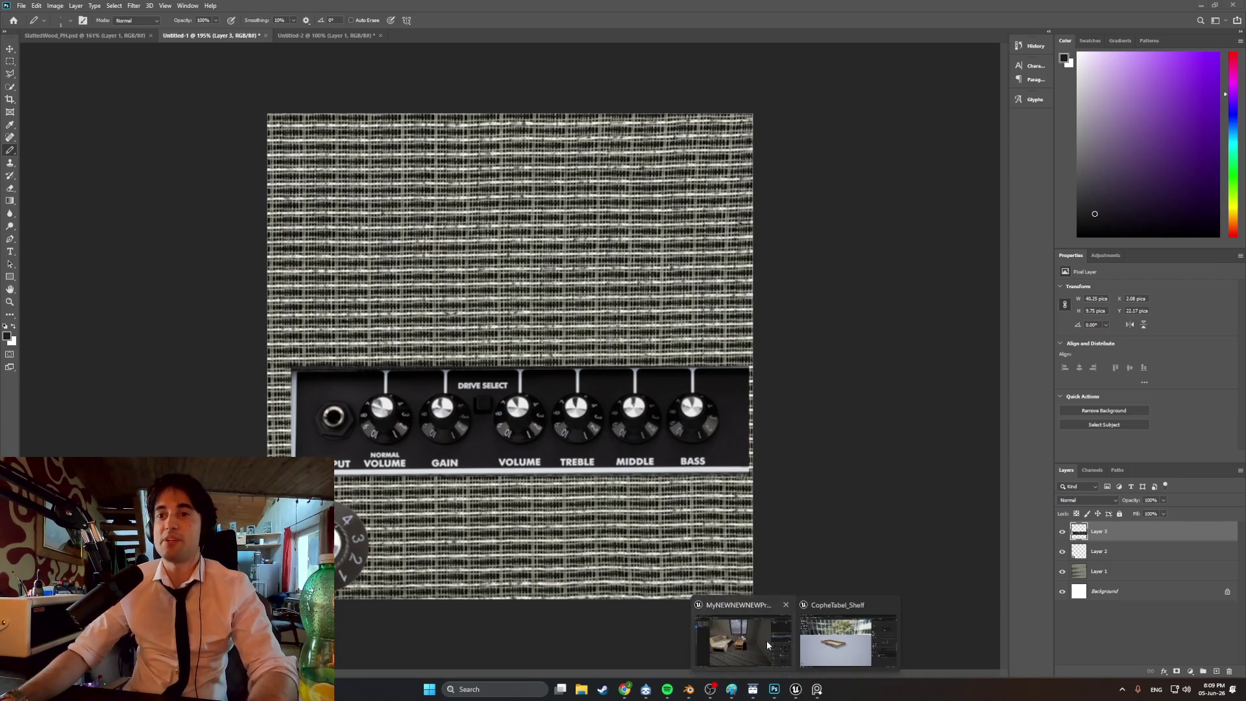
- In Unreal Engine, play the level and test the nightstand drawer, storing the canisters inside
{"action": "left_click", "coordinate": [765, 640]}
{"action": "left_click", "coordinate": [242, 37]}
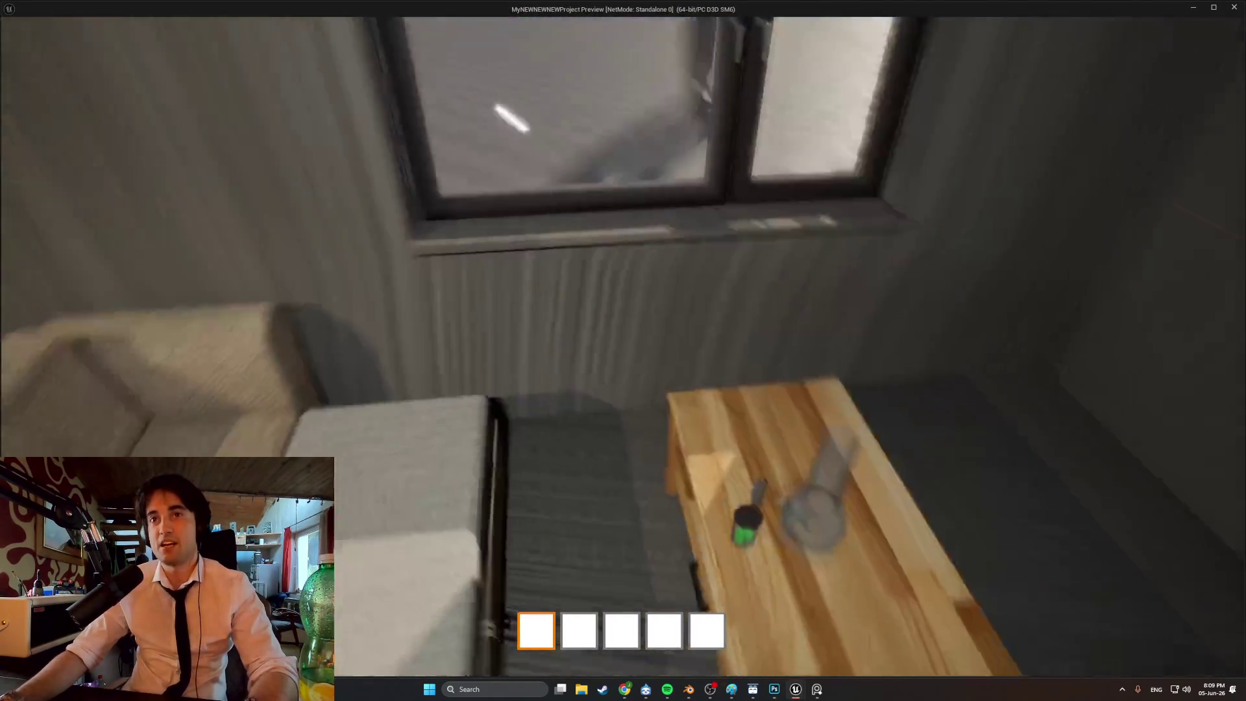
{"action": "key", "text": "e"}
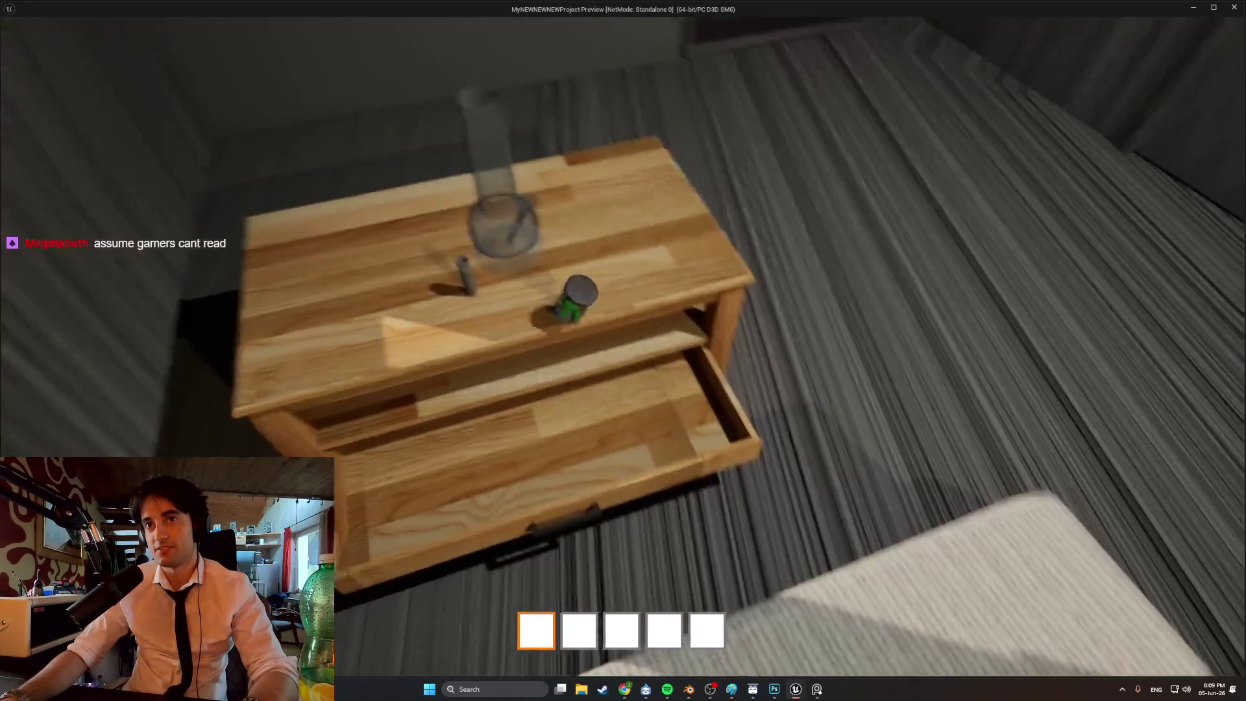
{"action": "key", "text": "e"}
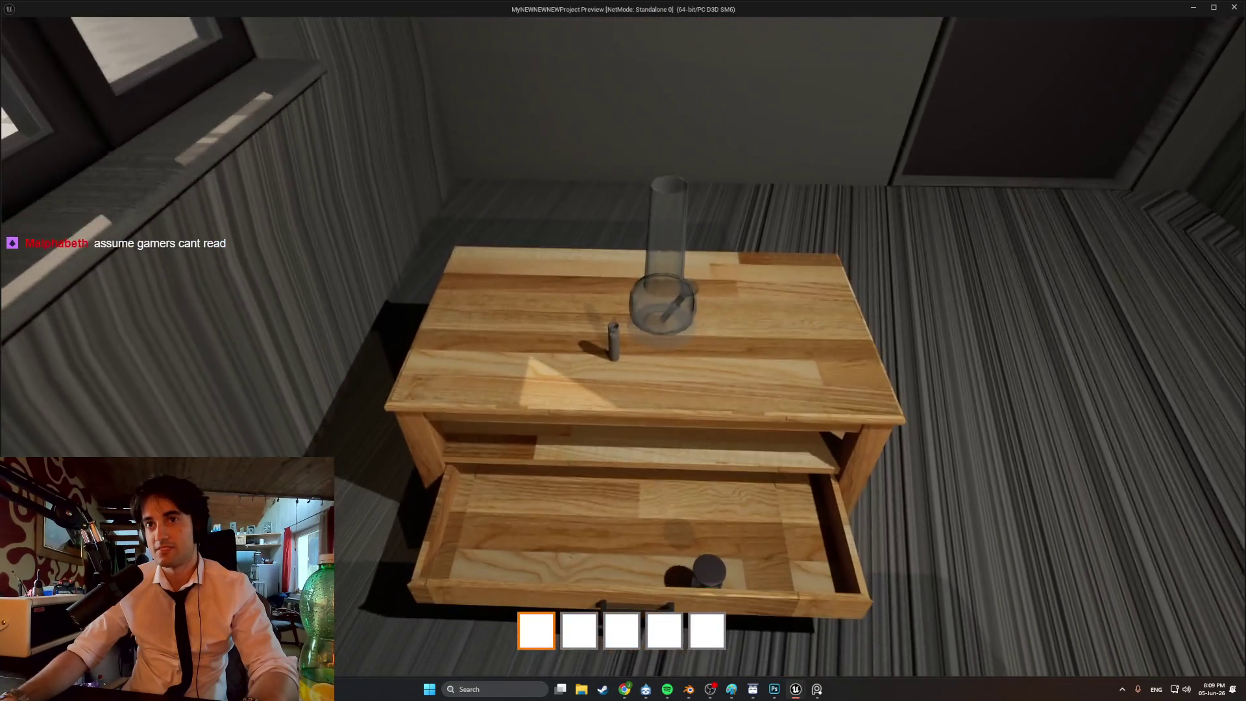
{"action": "key", "text": "e"}
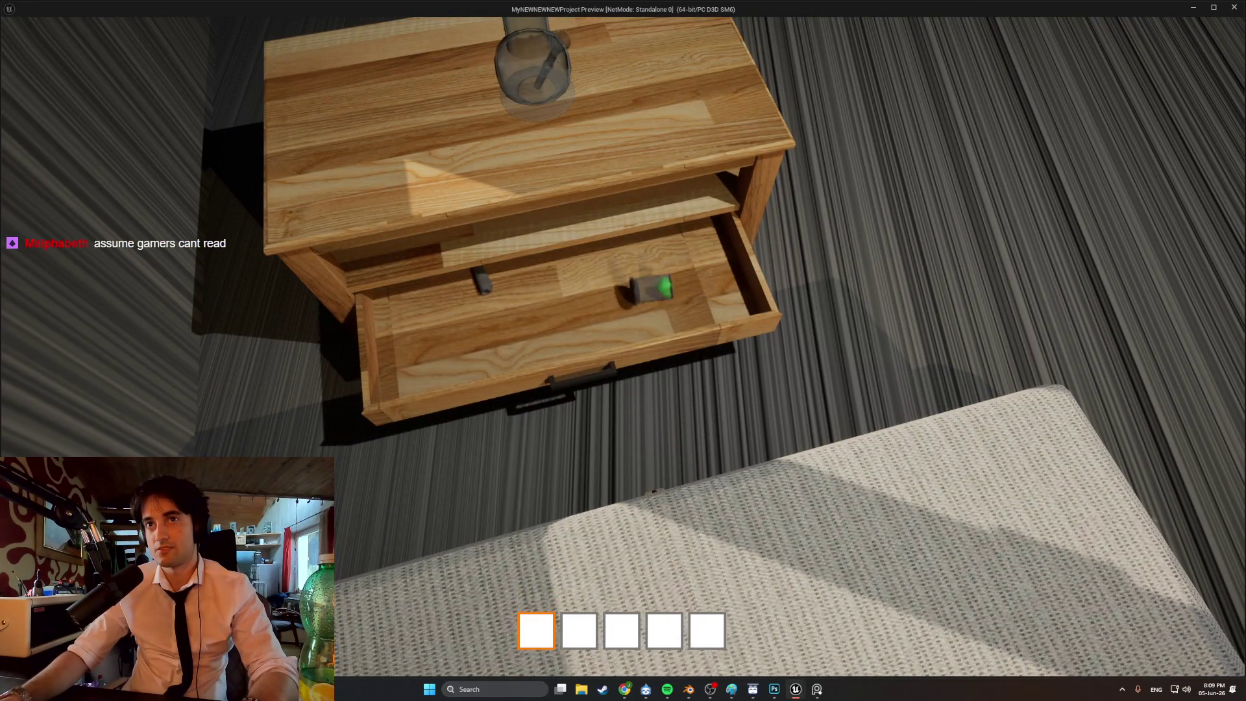
{"action": "key", "text": "e"}
{"action": "key", "text": "e"}
{"action": "key", "text": "e"}
{"action": "key", "text": "e"}
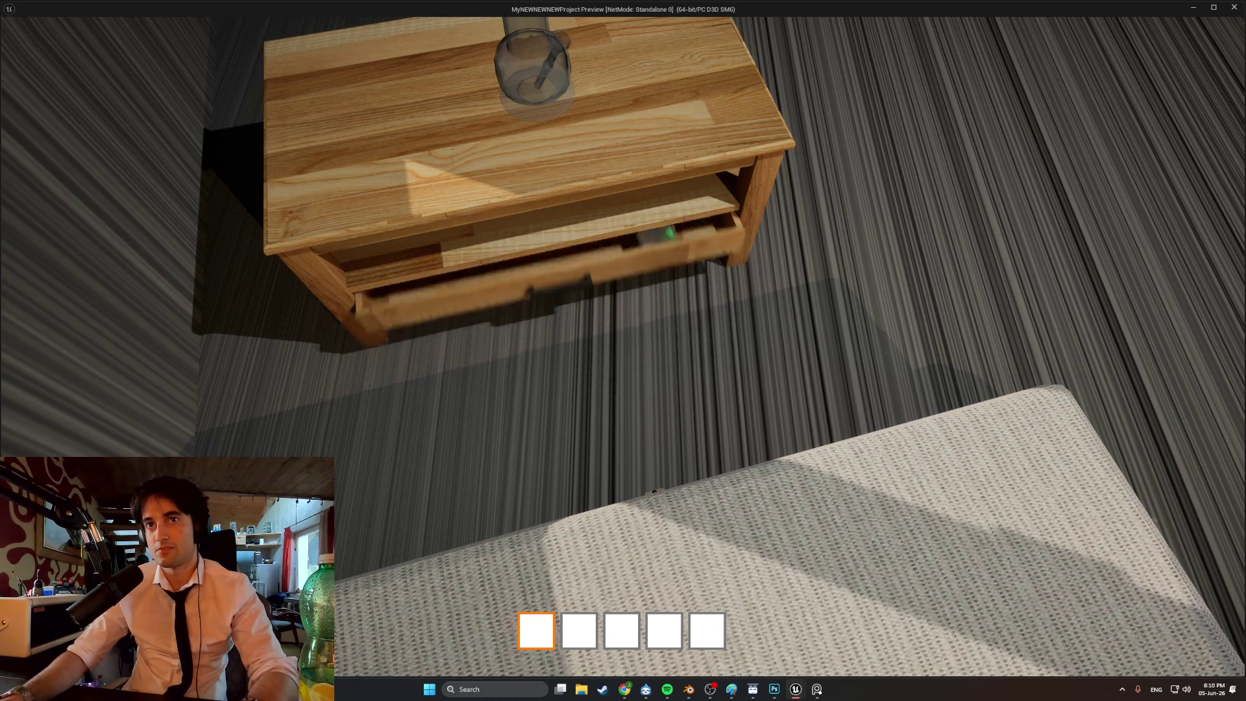
{"action": "key", "text": "e"}
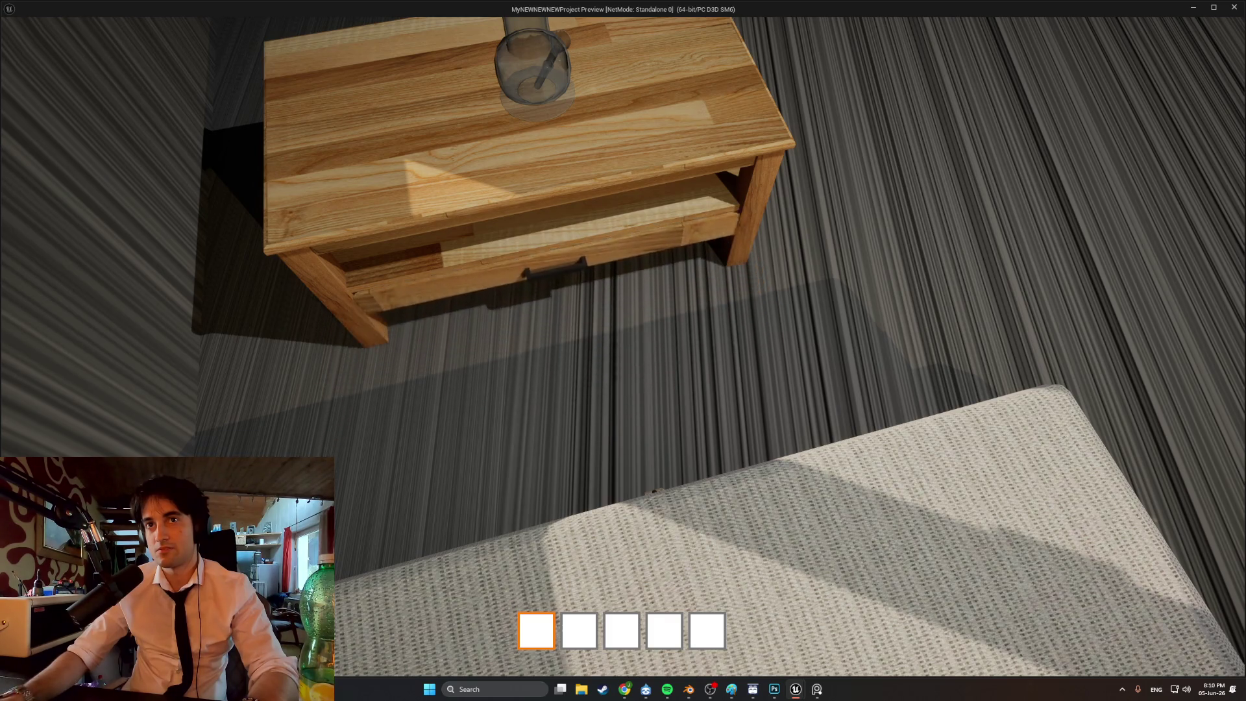
{"action": "key", "text": "e"}
{"action": "key", "text": "e"}
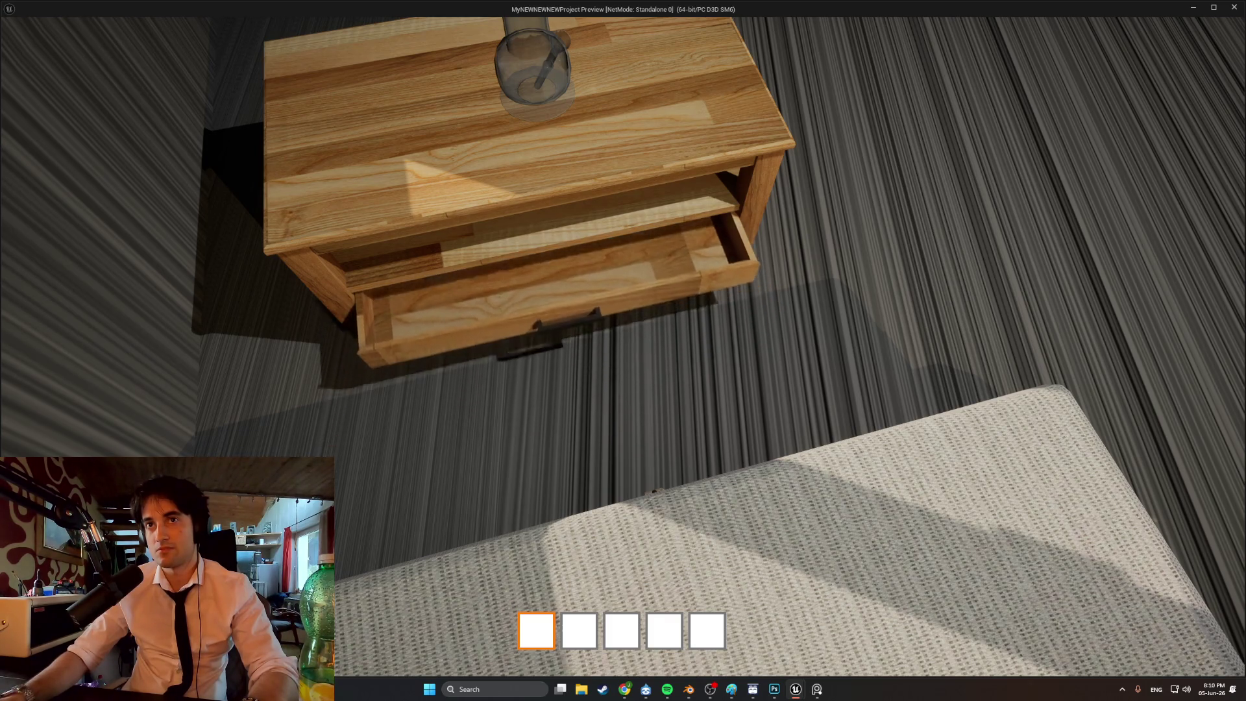
{"action": "key", "text": "e"}
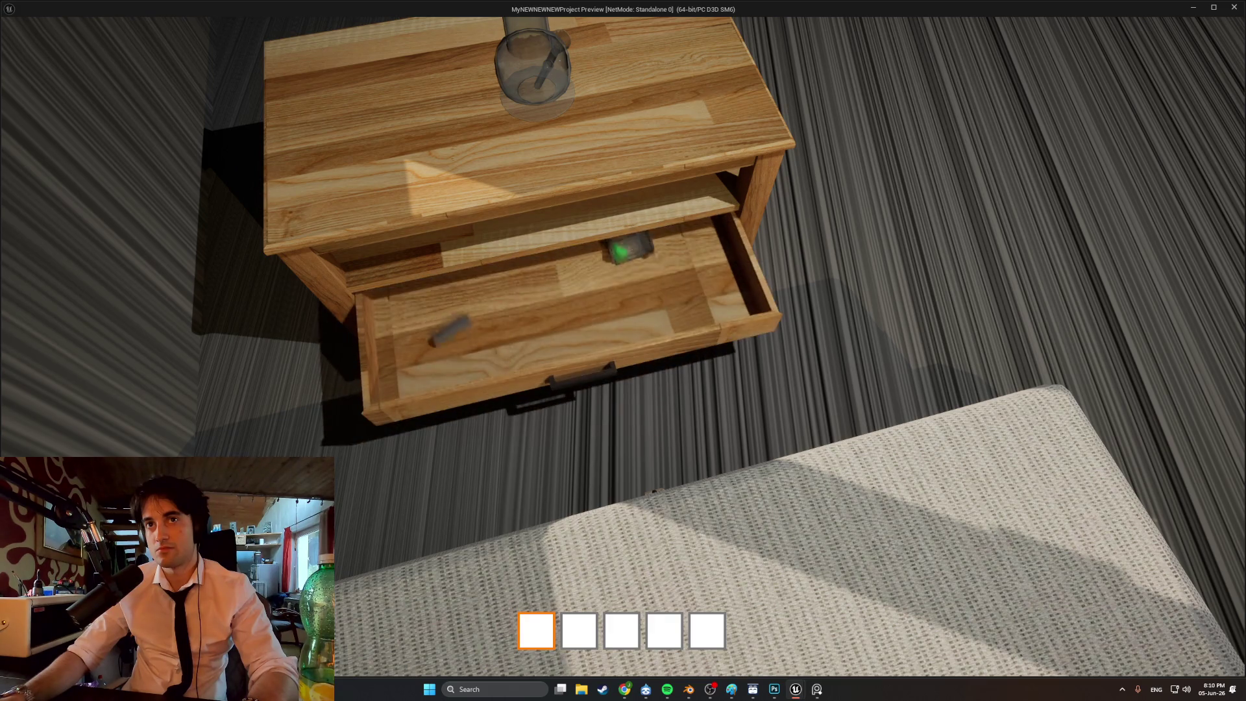
{"action": "key", "text": "e"}
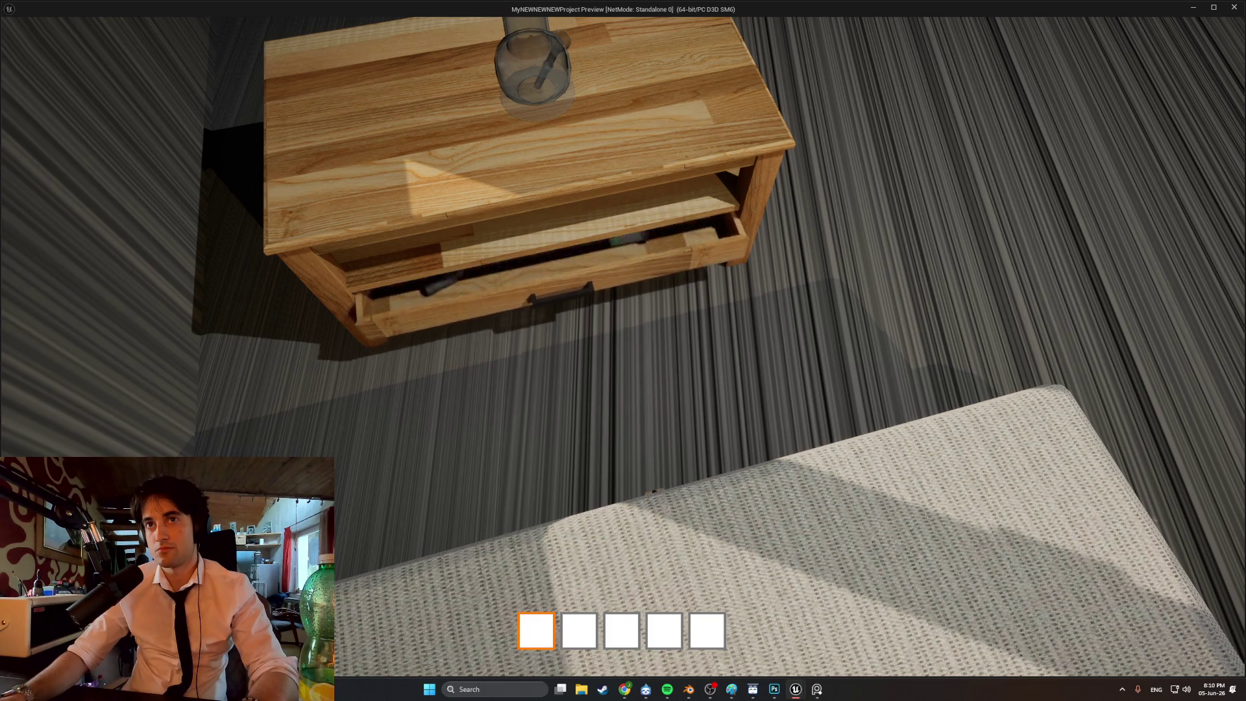
{"action": "key", "text": "e"}
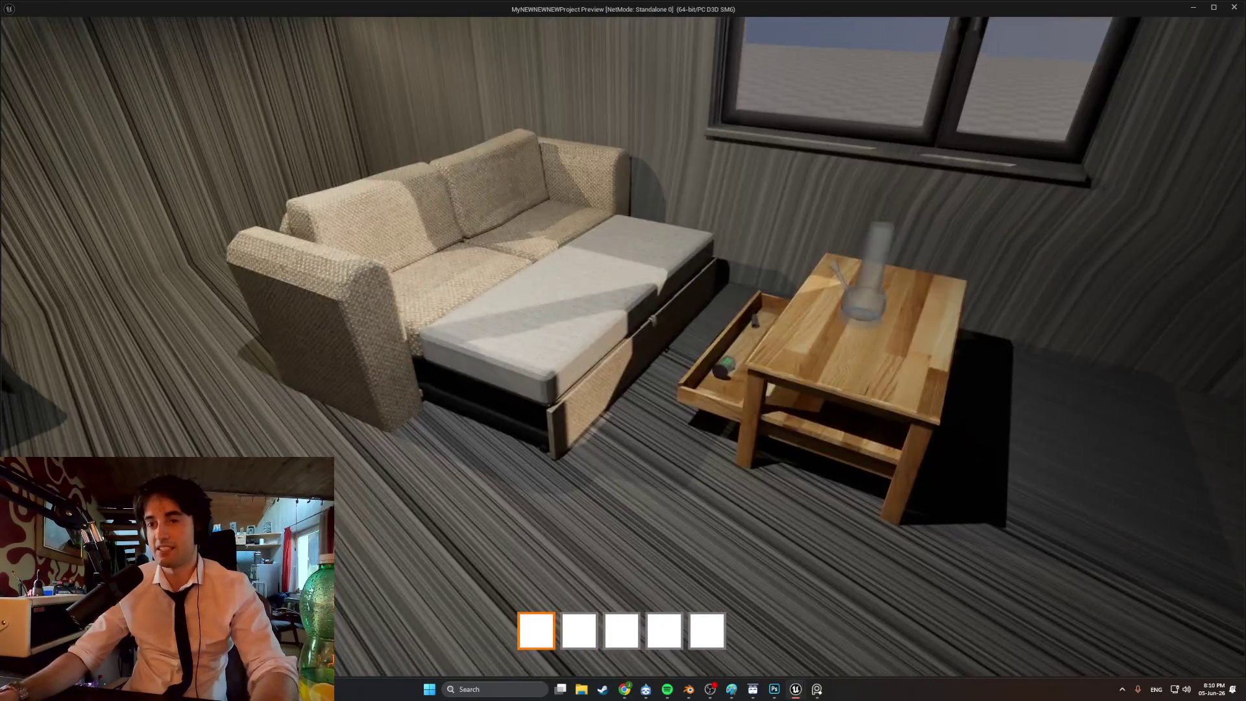
- Stop the play preview and return to the Photoshop amp texture's control panel layer
{"action": "key", "text": "Escape"}
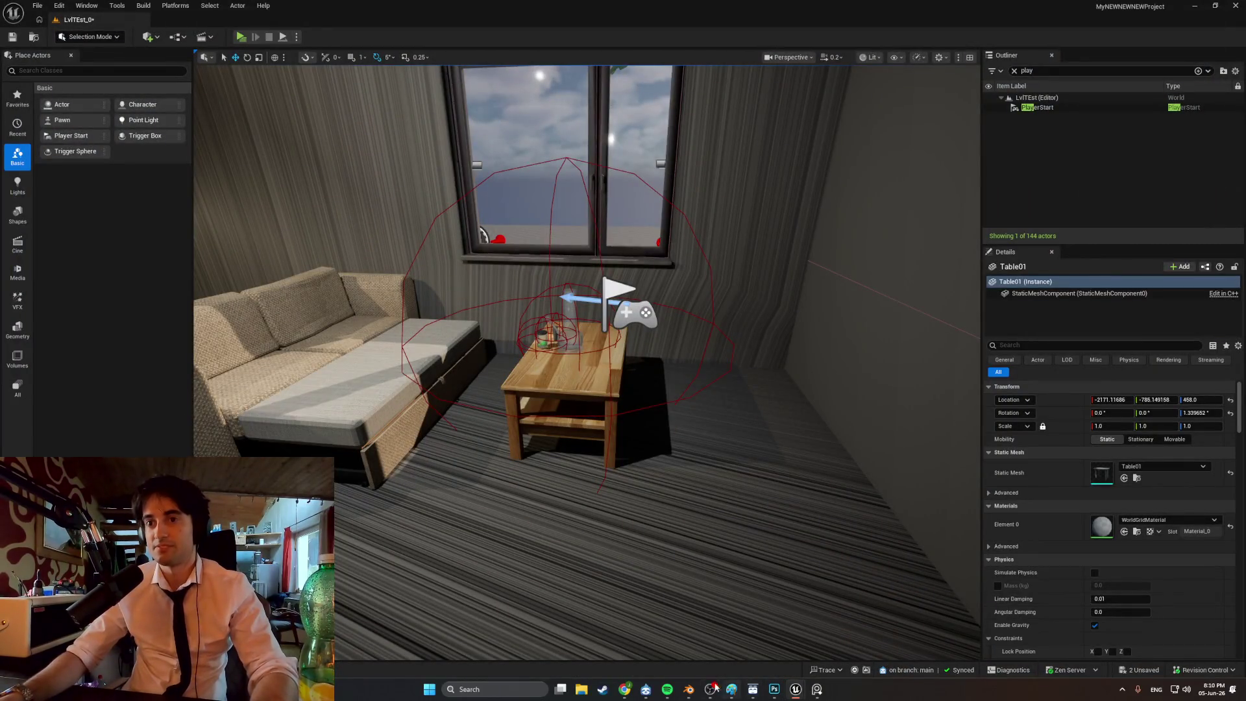
{"action": "left_click", "coordinate": [774, 689]}
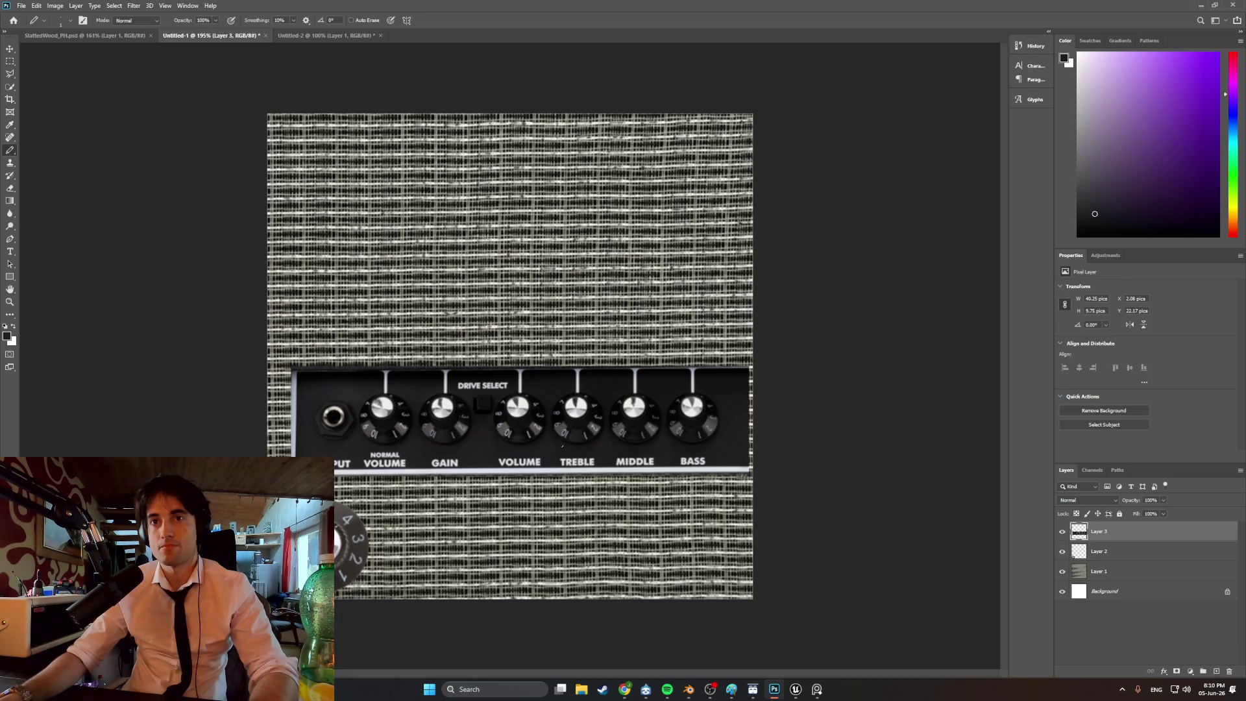
{"action": "key", "text": "ctrl+t"}
- Rescale the control panel to about 40.6%, undoing an accidental narrowing
{"action": "mouse_move", "coordinate": [759, 480]}
{"action": "left_mouse_down"}
{"action": "mouse_move", "coordinate": [725, 447]}
{"action": "mouse_move", "coordinate": [461, 410]}
{"action": "left_mouse_up"}
{"action": "scroll", "coordinate": [402, 410], "scroll_direction": "up", "scroll_amount": 3, "text": "alt"}
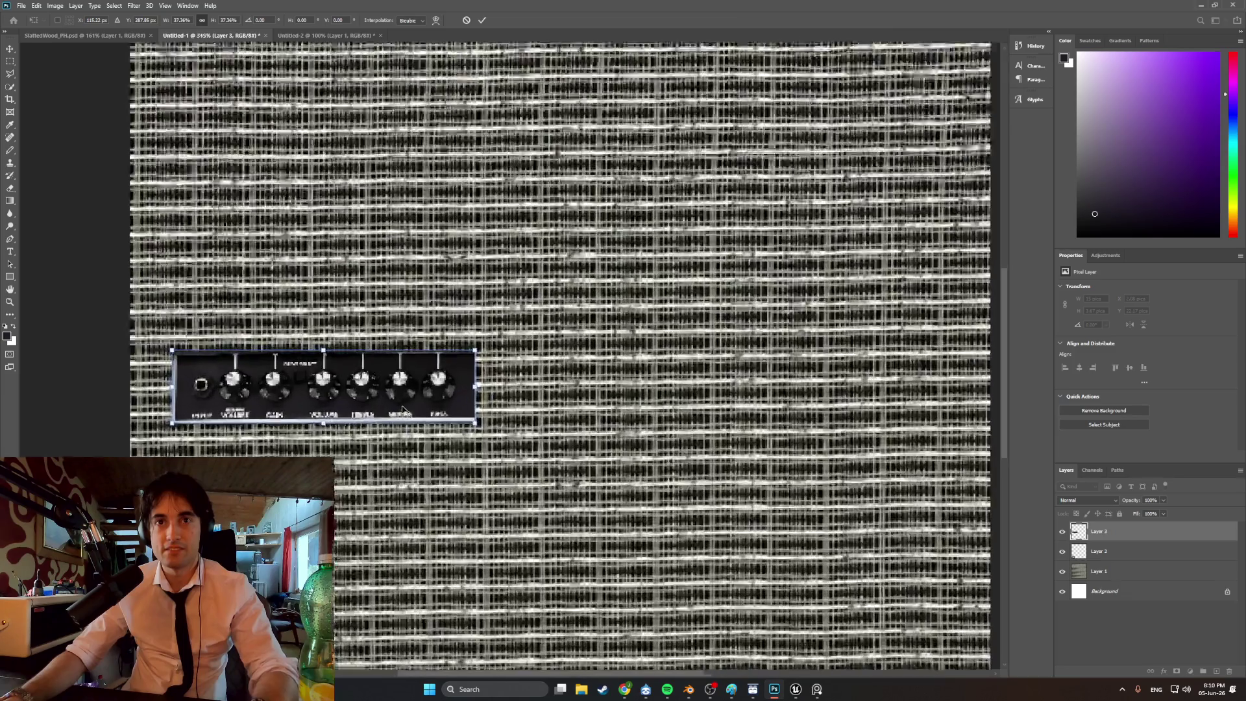
{"action": "scroll", "coordinate": [402, 410], "scroll_direction": "up", "scroll_amount": 1, "text": "alt"}
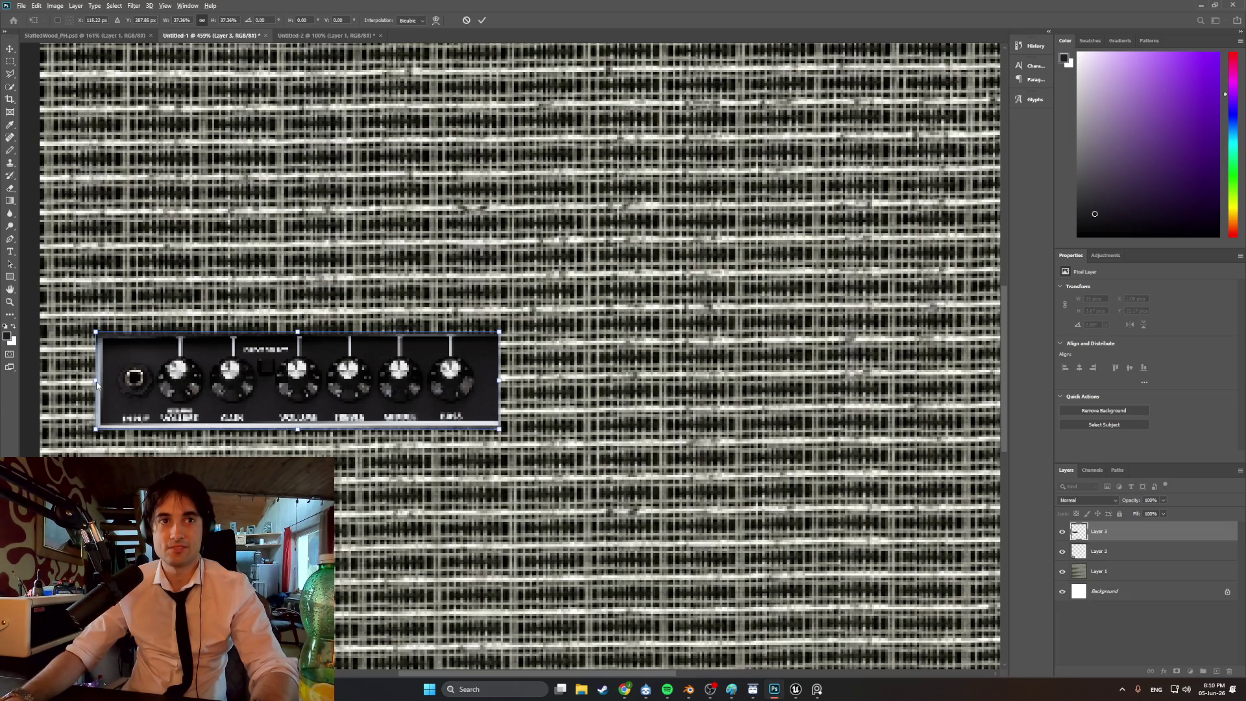
{"action": "left_click_drag", "start_coordinate": [96, 381], "coordinate": [97, 381]}
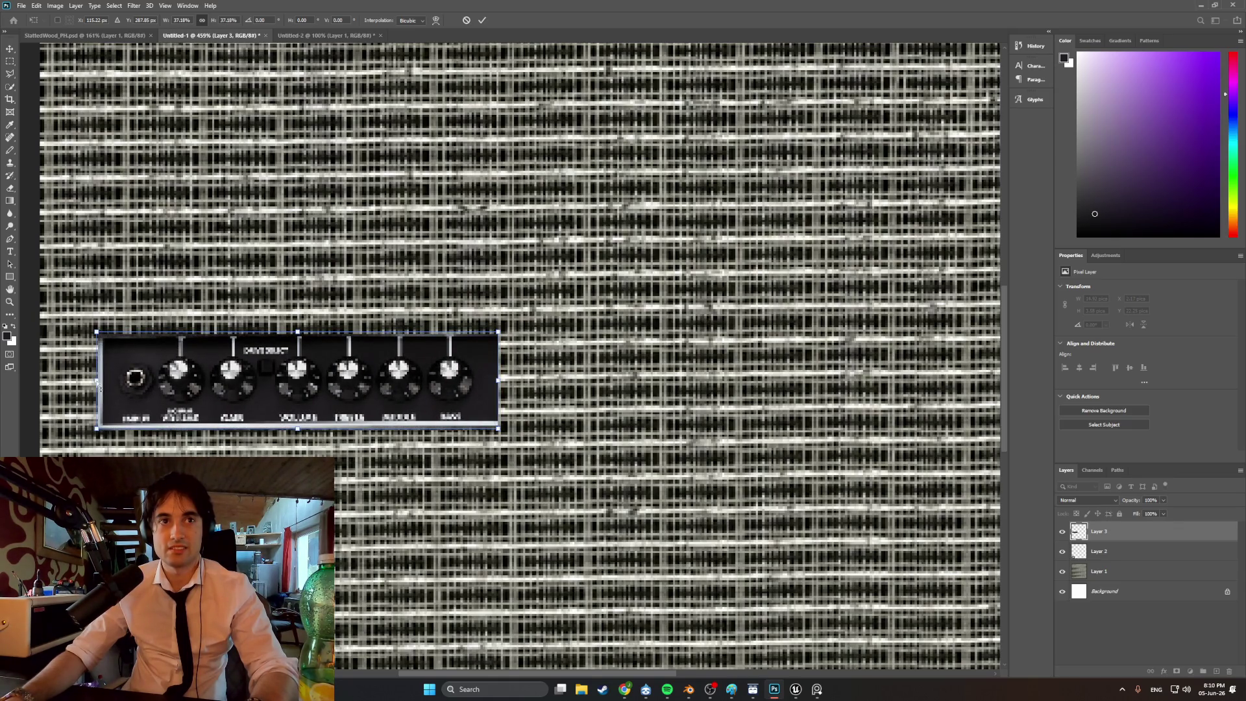
{"action": "left_click_drag", "start_coordinate": [95, 381], "coordinate": [138, 381]}
{"action": "key", "text": "ctrl+z"}
{"action": "left_click_drag", "start_coordinate": [499, 430], "coordinate": [535, 439]}
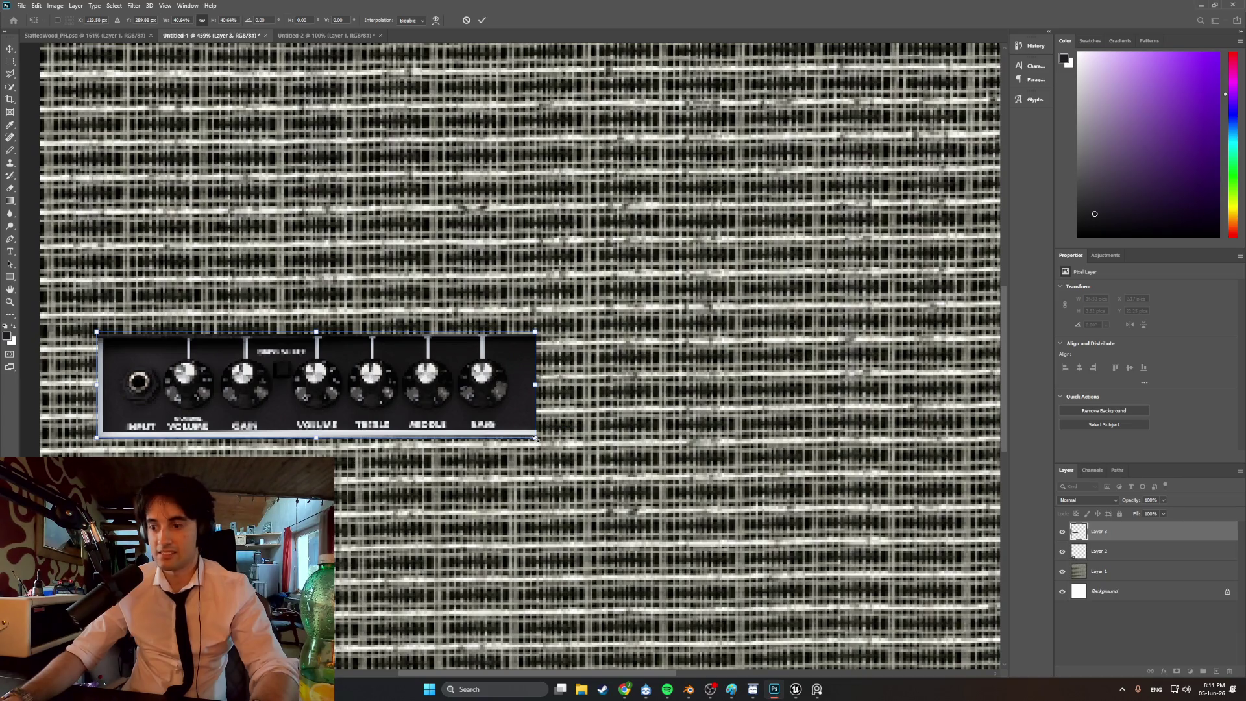
{"action": "scroll", "coordinate": [402, 436], "scroll_direction": "down", "scroll_amount": 1, "text": "alt"}
- Show rulers and move the control panel down to the grille's lower-left edge
{"action": "scroll", "coordinate": [402, 436], "scroll_direction": "down", "scroll_amount": 3, "text": "alt"}
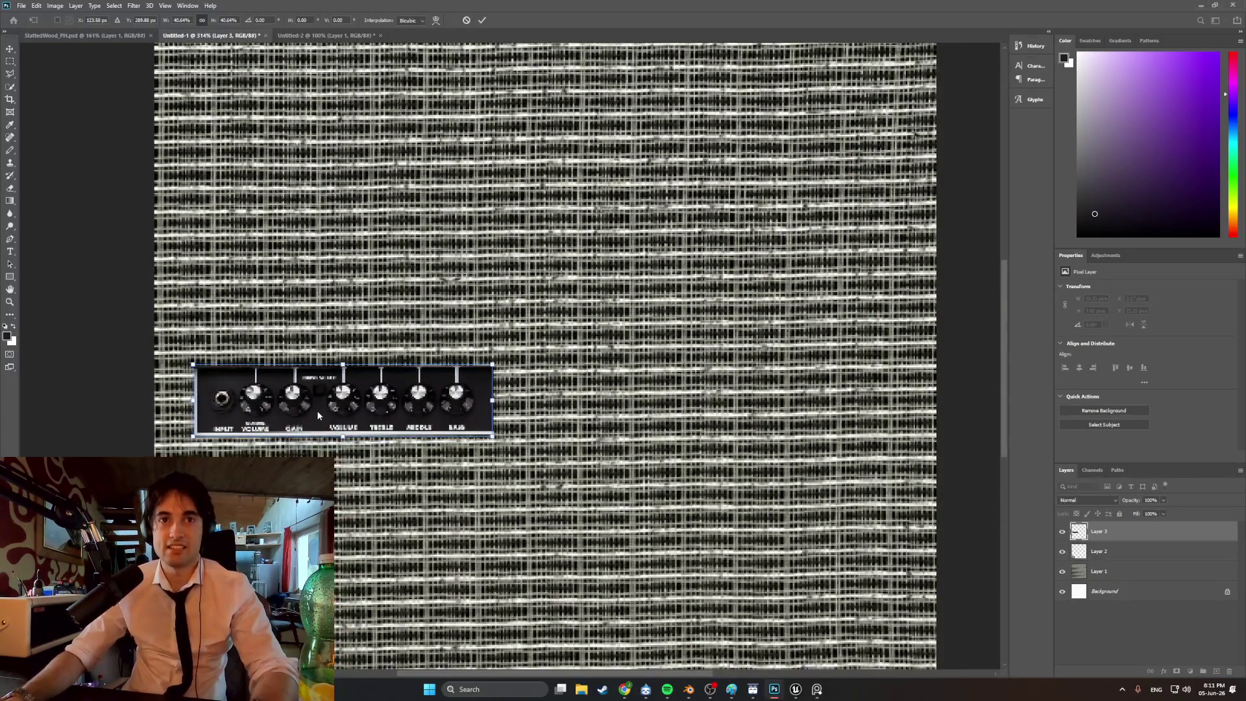
{"action": "key", "text": "ctrl+r"}
{"action": "mouse_move", "coordinate": [329, 429]}
{"action": "left_mouse_down"}
{"action": "mouse_move", "coordinate": [301, 539]}
{"action": "mouse_move", "coordinate": [300, 526]}
{"action": "left_mouse_up"}
{"action": "scroll", "coordinate": [284, 529], "scroll_direction": "up", "scroll_amount": 3, "text": "alt"}
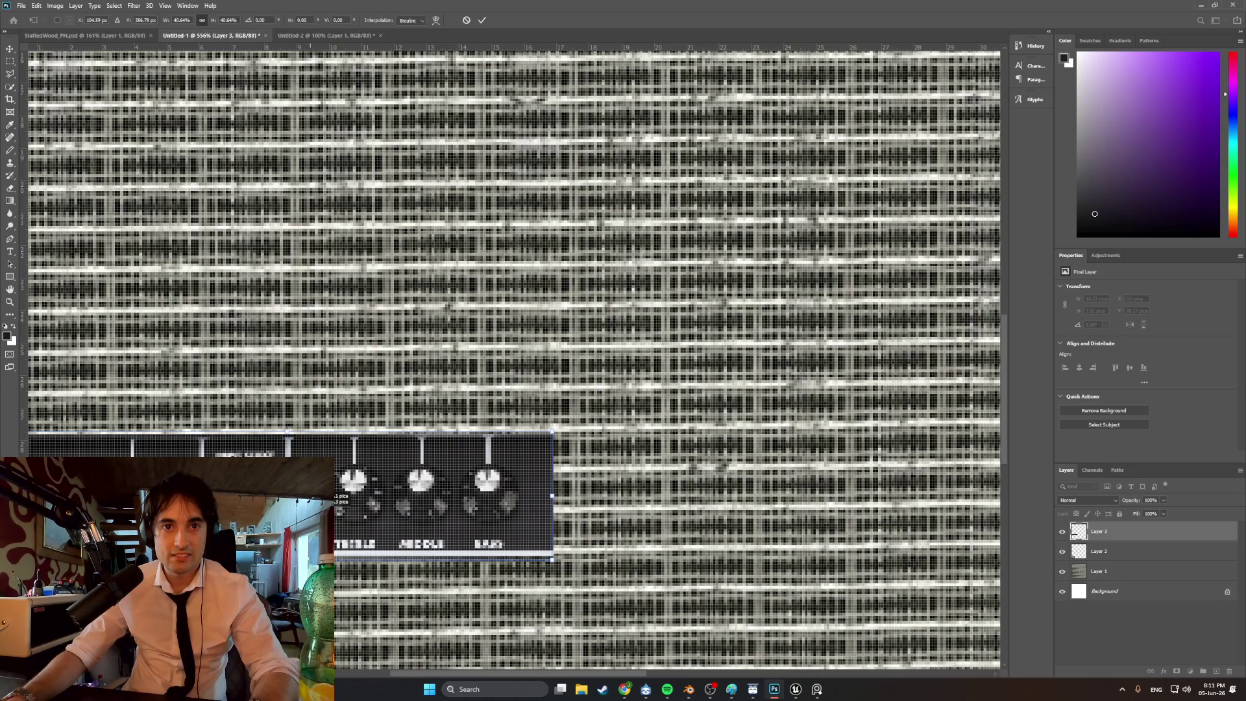
{"action": "scroll", "coordinate": [336, 508], "scroll_direction": "down", "scroll_amount": 3, "text": "alt"}
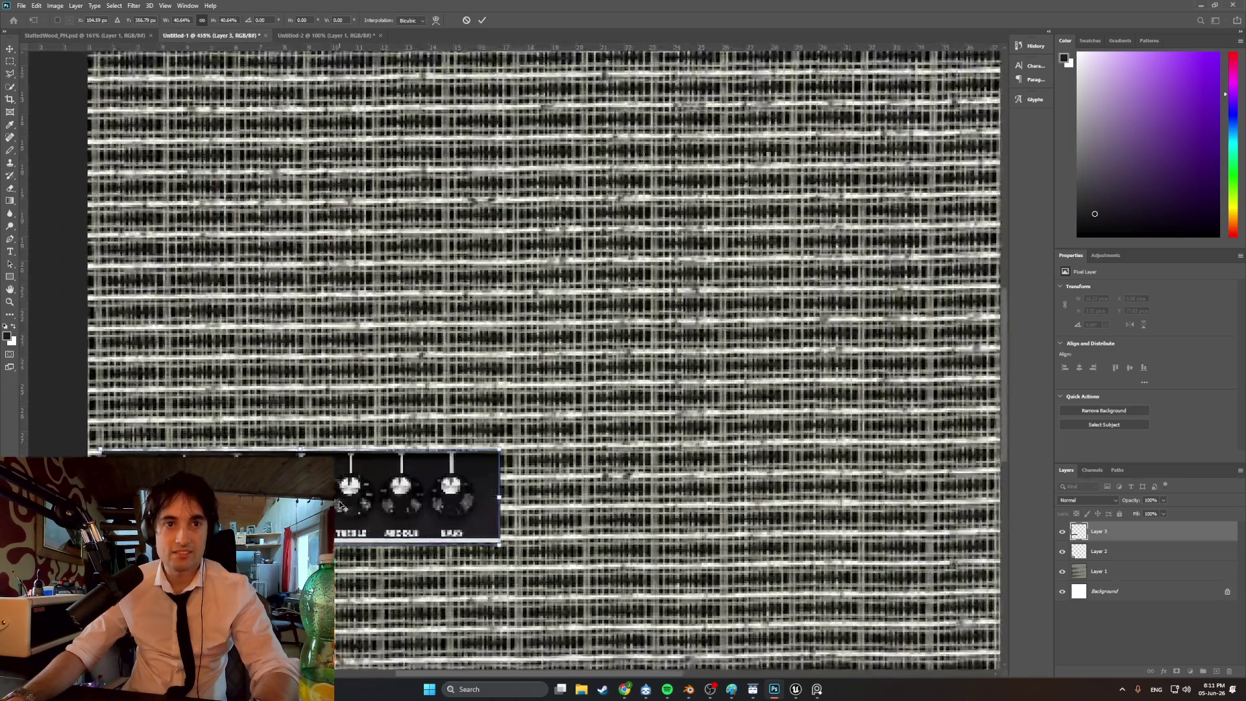
{"action": "scroll", "coordinate": [336, 508], "scroll_direction": "up", "scroll_amount": 2, "text": "alt"}
{"action": "scroll", "coordinate": [336, 508], "scroll_direction": "up", "scroll_amount": 2, "text": "alt"}
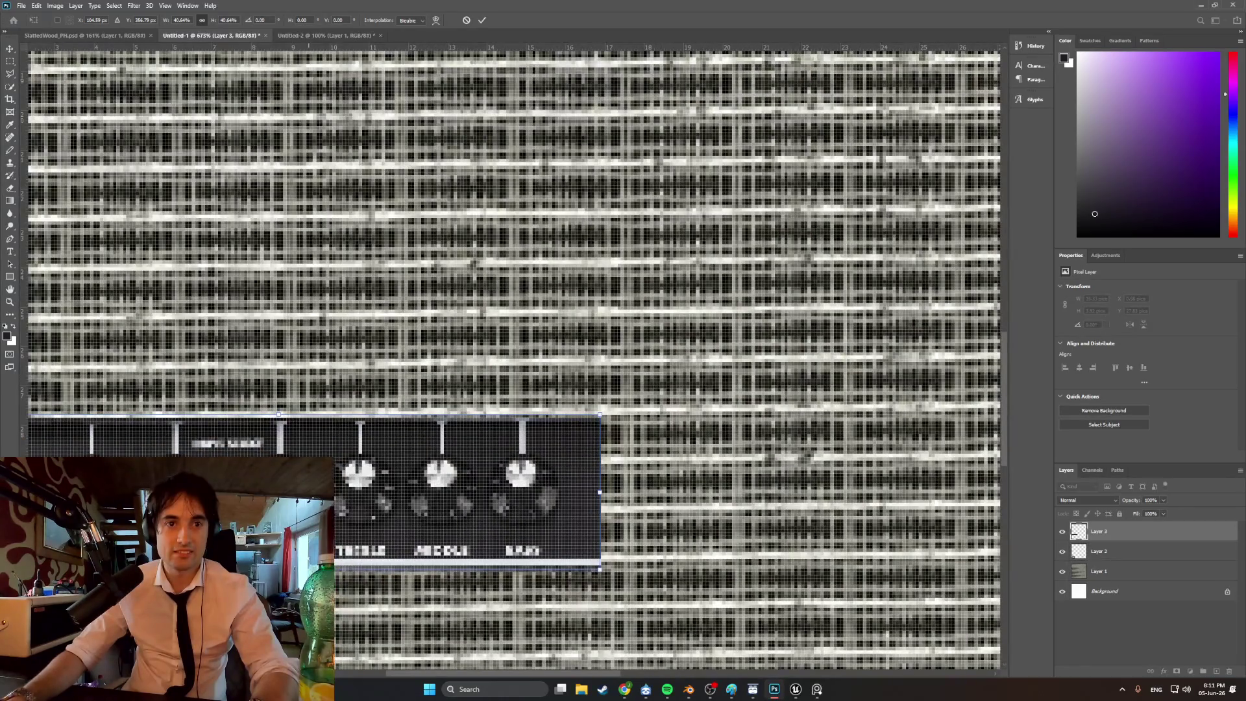
{"action": "left_click_drag", "start_coordinate": [336, 508], "coordinate": [333, 488]}
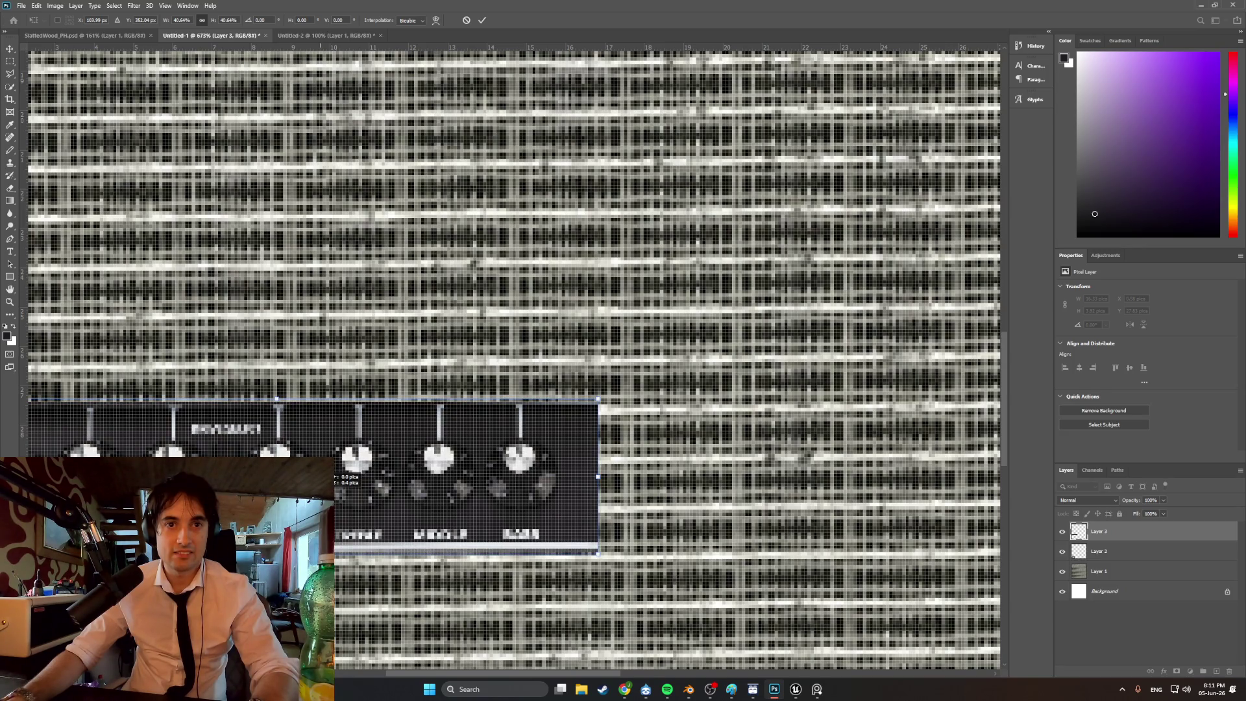
{"action": "left_click_drag", "start_coordinate": [323, 498], "coordinate": [336, 509]}
{"action": "scroll", "coordinate": [337, 510], "scroll_direction": "down", "scroll_amount": 2, "text": "alt"}
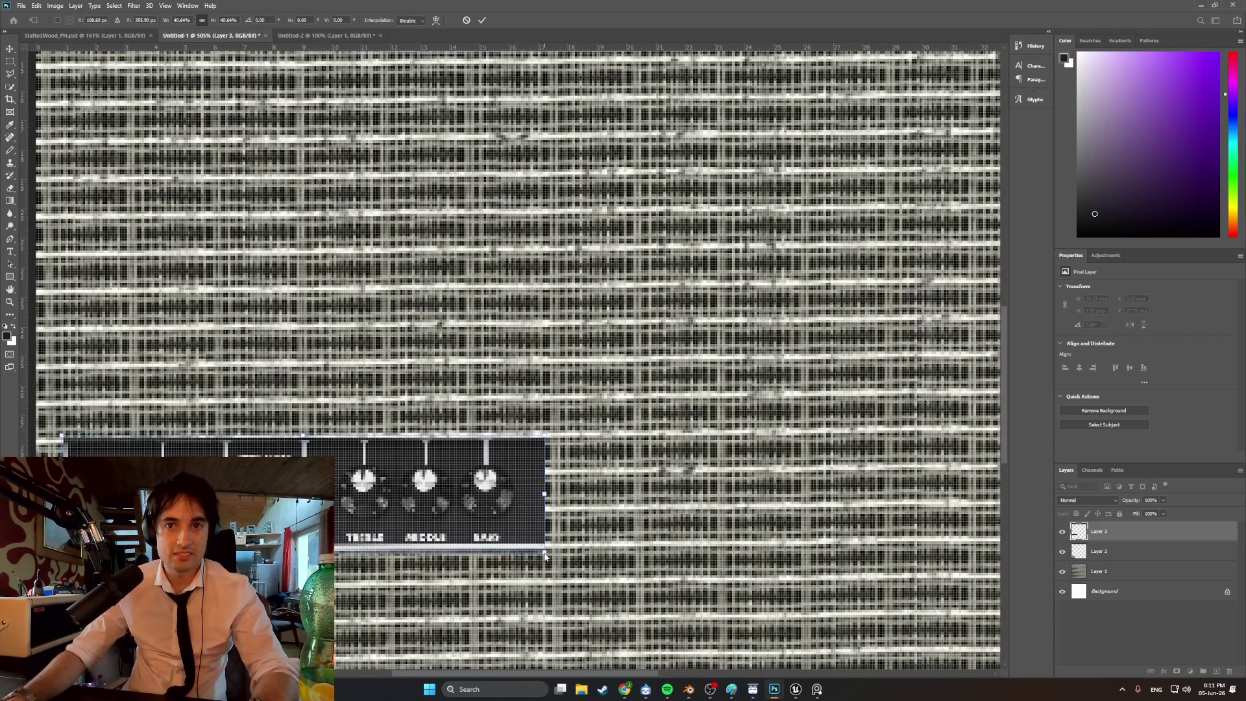
- Enlarge the control panel to about 45.7% and apply the transform
{"action": "left_click_drag", "start_coordinate": [546, 552], "coordinate": [605, 574]}
{"action": "left_click_drag", "start_coordinate": [450, 536], "coordinate": [426, 518]}
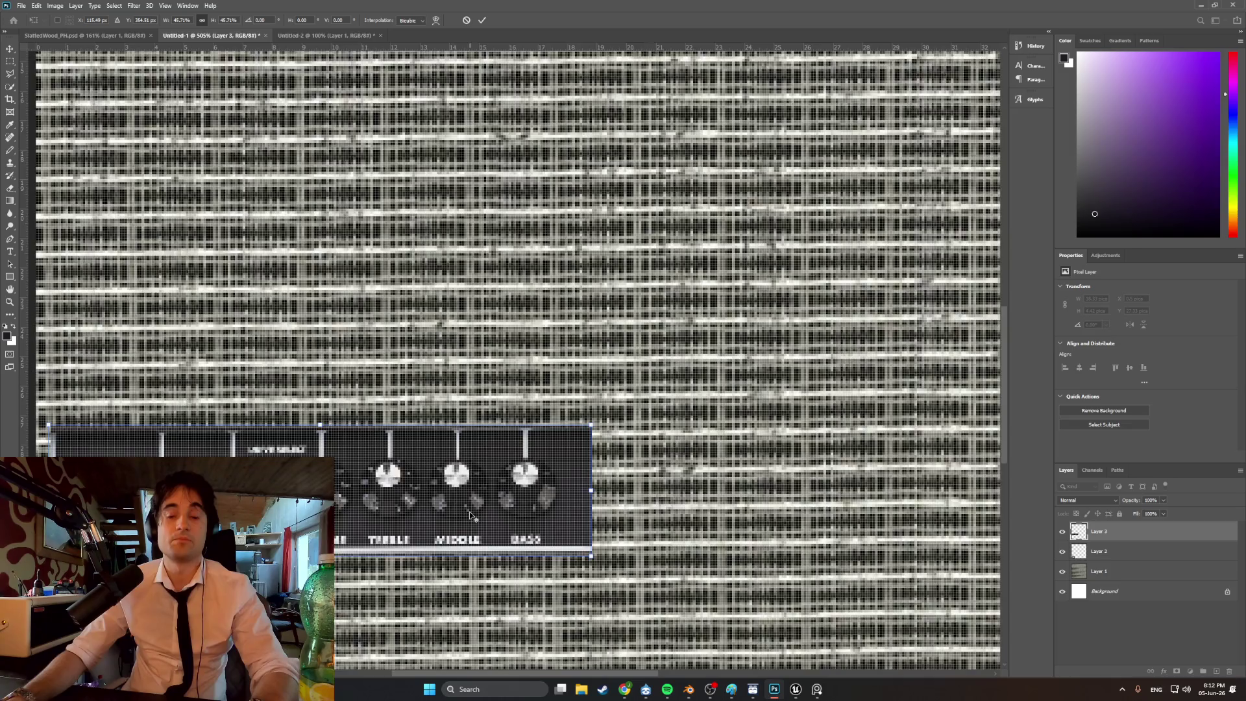
{"action": "scroll", "coordinate": [469, 512], "scroll_direction": "down", "scroll_amount": 3, "text": "alt"}
{"action": "scroll", "coordinate": [413, 523], "scroll_direction": "down", "scroll_amount": 2, "text": "alt"}
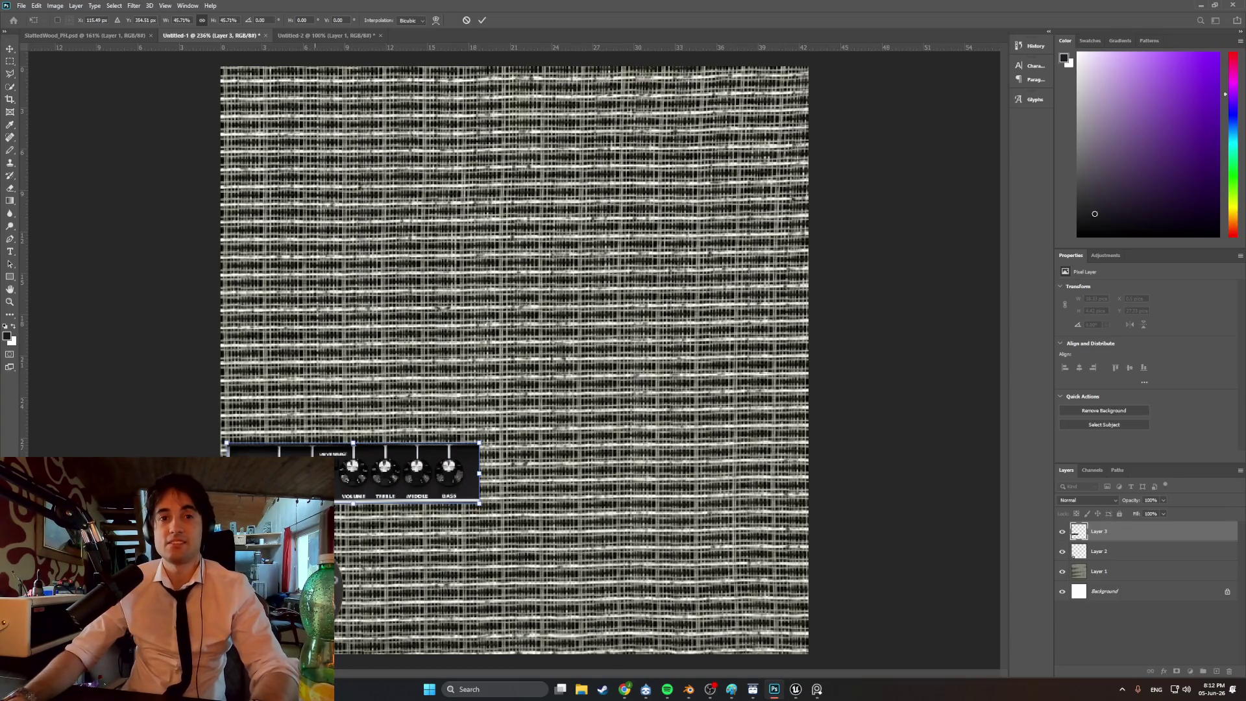
{"action": "left_click", "coordinate": [1126, 569]}
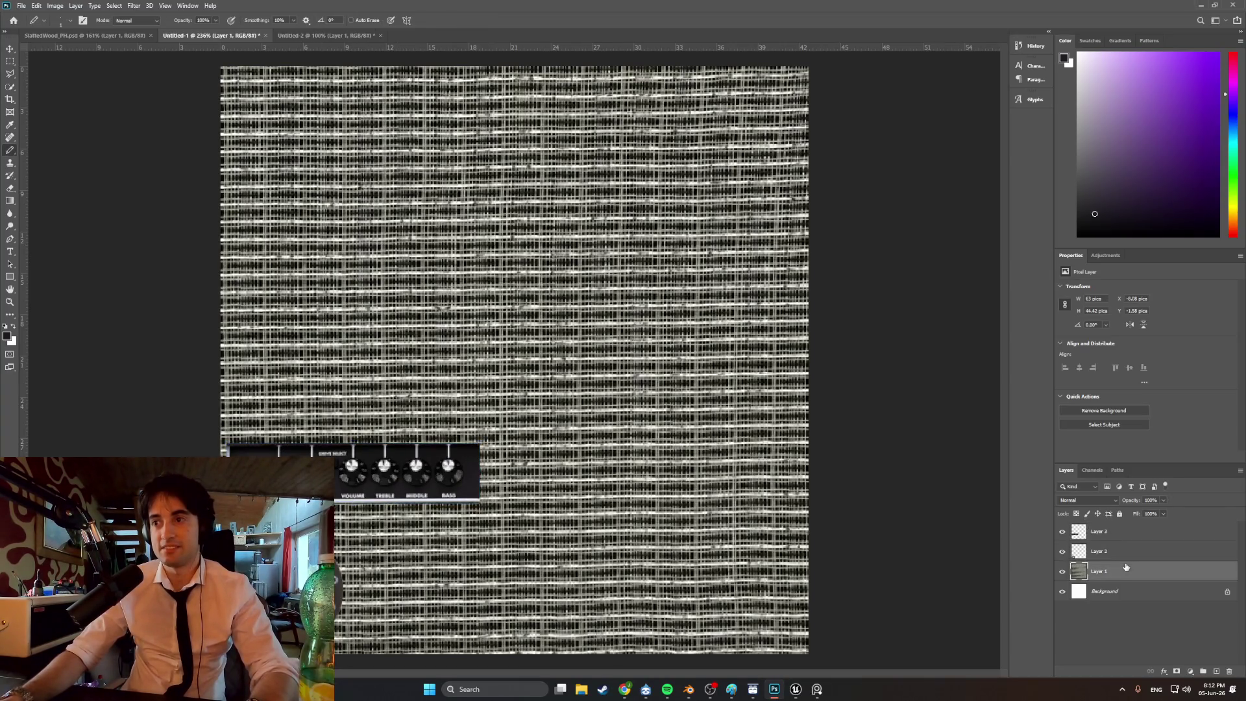
- Select the knob layer and shrink the knob to about half size
{"action": "key", "text": "ctrl+t"}
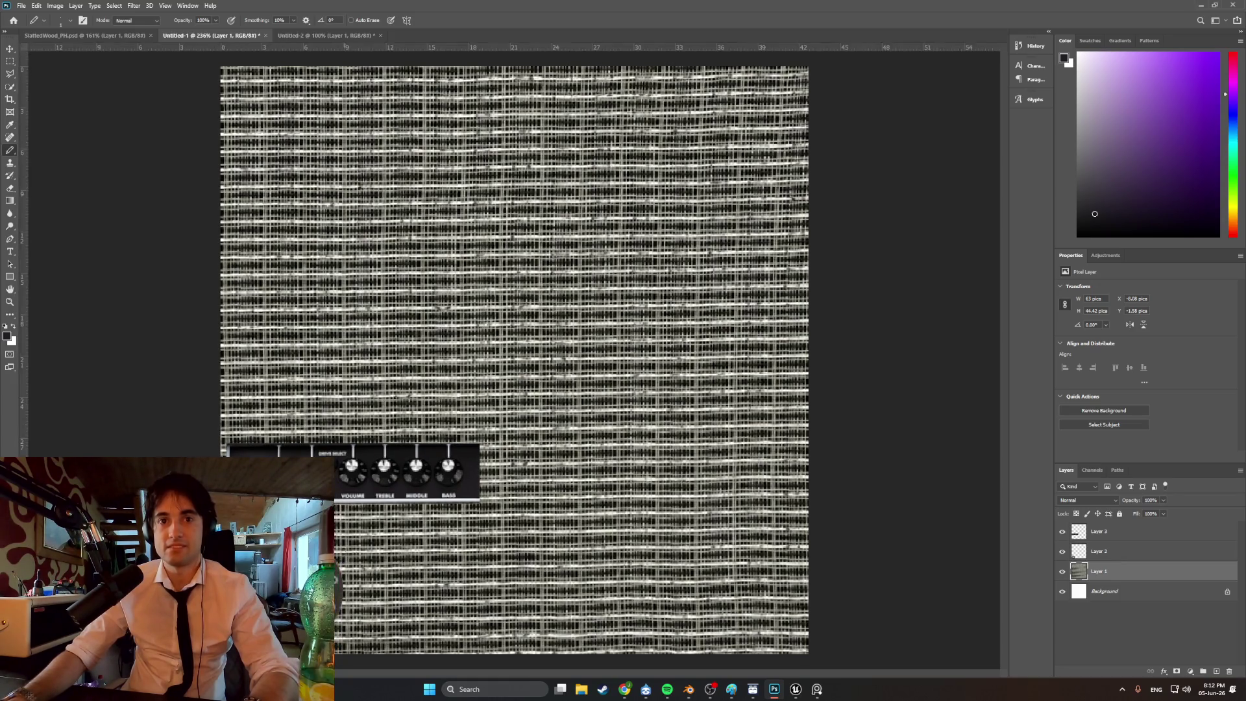
{"action": "key", "text": "Return"}
{"action": "left_click", "coordinate": [1099, 551]}
{"action": "key", "text": "ctrl+t"}
{"action": "left_click_drag", "start_coordinate": [343, 527], "coordinate": [283, 590]}
- Set the knob to about 41.8% just below the panel's left end and apply it
{"action": "scroll", "coordinate": [260, 571], "scroll_direction": "up", "scroll_amount": 5, "text": "alt"}
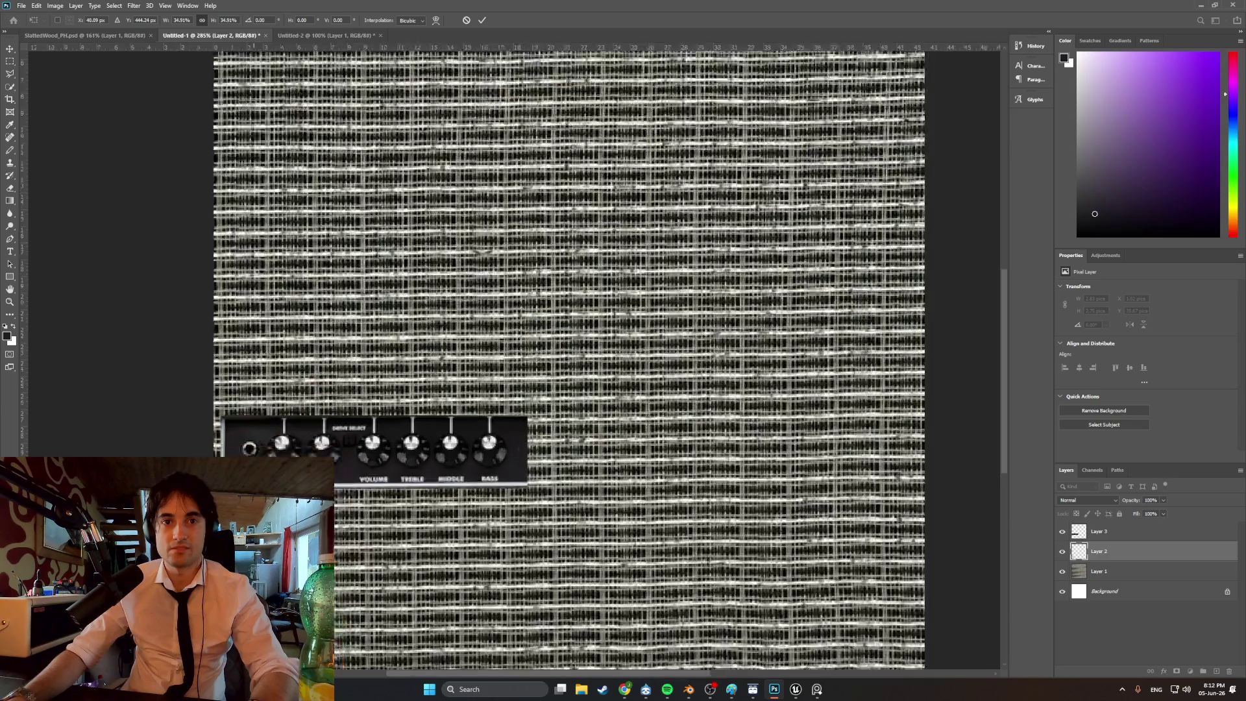
{"action": "scroll", "coordinate": [355, 538], "scroll_direction": "down", "scroll_amount": 2, "text": "alt"}
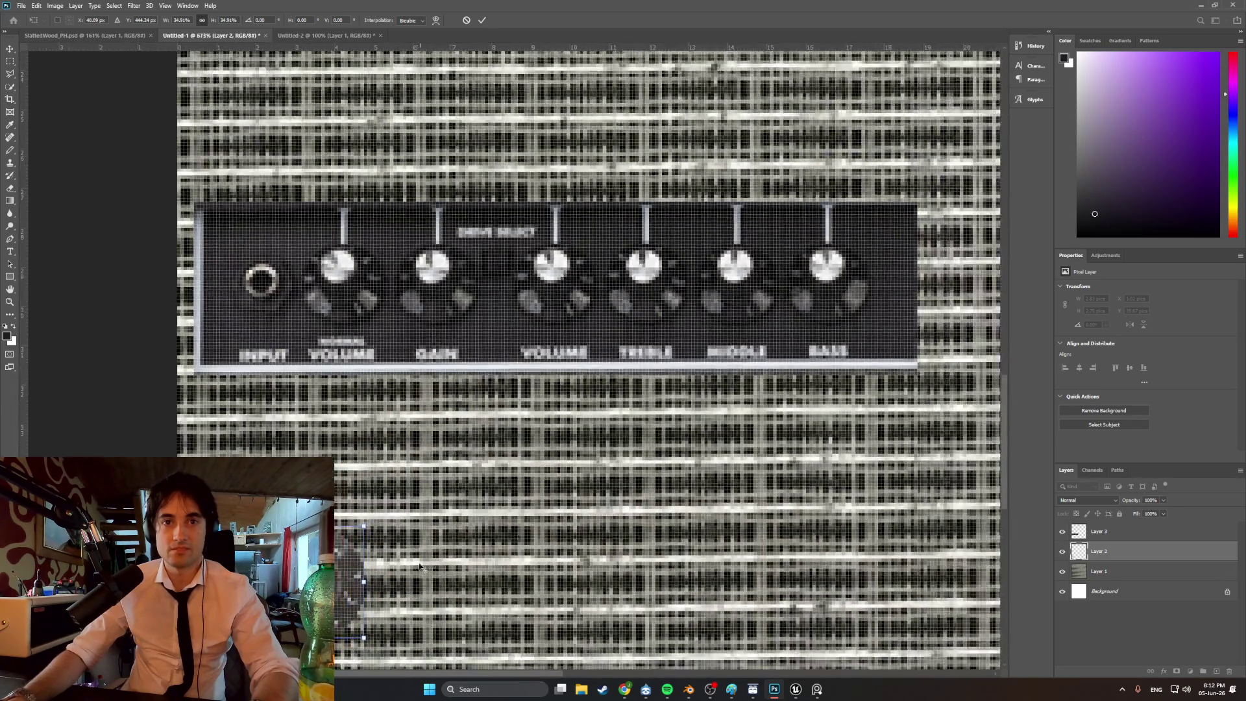
{"action": "mouse_move", "coordinate": [373, 532]}
{"action": "left_mouse_down"}
{"action": "mouse_move", "coordinate": [415, 501]}
{"action": "mouse_move", "coordinate": [395, 518]}
{"action": "left_mouse_up"}
{"action": "scroll", "coordinate": [396, 520], "scroll_direction": "down", "scroll_amount": 2, "text": "alt"}
{"action": "scroll", "coordinate": [395, 524], "scroll_direction": "up", "scroll_amount": 2, "text": "alt"}
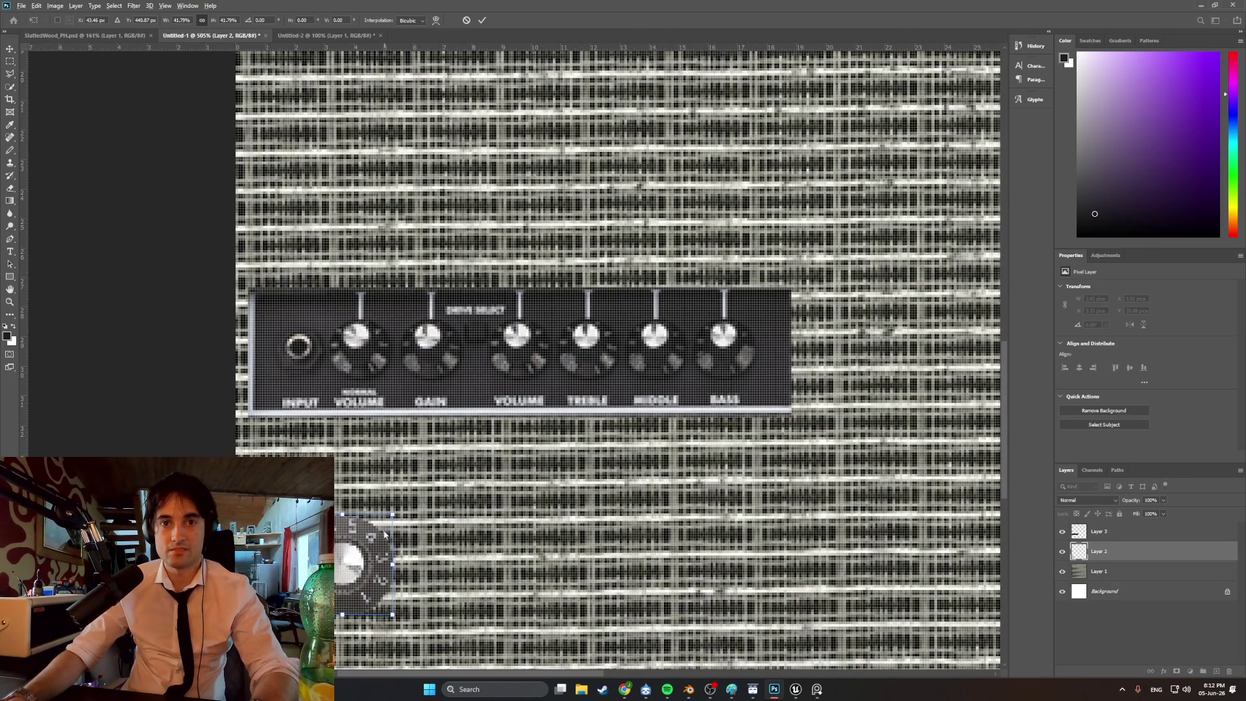
{"action": "mouse_move", "coordinate": [377, 552]}
{"action": "left_mouse_down"}
{"action": "mouse_move", "coordinate": [501, 508]}
{"action": "mouse_move", "coordinate": [479, 523]}
{"action": "mouse_move", "coordinate": [411, 526]}
{"action": "left_mouse_up"}
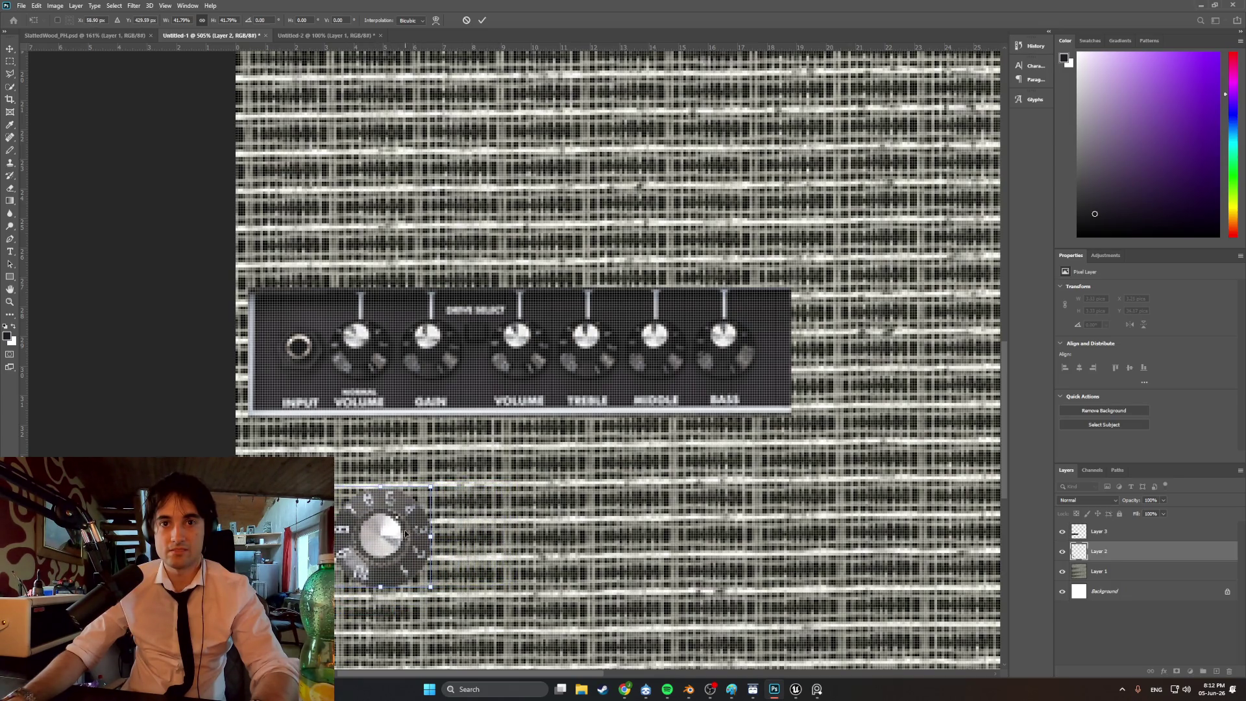
{"action": "scroll", "coordinate": [361, 568], "scroll_direction": "up", "scroll_amount": 4, "text": "alt"}
{"action": "scroll", "coordinate": [362, 568], "scroll_direction": "up", "scroll_amount": 1, "text": "alt"}
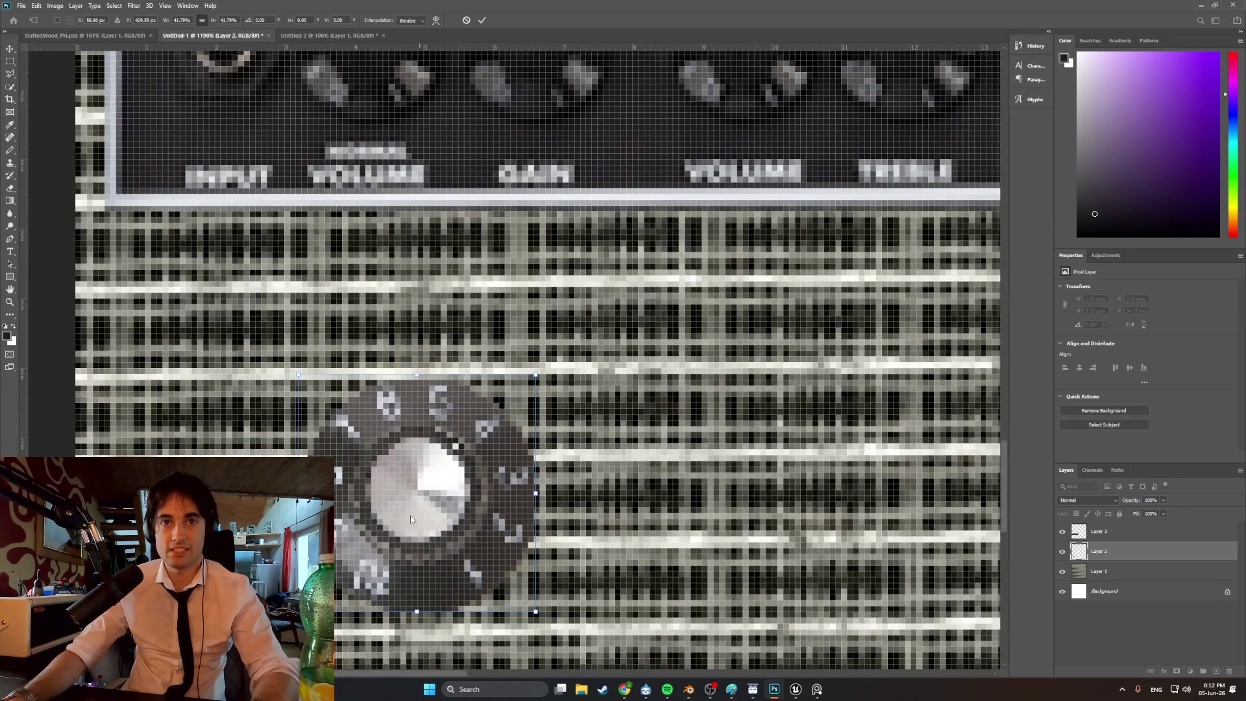
{"action": "key", "text": "b"}
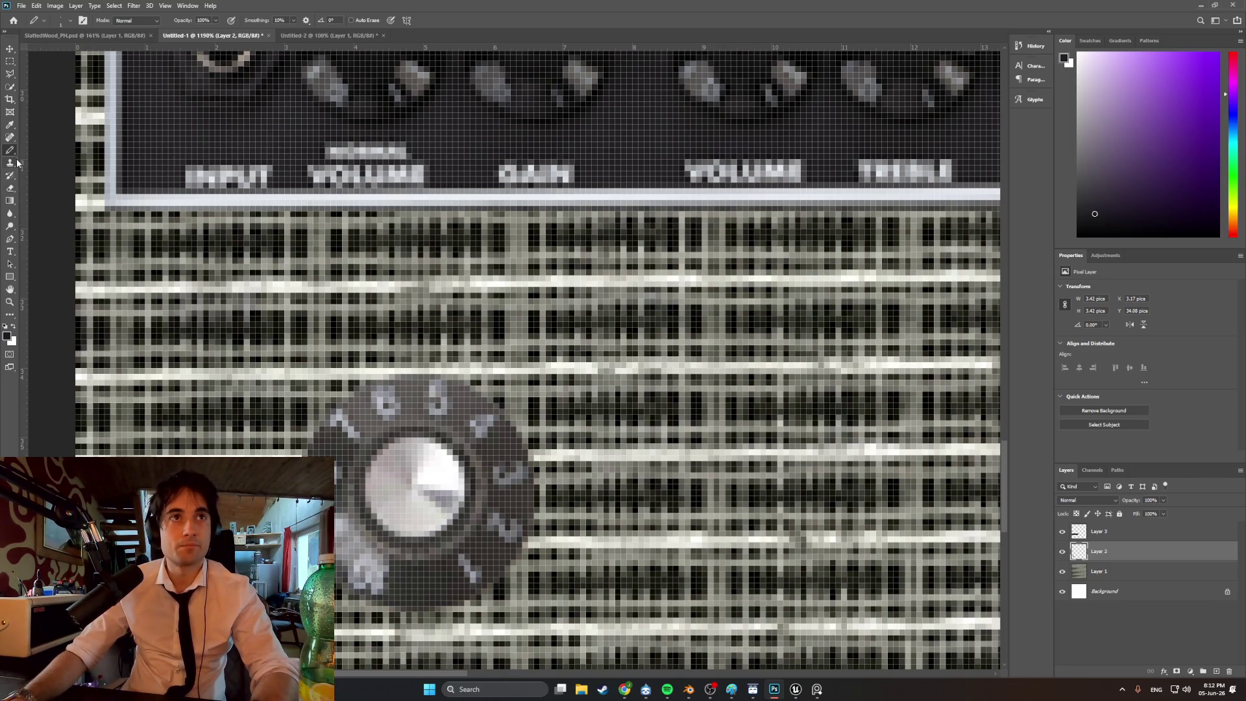
- Sample brown and dark tones from the knob's edge as the foreground colour, returning to the Pencil between picks
{"action": "left_click", "coordinate": [10, 125]}
{"action": "left_click", "coordinate": [421, 577]}
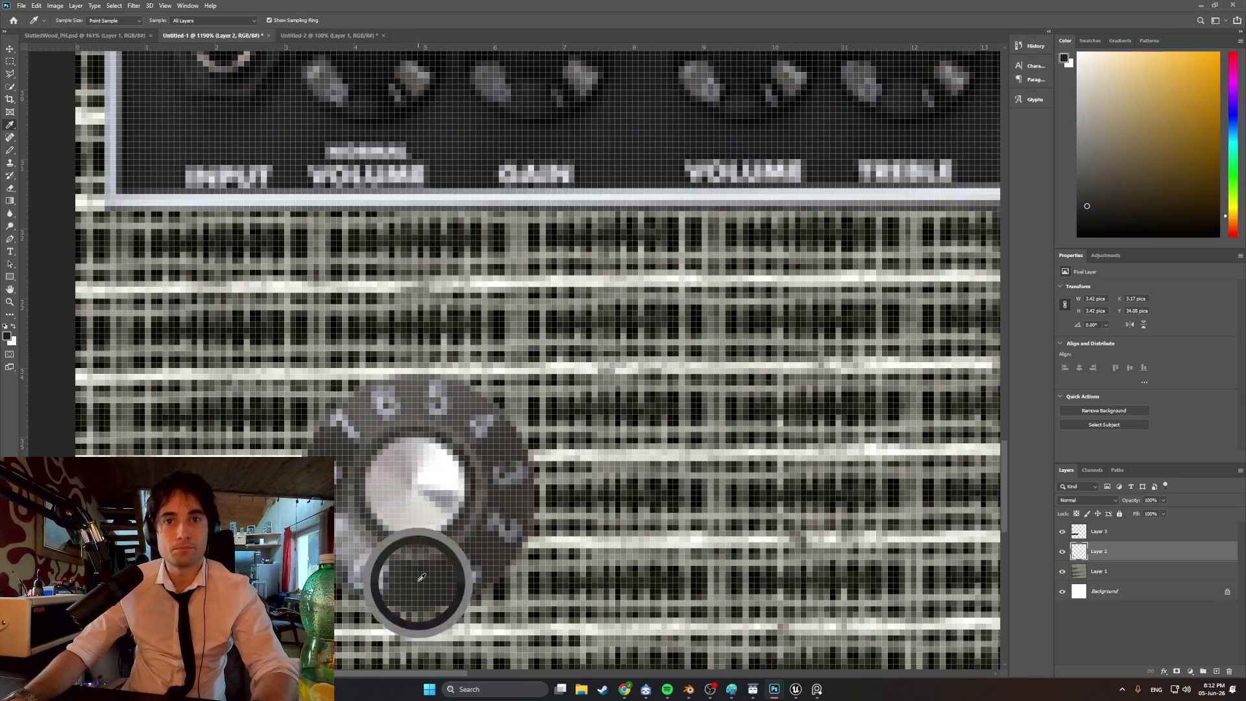
{"action": "key", "text": "b"}
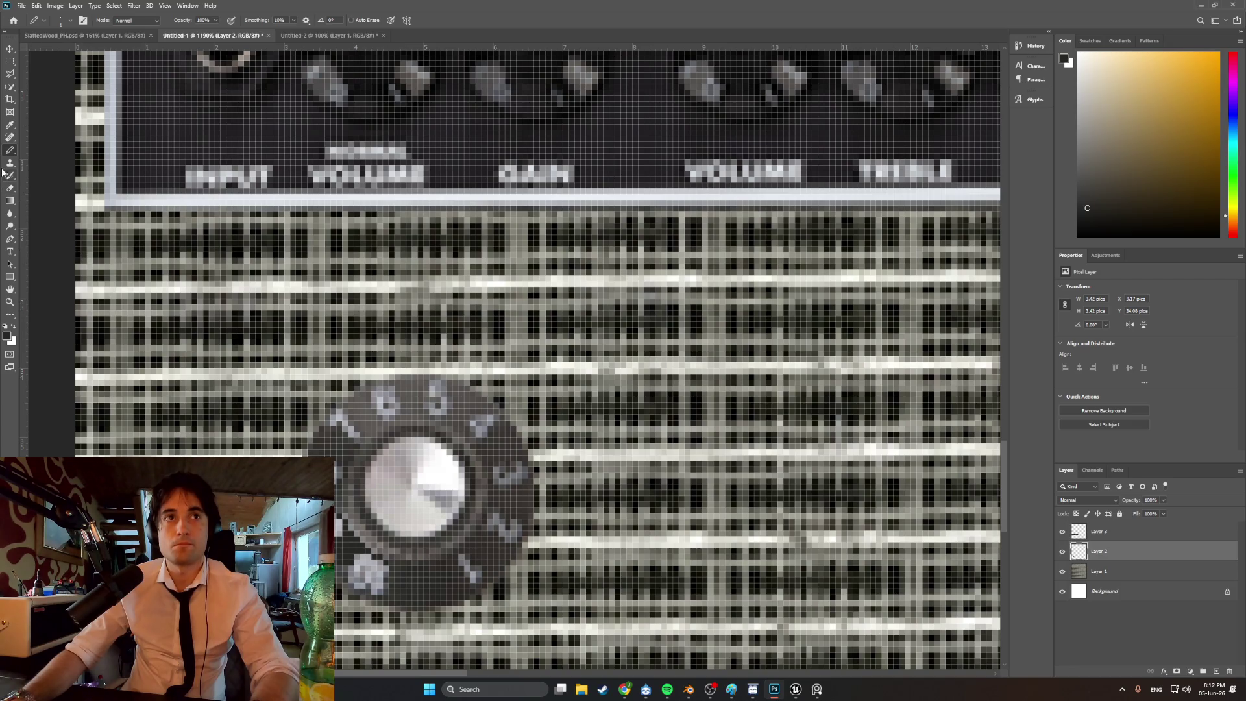
{"action": "left_click", "coordinate": [9, 126]}
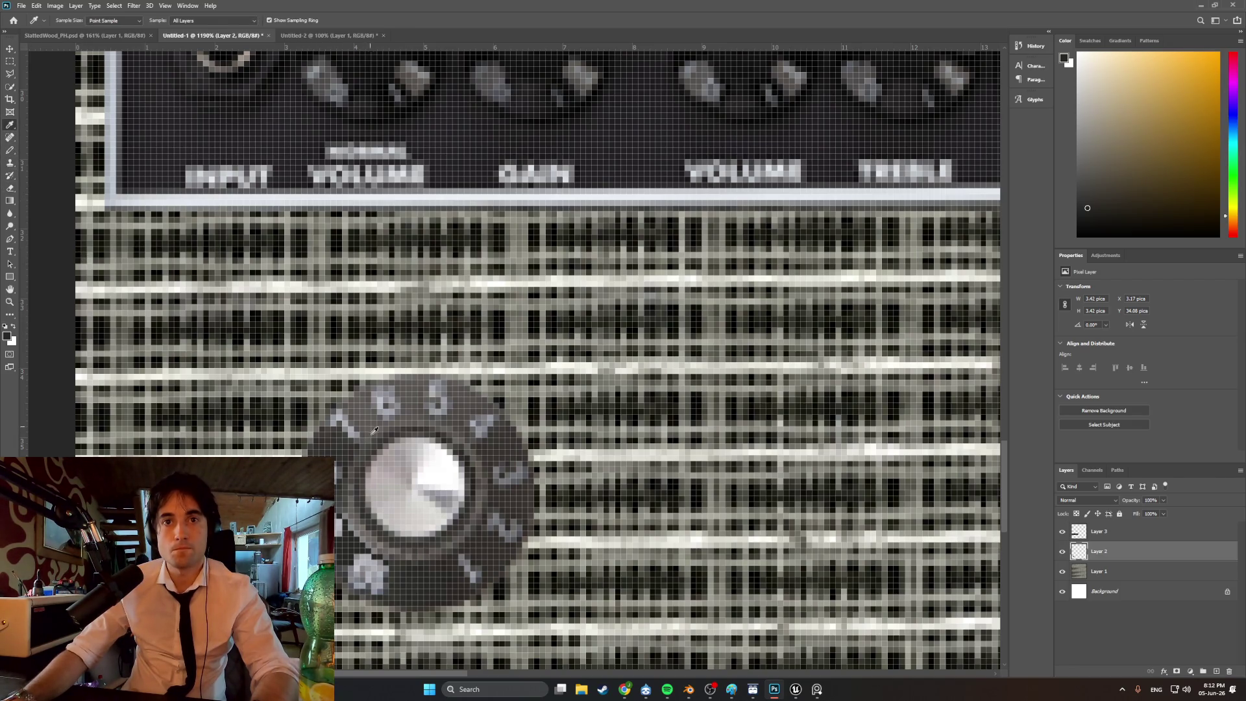
{"action": "left_click", "coordinate": [235, 436]}
{"action": "key", "text": "b"}
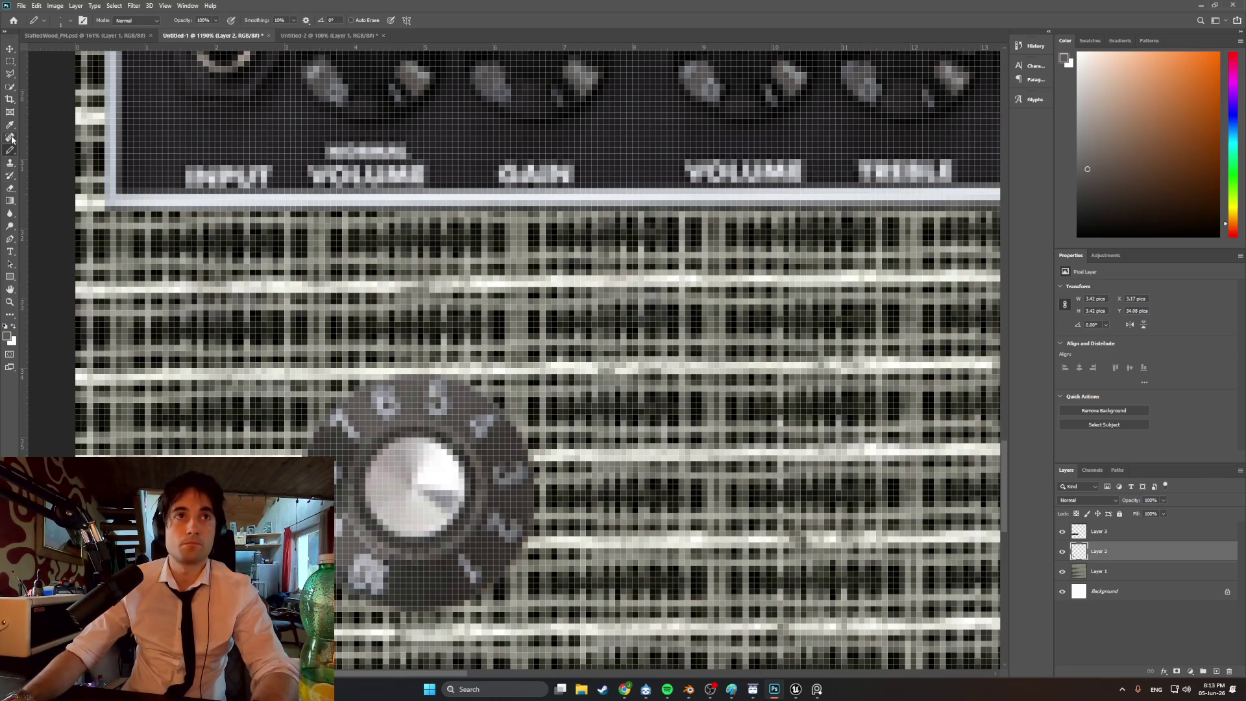
{"action": "key", "text": "i"}
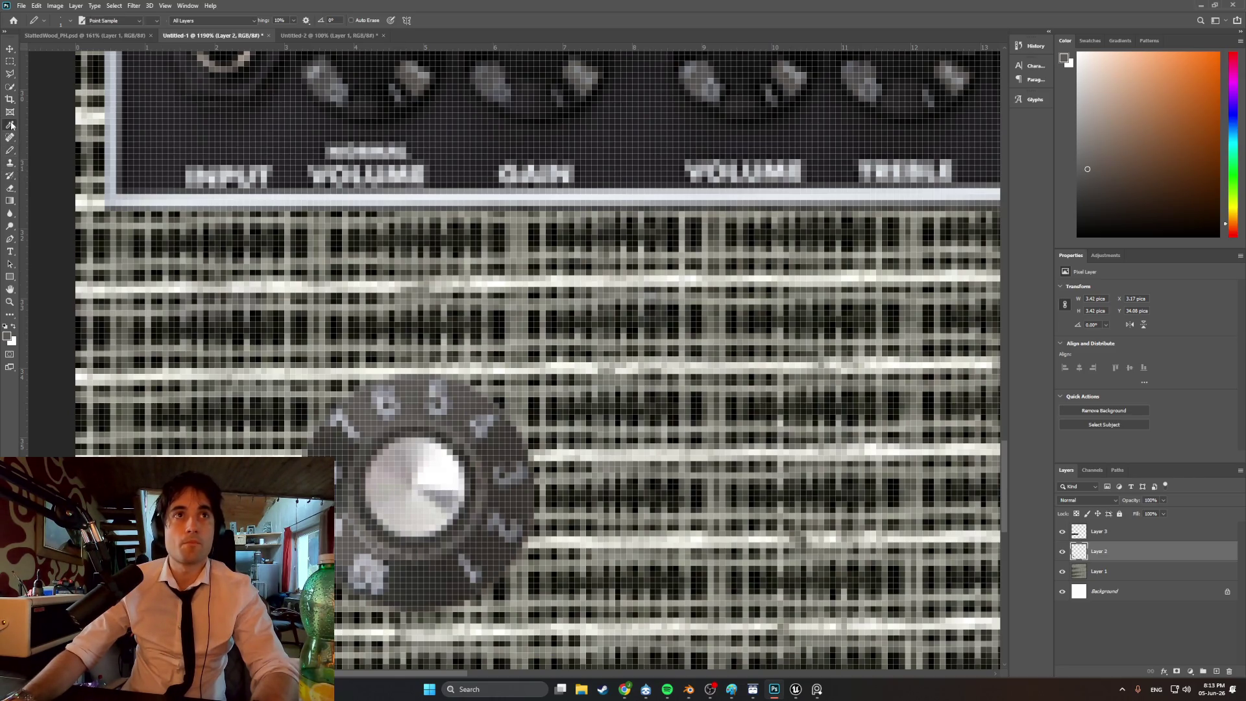
{"action": "left_click", "coordinate": [9, 150]}
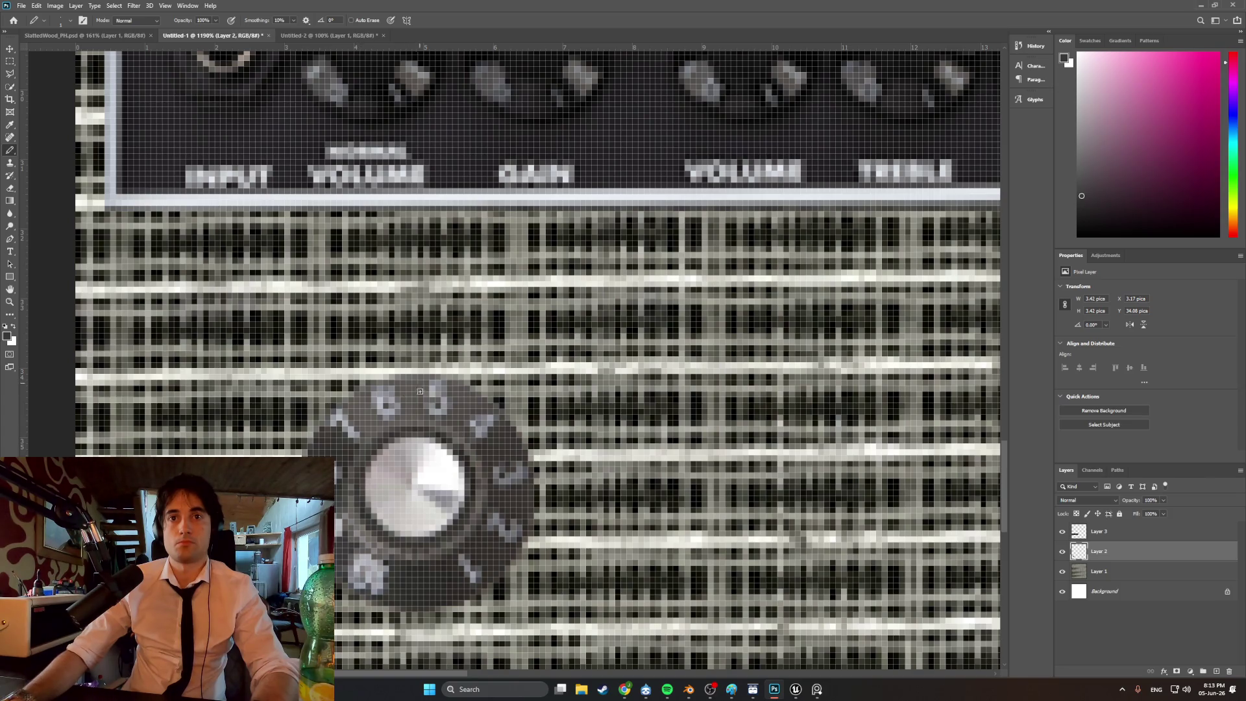
{"action": "scroll", "coordinate": [386, 507], "scroll_direction": "down", "scroll_amount": 2, "text": "alt"}
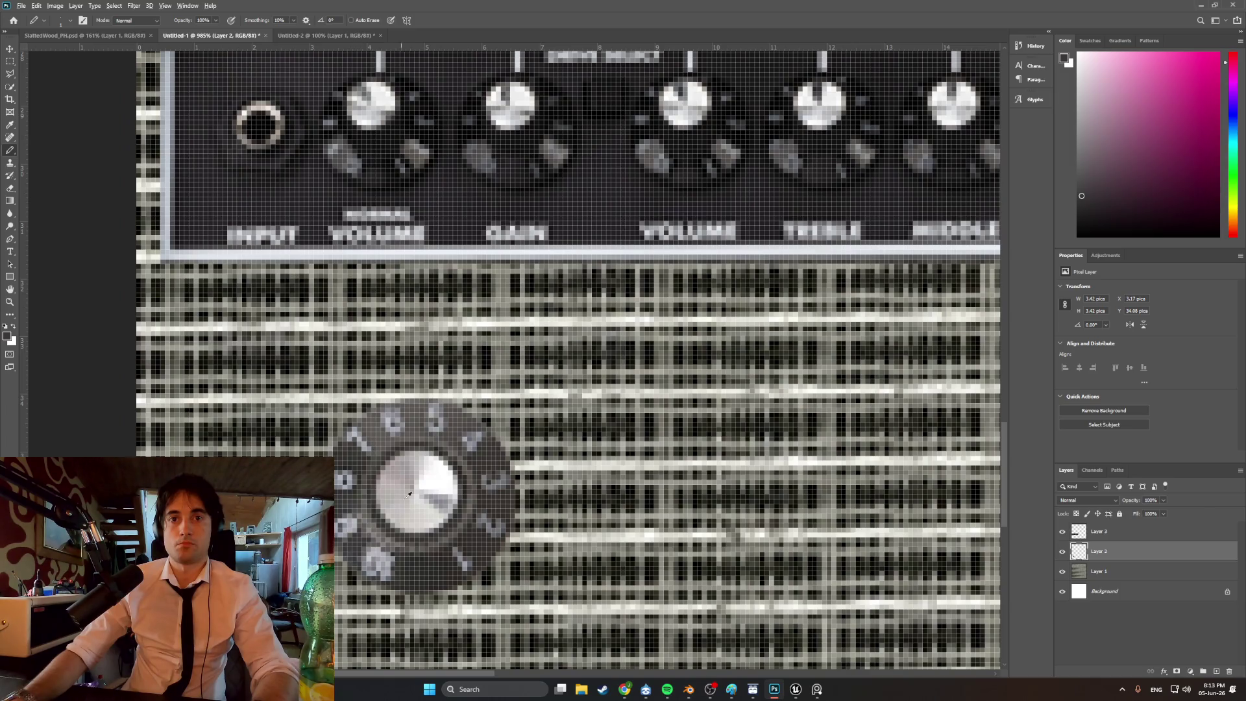
- Move the control-panel strip down to the bottom-left corner of the grille texture
{"action": "scroll", "coordinate": [410, 495], "scroll_direction": "down", "scroll_amount": 3, "text": "alt"}
{"action": "scroll", "coordinate": [397, 516], "scroll_direction": "up", "scroll_amount": 4, "text": "alt"}
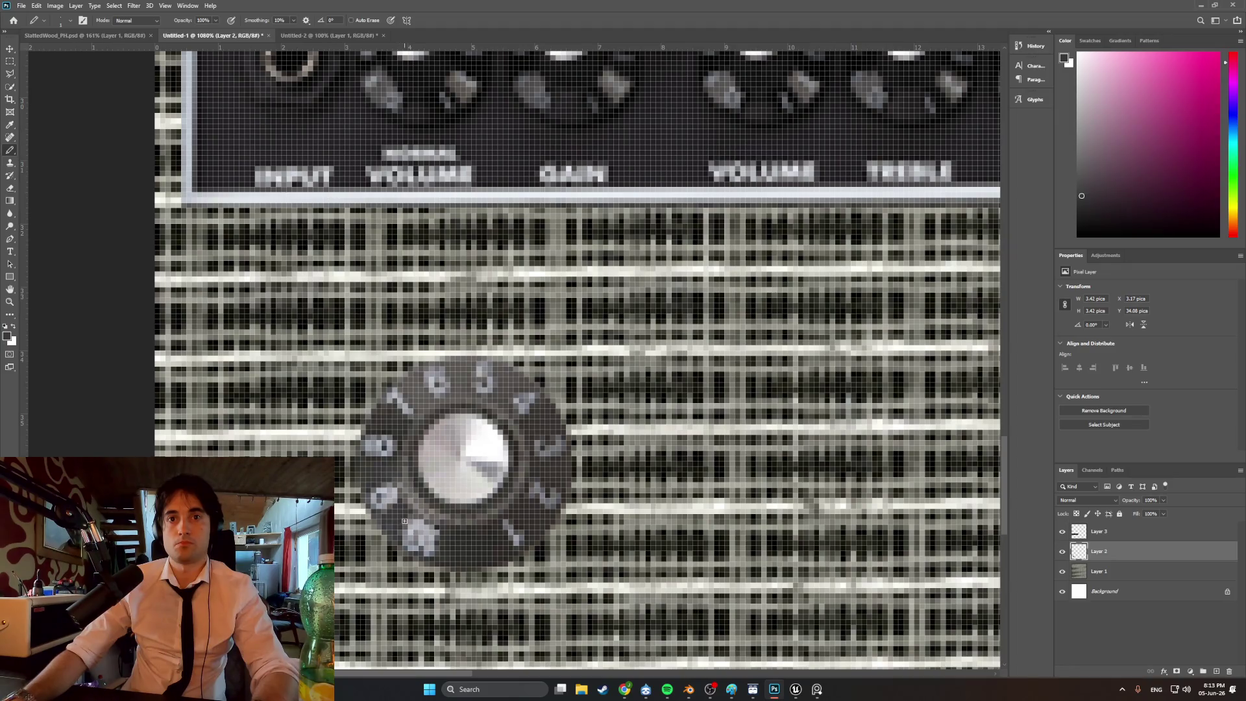
{"action": "scroll", "coordinate": [411, 516], "scroll_direction": "down", "scroll_amount": 3, "text": "alt"}
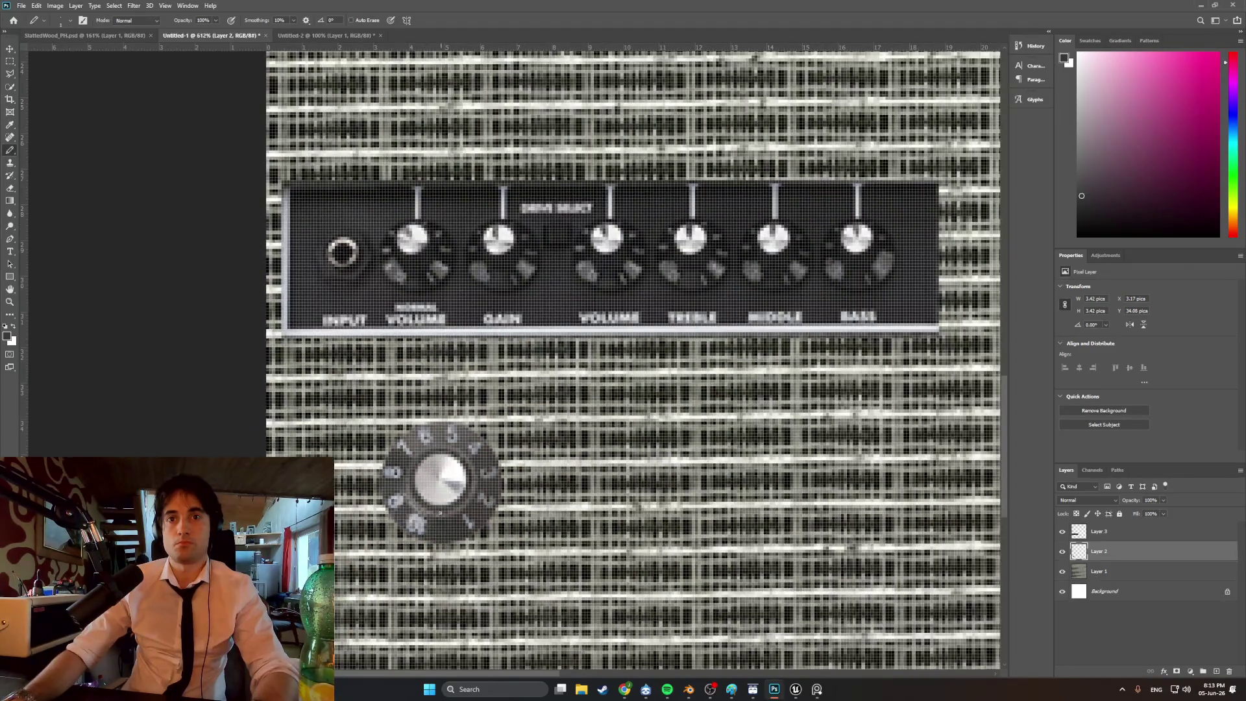
{"action": "scroll", "coordinate": [452, 505], "scroll_direction": "up", "scroll_amount": 3, "text": "alt"}
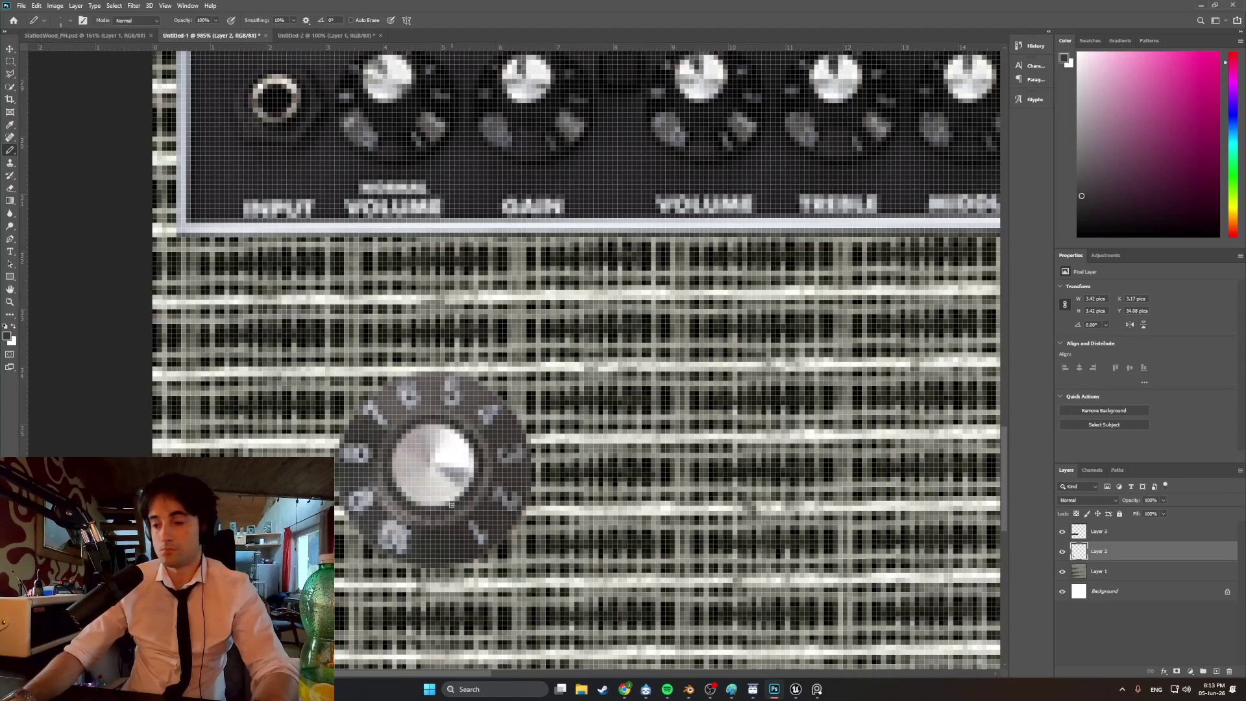
{"action": "scroll", "coordinate": [451, 504], "scroll_direction": "down", "scroll_amount": 5, "text": "alt"}
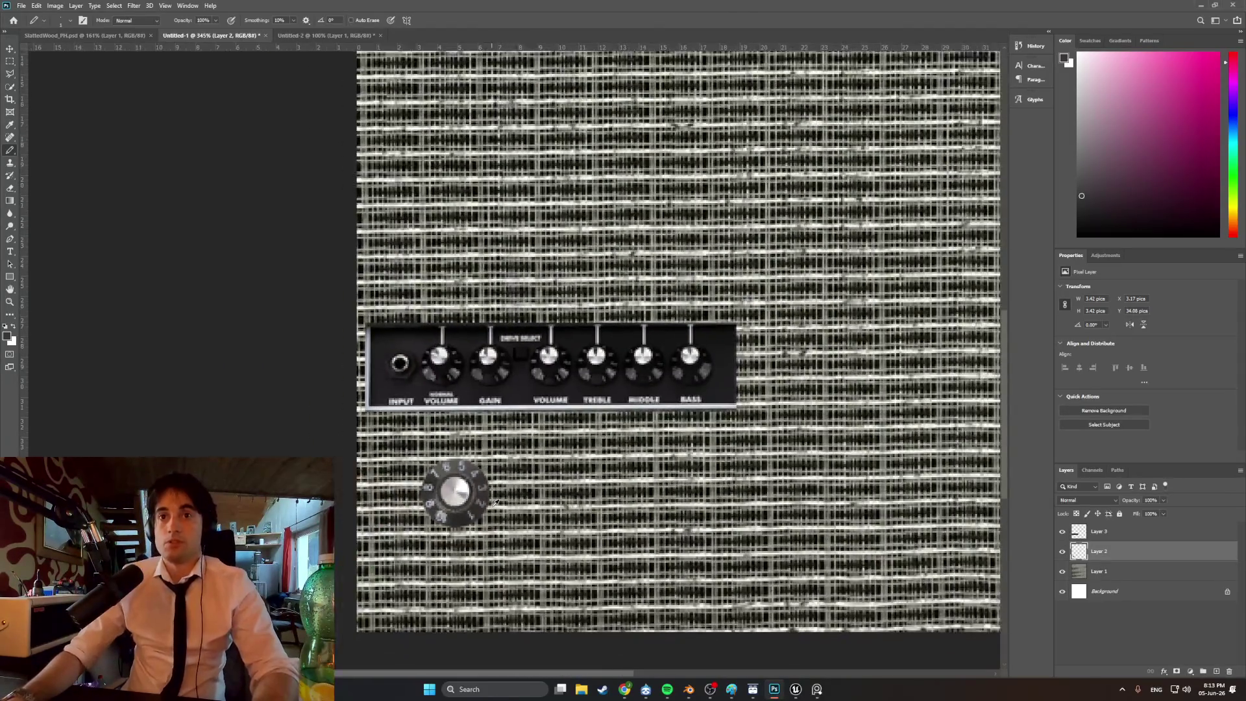
{"action": "scroll", "coordinate": [495, 503], "scroll_direction": "down", "scroll_amount": 2, "text": "alt"}
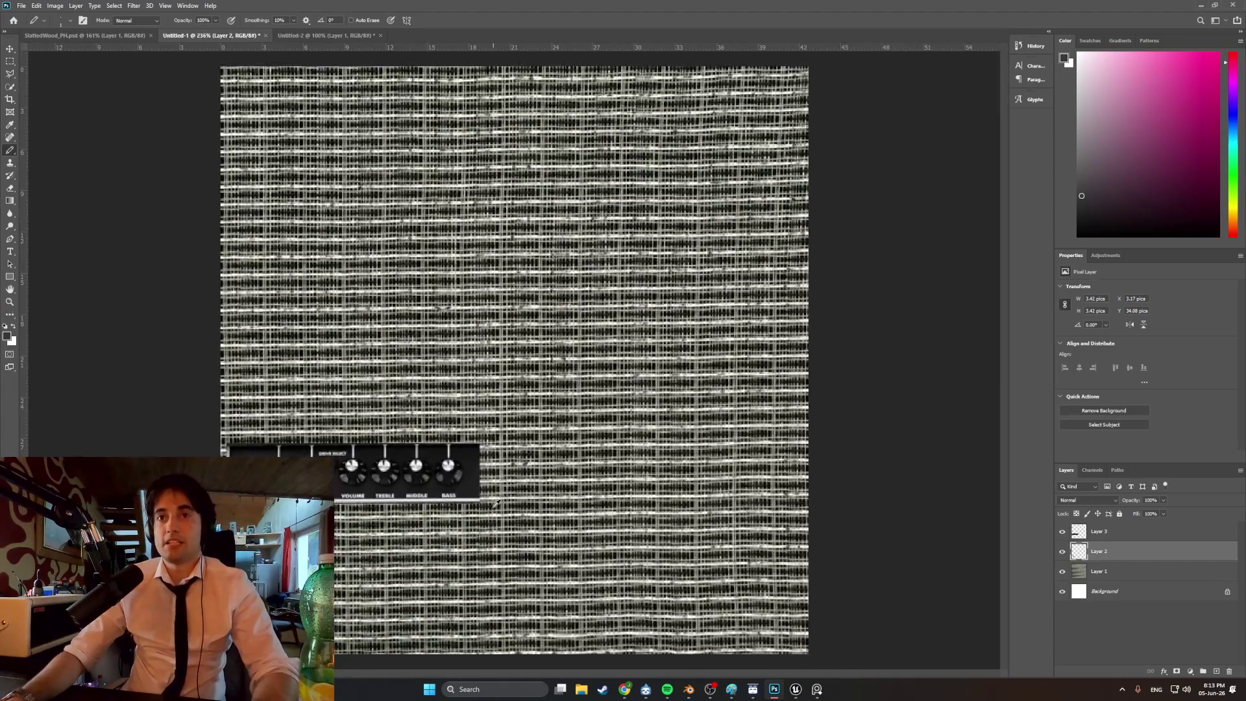
{"action": "left_click", "coordinate": [1109, 603]}
{"action": "left_click", "coordinate": [10, 49]}
{"action": "mouse_move", "coordinate": [330, 478]}
{"action": "left_mouse_down"}
{"action": "mouse_move", "coordinate": [422, 568]}
{"action": "mouse_move", "coordinate": [325, 626]}
{"action": "left_mouse_up"}
- Drag the single knob on Layer 2 beside the control panel's BASS knob
{"action": "left_click", "coordinate": [289, 558]}
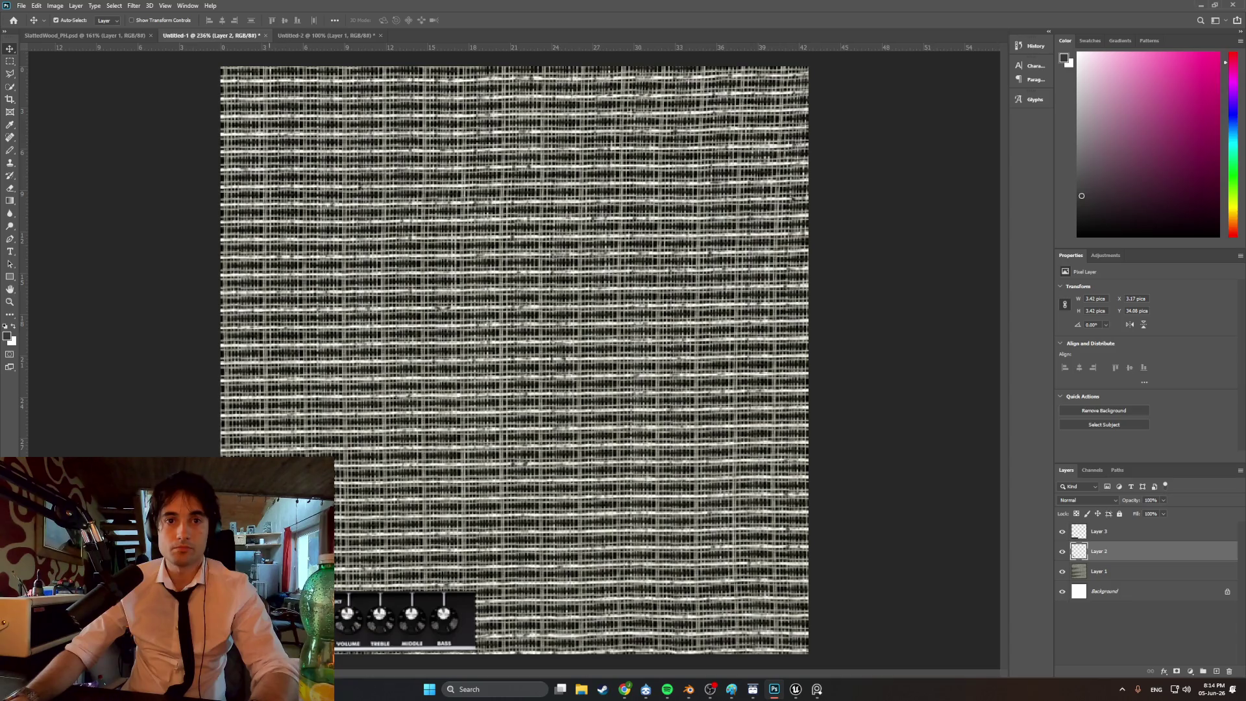
{"action": "left_click_drag", "start_coordinate": [289, 558], "coordinate": [507, 627]}
{"action": "scroll", "coordinate": [532, 544], "scroll_direction": "down", "scroll_amount": 1, "text": "alt"}
{"action": "scroll", "coordinate": [532, 544], "scroll_direction": "up", "scroll_amount": 1, "text": "alt"}
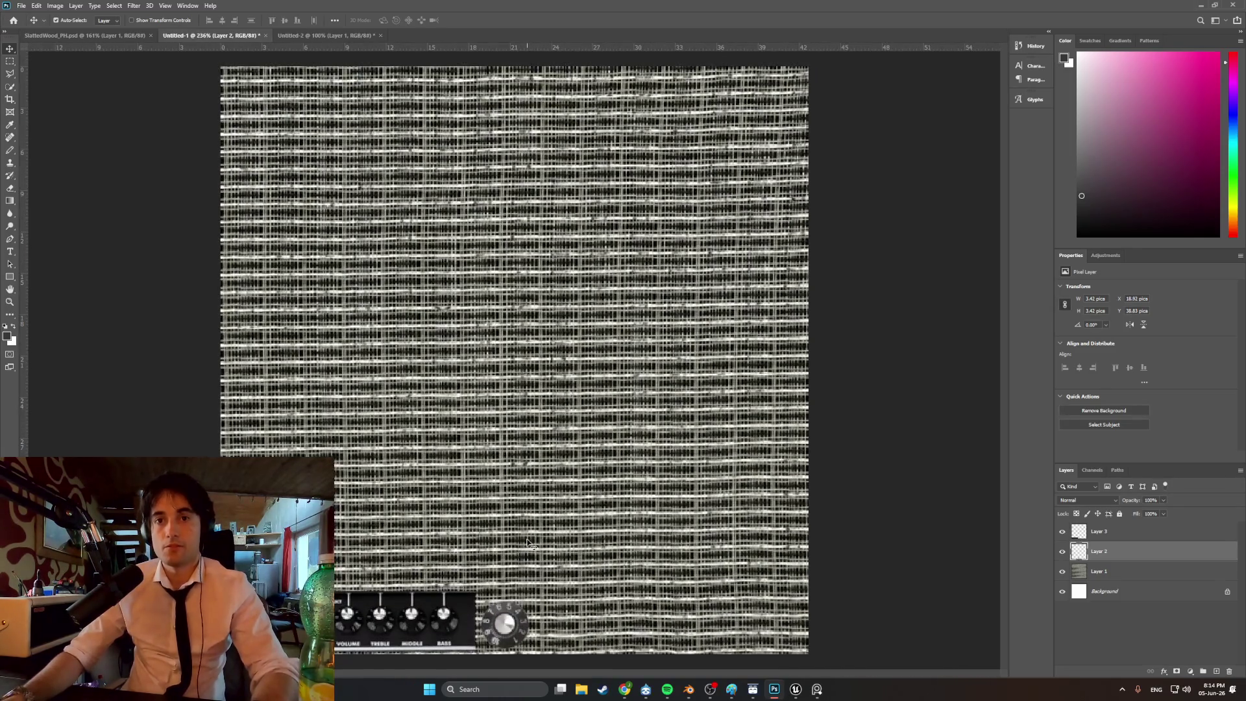
{"action": "scroll", "coordinate": [537, 517], "scroll_direction": "down", "scroll_amount": 1, "text": "alt"}
{"action": "scroll", "coordinate": [536, 517], "scroll_direction": "up", "scroll_amount": 2, "text": "alt"}
{"action": "scroll", "coordinate": [532, 517], "scroll_direction": "down", "scroll_amount": 1, "text": "alt"}
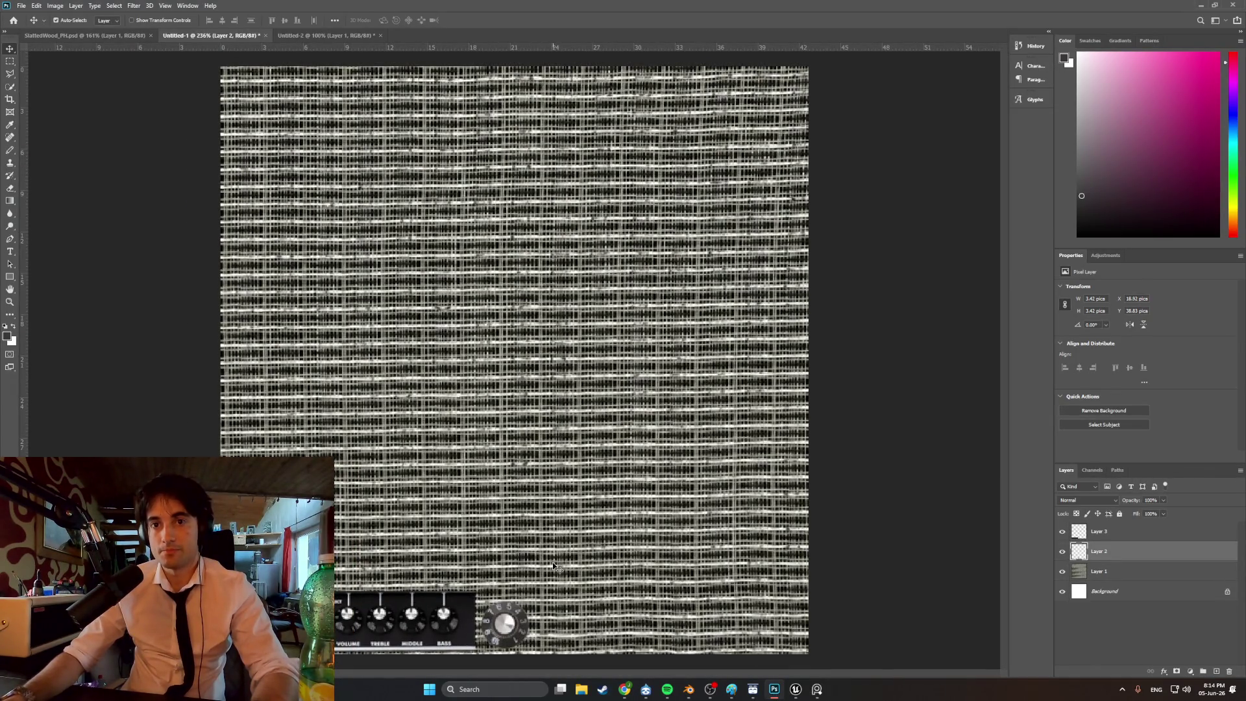
- In Chrome, search Google Images for 'fake black leather texture'
{"action": "mouse_move", "coordinate": [624, 689]}
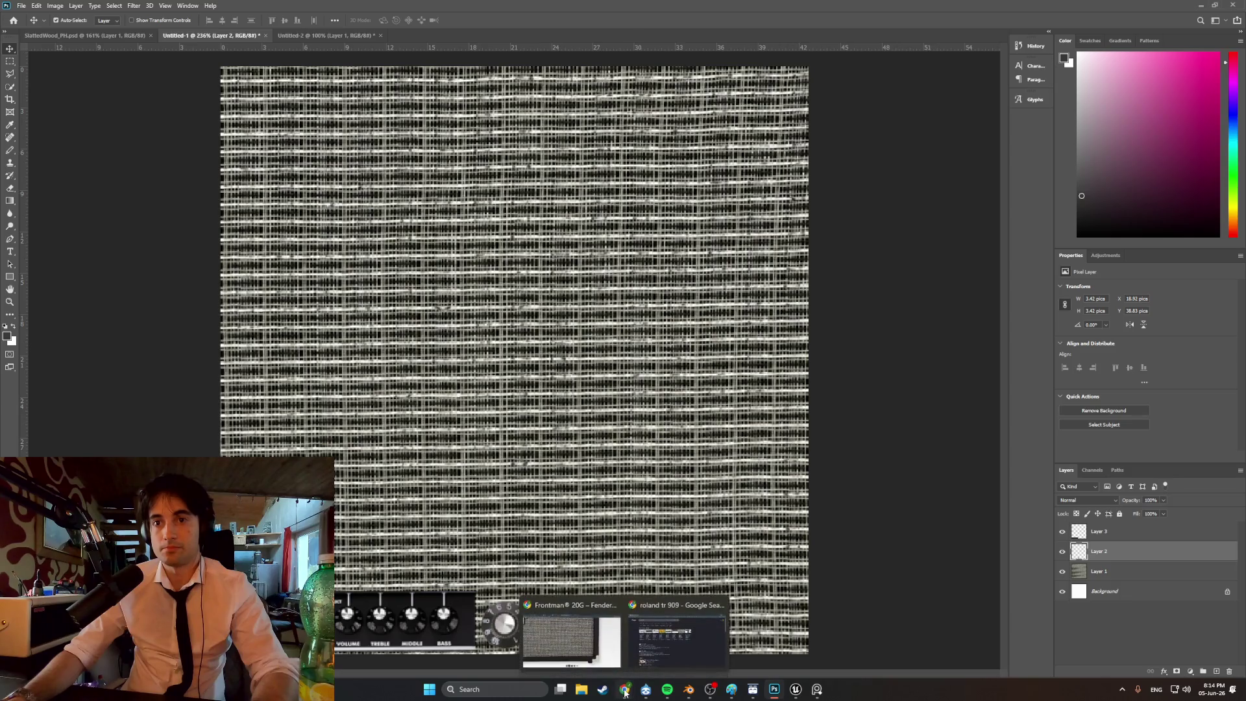
{"action": "left_click", "coordinate": [590, 657]}
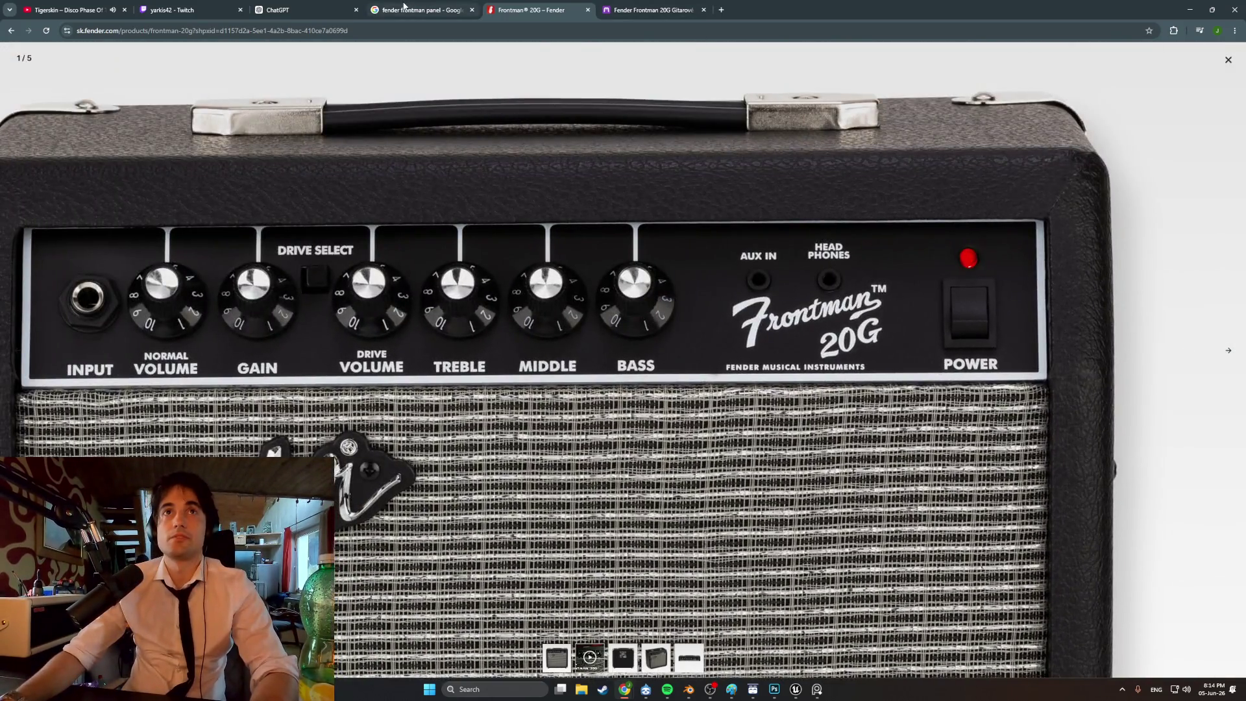
{"action": "left_click", "coordinate": [421, 10]}
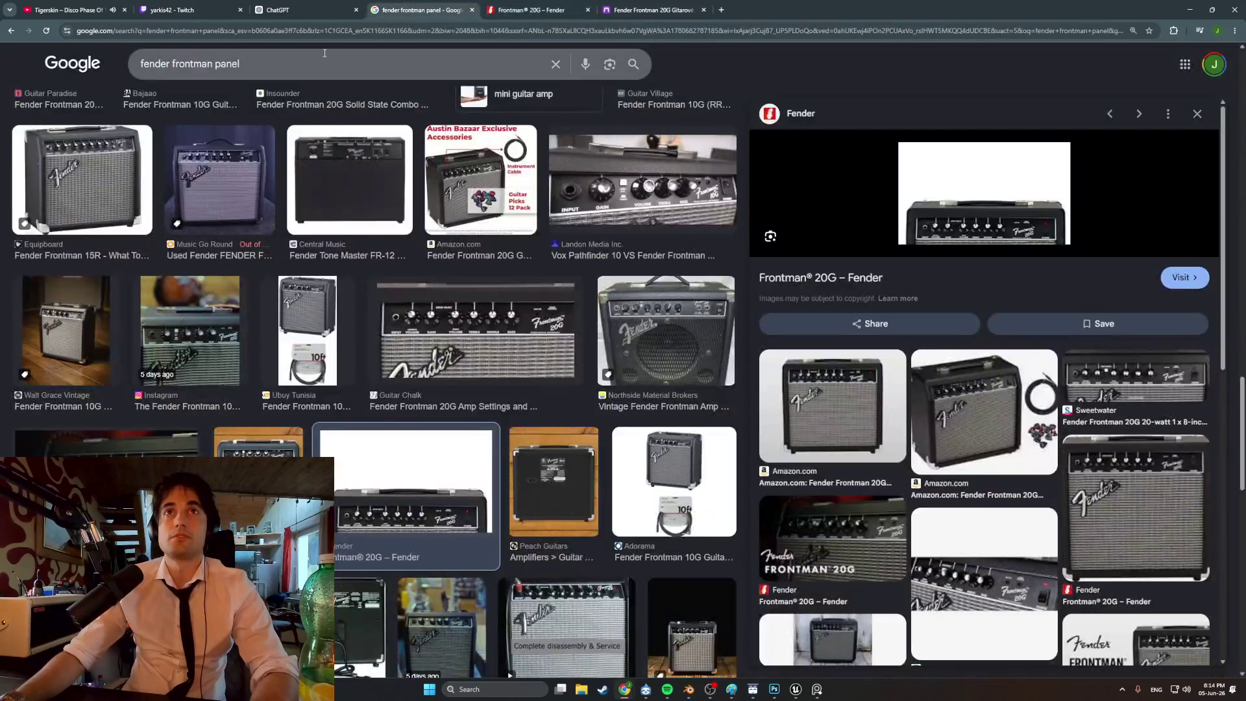
{"action": "type", "text": "fake blkack"}
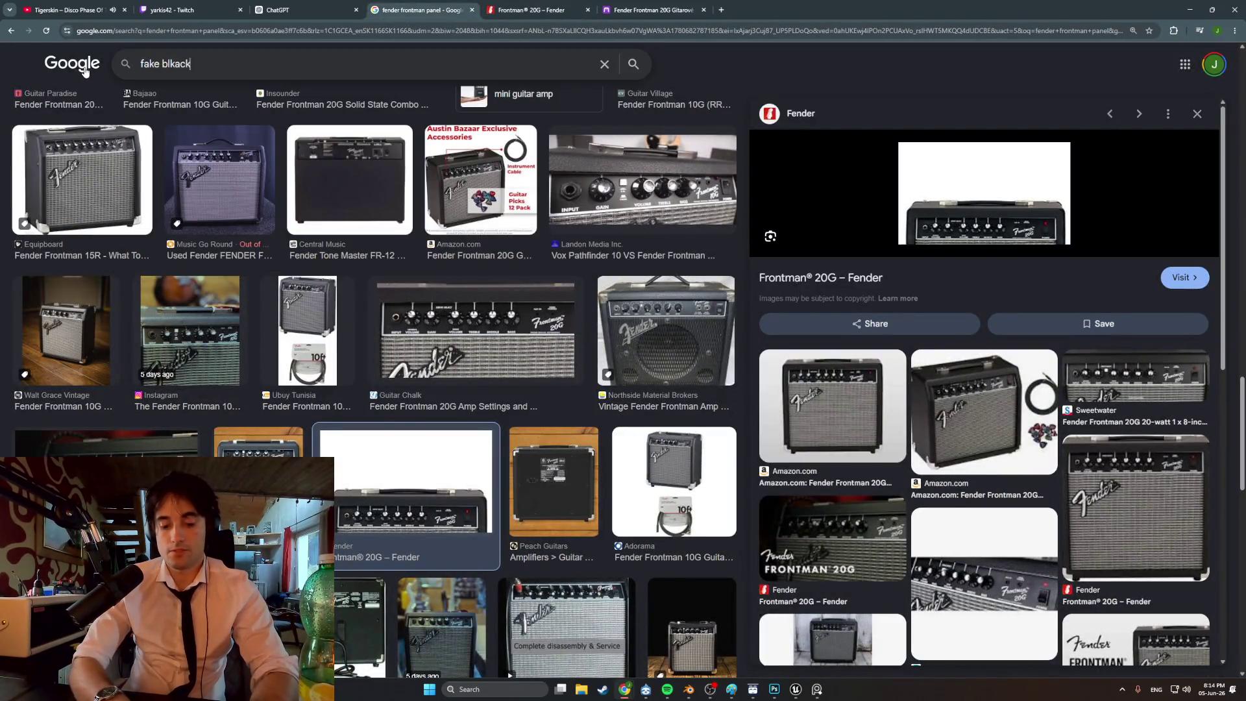
{"action": "type", "text": " leather texture"}
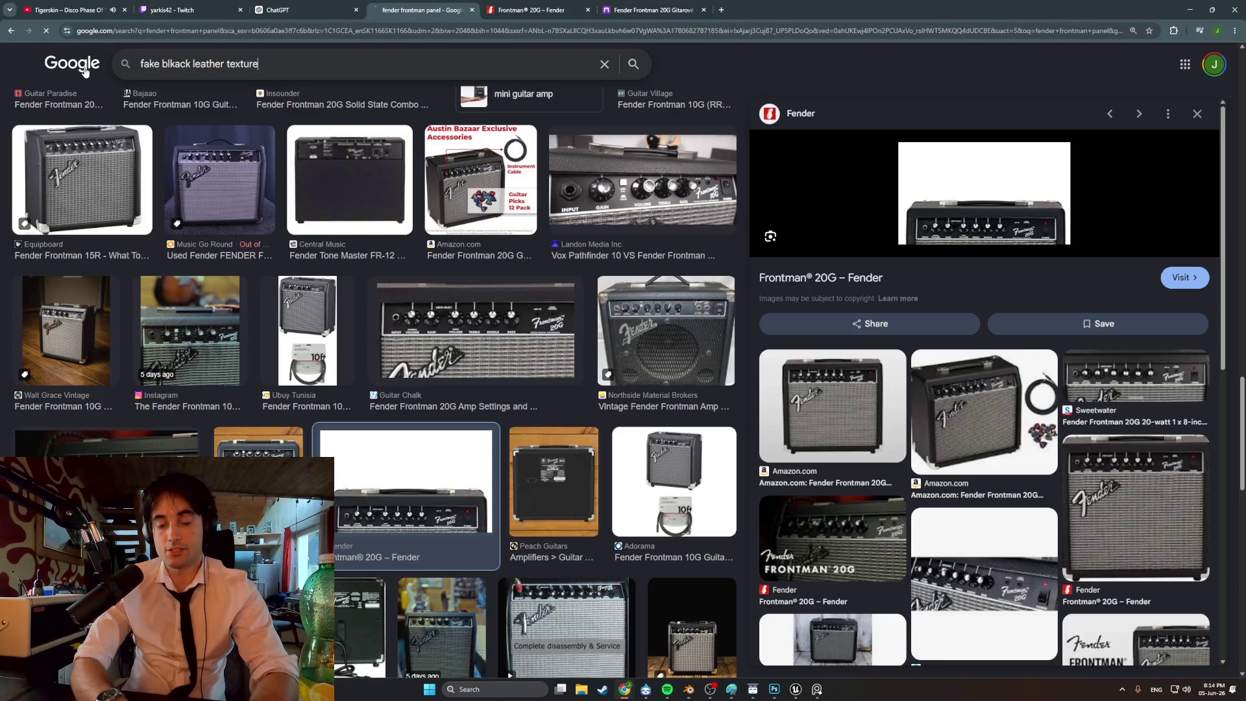
{"action": "key", "text": "Return"}
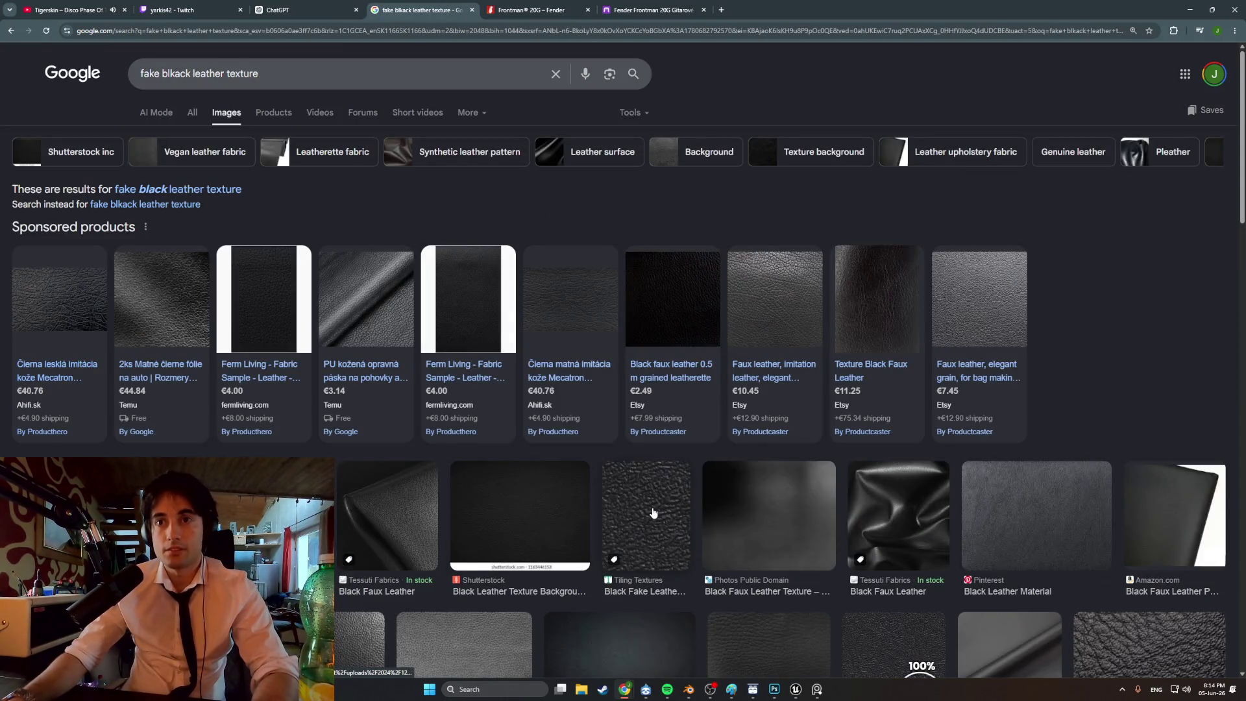
- Snip the Black Fake Leather - Seamless Texture preview with Win+Shift+S and return to Photoshop
{"action": "left_click", "coordinate": [653, 513]}
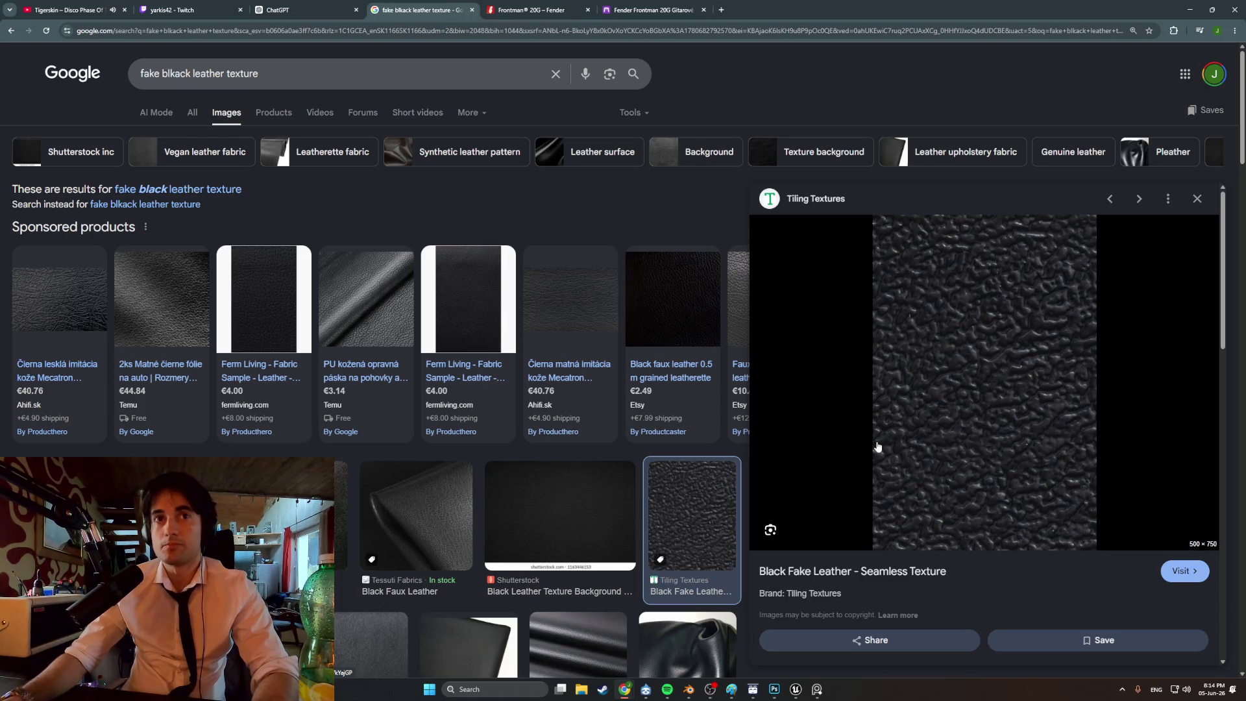
{"action": "scroll", "coordinate": [915, 441], "scroll_direction": "down", "scroll_amount": 3}
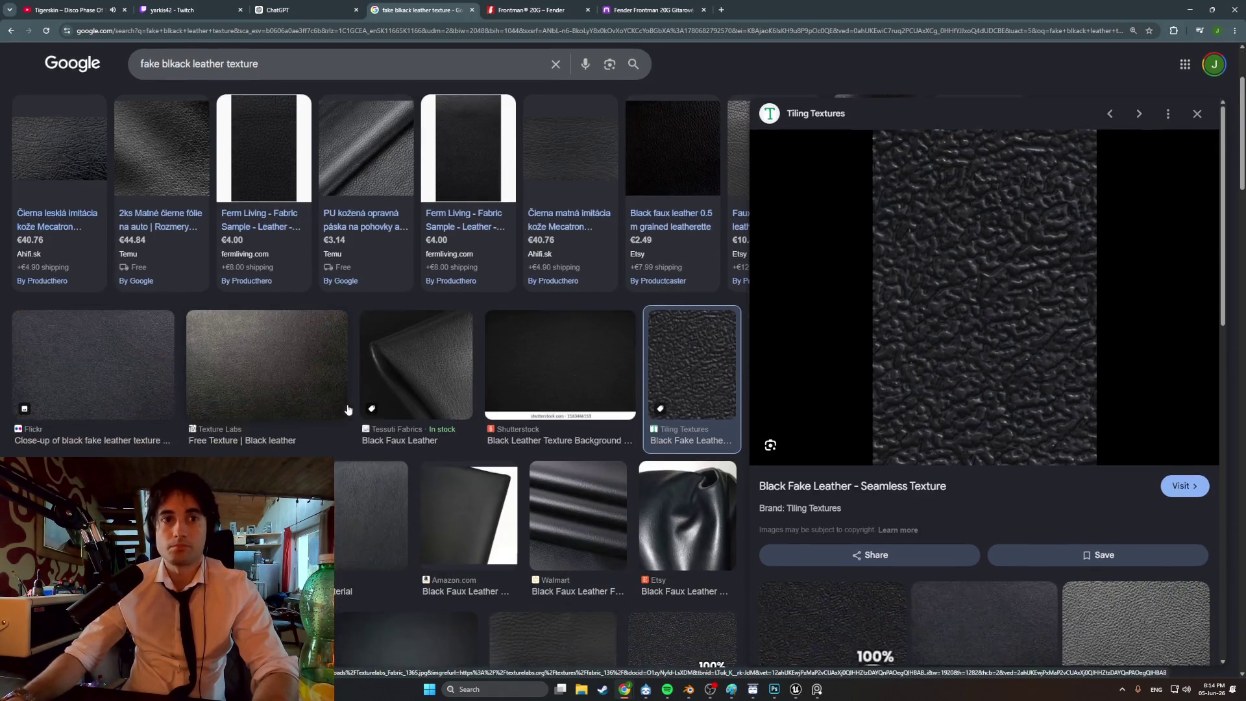
{"action": "scroll", "coordinate": [876, 432], "scroll_direction": "up", "scroll_amount": 3}
{"action": "scroll", "coordinate": [846, 426], "scroll_direction": "down", "scroll_amount": 1}
{"action": "key", "text": "super+shift+s"}
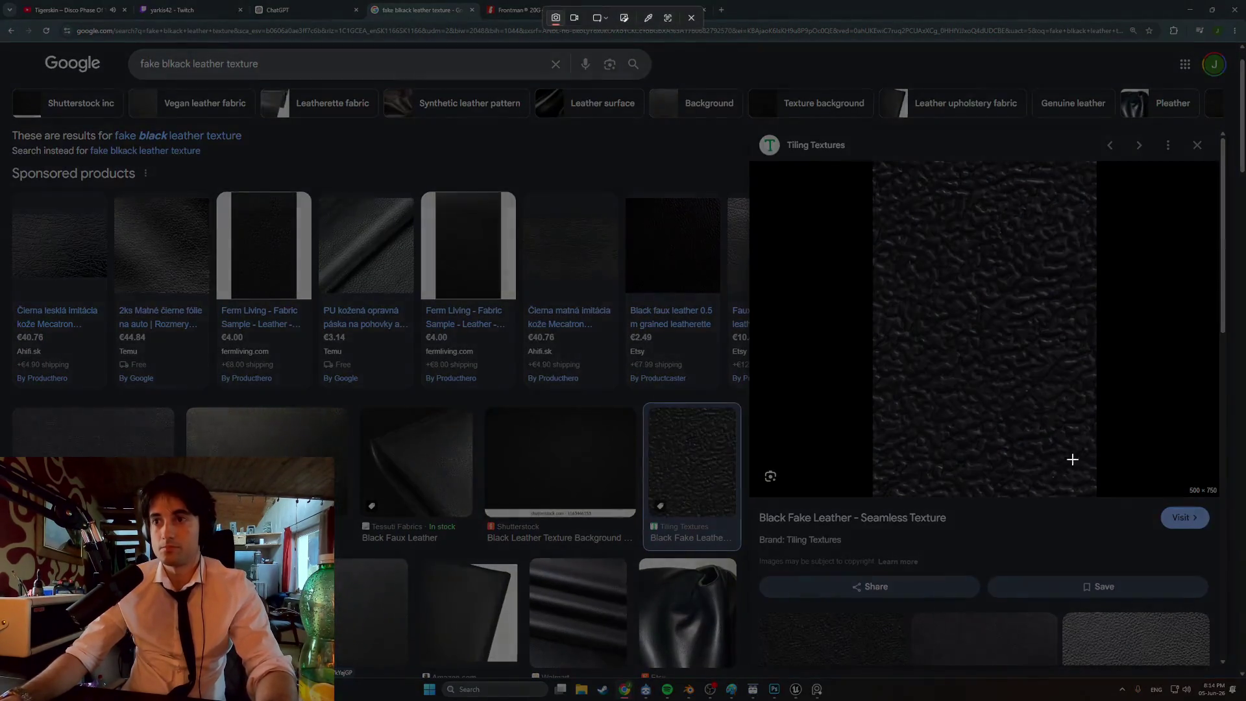
{"action": "mouse_move", "coordinate": [1098, 498]}
{"action": "left_mouse_down"}
{"action": "mouse_move", "coordinate": [909, 181]}
{"action": "mouse_move", "coordinate": [872, 164]}
{"action": "left_mouse_up"}
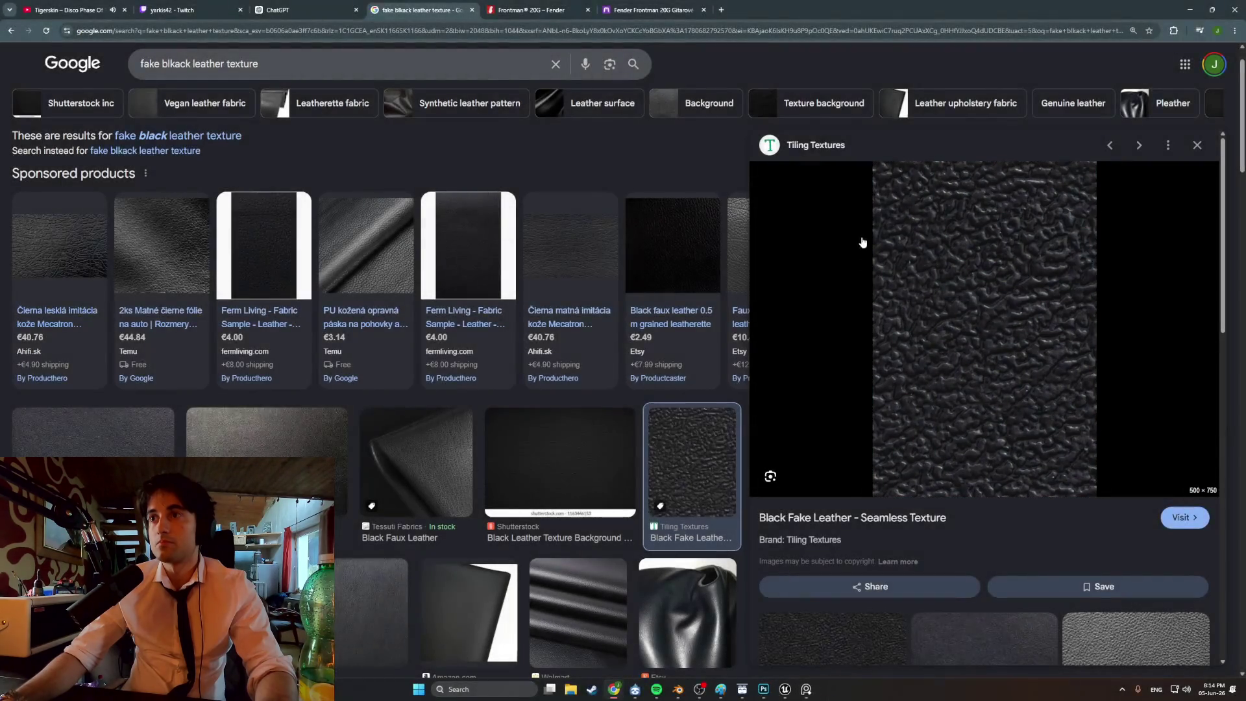
{"action": "left_click", "coordinate": [782, 692]}
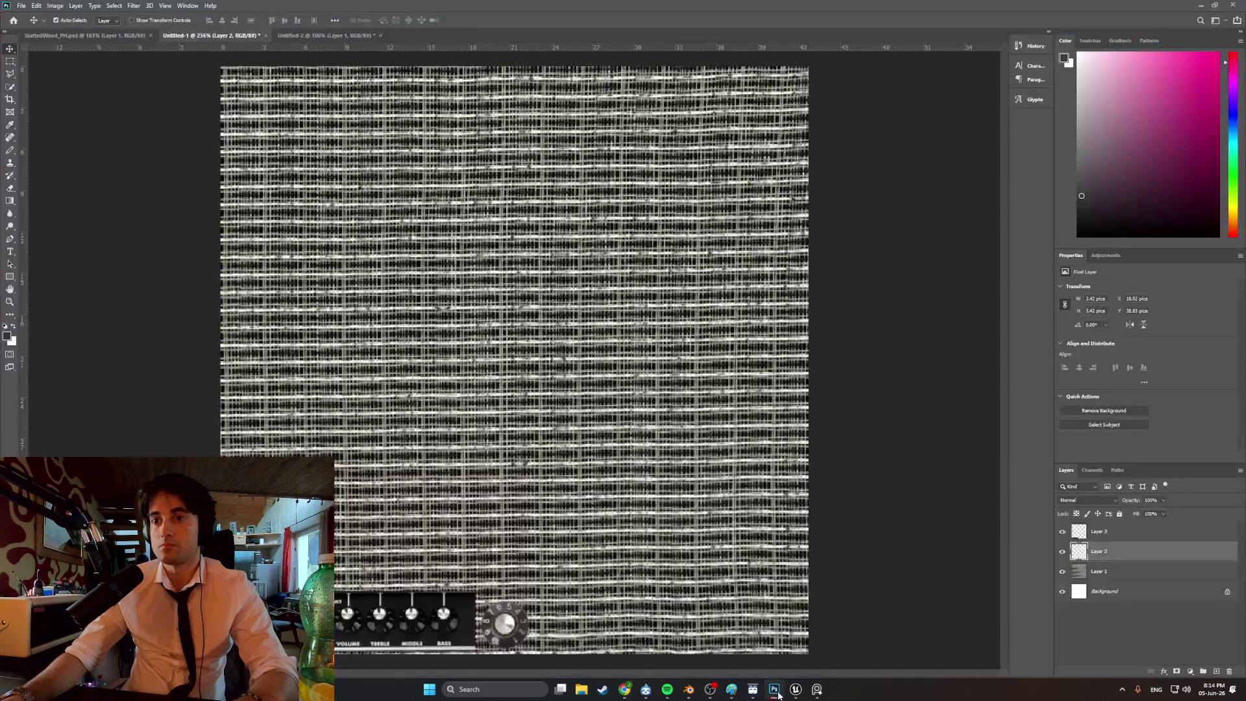
- Paste the leather texture as a new layer and shrink it to about a quarter width
{"action": "key", "text": "ctrl+v"}
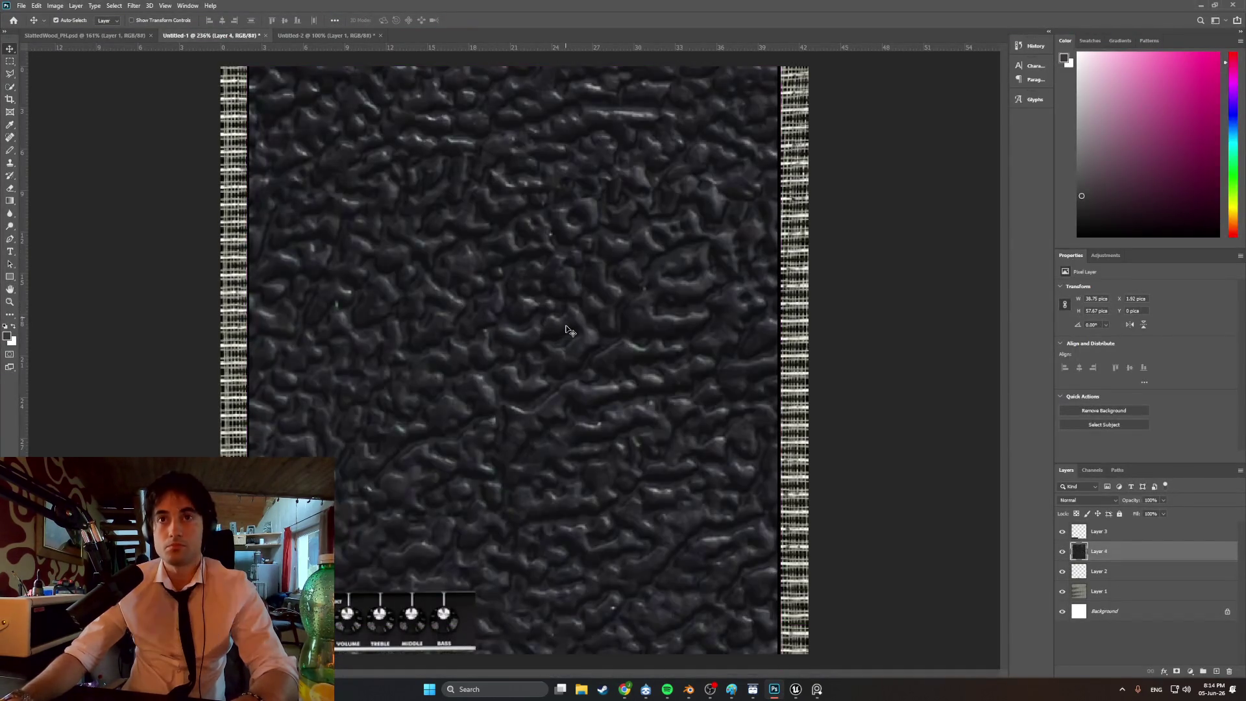
{"action": "key", "text": "ctrl+minus"}
{"action": "key", "text": "ctrl+t"}
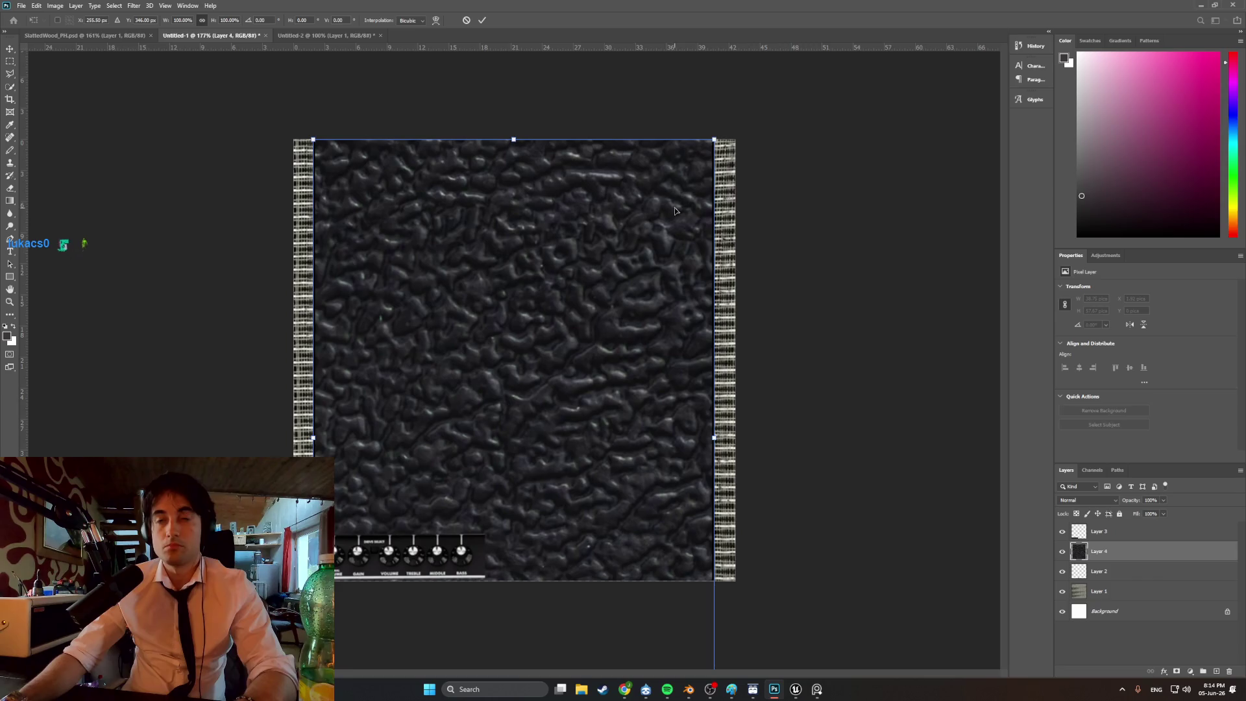
{"action": "left_click_drag", "start_coordinate": [716, 140], "coordinate": [489, 474]}
{"action": "mouse_move", "coordinate": [426, 502]}
{"action": "left_mouse_down"}
{"action": "mouse_move", "coordinate": [632, 316]}
{"action": "mouse_move", "coordinate": [644, 334]}
{"action": "left_mouse_up"}
{"action": "left_click_drag", "start_coordinate": [706, 309], "coordinate": [632, 426]}
{"action": "scroll", "coordinate": [559, 403], "scroll_direction": "up", "scroll_amount": 3, "text": "alt"}
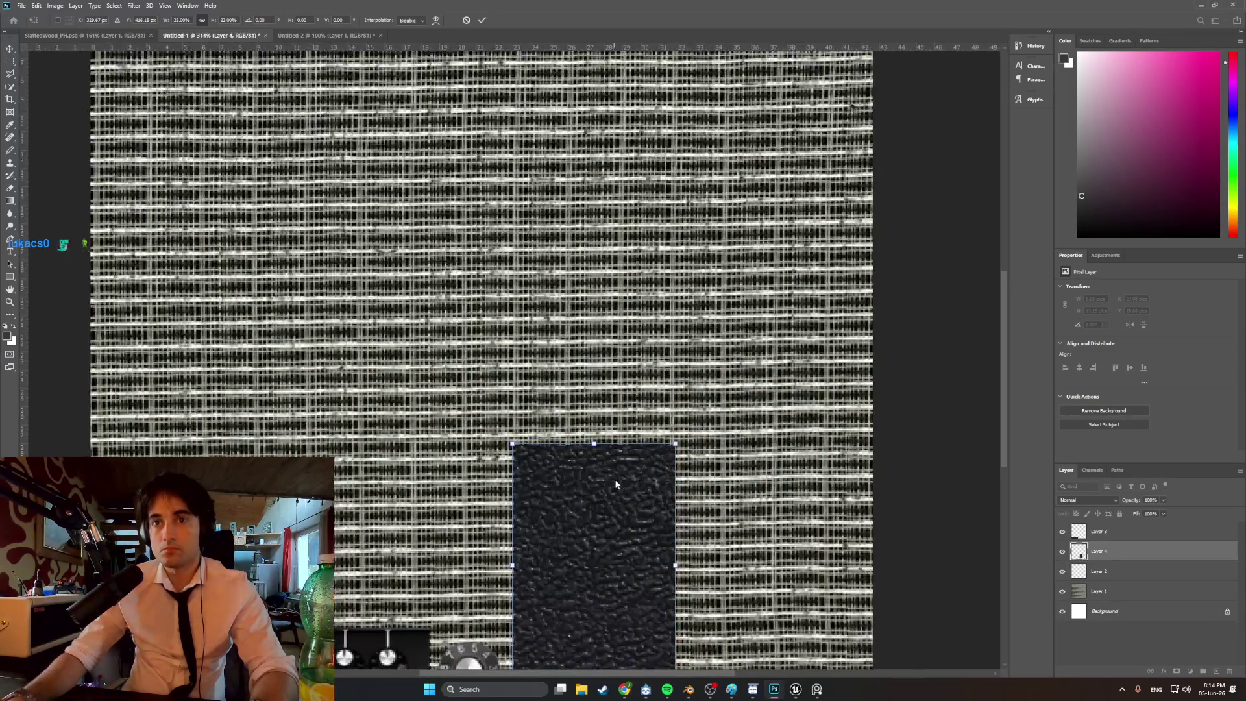
{"action": "scroll", "coordinate": [617, 471], "scroll_direction": "down", "scroll_amount": 2, "text": "alt"}
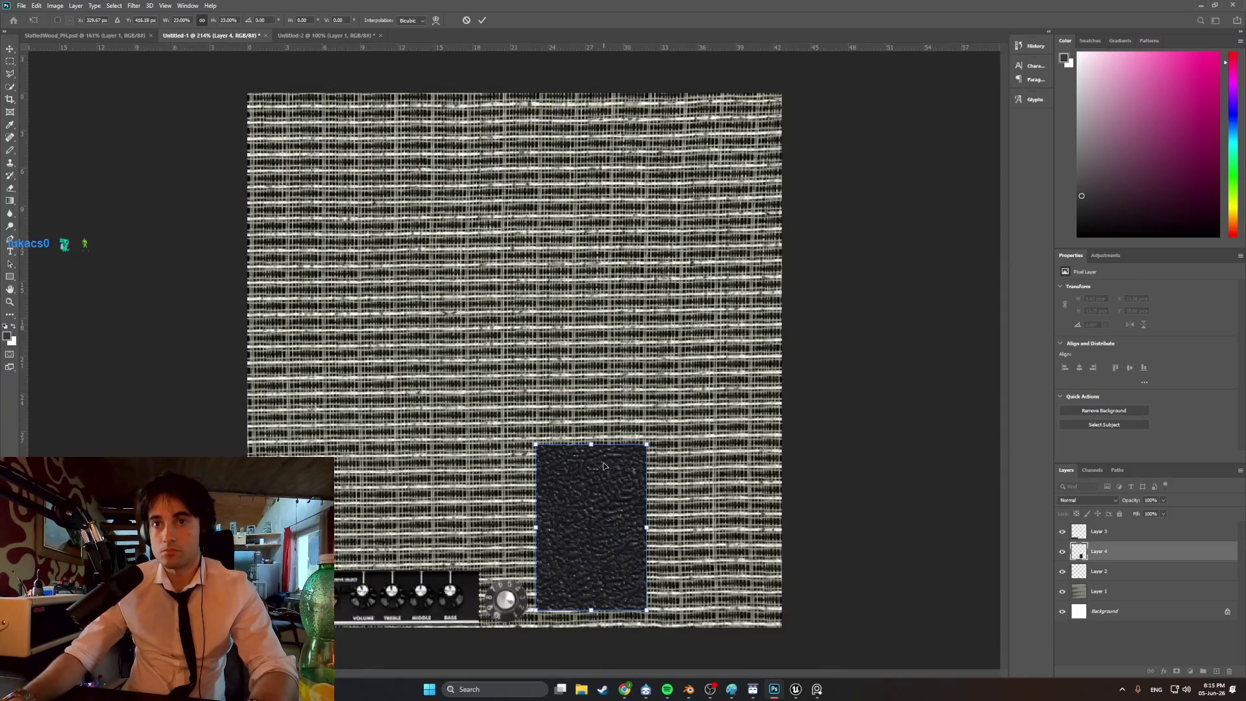
{"action": "left_click_drag", "start_coordinate": [600, 498], "coordinate": [633, 505]}
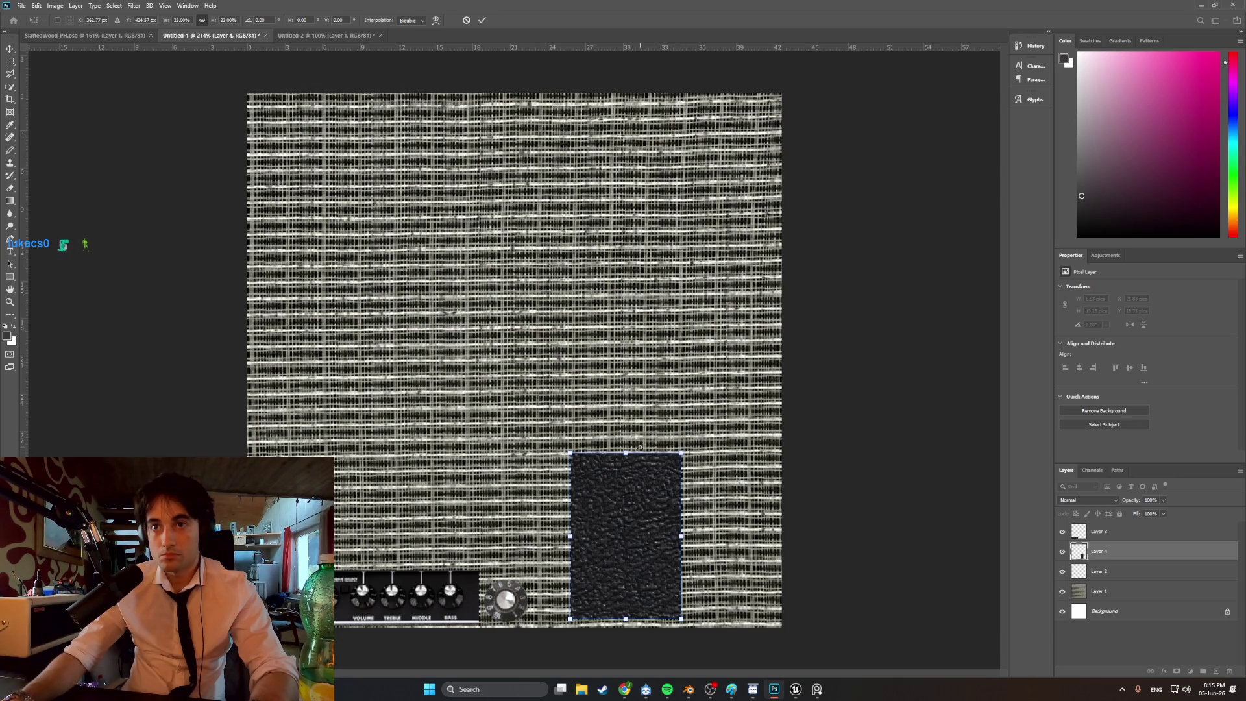
- Rotate the tolex patch to landscape and position it along the atlas's bottom edge
{"action": "mouse_move", "coordinate": [676, 445]}
{"action": "left_mouse_down"}
{"action": "mouse_move", "coordinate": [749, 556]}
{"action": "mouse_move", "coordinate": [736, 602]}
{"action": "left_mouse_up"}
{"action": "key", "text": "ctrl+z"}
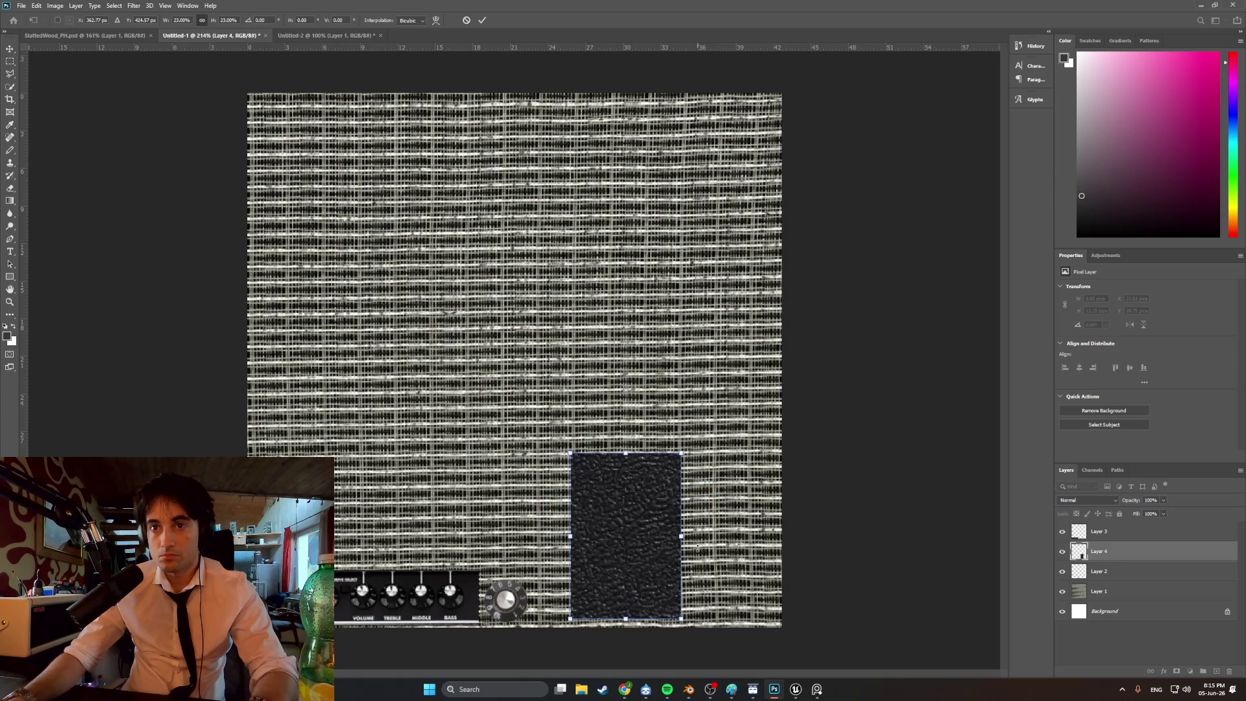
{"action": "mouse_move", "coordinate": [687, 432]}
{"action": "left_mouse_down"}
{"action": "mouse_move", "coordinate": [718, 431]}
{"action": "mouse_move", "coordinate": [699, 455]}
{"action": "left_mouse_up"}
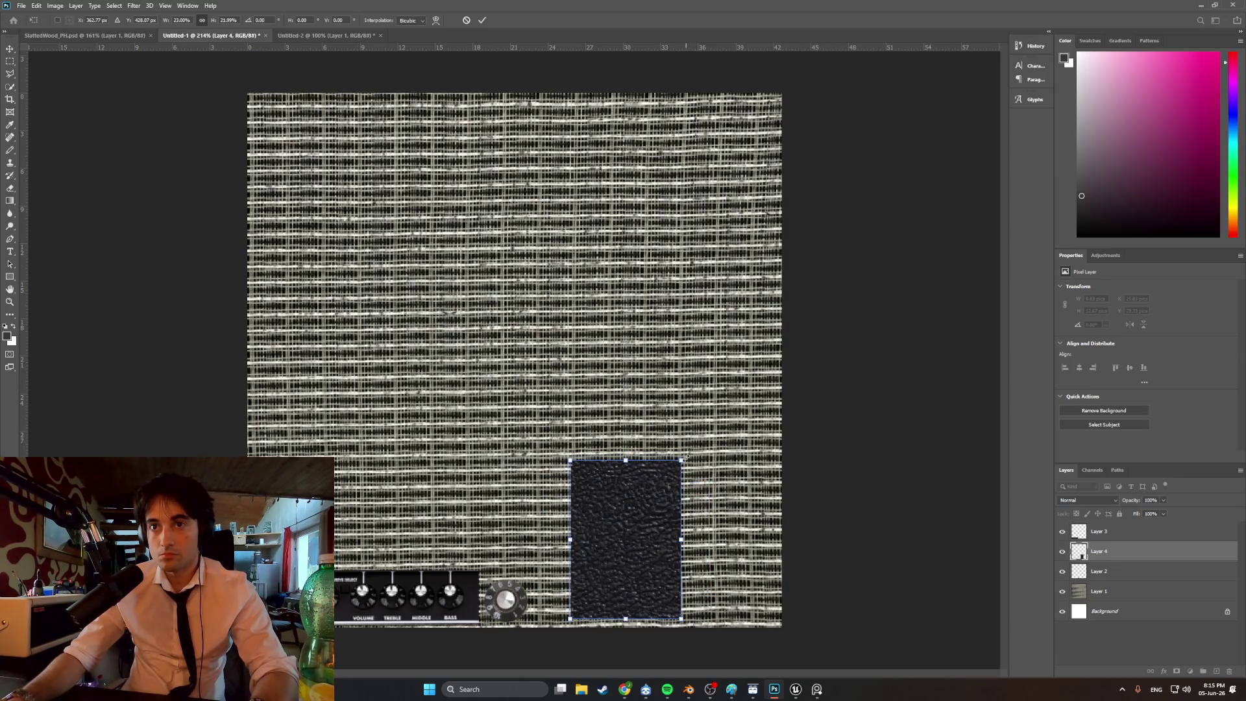
{"action": "key", "text": "ctrl+z"}
{"action": "mouse_move", "coordinate": [687, 446]}
{"action": "left_mouse_down"}
{"action": "mouse_move", "coordinate": [730, 483]}
{"action": "mouse_move", "coordinate": [740, 612]}
{"action": "left_mouse_up"}
{"action": "left_click_drag", "start_coordinate": [622, 521], "coordinate": [610, 555]}
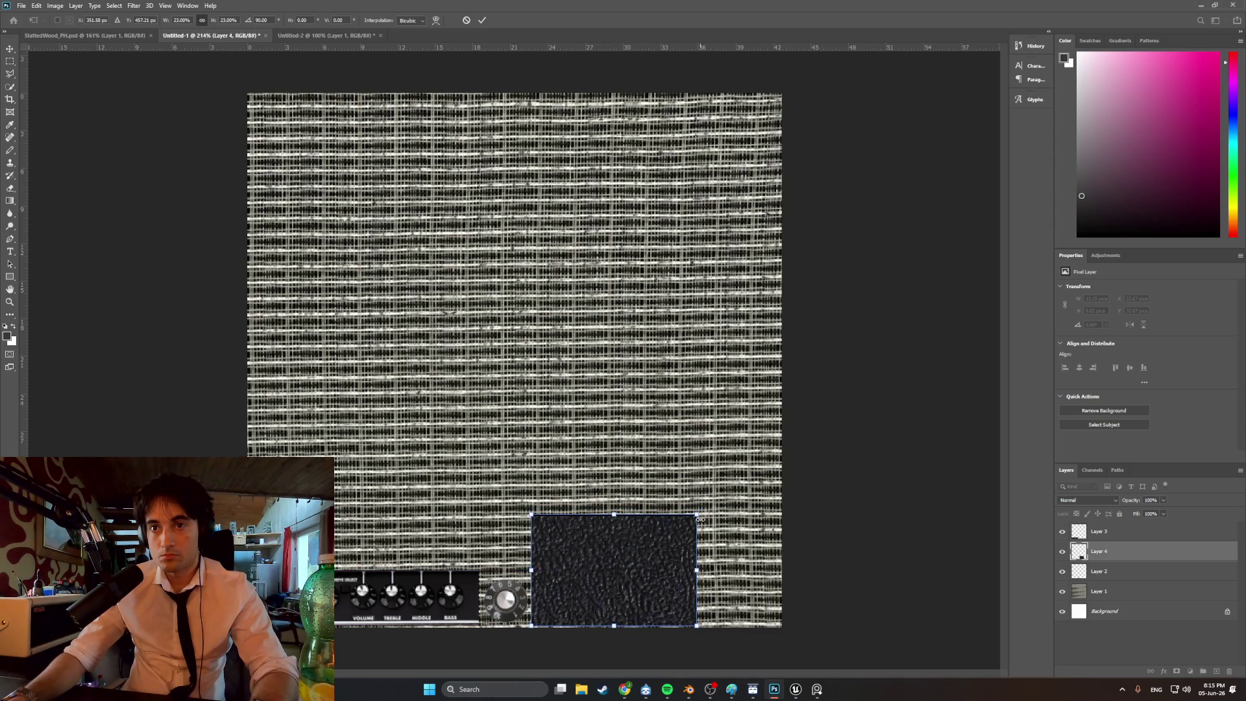
{"action": "left_click_drag", "start_coordinate": [697, 514], "coordinate": [673, 534]}
{"action": "scroll", "coordinate": [644, 575], "scroll_direction": "up", "scroll_amount": 3, "text": "alt"}
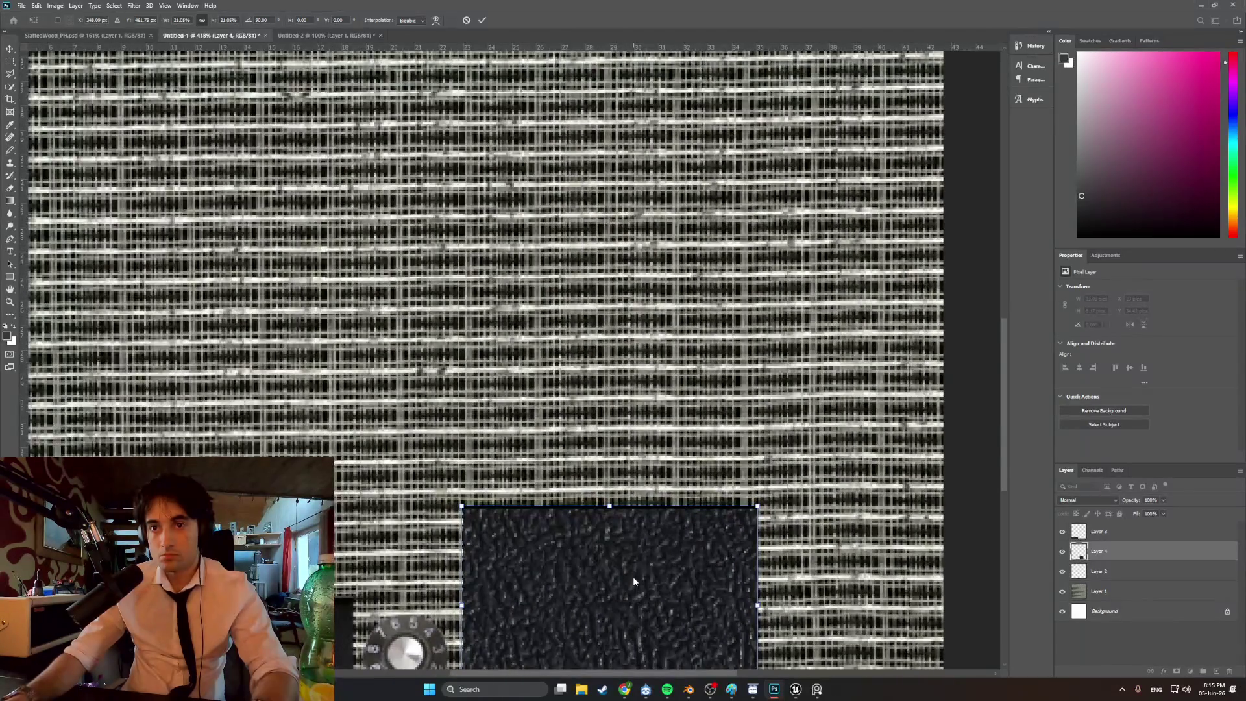
{"action": "scroll", "coordinate": [658, 541], "scroll_direction": "down", "scroll_amount": 3, "text": "alt"}
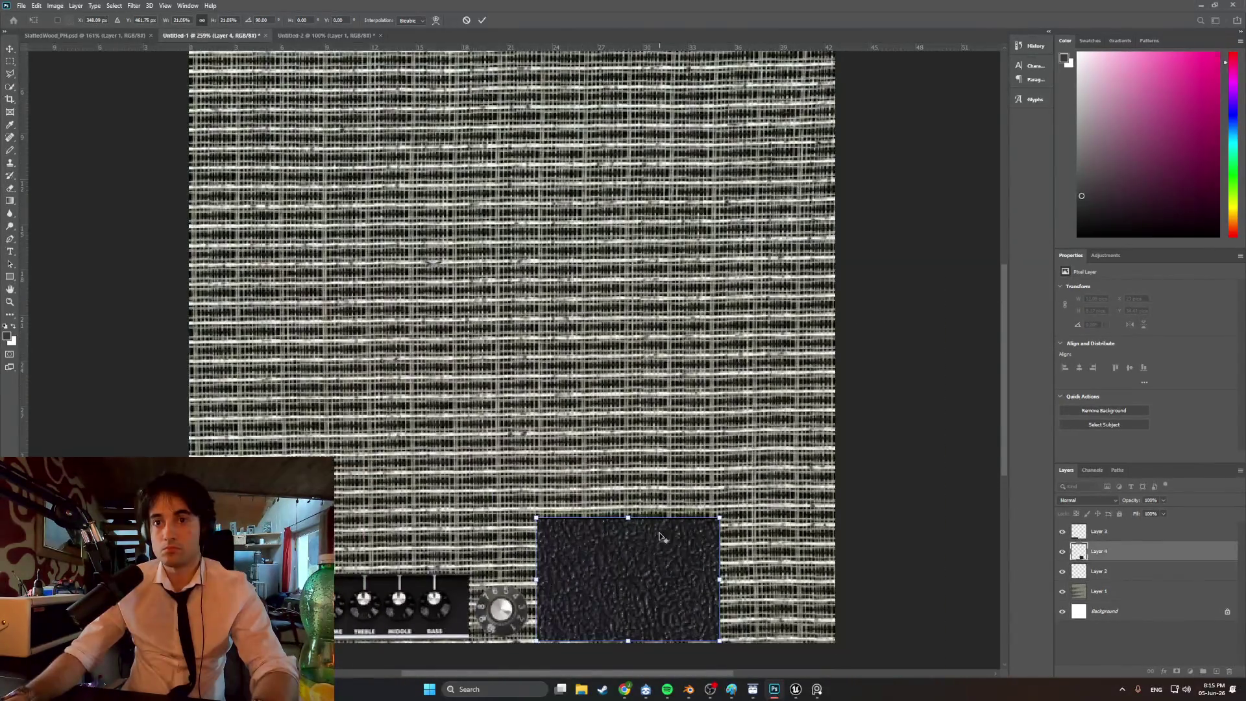
{"action": "scroll", "coordinate": [660, 534], "scroll_direction": "down", "scroll_amount": 1, "text": "alt"}
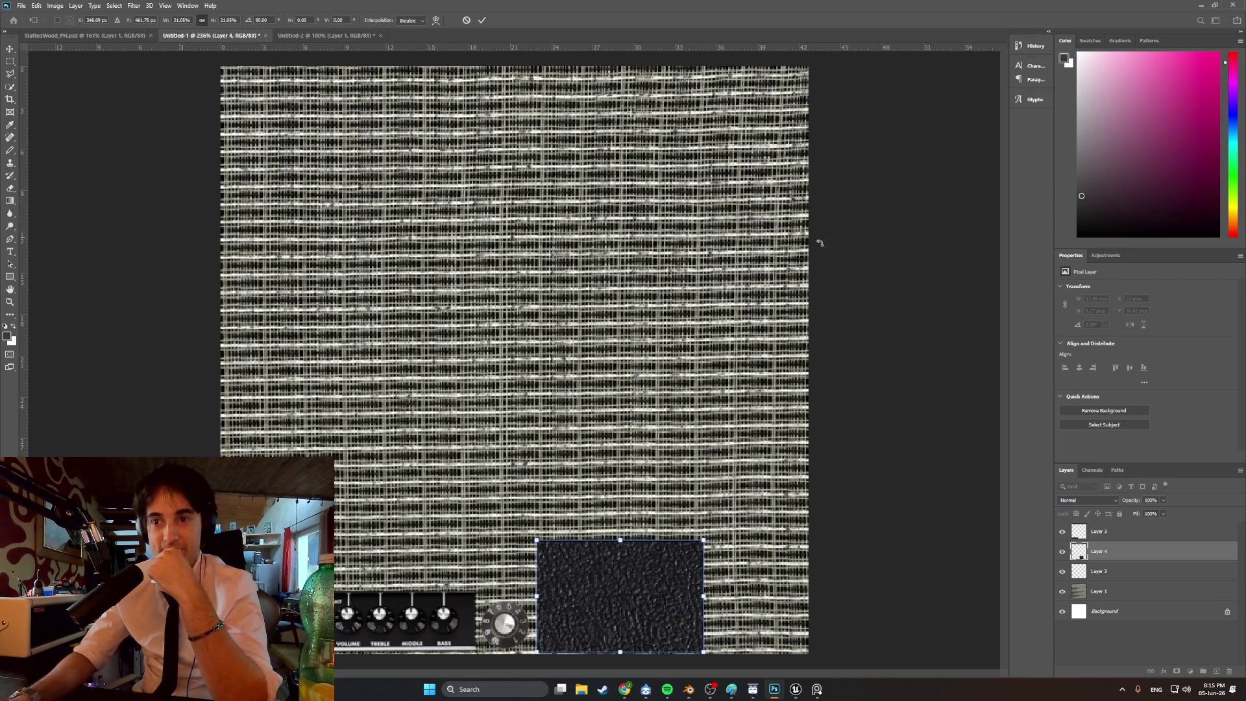
- Bring the Fender amp reference photo forward, then switch to the Blender amp scene
{"action": "mouse_move", "coordinate": [622, 693]}
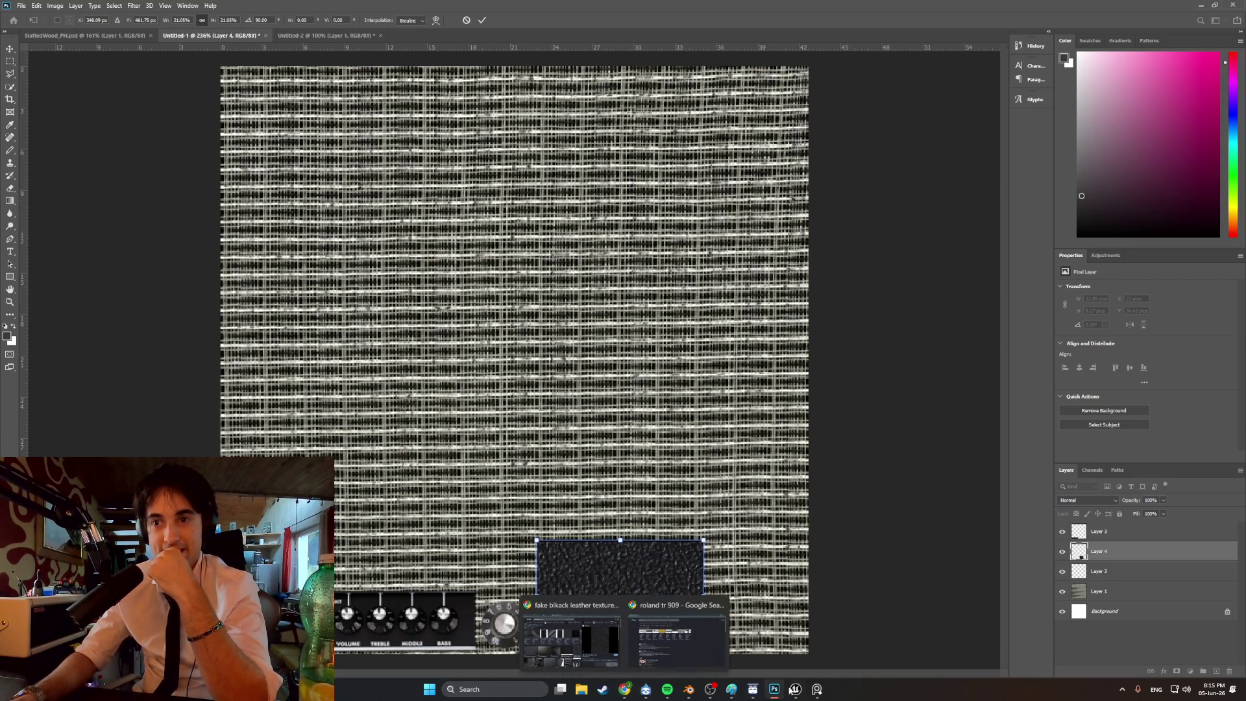
{"action": "left_click", "coordinate": [815, 692]}
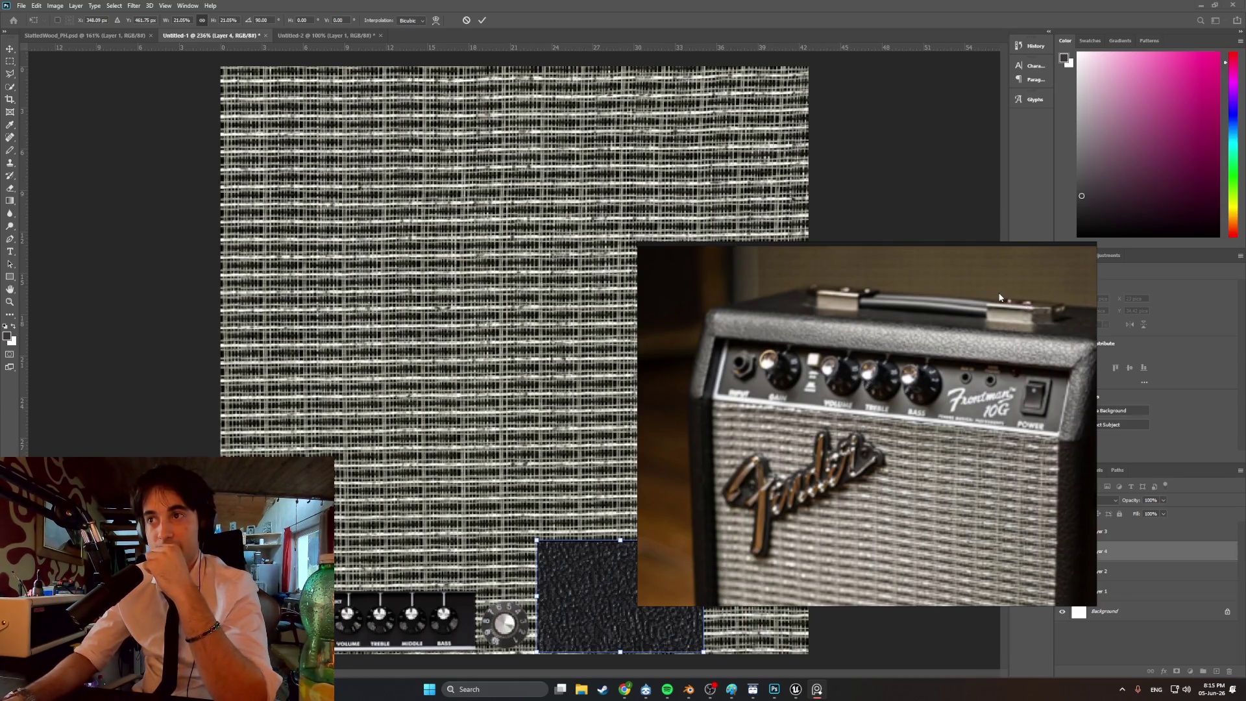
{"action": "left_click", "coordinate": [688, 689]}
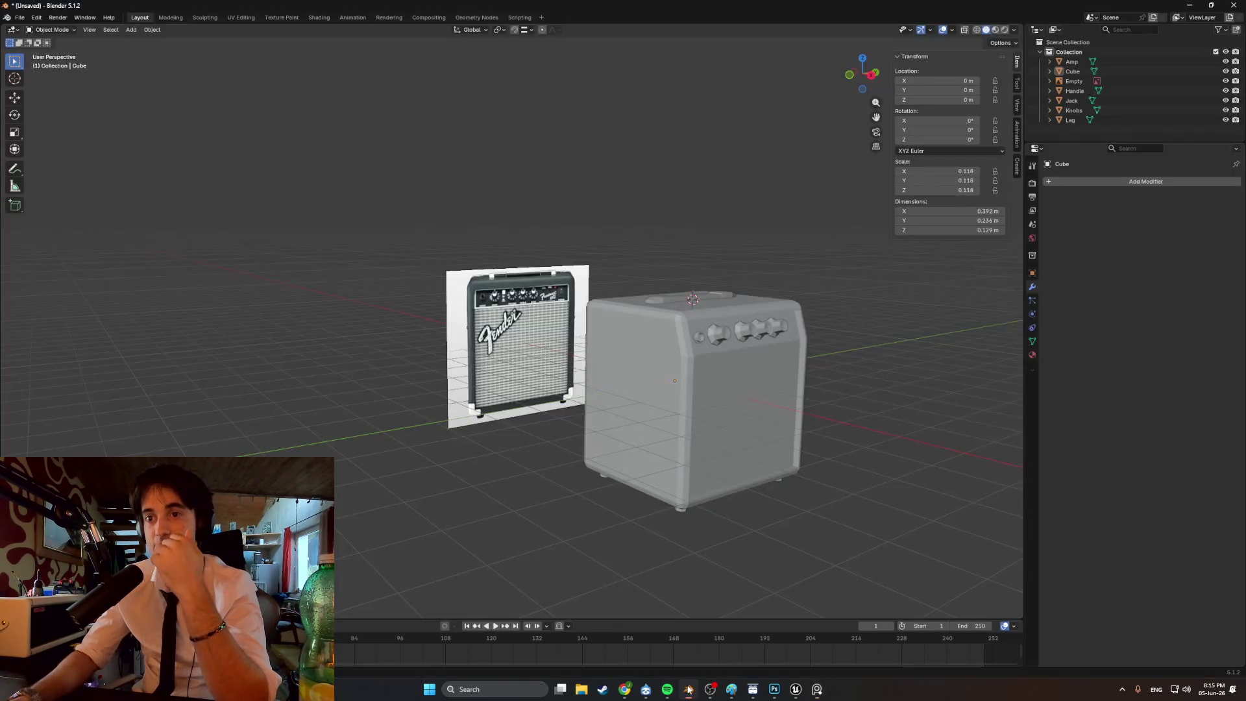
- Add a circle mesh with 8 vertices to the amp scene
{"action": "mouse_move", "coordinate": [715, 419]}
{"action": "middle_mouse_down"}
{"action": "mouse_move", "coordinate": [820, 406]}
{"action": "mouse_move", "coordinate": [725, 390]}
{"action": "mouse_move", "coordinate": [442, 401]}
{"action": "mouse_move", "coordinate": [519, 433]}
{"action": "mouse_move", "coordinate": [500, 441]}
{"action": "mouse_move", "coordinate": [520, 431]}
{"action": "middle_mouse_up"}
{"action": "scroll", "coordinate": [725, 390], "scroll_direction": "up", "scroll_amount": 5}
{"action": "key", "text": "shift+a"}
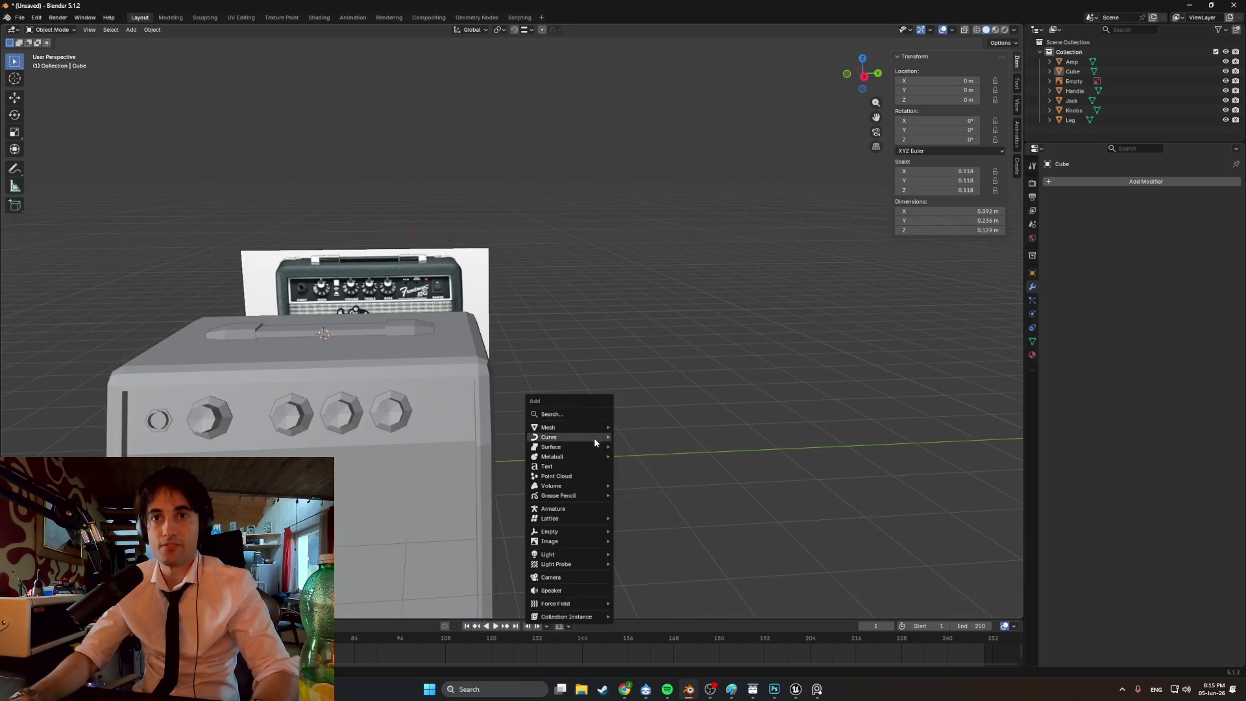
{"action": "mouse_move", "coordinate": [587, 425]}
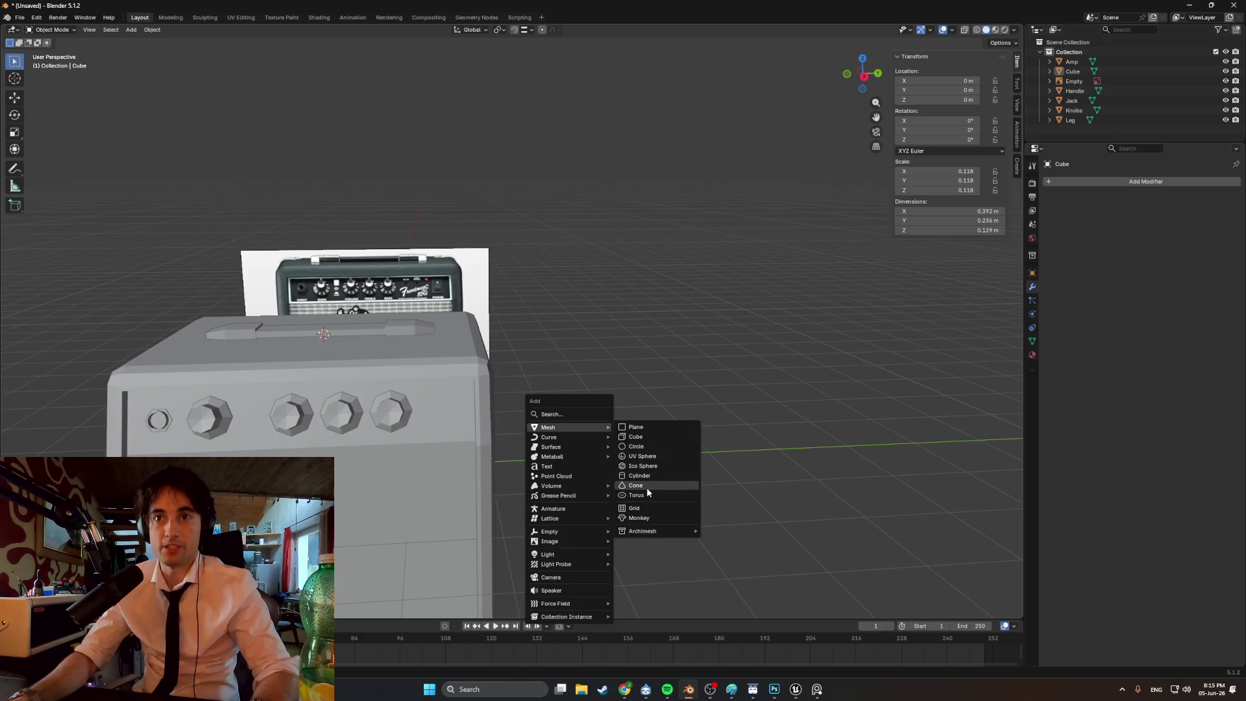
{"action": "left_click", "coordinate": [636, 446]}
{"action": "middle_click_drag", "start_coordinate": [645, 446], "coordinate": [376, 366]}
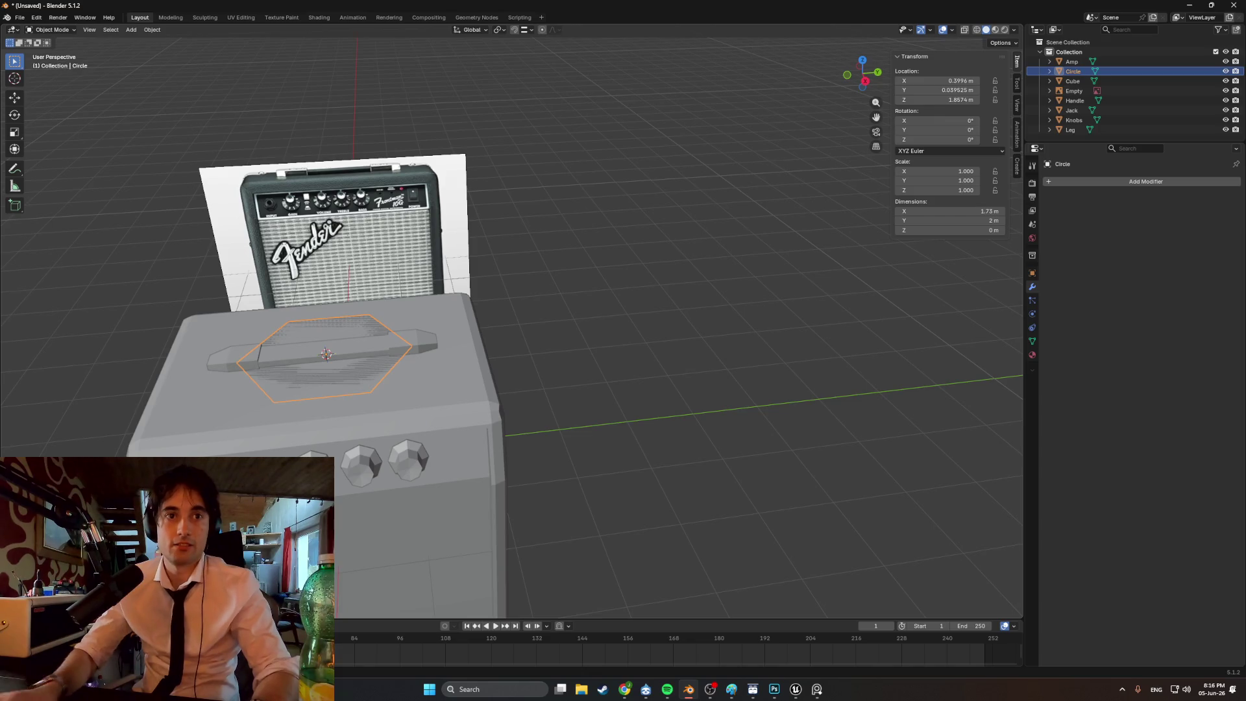
{"action": "key", "text": "Return"}
{"action": "mouse_move", "coordinate": [332, 410]}
{"action": "middle_mouse_down"}
{"action": "mouse_move", "coordinate": [359, 383]}
{"action": "mouse_move", "coordinate": [403, 380]}
{"action": "middle_mouse_up"}
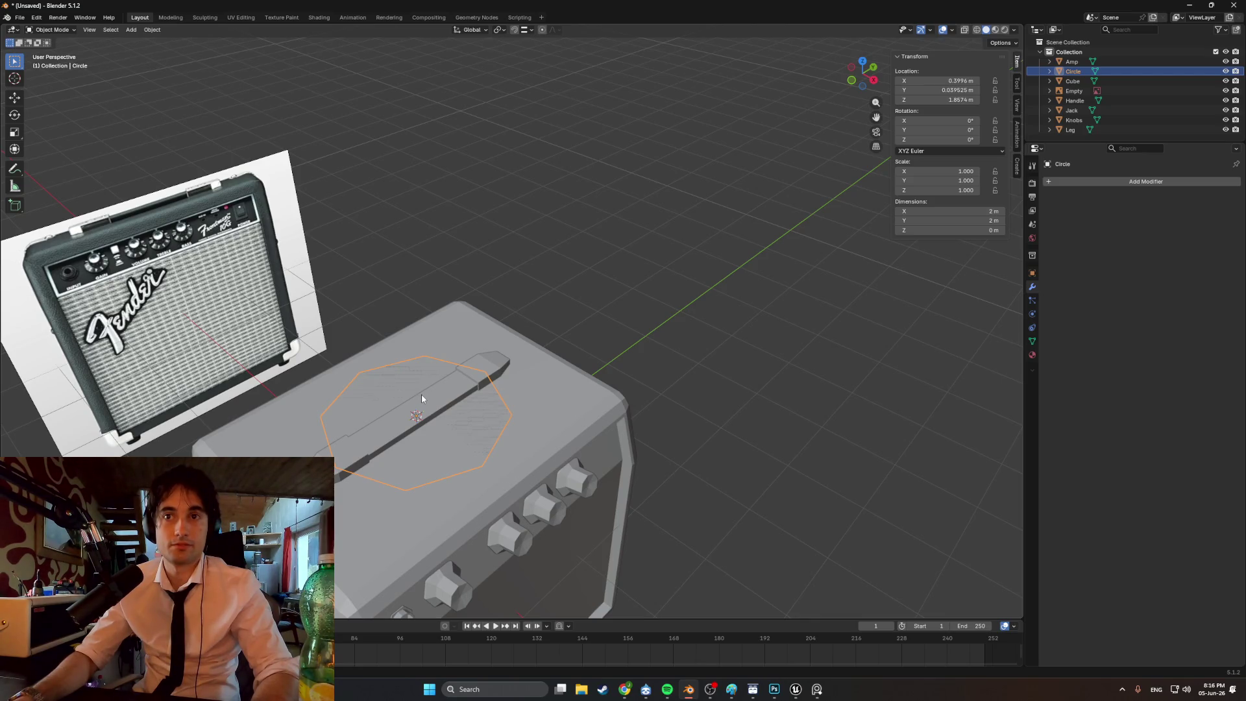
{"action": "middle_click_drag", "start_coordinate": [436, 403], "coordinate": [426, 403]}
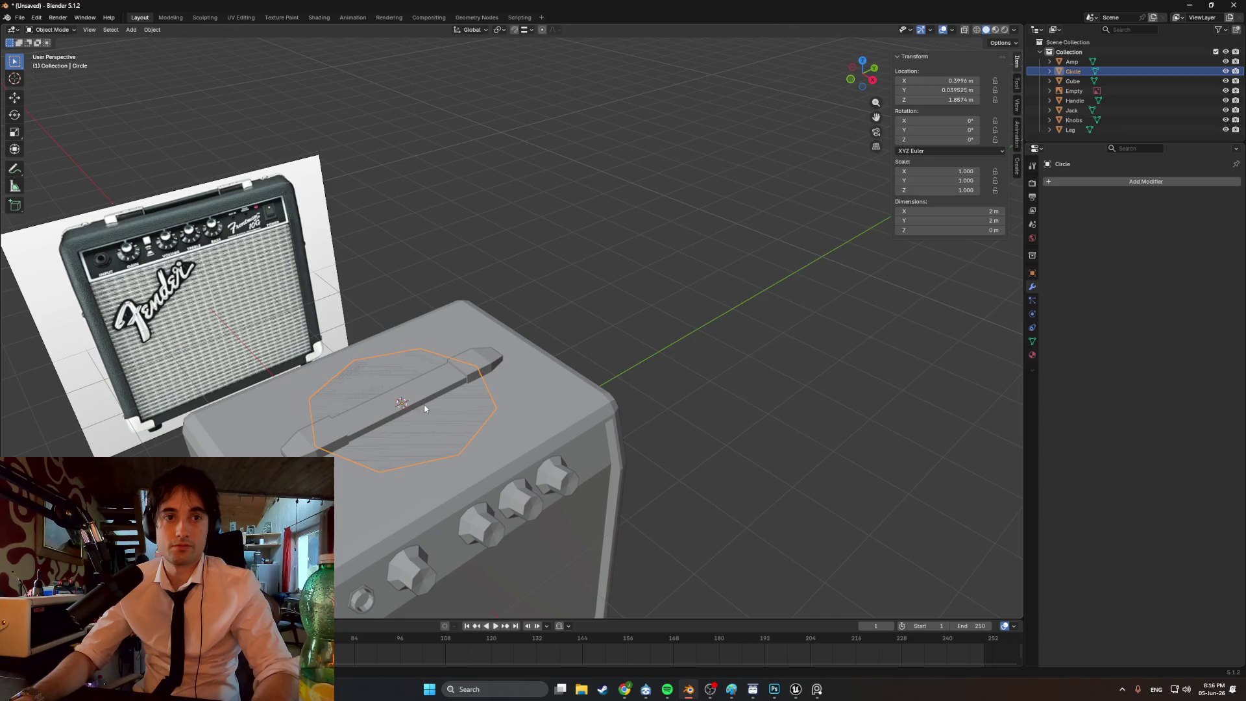
- In Edit Mode, raise the circle above the amp along Z and extrude it into a prism
{"action": "key", "text": "Tab"}
{"action": "key", "text": "g"}
{"action": "key", "text": "z"}
{"action": "left_click", "coordinate": [393, 321]}
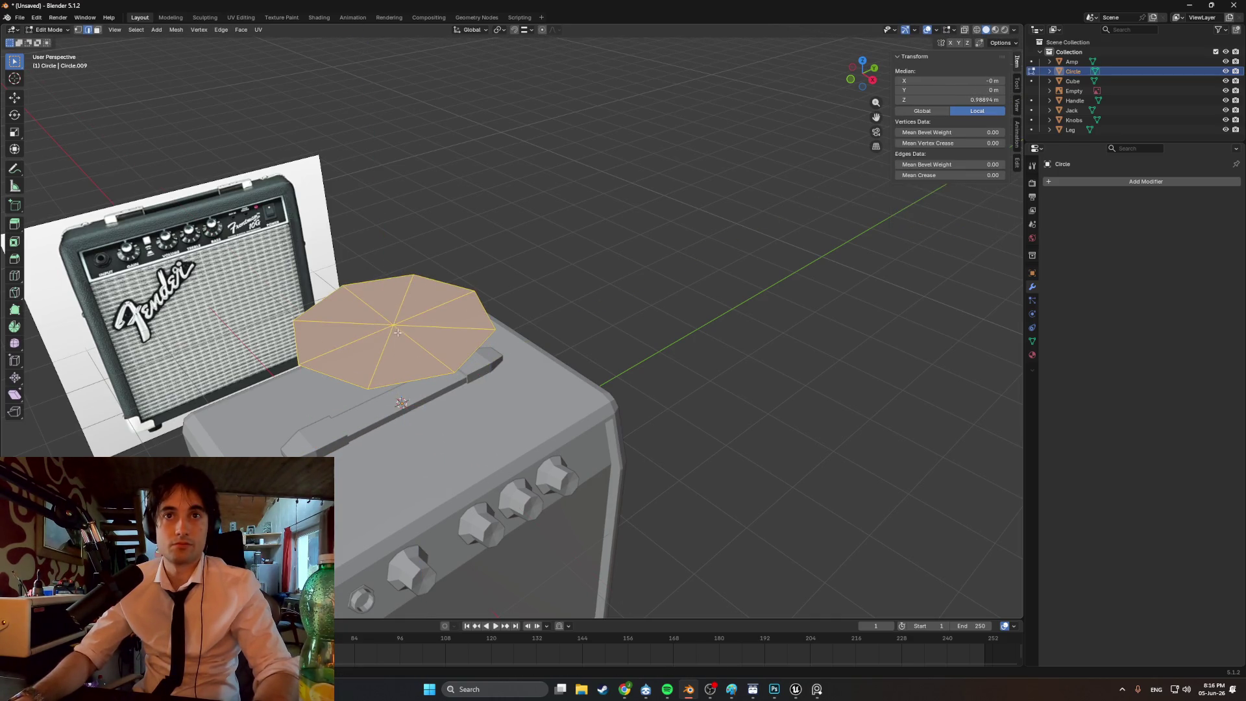
{"action": "key", "text": "e"}
{"action": "left_click", "coordinate": [369, 163]}
{"action": "mouse_move", "coordinate": [369, 163]}
{"action": "middle_mouse_down"}
{"action": "mouse_move", "coordinate": [449, 295]}
{"action": "mouse_move", "coordinate": [539, 324]}
{"action": "mouse_move", "coordinate": [600, 321]}
{"action": "middle_mouse_up"}
- Scale the prism's top face smaller, extrude it up, shrink it, and extrude again
{"action": "key", "text": "s"}
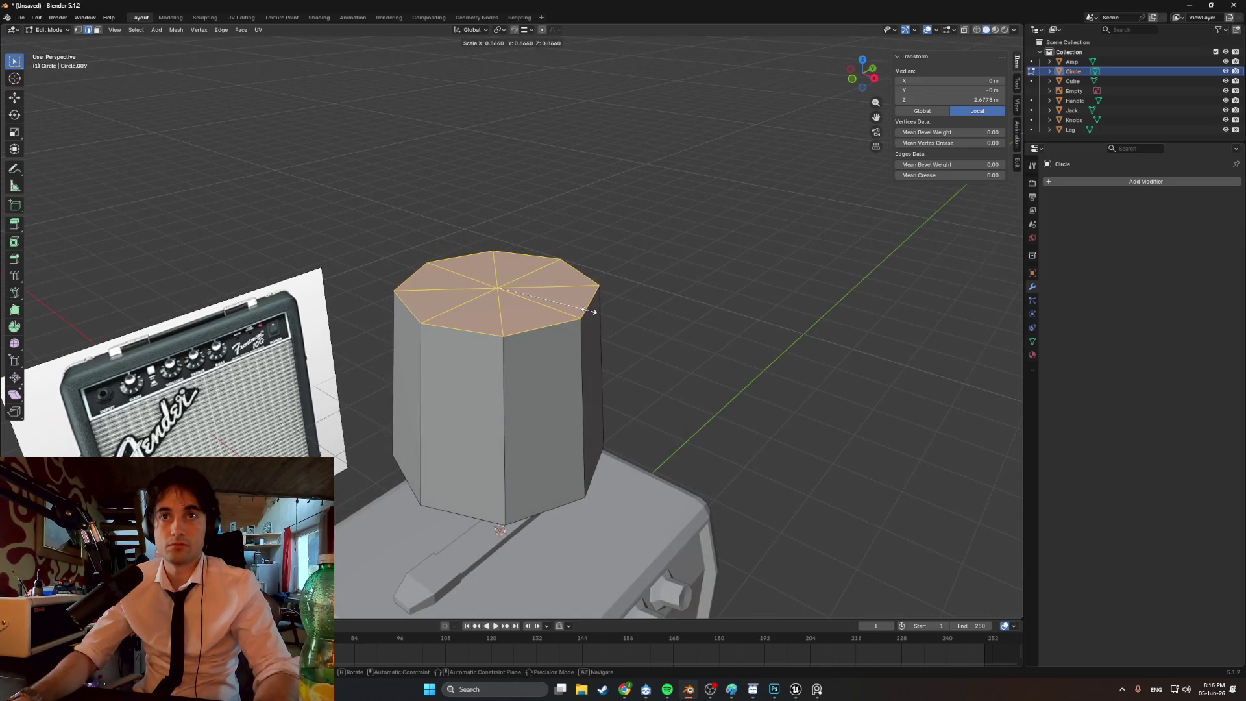
{"action": "left_click", "coordinate": [591, 311]}
{"action": "key", "text": "e"}
{"action": "left_click", "coordinate": [581, 260]}
{"action": "key", "text": "s"}
{"action": "left_click", "coordinate": [543, 259]}
{"action": "key", "text": "e"}
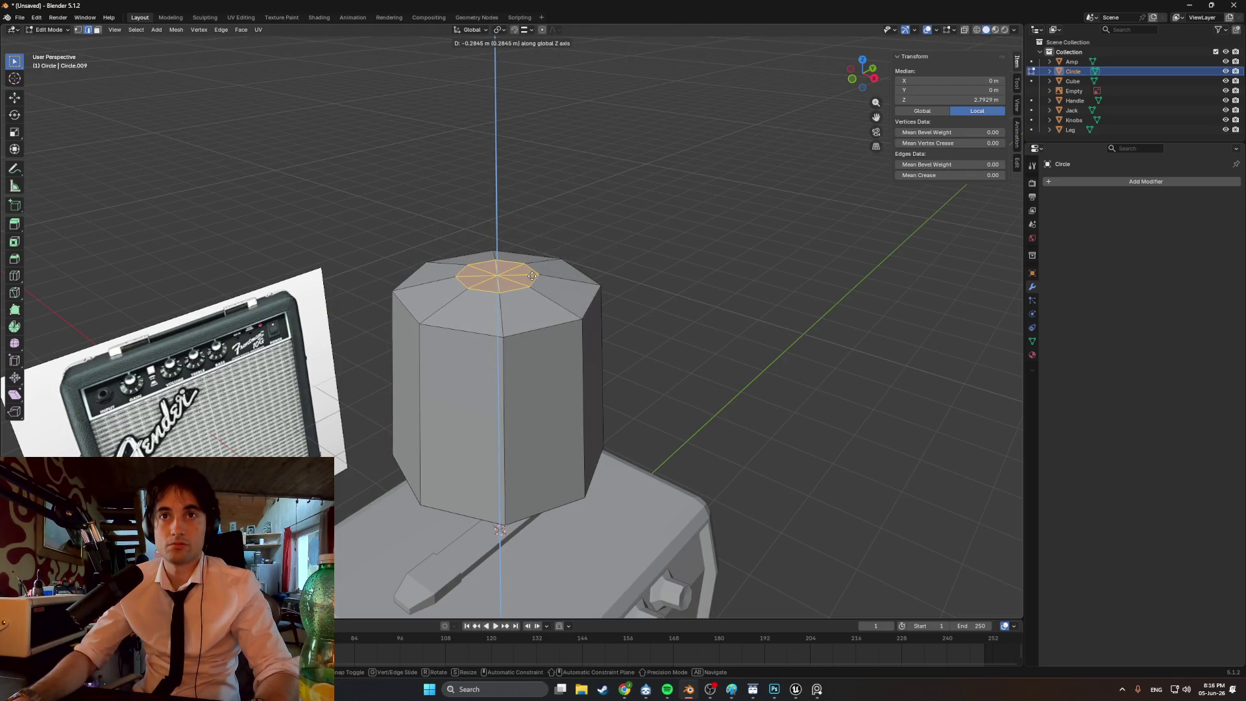
{"action": "left_click", "coordinate": [532, 276]}
{"action": "mouse_move", "coordinate": [532, 276]}
{"action": "middle_mouse_down"}
{"action": "mouse_move", "coordinate": [462, 269]}
{"action": "mouse_move", "coordinate": [515, 274]}
{"action": "mouse_move", "coordinate": [528, 302]}
{"action": "middle_mouse_up"}
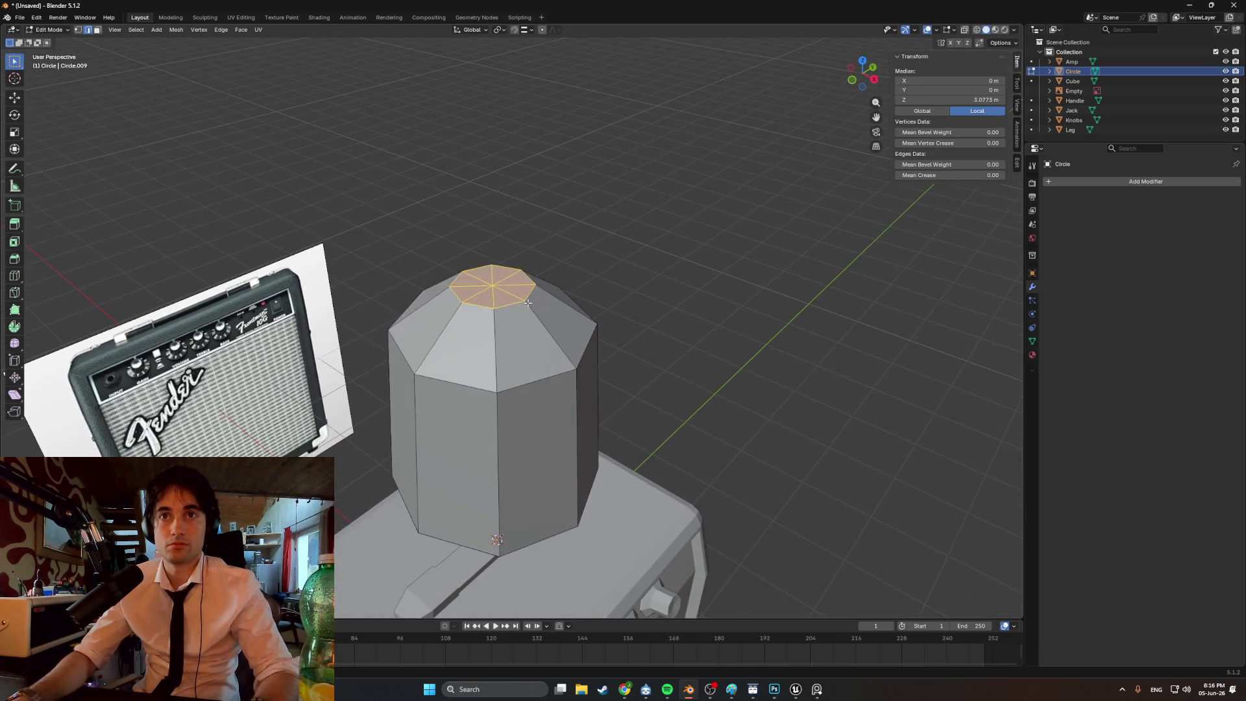
- Undo the last raised face, extrude a short step, and scale the top toward its centre
{"action": "key", "text": "ctrl+z"}
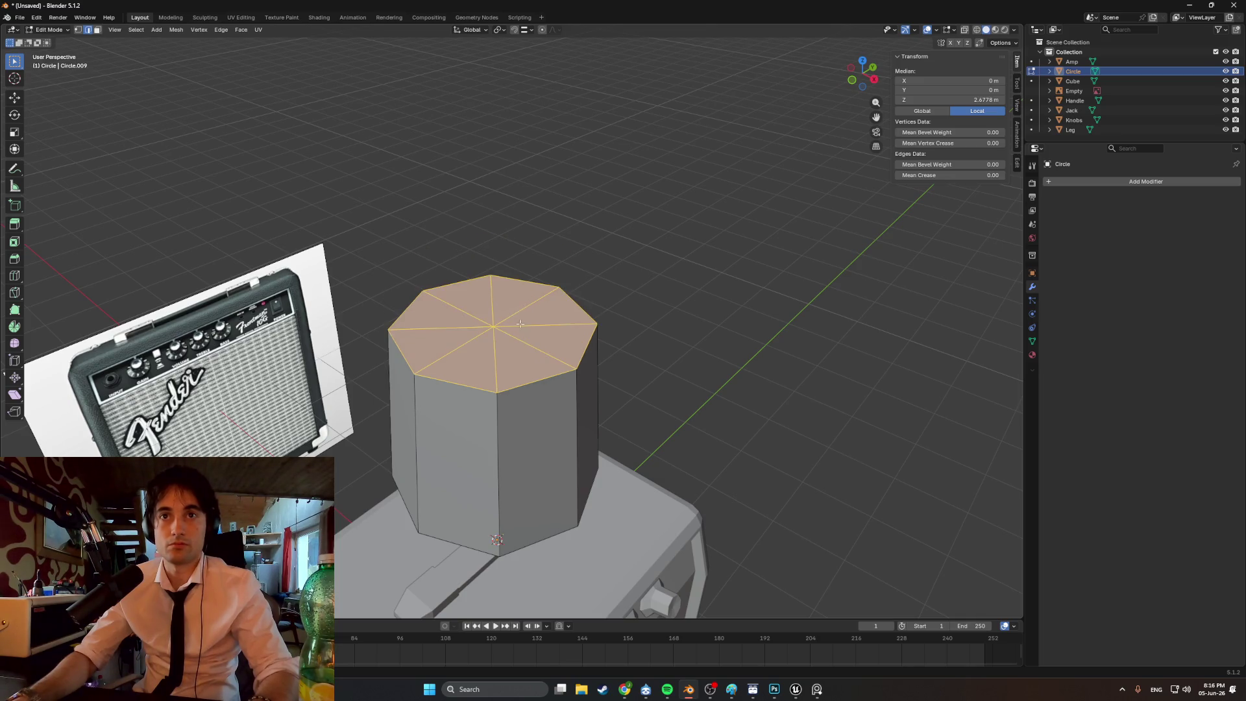
{"action": "key", "text": "s"}
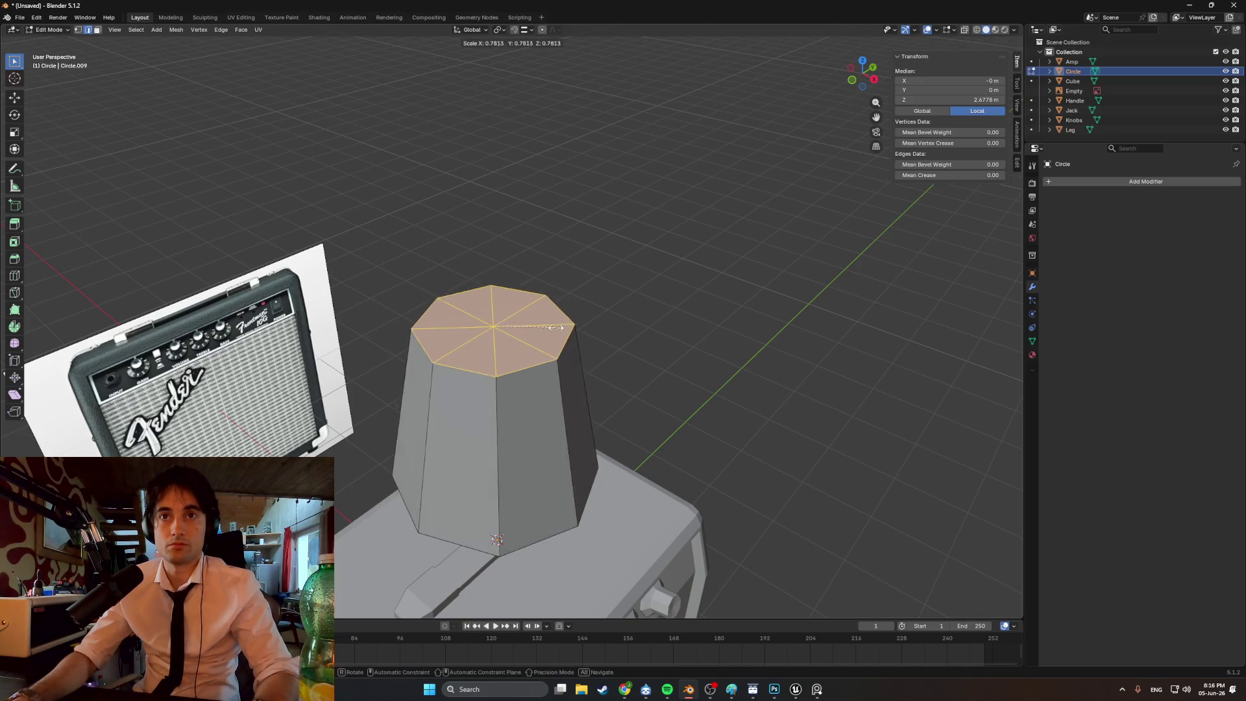
{"action": "key", "text": "Escape"}
{"action": "key", "text": "e"}
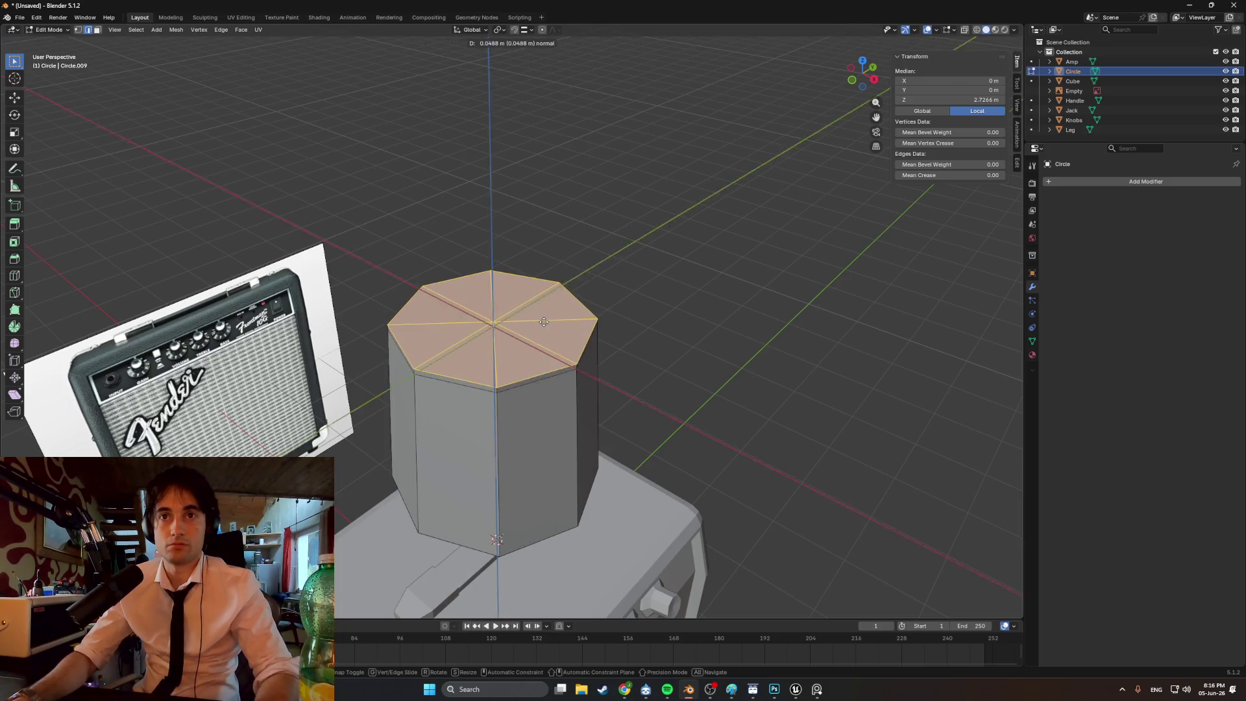
{"action": "left_click", "coordinate": [604, 320]}
{"action": "key", "text": "s"}
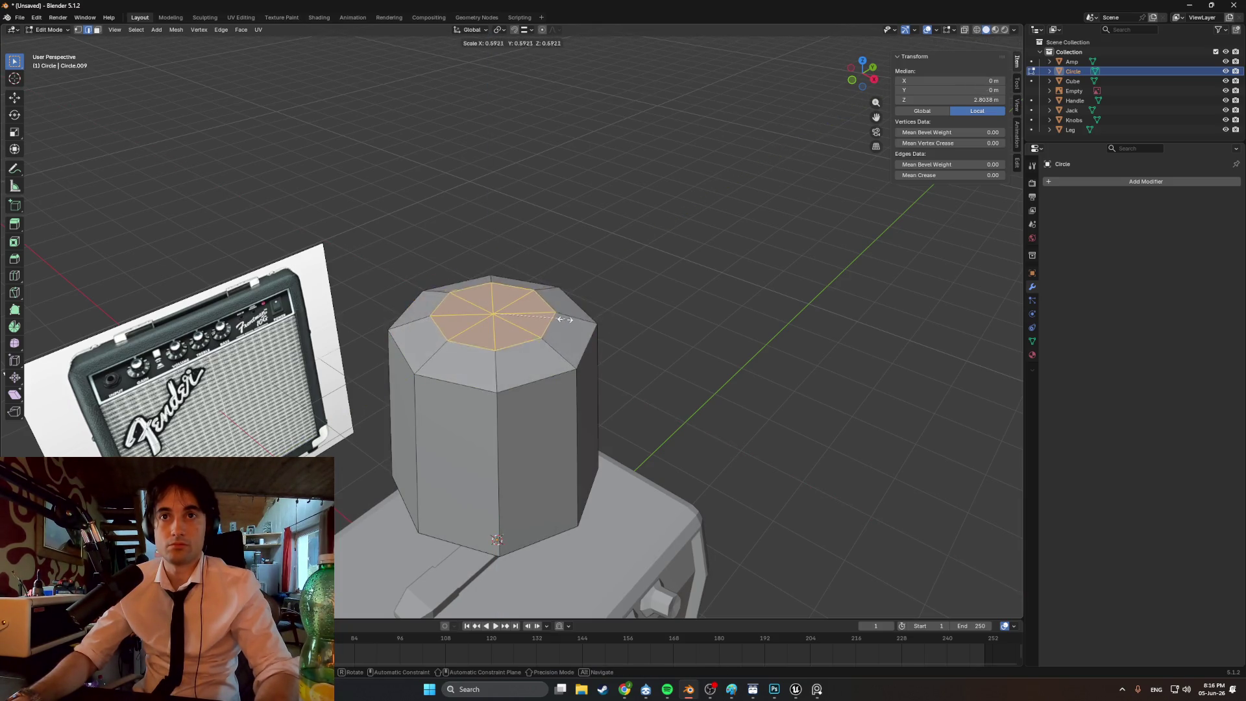
- Scale the top face's centre vertices down nearly to a single point
{"action": "left_click", "coordinate": [493, 313]}
{"action": "scroll", "coordinate": [462, 272], "scroll_direction": "up", "scroll_amount": 8}
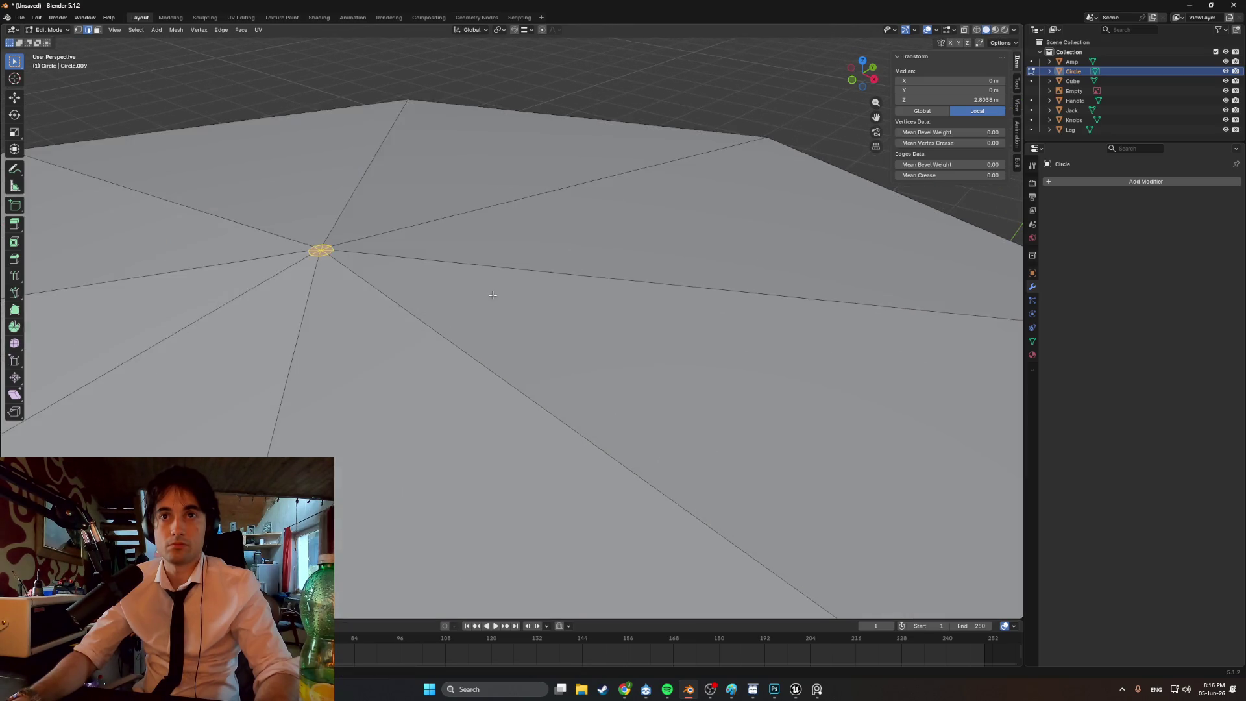
{"action": "scroll", "coordinate": [519, 343], "scroll_direction": "down", "scroll_amount": 3}
{"action": "scroll", "coordinate": [538, 299], "scroll_direction": "up", "scroll_amount": 3}
{"action": "middle_click_drag", "start_coordinate": [538, 299], "coordinate": [704, 270]}
{"action": "key", "text": "s"}
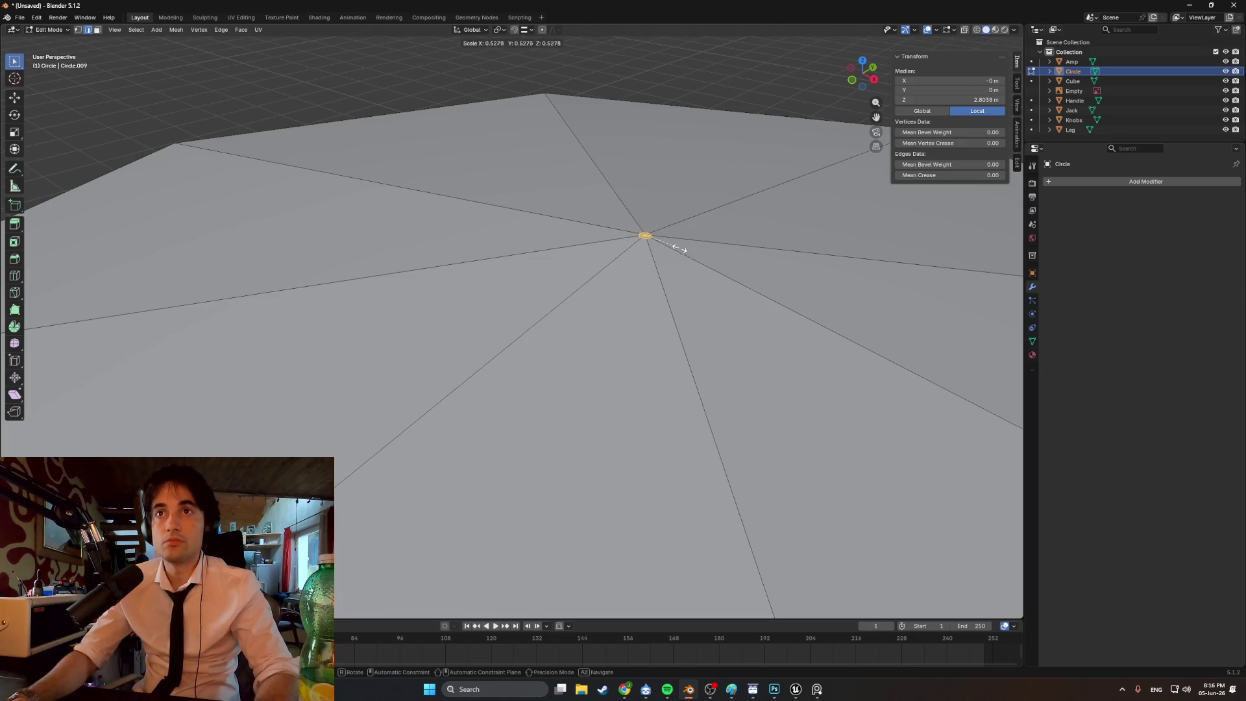
{"action": "left_click", "coordinate": [648, 235]}
{"action": "scroll", "coordinate": [490, 353], "scroll_direction": "up", "scroll_amount": 5}
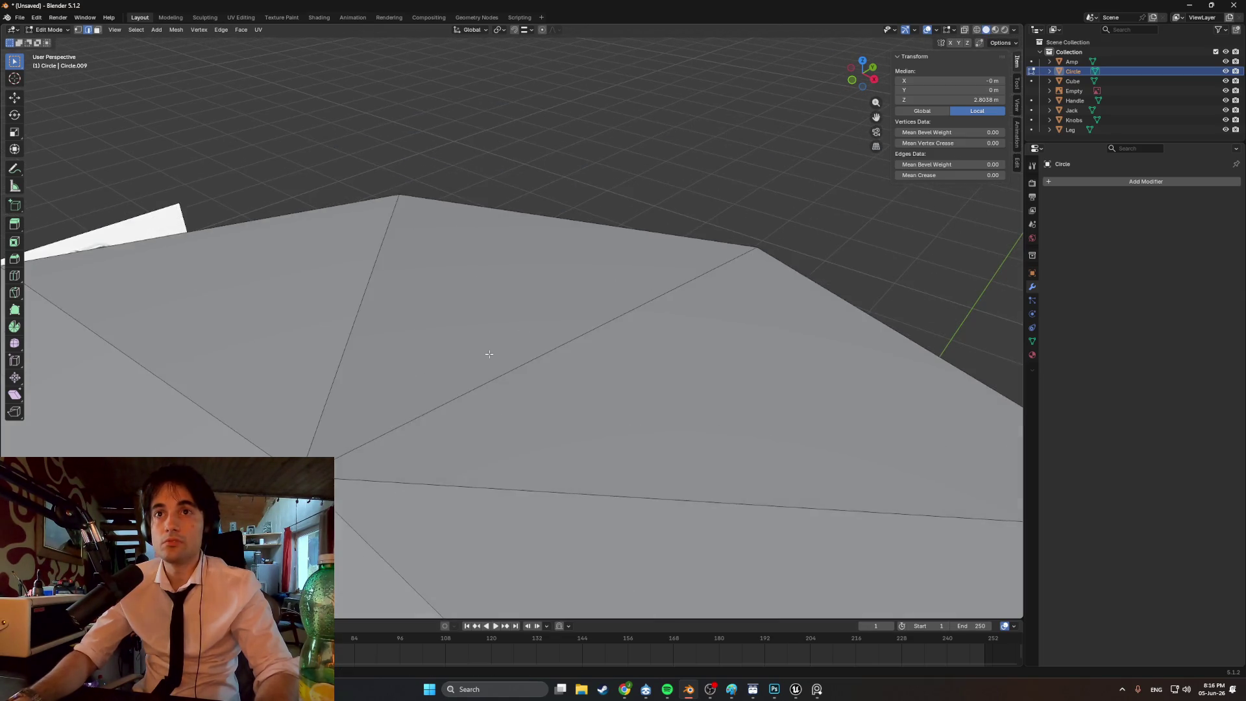
{"action": "scroll", "coordinate": [458, 350], "scroll_direction": "down", "scroll_amount": 4}
{"action": "key", "text": "s"}
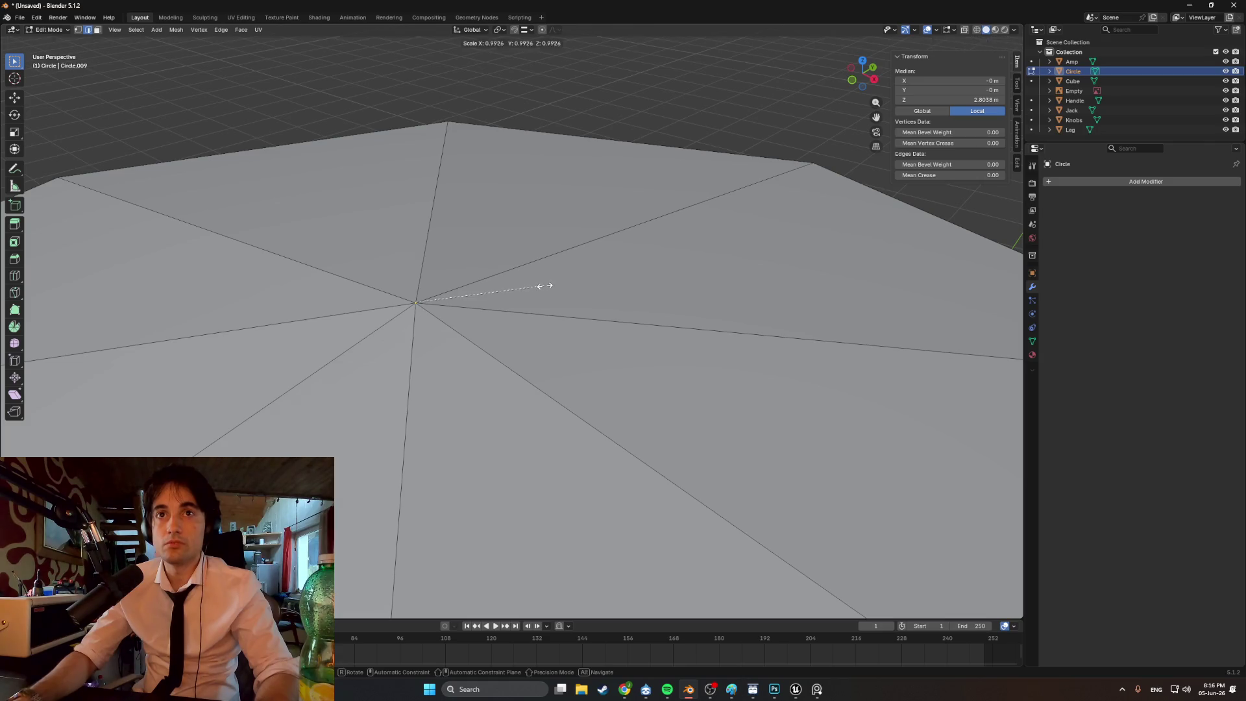
{"action": "left_click", "coordinate": [445, 291]}
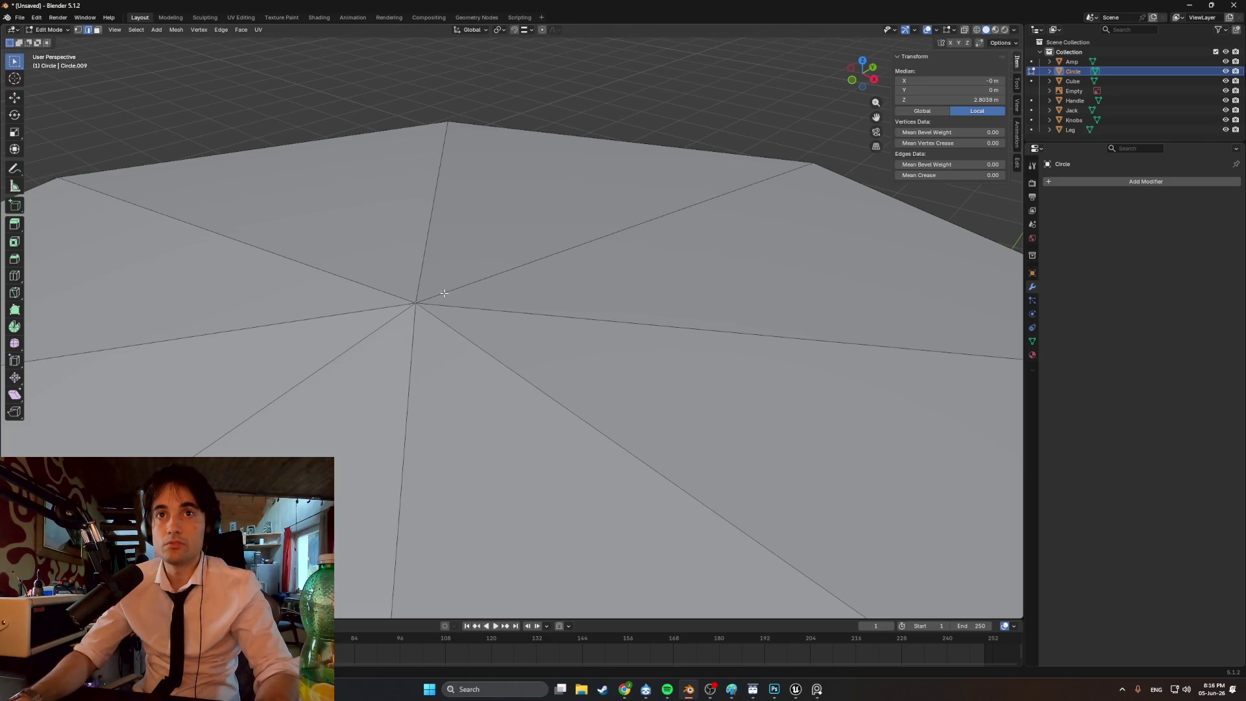
{"action": "scroll", "coordinate": [467, 318], "scroll_direction": "down", "scroll_amount": 2}
- In wireframe, select the cap's centre vertices and merge them By Distance, then At Center
{"action": "left_click_drag", "start_coordinate": [445, 296], "coordinate": [446, 298]}
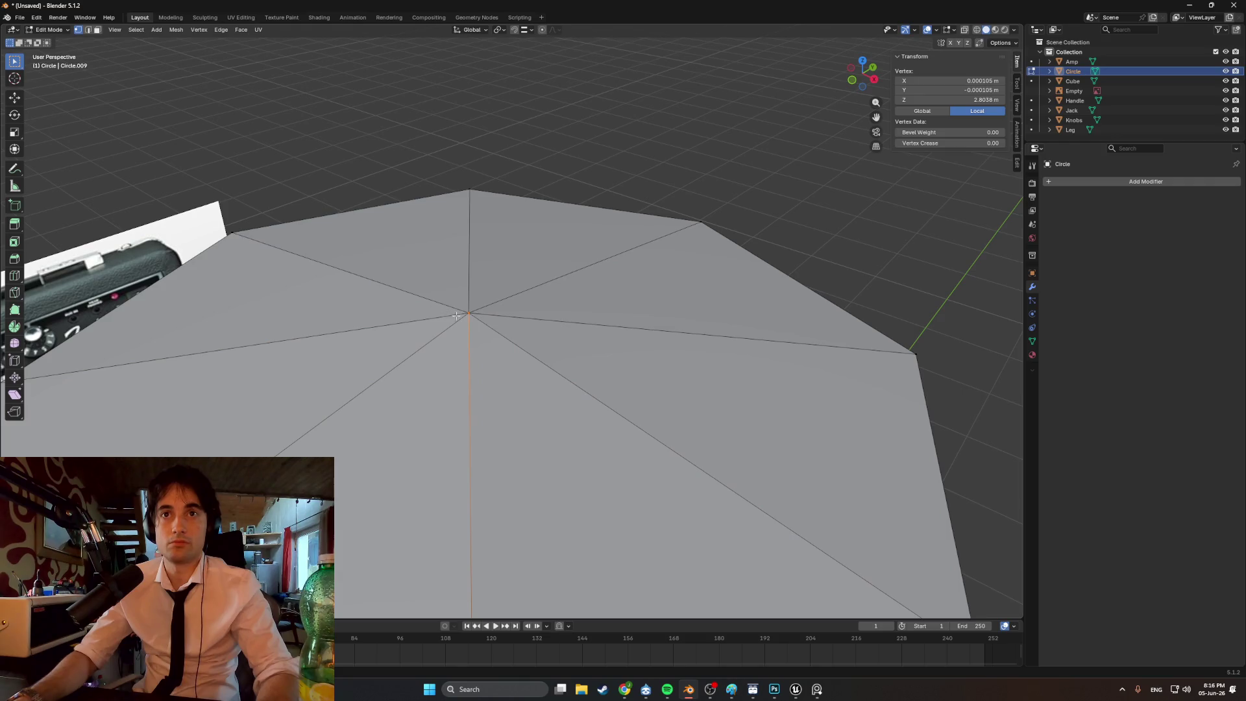
{"action": "key", "text": "z"}
{"action": "left_click", "coordinate": [409, 319]}
{"action": "key", "text": "ctrl+KP_Add"}
{"action": "mouse_move", "coordinate": [426, 303]}
{"action": "middle_mouse_down"}
{"action": "mouse_move", "coordinate": [481, 337]}
{"action": "mouse_move", "coordinate": [547, 328]}
{"action": "middle_mouse_up"}
{"action": "key", "text": "m"}
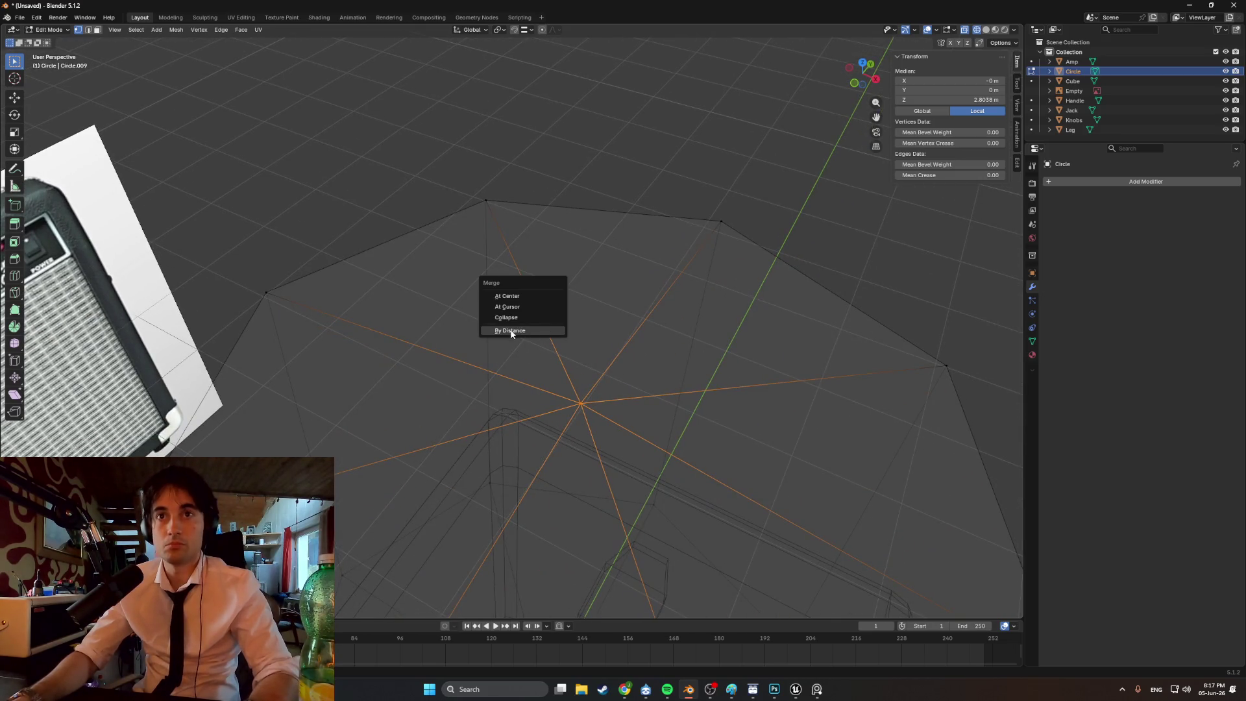
{"action": "left_click", "coordinate": [511, 332]}
{"action": "mouse_move", "coordinate": [584, 392]}
{"action": "middle_mouse_down"}
{"action": "mouse_move", "coordinate": [575, 407]}
{"action": "mouse_move", "coordinate": [548, 371]}
{"action": "middle_mouse_up"}
{"action": "key", "text": "m"}
{"action": "left_click", "coordinate": [562, 390]}
- Return to Solid shading, select the top cap faces, and leave Edit Mode
{"action": "left_click", "coordinate": [523, 342]}
{"action": "left_click", "coordinate": [481, 320]}
{"action": "key", "text": "g"}
{"action": "key", "text": "Escape"}
{"action": "key", "text": "z"}
{"action": "left_click", "coordinate": [620, 351]}
{"action": "scroll", "coordinate": [584, 337], "scroll_direction": "down", "scroll_amount": 4}
{"action": "mouse_move", "coordinate": [584, 337]}
{"action": "middle_mouse_down"}
{"action": "mouse_move", "coordinate": [538, 303]}
{"action": "mouse_move", "coordinate": [551, 311]}
{"action": "mouse_move", "coordinate": [495, 314]}
{"action": "mouse_move", "coordinate": [529, 328]}
{"action": "middle_mouse_up"}
{"action": "key", "text": "3"}
{"action": "key", "text": "l"}
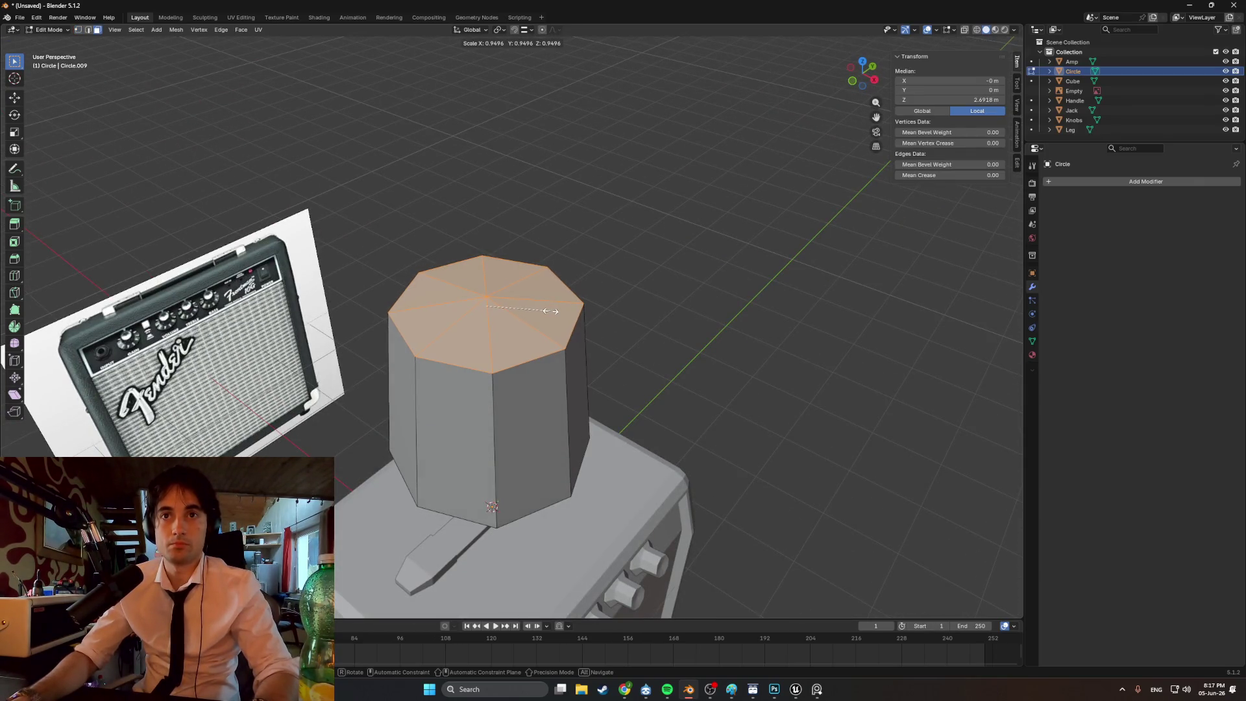
{"action": "middle_click_drag", "start_coordinate": [554, 311], "coordinate": [515, 307]}
{"action": "key", "text": "Tab"}
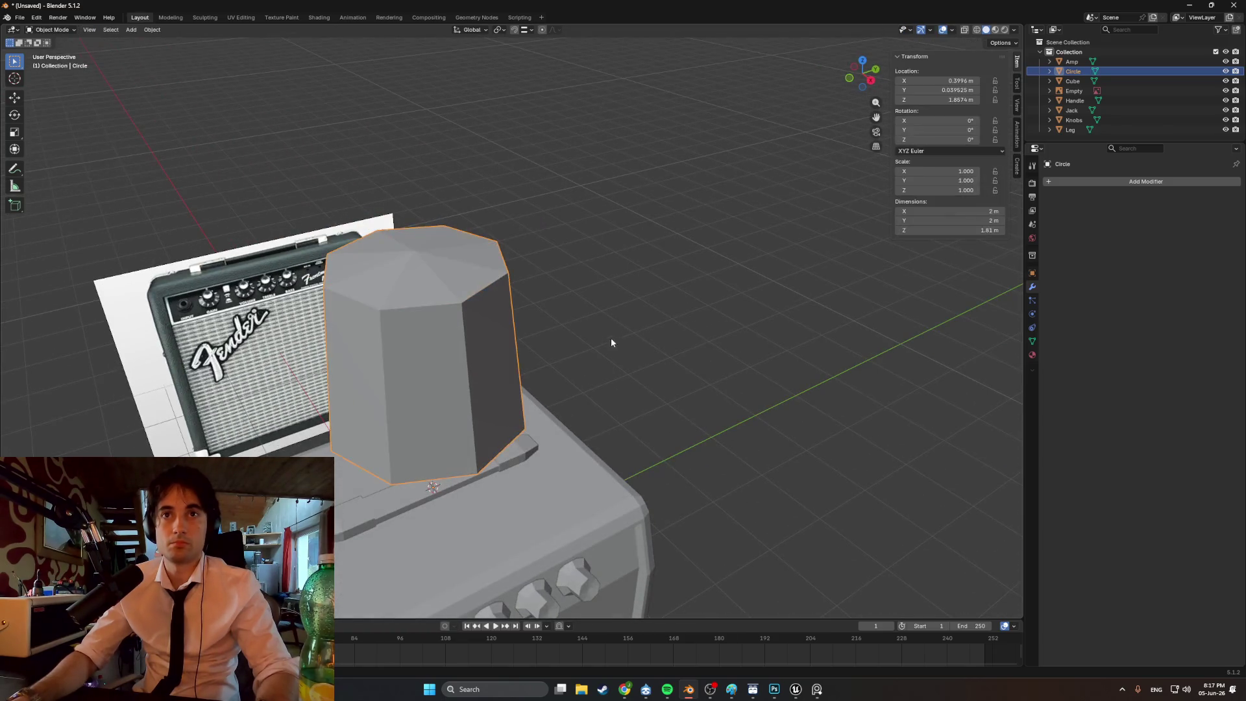
- Scale the prism to about a third, set its origin to geometry, and slide it along X
{"action": "key", "text": "s"}
{"action": "left_click", "coordinate": [465, 406]}
{"action": "right_click", "coordinate": [466, 406]}
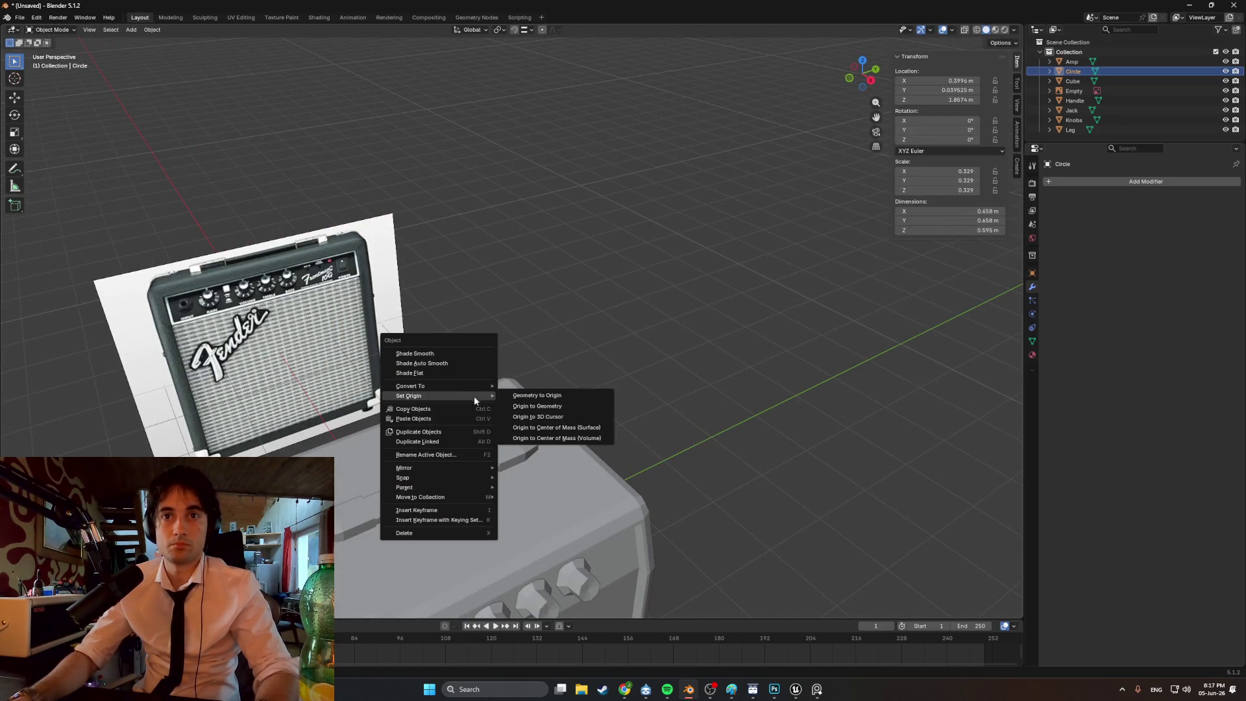
{"action": "left_click", "coordinate": [530, 408]}
{"action": "middle_click_drag", "start_coordinate": [531, 407], "coordinate": [534, 407]}
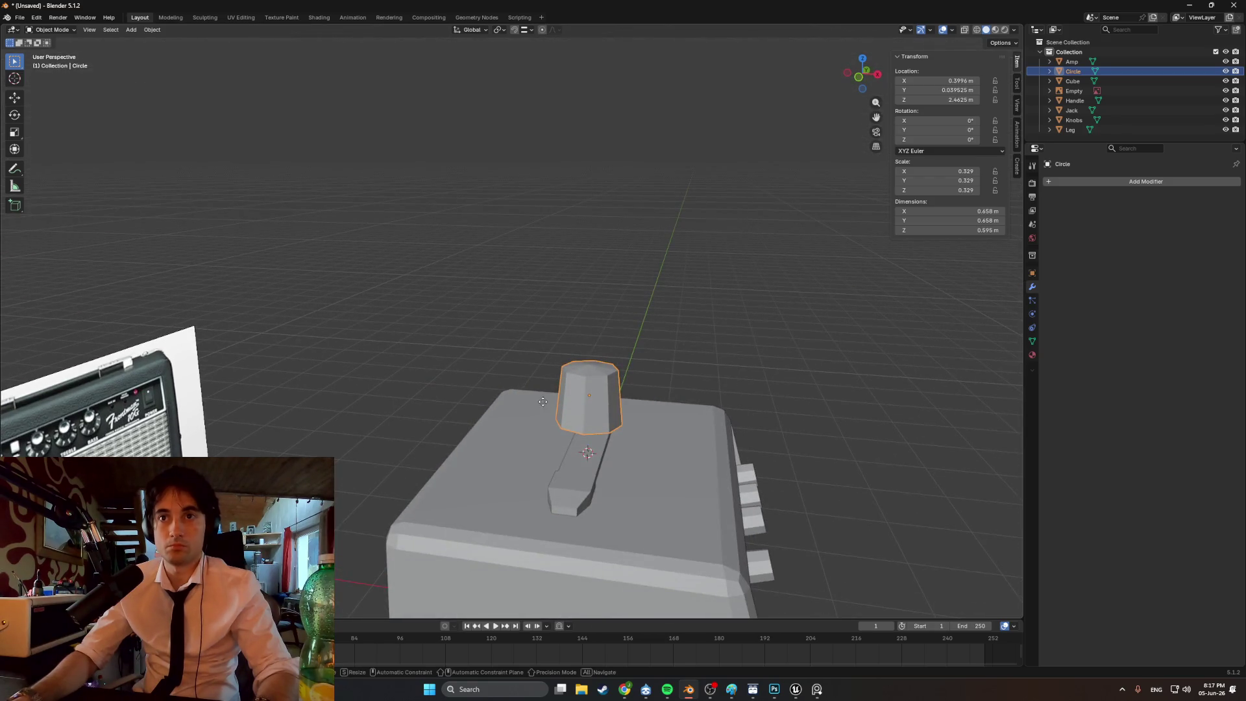
{"action": "key", "text": "x"}
{"action": "left_click", "coordinate": [737, 404]}
{"action": "mouse_move", "coordinate": [737, 403]}
{"action": "middle_mouse_down"}
{"action": "mouse_move", "coordinate": [702, 396]}
{"action": "mouse_move", "coordinate": [604, 236]}
{"action": "middle_mouse_up"}
- In Edit Mode, delete the cylinder's bottom face
{"action": "key", "text": "Tab"}
{"action": "left_click_drag", "start_coordinate": [569, 138], "coordinate": [568, 138]}
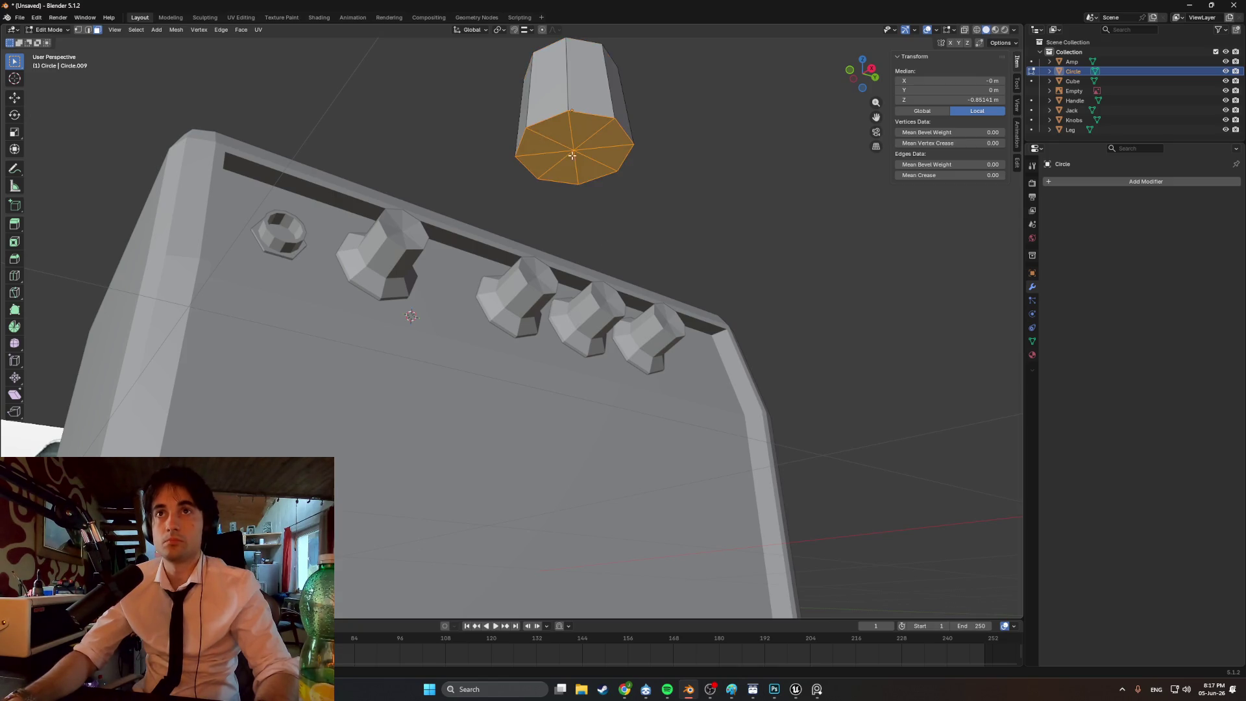
{"action": "key", "text": "x"}
{"action": "left_click", "coordinate": [595, 174]}
{"action": "mouse_move", "coordinate": [595, 174]}
{"action": "middle_mouse_down"}
{"action": "mouse_move", "coordinate": [679, 234]}
{"action": "mouse_move", "coordinate": [558, 192]}
{"action": "mouse_move", "coordinate": [597, 249]}
{"action": "mouse_move", "coordinate": [717, 279]}
{"action": "mouse_move", "coordinate": [606, 334]}
{"action": "mouse_move", "coordinate": [601, 323]}
{"action": "mouse_move", "coordinate": [570, 340]}
{"action": "mouse_move", "coordinate": [534, 335]}
{"action": "mouse_move", "coordinate": [615, 326]}
{"action": "middle_mouse_up"}
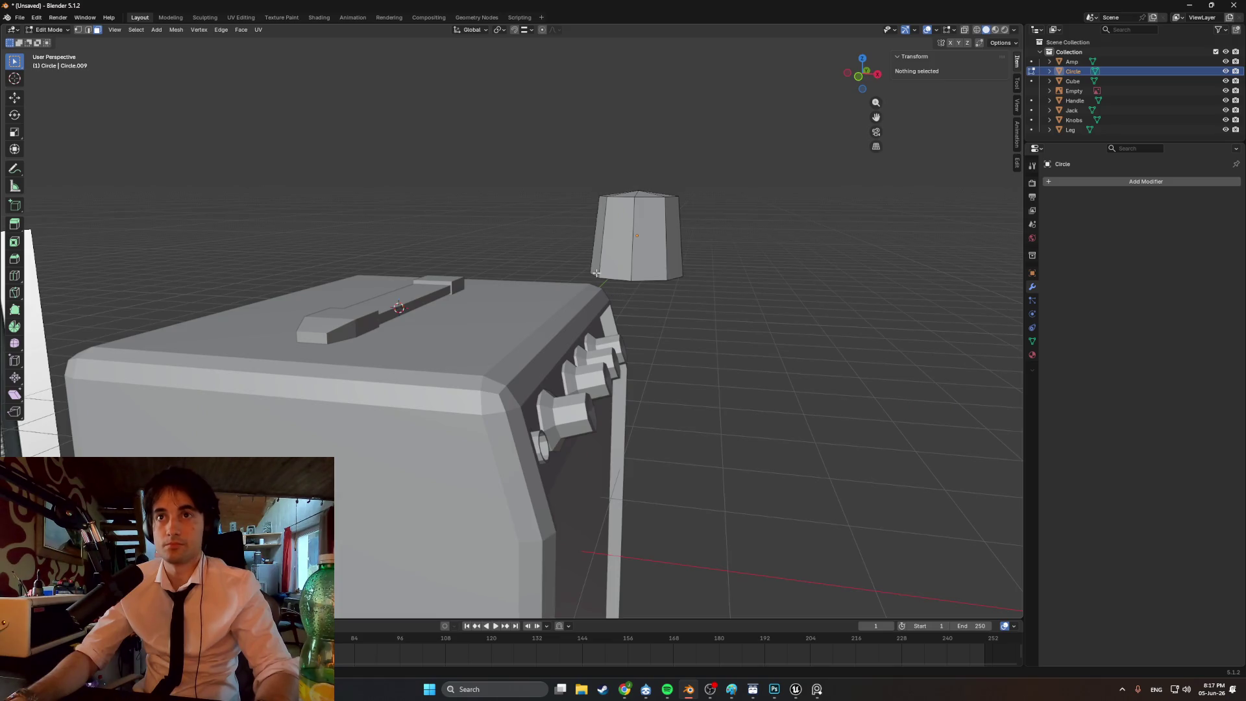
- Back in Object Mode, slide the cylinder along X to 2.6186 m, clear of the amp
{"action": "key", "text": "Tab"}
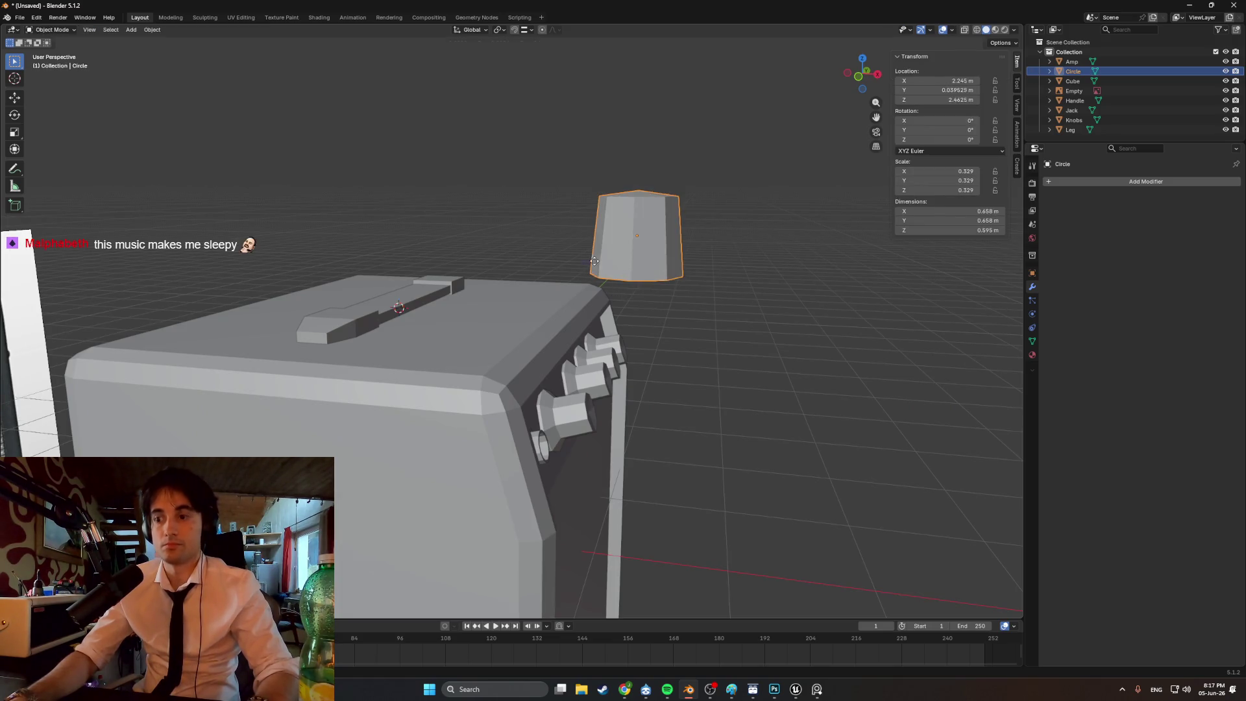
{"action": "key", "text": "x"}
{"action": "left_click", "coordinate": [657, 307]}
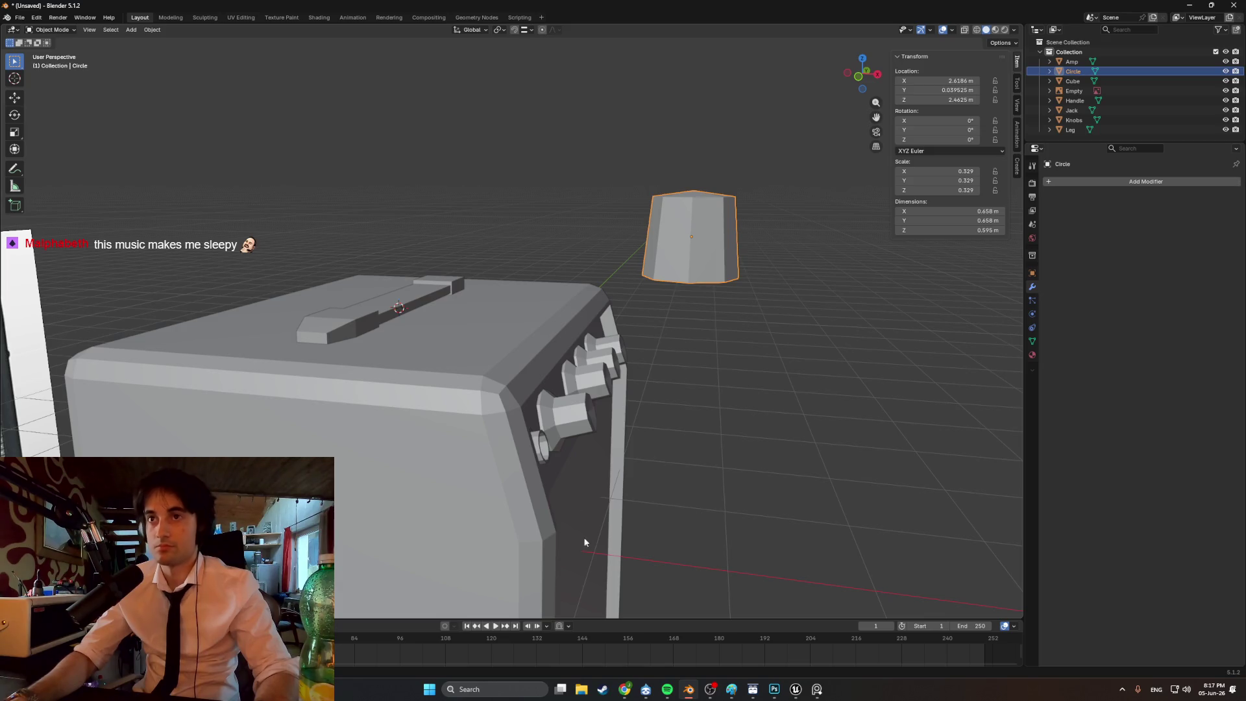
{"action": "mouse_move", "coordinate": [626, 693]}
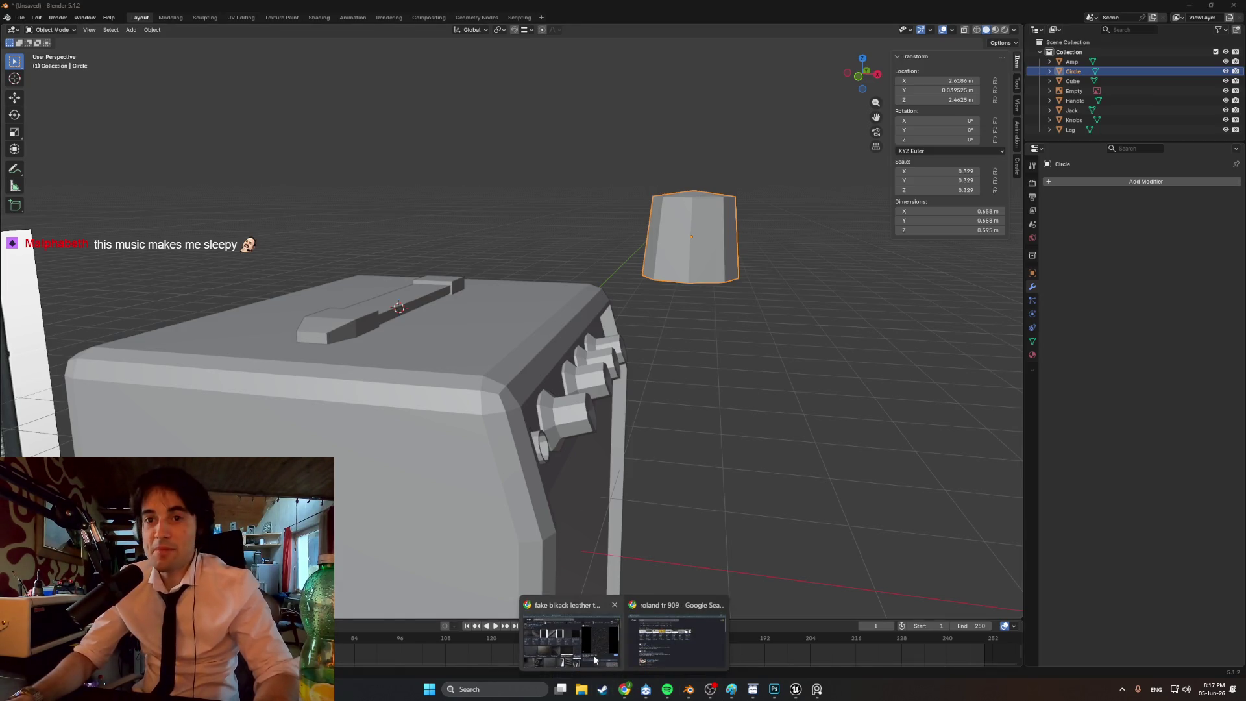
{"action": "left_click", "coordinate": [595, 659]}
- In Spotify, open the 'yes' playlist and play its first track, Dead & Gone
{"action": "left_click", "coordinate": [85, 9]}
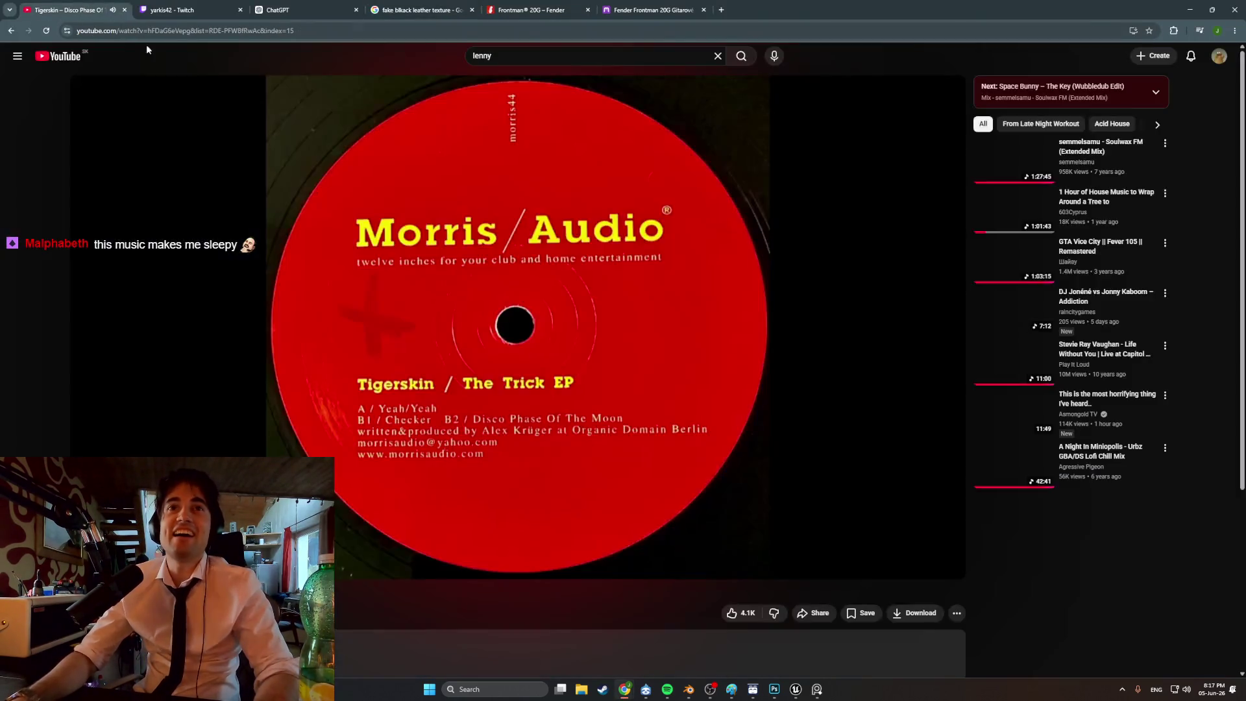
{"action": "left_click", "coordinate": [667, 689]}
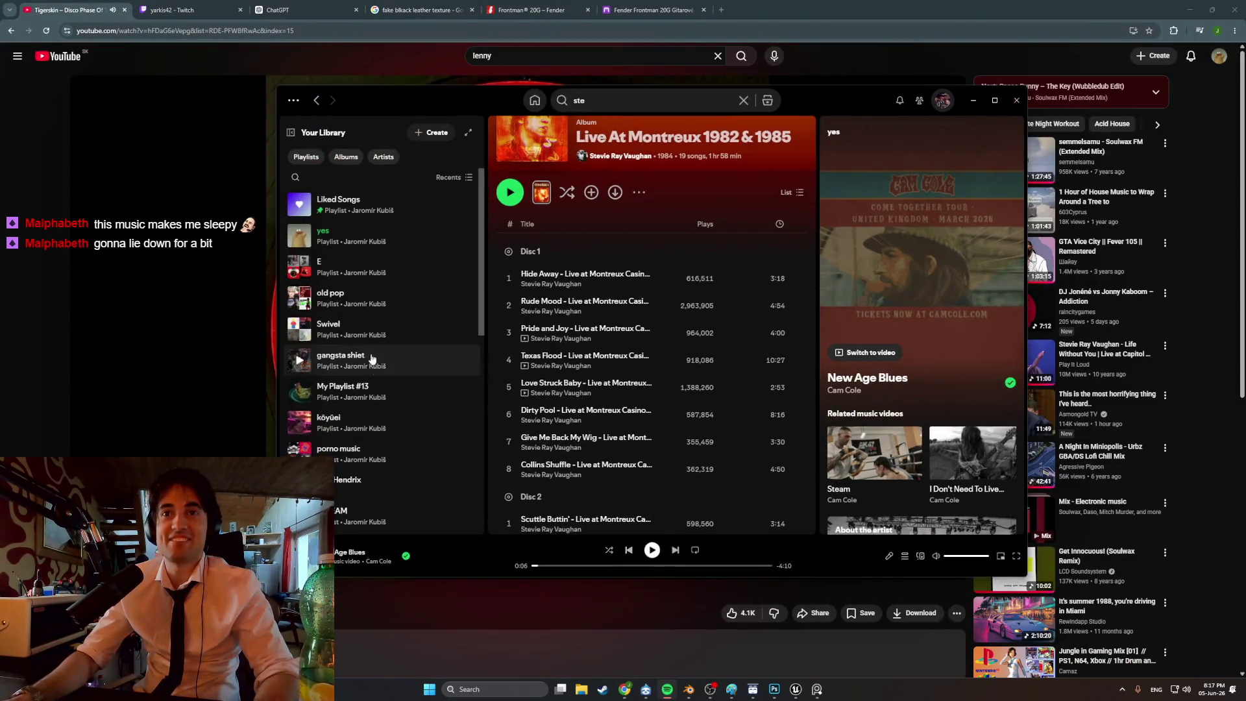
{"action": "left_click", "coordinate": [389, 238]}
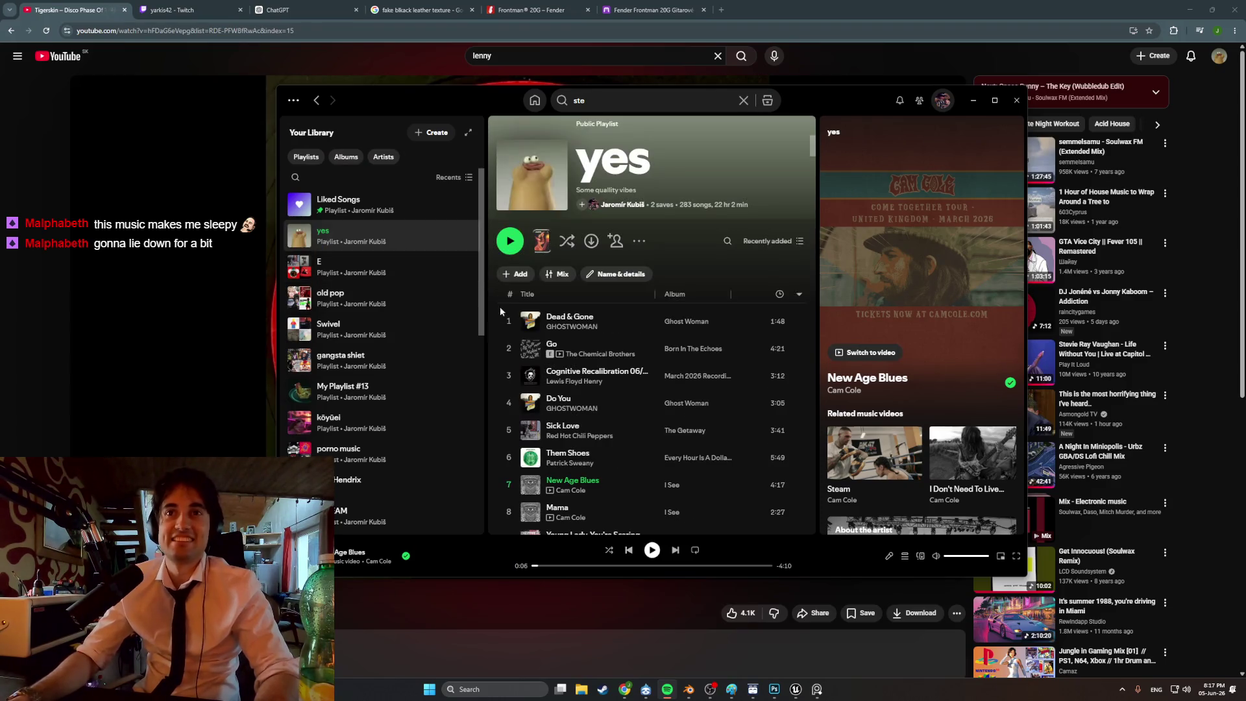
{"action": "left_click", "coordinate": [508, 322]}
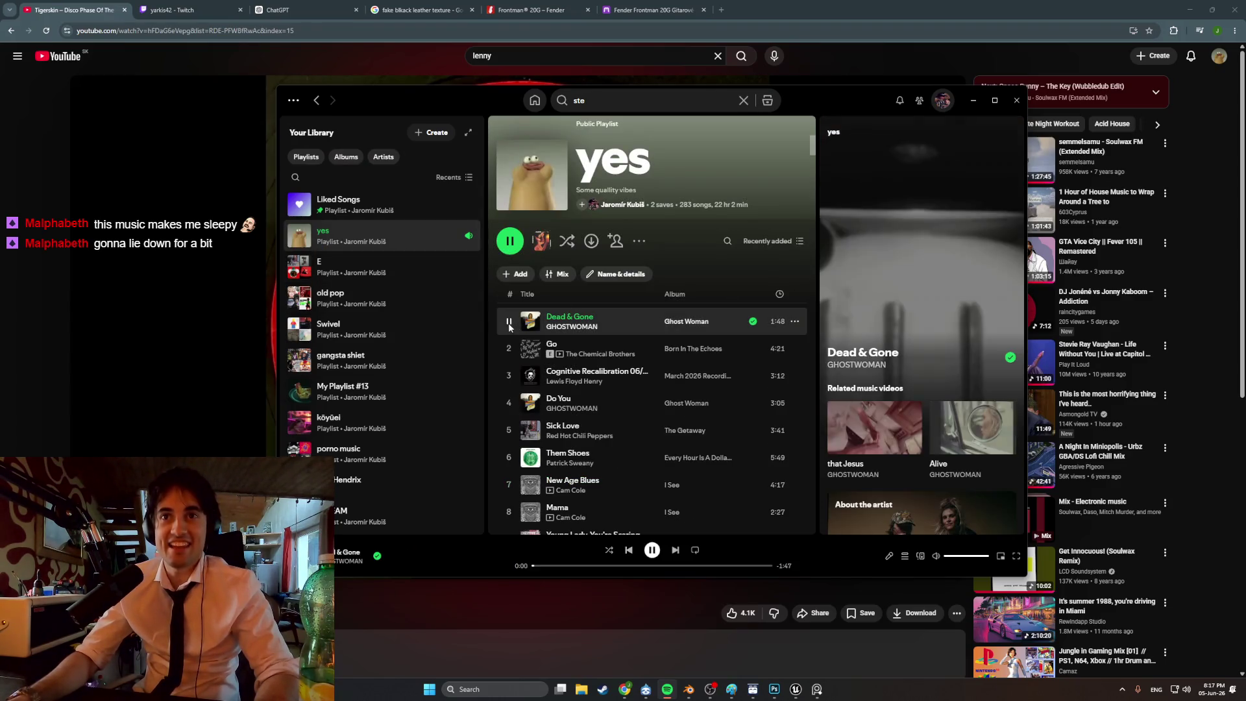
- Lower the playback volume, then minimize Spotify and Chrome to return to Blender
{"action": "left_click", "coordinate": [967, 557]}
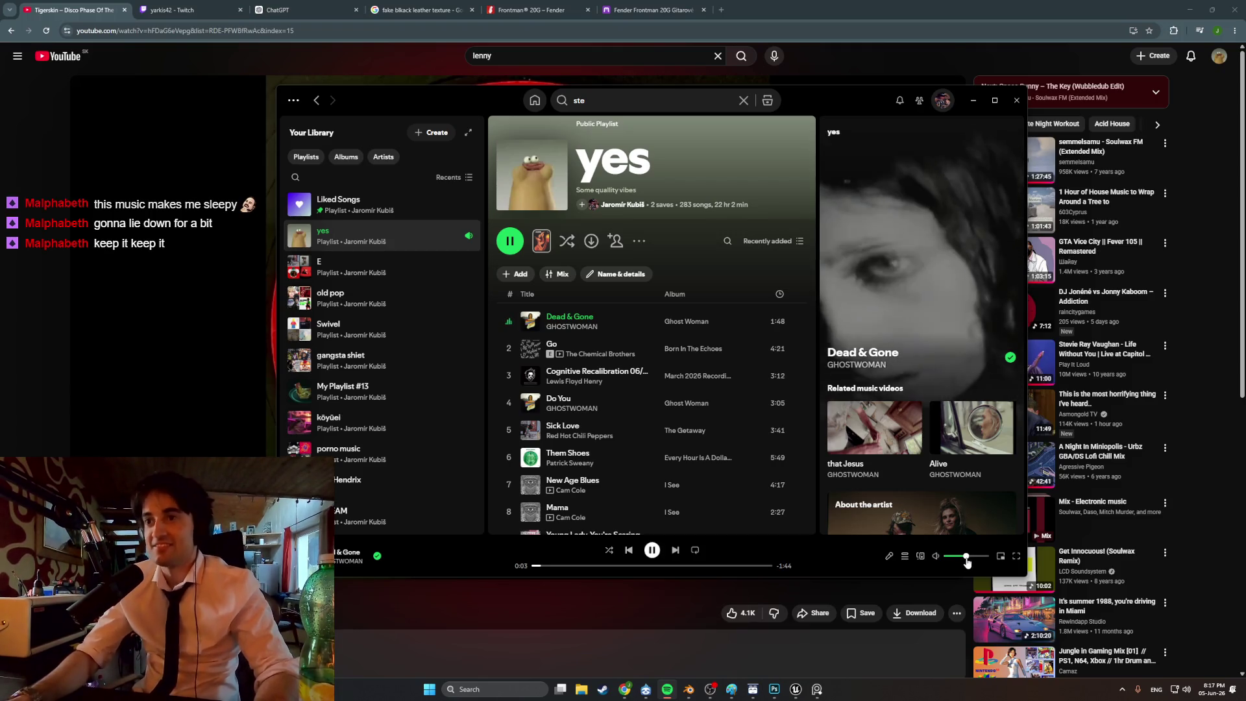
{"action": "left_click", "coordinate": [972, 557]}
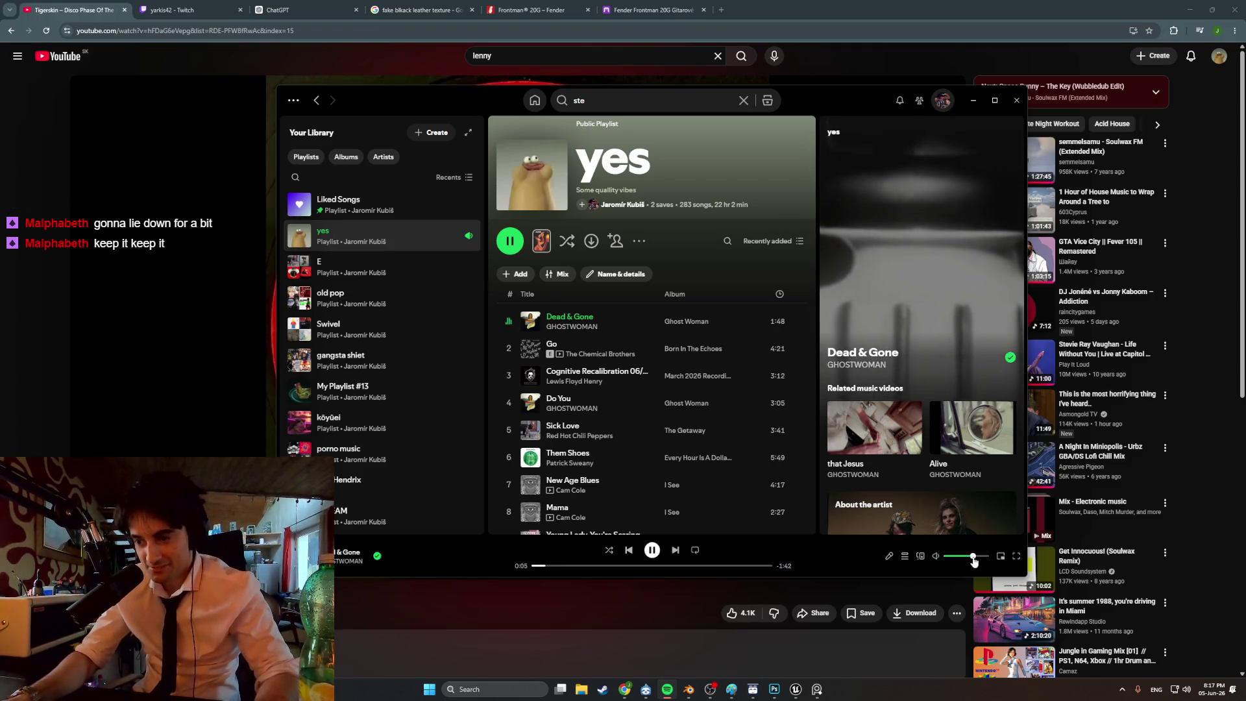
{"action": "left_click", "coordinate": [973, 100]}
{"action": "left_click", "coordinate": [1186, 7]}
{"action": "mouse_move", "coordinate": [831, 209]}
{"action": "middle_mouse_down"}
{"action": "mouse_move", "coordinate": [768, 294]}
{"action": "mouse_move", "coordinate": [586, 339]}
{"action": "middle_mouse_up"}
{"action": "scroll", "coordinate": [586, 342], "scroll_direction": "up", "scroll_amount": 4}
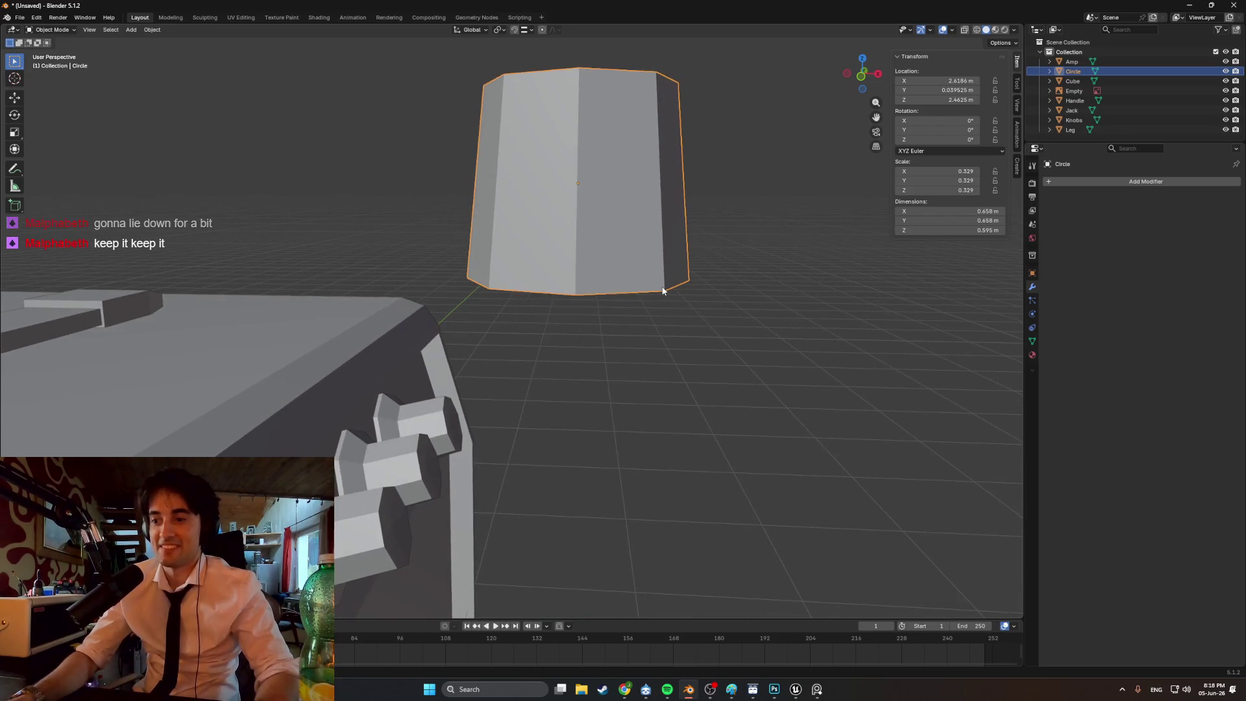
- From the front view, tilt the cylinder and scale it down to 0.085
{"action": "middle_click_drag", "start_coordinate": [662, 290], "coordinate": [564, 240]}
{"action": "key", "text": "r"}
{"action": "key", "text": "r"}
{"action": "key", "text": "Escape"}
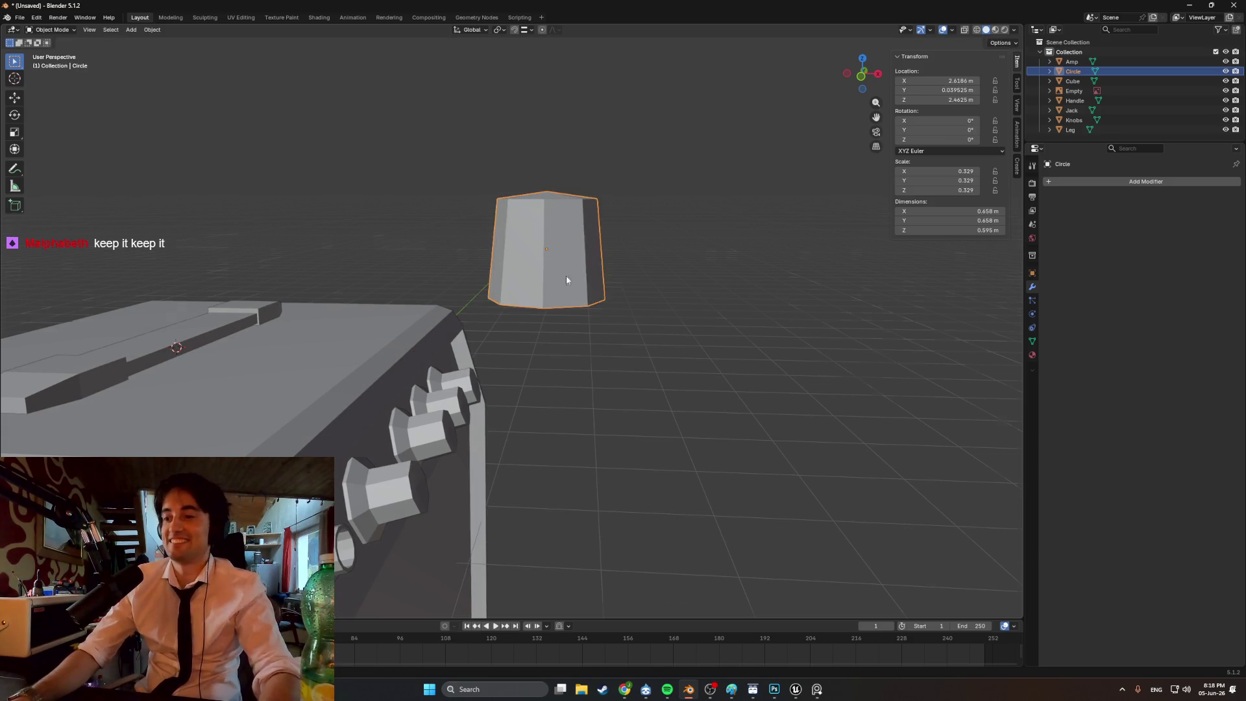
{"action": "key", "text": "KP_1"}
{"action": "key", "text": "r"}
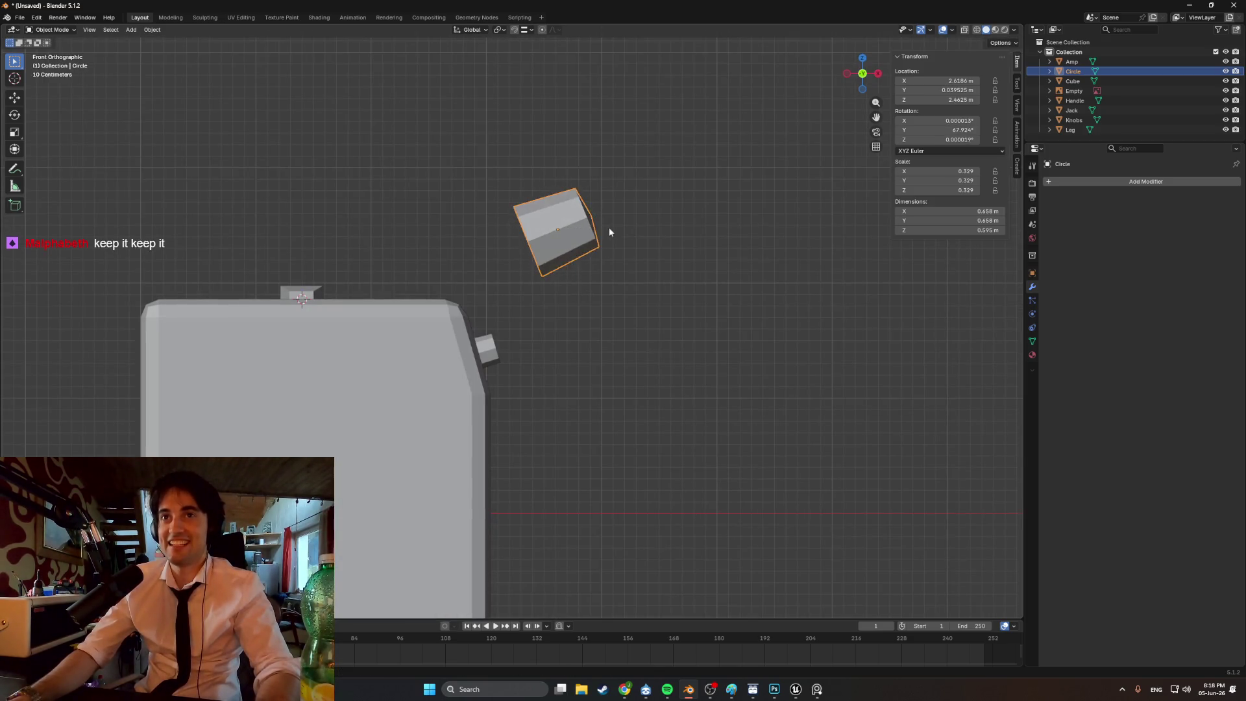
{"action": "left_click", "coordinate": [609, 227]}
{"action": "scroll", "coordinate": [594, 205], "scroll_direction": "up", "scroll_amount": 1}
{"action": "key", "text": "s"}
{"action": "left_click", "coordinate": [577, 209]}
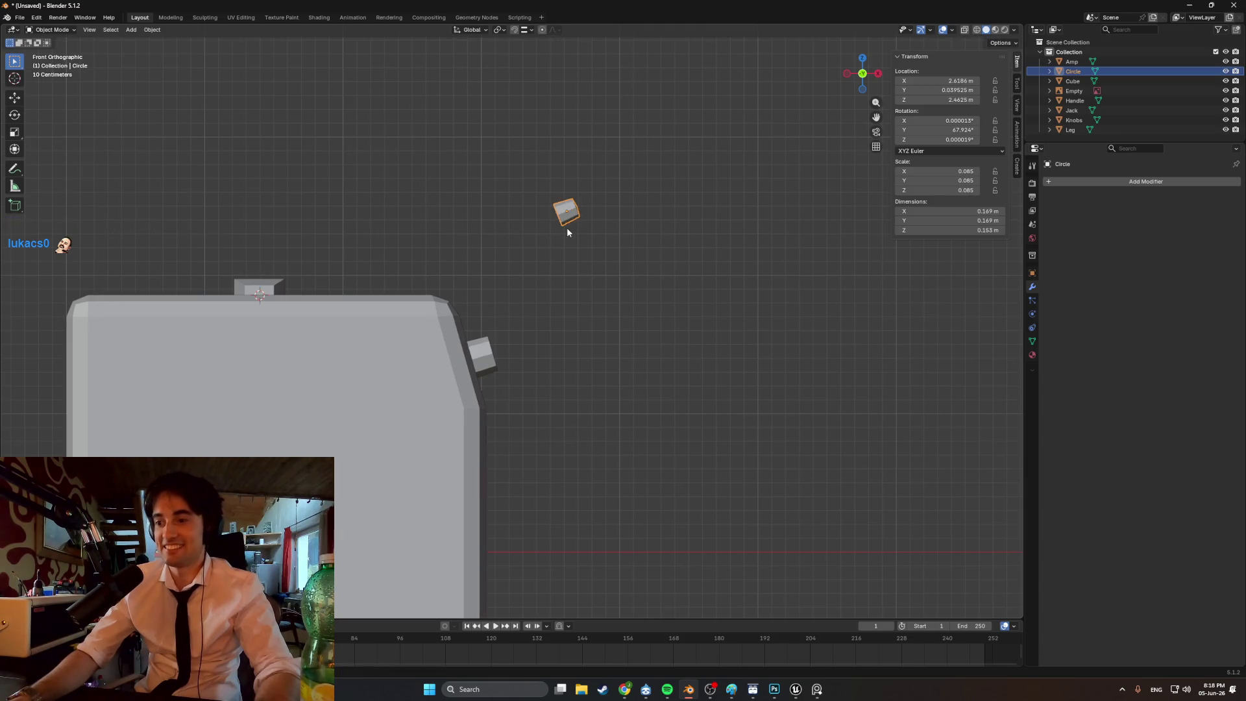
- In see-through wireframe, move the cylinder against the amp's slanted side
{"action": "middle_click_drag", "start_coordinate": [567, 228], "coordinate": [595, 322], "text": "shift"}
{"action": "key", "text": "shift+z"}
{"action": "scroll", "coordinate": [512, 325], "scroll_direction": "up", "scroll_amount": 2}
{"action": "middle_click_drag", "start_coordinate": [531, 373], "coordinate": [584, 259], "text": "shift"}
{"action": "key", "text": "g"}
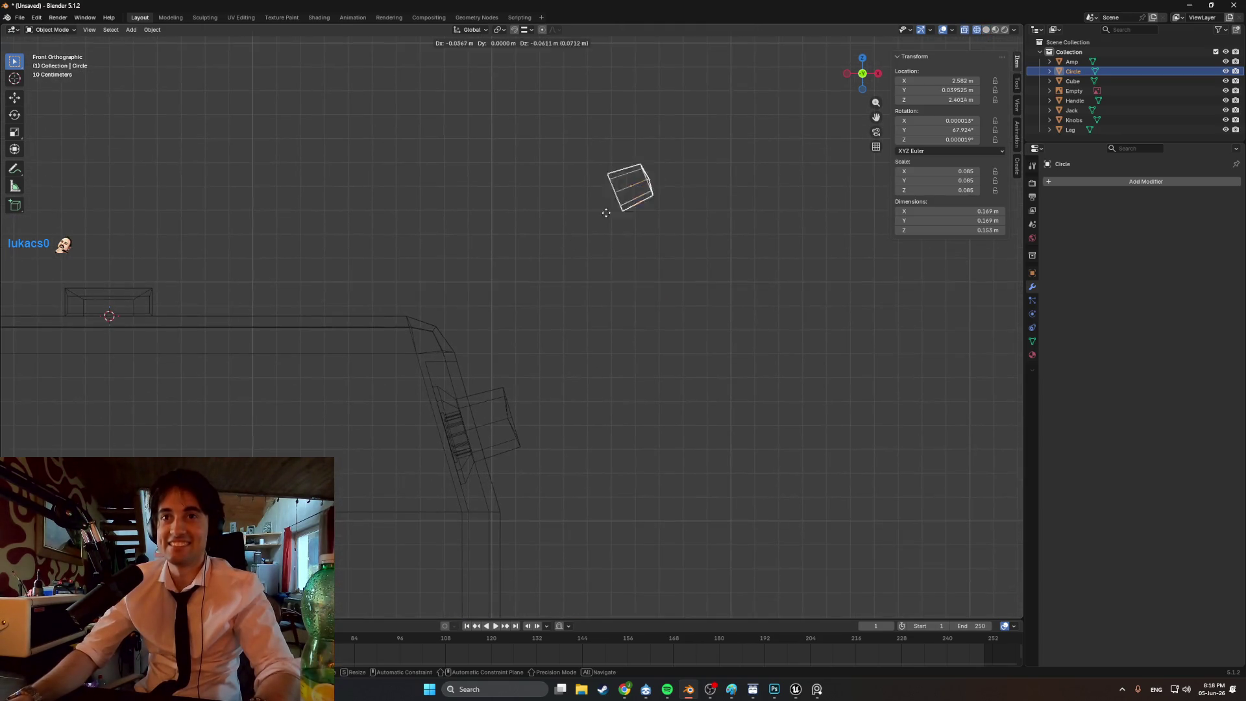
{"action": "left_click", "coordinate": [451, 453]}
{"action": "scroll", "coordinate": [554, 280], "scroll_direction": "up", "scroll_amount": 9}
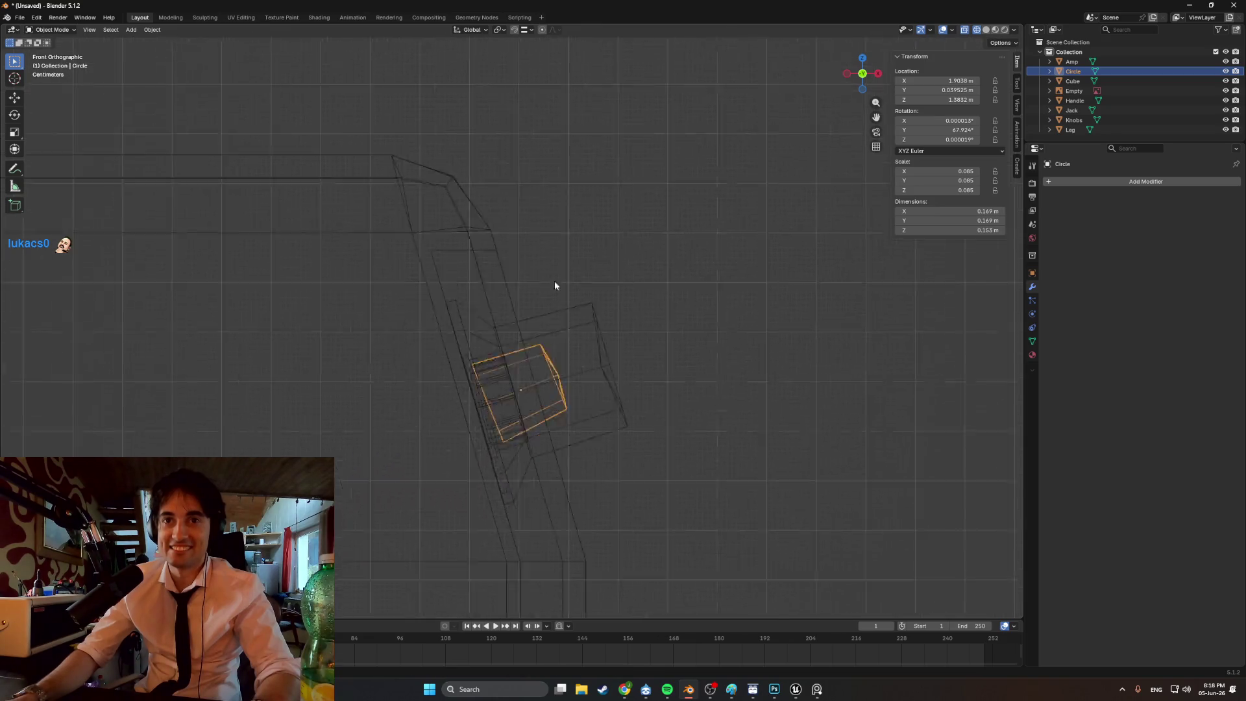
- Fine-tune the cylinder's position and tilt to about 74°, then check it from Right view
{"action": "key", "text": "r"}
{"action": "left_click", "coordinate": [580, 230]}
{"action": "key", "text": "g"}
{"action": "left_click", "coordinate": [555, 244]}
{"action": "key", "text": "r"}
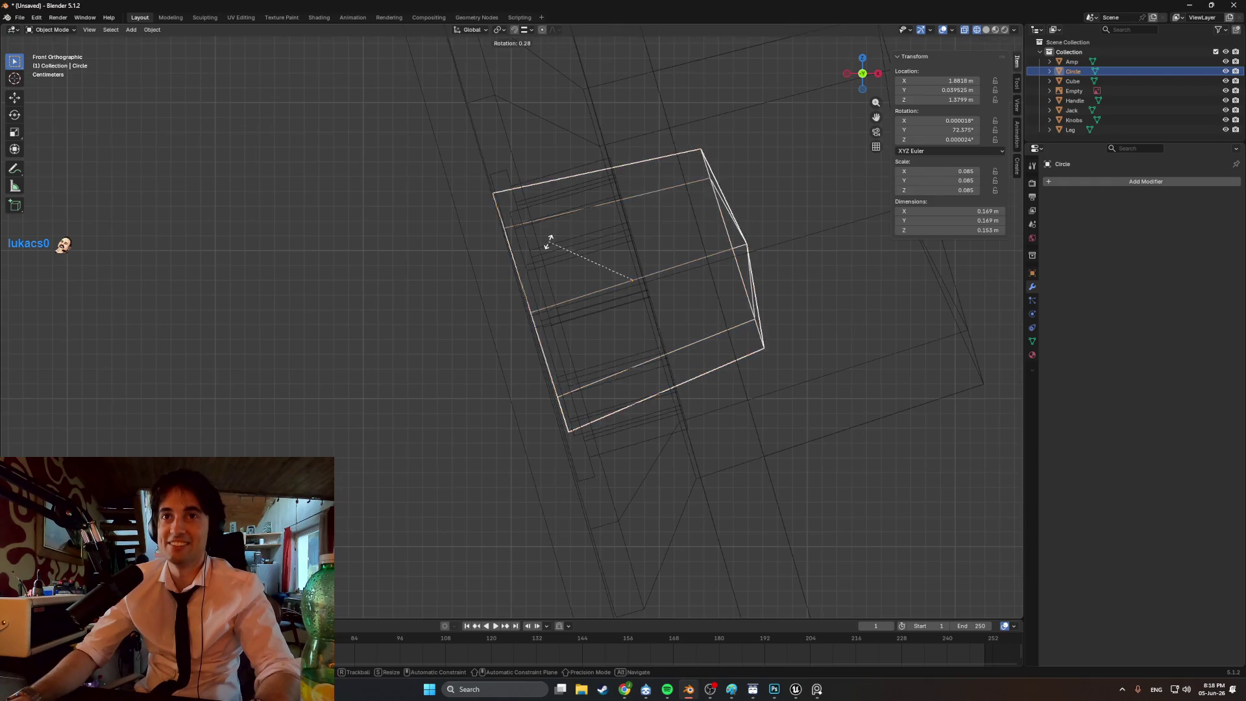
{"action": "left_click", "coordinate": [553, 242]}
{"action": "key", "text": "r"}
{"action": "left_click", "coordinate": [554, 241]}
{"action": "key", "text": "r"}
{"action": "left_click", "coordinate": [554, 241]}
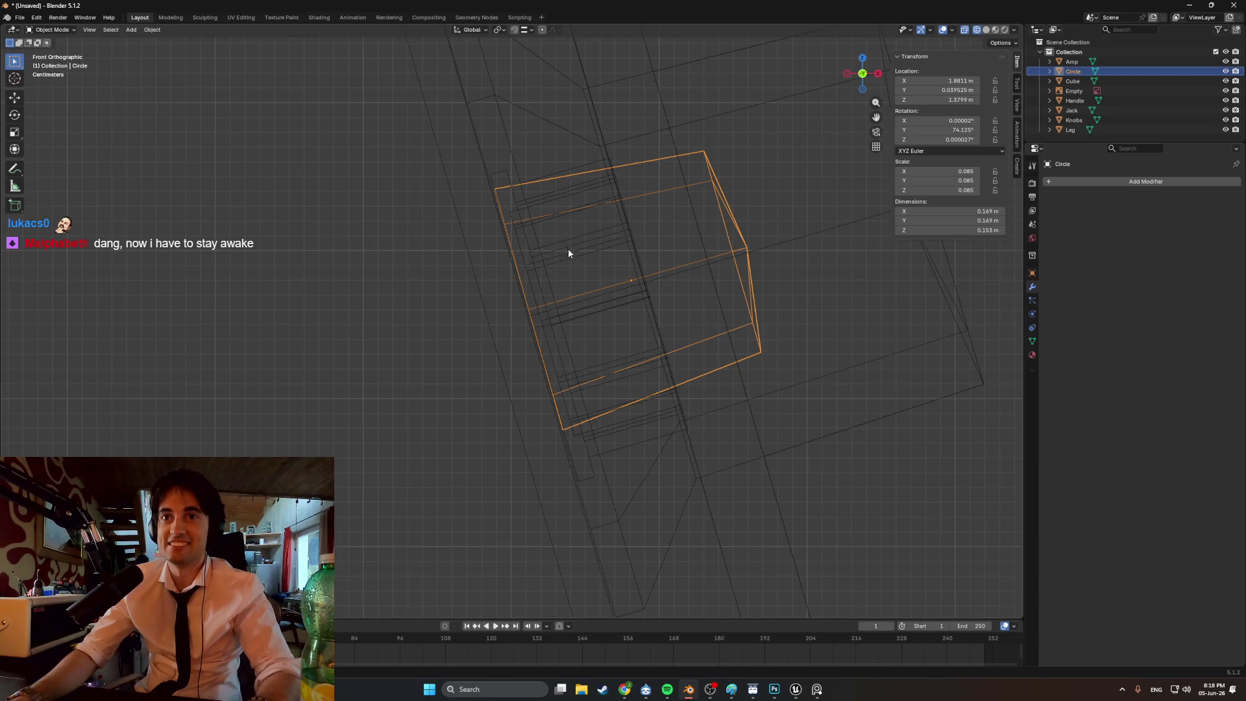
{"action": "key", "text": "KP_3"}
{"action": "scroll", "coordinate": [582, 314], "scroll_direction": "up", "scroll_amount": 6}
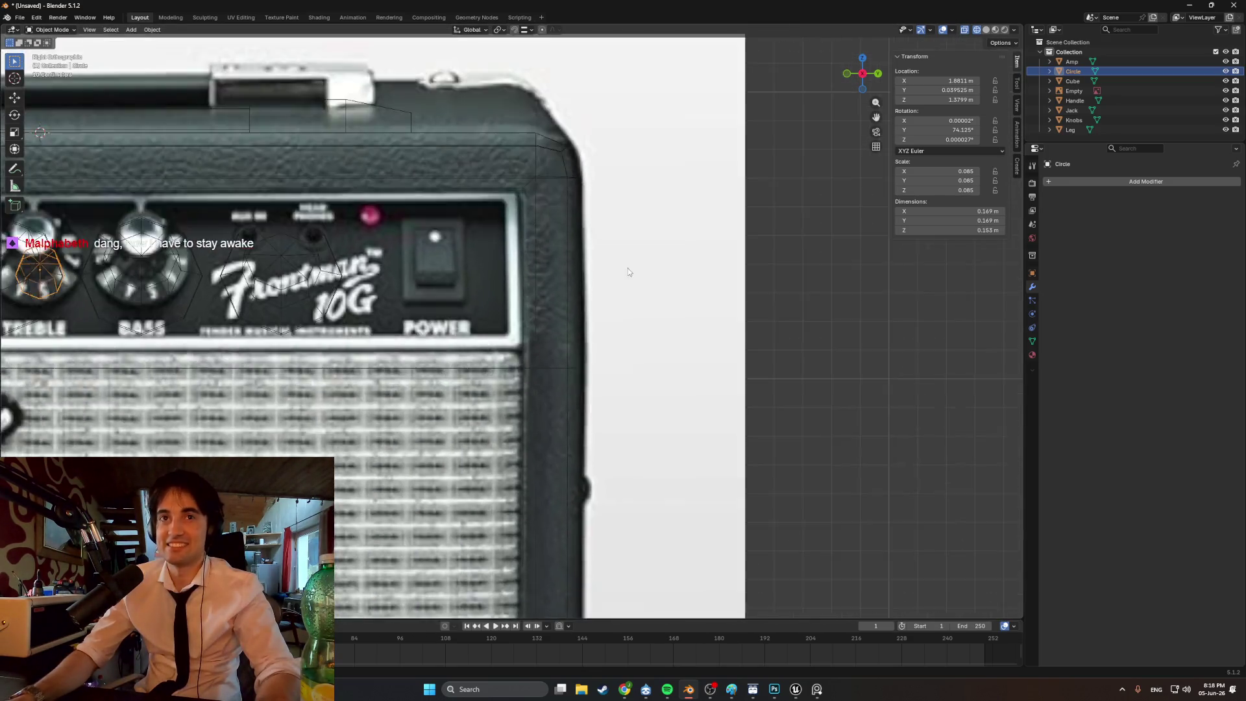
- Return to solid shading and move the cylinder up beside the knobs
{"action": "scroll", "coordinate": [628, 267], "scroll_direction": "down", "scroll_amount": 5}
{"action": "key", "text": "z"}
{"action": "left_click", "coordinate": [457, 297]}
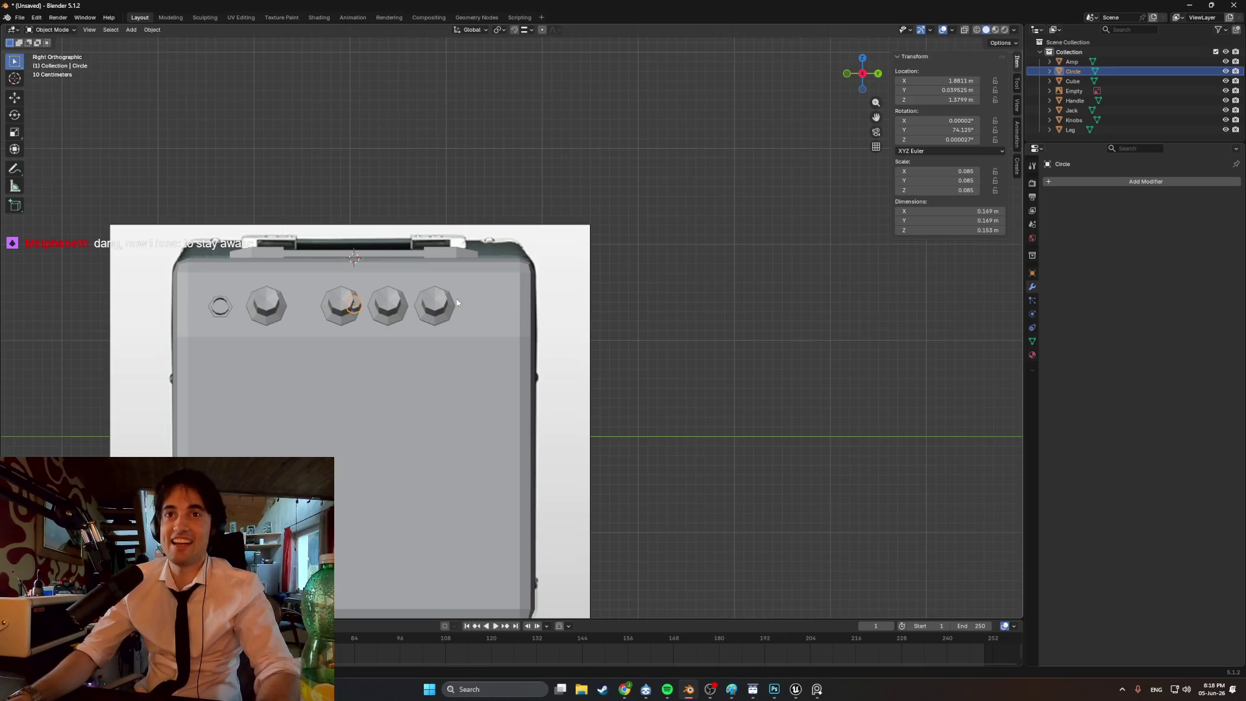
{"action": "scroll", "coordinate": [353, 302], "scroll_direction": "up", "scroll_amount": 5}
{"action": "key", "text": "g"}
{"action": "left_click", "coordinate": [461, 223]}
{"action": "mouse_move", "coordinate": [462, 223]}
{"action": "middle_mouse_down"}
{"action": "mouse_move", "coordinate": [476, 242]}
{"action": "mouse_move", "coordinate": [568, 226]}
{"action": "mouse_move", "coordinate": [441, 231]}
{"action": "mouse_move", "coordinate": [559, 292]}
{"action": "mouse_move", "coordinate": [471, 282]}
{"action": "mouse_move", "coordinate": [489, 267]}
{"action": "mouse_move", "coordinate": [419, 261]}
{"action": "mouse_move", "coordinate": [409, 273]}
{"action": "middle_mouse_up"}
- Shrink the cylinder to 0.042 and nudge it slightly into place
{"action": "key", "text": "s"}
{"action": "left_click", "coordinate": [500, 222]}
{"action": "key", "text": "g"}
{"action": "left_click", "coordinate": [527, 283]}
- In front wireframe view, reposition the cylinder just right of the knobs
{"action": "key", "text": "KP_1"}
{"action": "key", "text": "z"}
{"action": "left_click", "coordinate": [534, 252]}
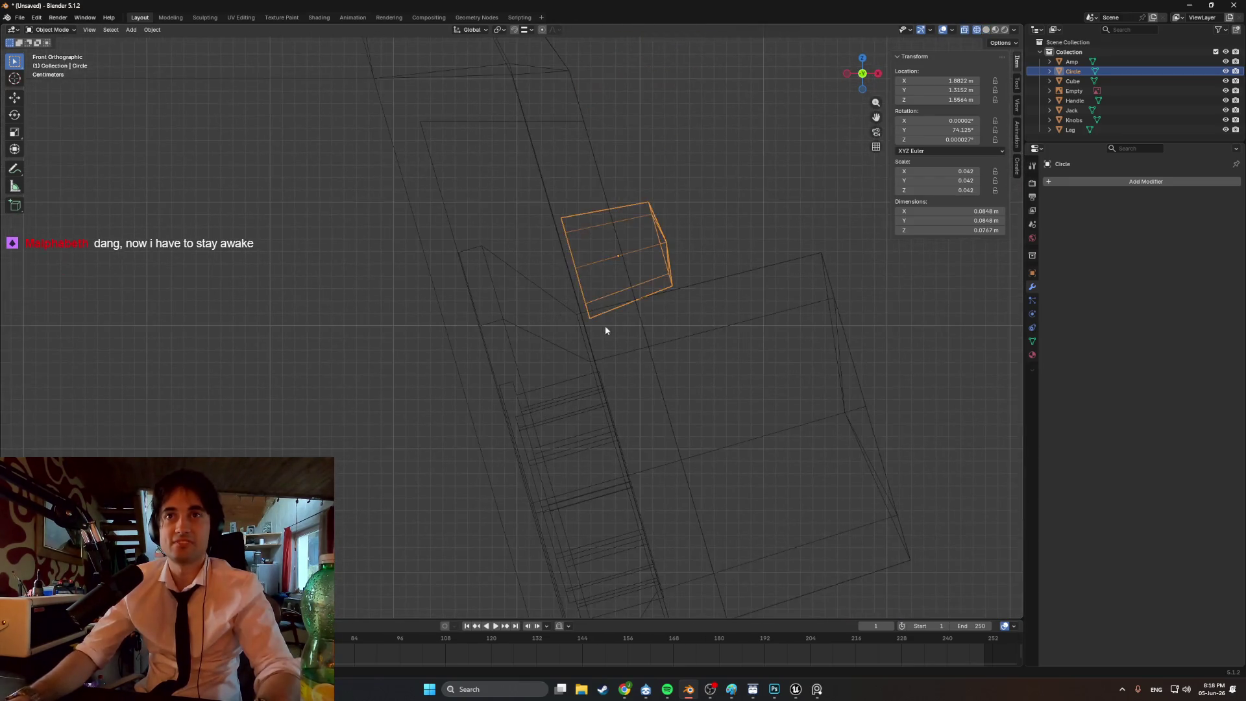
{"action": "key", "text": "g"}
{"action": "left_click", "coordinate": [478, 279]}
{"action": "key", "text": "shift+z"}
{"action": "middle_click_drag", "start_coordinate": [496, 279], "coordinate": [551, 314]}
{"action": "scroll", "coordinate": [525, 289], "scroll_direction": "up", "scroll_amount": 5}
- Move the cylinder along Y so it sits flush with the control panel
{"action": "key", "text": "g"}
{"action": "key", "text": "y"}
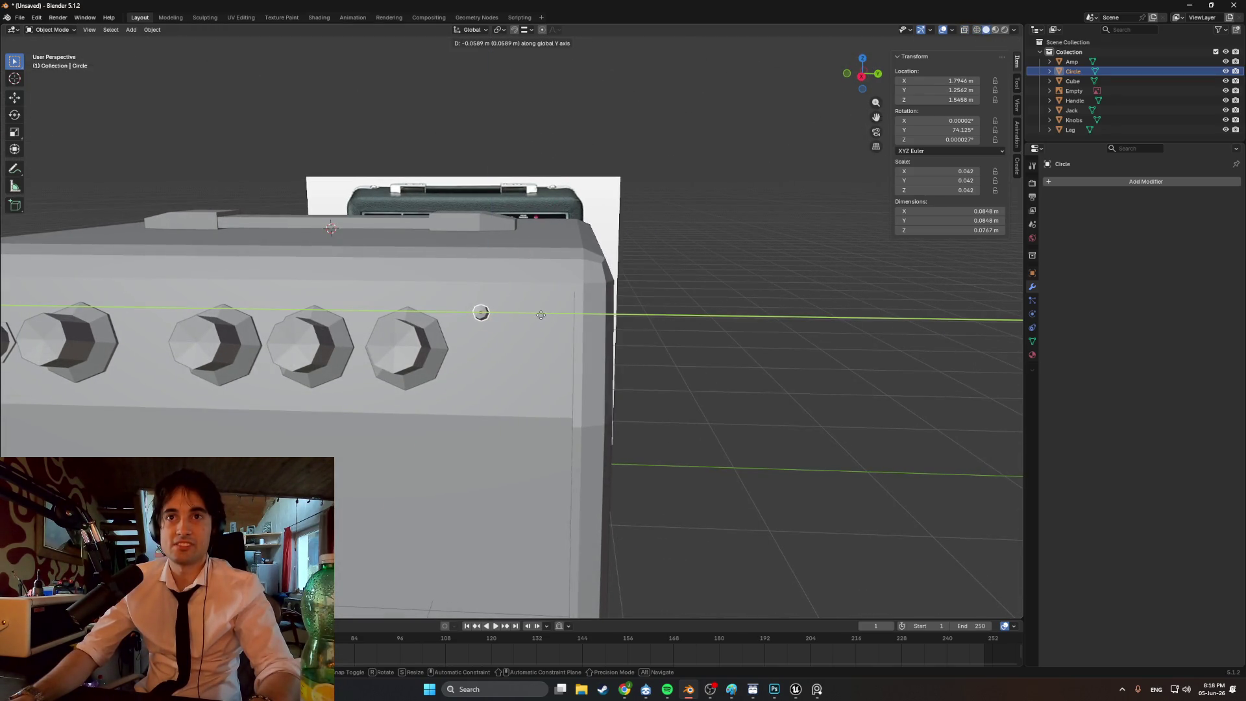
{"action": "left_click", "coordinate": [542, 320]}
{"action": "key", "text": "g"}
{"action": "key", "text": "y"}
{"action": "left_click", "coordinate": [539, 319]}
{"action": "middle_click_drag", "start_coordinate": [539, 319], "coordinate": [664, 353]}
{"action": "left_click", "coordinate": [680, 401]}
- Rename the Empty object to 'Light'
{"action": "mouse_move", "coordinate": [680, 401]}
{"action": "middle_mouse_down"}
{"action": "mouse_move", "coordinate": [585, 371]}
{"action": "mouse_move", "coordinate": [641, 372]}
{"action": "middle_mouse_up"}
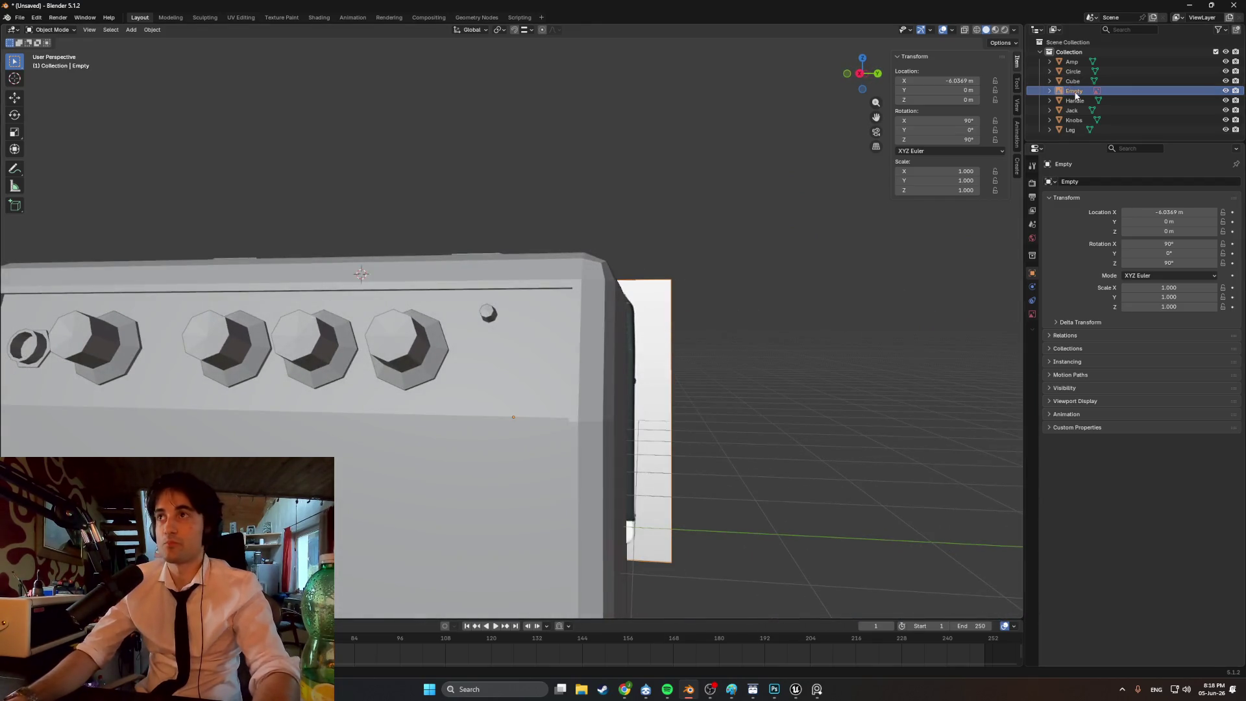
{"action": "type", "text": "Light"}
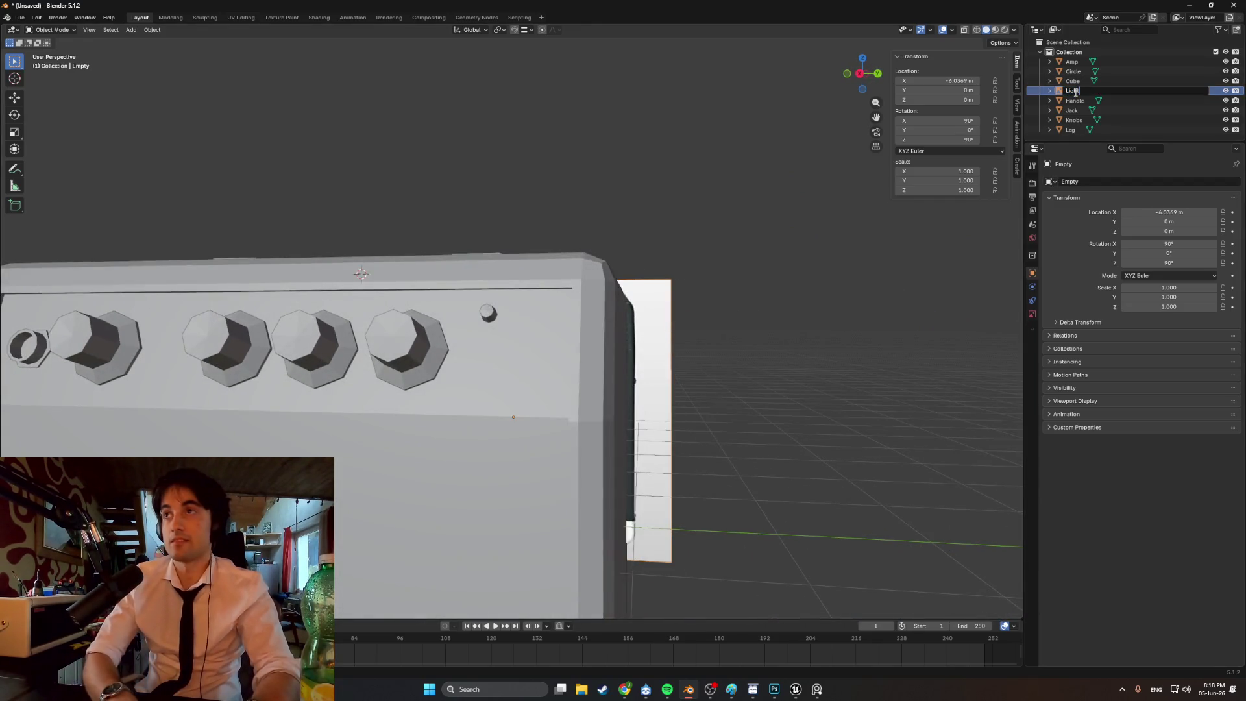
{"action": "key", "text": "Return"}
- Orbit around the amp to inspect the new indicator light beside the four knobs
{"action": "scroll", "coordinate": [757, 350], "scroll_direction": "down", "scroll_amount": 2}
{"action": "middle_click_drag", "start_coordinate": [756, 350], "coordinate": [726, 345]}
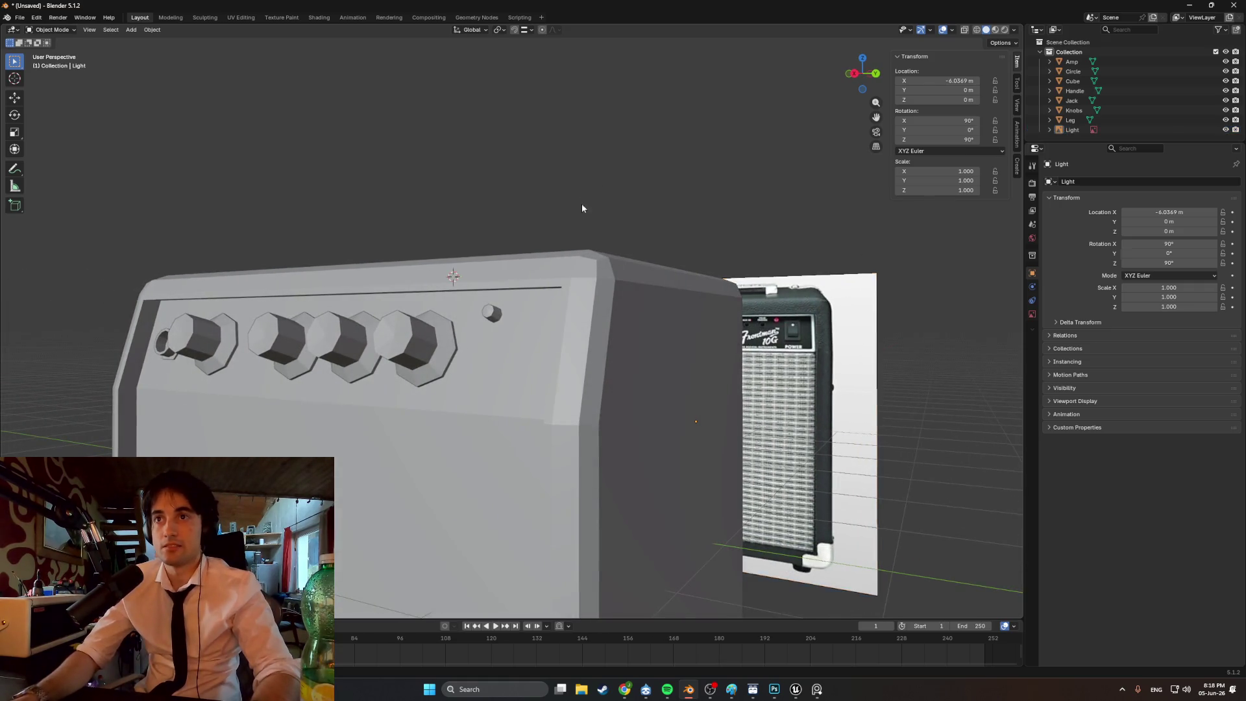
{"action": "scroll", "coordinate": [547, 243], "scroll_direction": "up", "scroll_amount": 3}
{"action": "middle_click_drag", "start_coordinate": [547, 243], "coordinate": [501, 256]}
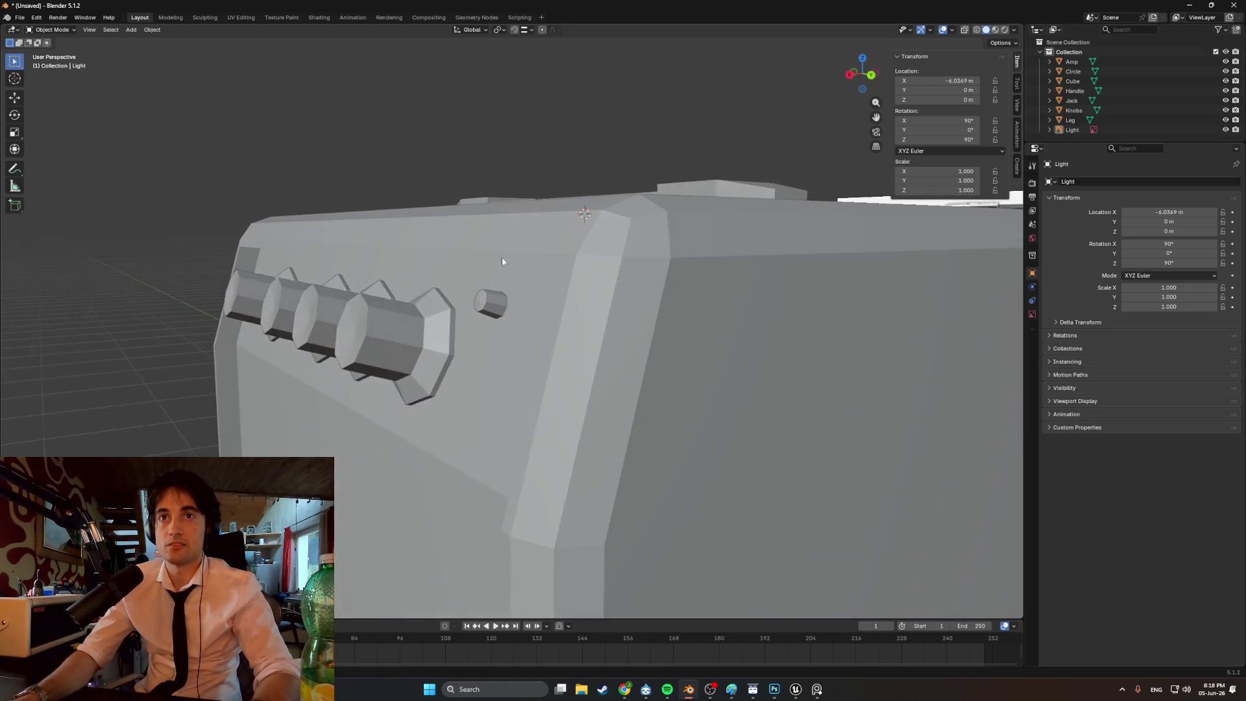
{"action": "scroll", "coordinate": [509, 320], "scroll_direction": "up", "scroll_amount": 3}
{"action": "mouse_move", "coordinate": [491, 286]}
{"action": "middle_mouse_down"}
{"action": "mouse_move", "coordinate": [558, 285]}
{"action": "mouse_move", "coordinate": [571, 267]}
{"action": "mouse_move", "coordinate": [585, 294]}
{"action": "middle_mouse_up"}
{"action": "scroll", "coordinate": [552, 286], "scroll_direction": "down", "scroll_amount": 4}
{"action": "scroll", "coordinate": [558, 285], "scroll_direction": "up", "scroll_amount": 4}
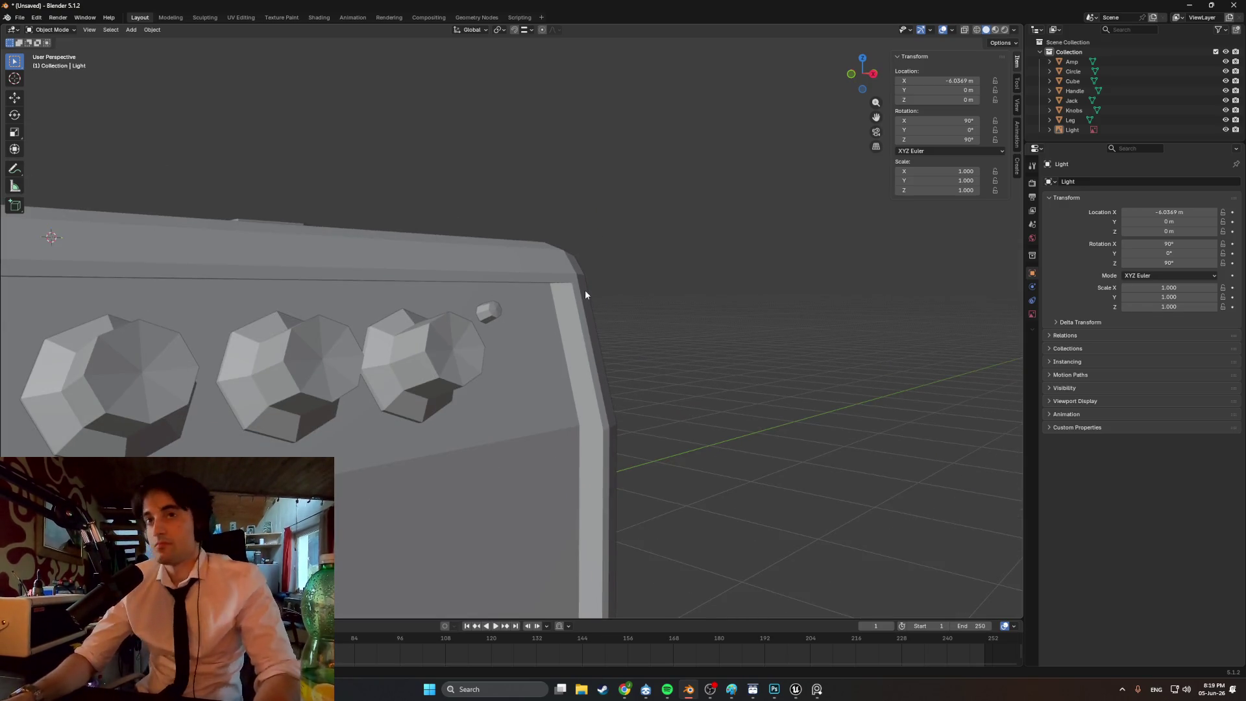
{"action": "mouse_move", "coordinate": [585, 290]}
{"action": "middle_mouse_down"}
{"action": "mouse_move", "coordinate": [524, 317]}
{"action": "mouse_move", "coordinate": [452, 318]}
{"action": "mouse_move", "coordinate": [554, 340]}
{"action": "mouse_move", "coordinate": [422, 331]}
{"action": "mouse_move", "coordinate": [537, 336]}
{"action": "mouse_move", "coordinate": [460, 333]}
{"action": "mouse_move", "coordinate": [508, 312]}
{"action": "middle_mouse_up"}
{"action": "scroll", "coordinate": [470, 320], "scroll_direction": "up", "scroll_amount": 5}
{"action": "left_click", "coordinate": [502, 303]}
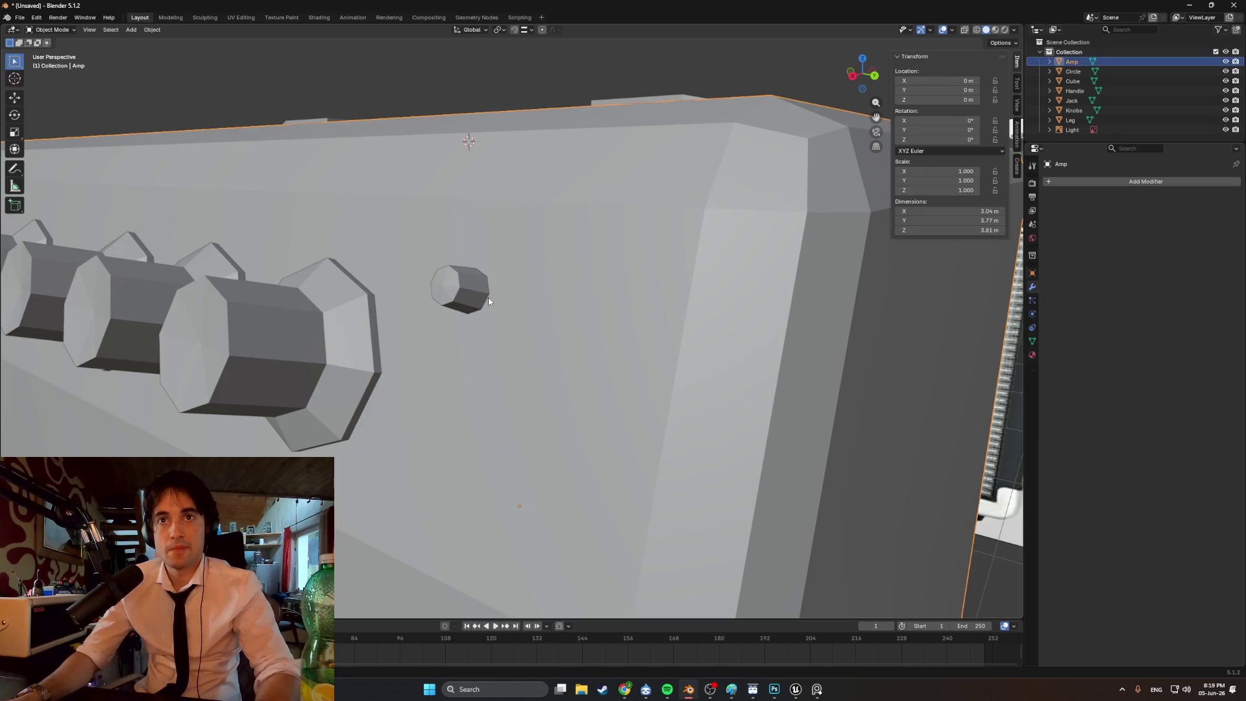
- Enter Edit Mode on the amp and switch to edge selection with nothing selected
{"action": "key", "text": "Tab"}
{"action": "left_click", "coordinate": [481, 299]}
{"action": "key", "text": "2"}
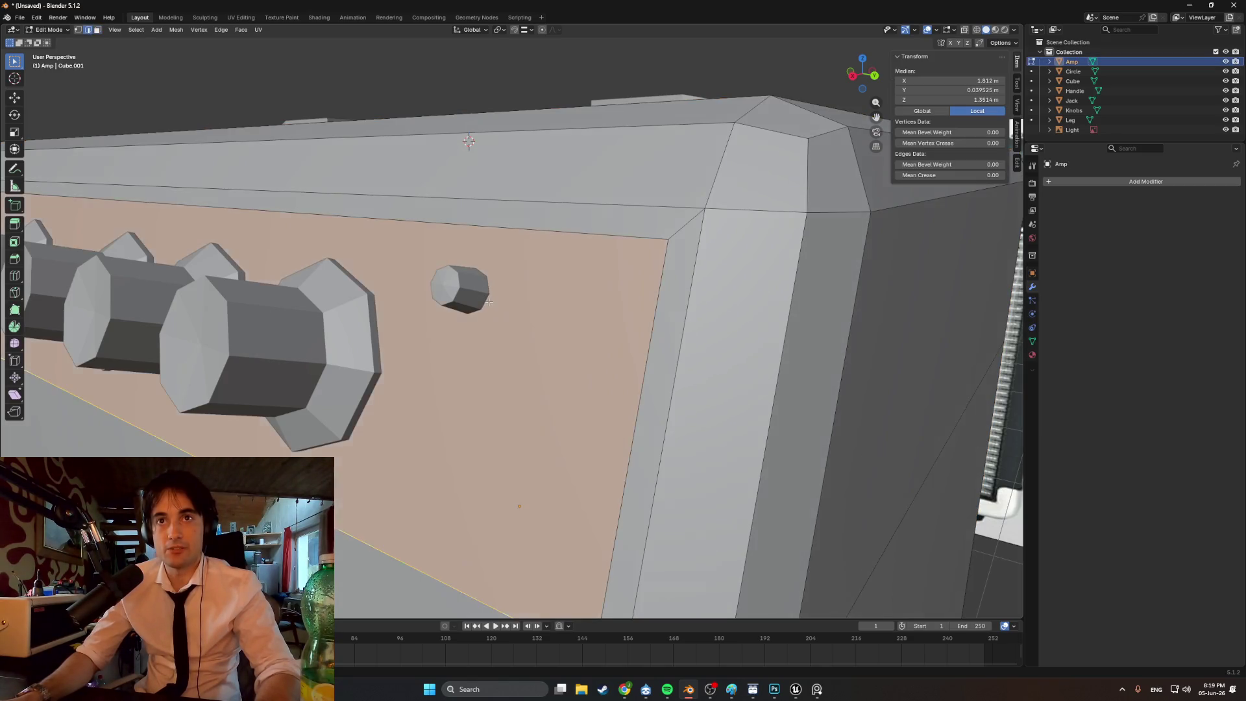
{"action": "left_click", "coordinate": [484, 300]}
{"action": "scroll", "coordinate": [487, 298], "scroll_direction": "up", "scroll_amount": 4}
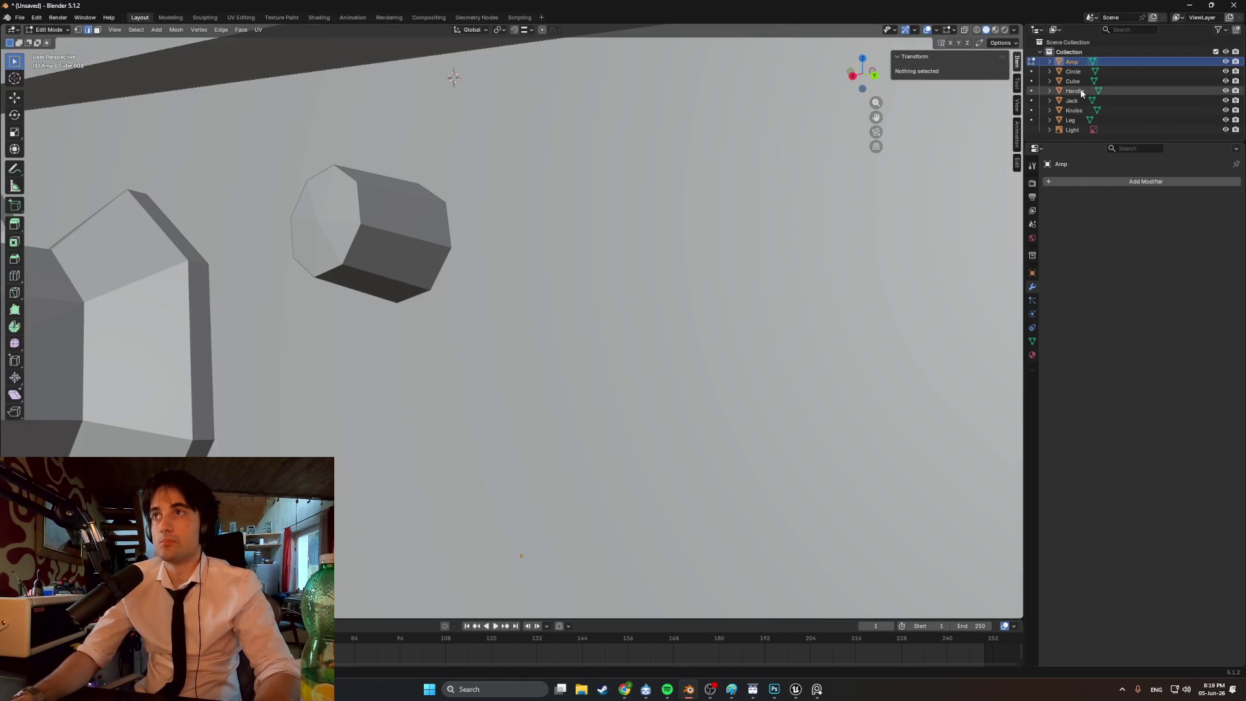
- Select the Fender reference image object and delete it from the scene
{"action": "left_click", "coordinate": [1074, 130]}
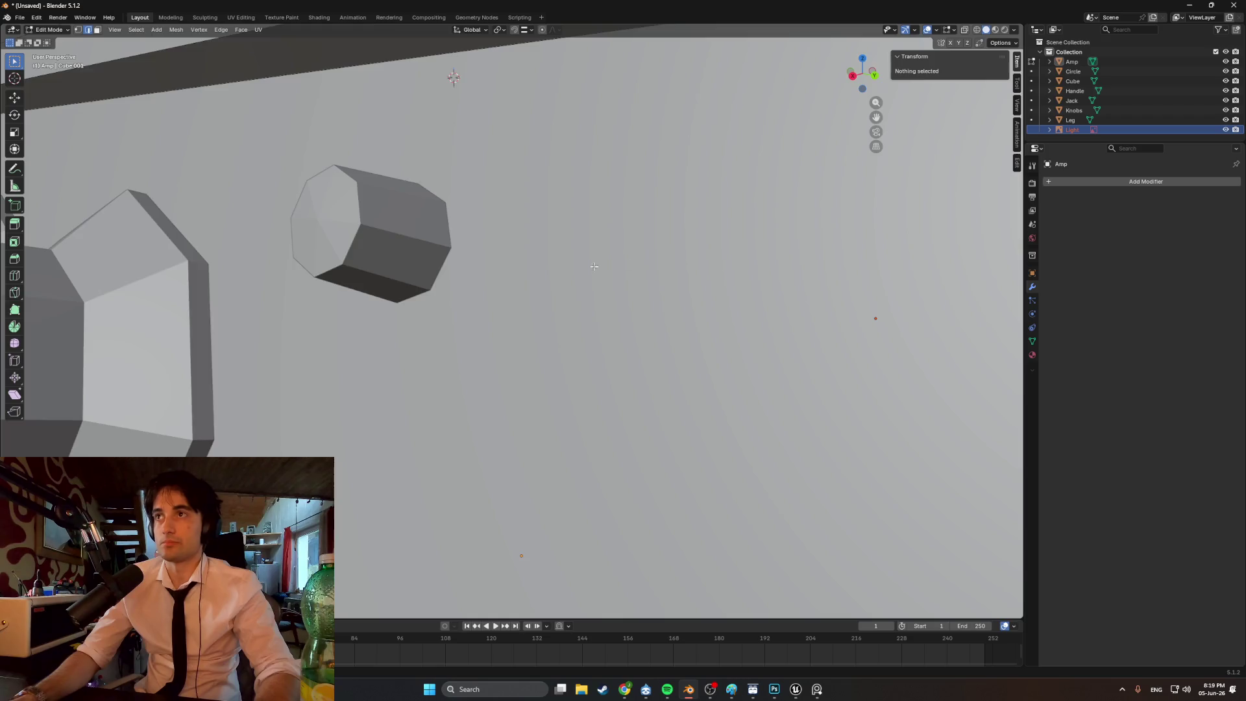
{"action": "scroll", "coordinate": [593, 266], "scroll_direction": "down", "scroll_amount": 10}
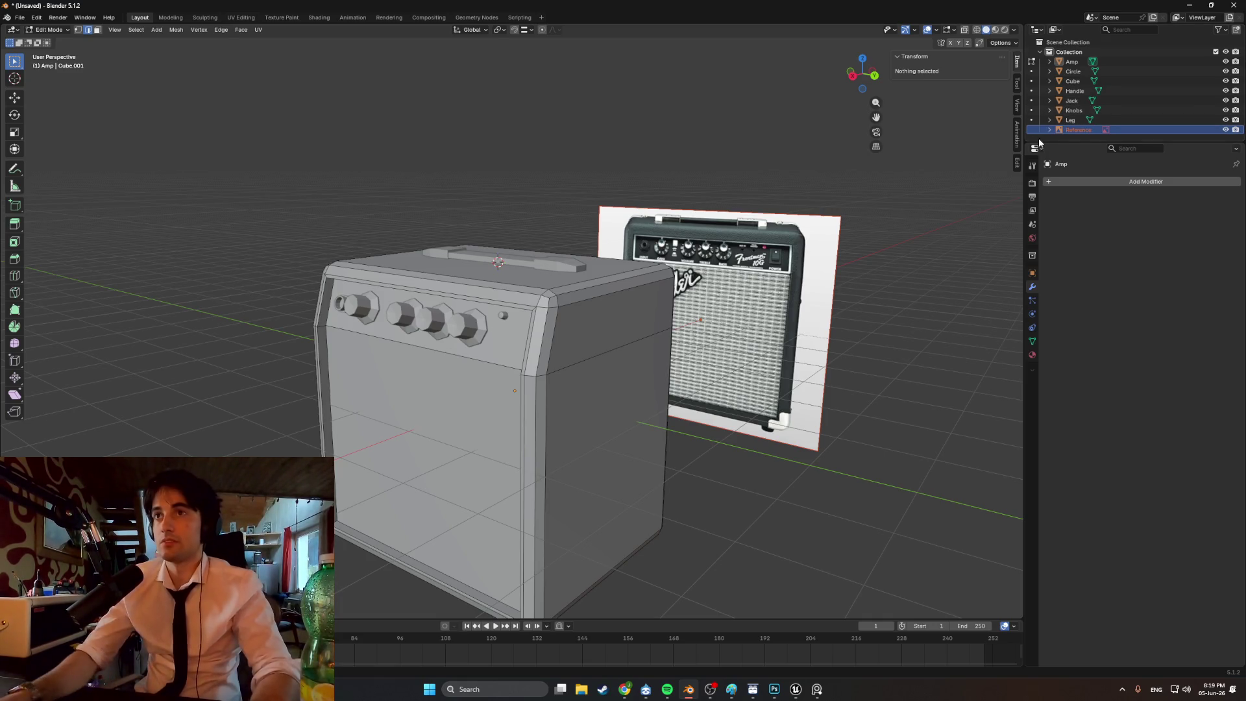
{"action": "key", "text": "x"}
{"action": "scroll", "coordinate": [488, 305], "scroll_direction": "up", "scroll_amount": 4}
{"action": "middle_click_drag", "start_coordinate": [487, 306], "coordinate": [526, 289]}
{"action": "scroll", "coordinate": [532, 286], "scroll_direction": "up", "scroll_amount": 5}
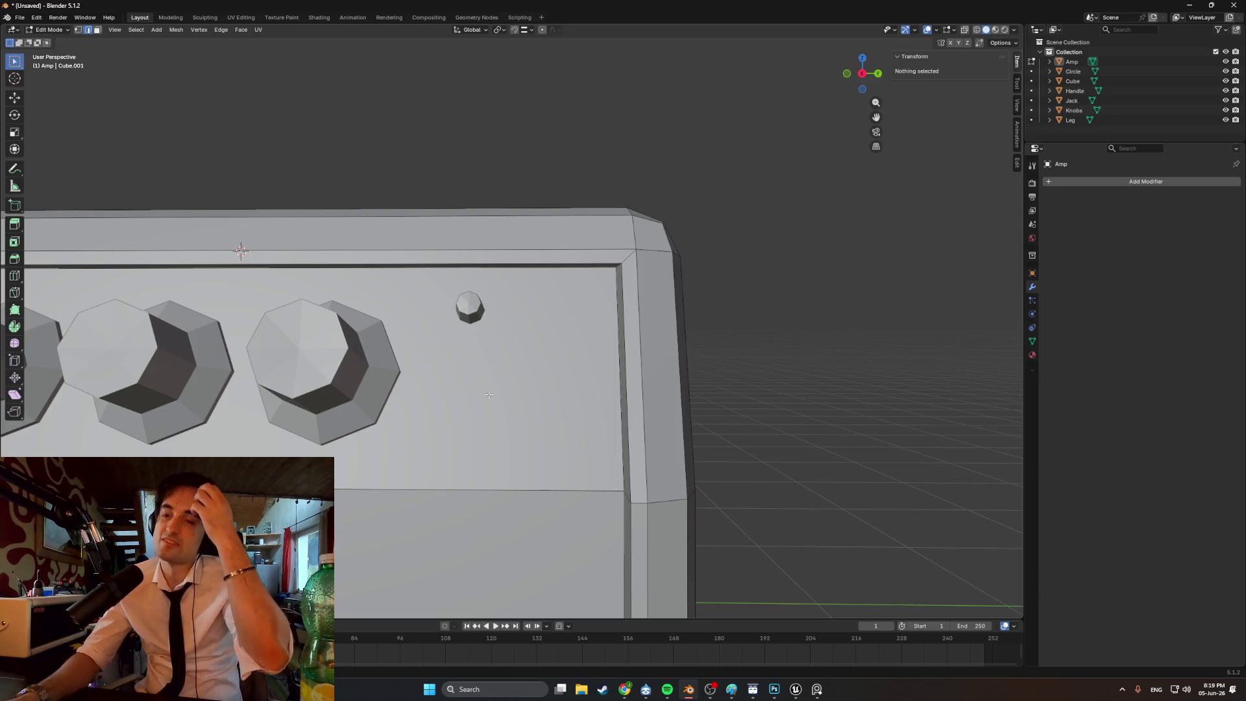
{"action": "middle_click_drag", "start_coordinate": [531, 394], "coordinate": [510, 389]}
- Select the Circle stud on the control panel and scale it slightly smaller
{"action": "left_click", "coordinate": [1072, 72]}
{"action": "scroll", "coordinate": [570, 331], "scroll_direction": "up", "scroll_amount": 4}
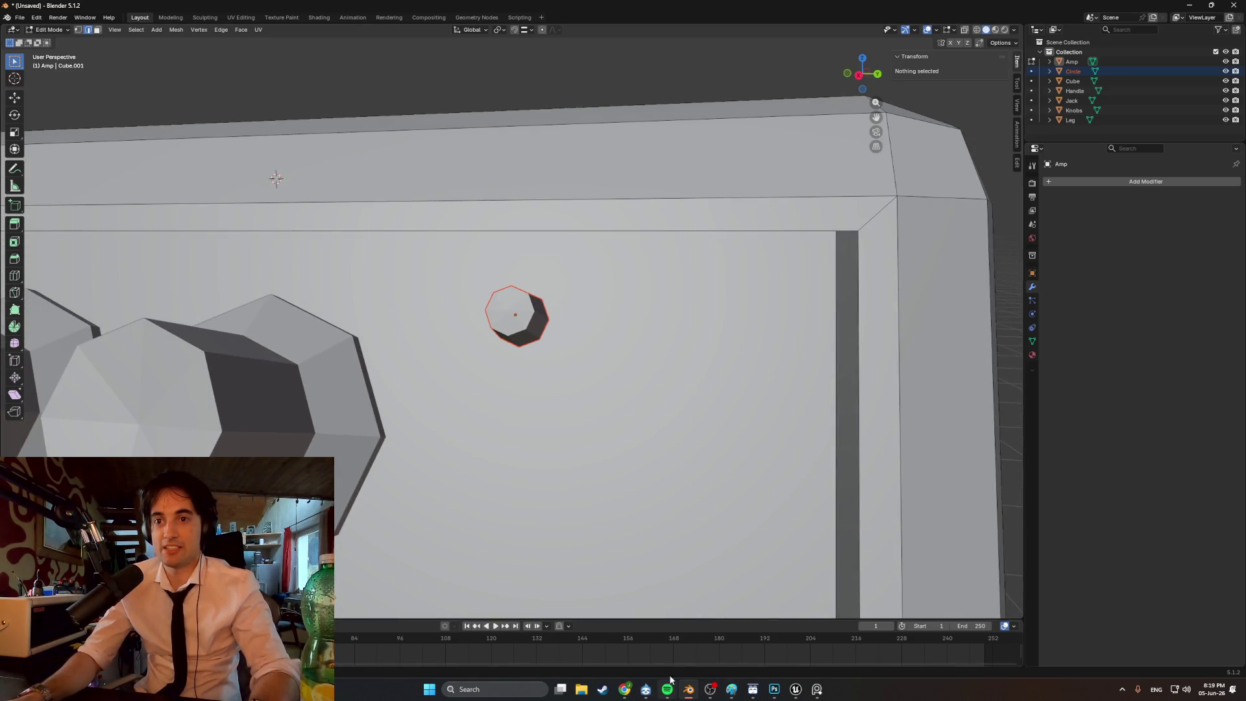
{"action": "middle_click_drag", "start_coordinate": [574, 327], "coordinate": [566, 314]}
{"action": "middle_click_drag", "start_coordinate": [740, 293], "coordinate": [603, 307]}
{"action": "key", "text": "Tab"}
{"action": "left_click", "coordinate": [519, 313]}
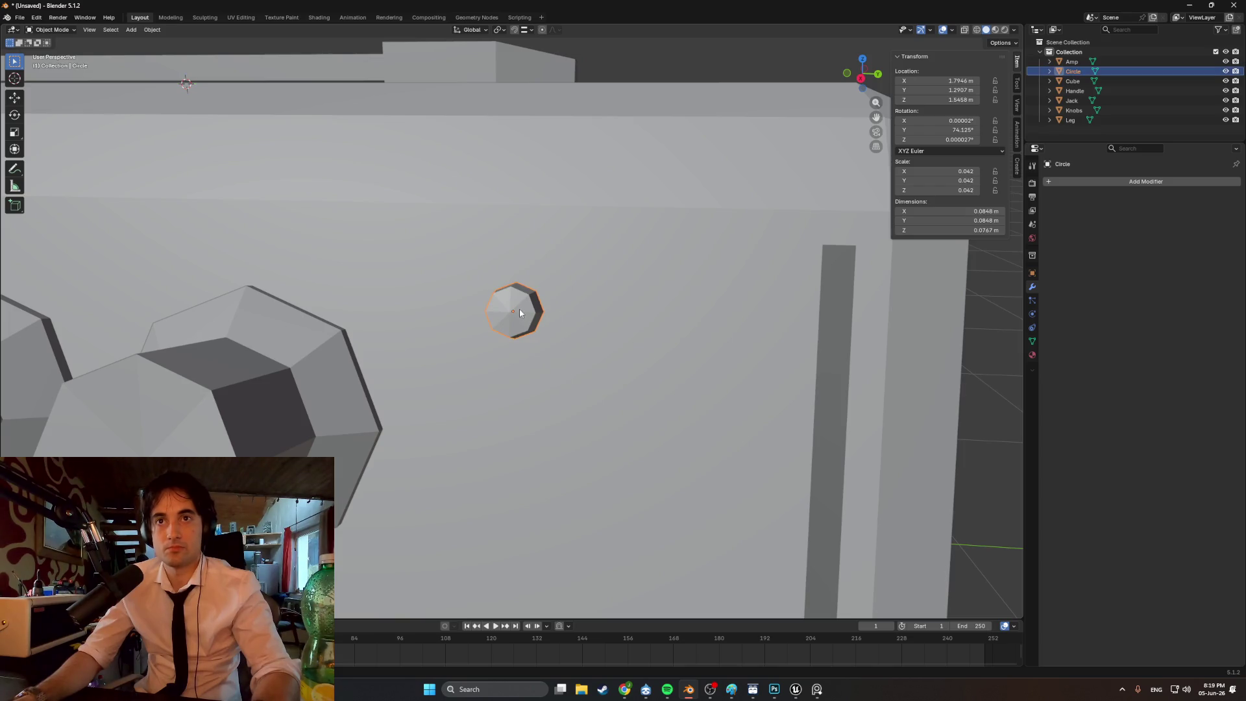
{"action": "key", "text": "s"}
{"action": "left_click", "coordinate": [631, 311]}
- Inspect the stud's edges in Edit Mode, trying and cancelling moves along X
{"action": "scroll", "coordinate": [575, 305], "scroll_direction": "down", "scroll_amount": 2}
{"action": "mouse_move", "coordinate": [575, 304]}
{"action": "middle_mouse_down"}
{"action": "mouse_move", "coordinate": [520, 295]}
{"action": "mouse_move", "coordinate": [545, 294]}
{"action": "mouse_move", "coordinate": [542, 314]}
{"action": "mouse_move", "coordinate": [480, 303]}
{"action": "middle_mouse_up"}
{"action": "scroll", "coordinate": [569, 298], "scroll_direction": "up", "scroll_amount": 2}
{"action": "scroll", "coordinate": [569, 298], "scroll_direction": "down", "scroll_amount": 3}
{"action": "scroll", "coordinate": [545, 294], "scroll_direction": "up", "scroll_amount": 3}
{"action": "scroll", "coordinate": [558, 328], "scroll_direction": "up", "scroll_amount": 3}
{"action": "key", "text": "Tab"}
{"action": "left_click", "coordinate": [592, 329]}
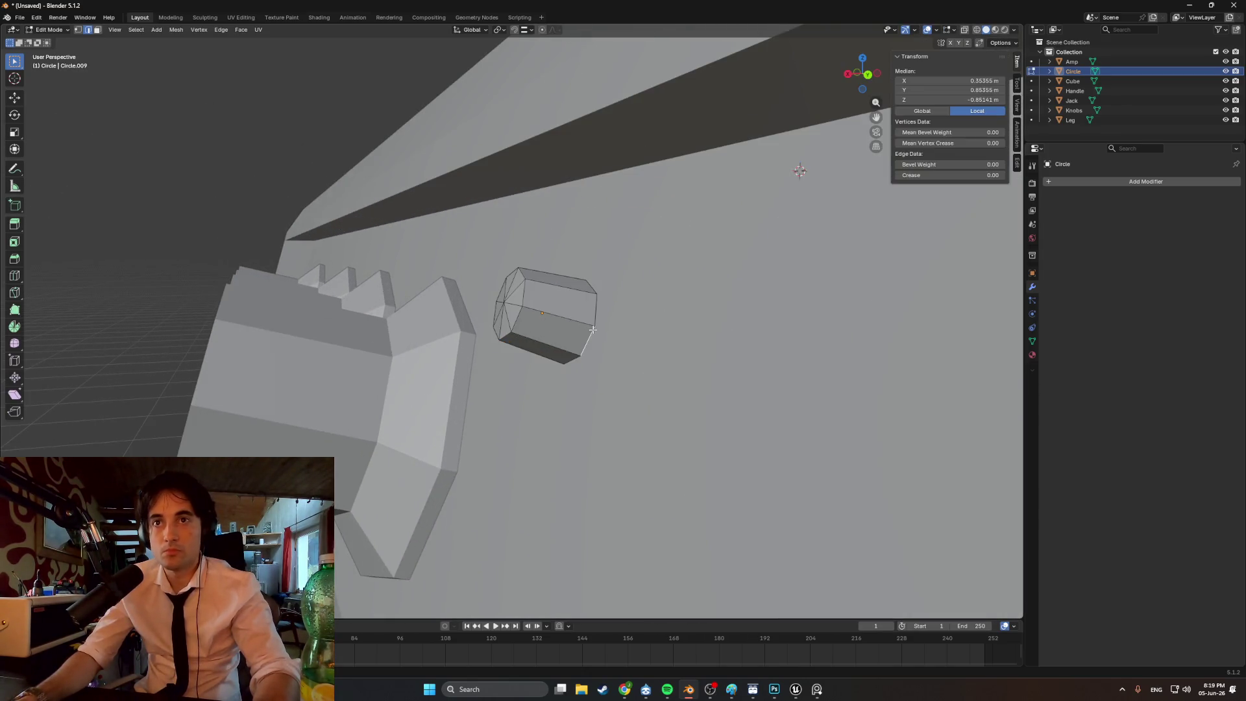
{"action": "middle_click_drag", "start_coordinate": [587, 327], "coordinate": [638, 315]}
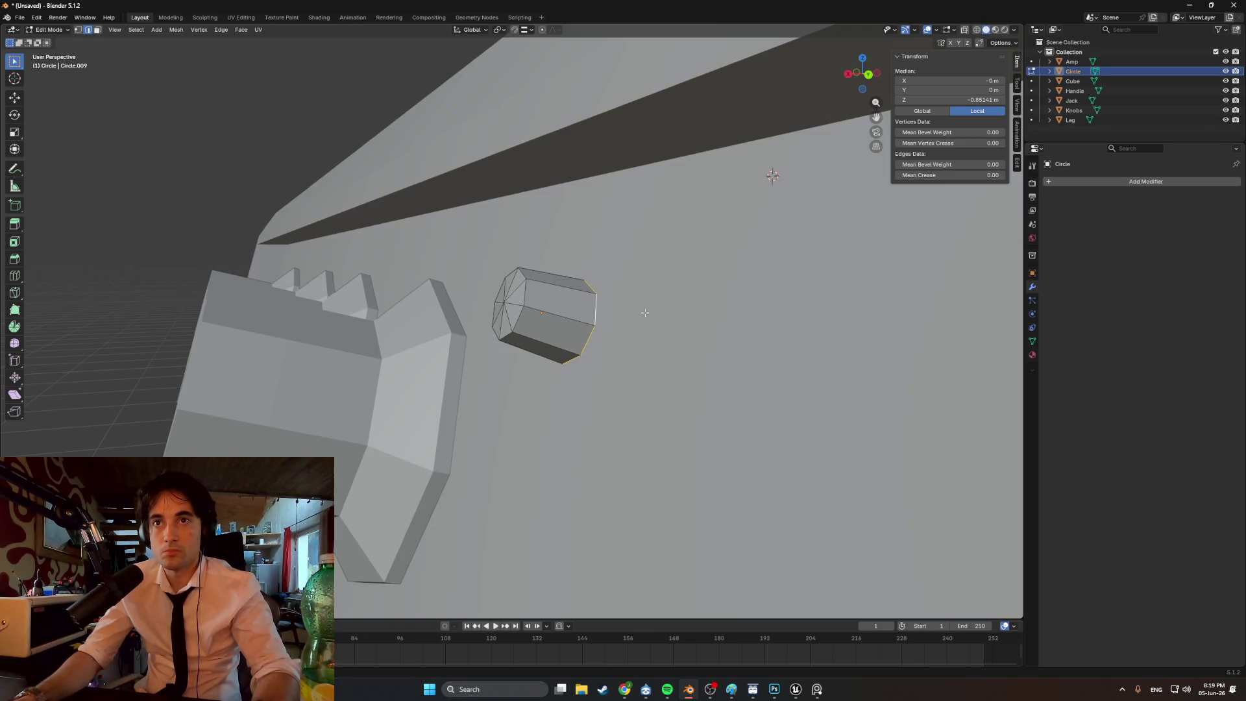
{"action": "key", "text": "g"}
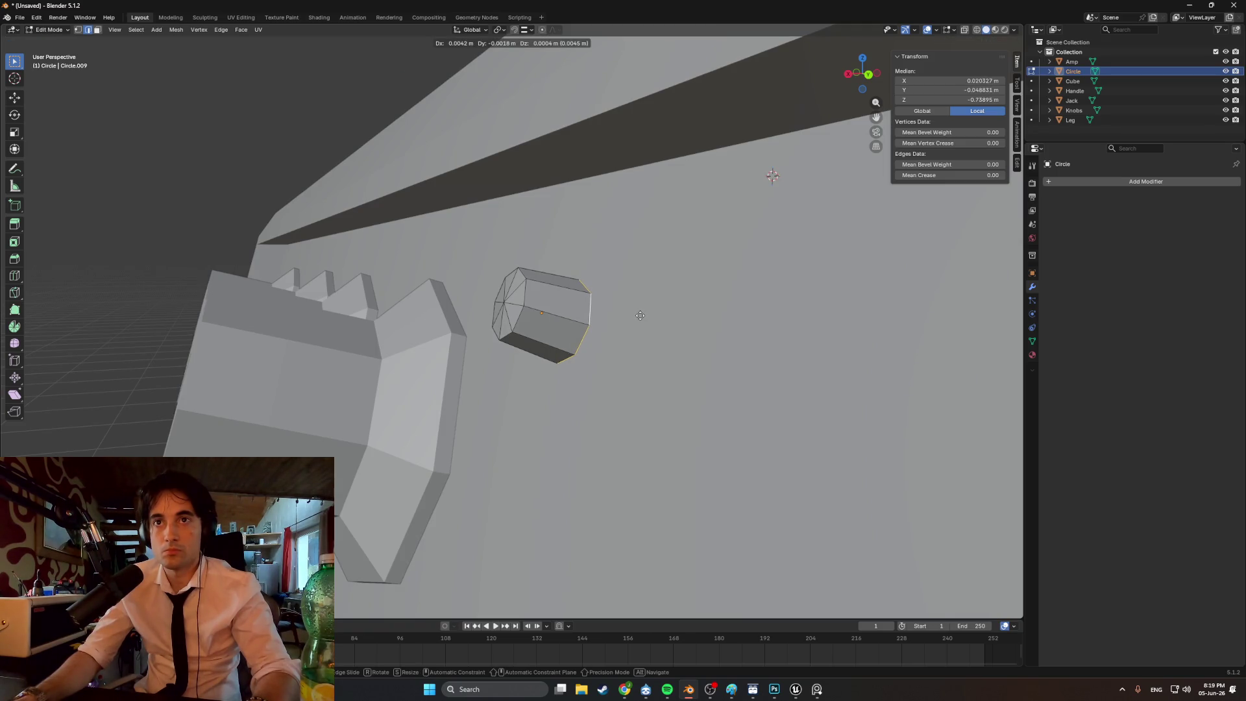
{"action": "key", "text": "Escape"}
{"action": "middle_click_drag", "start_coordinate": [628, 322], "coordinate": [514, 320]}
{"action": "key", "text": "g"}
{"action": "key", "text": "x"}
{"action": "key", "text": "Escape"}
{"action": "scroll", "coordinate": [552, 314], "scroll_direction": "down", "scroll_amount": 5}
{"action": "scroll", "coordinate": [539, 320], "scroll_direction": "down", "scroll_amount": 5}
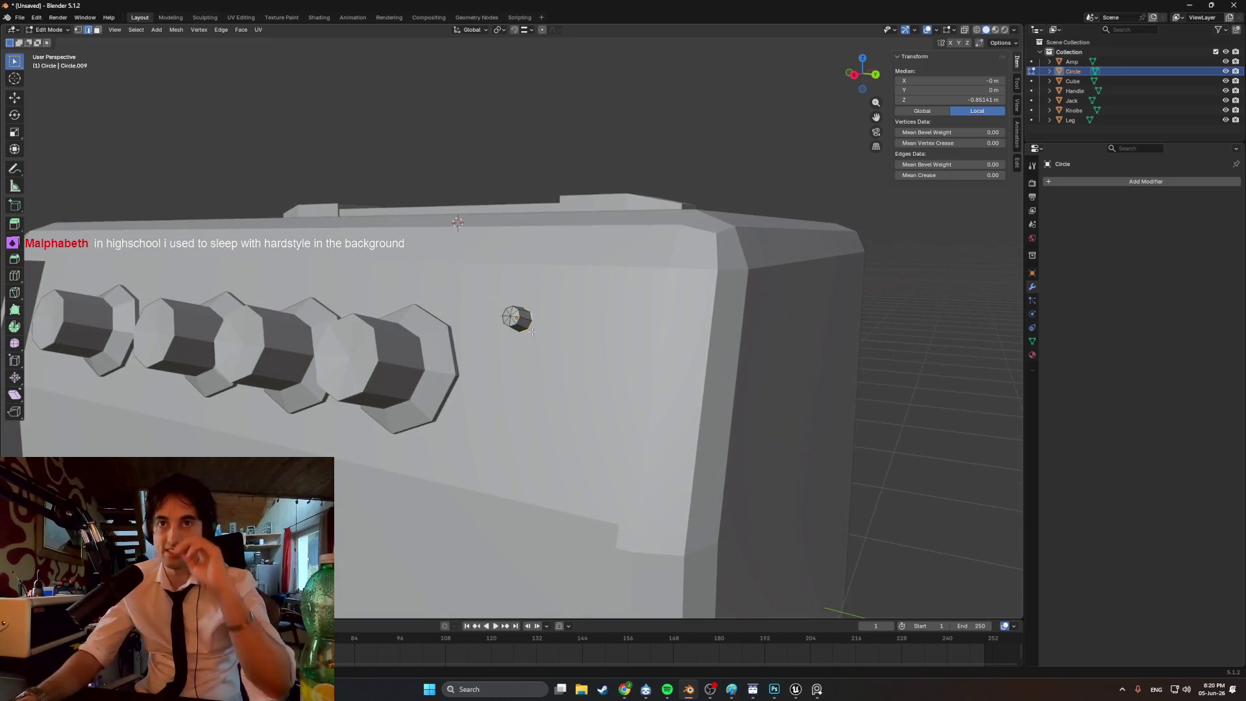
- In Back Ortho wireframe view, nudge the Circle stud a little along X
{"action": "key", "text": "z"}
{"action": "left_click", "coordinate": [431, 328]}
{"action": "key", "text": "KP_Decimal"}
{"action": "key", "text": "Tab"}
{"action": "key", "text": "ctrl+KP_1"}
{"action": "key", "text": "g"}
{"action": "key", "text": "x"}
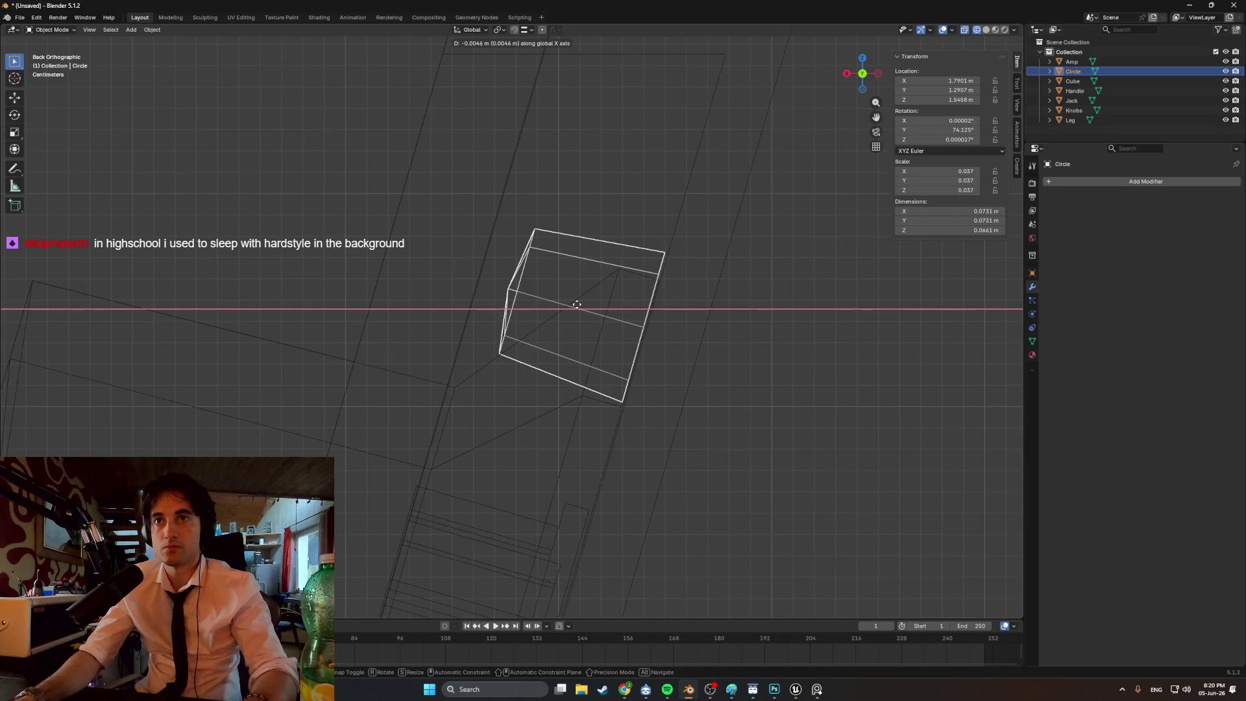
{"action": "left_click", "coordinate": [577, 304]}
- Return to Solid shading and orbit back to a front perspective view of the amp
{"action": "mouse_move", "coordinate": [389, 270]}
{"action": "middle_mouse_down"}
{"action": "mouse_move", "coordinate": [356, 243]}
{"action": "mouse_move", "coordinate": [513, 259]}
{"action": "mouse_move", "coordinate": [493, 294]}
{"action": "mouse_move", "coordinate": [758, 336]}
{"action": "middle_mouse_up"}
{"action": "key", "text": "z"}
{"action": "left_click", "coordinate": [497, 279]}
{"action": "scroll", "coordinate": [649, 322], "scroll_direction": "down", "scroll_amount": 2}
{"action": "mouse_move", "coordinate": [532, 306]}
{"action": "middle_mouse_down"}
{"action": "mouse_move", "coordinate": [522, 334]}
{"action": "mouse_move", "coordinate": [570, 316]}
{"action": "mouse_move", "coordinate": [509, 326]}
{"action": "mouse_move", "coordinate": [582, 270]}
{"action": "mouse_move", "coordinate": [982, 157]}
{"action": "middle_mouse_up"}
{"action": "scroll", "coordinate": [523, 334], "scroll_direction": "down", "scroll_amount": 2}
{"action": "scroll", "coordinate": [547, 334], "scroll_direction": "up", "scroll_amount": 4}
{"action": "scroll", "coordinate": [547, 334], "scroll_direction": "down", "scroll_amount": 3}
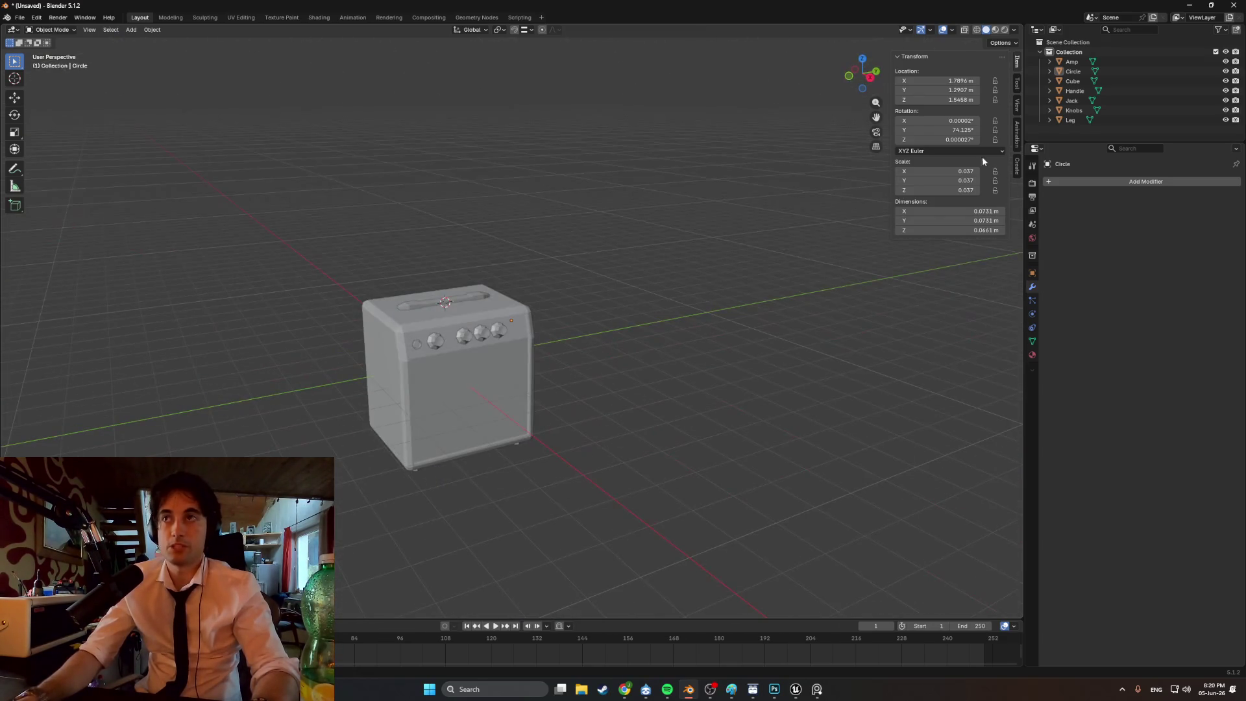
{"action": "left_click", "coordinate": [1074, 81]}
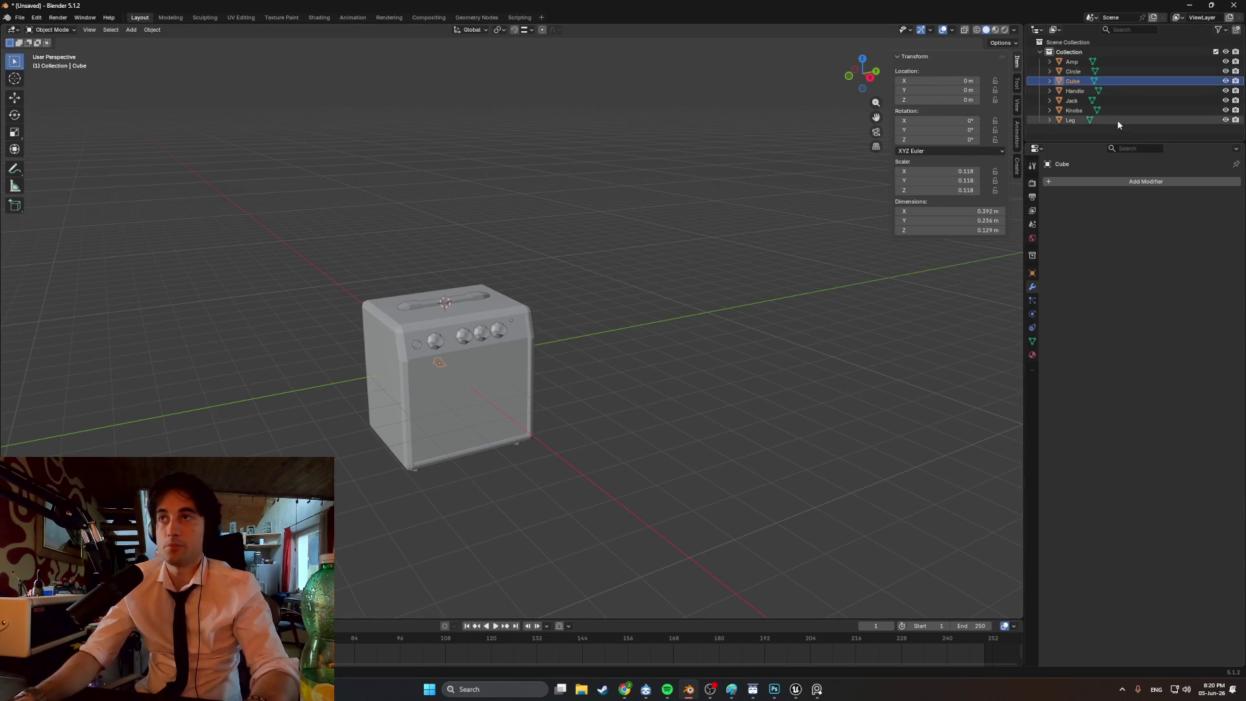
- Rename the Cube object to Button
{"action": "key", "text": "F2"}
{"action": "type", "text": "Button"}
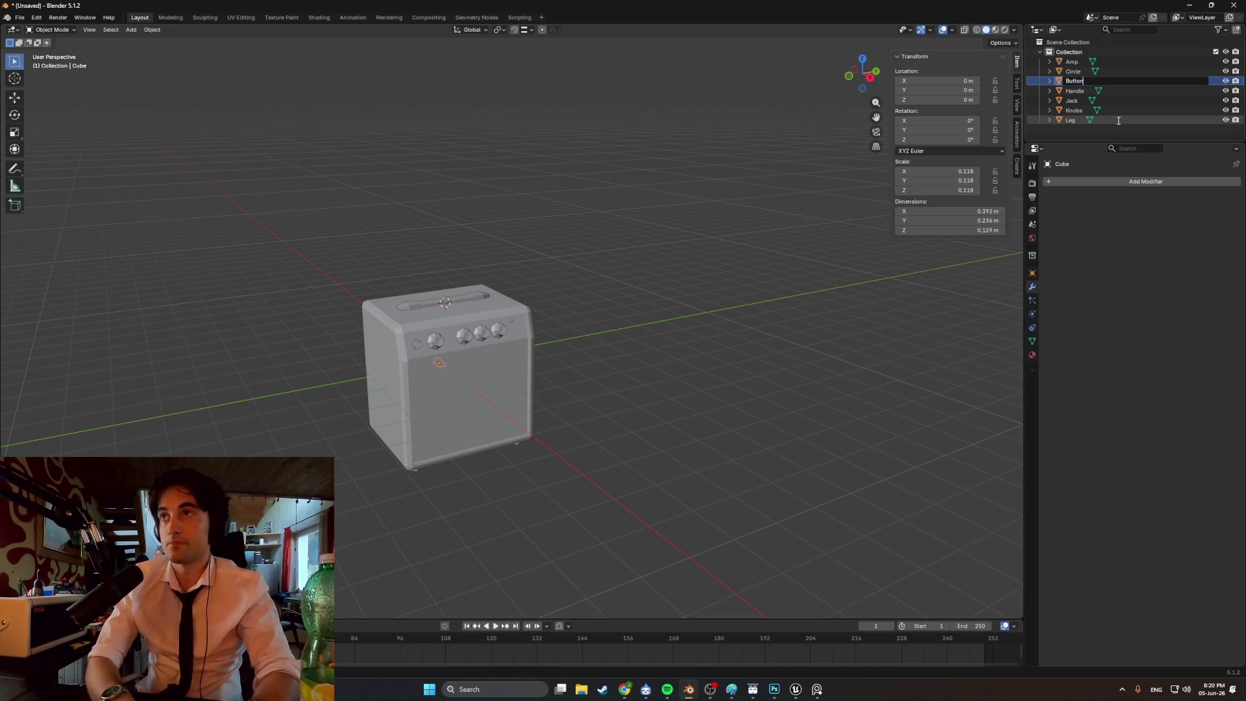
{"action": "key", "text": "Return"}
- Move the Button along Z, X and Y to place it beside the amp
{"action": "middle_click_drag", "start_coordinate": [519, 309], "coordinate": [512, 292]}
{"action": "key", "text": "g"}
{"action": "key", "text": "z"}
{"action": "left_click", "coordinate": [493, 267]}
{"action": "key", "text": "g"}
{"action": "key", "text": "x"}
{"action": "left_click", "coordinate": [584, 314]}
{"action": "key", "text": "KP_Decimal"}
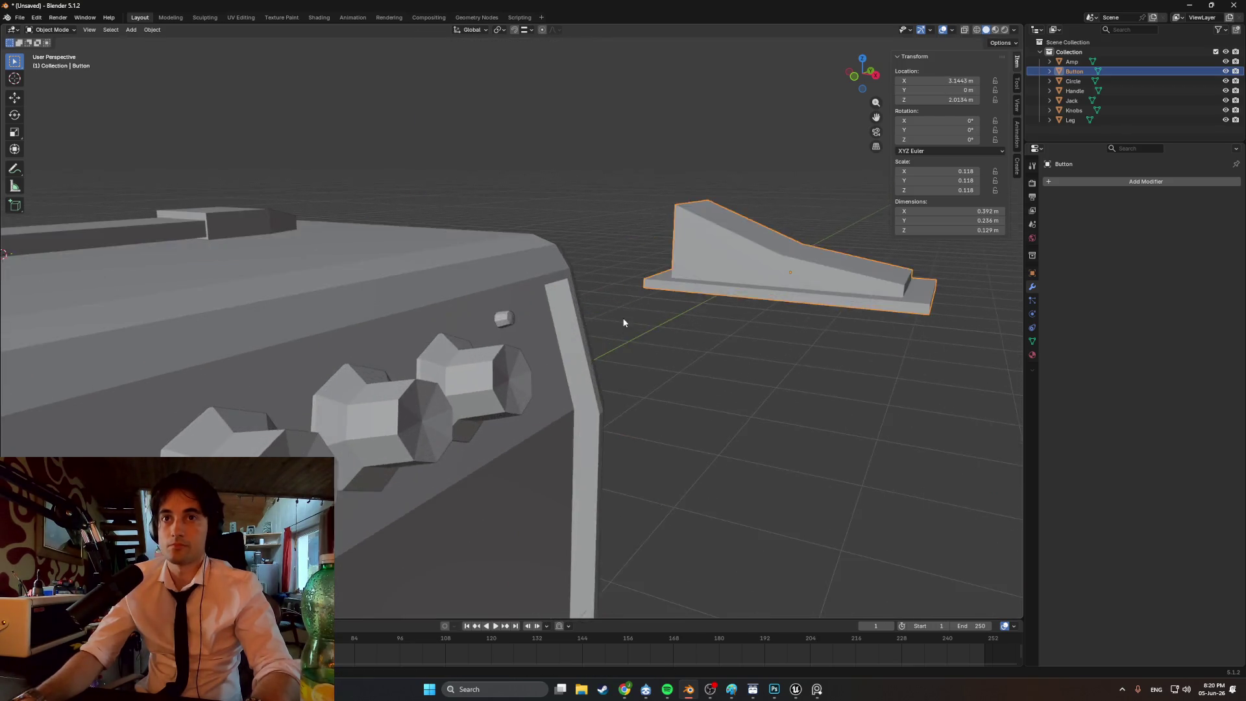
{"action": "middle_click_drag", "start_coordinate": [623, 323], "coordinate": [564, 325]}
{"action": "key", "text": "g"}
{"action": "key", "text": "y"}
{"action": "left_click", "coordinate": [660, 322]}
- In front view, lower the Button and push it along Y onto the amp front by the control panel
{"action": "middle_click_drag", "start_coordinate": [659, 322], "coordinate": [695, 307]}
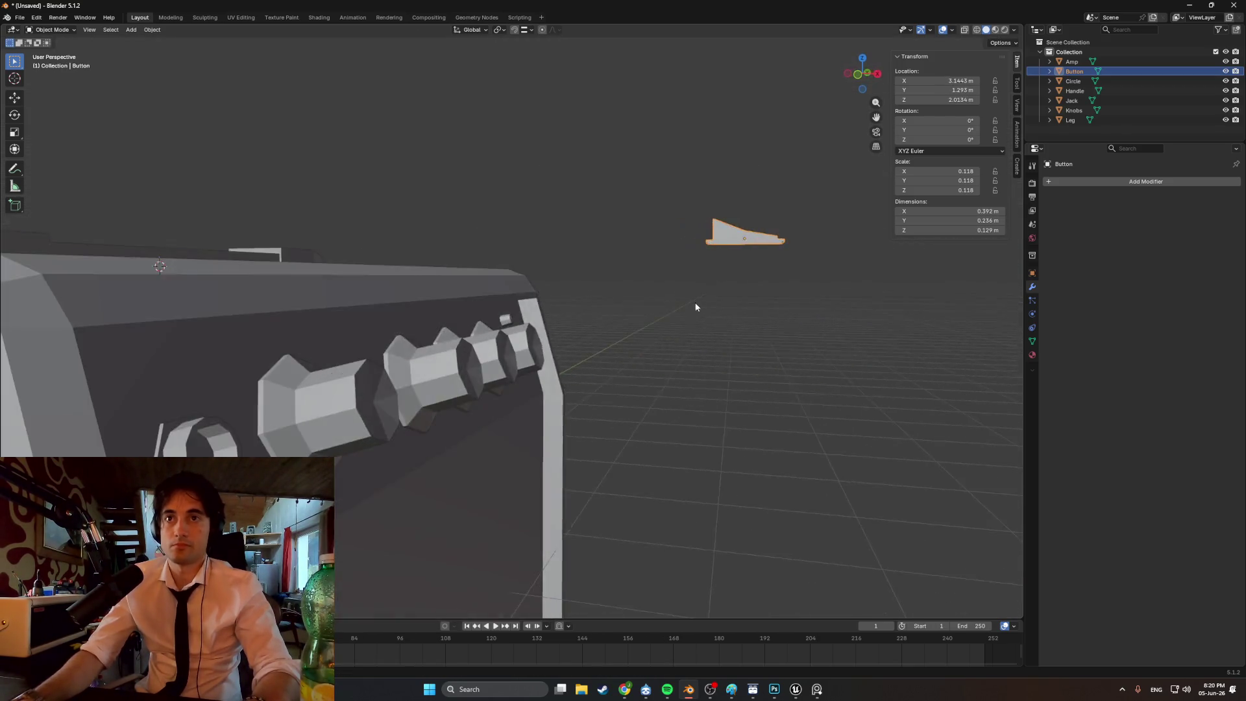
{"action": "key", "text": "KP_1"}
{"action": "key", "text": "g"}
{"action": "key", "text": "z"}
{"action": "left_click", "coordinate": [739, 395]}
{"action": "key", "text": "g"}
{"action": "key", "text": "x"}
{"action": "left_click", "coordinate": [562, 346]}
{"action": "mouse_move", "coordinate": [561, 345]}
{"action": "middle_mouse_down"}
{"action": "mouse_move", "coordinate": [545, 343]}
{"action": "mouse_move", "coordinate": [591, 332]}
{"action": "mouse_move", "coordinate": [510, 333]}
{"action": "mouse_move", "coordinate": [538, 336]}
{"action": "middle_mouse_up"}
{"action": "key", "text": "g"}
{"action": "key", "text": "y"}
{"action": "left_click", "coordinate": [550, 340]}
{"action": "key", "text": "g"}
{"action": "key", "text": "y"}
{"action": "left_click", "coordinate": [534, 340]}
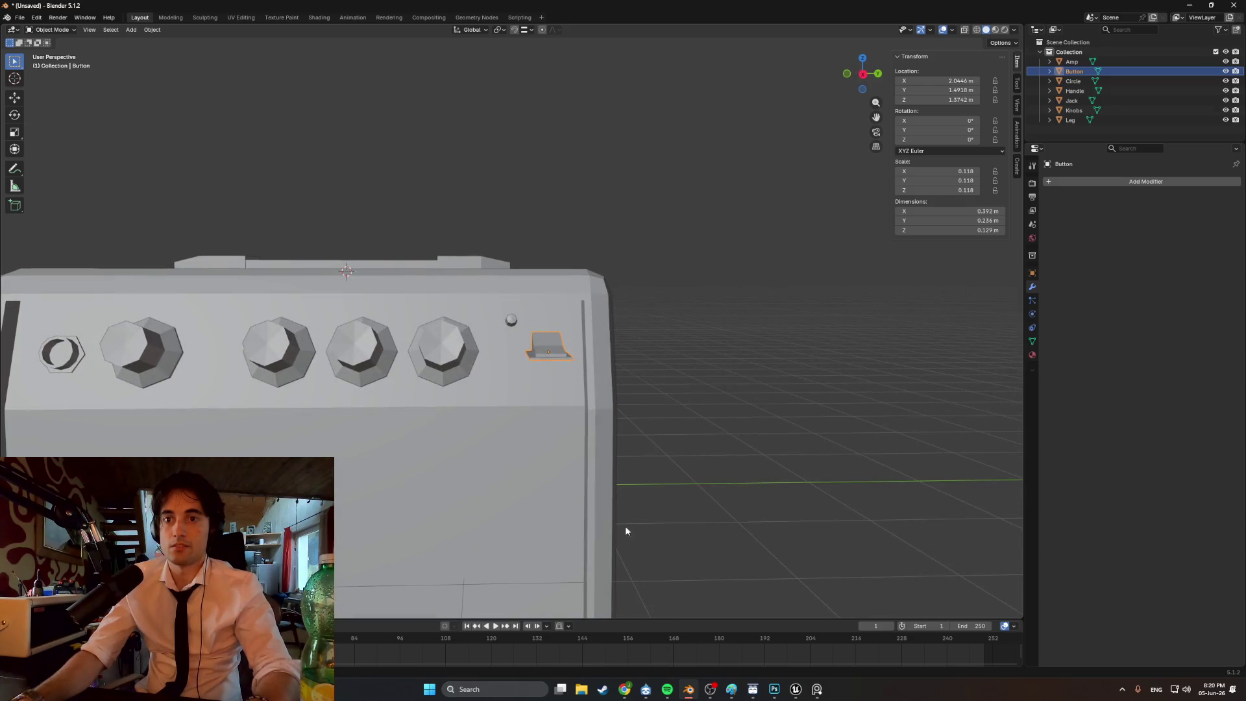
- Set the Button's Location X to 0
{"action": "scroll", "coordinate": [662, 463], "scroll_direction": "down", "scroll_amount": 3}
{"action": "middle_click_drag", "start_coordinate": [662, 463], "coordinate": [544, 355]}
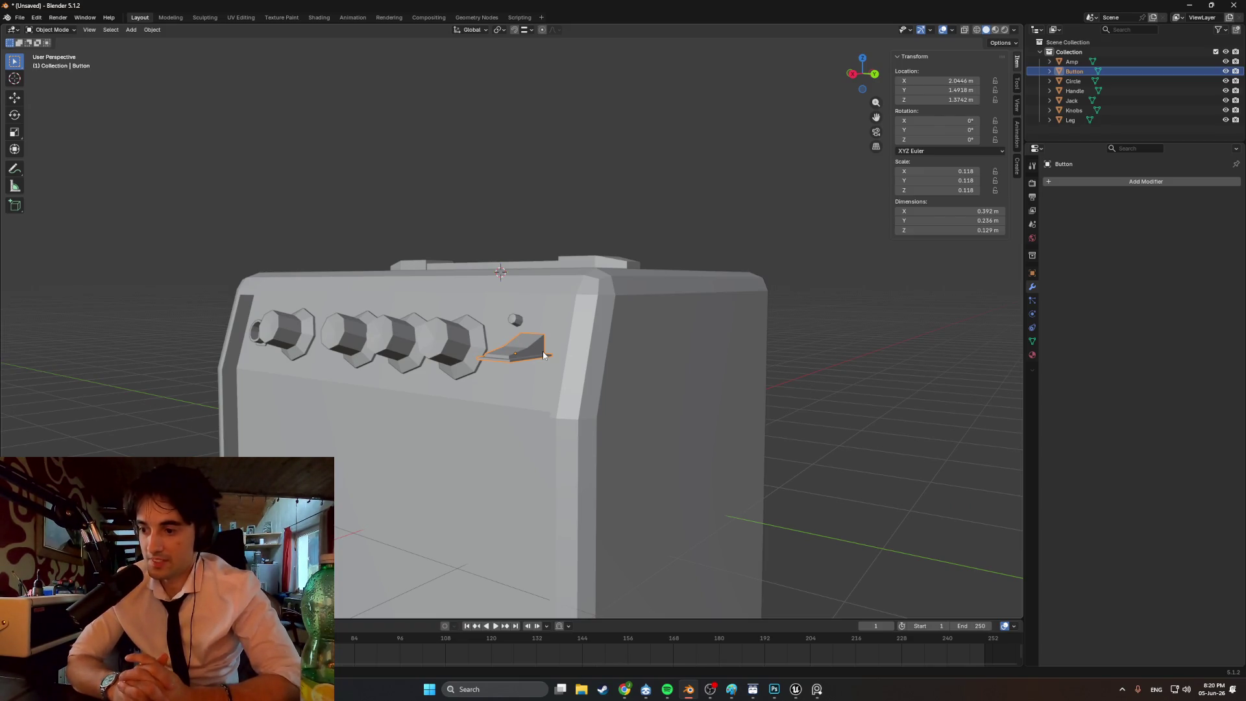
{"action": "middle_click_drag", "start_coordinate": [543, 355], "coordinate": [535, 378]}
{"action": "left_click", "coordinate": [961, 84]}
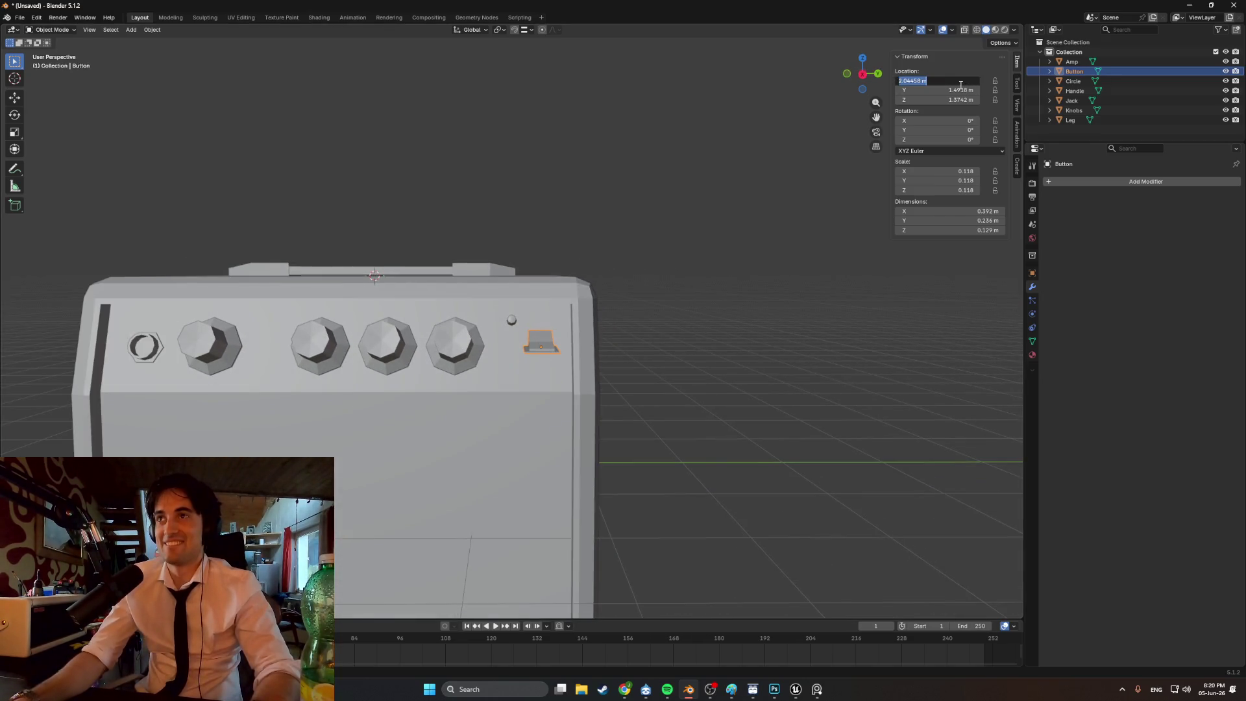
{"action": "type", "text": "0"}
{"action": "key", "text": "Return"}
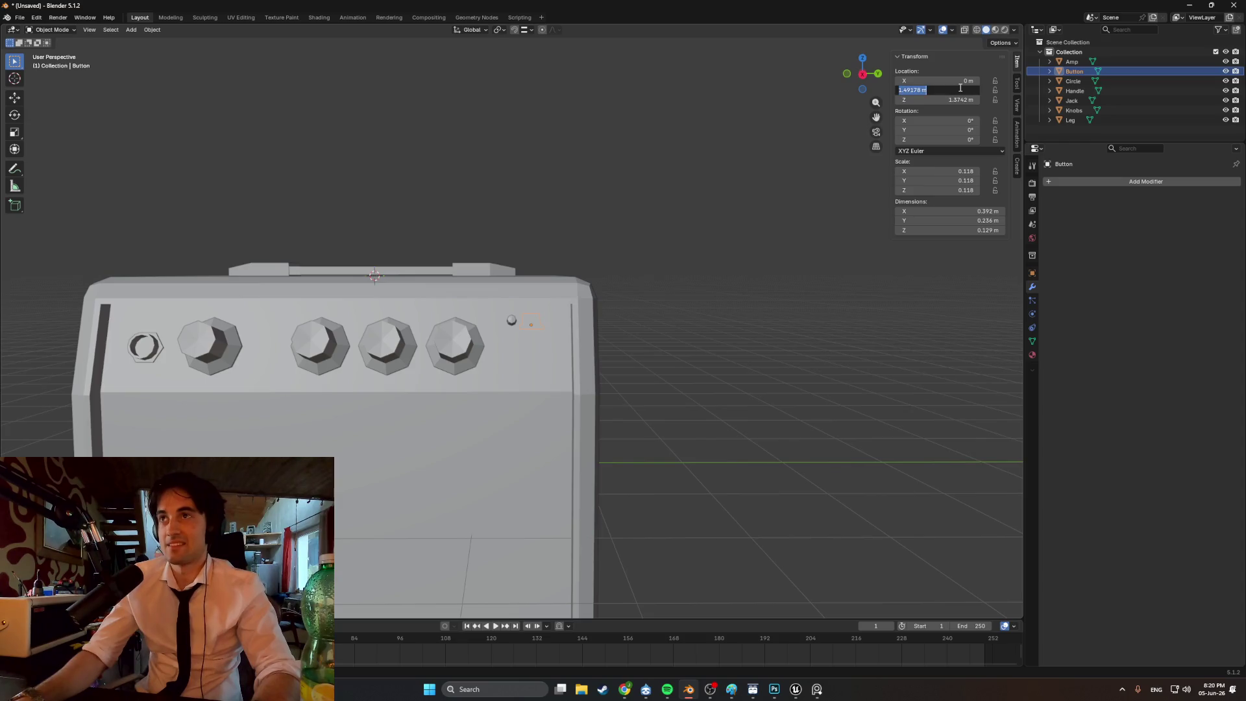
- Set the Amp's origin to its geometry
{"action": "mouse_move", "coordinate": [717, 377]}
{"action": "middle_mouse_down"}
{"action": "mouse_move", "coordinate": [527, 367]}
{"action": "mouse_move", "coordinate": [537, 355]}
{"action": "mouse_move", "coordinate": [598, 356]}
{"action": "mouse_move", "coordinate": [414, 338]}
{"action": "mouse_move", "coordinate": [498, 330]}
{"action": "mouse_move", "coordinate": [581, 353]}
{"action": "mouse_move", "coordinate": [550, 319]}
{"action": "mouse_move", "coordinate": [504, 321]}
{"action": "mouse_move", "coordinate": [491, 337]}
{"action": "mouse_move", "coordinate": [624, 313]}
{"action": "mouse_move", "coordinate": [703, 280]}
{"action": "mouse_move", "coordinate": [654, 278]}
{"action": "mouse_move", "coordinate": [590, 337]}
{"action": "mouse_move", "coordinate": [547, 323]}
{"action": "mouse_move", "coordinate": [507, 368]}
{"action": "mouse_move", "coordinate": [653, 340]}
{"action": "mouse_move", "coordinate": [506, 356]}
{"action": "mouse_move", "coordinate": [562, 334]}
{"action": "mouse_move", "coordinate": [515, 352]}
{"action": "mouse_move", "coordinate": [458, 339]}
{"action": "middle_mouse_up"}
{"action": "left_click", "coordinate": [532, 399]}
{"action": "scroll", "coordinate": [534, 368], "scroll_direction": "up", "scroll_amount": 2}
{"action": "scroll", "coordinate": [534, 368], "scroll_direction": "down", "scroll_amount": 2}
{"action": "right_click", "coordinate": [582, 356]}
{"action": "left_click", "coordinate": [633, 368]}
{"action": "left_click", "coordinate": [644, 344]}
{"action": "scroll", "coordinate": [535, 355], "scroll_direction": "up", "scroll_amount": 3}
- Inset the amp's front control-panel face to give it a thin border
{"action": "key", "text": "Tab"}
{"action": "left_click", "coordinate": [458, 340]}
{"action": "scroll", "coordinate": [541, 345], "scroll_direction": "up", "scroll_amount": 2}
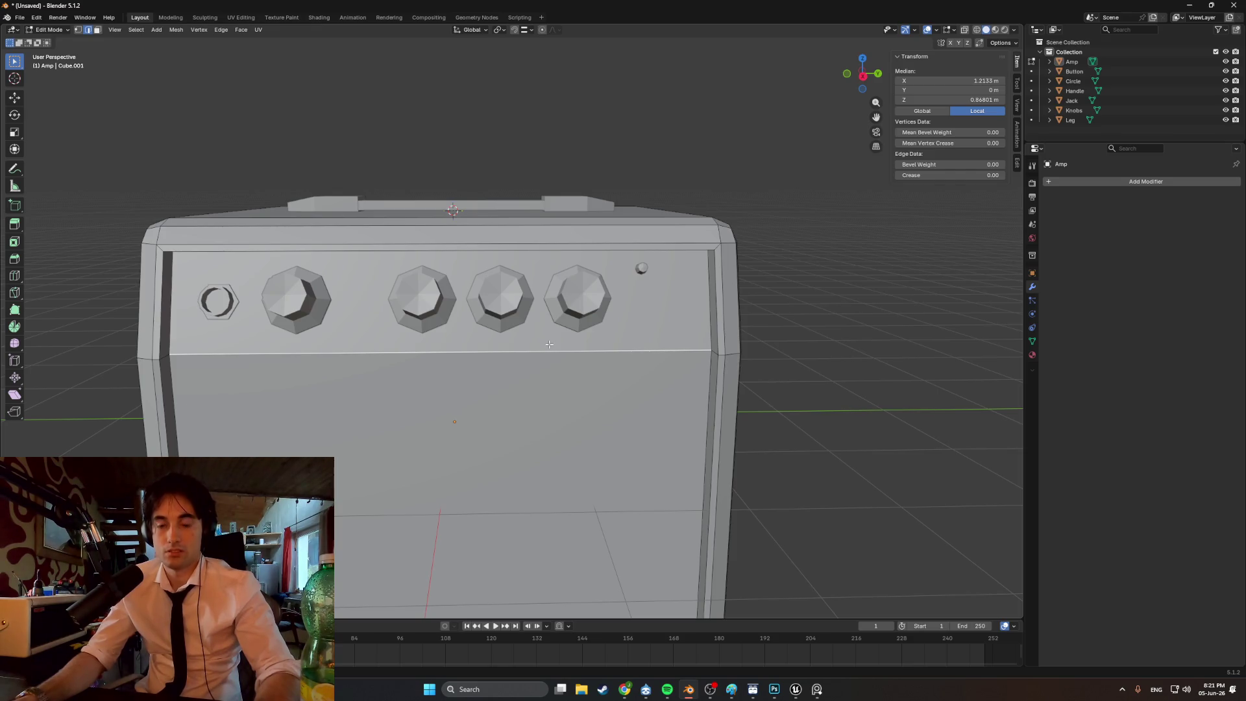
{"action": "key", "text": "i"}
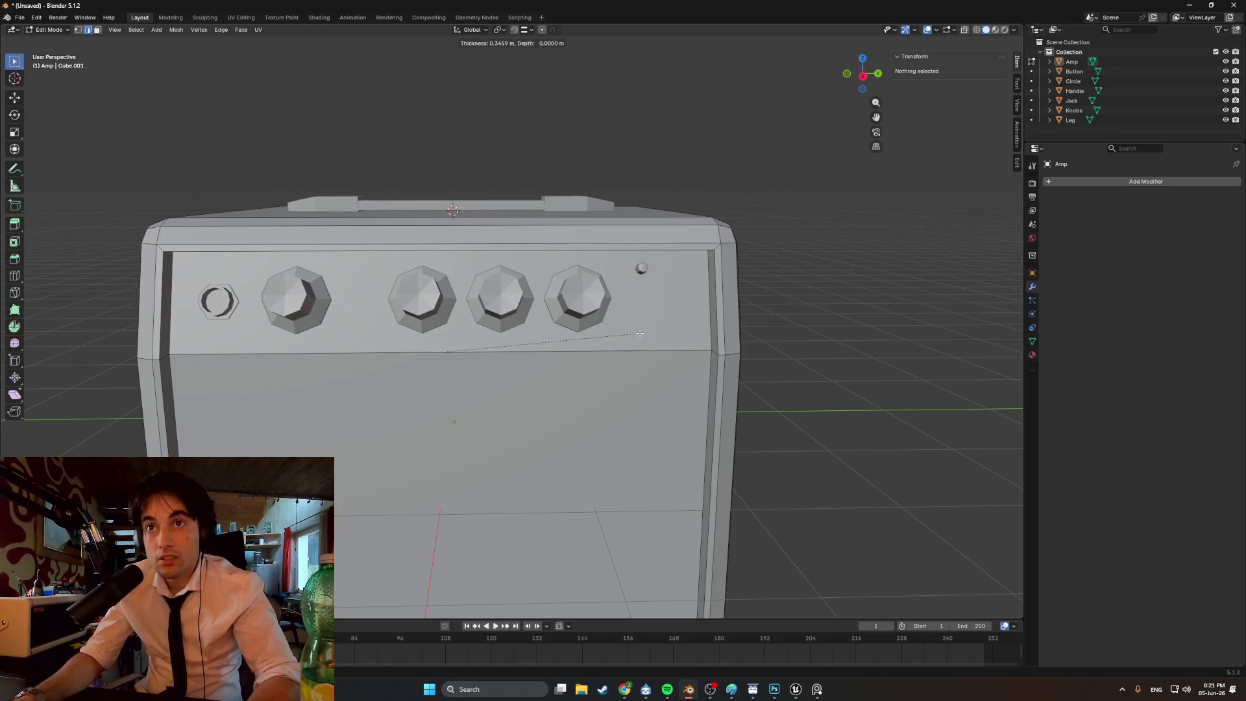
{"action": "key", "text": "Escape"}
{"action": "key", "text": "alt+a"}
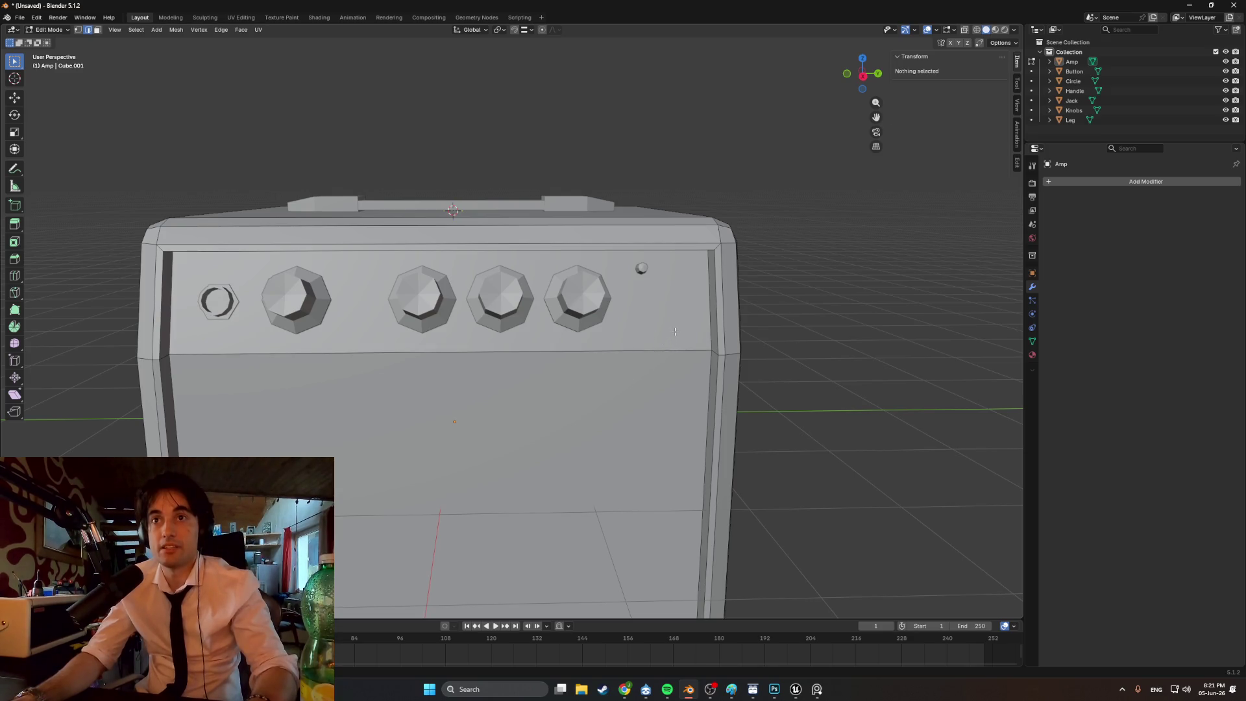
{"action": "left_click", "coordinate": [663, 325]}
{"action": "key", "text": "i"}
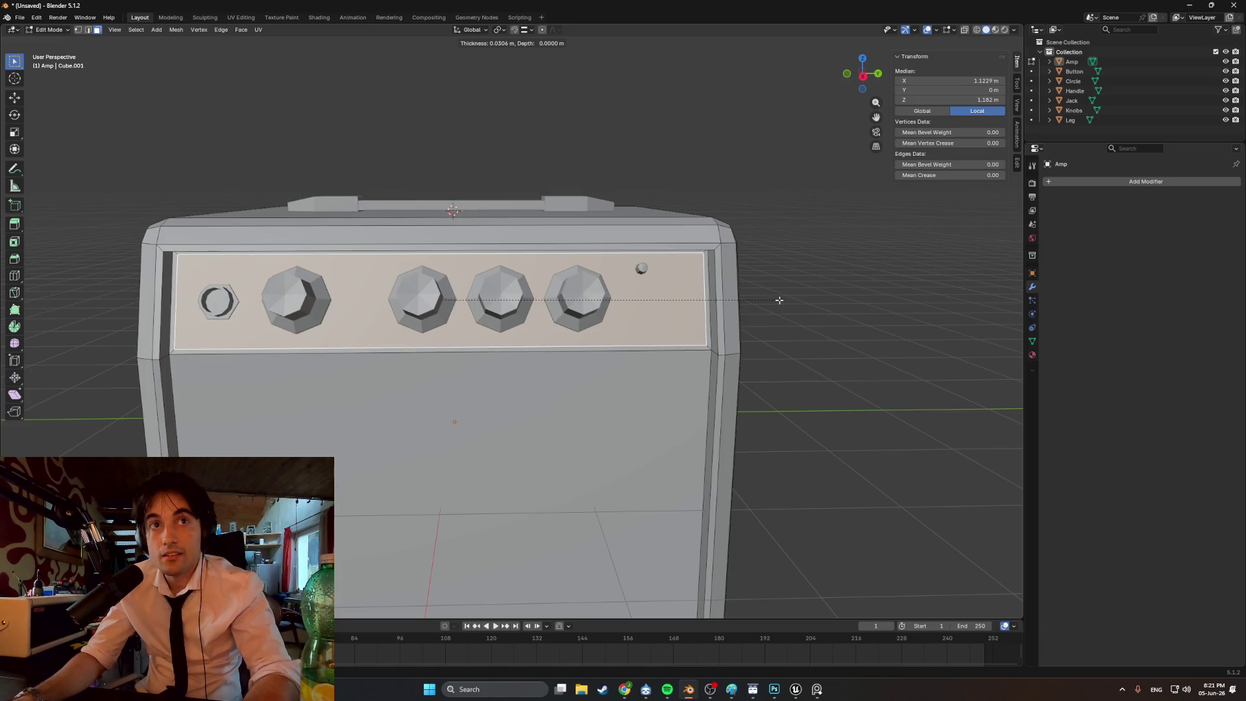
{"action": "left_click", "coordinate": [778, 300]}
{"action": "mouse_move", "coordinate": [779, 300]}
{"action": "middle_mouse_down"}
{"action": "mouse_move", "coordinate": [811, 306]}
{"action": "mouse_move", "coordinate": [752, 325]}
{"action": "middle_mouse_up"}
{"action": "scroll", "coordinate": [752, 324], "scroll_direction": "down", "scroll_amount": 2}
{"action": "scroll", "coordinate": [752, 324], "scroll_direction": "down", "scroll_amount": 3}
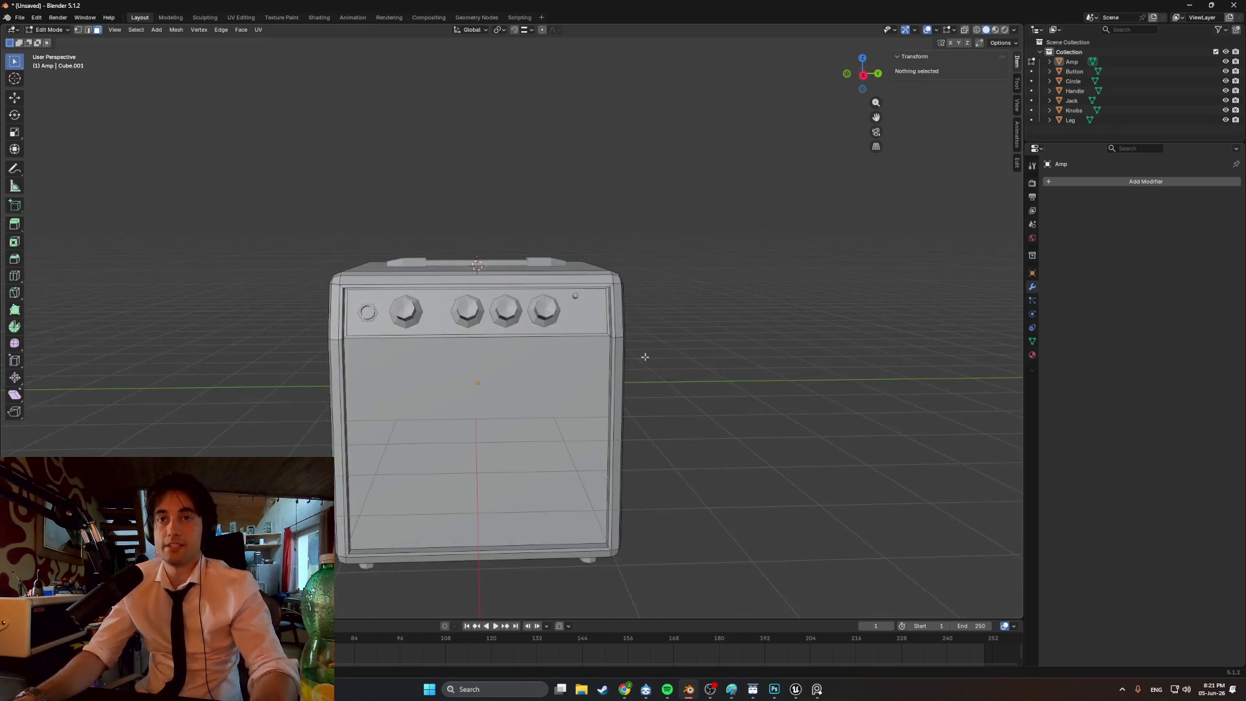
- Back in Object Mode, select the Amp and show its material settings
{"action": "left_click", "coordinate": [527, 423]}
{"action": "mouse_move", "coordinate": [526, 422]}
{"action": "middle_mouse_down"}
{"action": "mouse_move", "coordinate": [638, 386]}
{"action": "mouse_move", "coordinate": [547, 364]}
{"action": "mouse_move", "coordinate": [579, 368]}
{"action": "middle_mouse_up"}
{"action": "key", "text": "Tab"}
{"action": "left_click", "coordinate": [637, 386]}
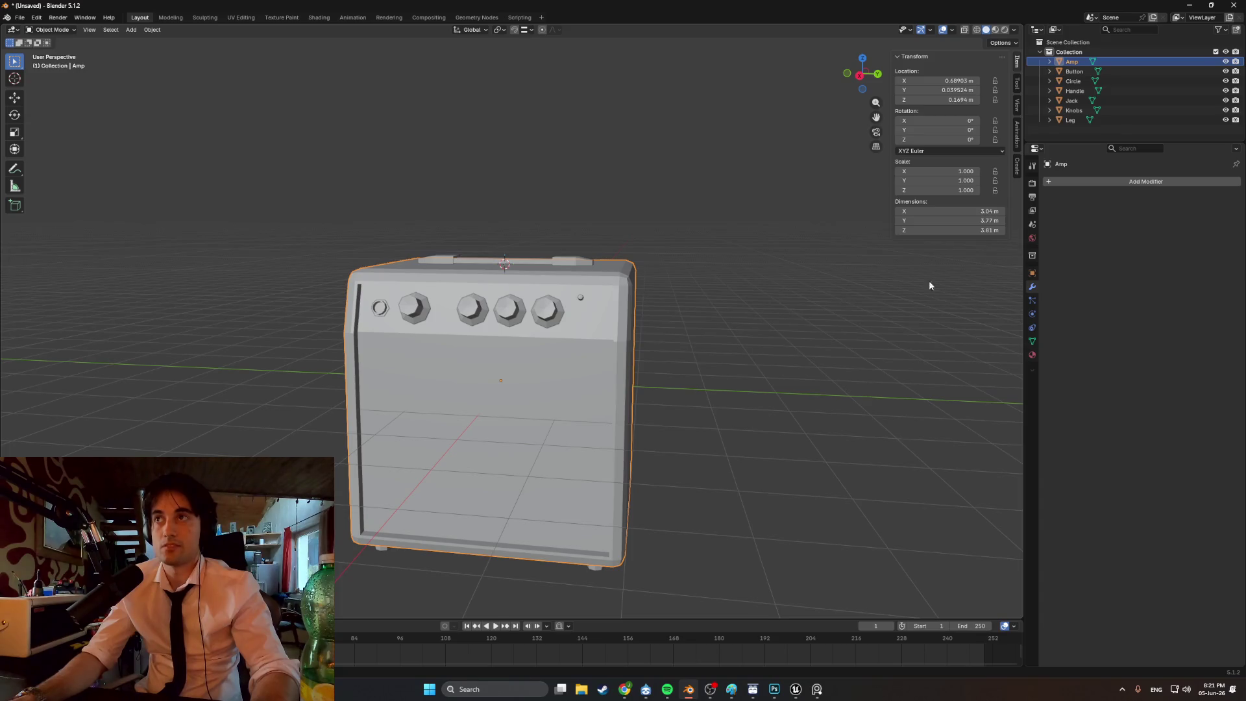
{"action": "left_click", "coordinate": [1032, 355]}
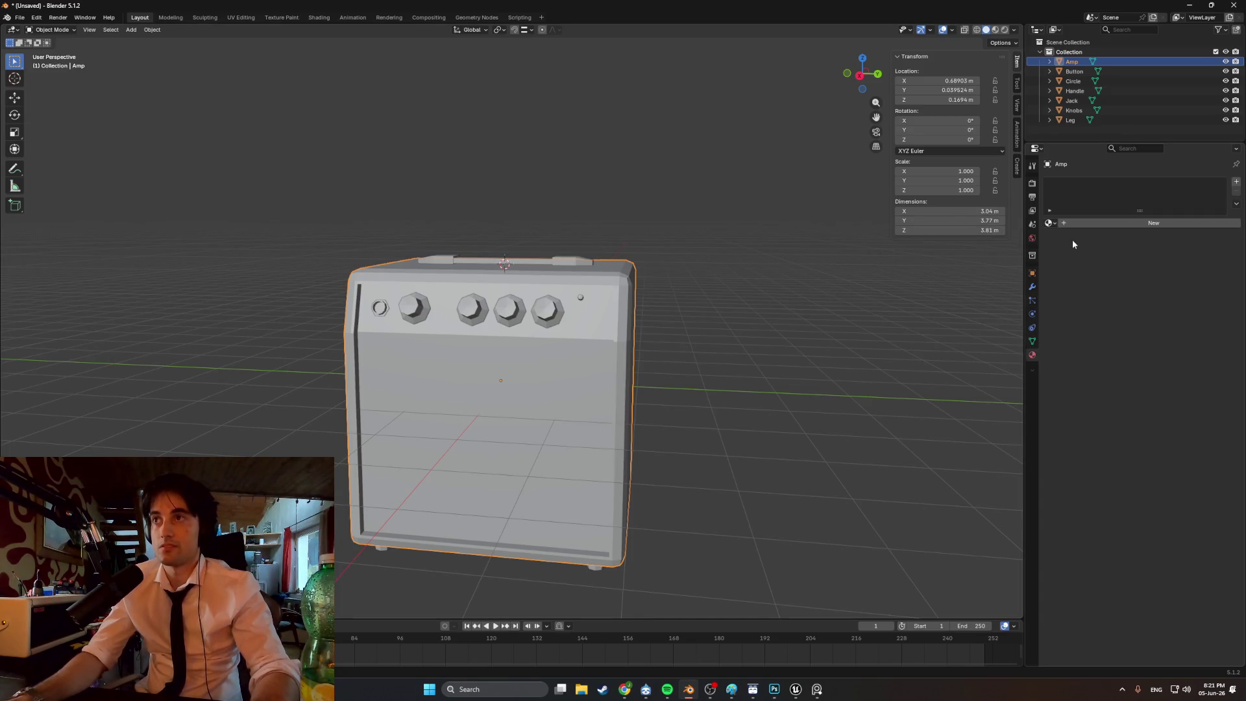
- Bring up the texture atlas in Photoshop, then switch to Chrome
{"action": "left_click", "coordinate": [773, 689]}
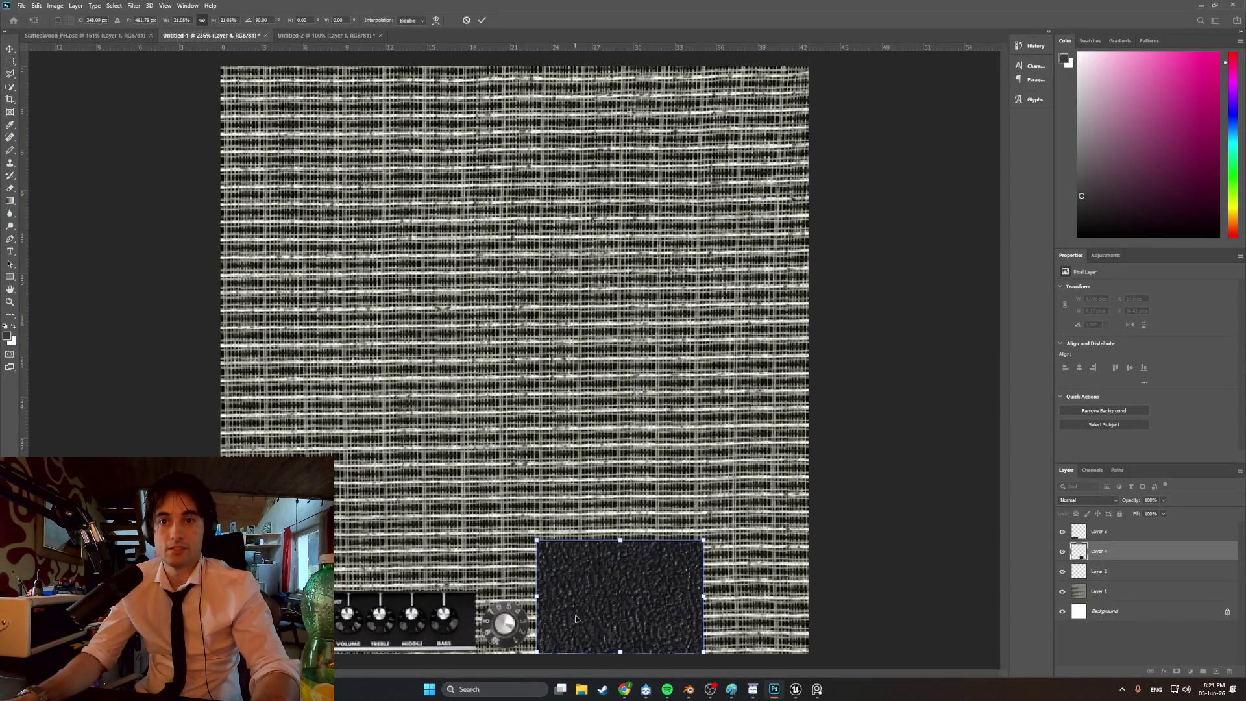
{"action": "mouse_move", "coordinate": [631, 694]}
{"action": "left_click", "coordinate": [571, 636]}
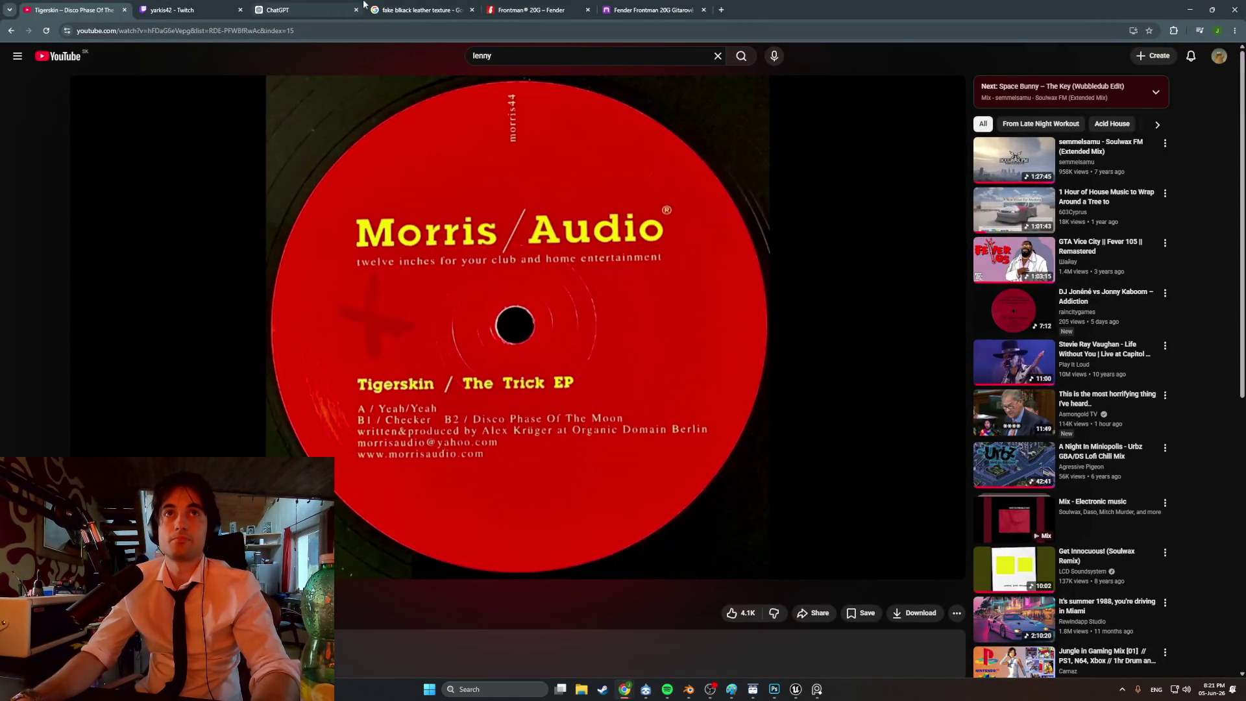
- Search Google Images for 'chrome texture' and preview the Adobe Stock brushed-metal result
{"action": "left_click", "coordinate": [364, 4]}
{"action": "type", "text": "chrome texture"}
{"action": "key", "text": "Return"}
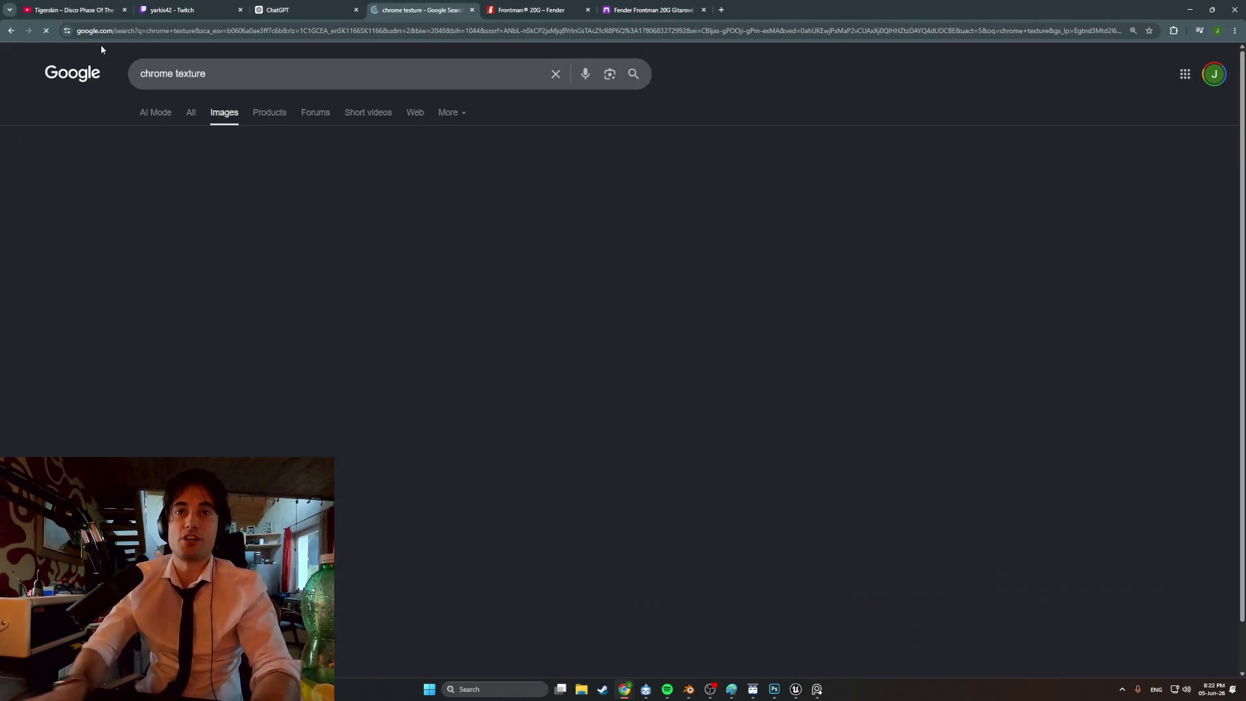
{"action": "left_click", "coordinate": [297, 383]}
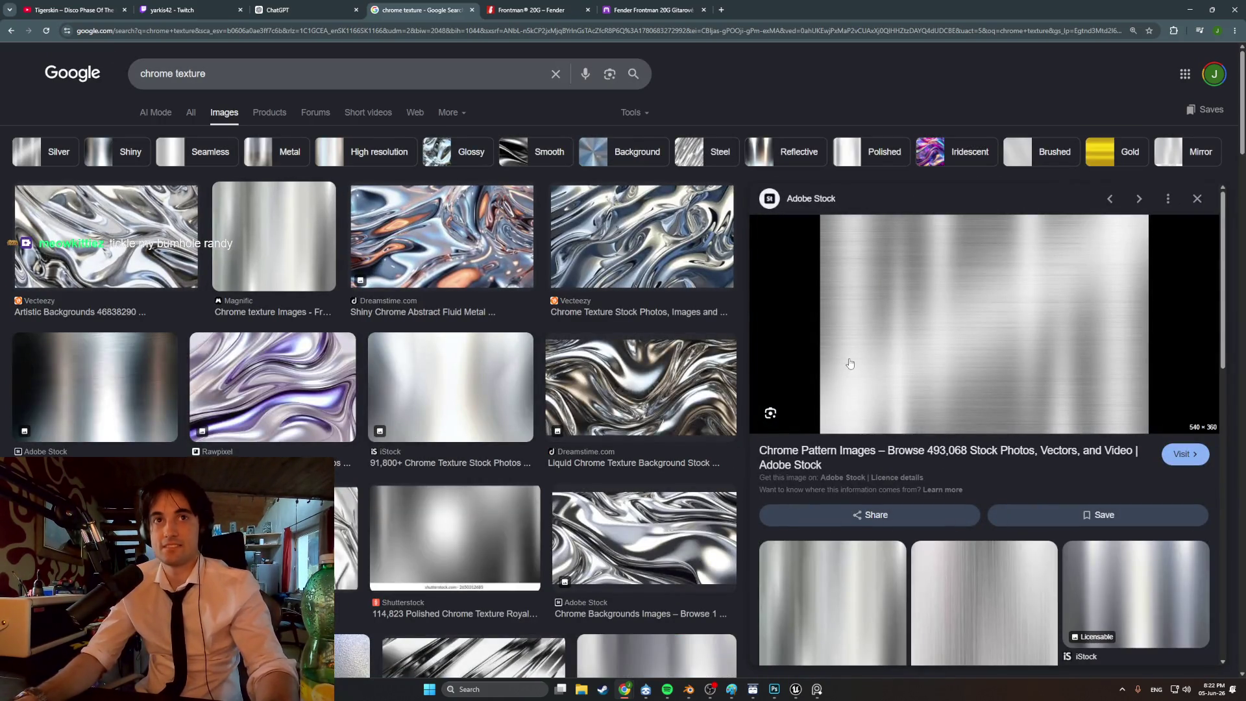
- Capture the brushed-metal preview with a Win+Shift+S screen snip
{"action": "key", "text": "super+shift+s"}
{"action": "mouse_move", "coordinate": [854, 425]}
{"action": "left_mouse_down"}
{"action": "mouse_move", "coordinate": [1037, 286]}
{"action": "mouse_move", "coordinate": [1110, 252]}
{"action": "mouse_move", "coordinate": [1079, 247]}
{"action": "mouse_move", "coordinate": [1093, 223]}
{"action": "left_mouse_up"}
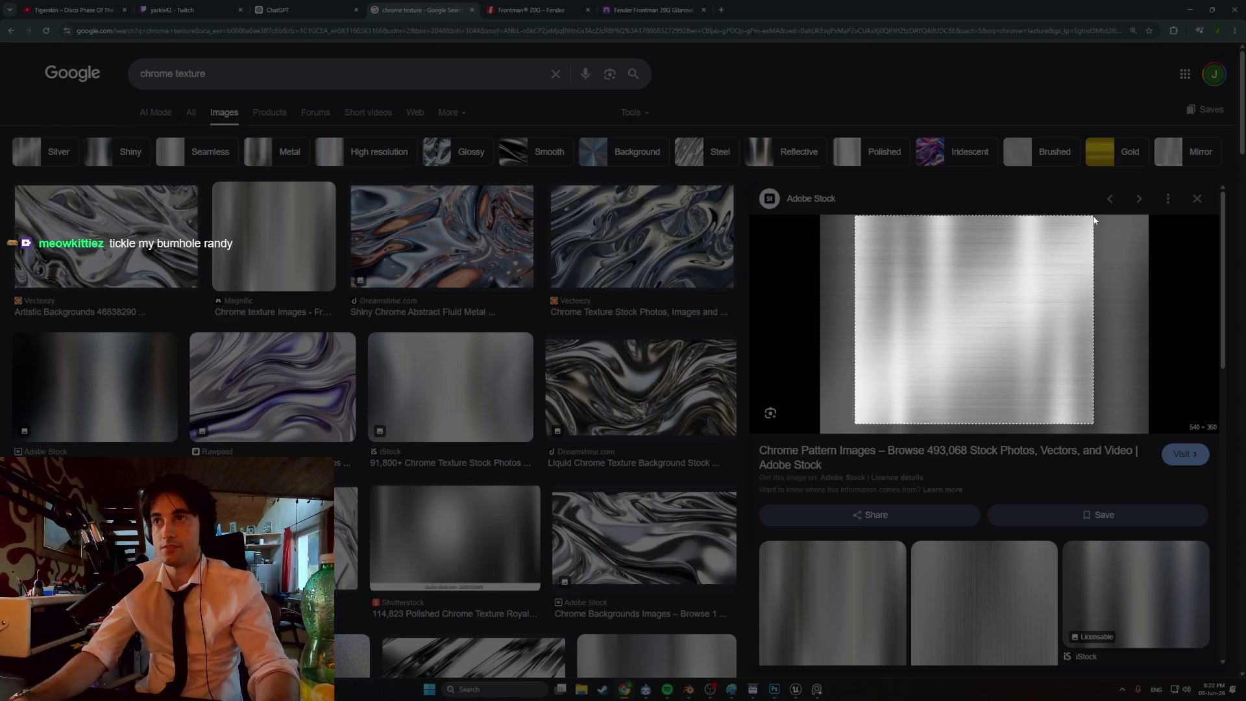
{"action": "left_click_drag", "start_coordinate": [1089, 221], "coordinate": [1089, 219]}
{"action": "mouse_move", "coordinate": [815, 693]}
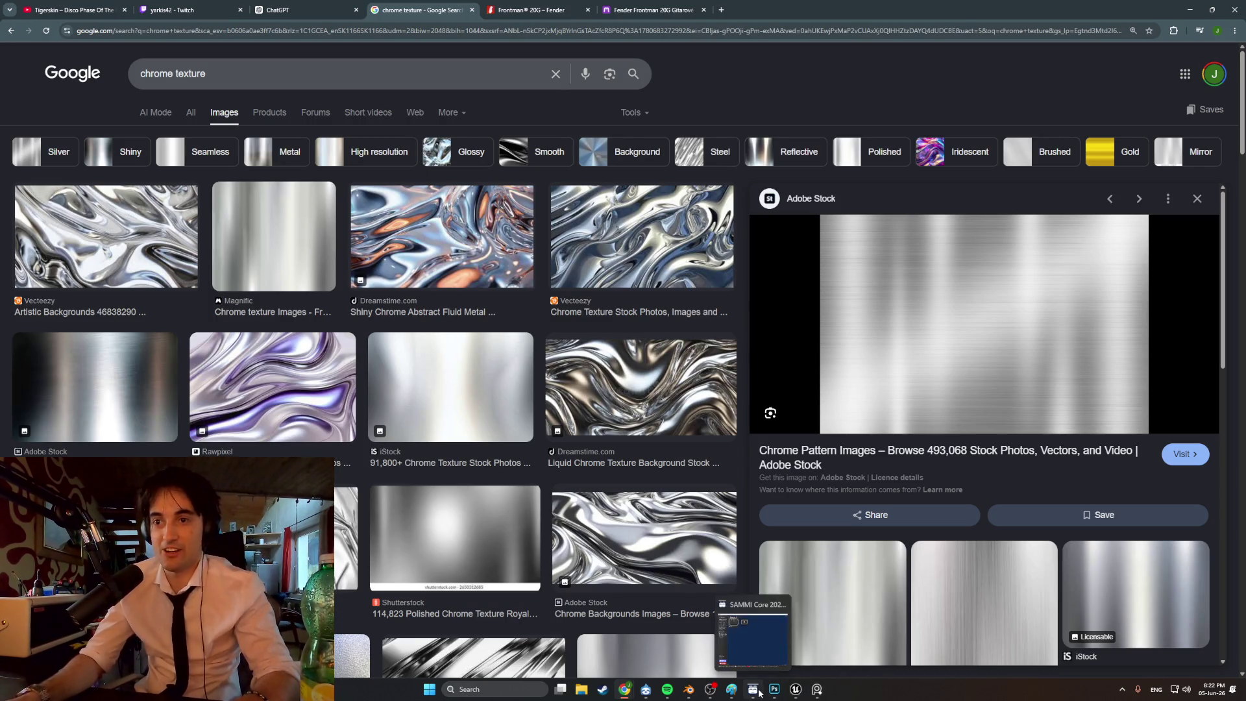
{"action": "mouse_move", "coordinate": [772, 691]}
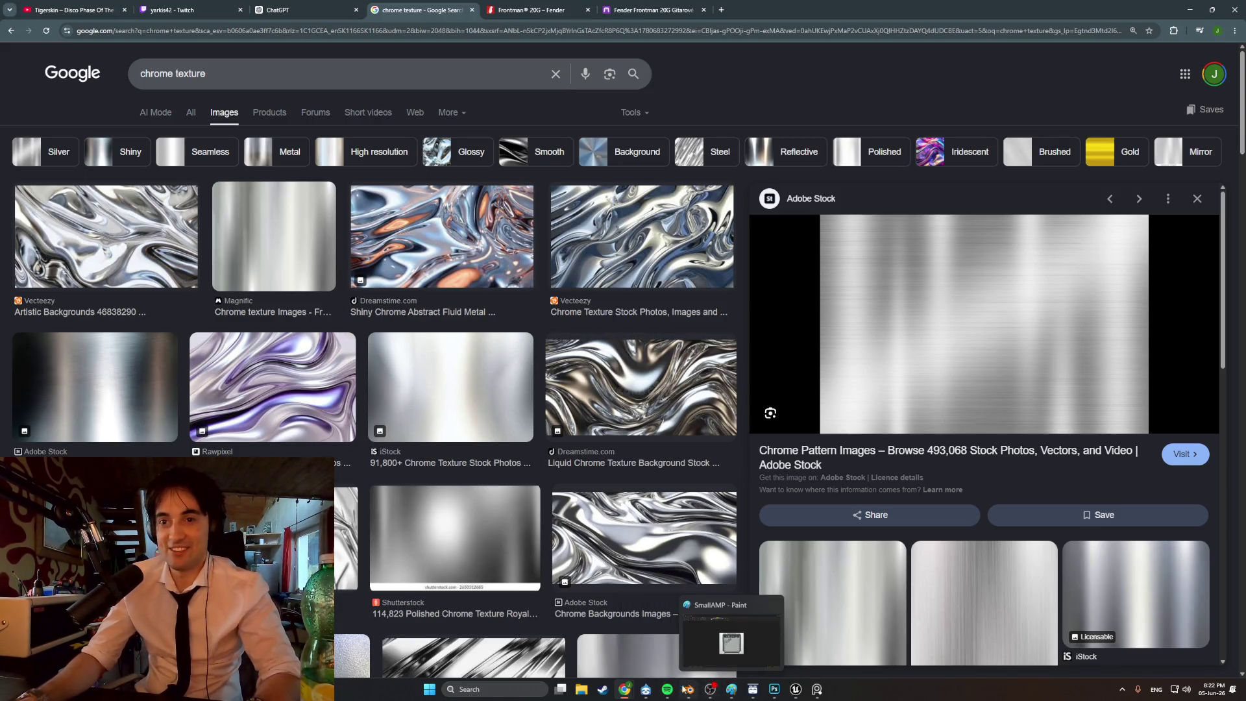
- Paste the brushed-metal snip as a new layer and scale it into the atlas's bottom-right corner
{"action": "left_click", "coordinate": [774, 690]}
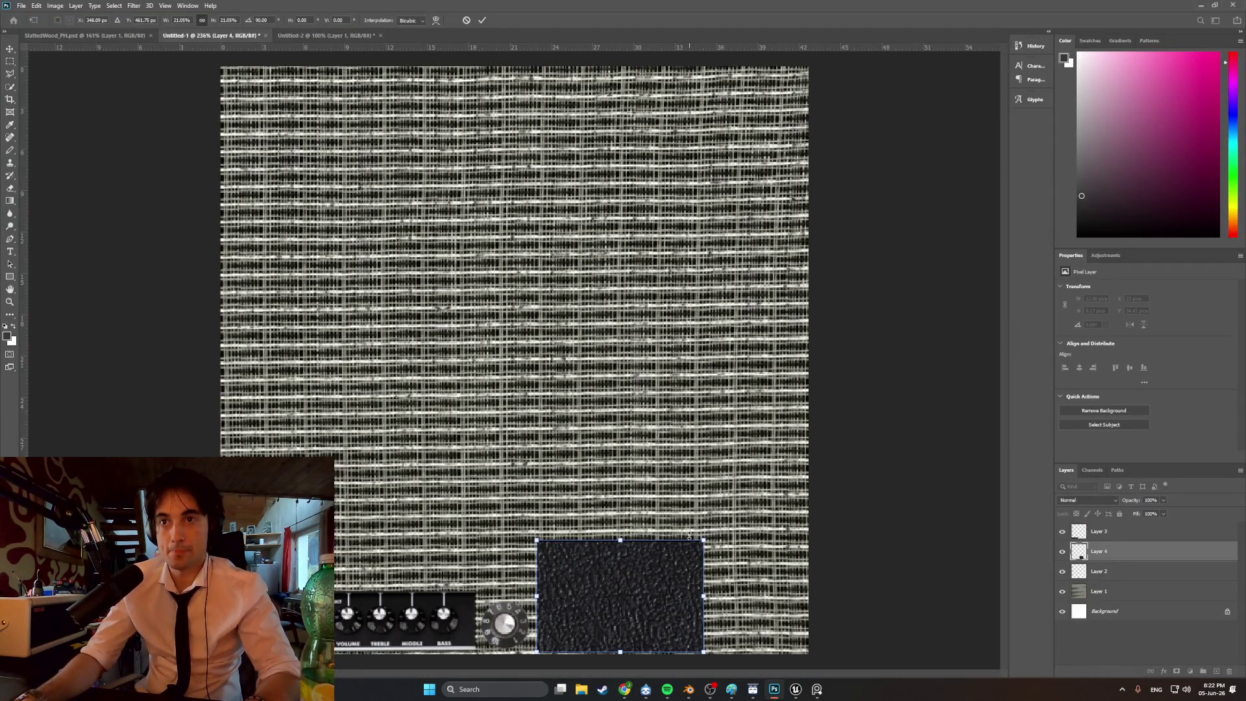
{"action": "key", "text": "Return"}
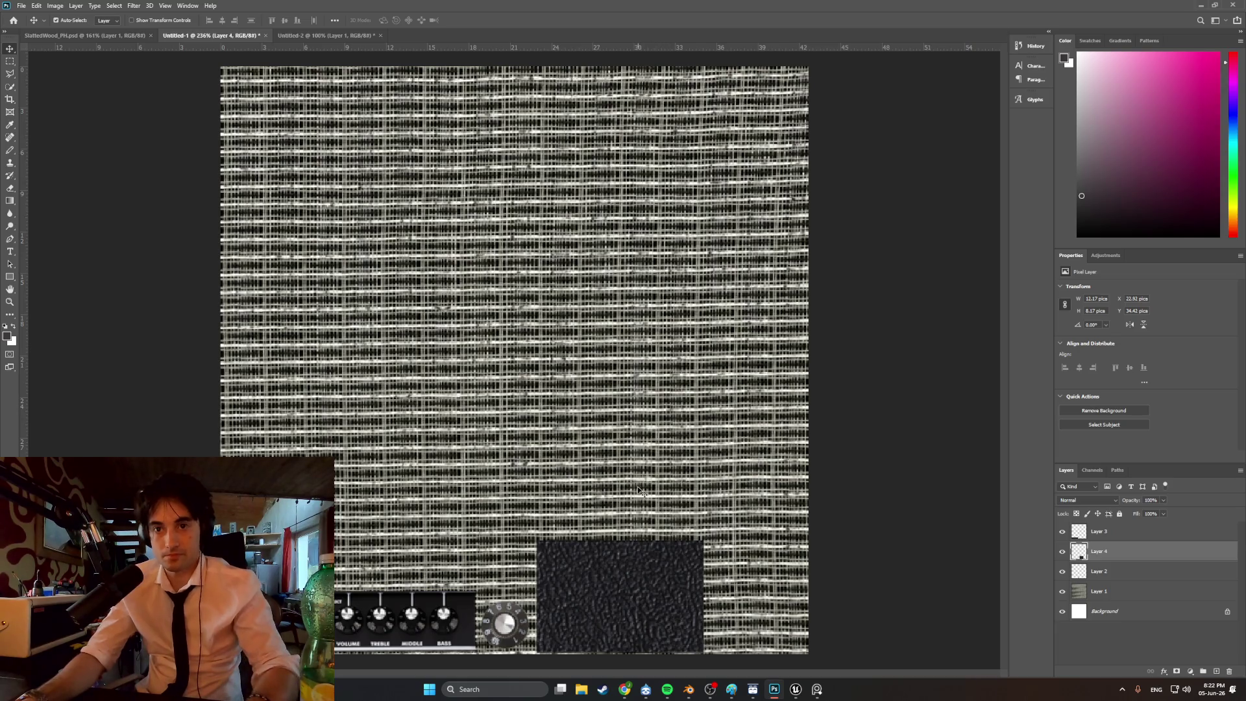
{"action": "key", "text": "ctrl+v"}
{"action": "key", "text": "ctrl+t"}
{"action": "mouse_move", "coordinate": [777, 145]}
{"action": "left_mouse_down"}
{"action": "mouse_move", "coordinate": [714, 171]}
{"action": "mouse_move", "coordinate": [302, 455]}
{"action": "left_mouse_up"}
{"action": "mouse_move", "coordinate": [310, 579]}
{"action": "left_mouse_down"}
{"action": "mouse_move", "coordinate": [765, 614]}
{"action": "mouse_move", "coordinate": [755, 621]}
{"action": "left_mouse_up"}
{"action": "mouse_move", "coordinate": [792, 565]}
{"action": "left_mouse_down"}
{"action": "mouse_move", "coordinate": [811, 547]}
{"action": "mouse_move", "coordinate": [794, 576]}
{"action": "mouse_move", "coordinate": [808, 550]}
{"action": "mouse_move", "coordinate": [790, 564]}
{"action": "left_mouse_up"}
{"action": "key", "text": "Return"}
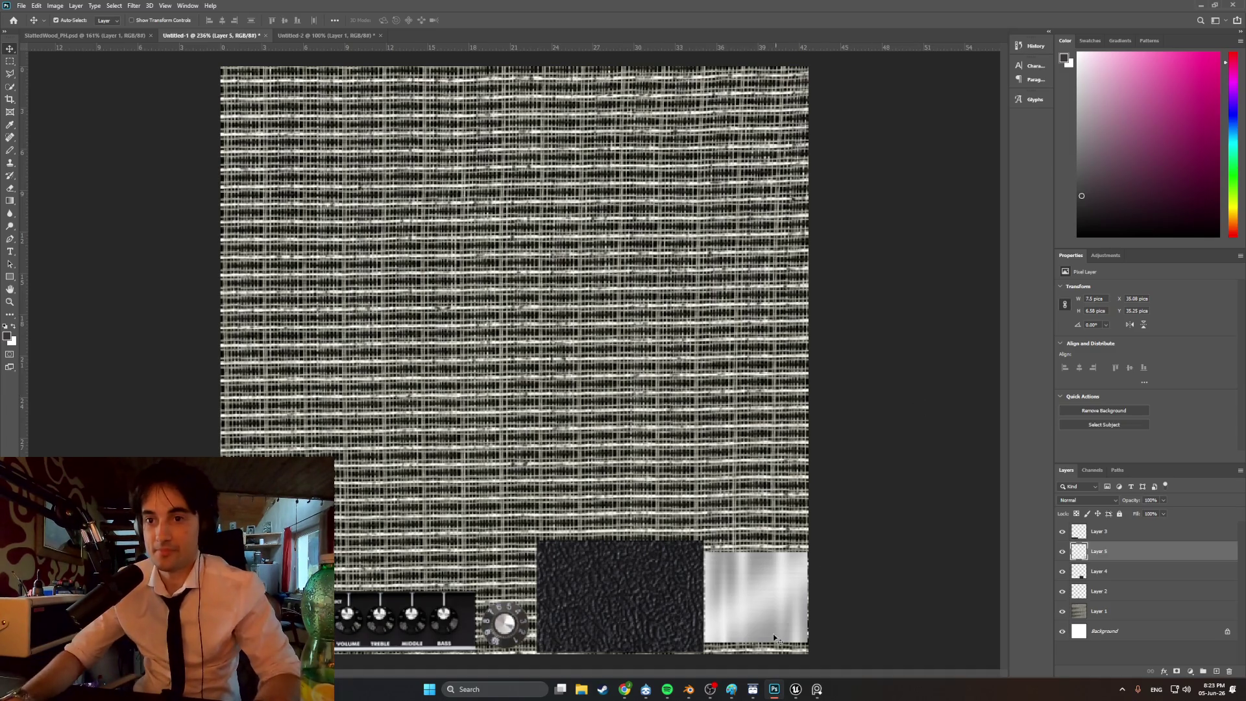
{"action": "mouse_move", "coordinate": [802, 693]}
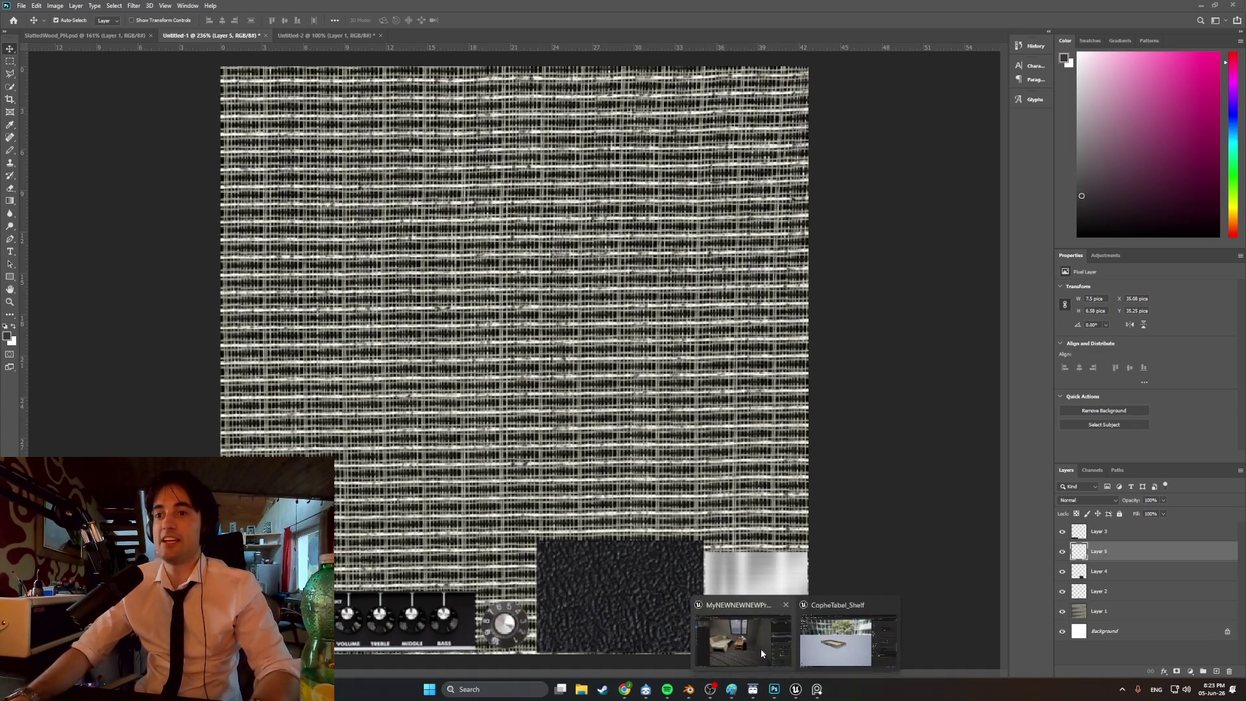
{"action": "left_click", "coordinate": [761, 648]}
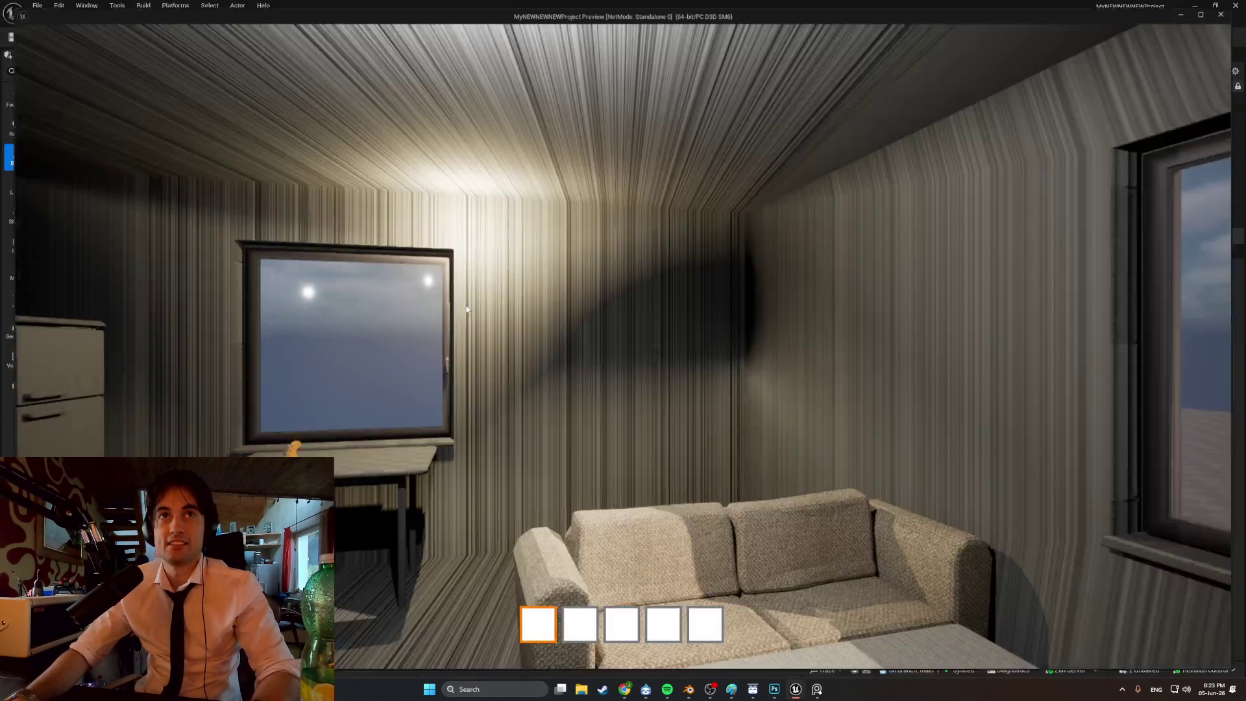
{"action": "left_click", "coordinate": [467, 309]}
{"action": "key", "text": "w"}
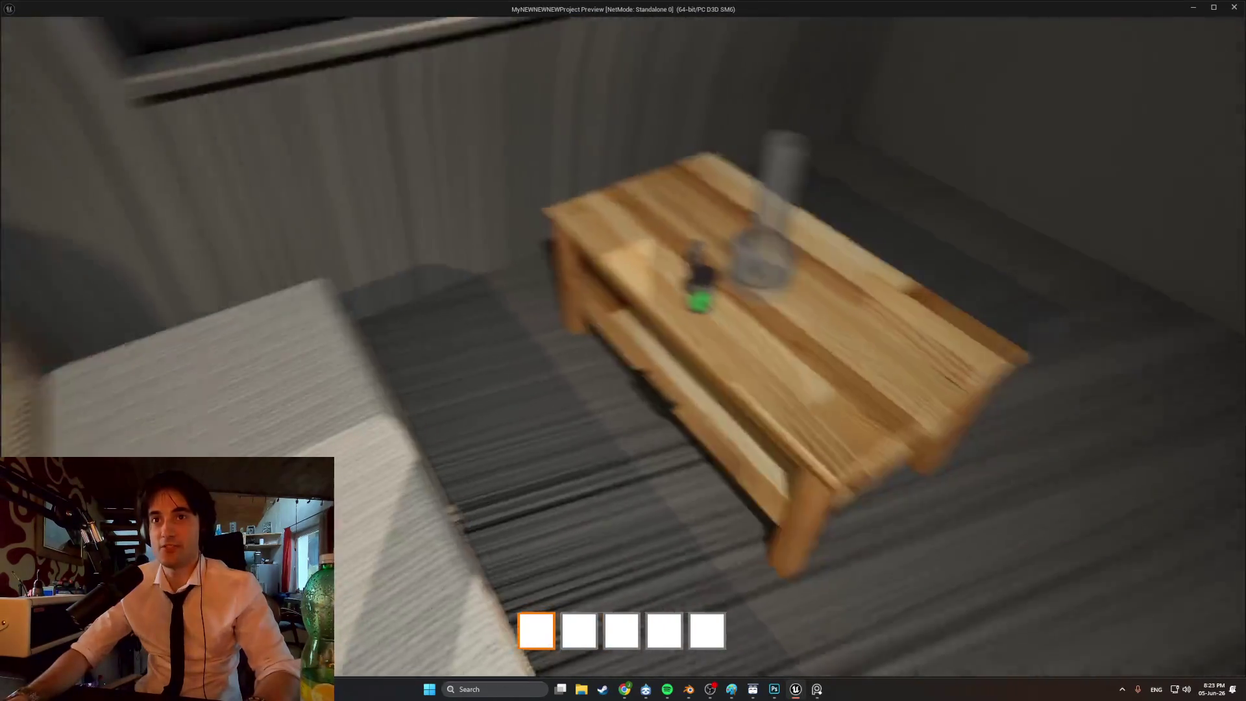
{"action": "key", "text": "e"}
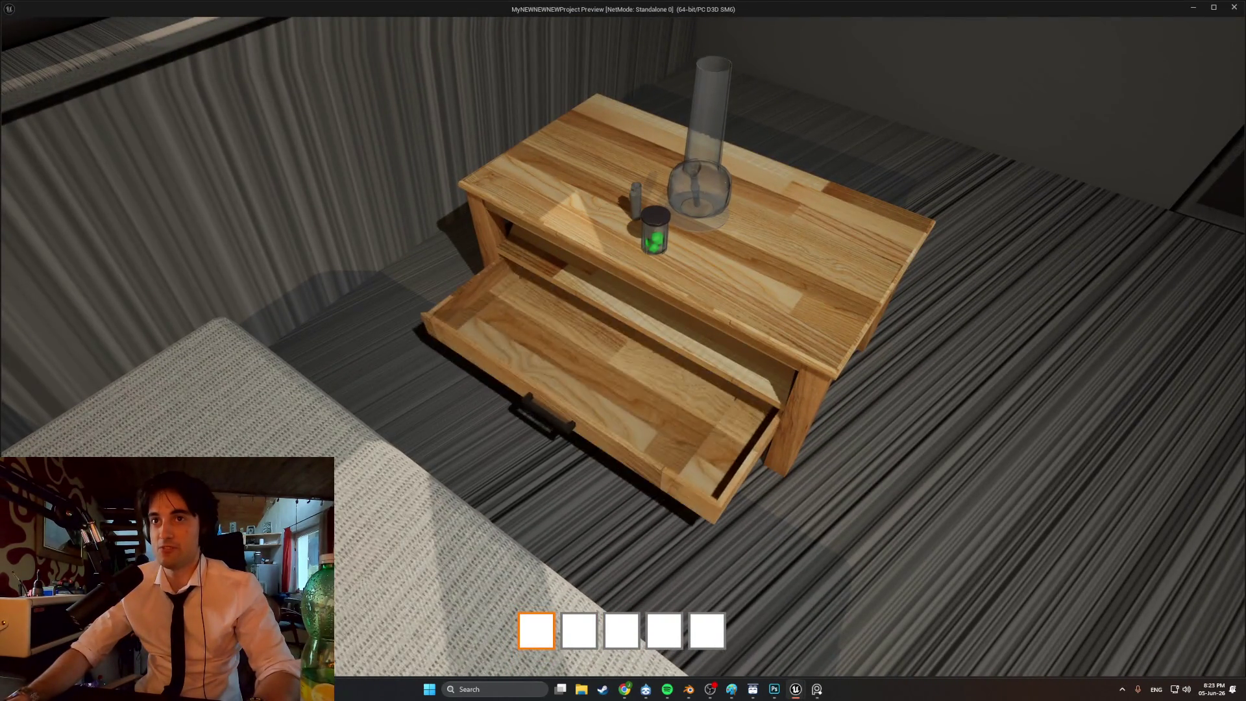
{"action": "key", "text": "e"}
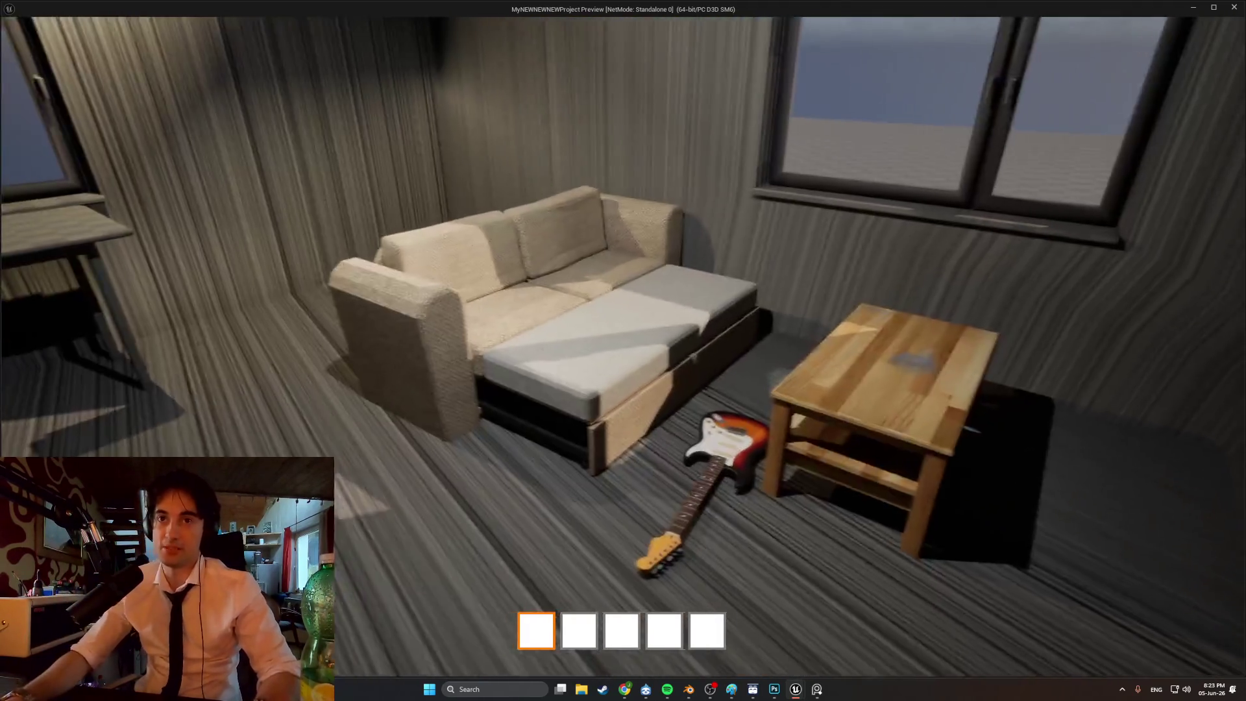
{"action": "key", "text": "Escape"}
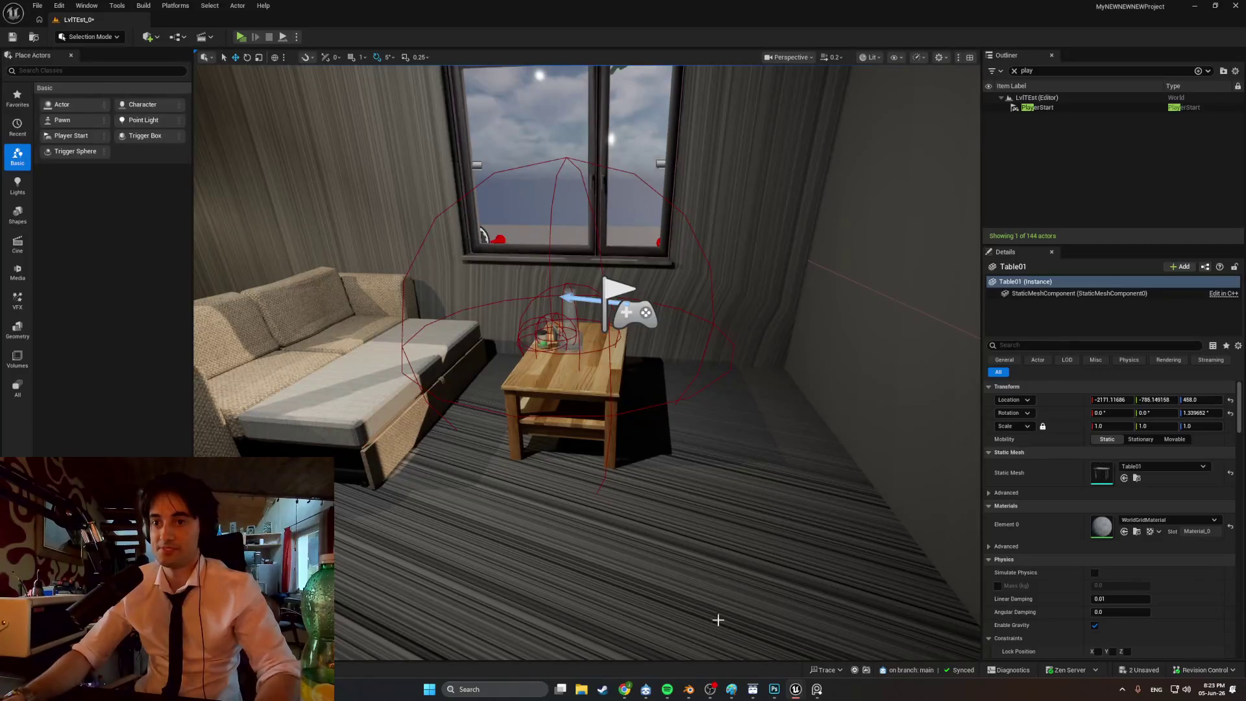
{"action": "left_click", "coordinate": [774, 689]}
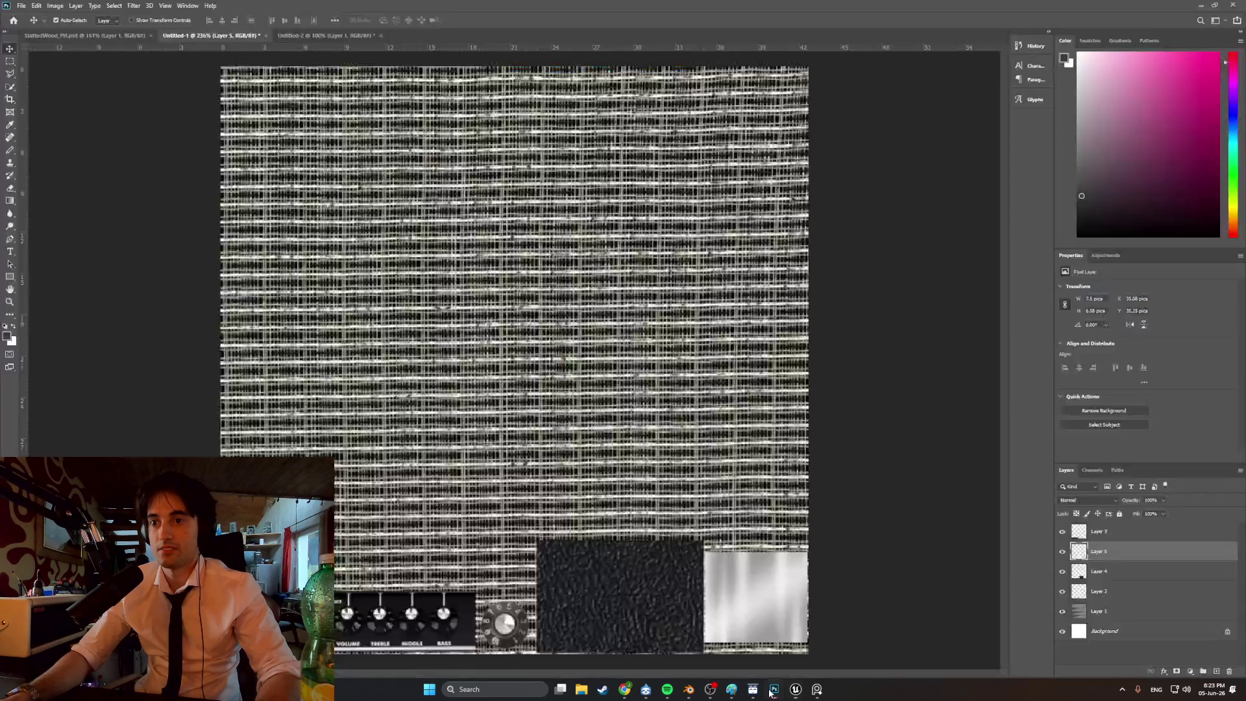
- Zoom the canvas out slightly and open the File menu
{"action": "scroll", "coordinate": [652, 474], "scroll_direction": "down", "scroll_amount": 2, "text": "alt"}
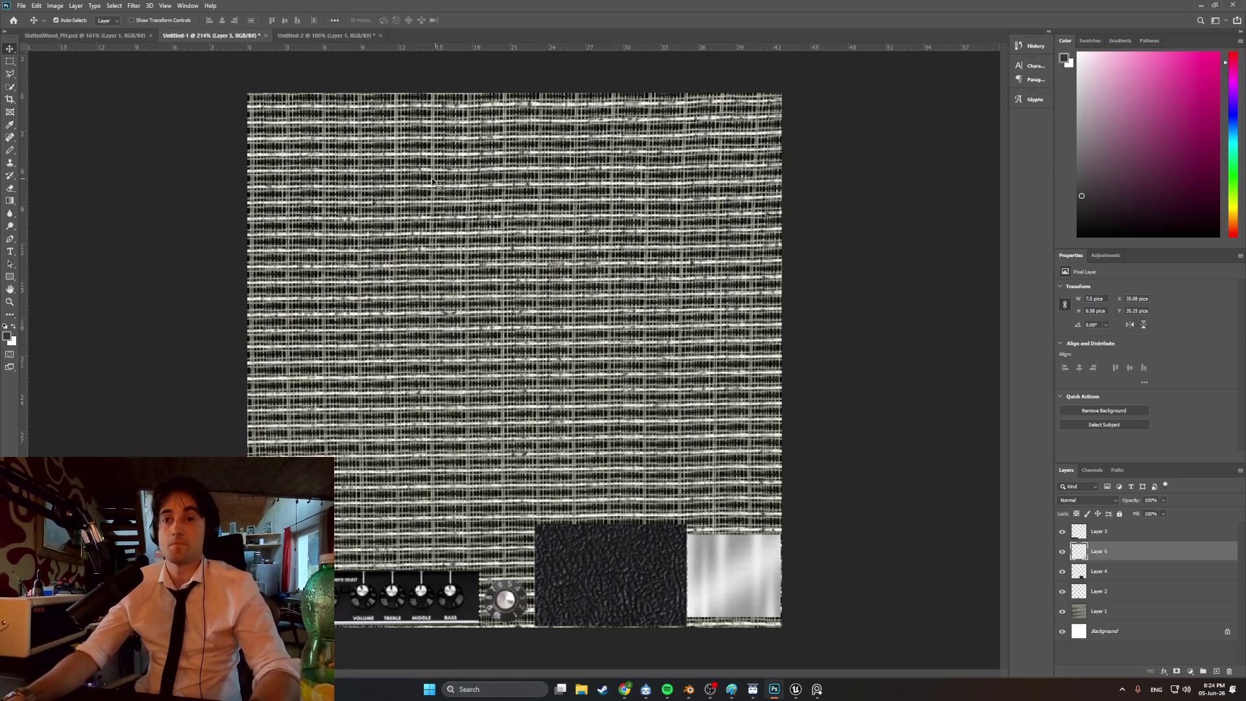
{"action": "left_click", "coordinate": [22, 6]}
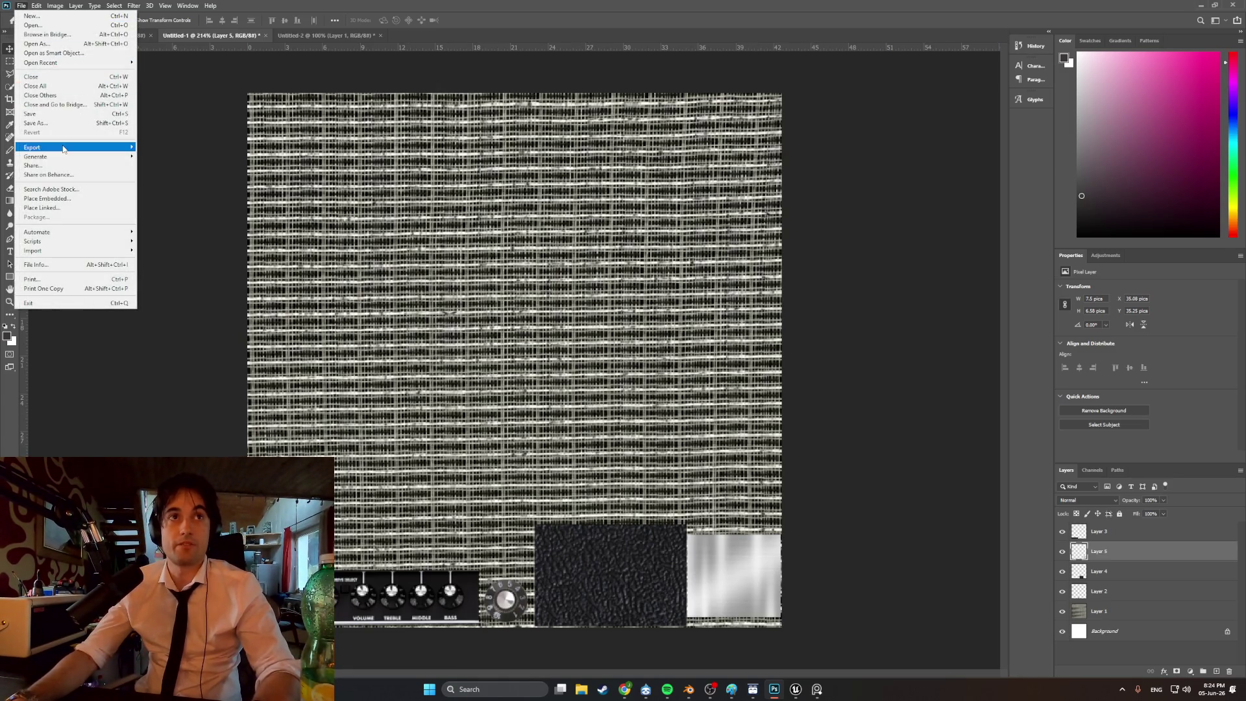
- Export the atlas image as SmolAmpTexture into the Textures folder
{"action": "mouse_move", "coordinate": [64, 148]}
{"action": "left_click", "coordinate": [146, 150]}
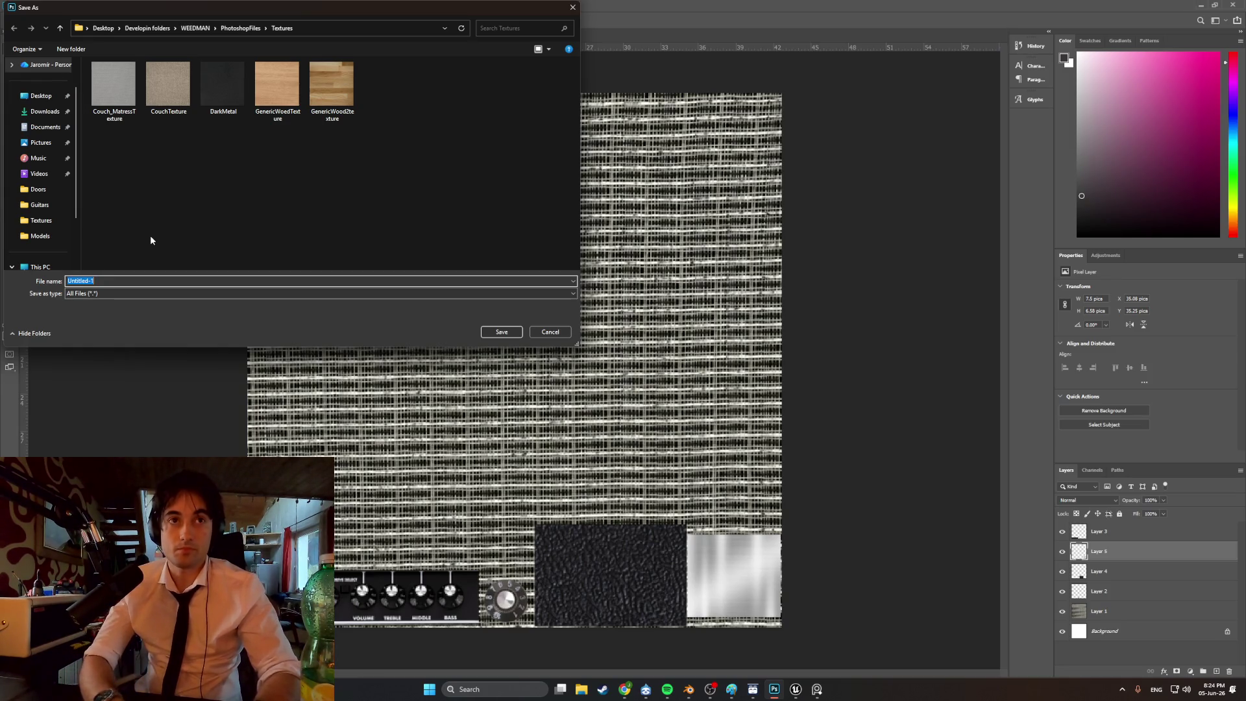
{"action": "type", "text": "Sm"}
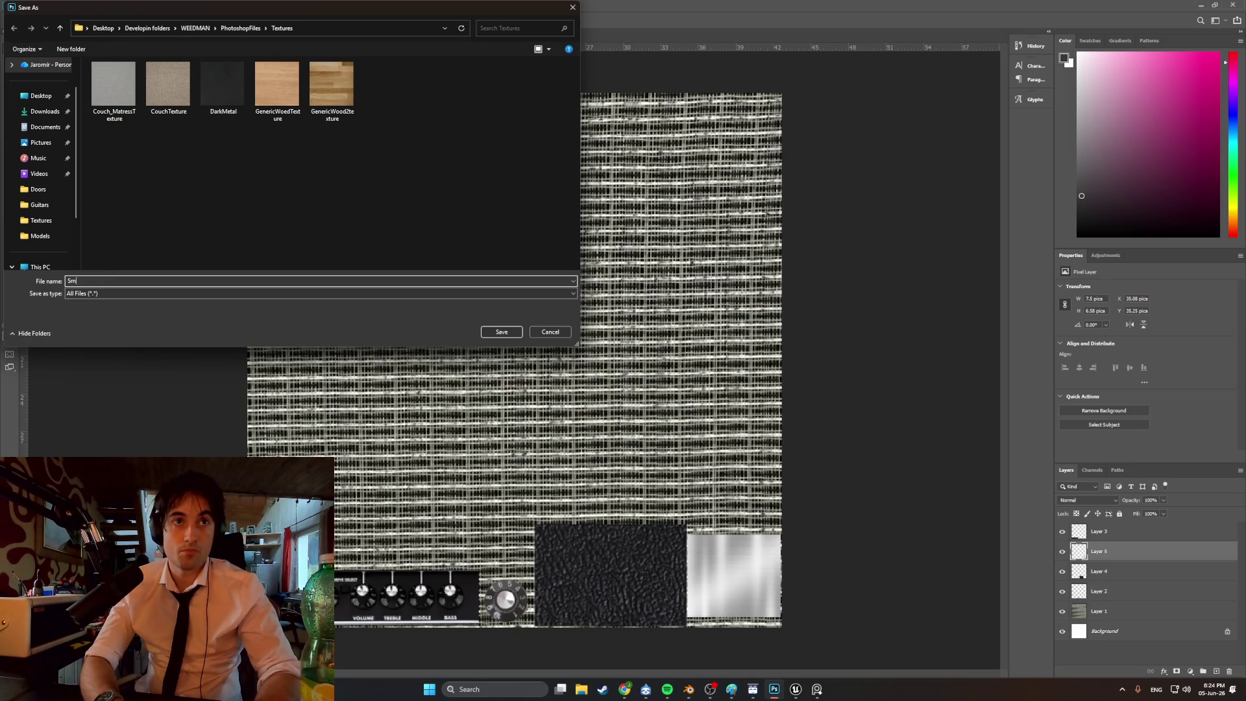
{"action": "type", "text": "olAMpT"}
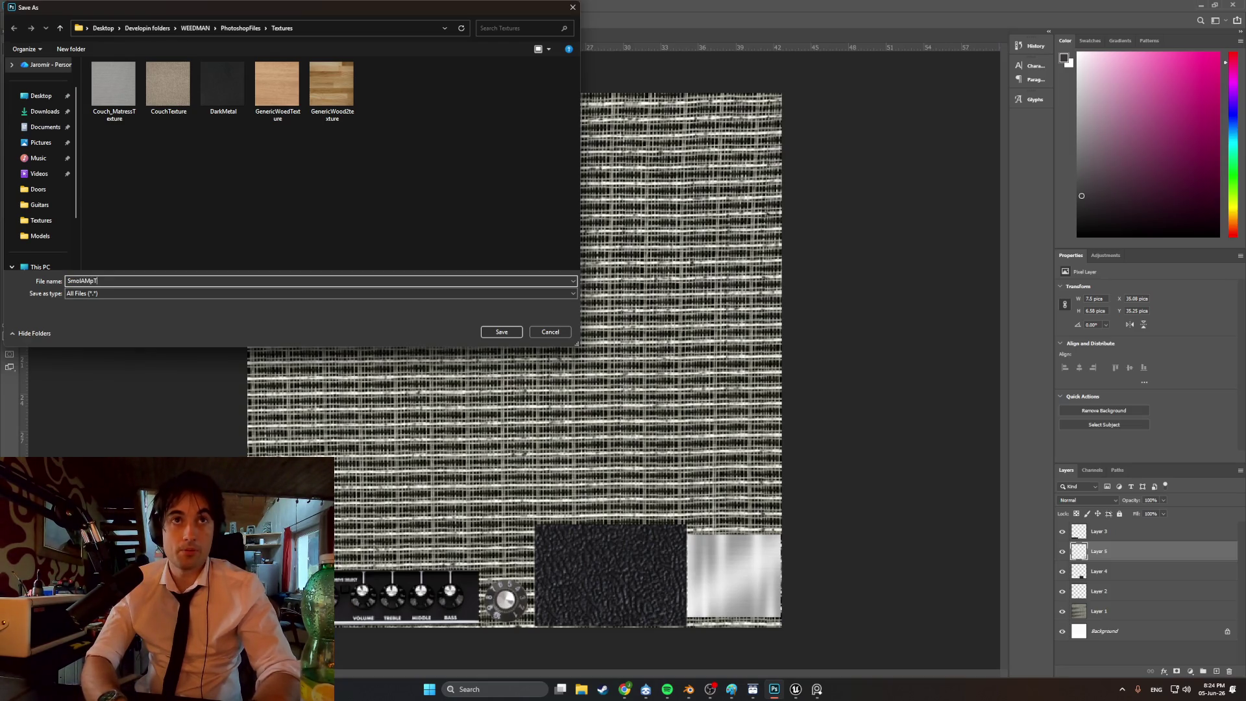
{"action": "type", "text": "exture"}
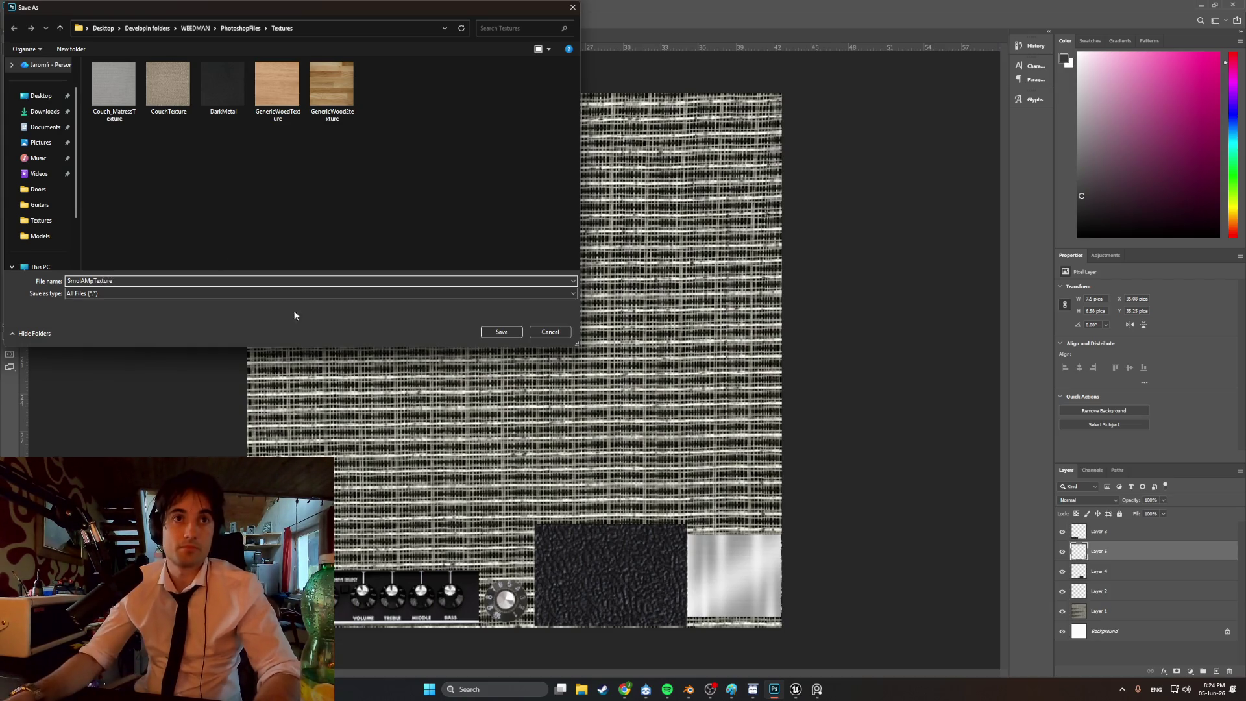
{"action": "left_click", "coordinate": [497, 335]}
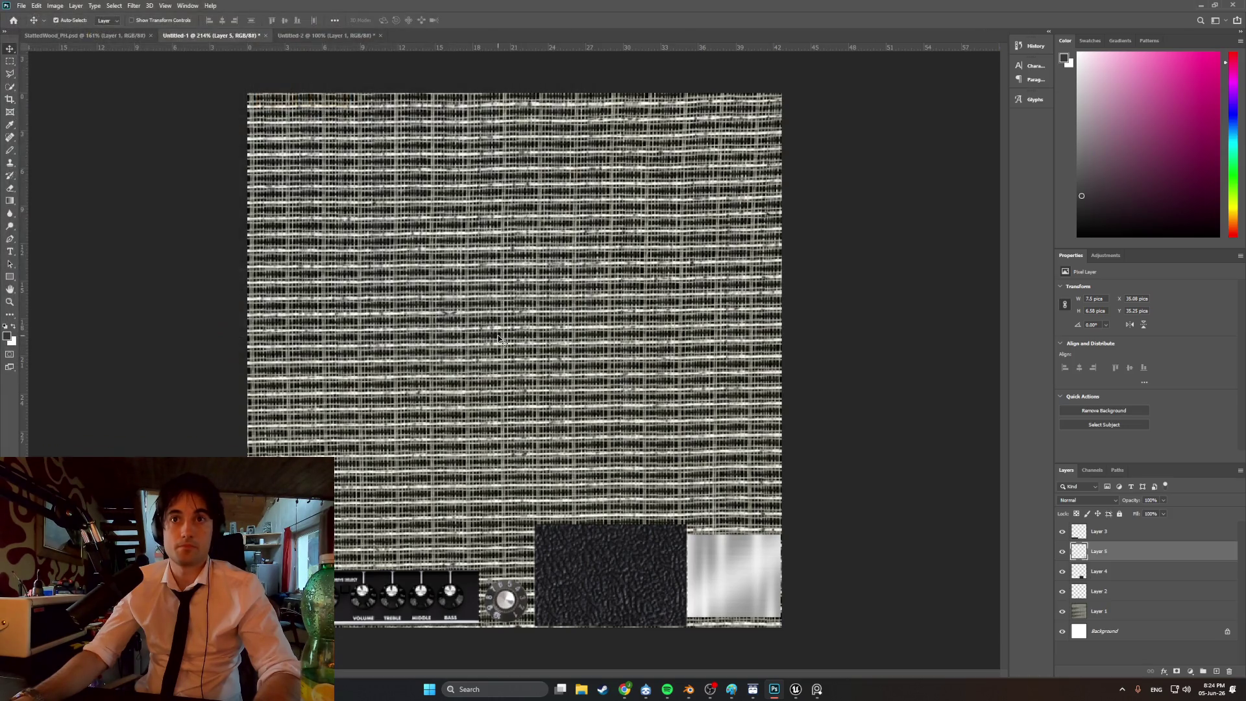
- Save the layered file as SmolAmp_PH.psd in PhotoshopFiles and return to Blender
{"action": "key", "text": "ctrl+s"}
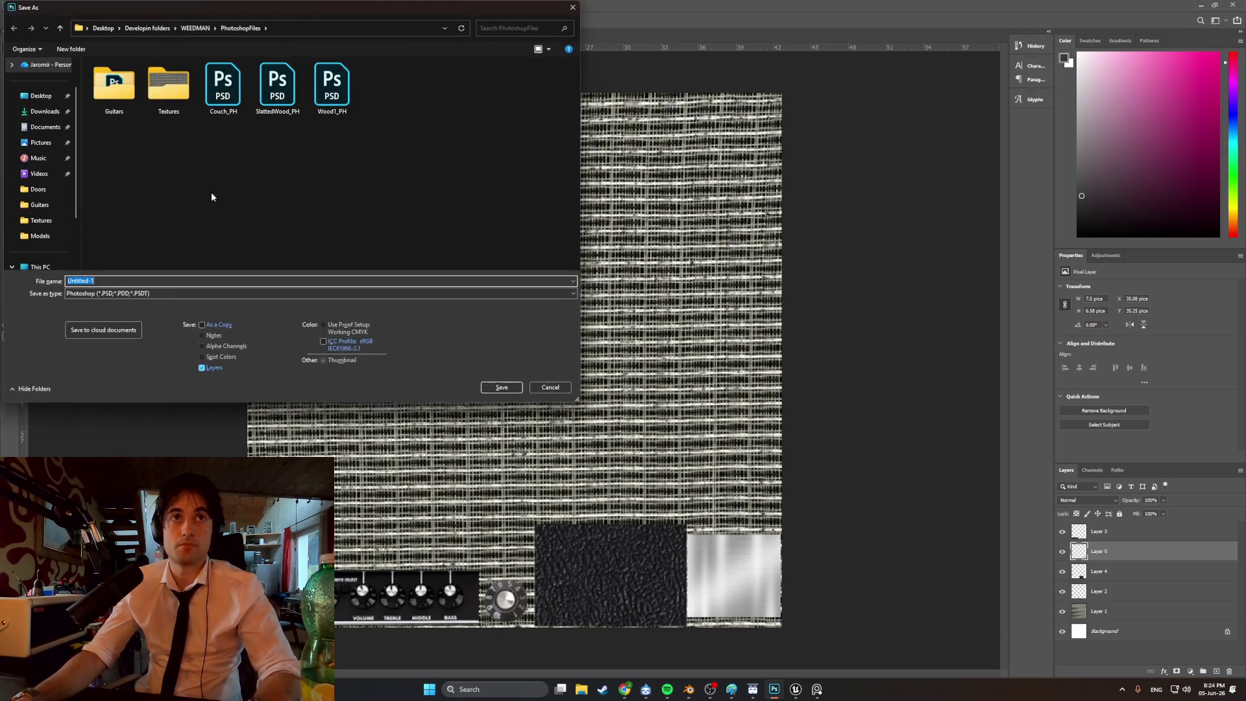
{"action": "type", "text": "Smol"}
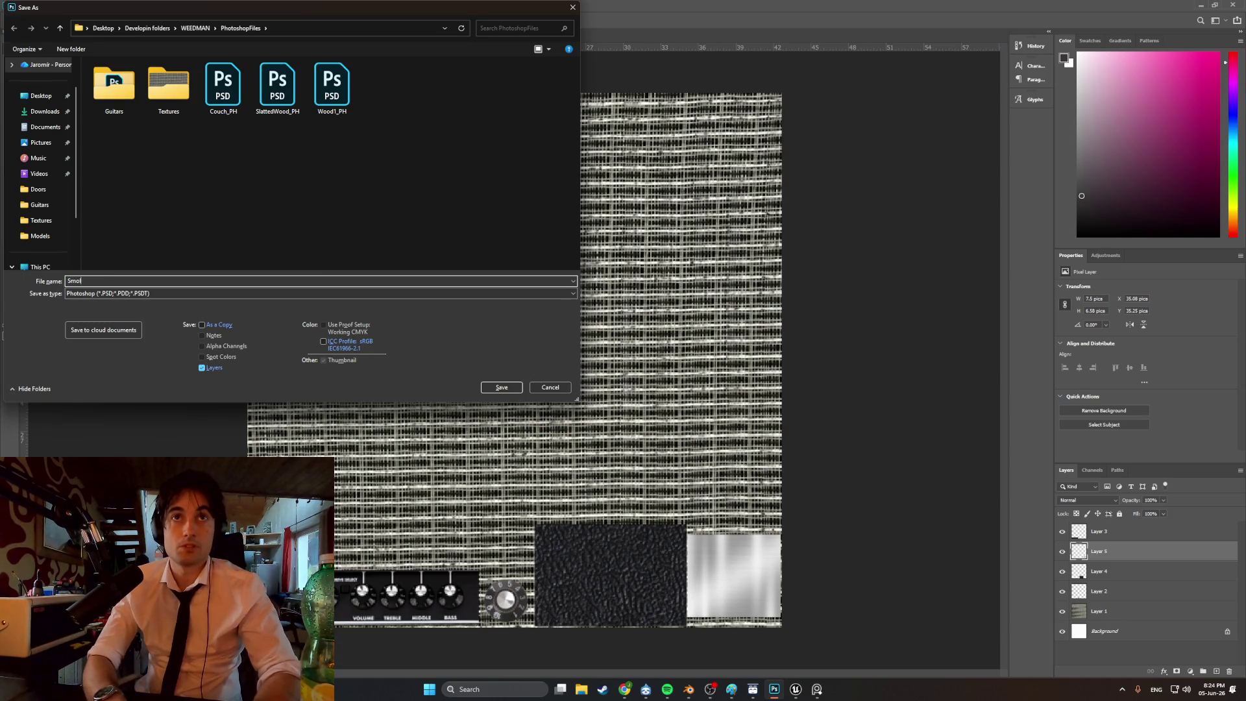
{"action": "type", "text": "Amp_PH"}
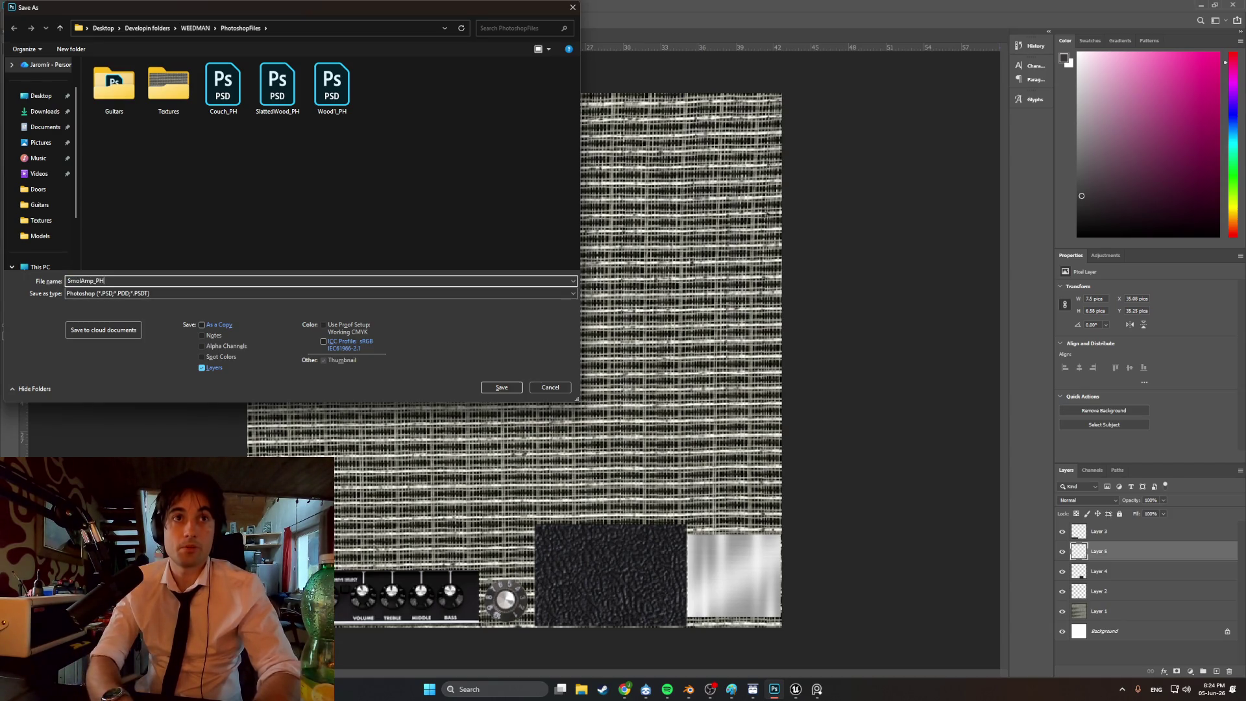
{"action": "left_click", "coordinate": [501, 387]}
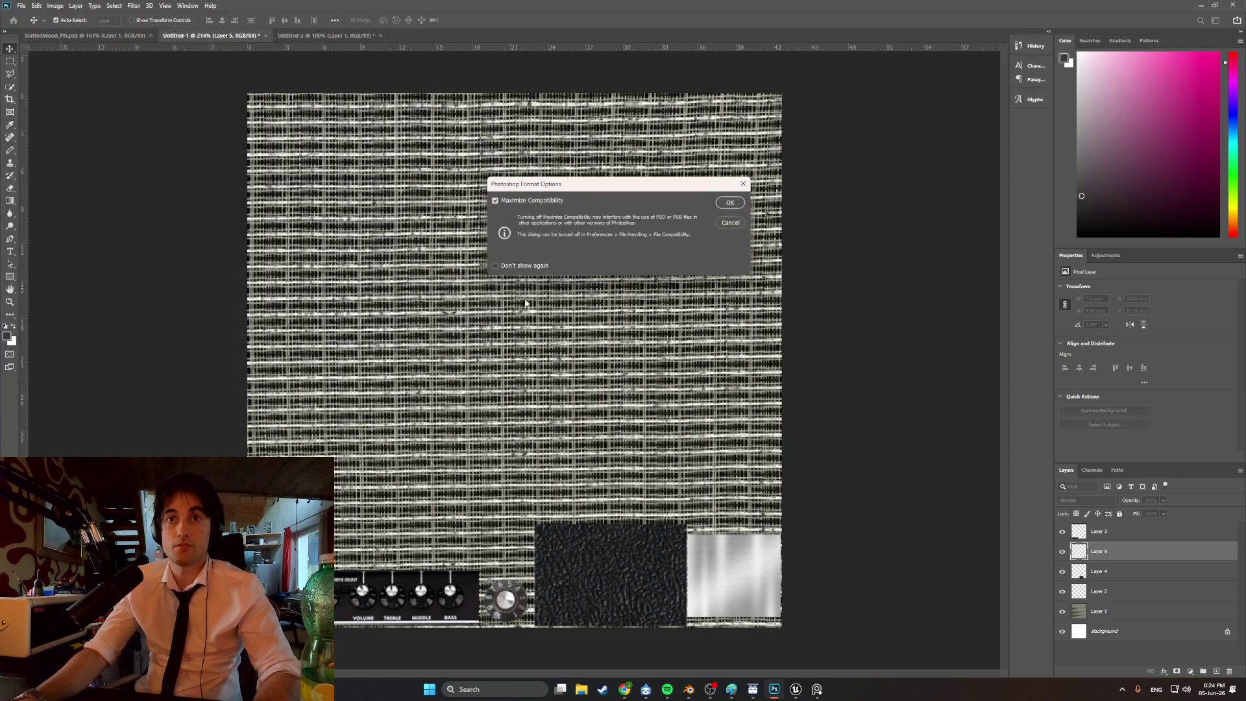
{"action": "left_click", "coordinate": [722, 205]}
{"action": "mouse_move", "coordinate": [774, 689]}
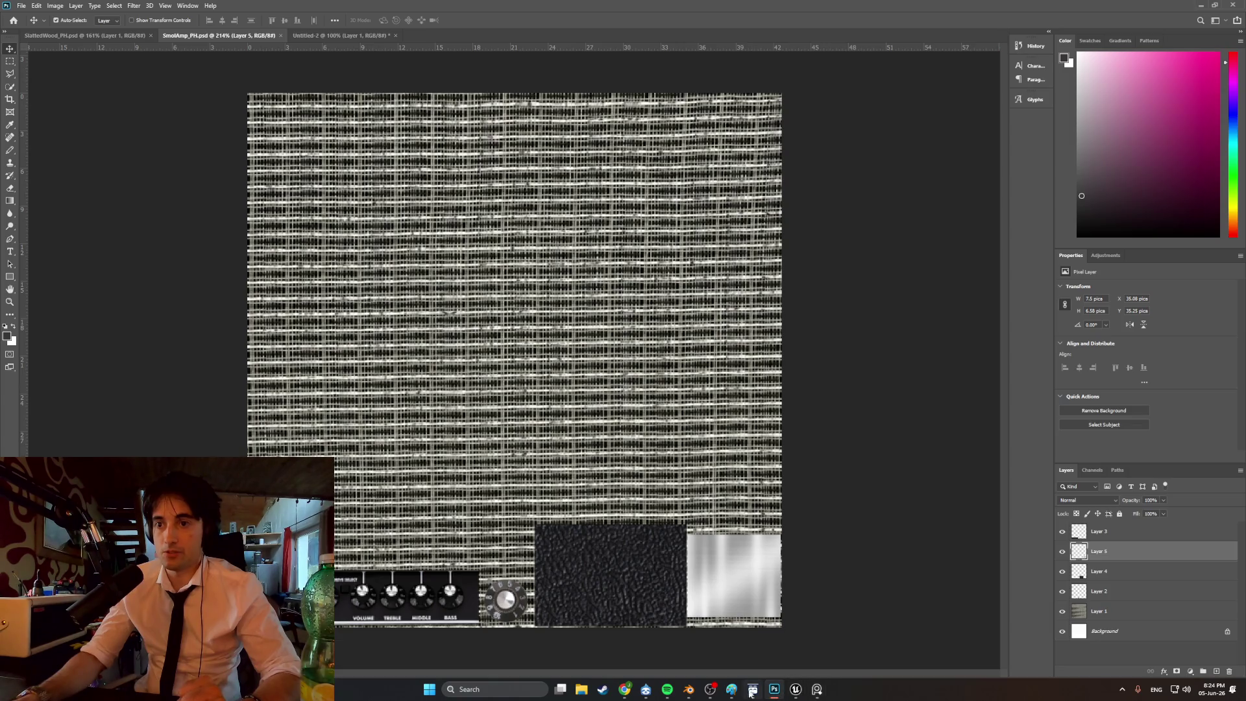
{"action": "left_click", "coordinate": [688, 689]}
- In the UV Editing workspace, load SmolAMpTexture.png as the UV editor image
{"action": "mouse_move", "coordinate": [674, 623]}
{"action": "middle_mouse_down"}
{"action": "mouse_move", "coordinate": [703, 495]}
{"action": "mouse_move", "coordinate": [653, 437]}
{"action": "middle_mouse_up"}
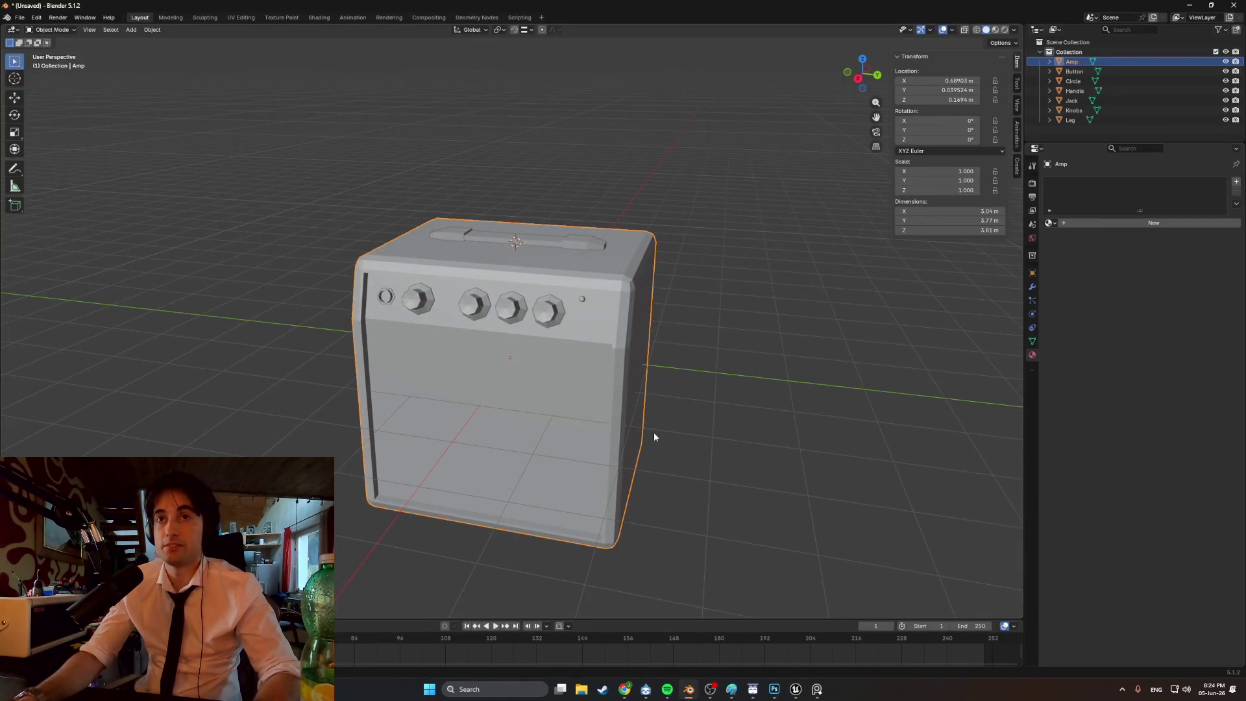
{"action": "left_click", "coordinate": [238, 19]}
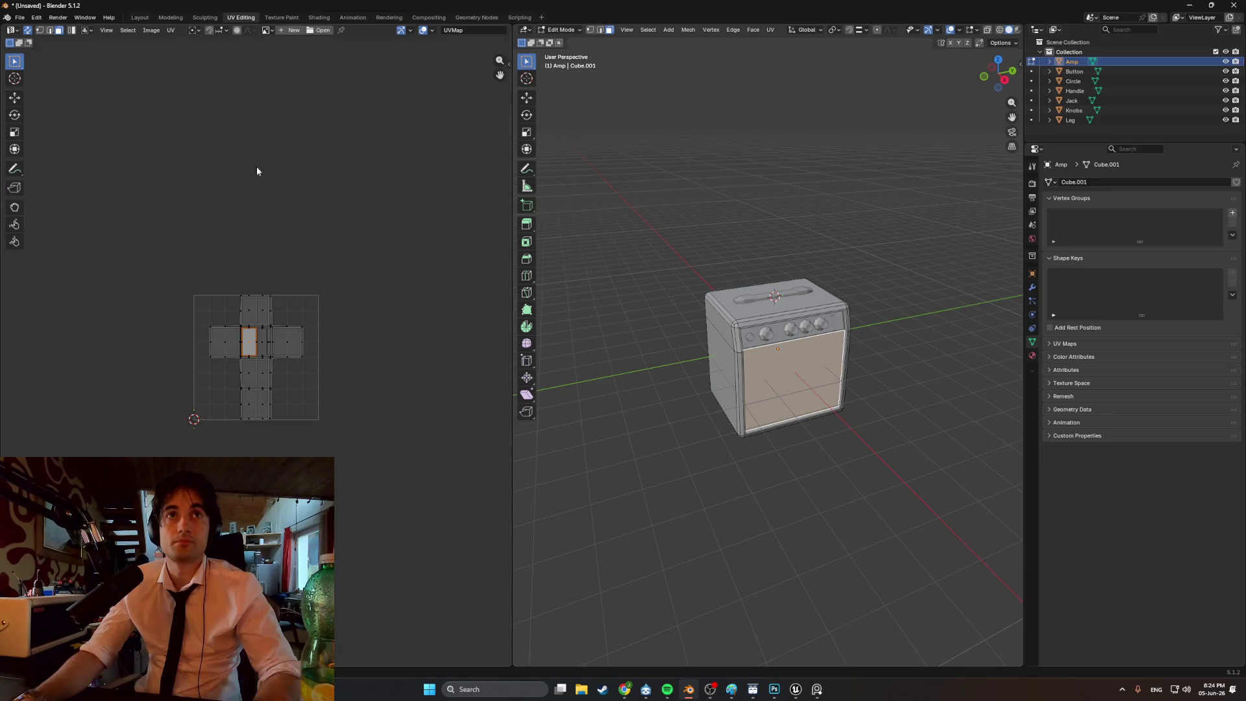
{"action": "left_click", "coordinate": [317, 30]}
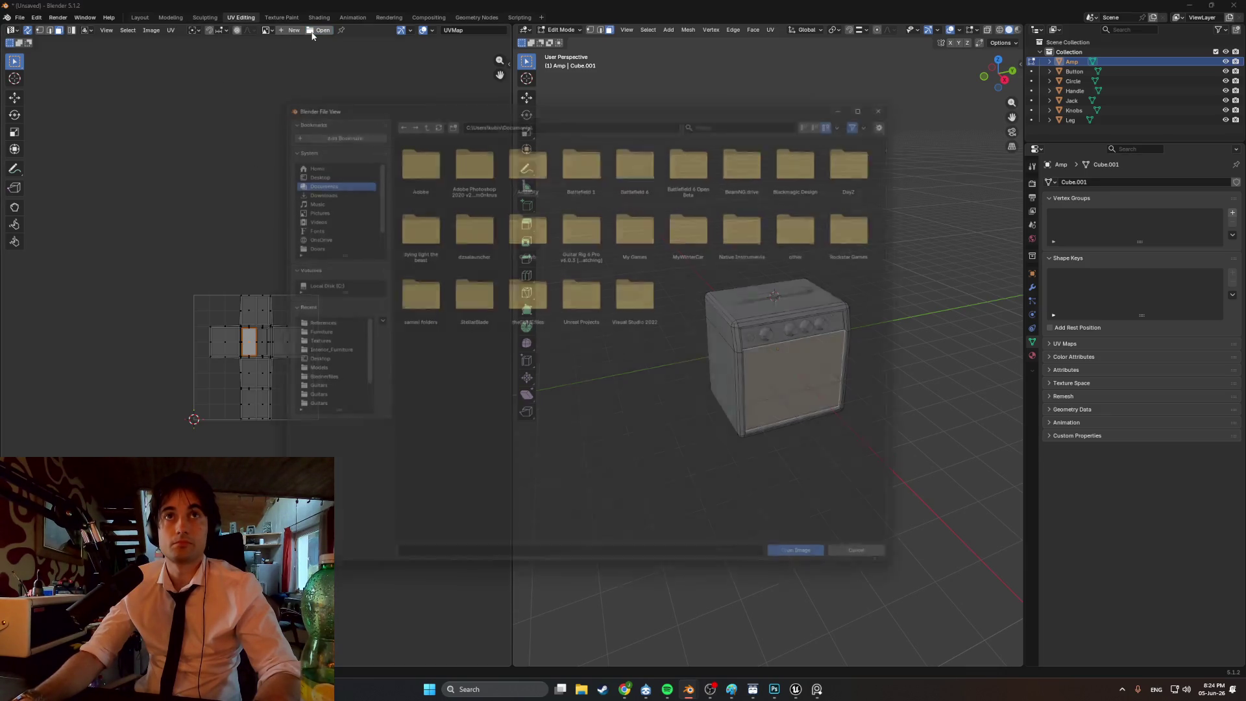
{"action": "left_click", "coordinate": [314, 352]}
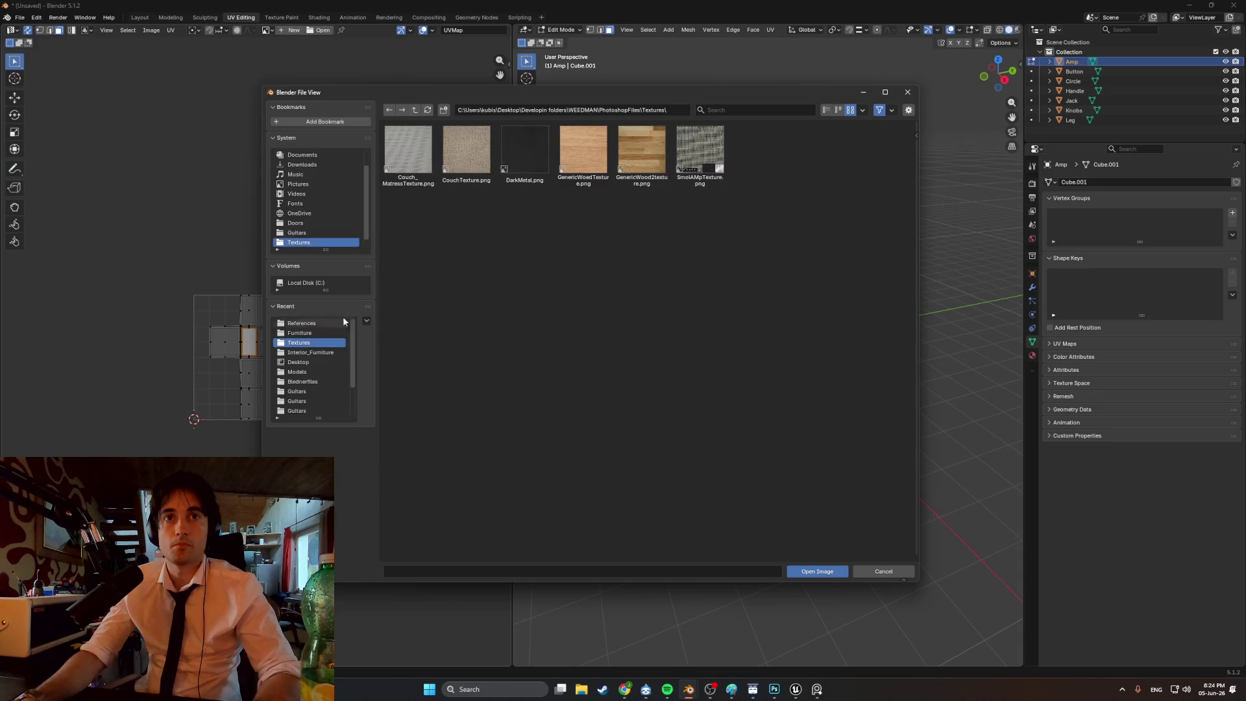
{"action": "double_click", "coordinate": [641, 186]}
{"action": "scroll", "coordinate": [181, 436], "scroll_direction": "up", "scroll_amount": 3}
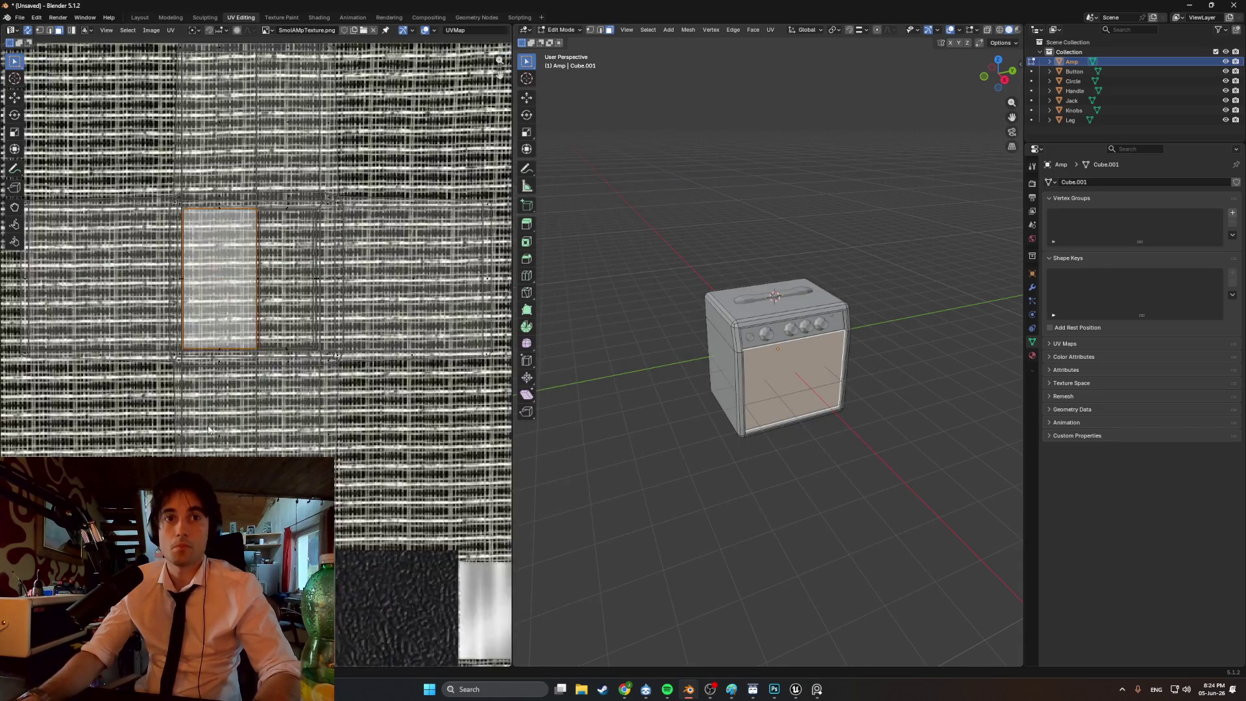
- Switch between Object and Edit mode, selecting all of the amp's geometry
{"action": "middle_click_drag", "start_coordinate": [539, 394], "coordinate": [819, 356]}
{"action": "key", "text": "Tab"}
{"action": "key", "text": "a"}
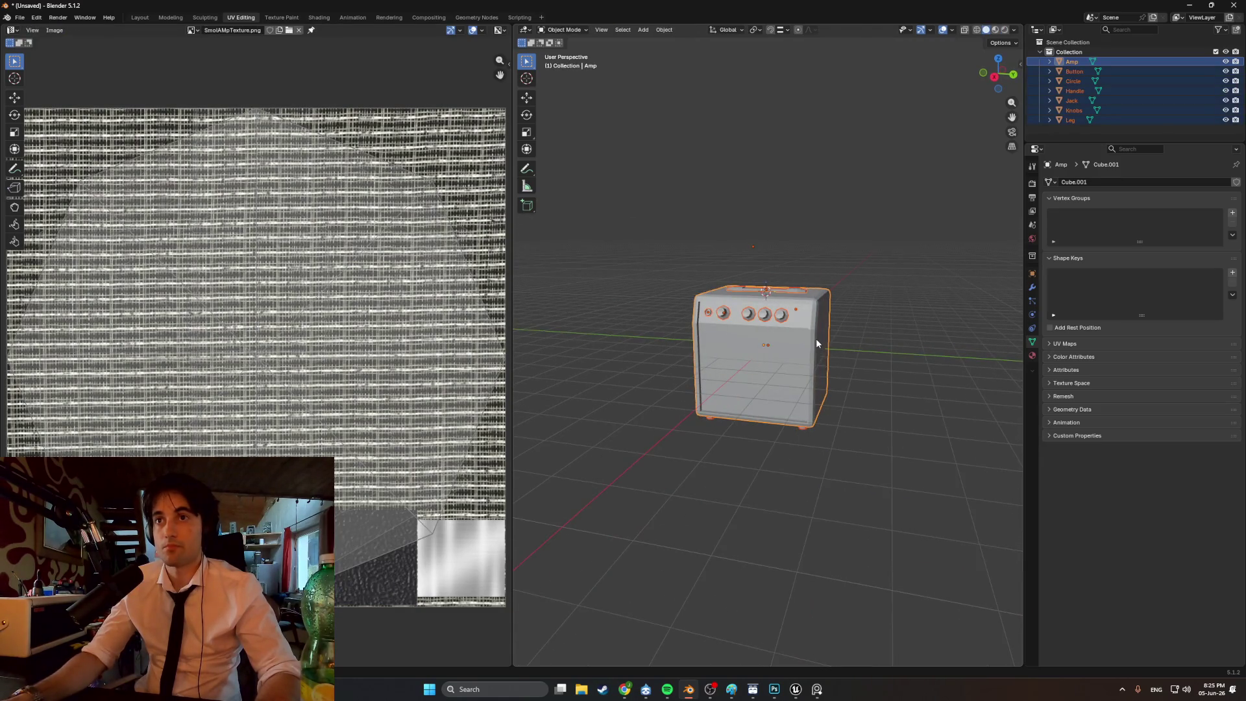
{"action": "key", "text": "Tab"}
{"action": "scroll", "coordinate": [797, 343], "scroll_direction": "up", "scroll_amount": 4}
{"action": "middle_click_drag", "start_coordinate": [797, 343], "coordinate": [837, 334]}
{"action": "left_click", "coordinate": [930, 236]}
{"action": "key", "text": "a"}
{"action": "key", "text": "Tab"}
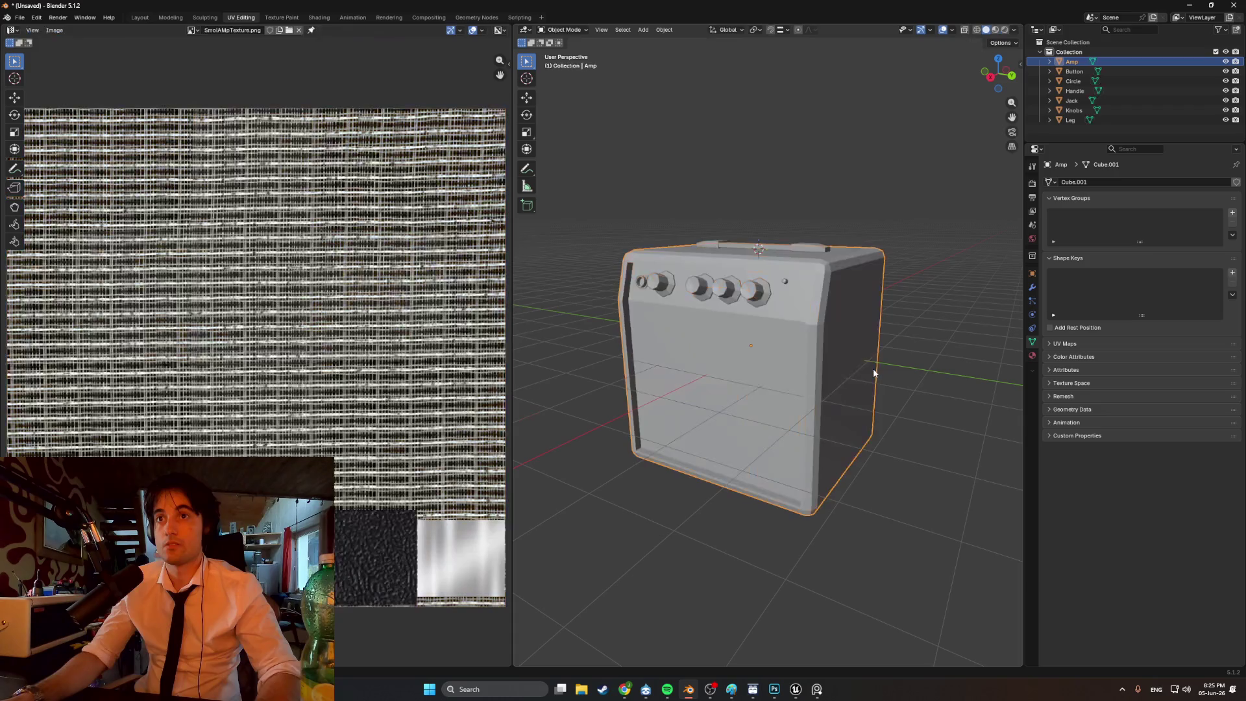
{"action": "middle_click_drag", "start_coordinate": [854, 368], "coordinate": [846, 363]}
{"action": "key", "text": "a"}
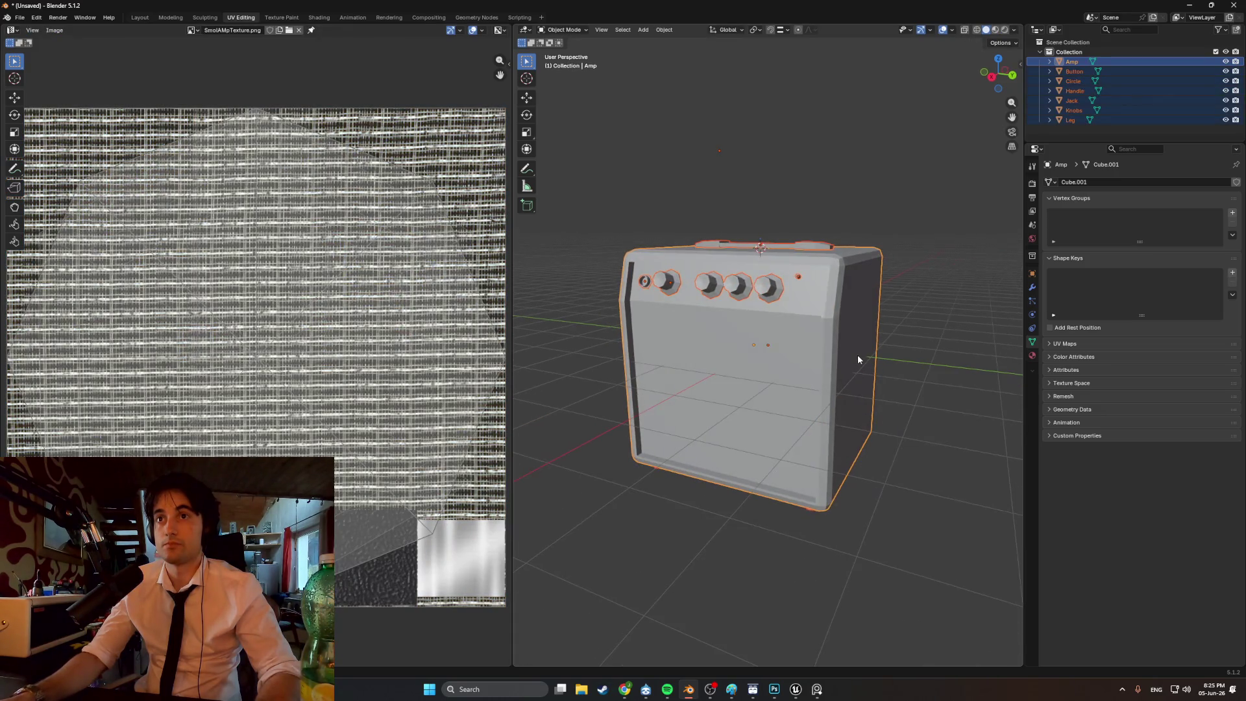
{"action": "key", "text": "Tab"}
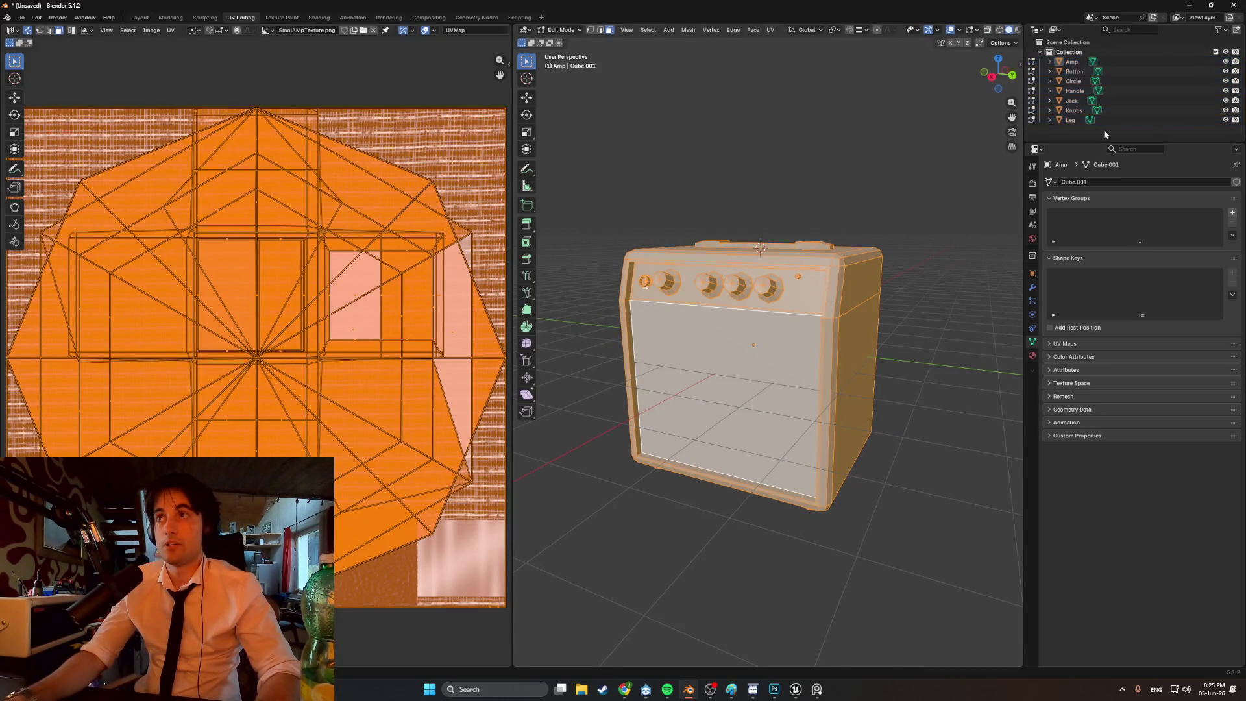
{"action": "key", "text": "Tab"}
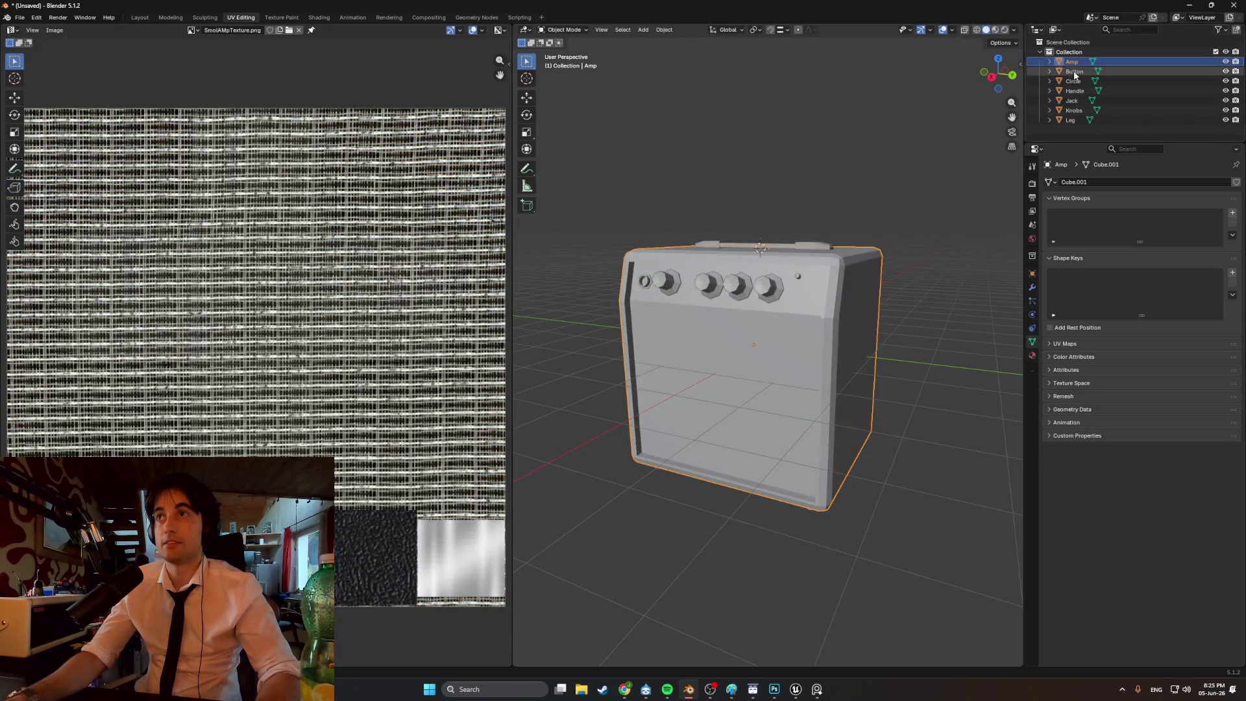
{"action": "middle_click_drag", "start_coordinate": [844, 355], "coordinate": [815, 359]}
{"action": "key", "text": "Tab"}
- Select only the amp's front face and unwrap it with Smart UV Project
{"action": "mouse_move", "coordinate": [645, 406]}
{"action": "middle_mouse_down"}
{"action": "mouse_move", "coordinate": [693, 402]}
{"action": "mouse_move", "coordinate": [665, 392]}
{"action": "middle_mouse_up"}
{"action": "left_click", "coordinate": [713, 391]}
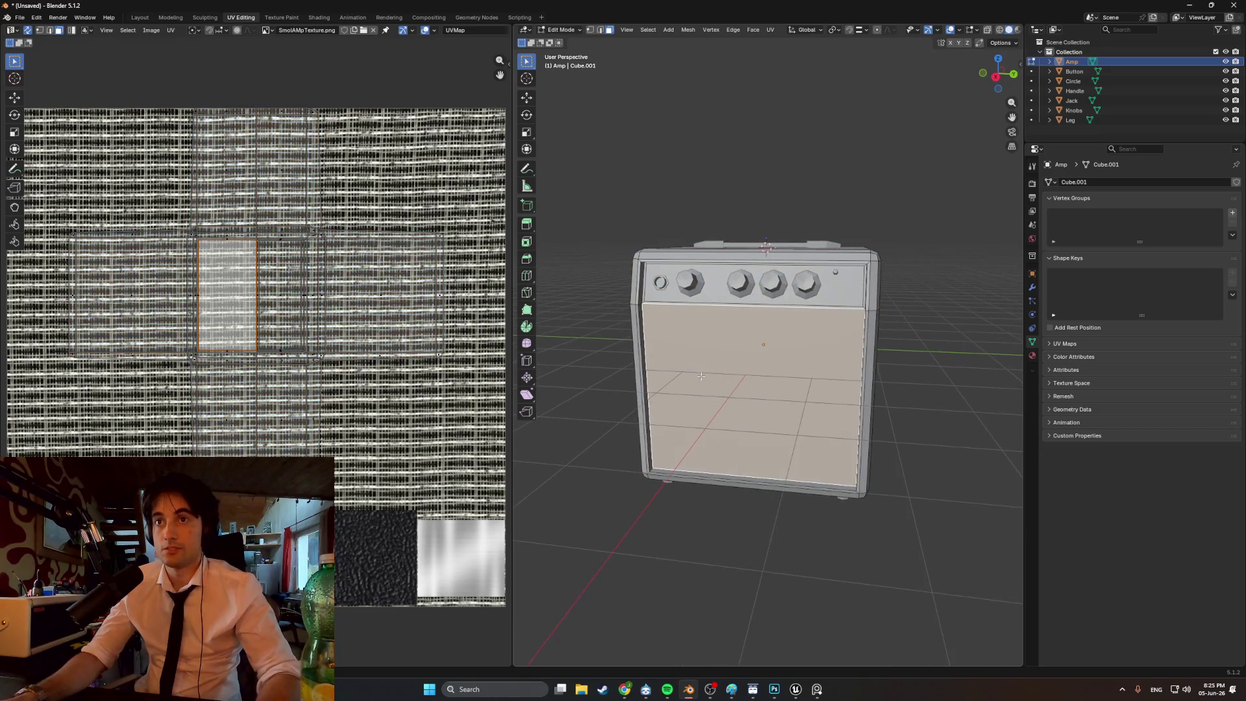
{"action": "key", "text": "u"}
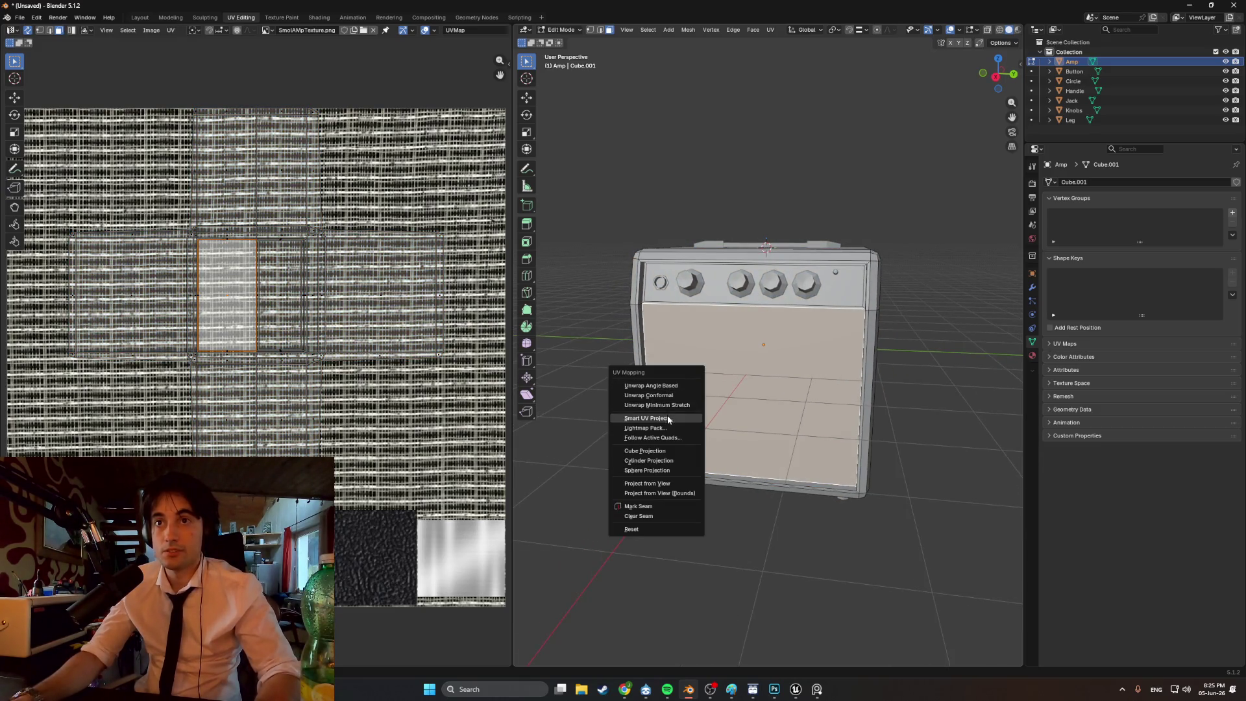
{"action": "left_click", "coordinate": [667, 416]}
{"action": "left_click", "coordinate": [639, 510]}
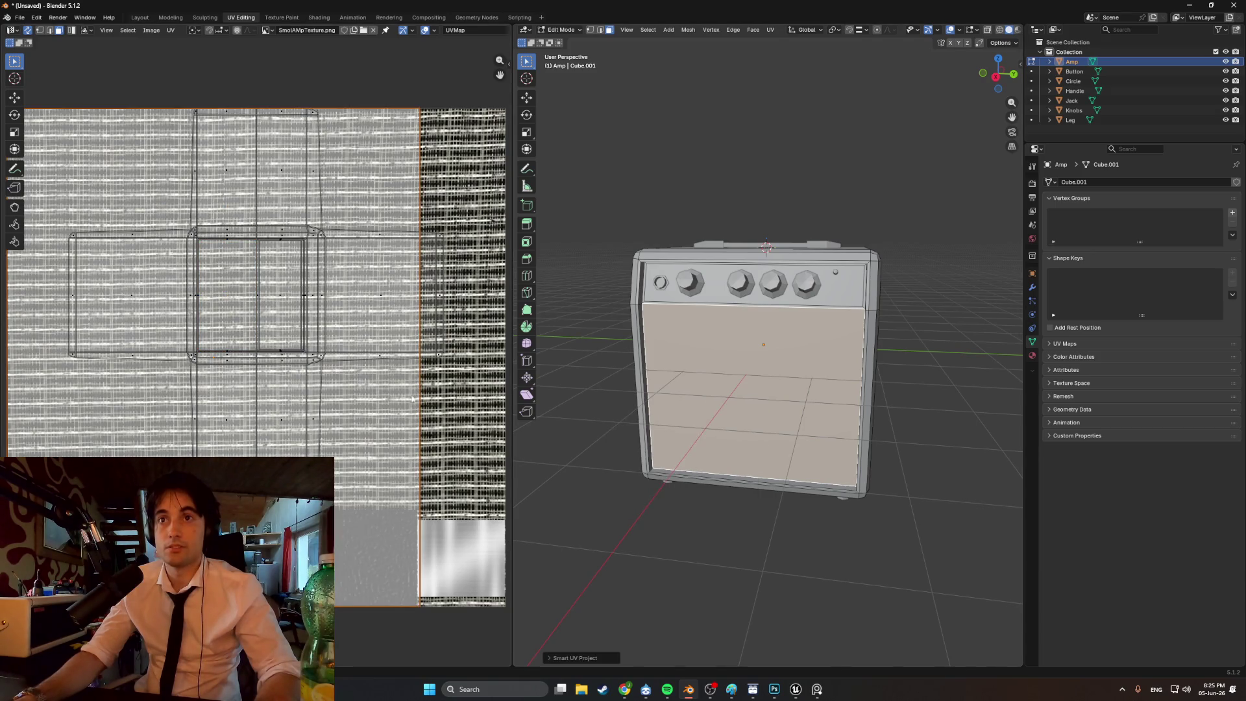
{"action": "left_click", "coordinate": [1033, 355]}
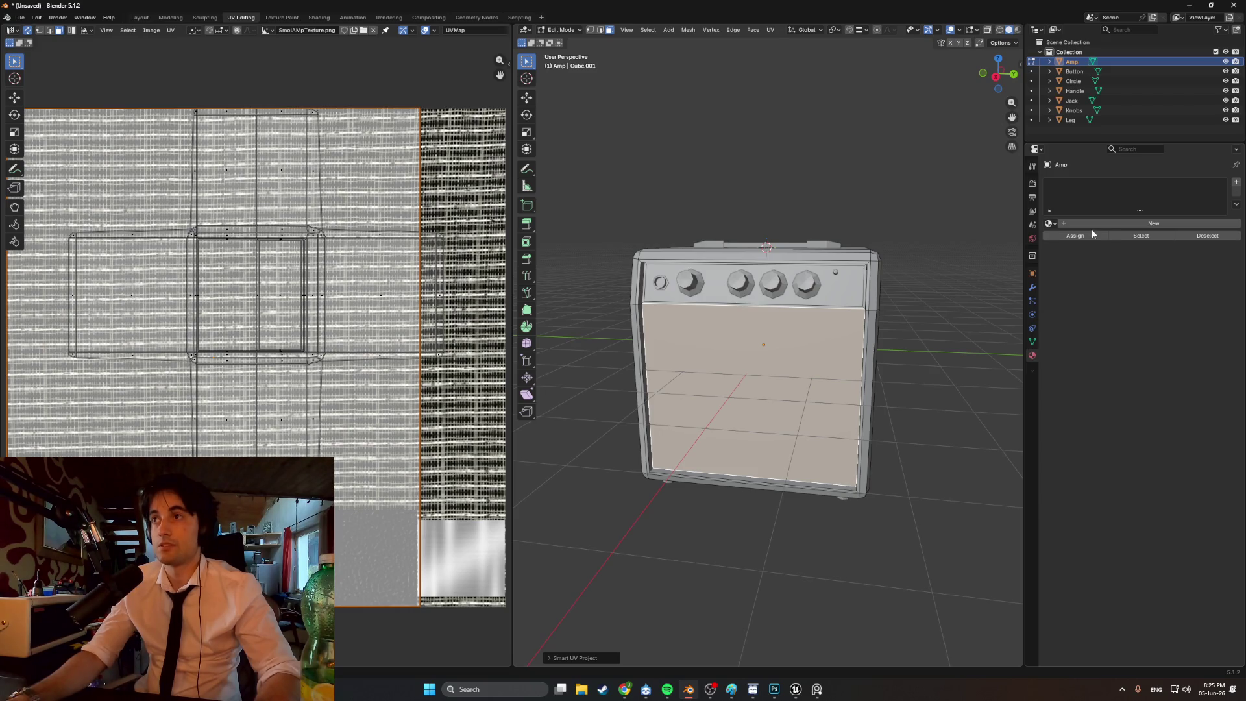
- Create a new material for the amp named SmolAMP_Mat
{"action": "left_click", "coordinate": [1050, 223]}
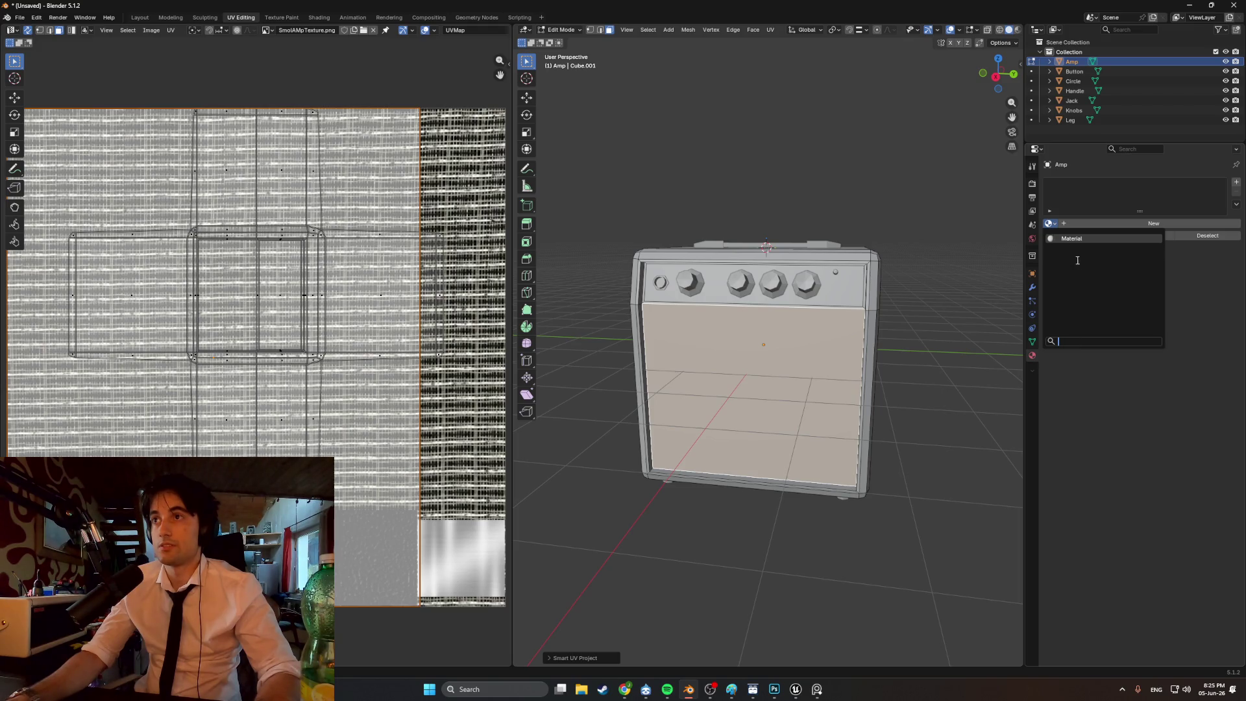
{"action": "left_click", "coordinate": [1077, 220]}
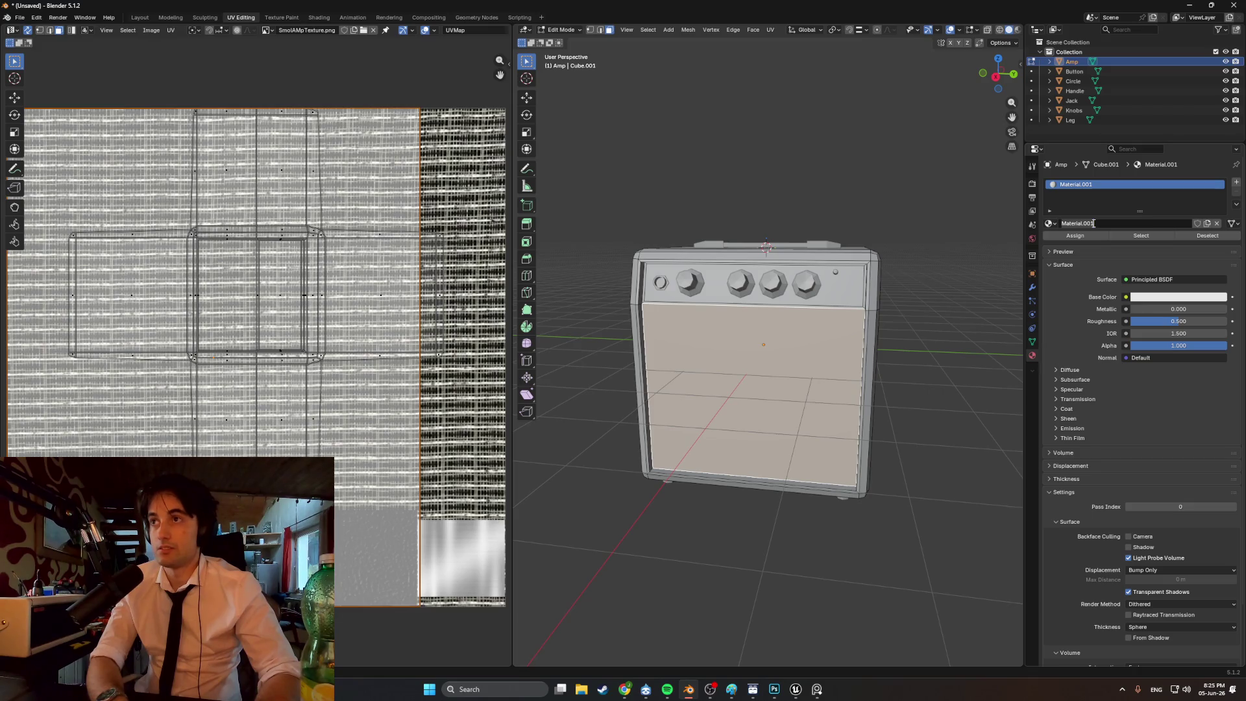
{"action": "type", "text": "SmolAMp"}
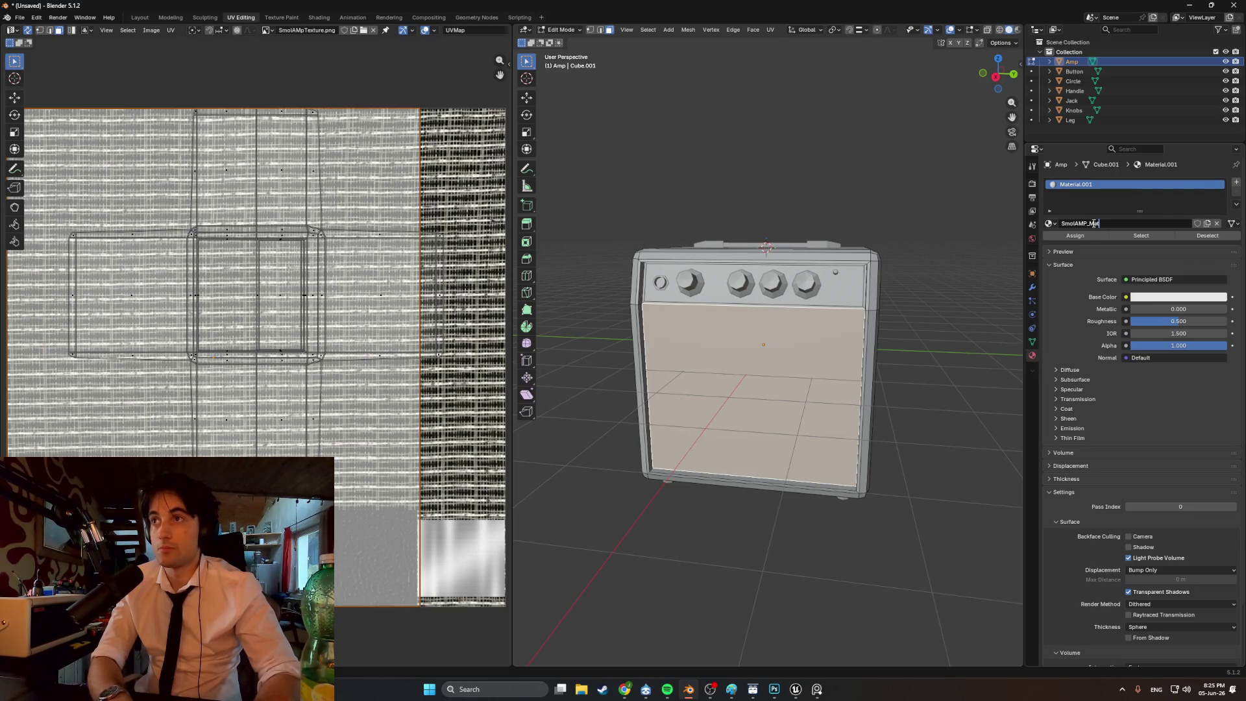
{"action": "key", "text": "Return"}
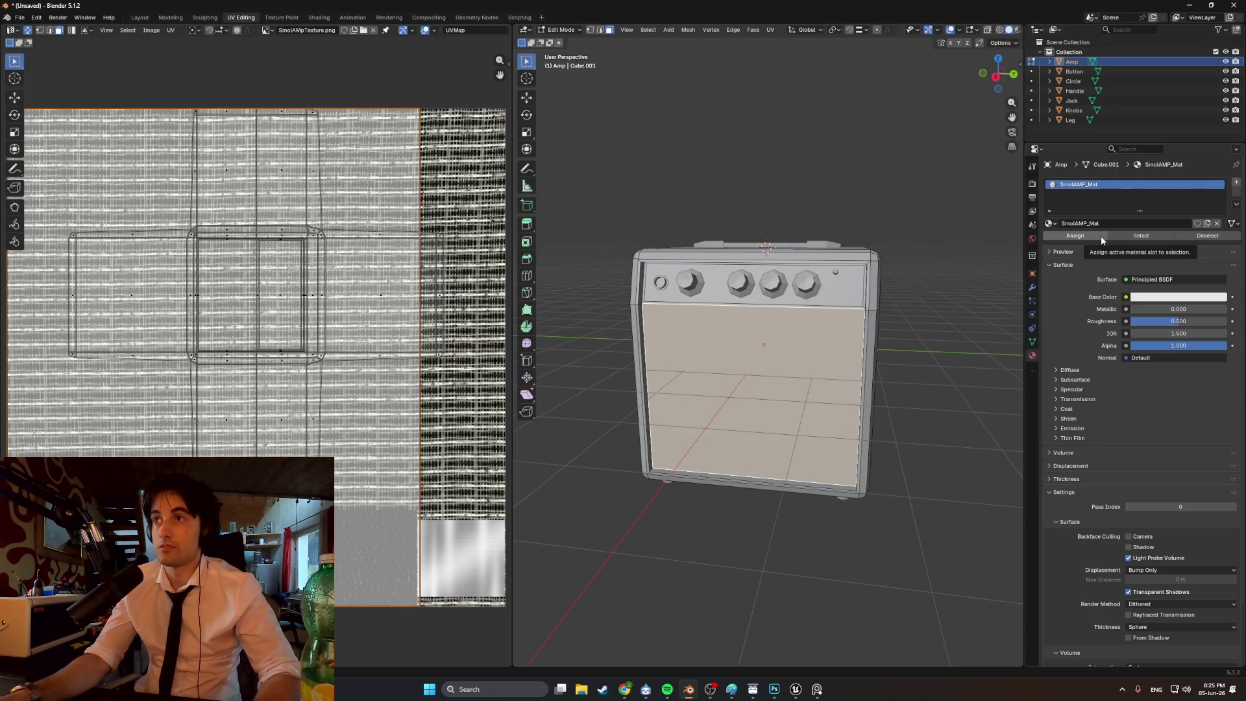
- Drive Base Color with an Image Texture using SmolAMpTexture.png
{"action": "left_click", "coordinate": [1101, 237]}
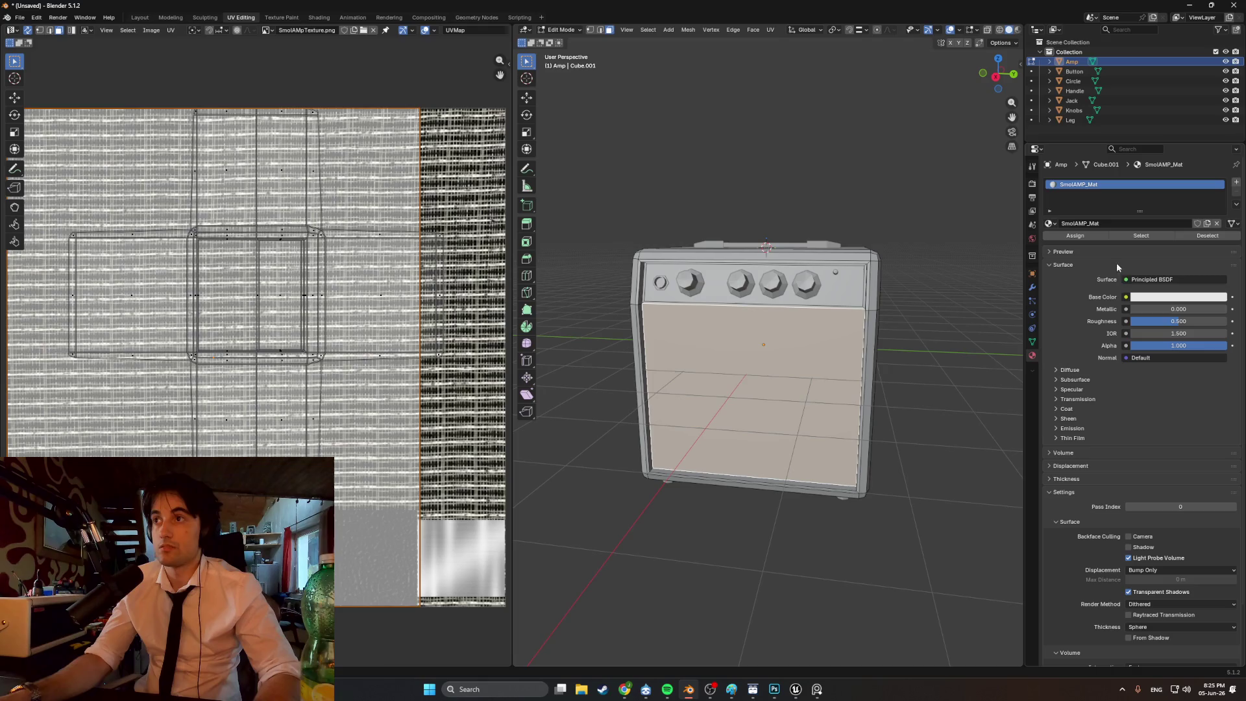
{"action": "left_click", "coordinate": [1132, 298]}
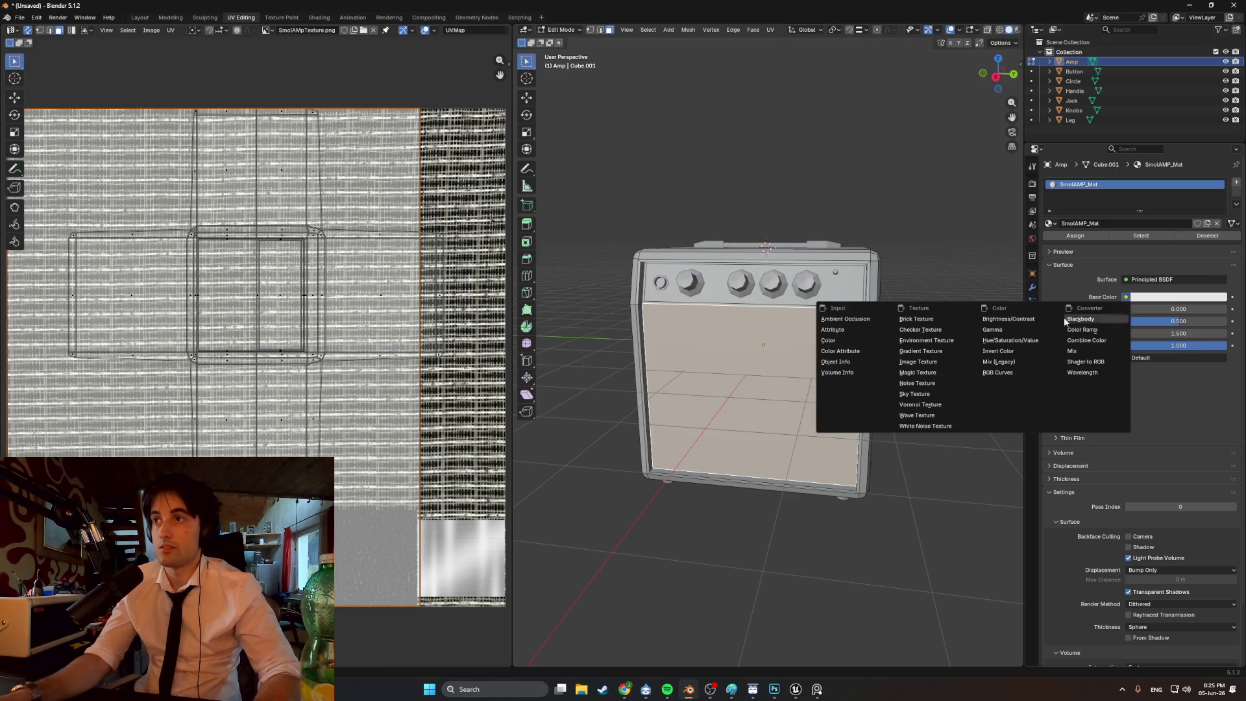
{"action": "left_click", "coordinate": [946, 365]}
{"action": "left_click", "coordinate": [1194, 309]}
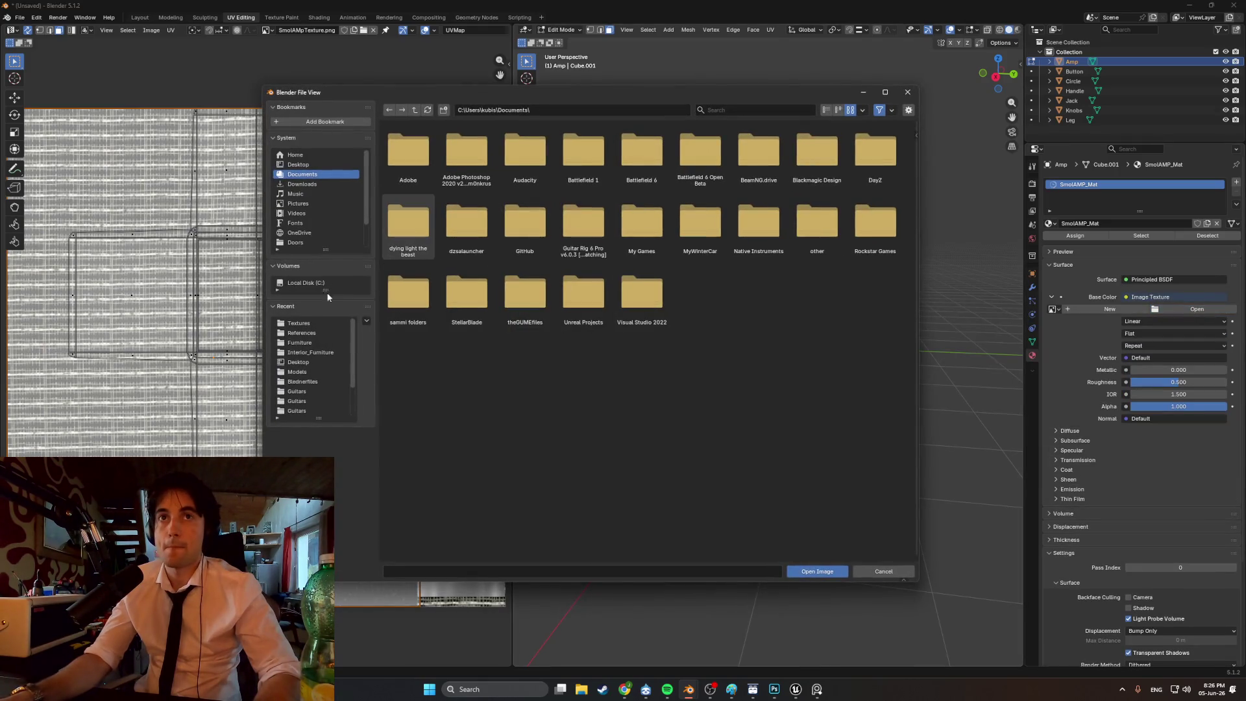
{"action": "left_click", "coordinate": [314, 335]}
{"action": "double_click", "coordinate": [680, 180]}
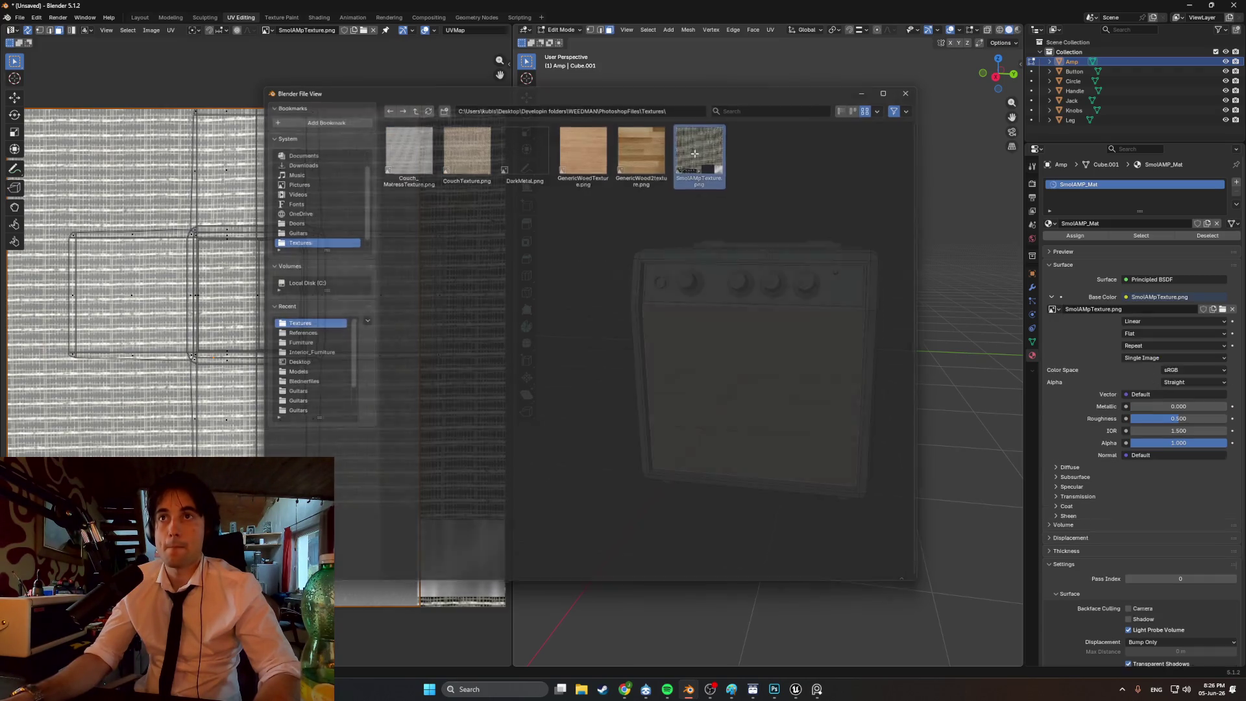
- Switch the viewport to Material Preview shading to see the amp's texture
{"action": "key", "text": "z"}
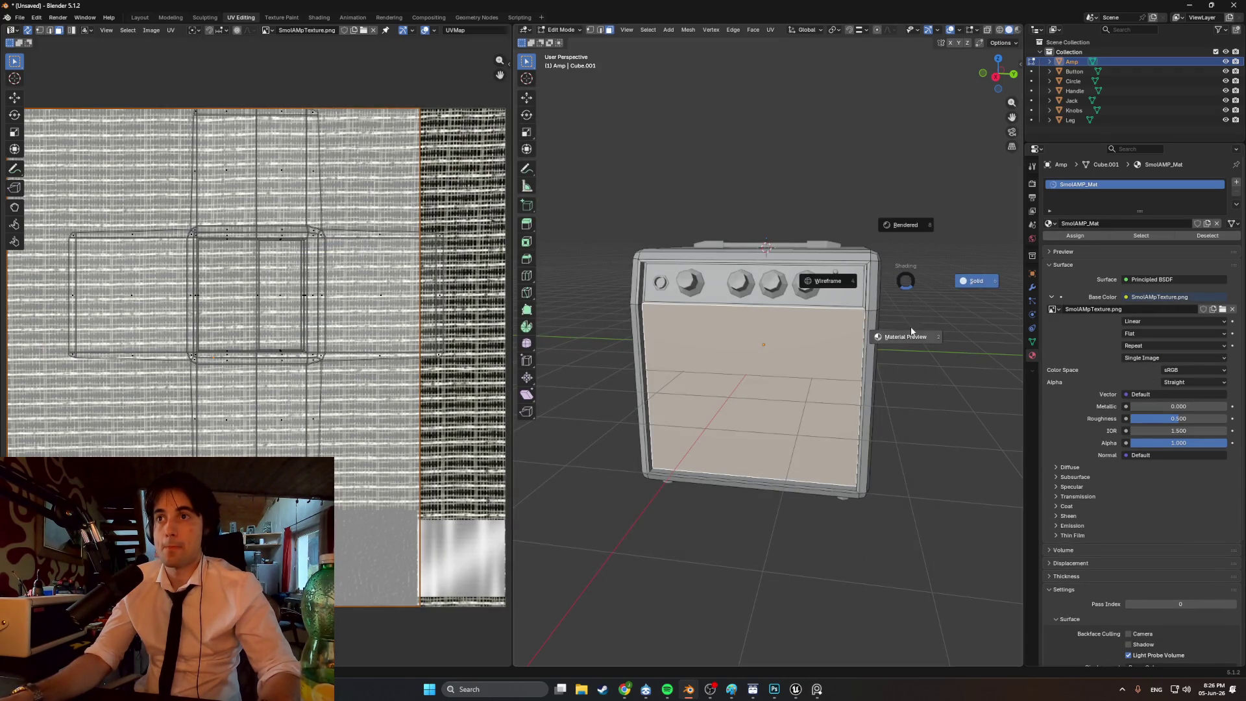
{"action": "left_click", "coordinate": [904, 336]}
{"action": "mouse_move", "coordinate": [902, 328]}
{"action": "middle_mouse_down"}
{"action": "mouse_move", "coordinate": [863, 315]}
{"action": "mouse_move", "coordinate": [922, 312]}
{"action": "mouse_move", "coordinate": [837, 318]}
{"action": "middle_mouse_up"}
{"action": "scroll", "coordinate": [356, 322], "scroll_direction": "down", "scroll_amount": 1}
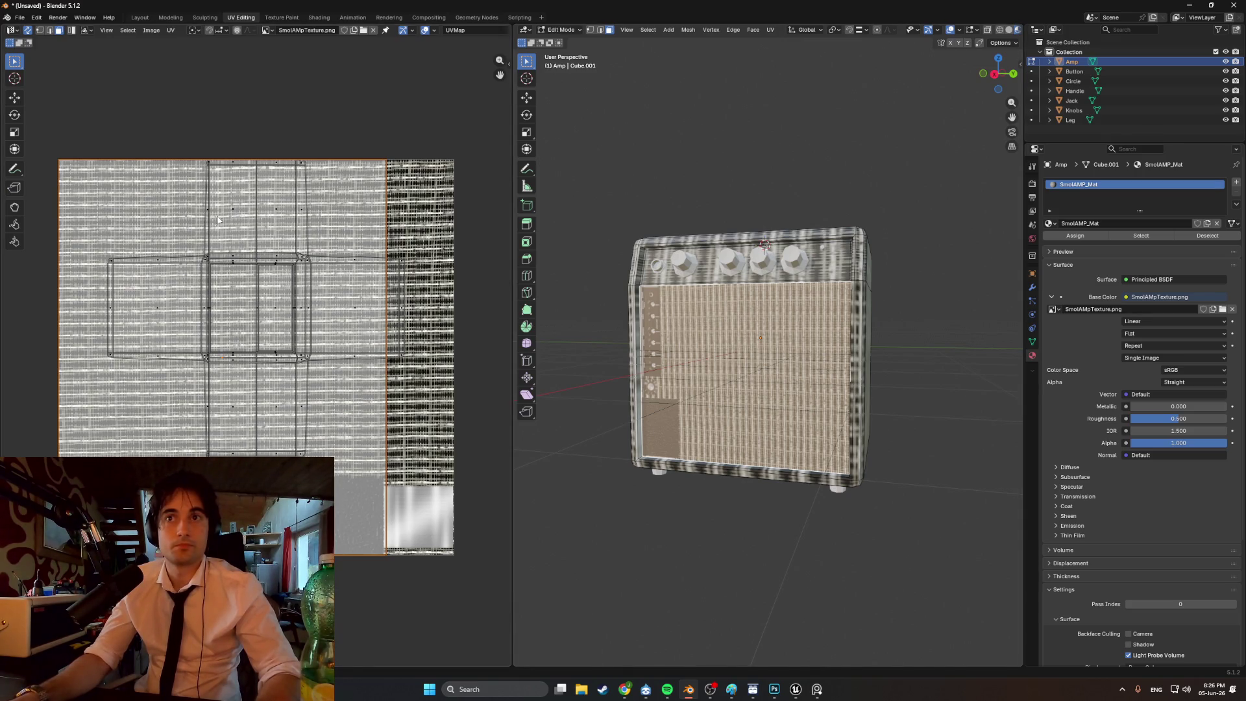
- Rotate the front UV island 90°, move it onto the grille cloth, and raise its top edge
{"action": "type", "text": "r90"}
{"action": "key", "text": "Return"}
{"action": "key", "text": "g"}
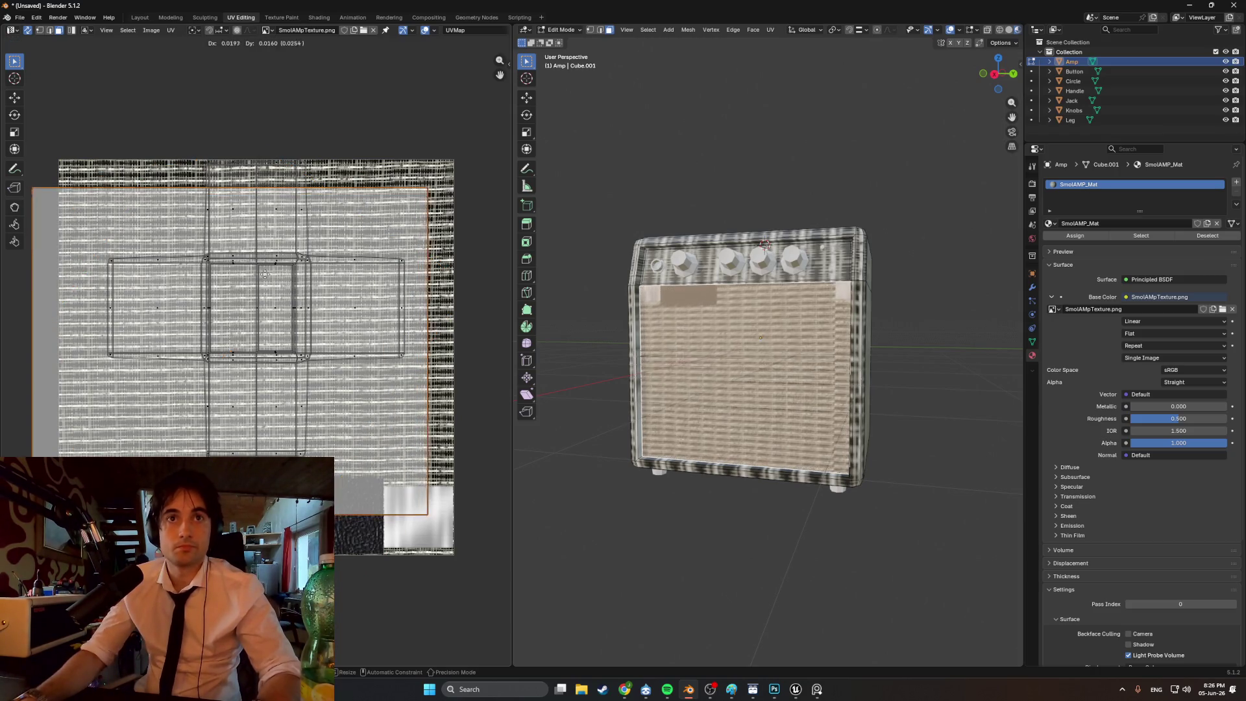
{"action": "left_click", "coordinate": [296, 259]}
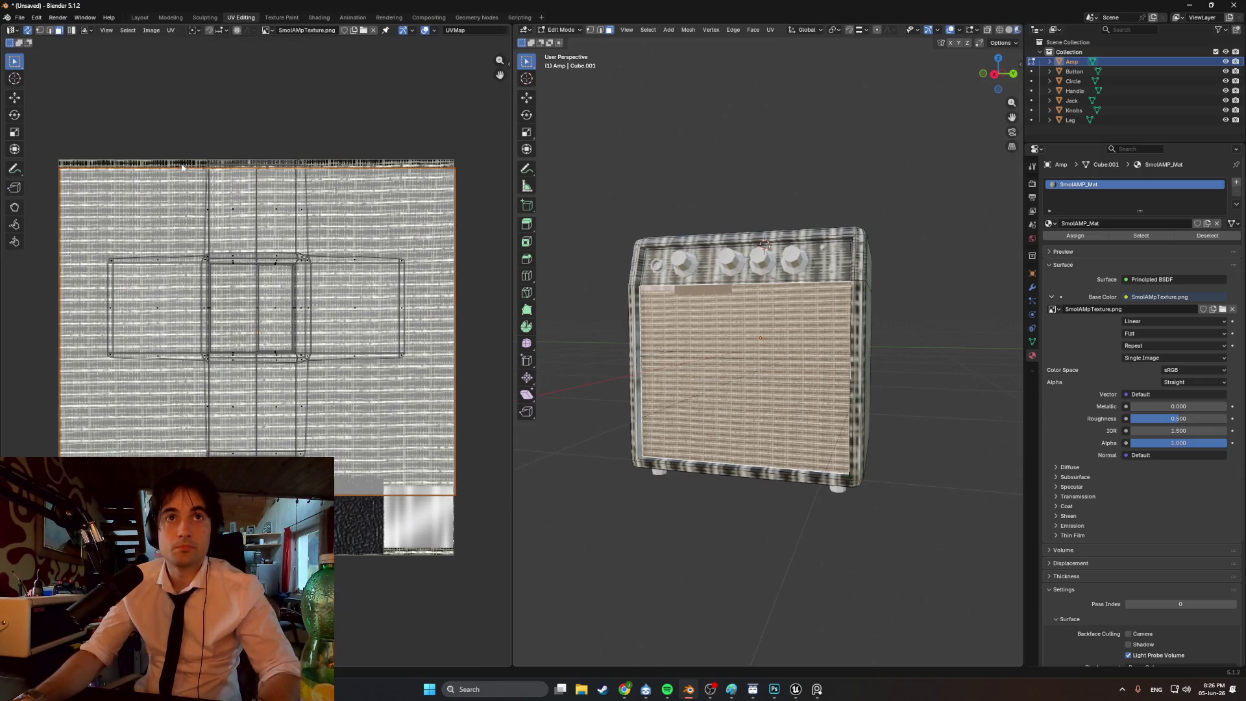
{"action": "key", "text": "2"}
{"action": "key", "text": "g"}
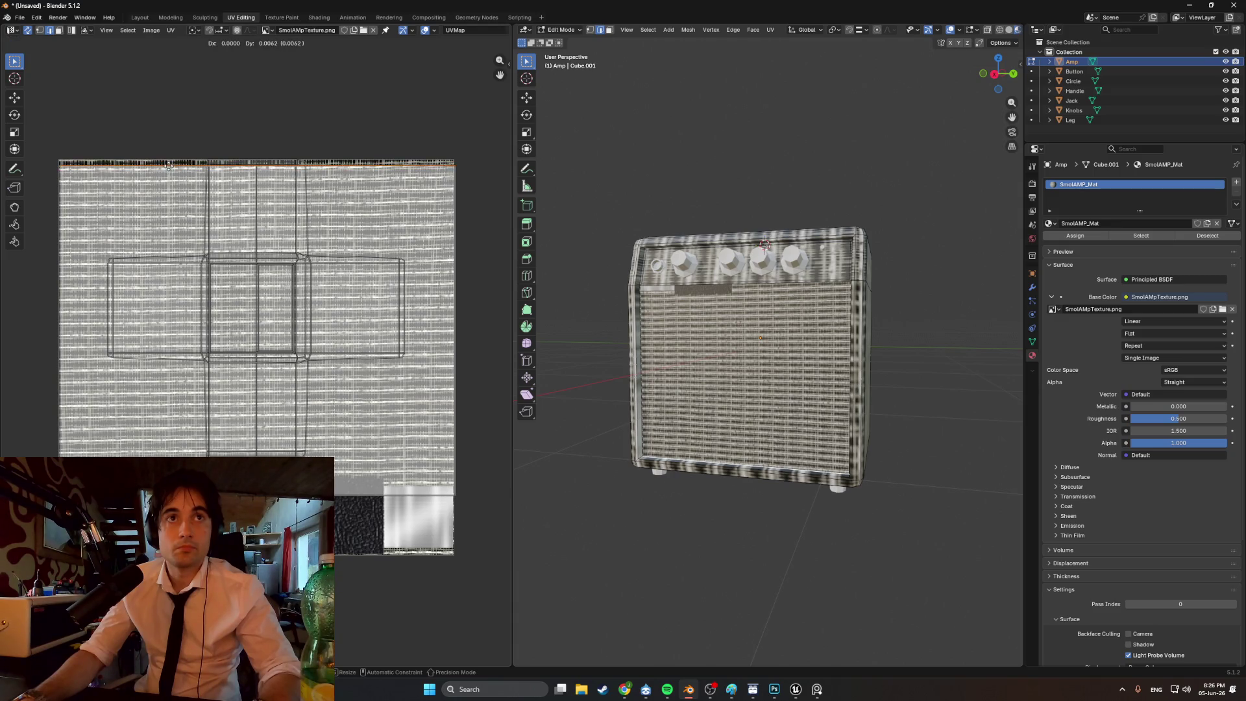
{"action": "left_click", "coordinate": [169, 163]}
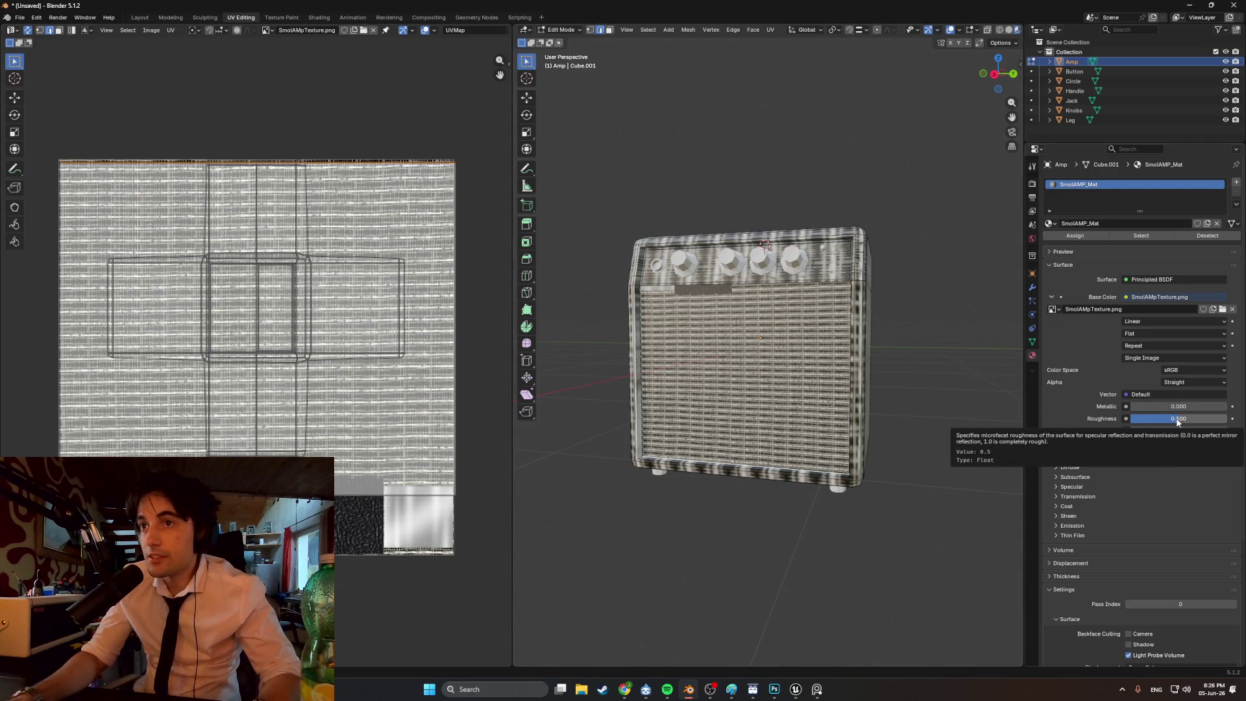
- Set the material Roughness to 1.000 and begin moving the front UVs vertically
{"action": "left_click_drag", "start_coordinate": [1177, 421], "coordinate": [1223, 421]}
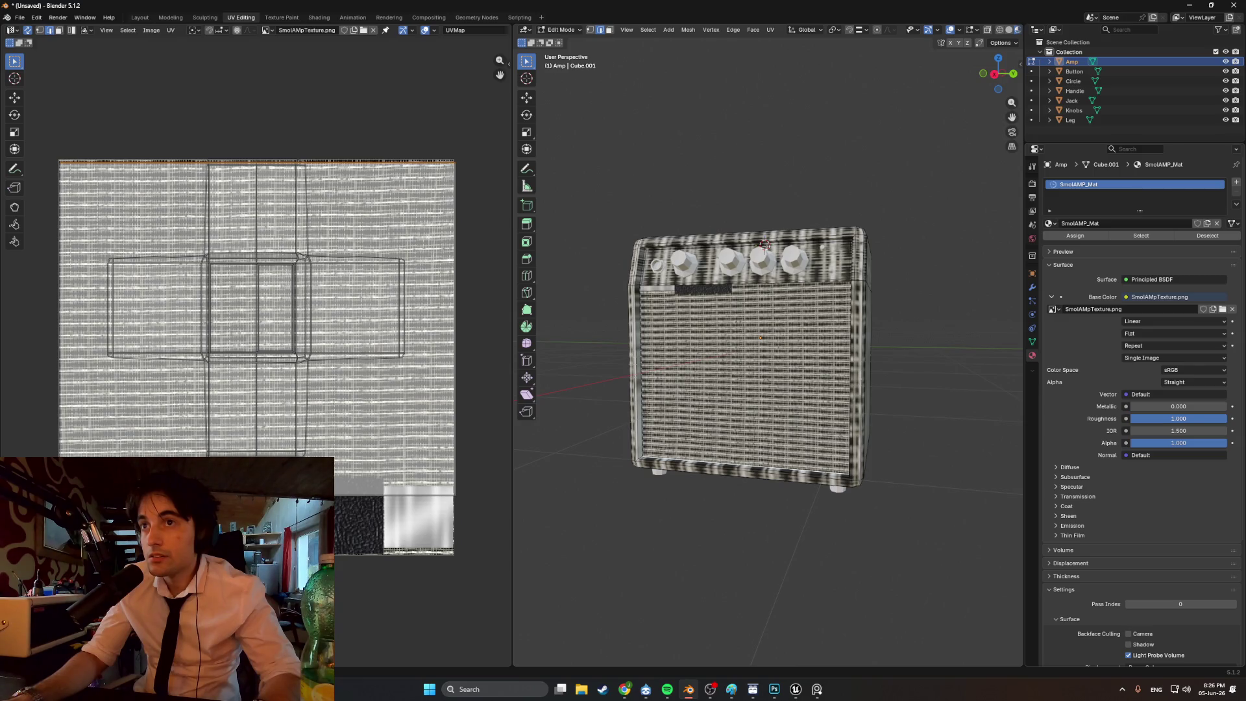
{"action": "mouse_move", "coordinate": [819, 377]}
{"action": "middle_mouse_down"}
{"action": "mouse_move", "coordinate": [746, 362]}
{"action": "mouse_move", "coordinate": [784, 364]}
{"action": "middle_mouse_up"}
{"action": "key", "text": "g"}
{"action": "key", "text": "y"}
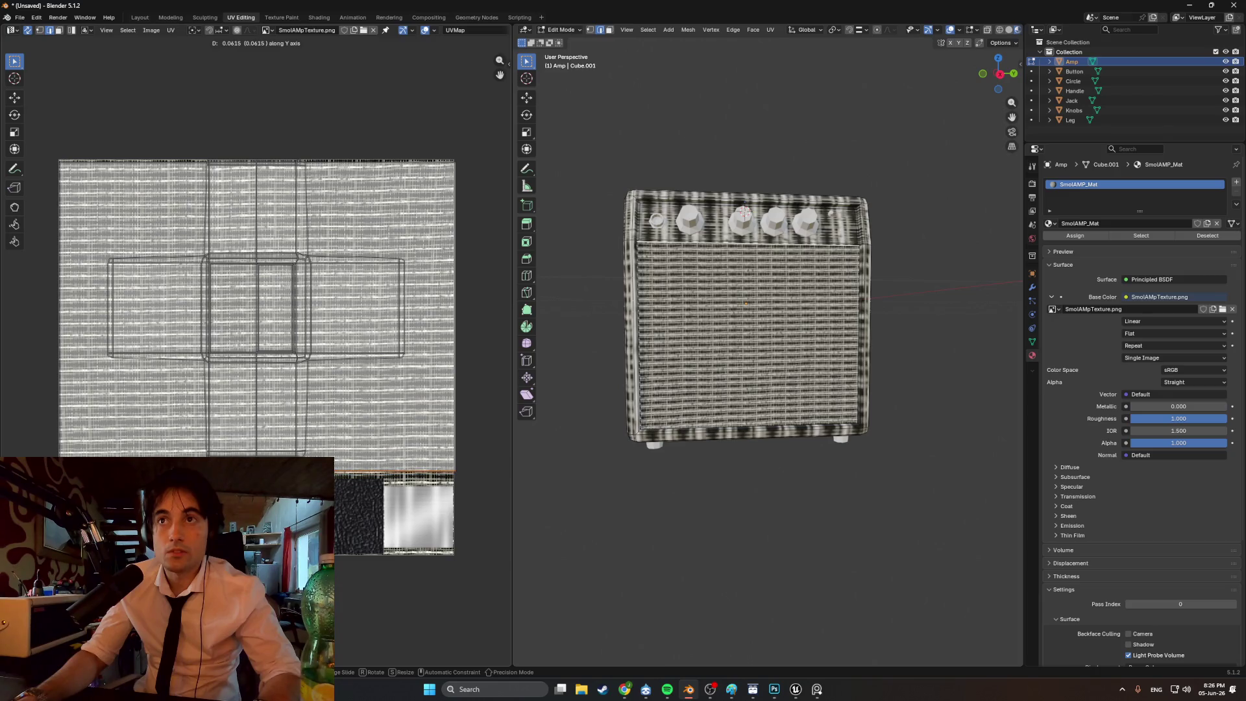
- Confirm the vertical UV shift, then nudge selected front vertices' UVs slightly
{"action": "key", "text": "Return"}
{"action": "middle_click_drag", "start_coordinate": [720, 325], "coordinate": [727, 336]}
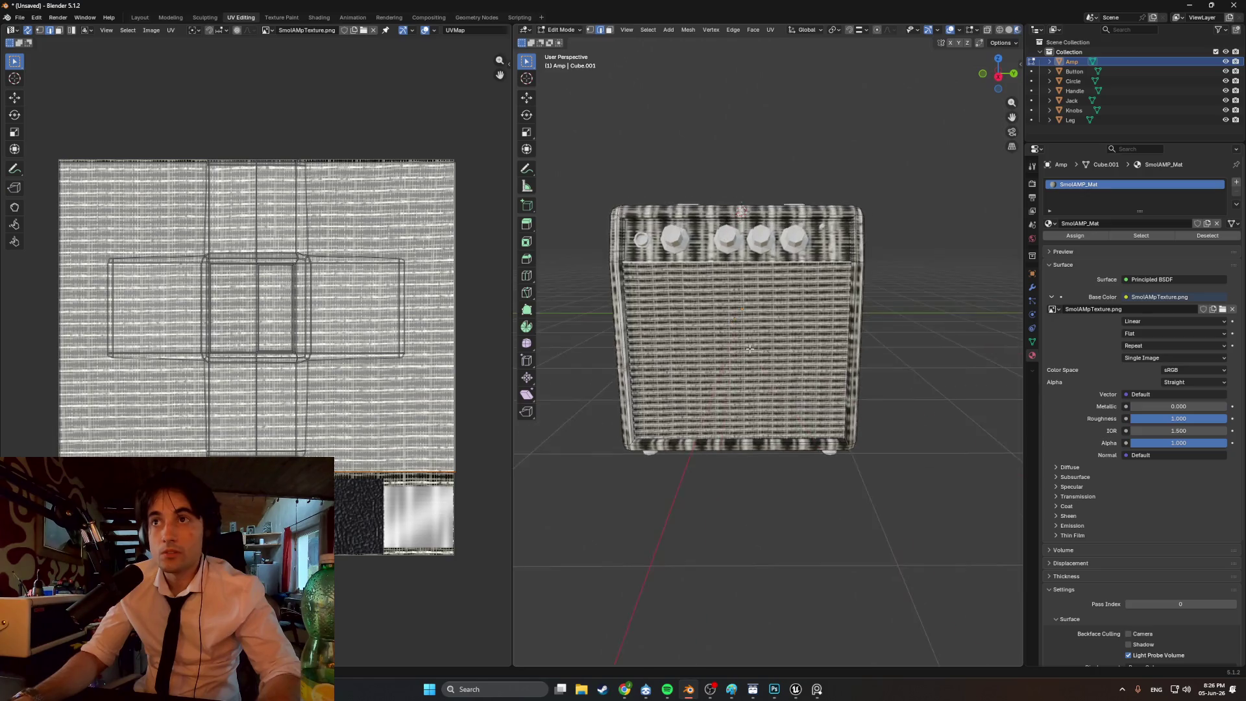
{"action": "scroll", "coordinate": [728, 336], "scroll_direction": "up", "scroll_amount": 2}
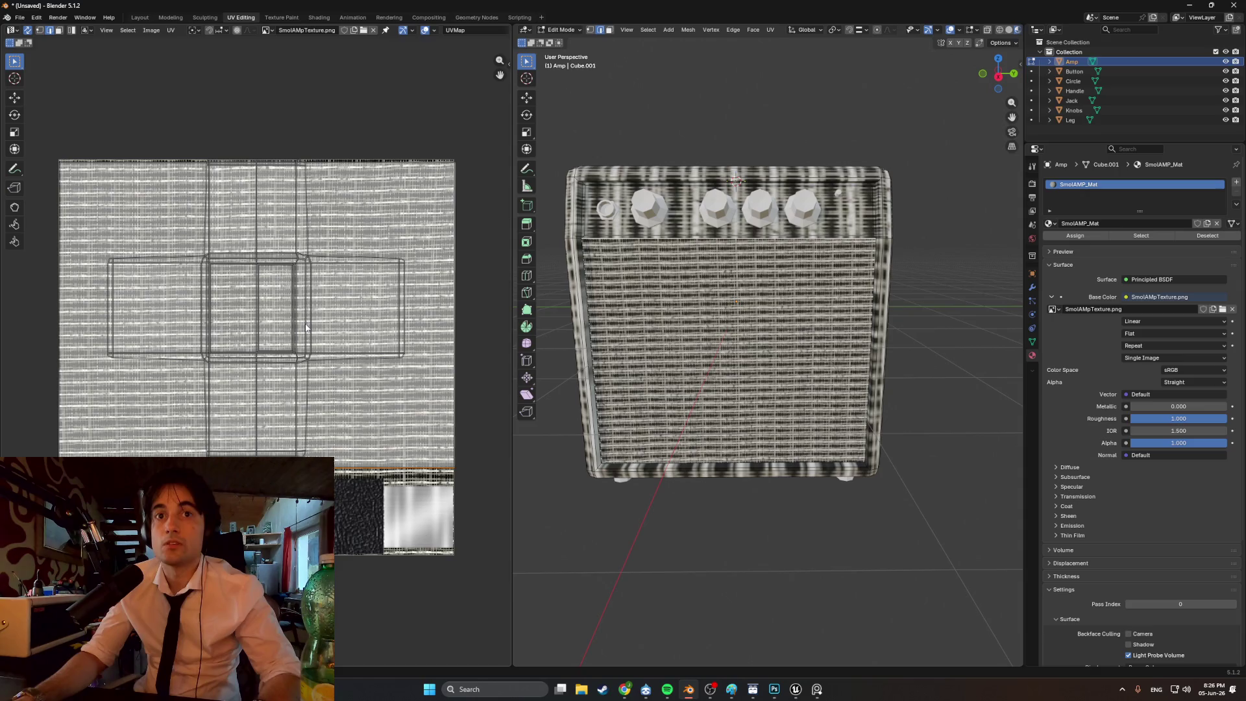
{"action": "middle_click_drag", "start_coordinate": [668, 367], "coordinate": [669, 355]}
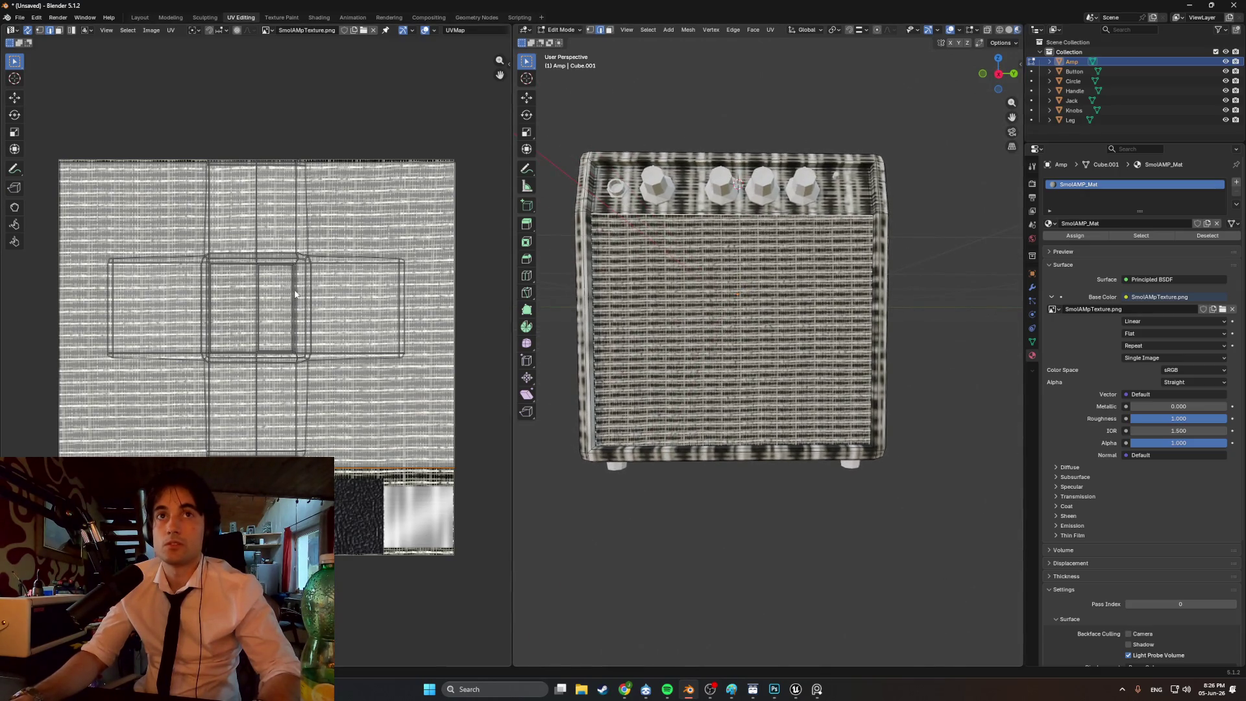
{"action": "middle_click_drag", "start_coordinate": [629, 304], "coordinate": [633, 302]}
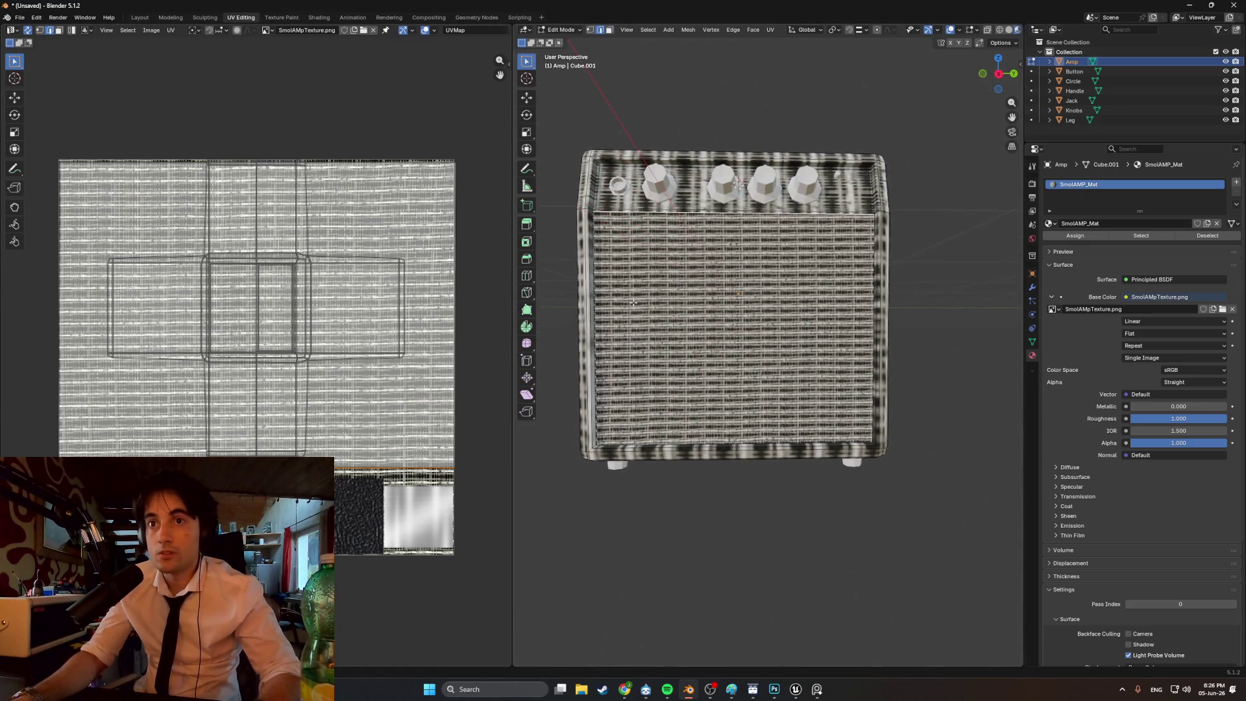
{"action": "key", "text": "1"}
{"action": "left_click", "coordinate": [737, 184]}
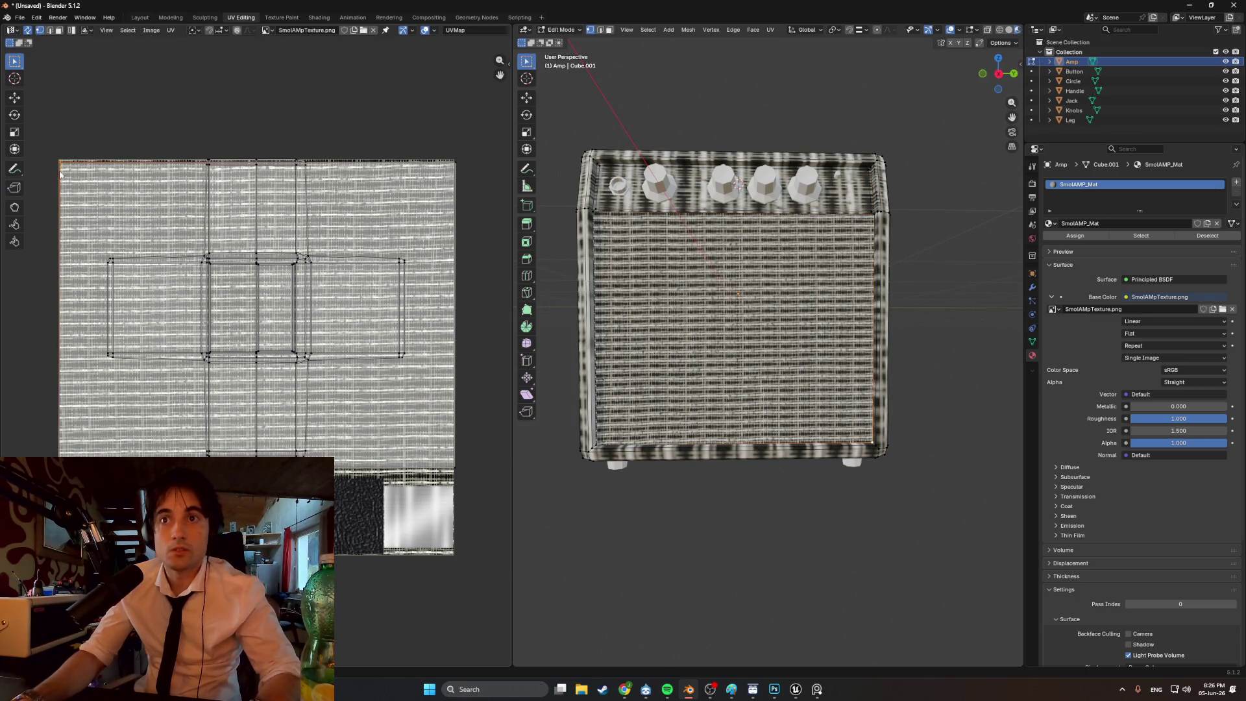
{"action": "key", "text": "g"}
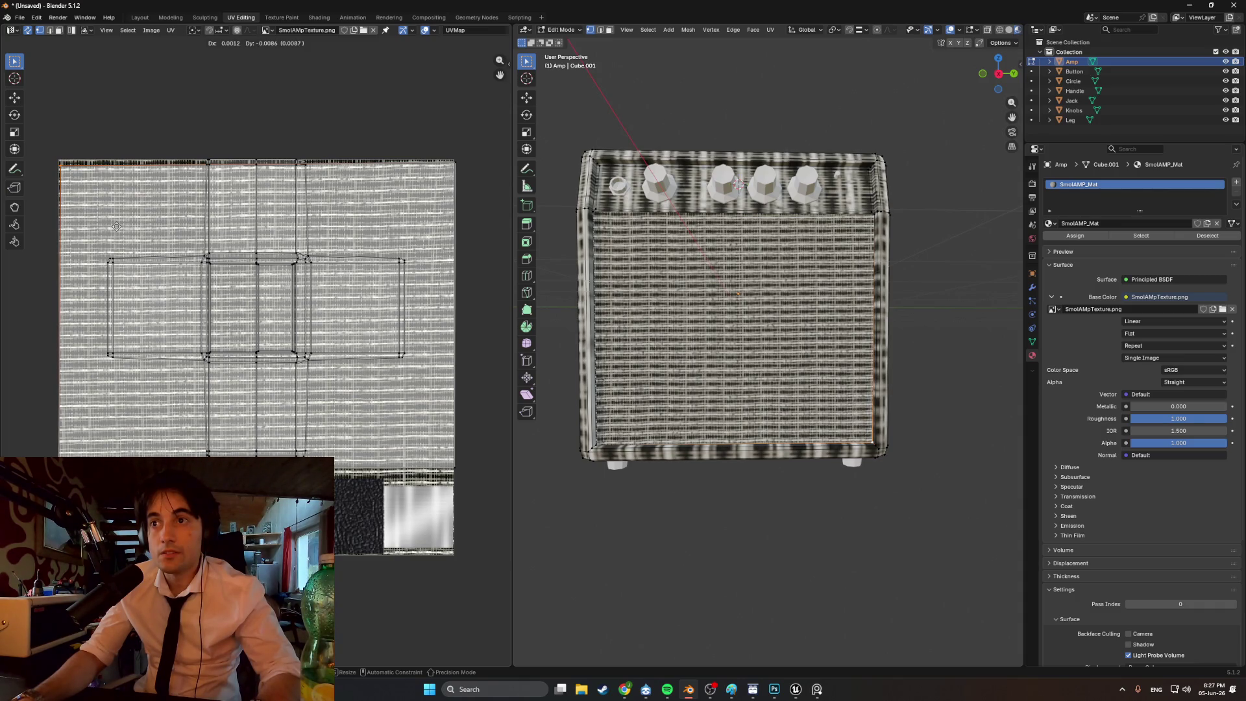
{"action": "left_click", "coordinate": [116, 227]}
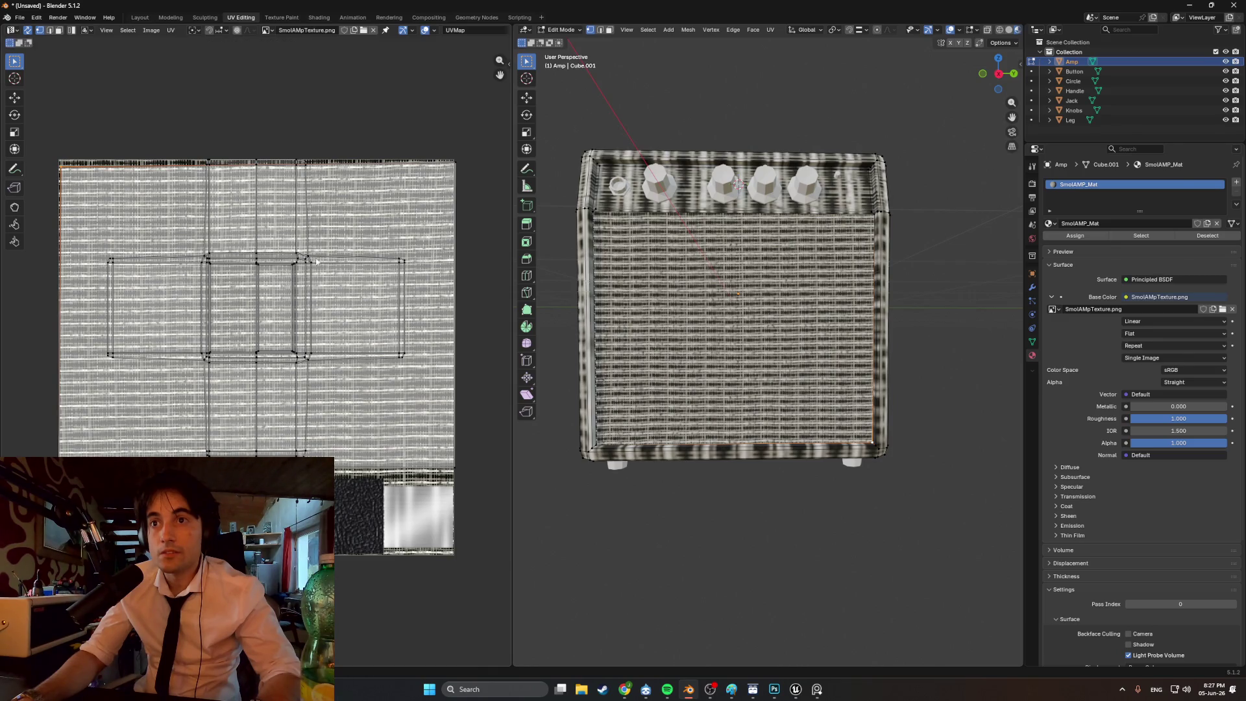
- Select the amp's control-panel face
{"action": "mouse_move", "coordinate": [770, 505]}
{"action": "middle_mouse_down"}
{"action": "mouse_move", "coordinate": [726, 480]}
{"action": "mouse_move", "coordinate": [717, 250]}
{"action": "middle_mouse_up"}
{"action": "left_click", "coordinate": [804, 235]}
{"action": "middle_click_drag", "start_coordinate": [804, 235], "coordinate": [811, 238]}
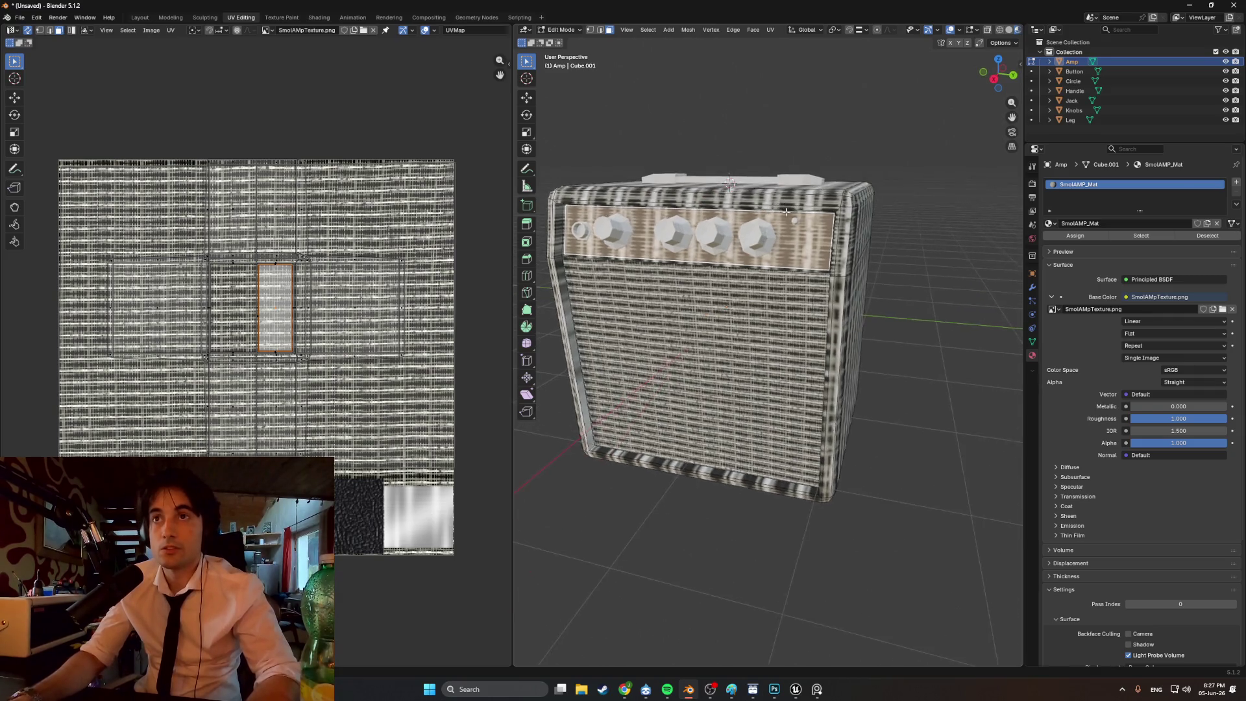
- Unwrap the control-panel face with Smart UV Project
{"action": "scroll", "coordinate": [785, 211], "scroll_direction": "up", "scroll_amount": 4}
{"action": "key", "text": "i"}
{"action": "key", "text": "Escape"}
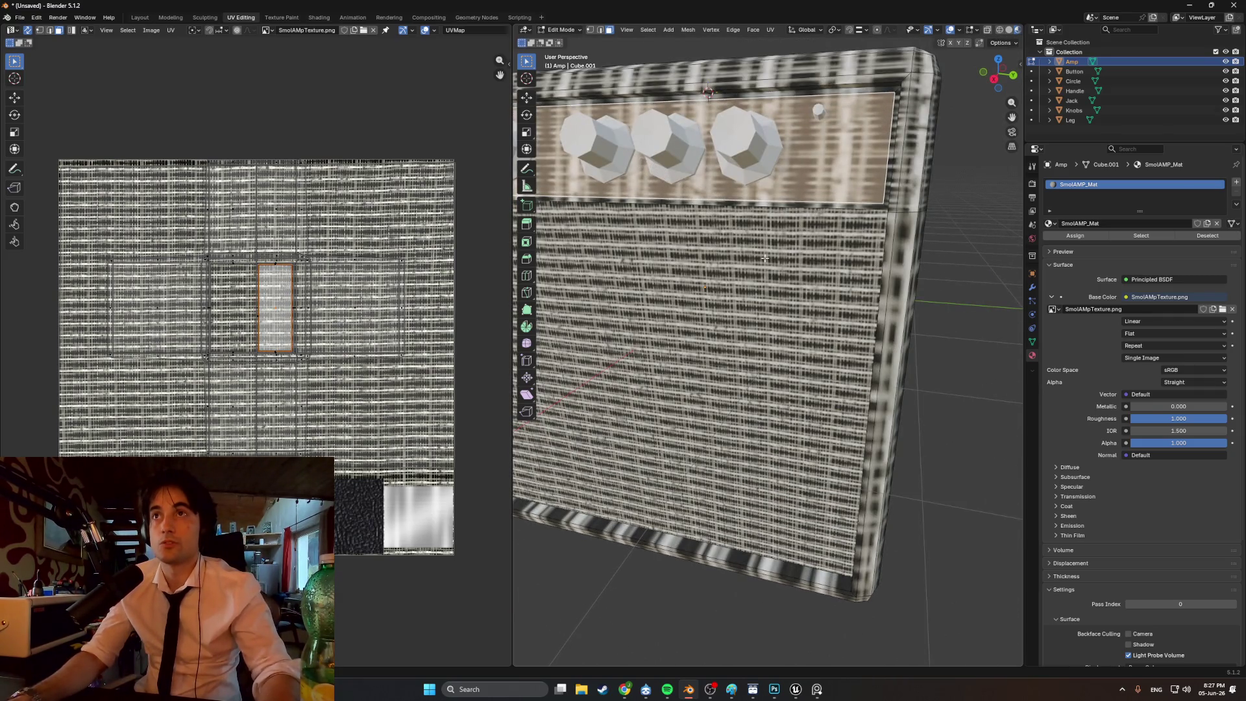
{"action": "key", "text": "u"}
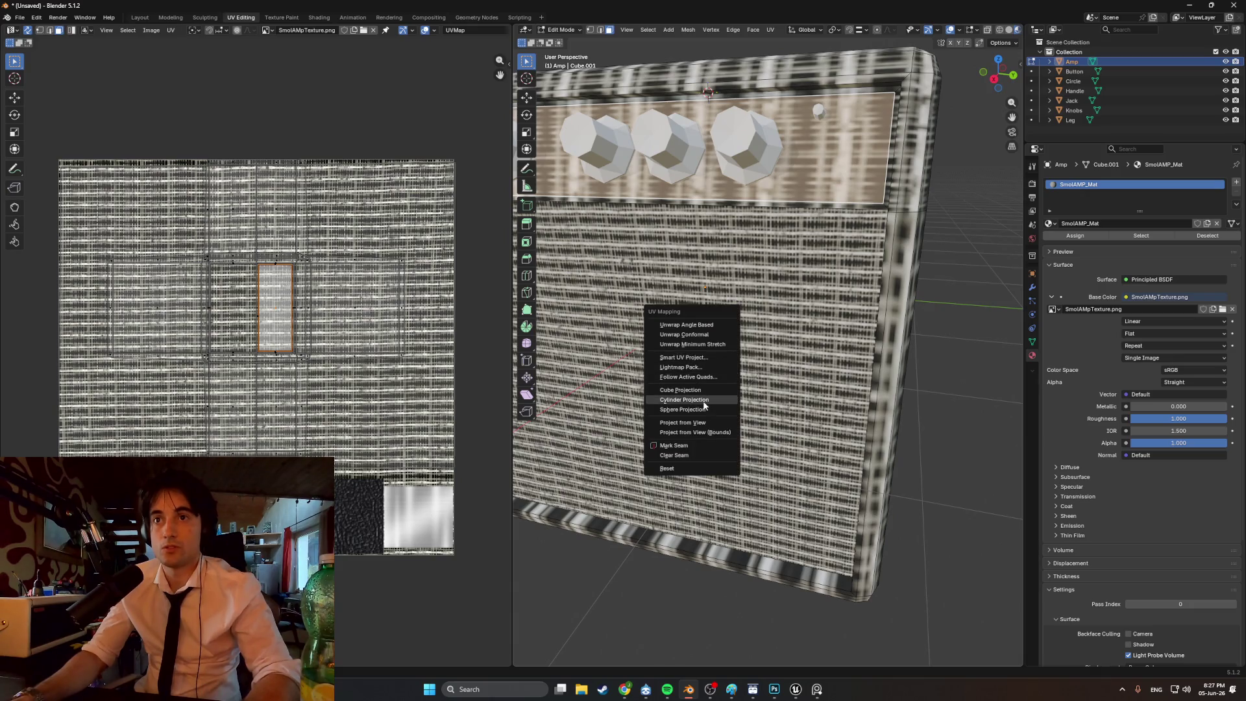
{"action": "left_click", "coordinate": [683, 356]}
{"action": "left_click", "coordinate": [672, 458]}
{"action": "middle_click_drag", "start_coordinate": [104, 224], "coordinate": [224, 175]}
- Rotate, scale, move and turn the island 180° onto the knob-panel artwork
{"action": "key", "text": "r"}
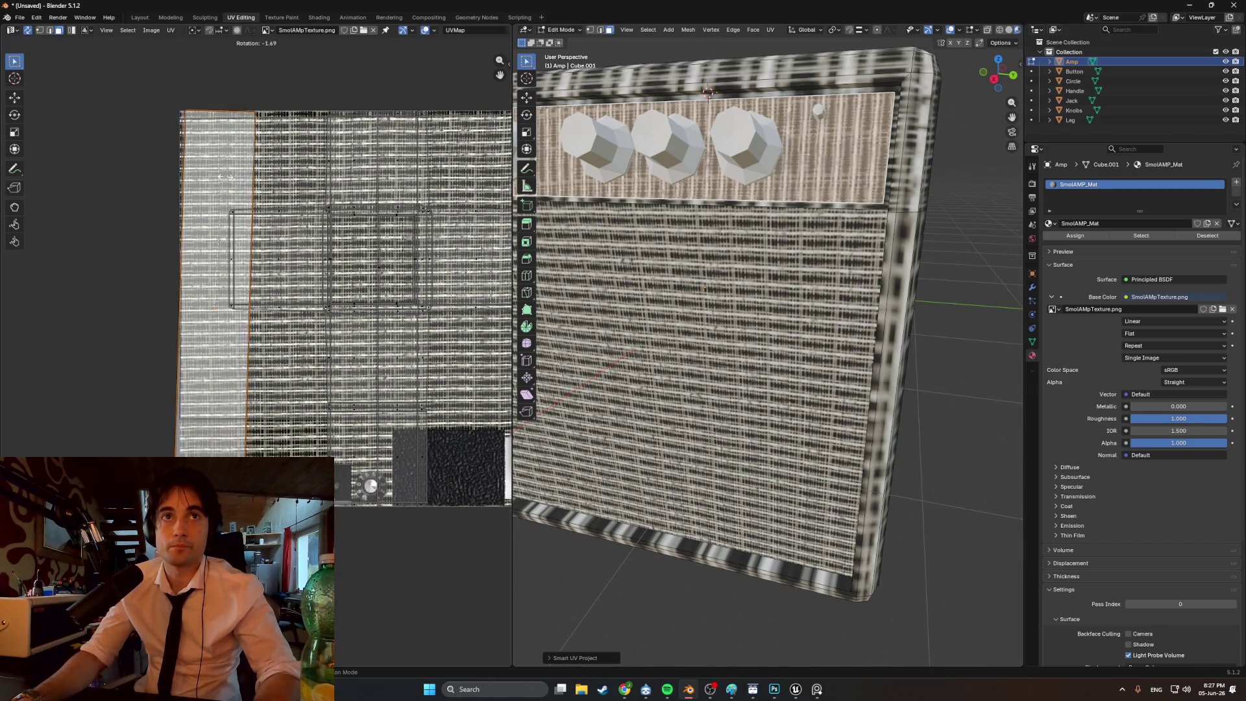
{"action": "left_click", "coordinate": [360, 270]}
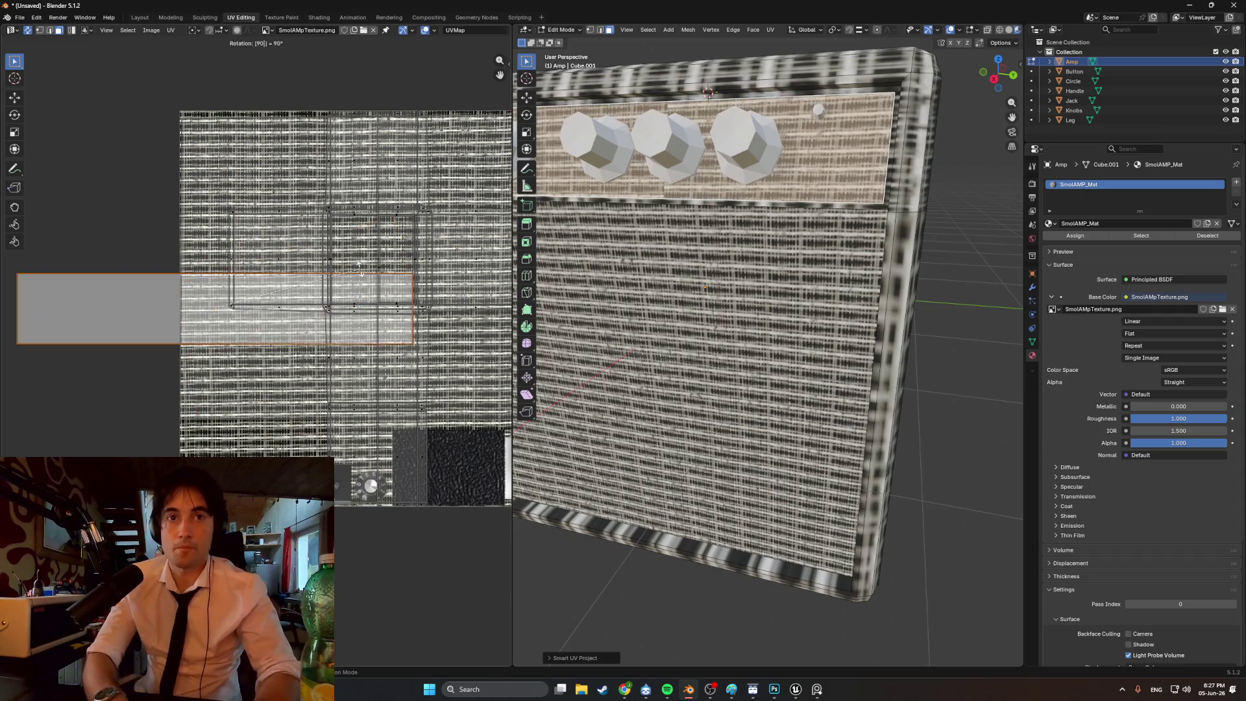
{"action": "key", "text": "g"}
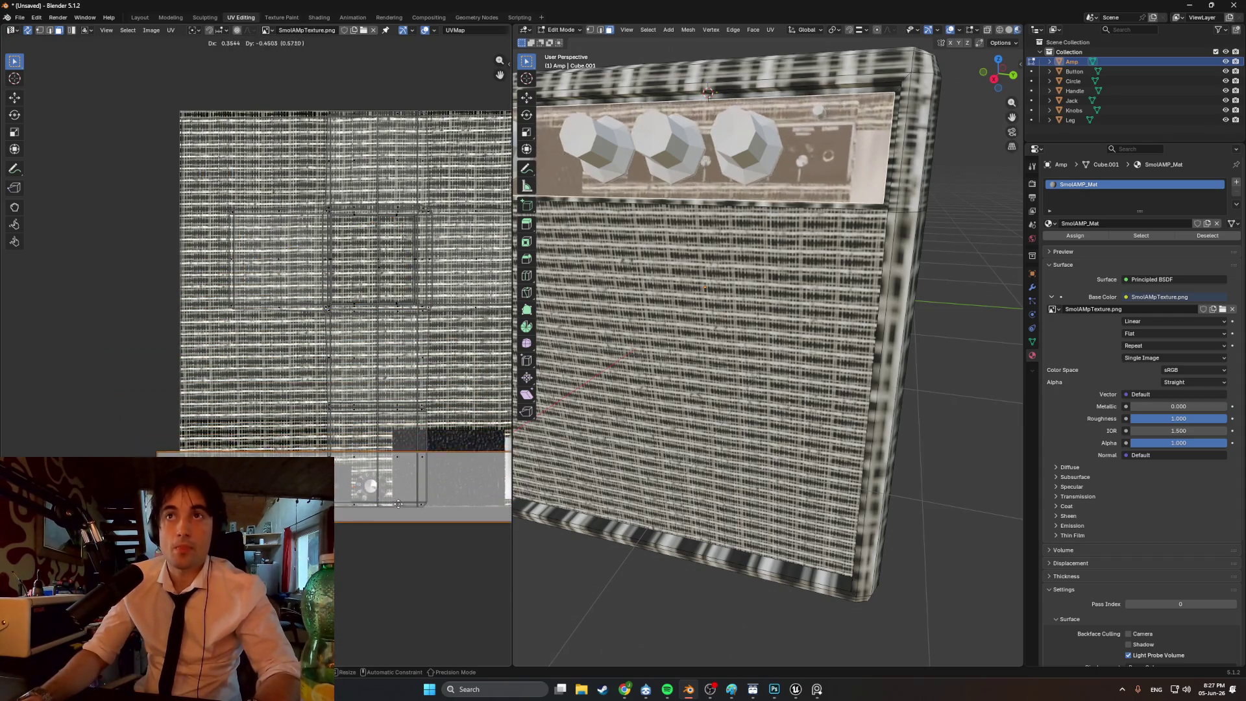
{"action": "key", "text": "s"}
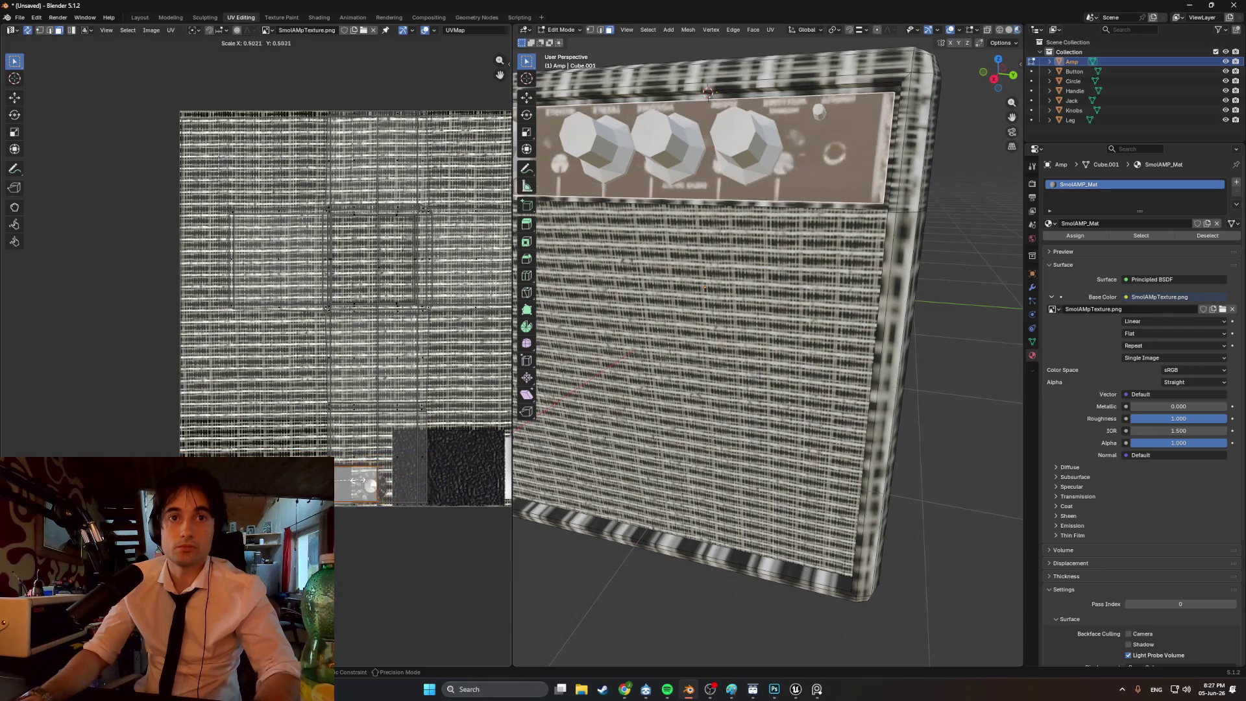
{"action": "left_click", "coordinate": [389, 483]}
{"action": "scroll", "coordinate": [340, 449], "scroll_direction": "up", "scroll_amount": 5}
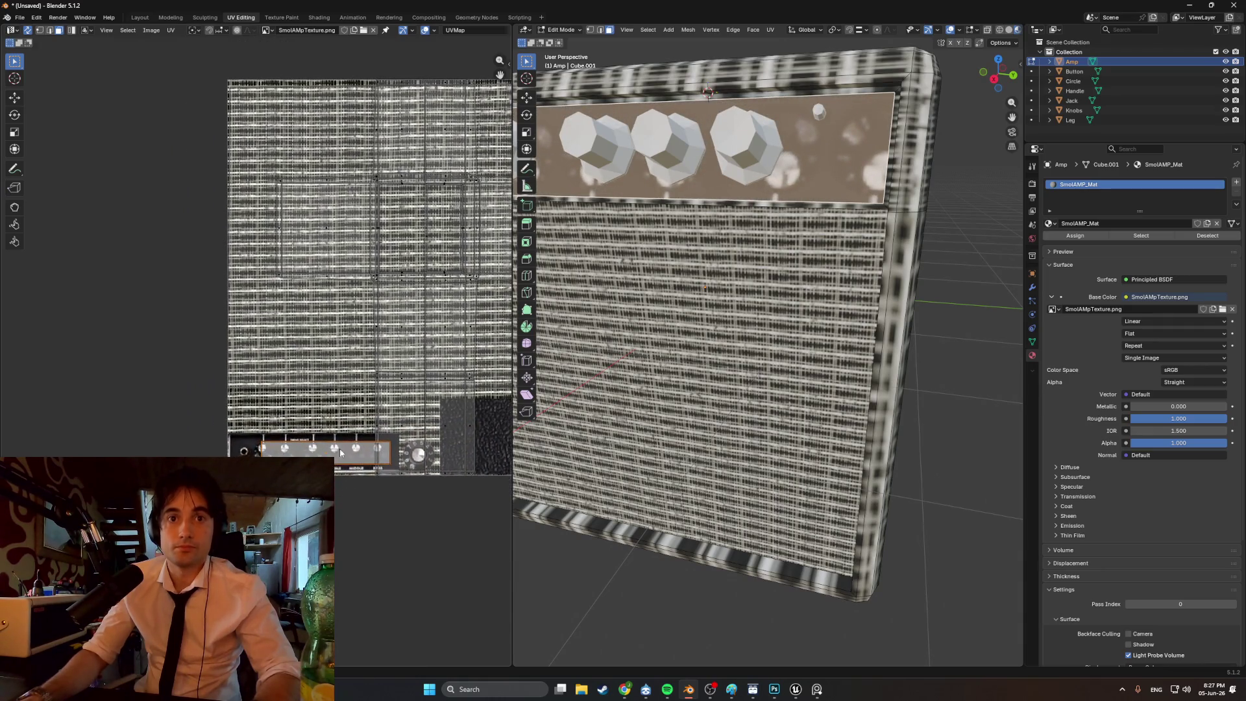
{"action": "key", "text": "g"}
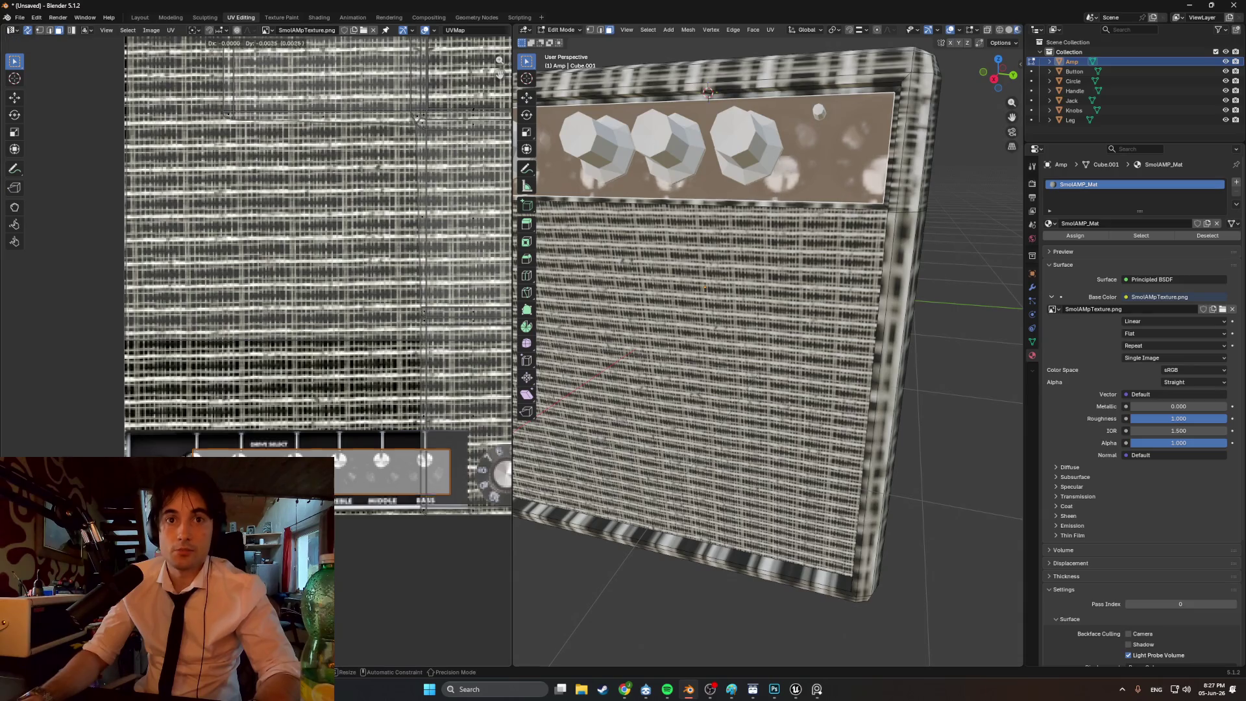
{"action": "left_click", "coordinate": [273, 448]}
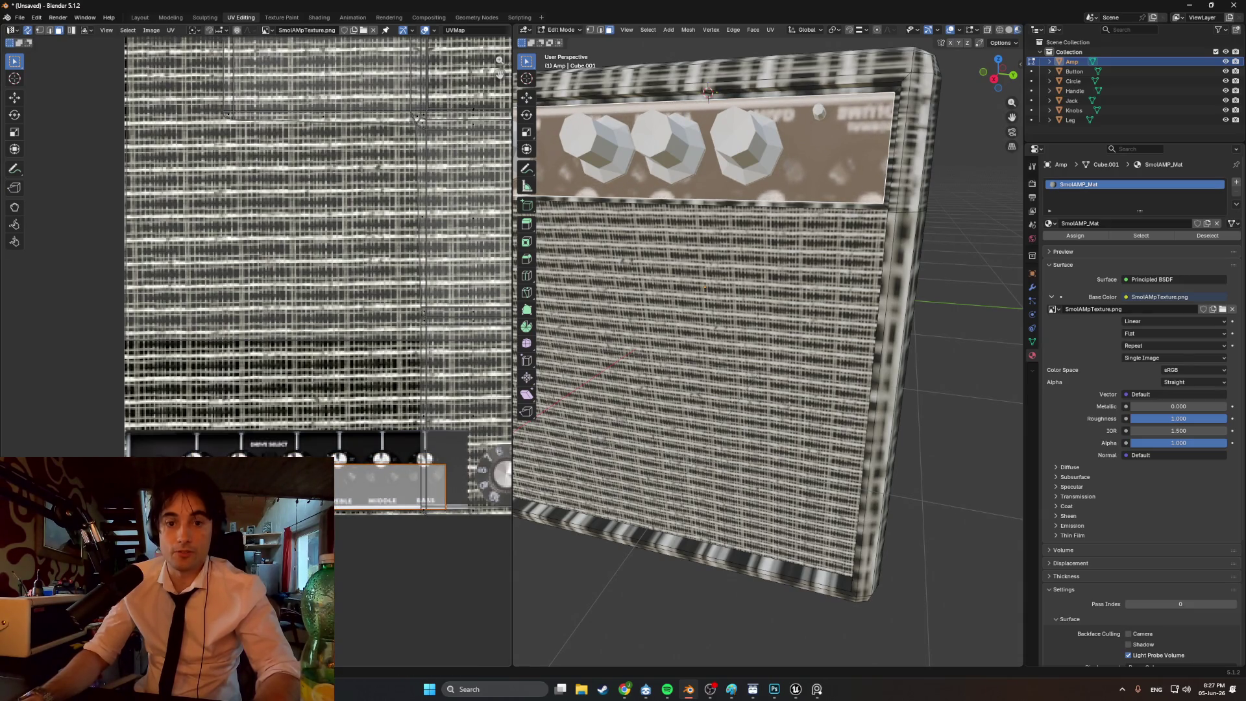
{"action": "type", "text": "r180"}
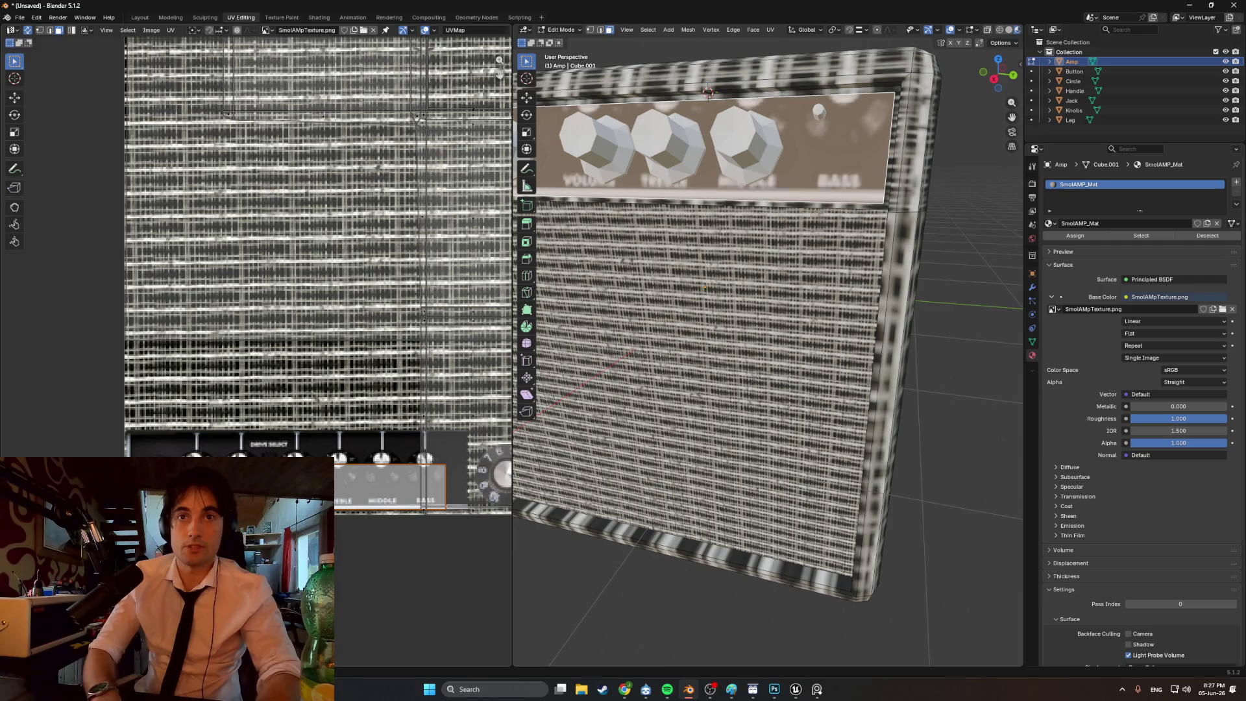
{"action": "key", "text": "Return"}
{"action": "key", "text": "g"}
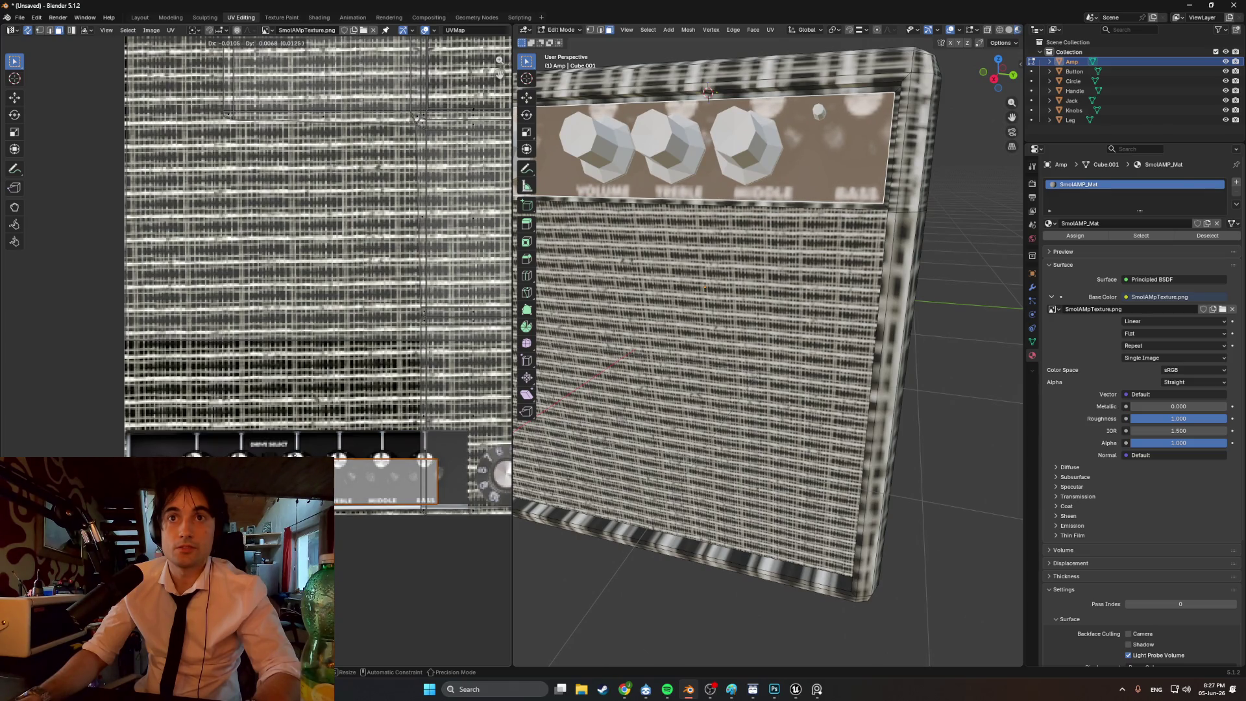
{"action": "left_click", "coordinate": [348, 469]}
- Enlarge and realign the panel UV island under the knobs, then switch to Photoshop
{"action": "middle_click_drag", "start_coordinate": [348, 468], "coordinate": [402, 456]}
{"action": "middle_click_drag", "start_coordinate": [837, 416], "coordinate": [903, 472]}
{"action": "key", "text": "s"}
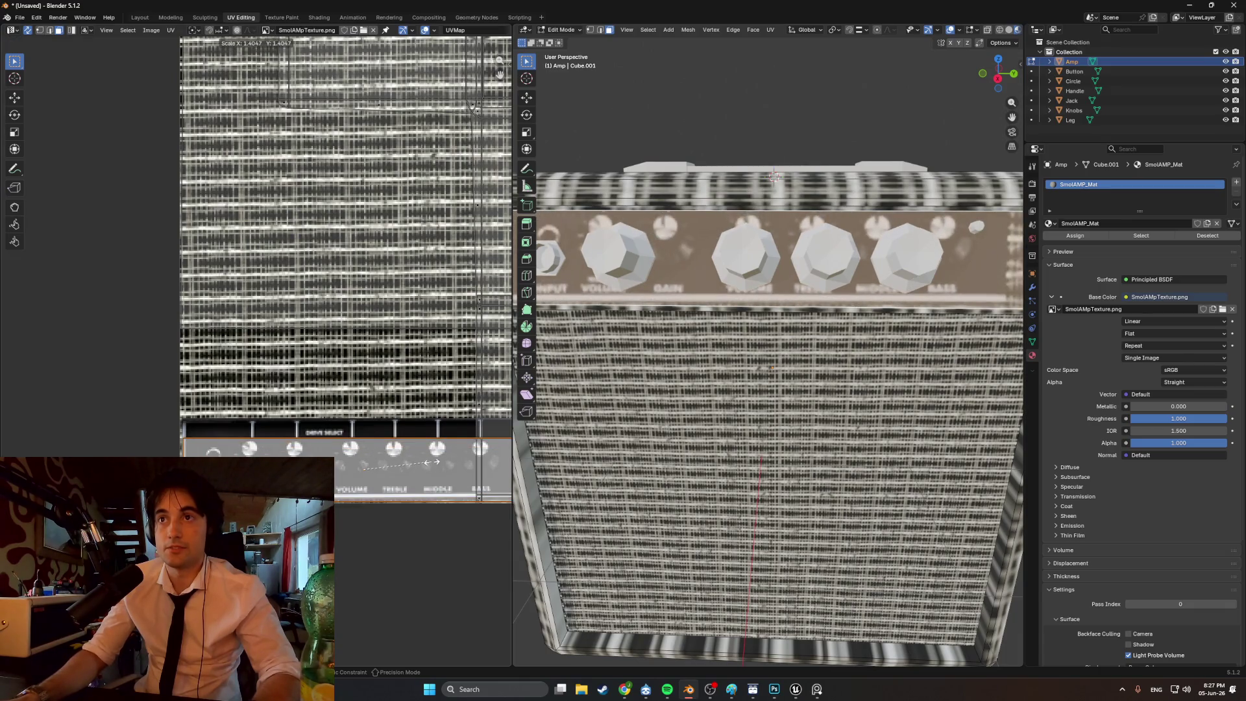
{"action": "left_click", "coordinate": [420, 460]}
{"action": "key", "text": "g"}
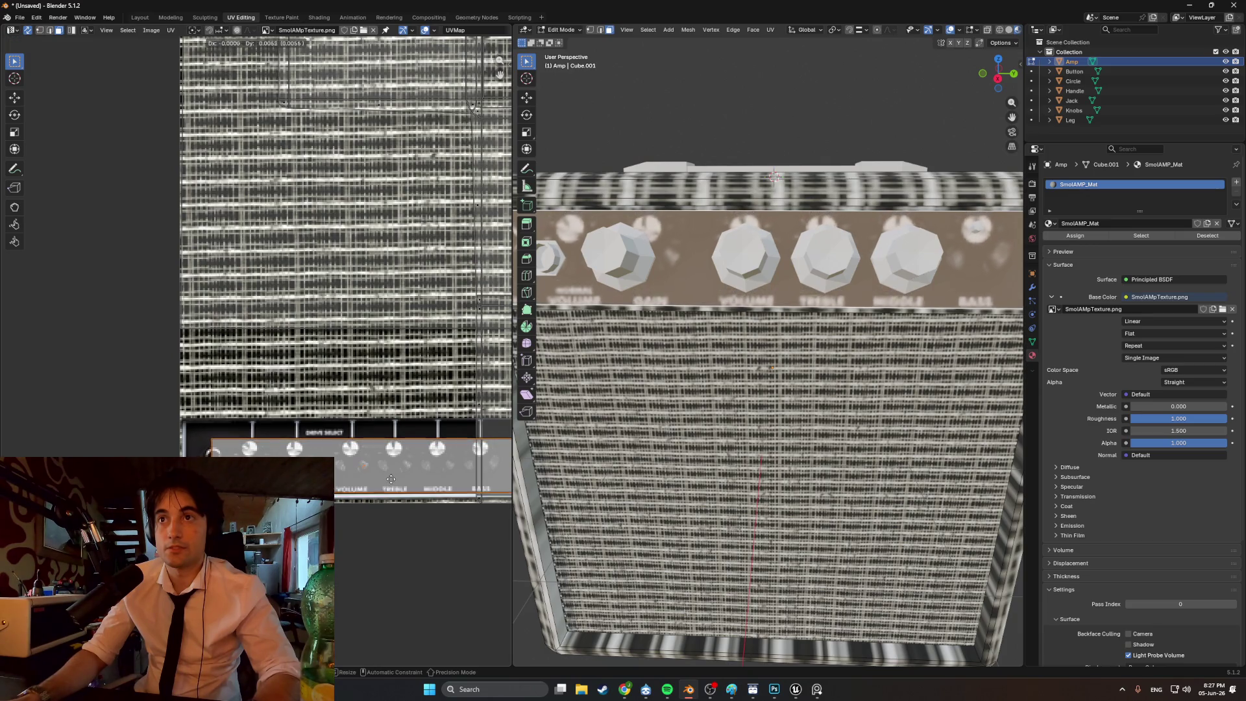
{"action": "left_click", "coordinate": [391, 479]}
{"action": "mouse_move", "coordinate": [779, 448]}
{"action": "middle_mouse_down"}
{"action": "mouse_move", "coordinate": [766, 441]}
{"action": "mouse_move", "coordinate": [805, 447]}
{"action": "middle_mouse_up"}
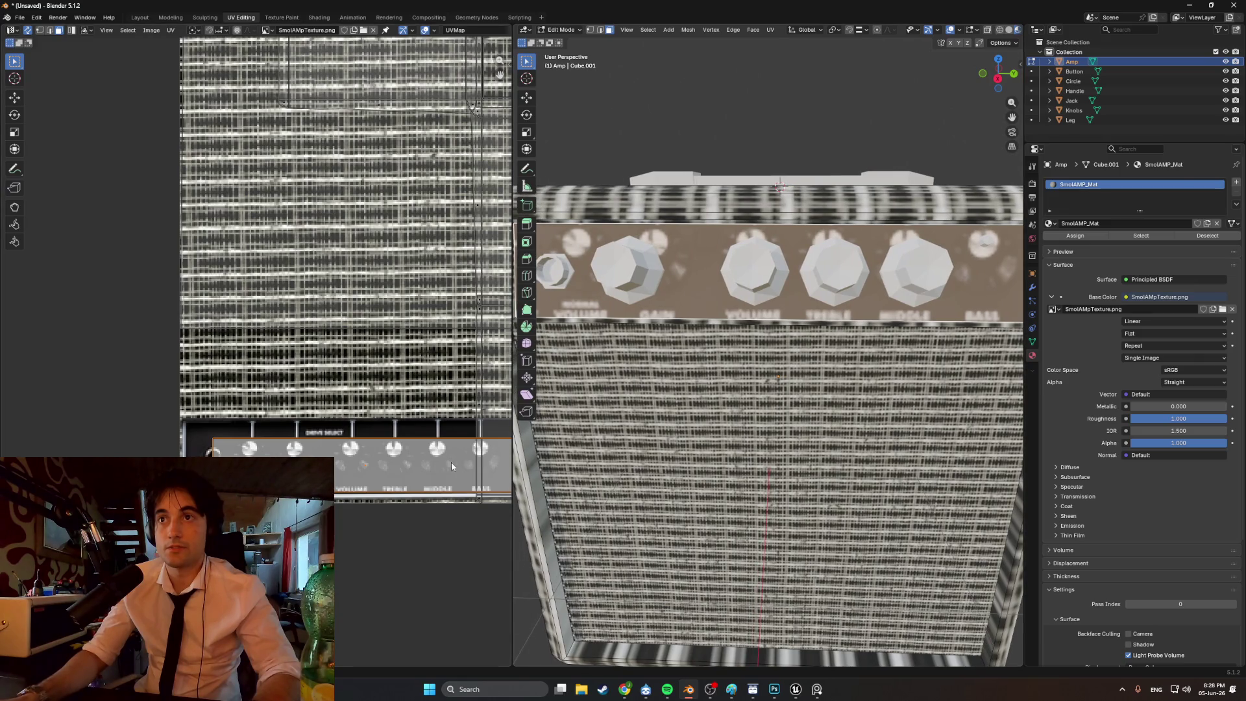
{"action": "key", "text": "g"}
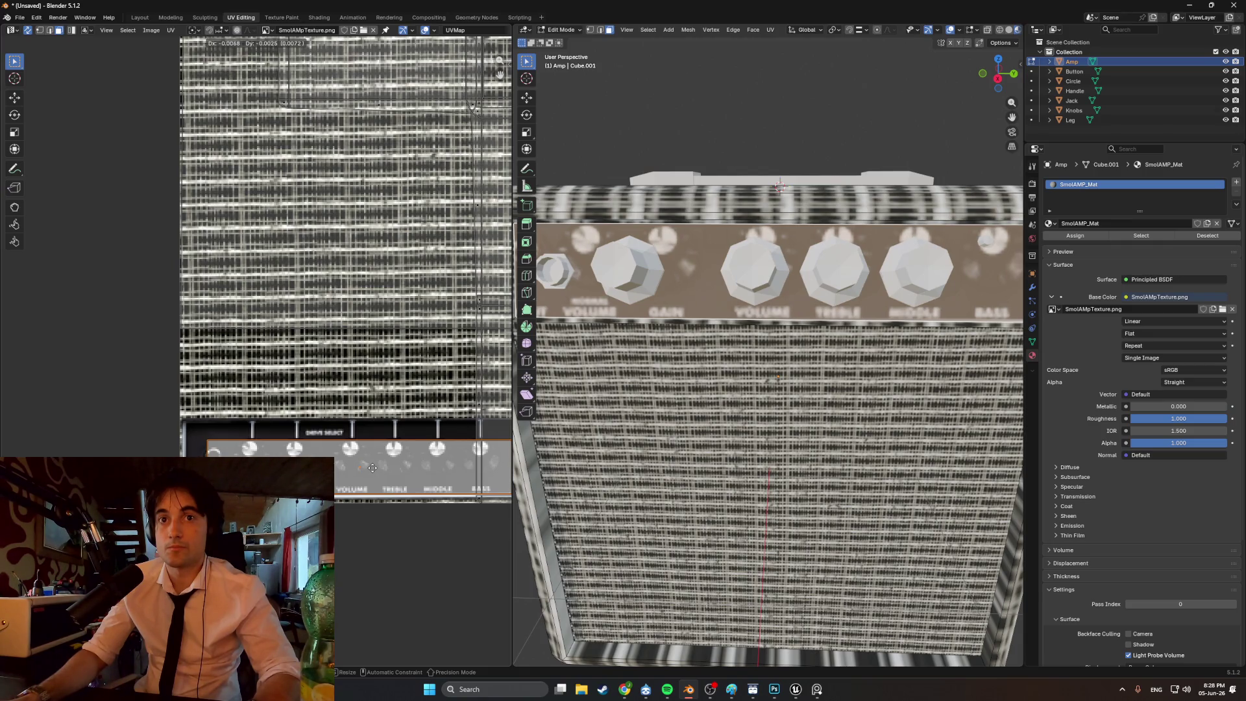
{"action": "left_click", "coordinate": [379, 465]}
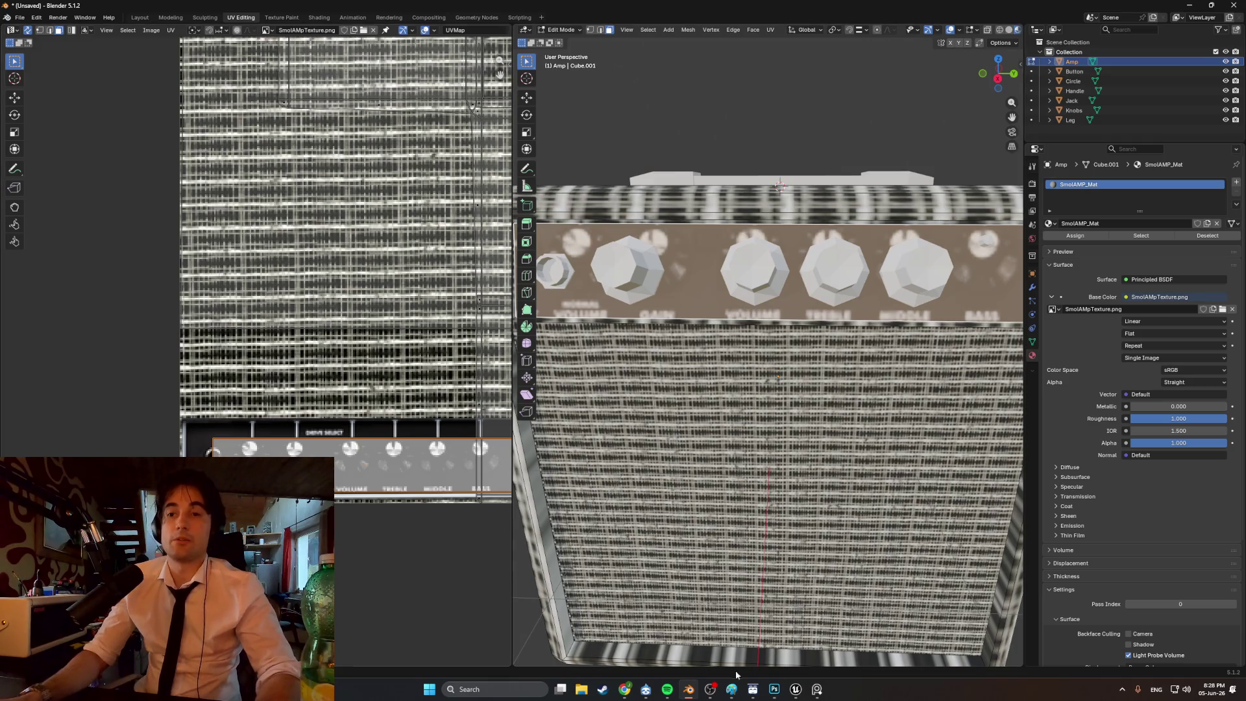
{"action": "left_click", "coordinate": [774, 689]}
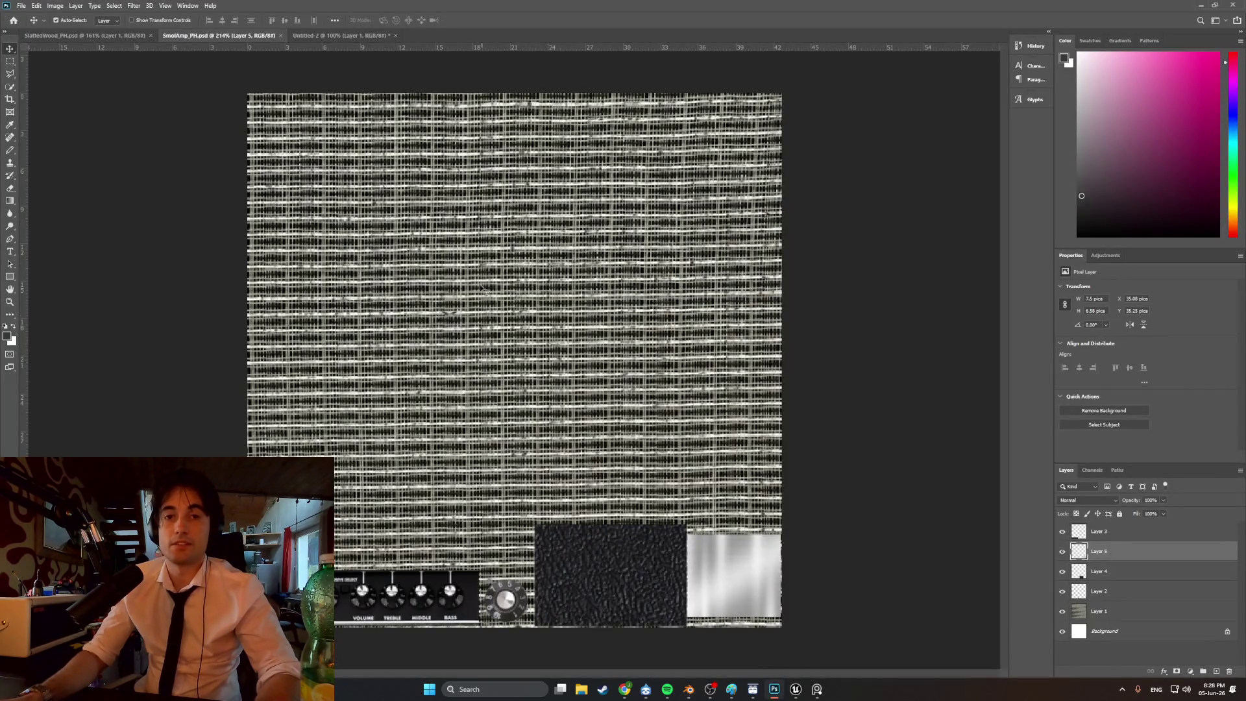
- Make Layer 3 active and zoom into the knob-panel area of the atlas
{"action": "left_click", "coordinate": [379, 595]}
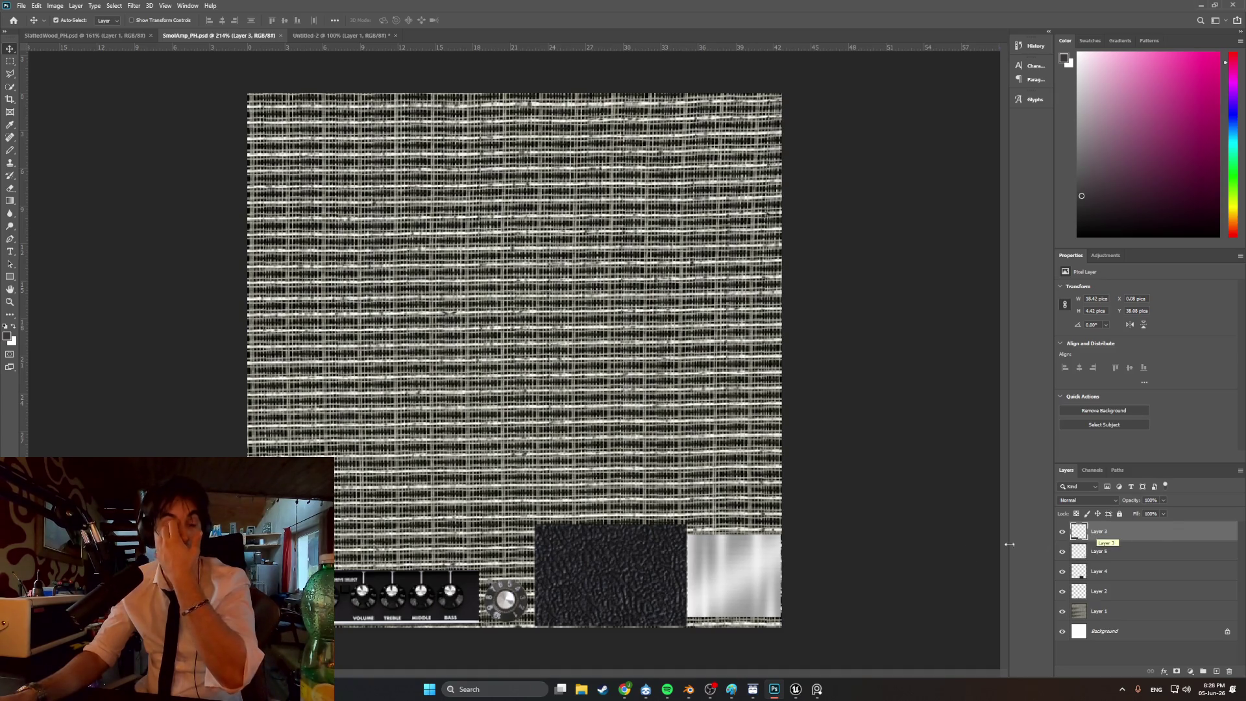
{"action": "scroll", "coordinate": [393, 534], "scroll_direction": "up", "scroll_amount": 5, "text": "alt"}
{"action": "scroll", "coordinate": [366, 573], "scroll_direction": "up", "scroll_amount": 4, "text": "alt"}
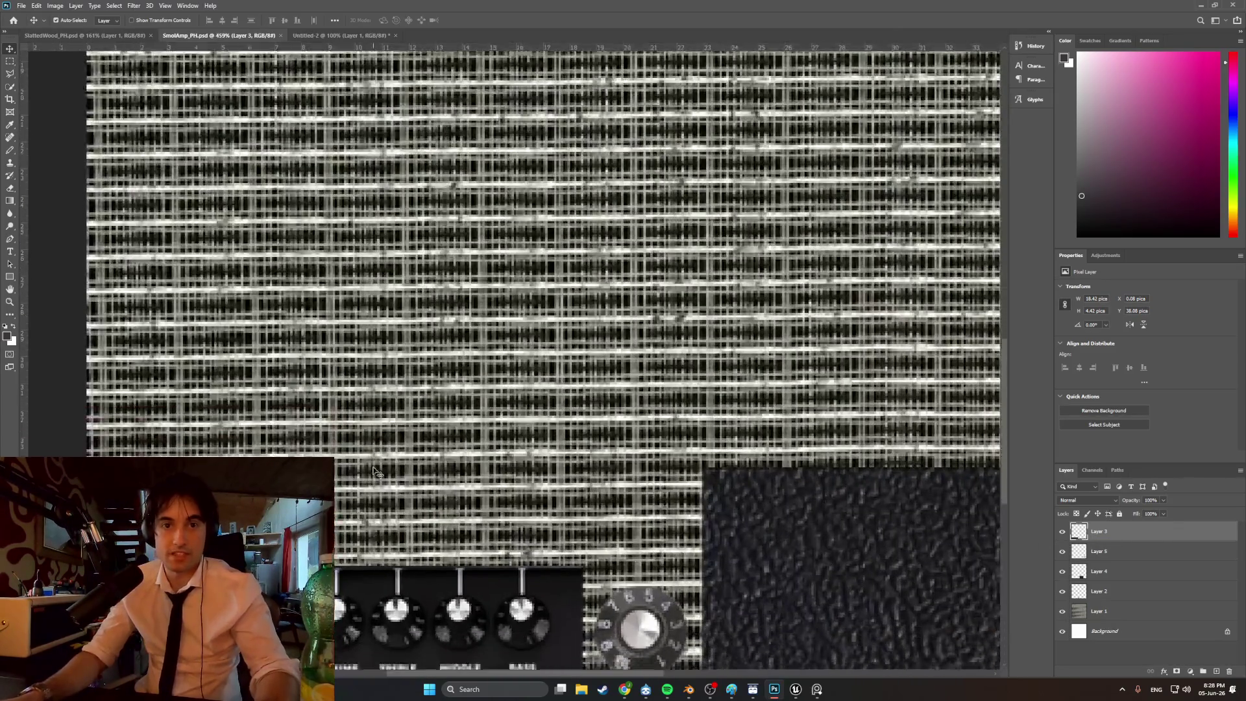
{"action": "scroll", "coordinate": [389, 534], "scroll_direction": "down", "scroll_amount": 2, "text": "alt"}
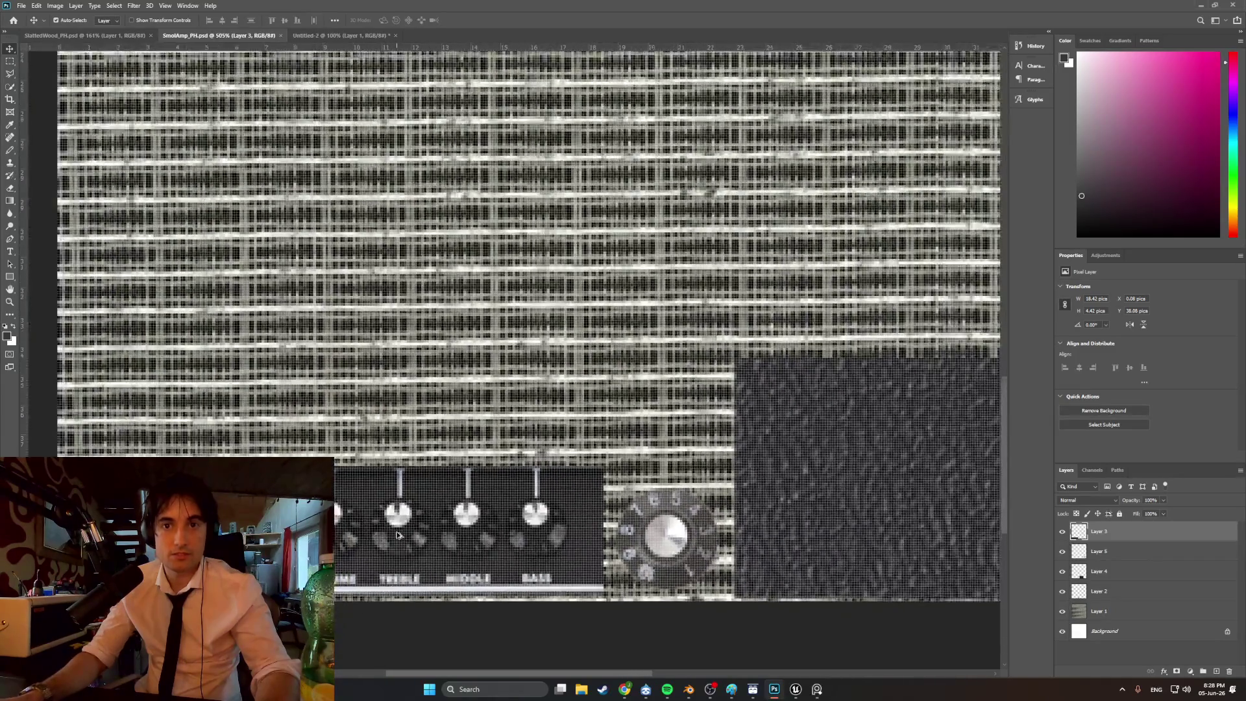
{"action": "scroll", "coordinate": [443, 542], "scroll_direction": "up", "scroll_amount": 1, "text": "alt"}
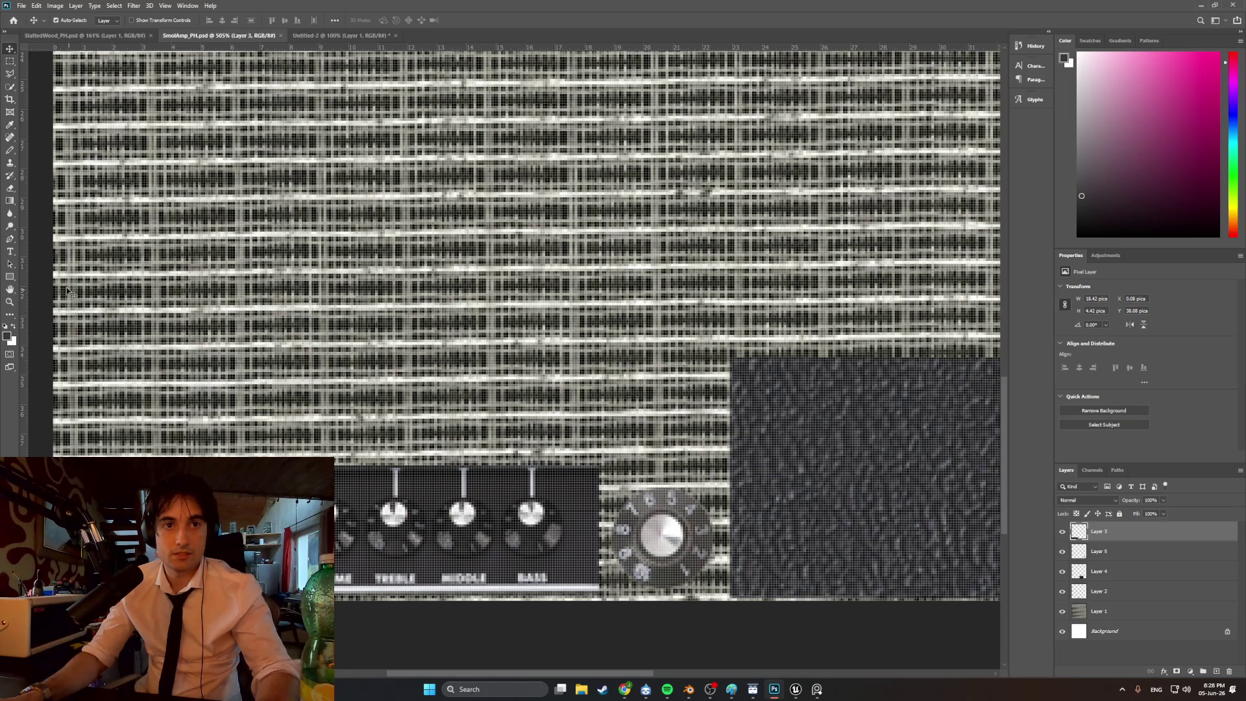
- Paint a small dark touch-up on the grille with the Pencil, using a colour sampled from the texture
{"action": "left_click", "coordinate": [9, 153]}
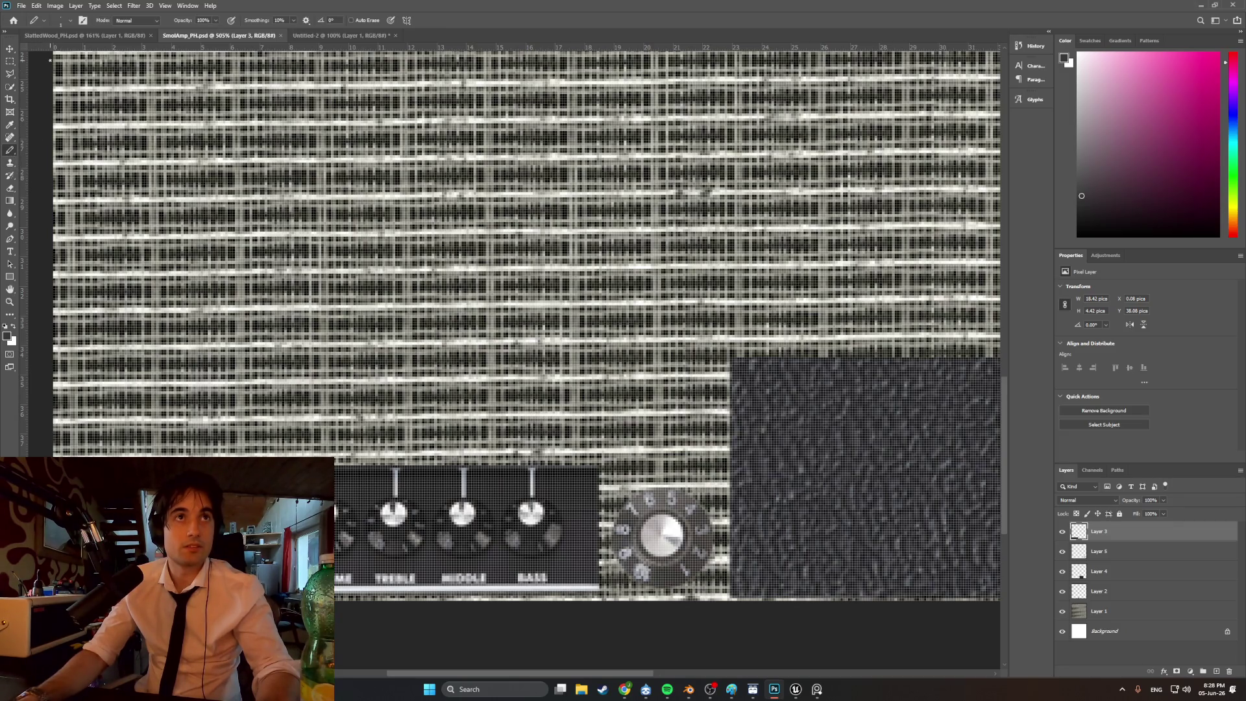
{"action": "left_click", "coordinate": [70, 21]}
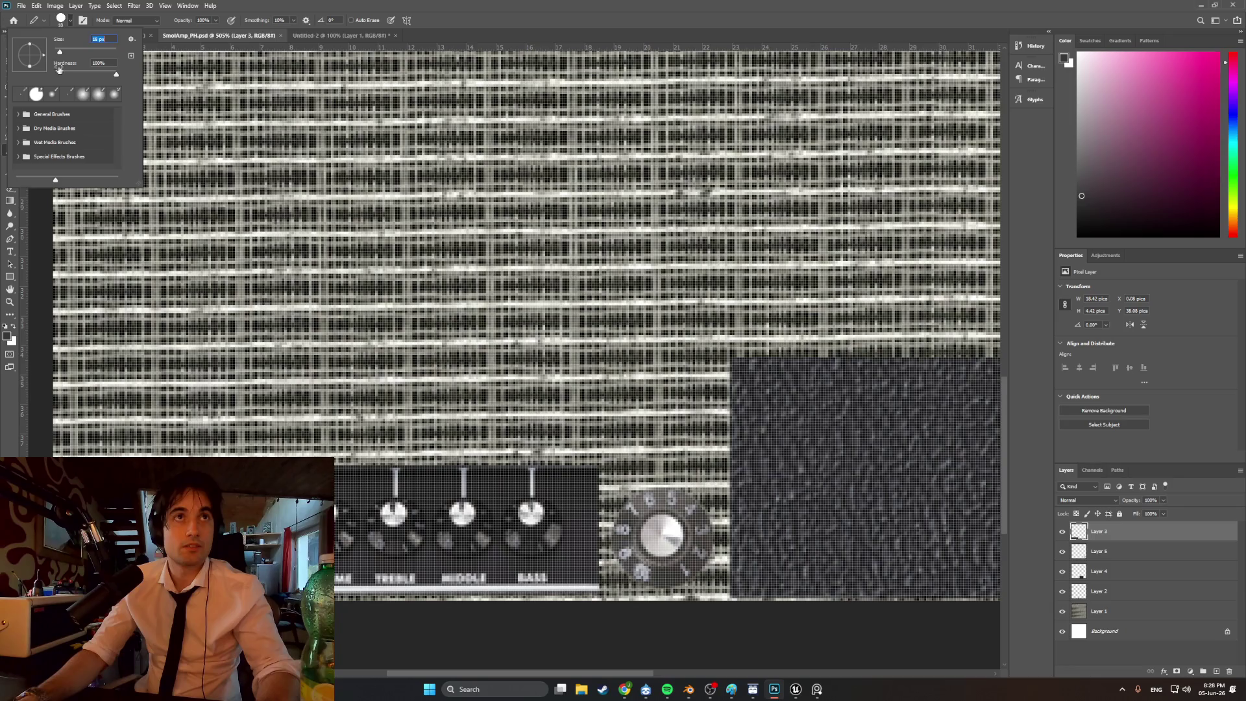
{"action": "left_click", "coordinate": [9, 452]}
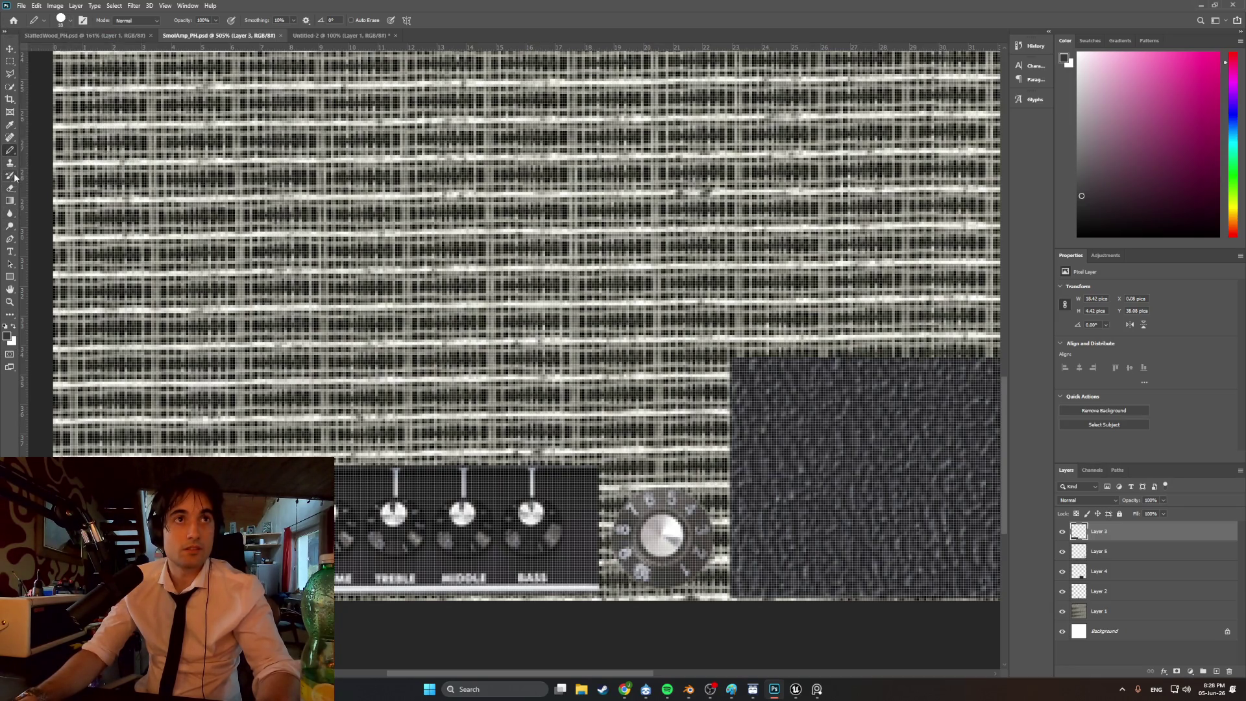
{"action": "left_click", "coordinate": [10, 123]}
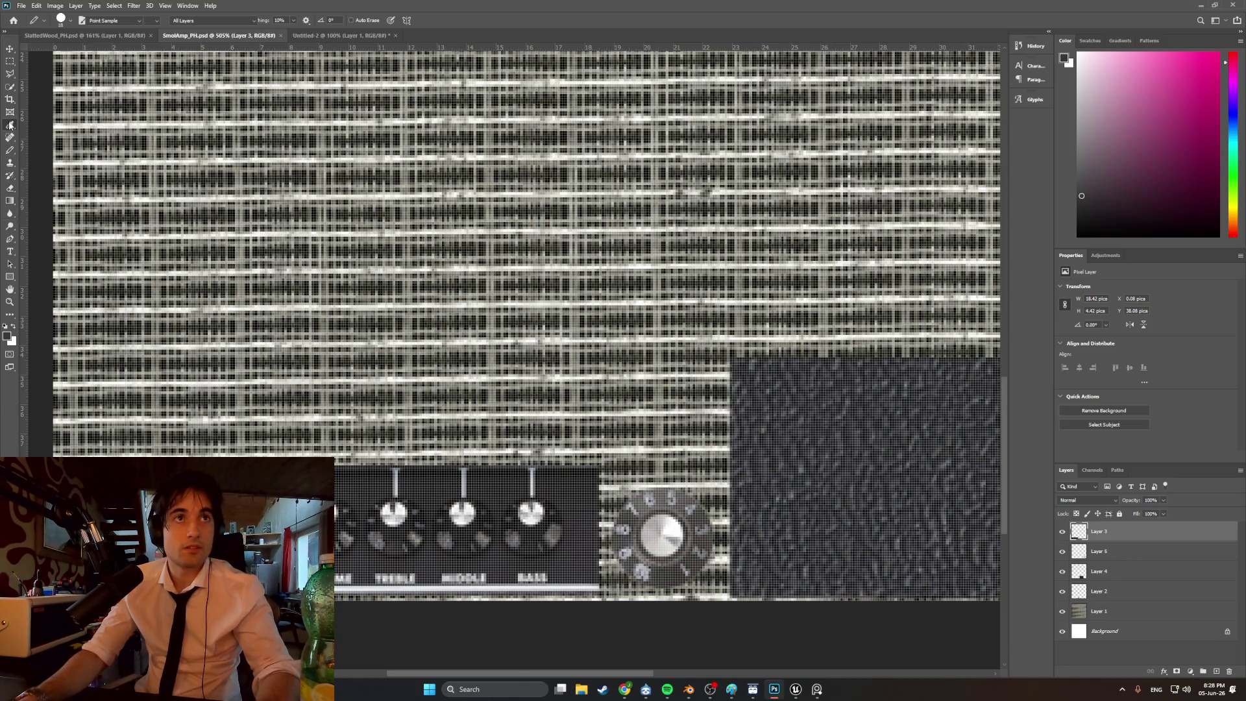
{"action": "left_click", "coordinate": [560, 481]}
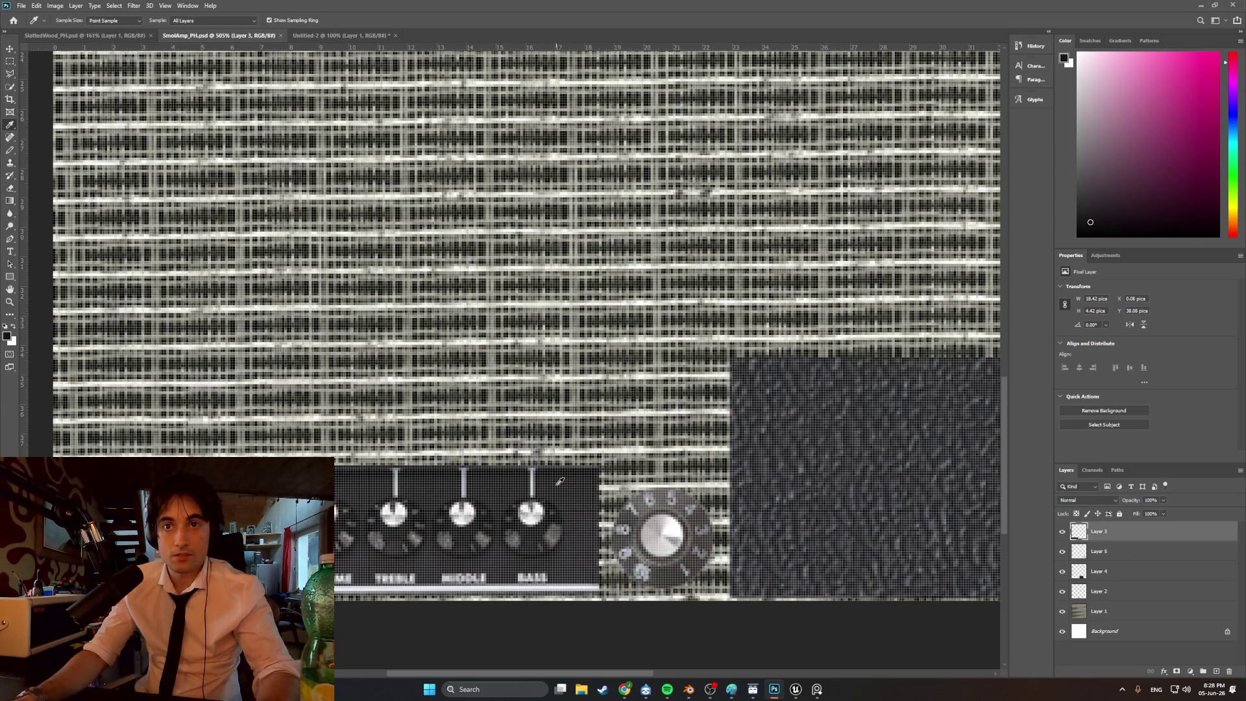
{"action": "left_click", "coordinate": [9, 149]}
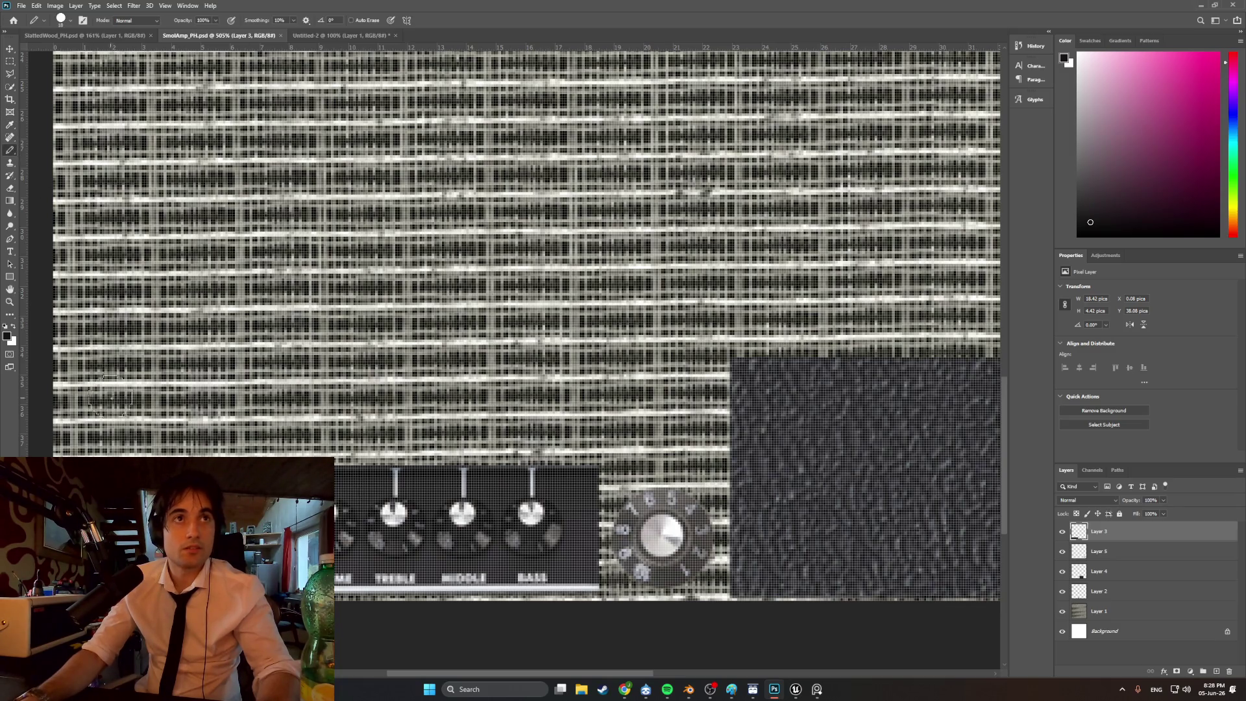
{"action": "left_click", "coordinate": [407, 227]}
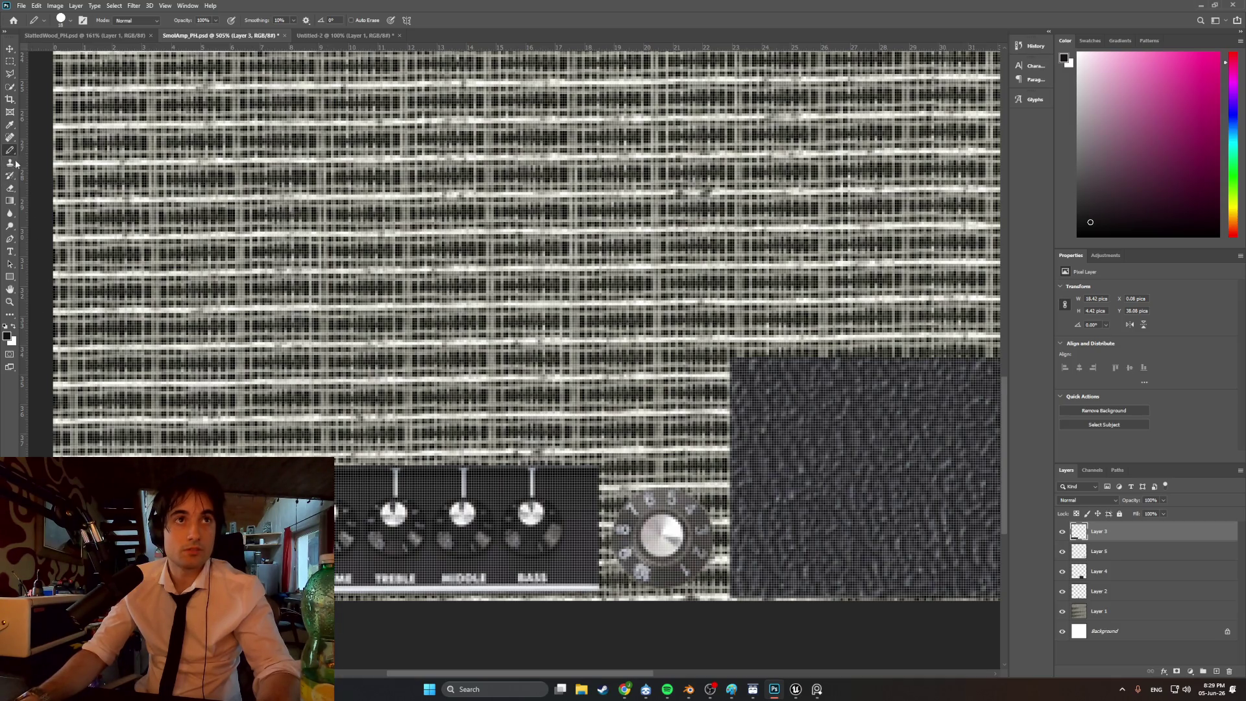
- Sample a new painting colour from the image and select the Spot Healing Brush
{"action": "key", "text": "i"}
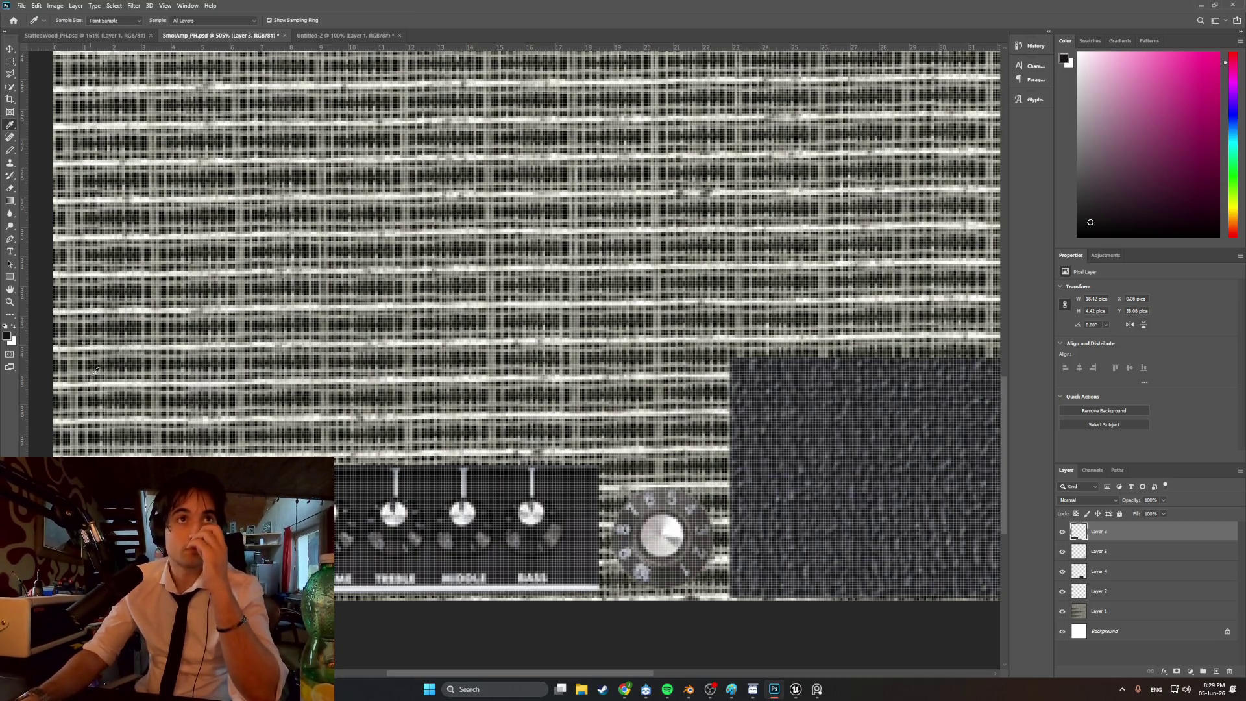
{"action": "left_click", "coordinate": [60, 160]}
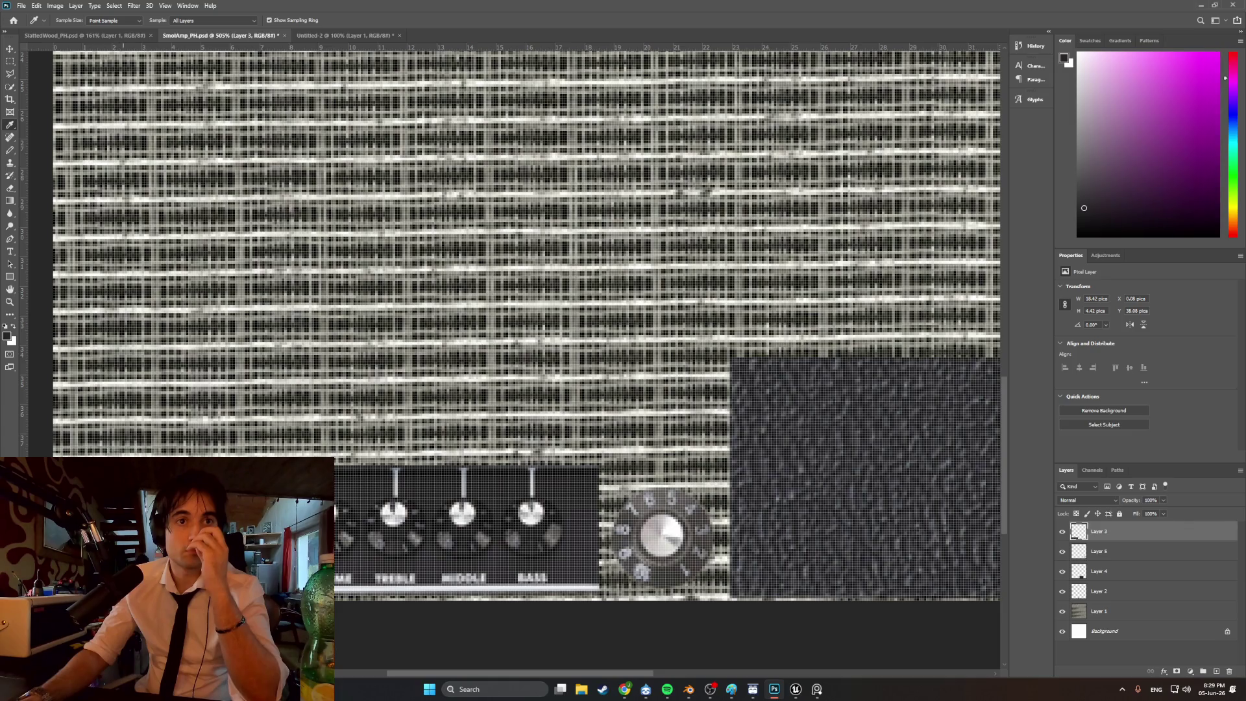
{"action": "left_click", "coordinate": [10, 150]}
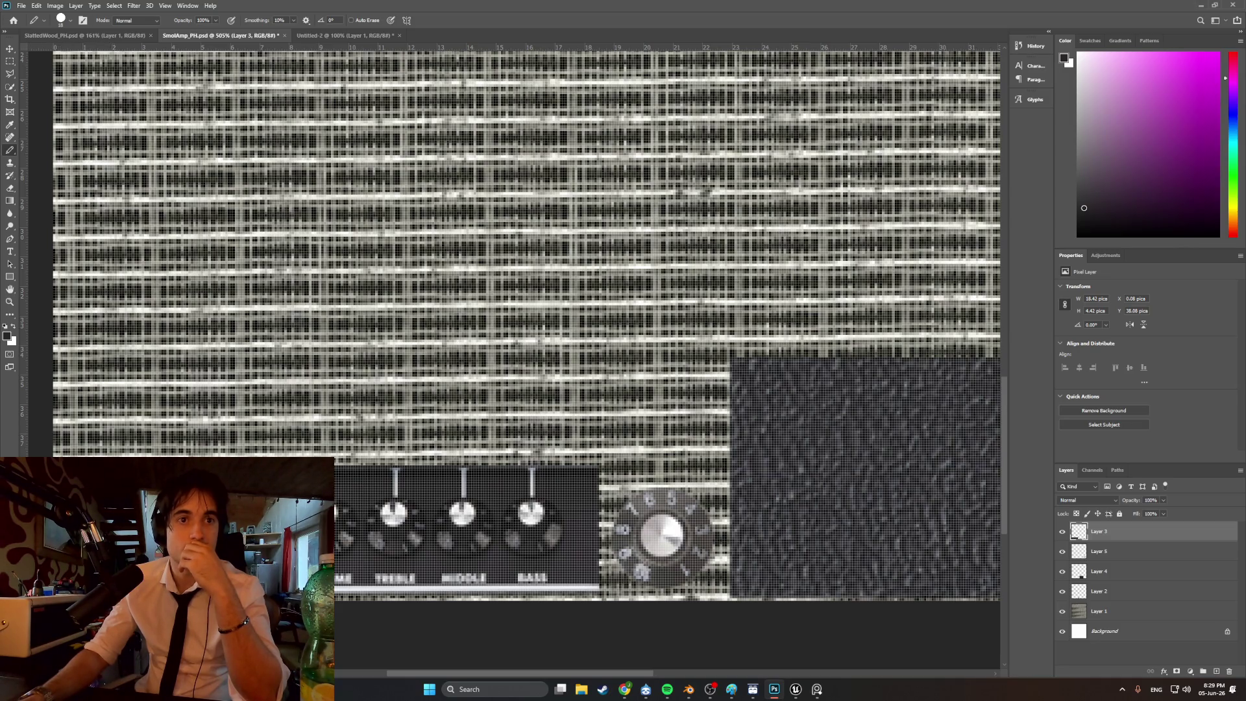
{"action": "left_click", "coordinate": [11, 138]}
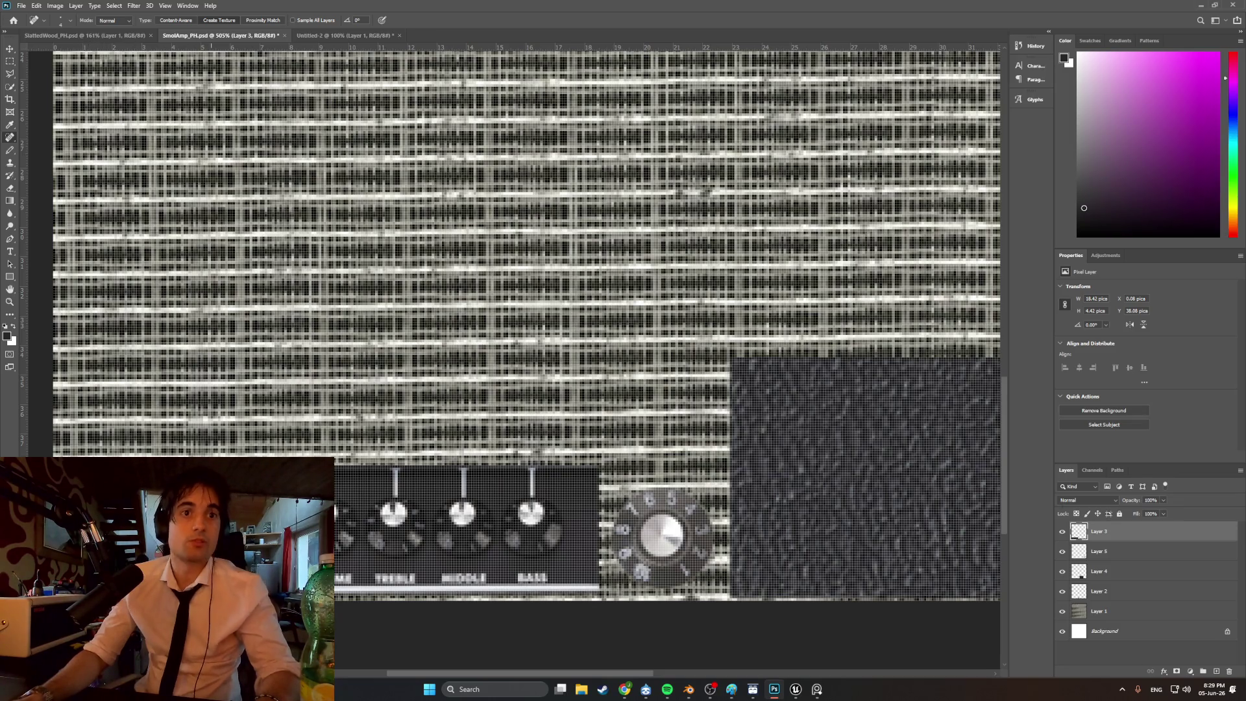
- Reduce the Pencil brush size from 18 px to 9 px
{"action": "scroll", "coordinate": [526, 325], "scroll_direction": "down", "scroll_amount": 1}
{"action": "scroll", "coordinate": [526, 325], "scroll_direction": "up", "scroll_amount": 1}
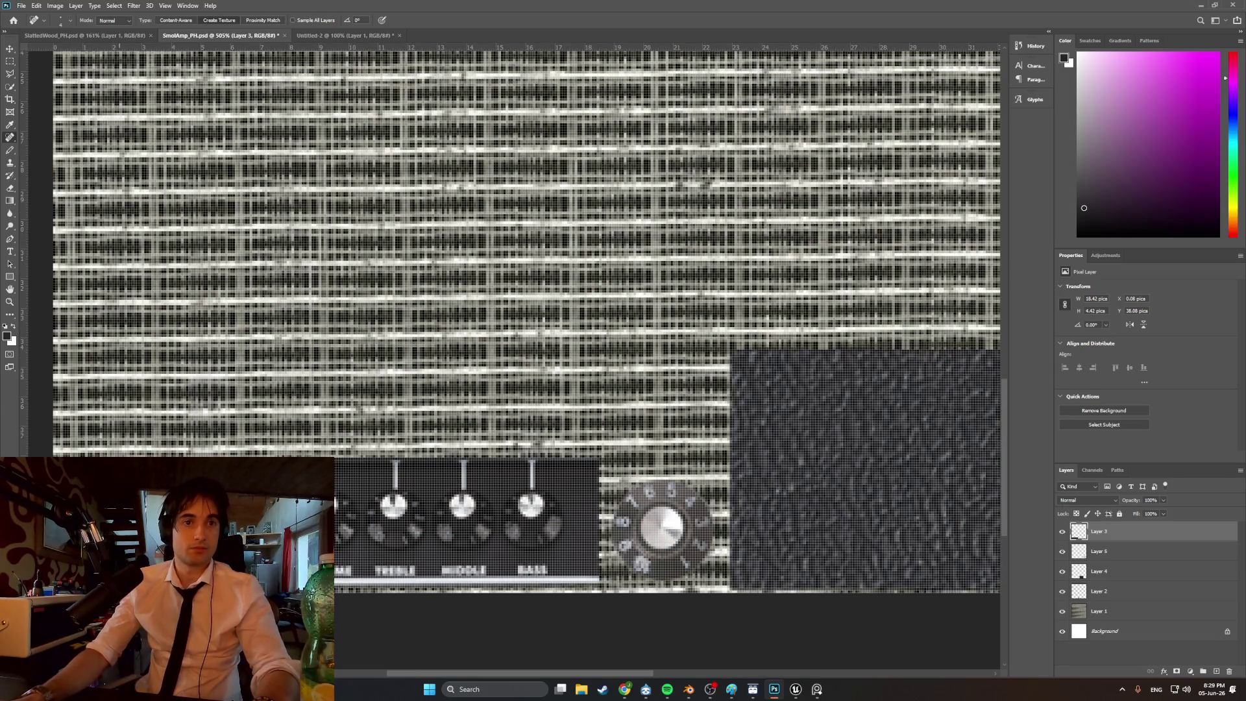
{"action": "left_click", "coordinate": [9, 150]}
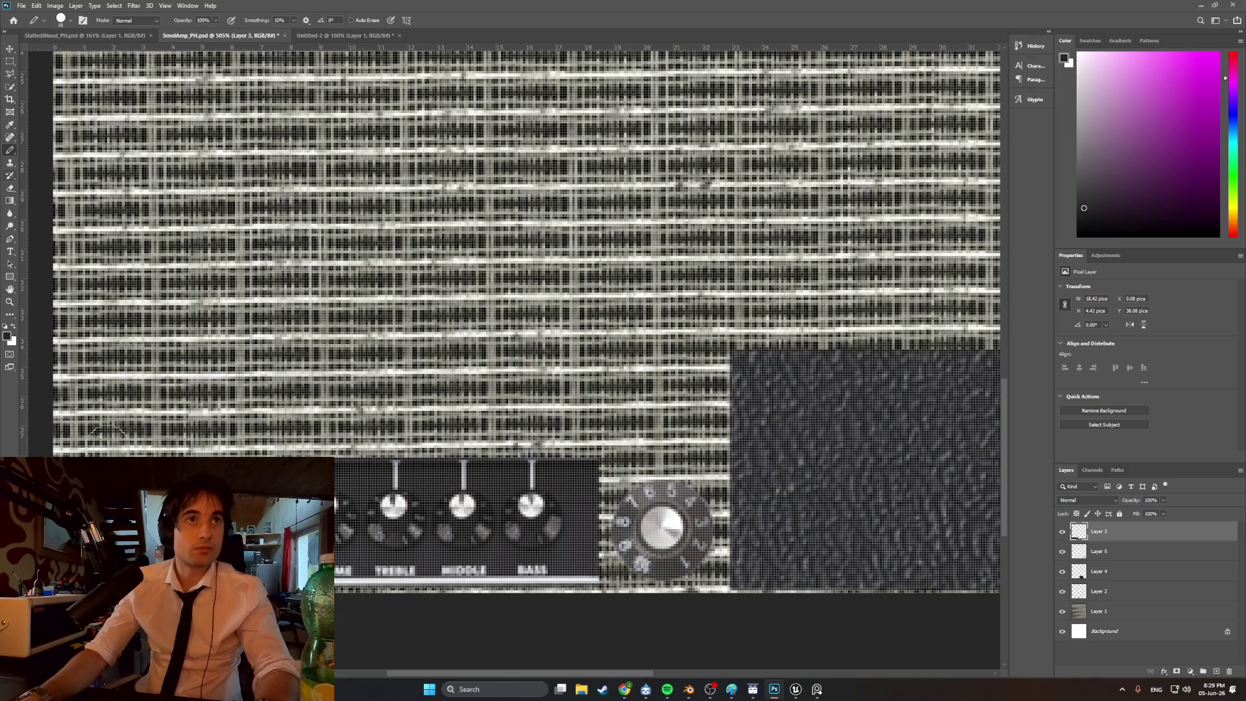
{"action": "left_click", "coordinate": [10, 188]}
{"action": "left_click", "coordinate": [10, 124]}
{"action": "left_click", "coordinate": [10, 150]}
{"action": "left_click", "coordinate": [70, 20]}
{"action": "left_click_drag", "start_coordinate": [60, 54], "coordinate": [57, 54]}
{"action": "key", "text": "Return"}
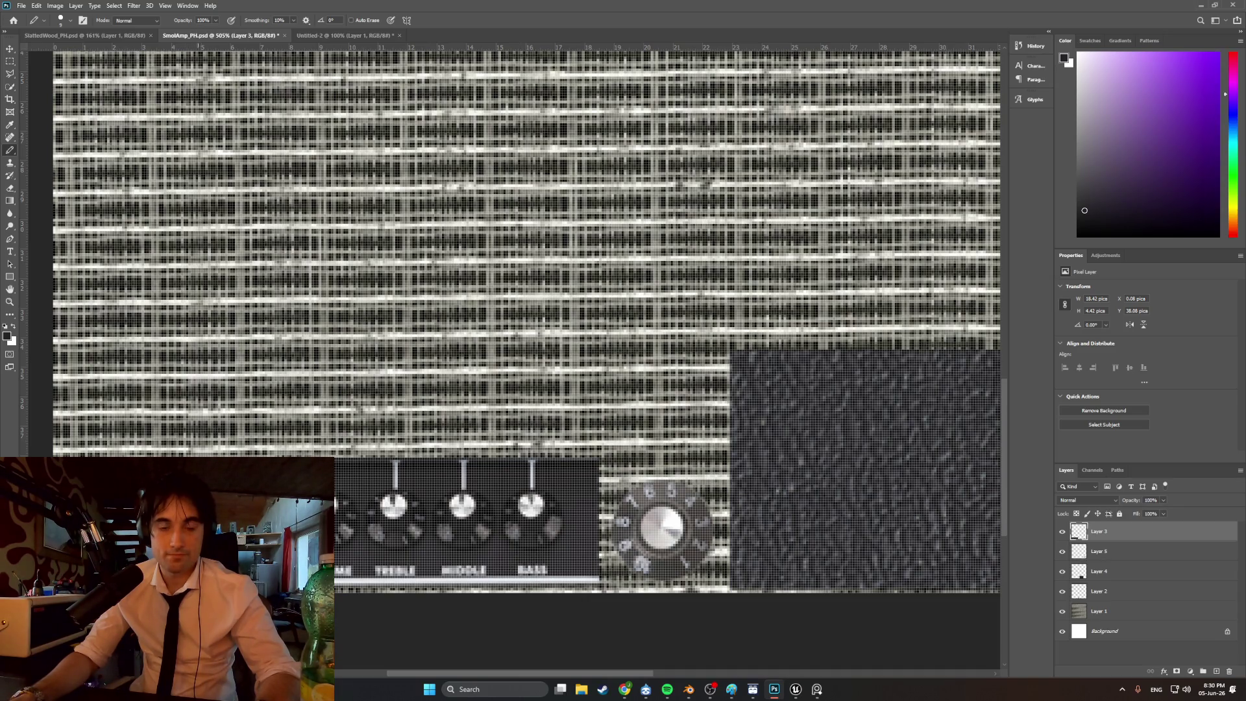
- Briefly bring up the Fender amp reference image, then hide it again
{"action": "left_click", "coordinate": [811, 689]}
{"action": "left_click", "coordinate": [811, 690]}
{"action": "mouse_move", "coordinate": [797, 691]}
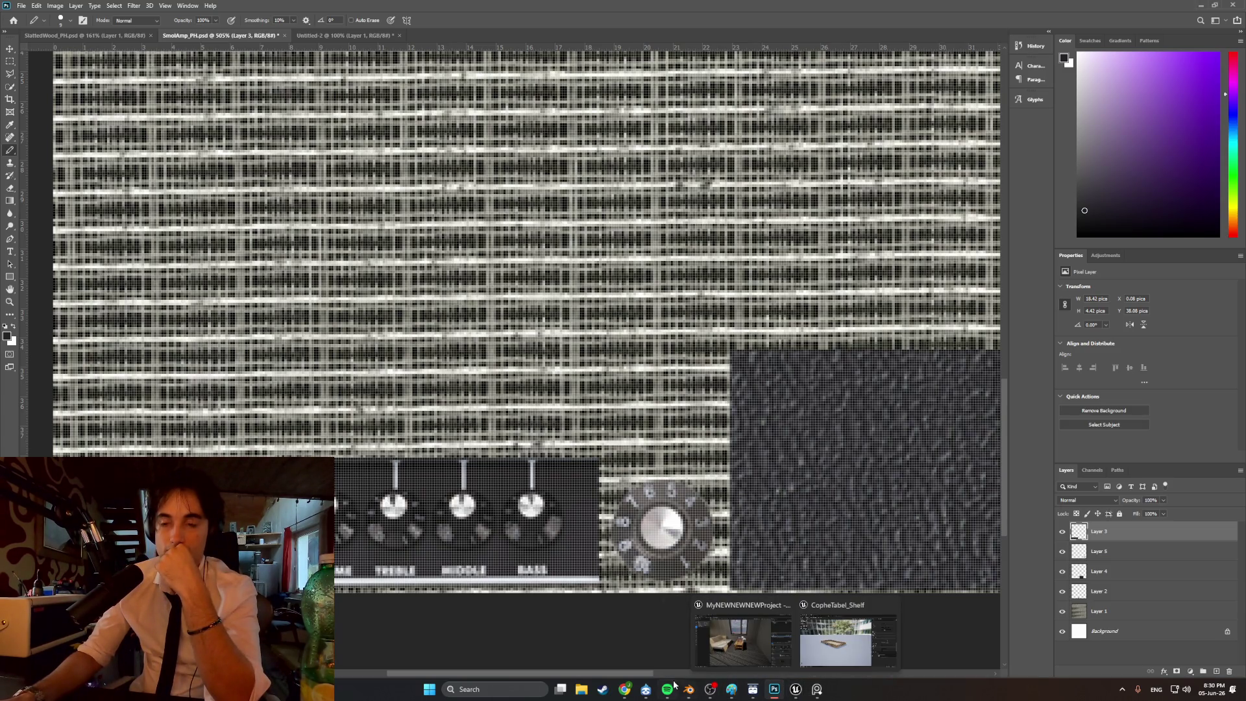
- Bring Chrome forward on the Frontman 20G product page with its image gallery closed
{"action": "mouse_move", "coordinate": [624, 689]}
{"action": "left_click", "coordinate": [667, 666]}
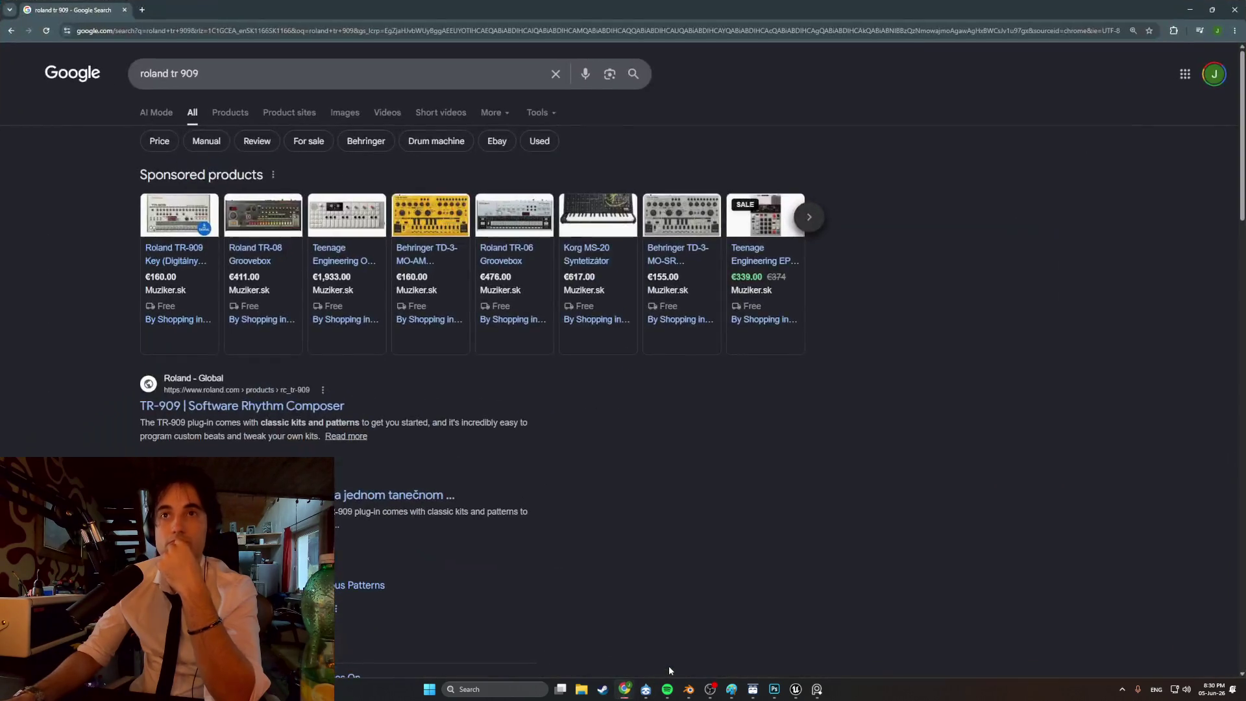
{"action": "triple_click", "coordinate": [217, 67]}
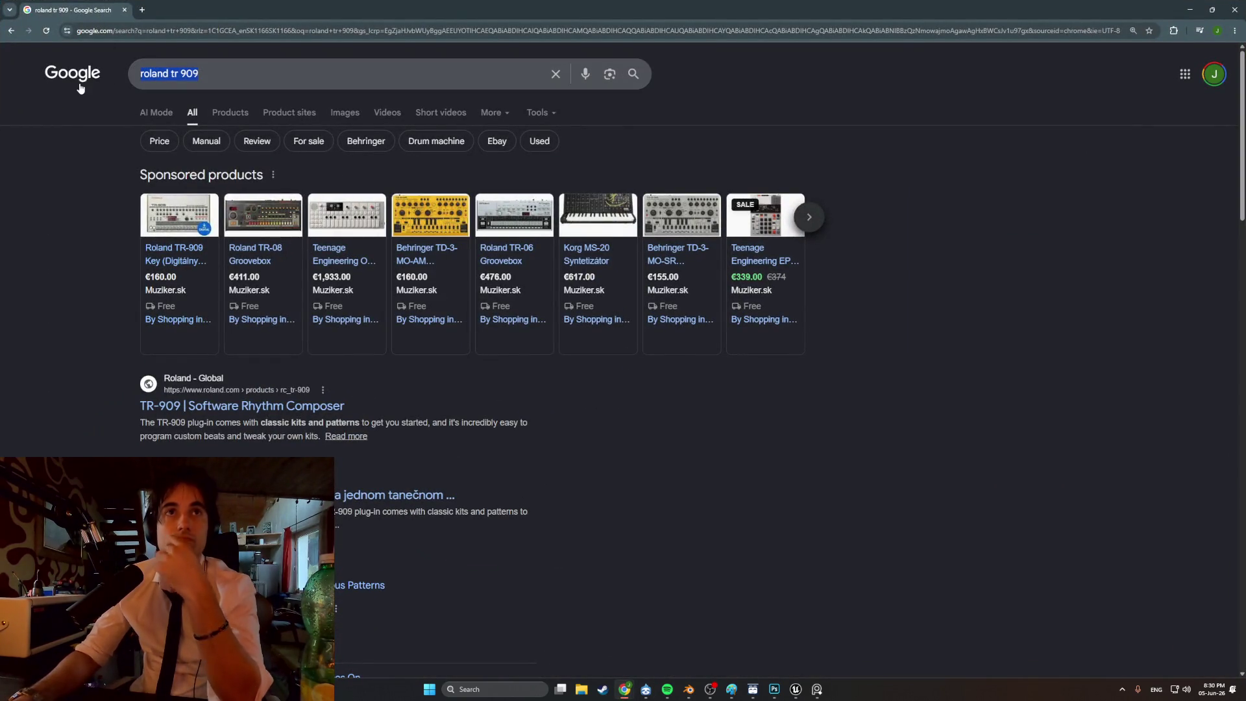
{"action": "mouse_move", "coordinate": [624, 689]}
{"action": "left_click", "coordinate": [571, 639]}
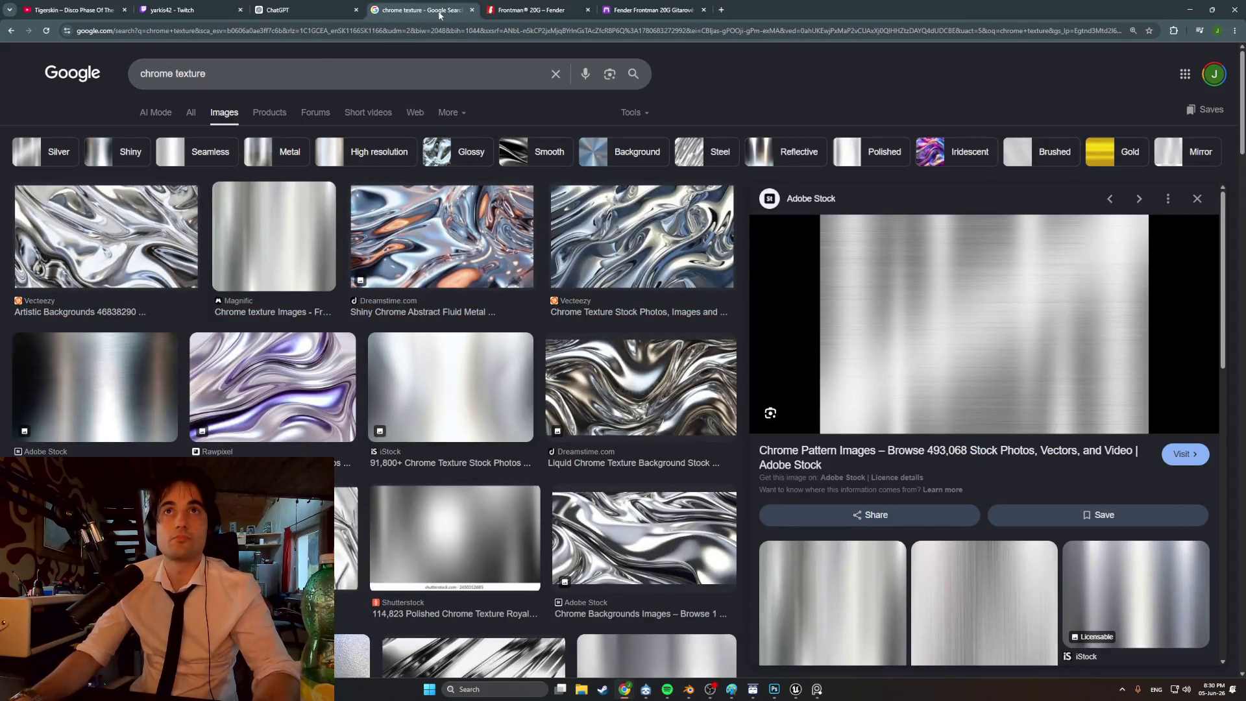
{"action": "left_click", "coordinate": [528, 10]}
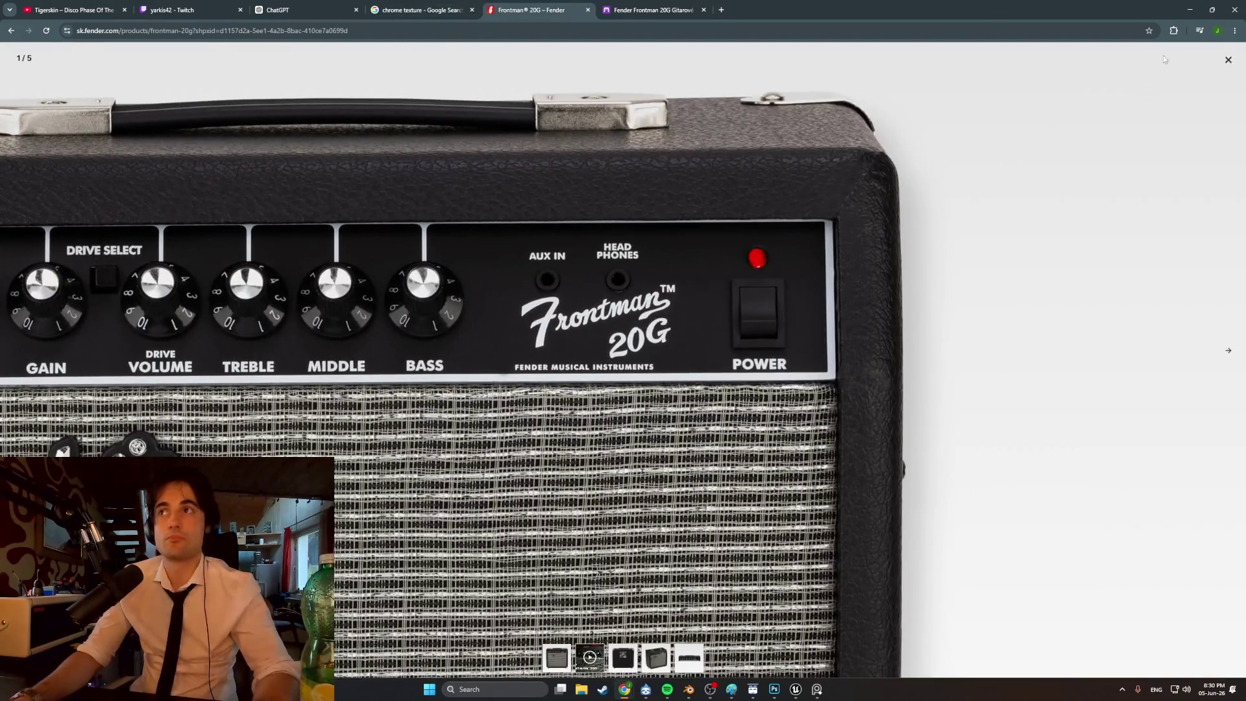
{"action": "key", "text": "Escape"}
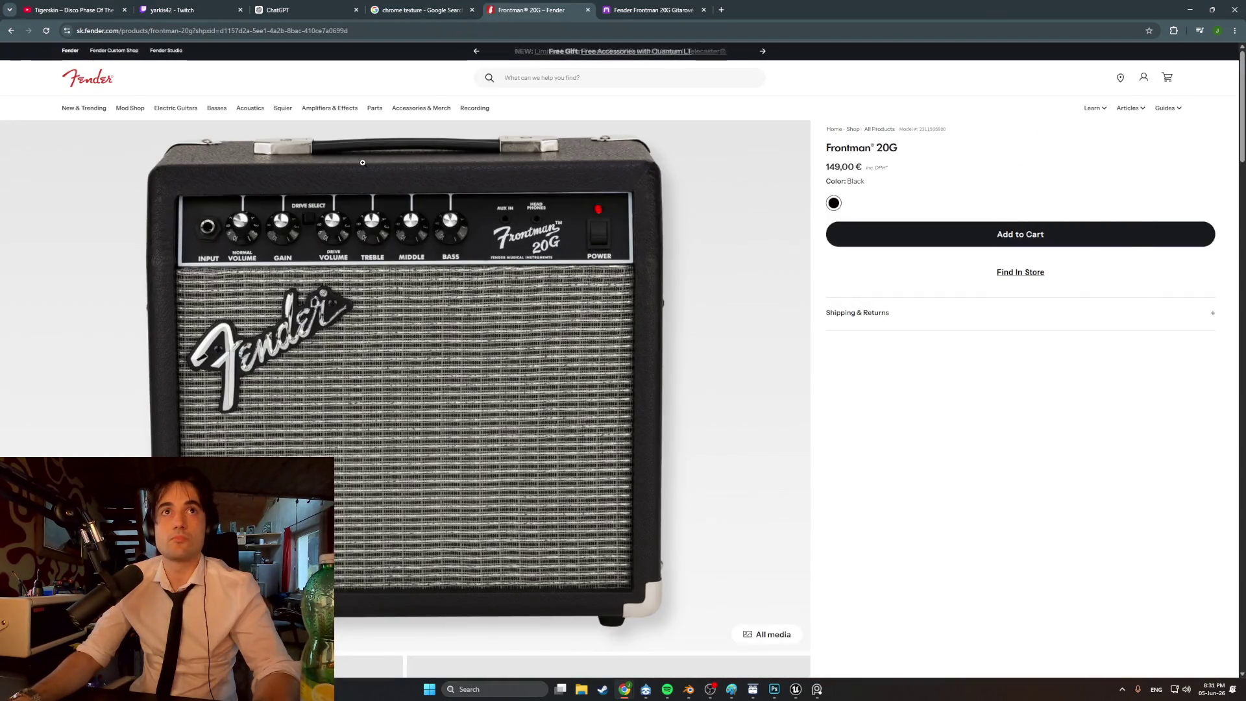
- Search the Fender site for 'frontman', open the Frontman 10G photo and zoom onto its controls
{"action": "left_click", "coordinate": [546, 77]}
{"action": "type", "text": "frontman"}
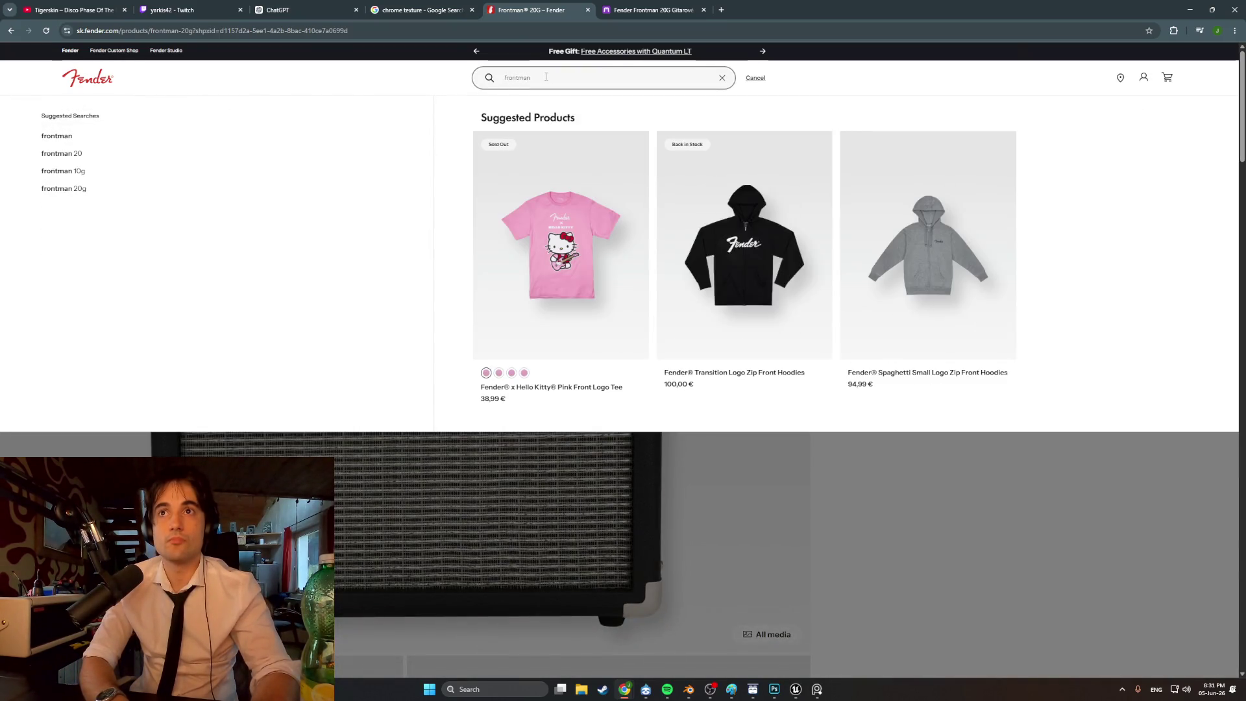
{"action": "left_click", "coordinate": [560, 246]}
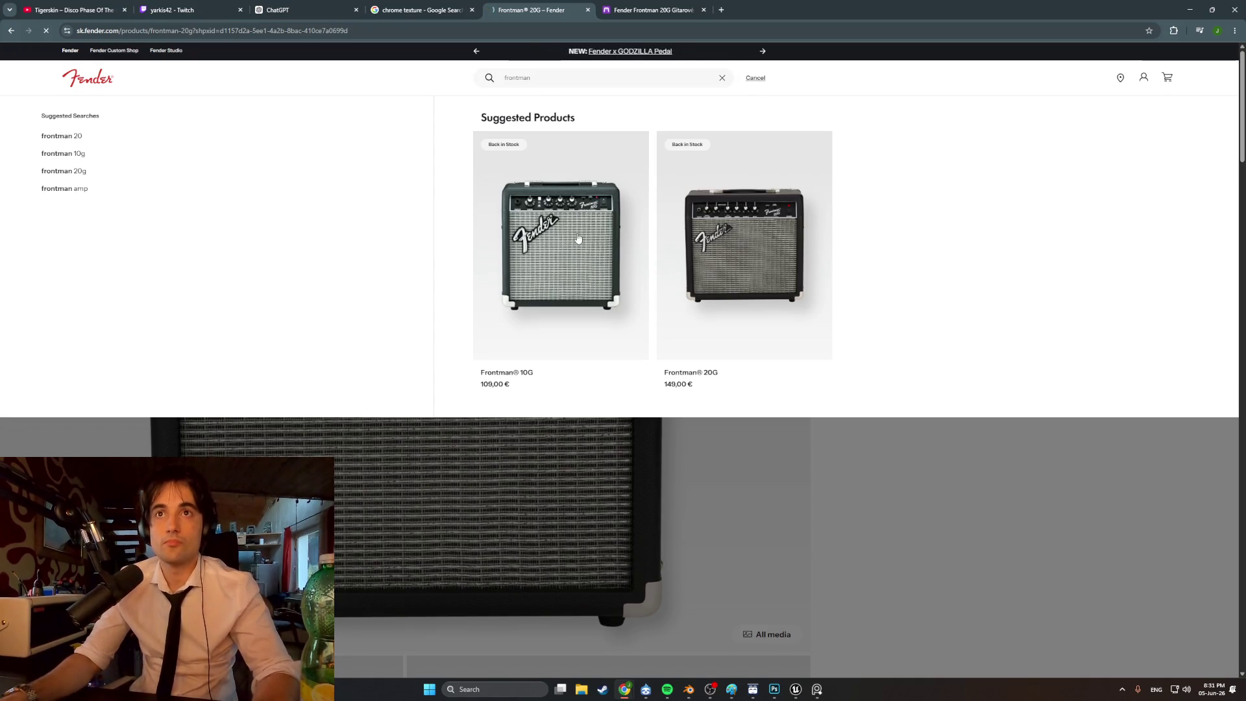
{"action": "left_click", "coordinate": [392, 224]}
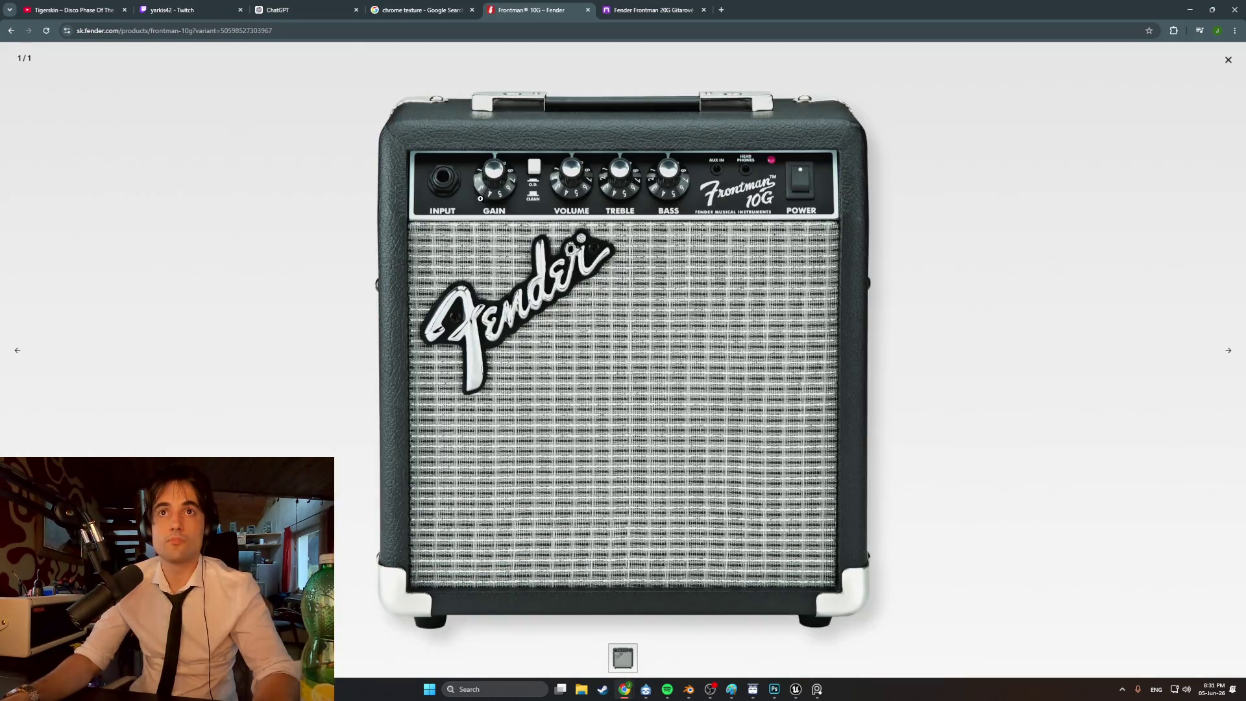
{"action": "left_click", "coordinate": [619, 175]}
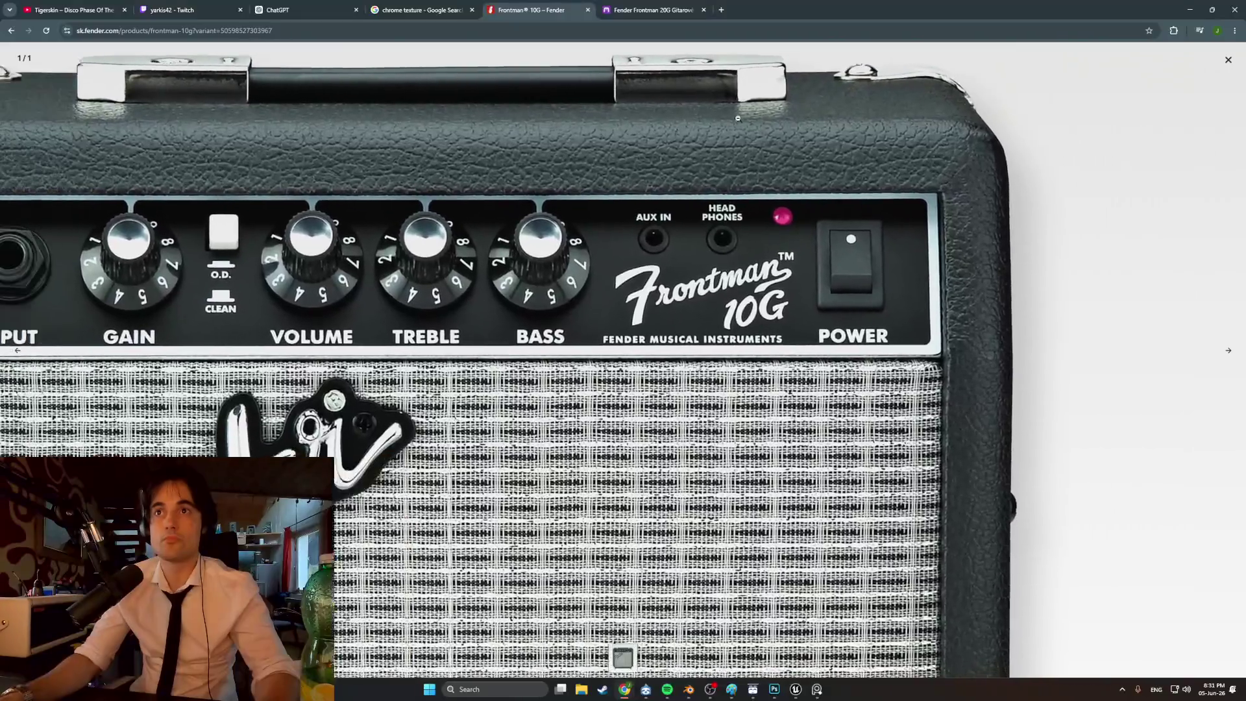
{"action": "left_click", "coordinate": [738, 118]}
{"action": "left_click", "coordinate": [620, 128]}
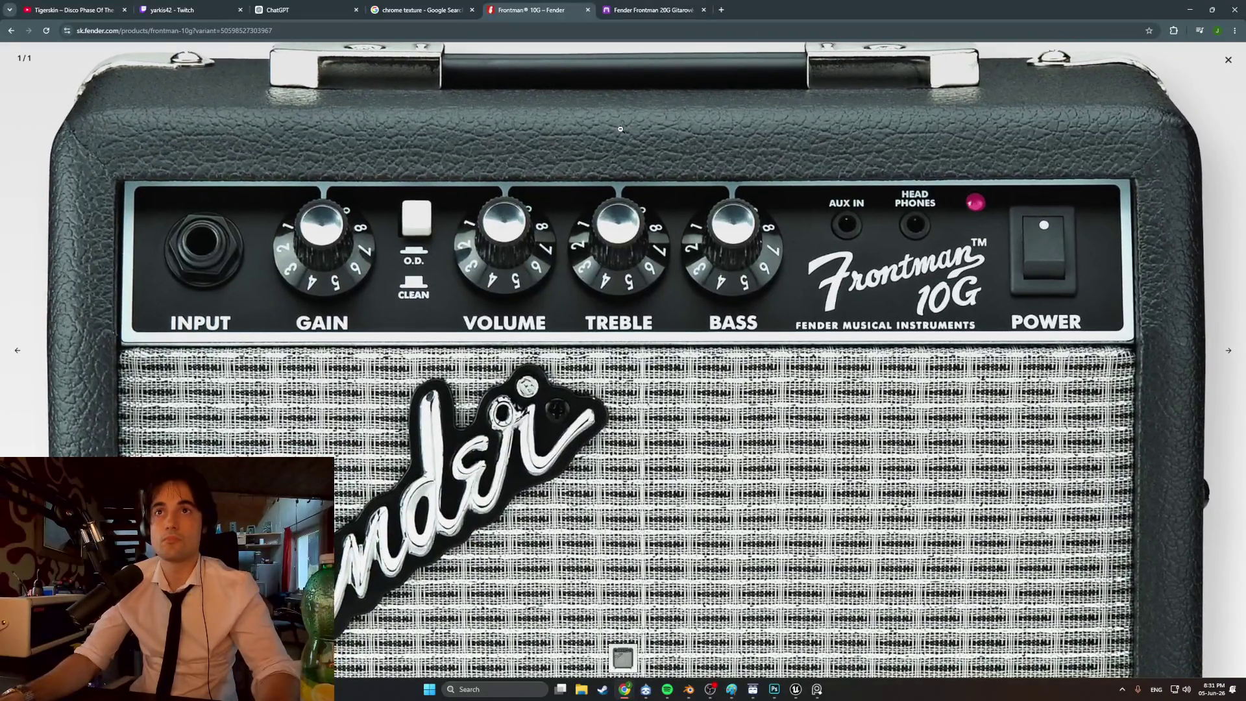
- Snip the amp's control panel from INPUT to BASS with Win+Shift+S
{"action": "key", "text": "super+shift+s"}
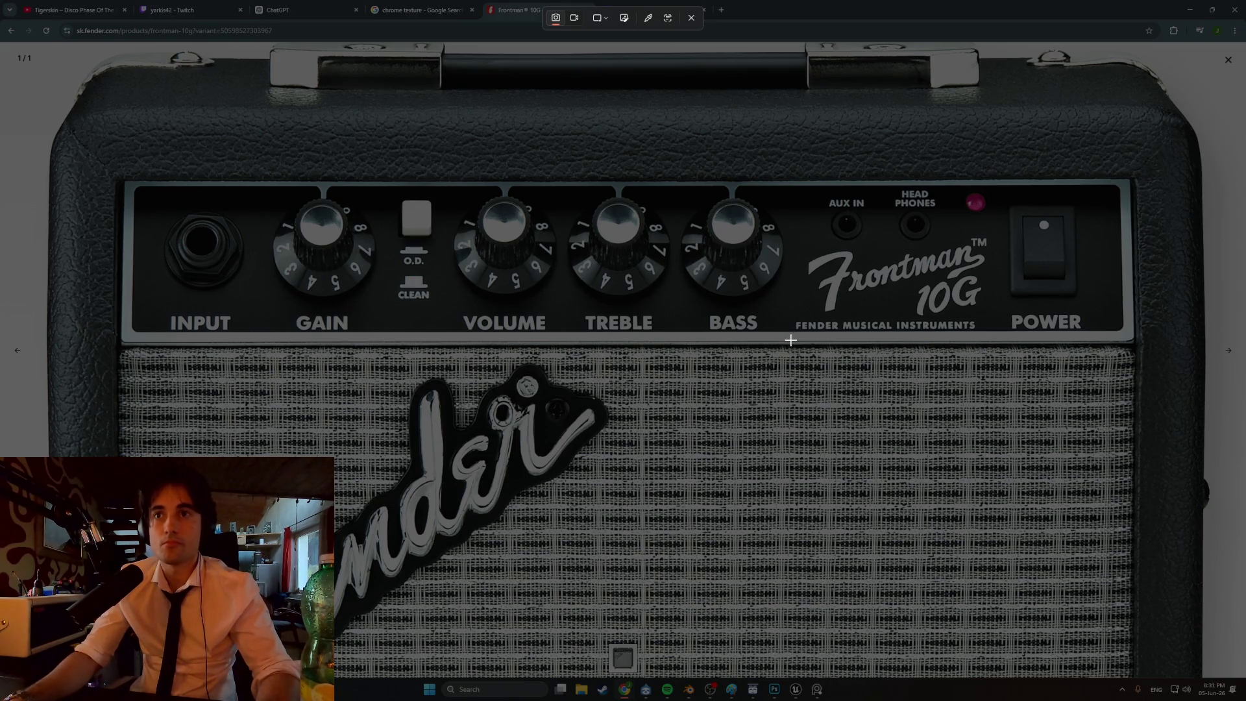
{"action": "mouse_move", "coordinate": [789, 340]}
{"action": "left_mouse_down"}
{"action": "mouse_move", "coordinate": [772, 196]}
{"action": "mouse_move", "coordinate": [124, 185]}
{"action": "left_mouse_up"}
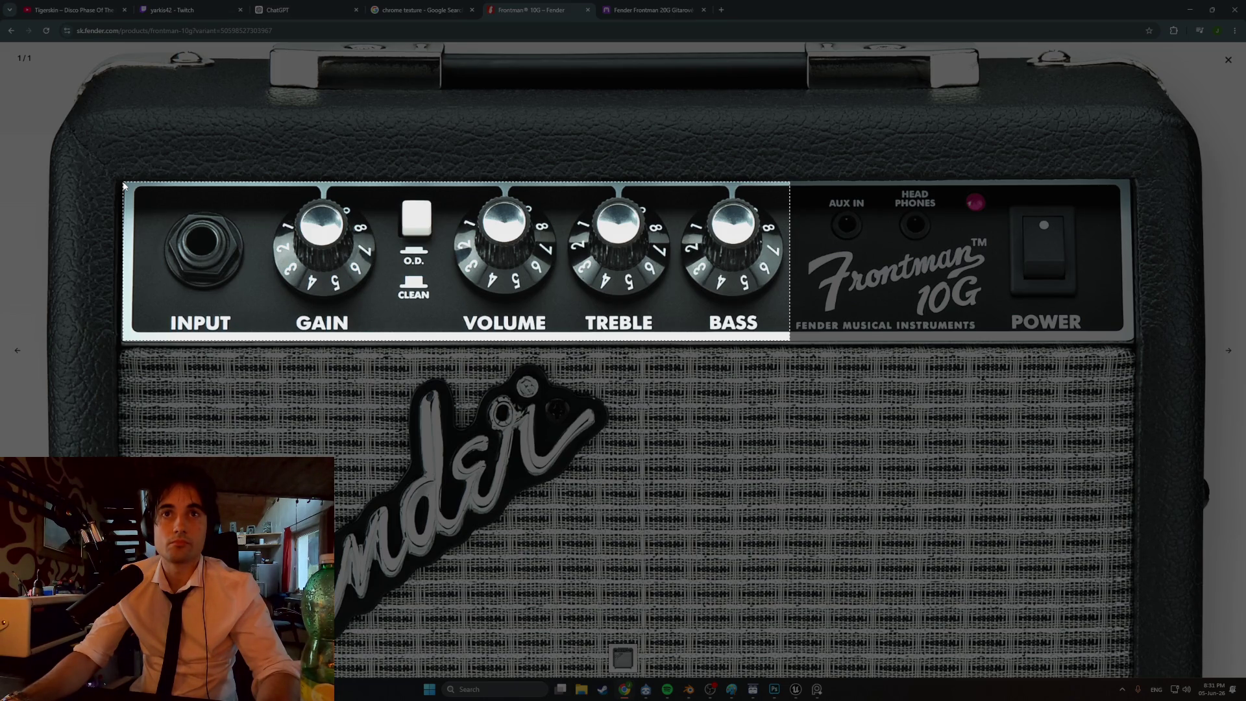
{"action": "left_click_drag", "start_coordinate": [124, 185], "coordinate": [124, 185]}
{"action": "left_click", "coordinate": [422, 402]}
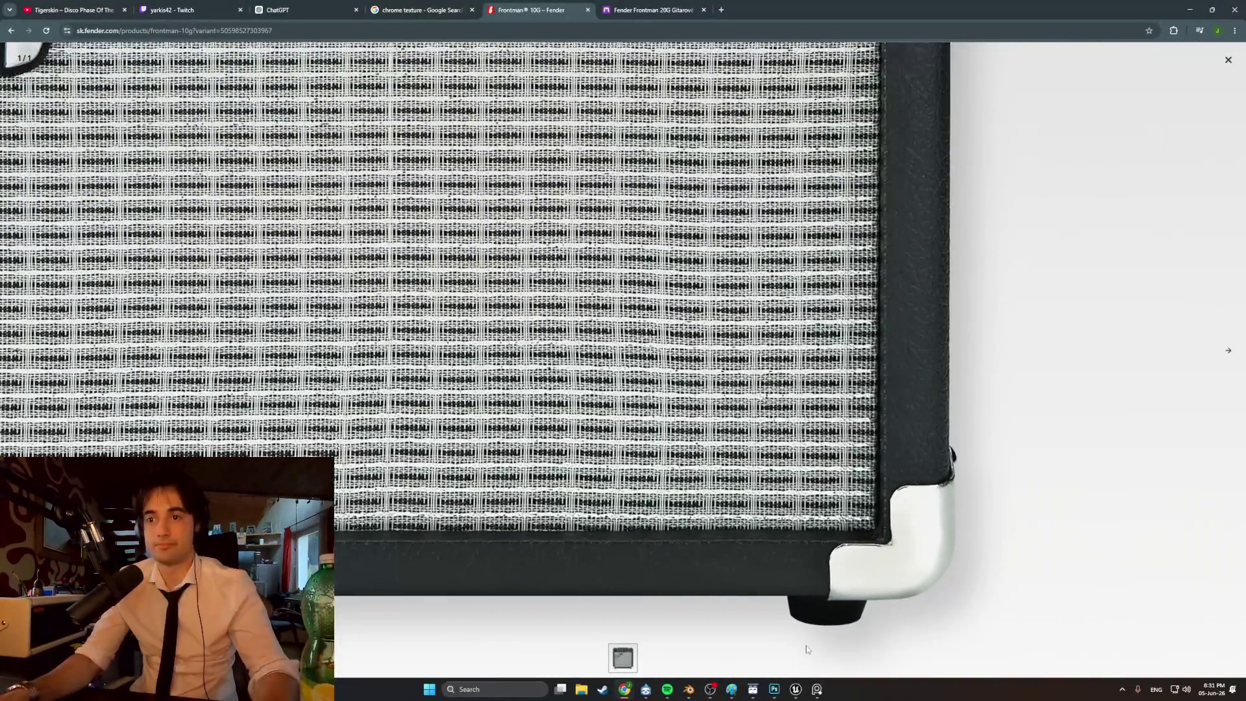
{"action": "key", "text": "alt+Tab"}
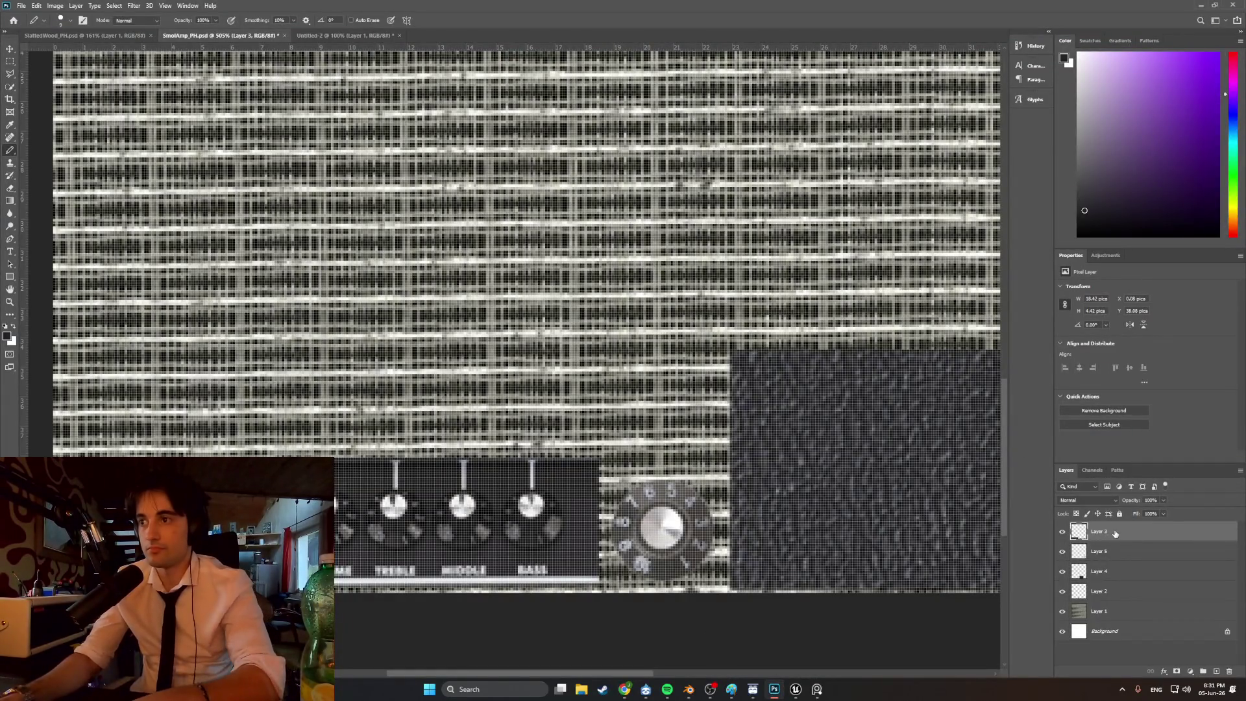
- Paste the snip as a new layer and scale it down to about 35% over the lower grille
{"action": "key", "text": "ctrl+v"}
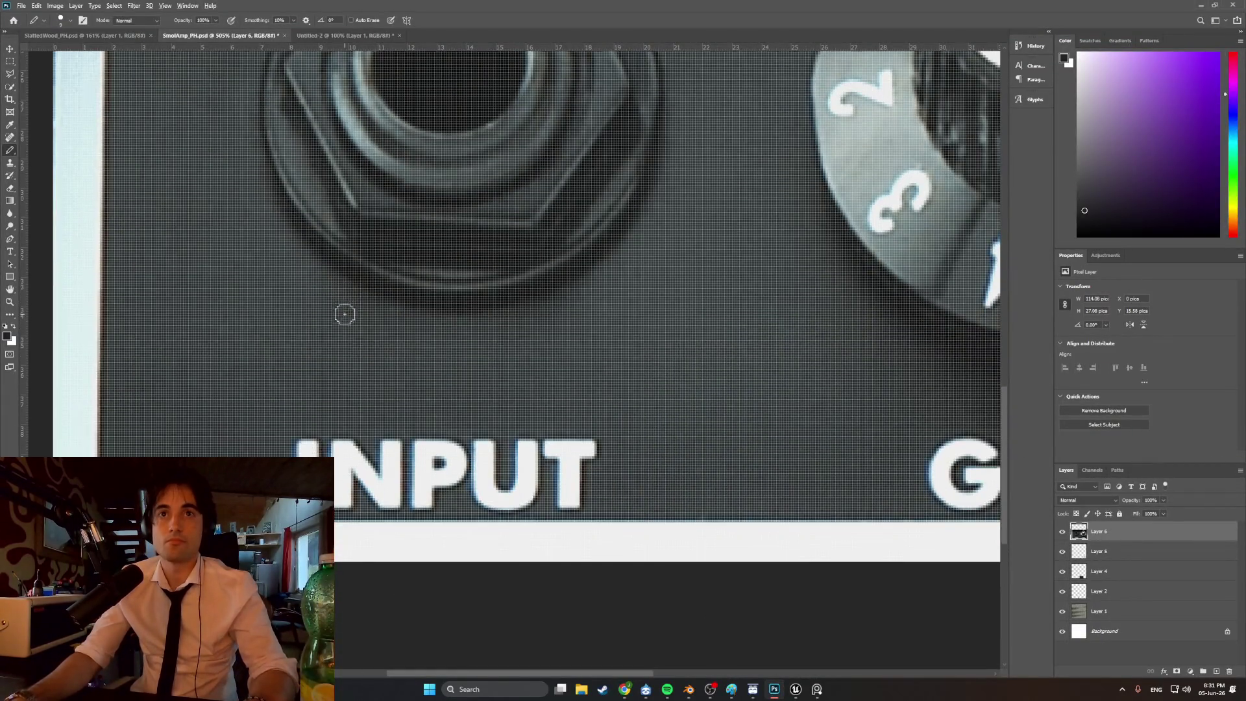
{"action": "scroll", "coordinate": [345, 314], "scroll_direction": "down", "scroll_amount": 5, "text": "alt"}
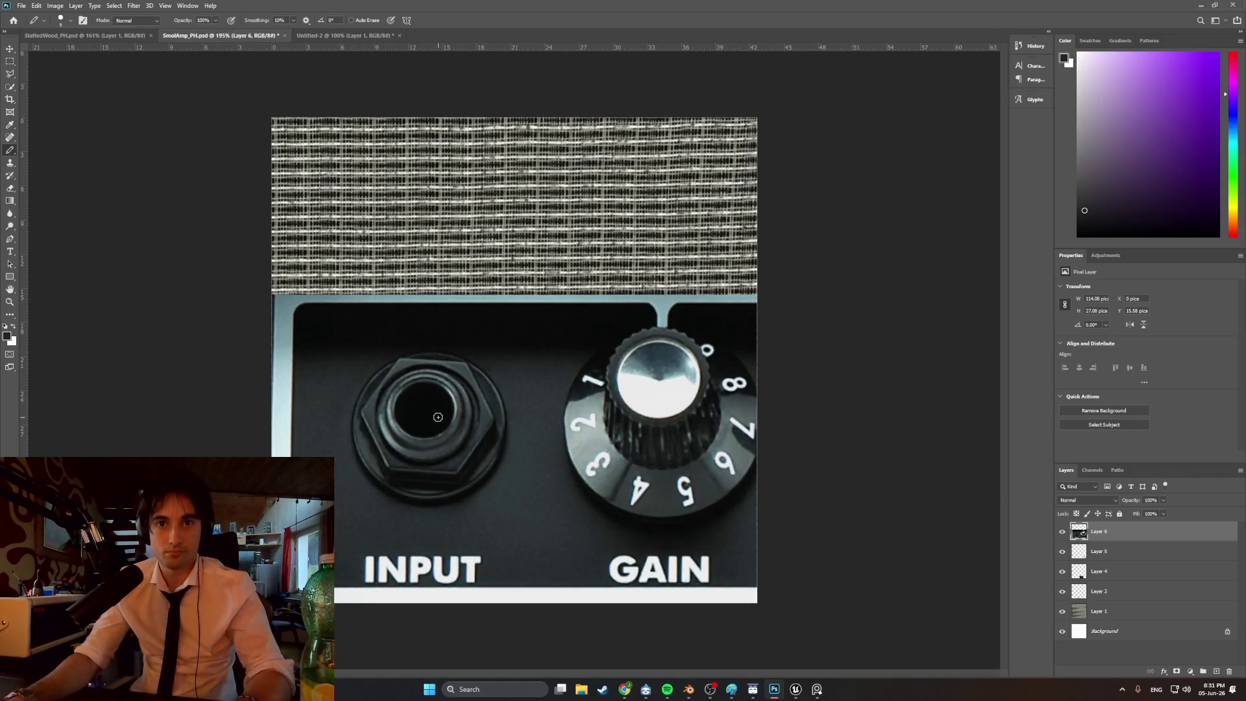
{"action": "key", "text": "ctrl+t"}
{"action": "mouse_move", "coordinate": [271, 603]}
{"action": "left_mouse_down"}
{"action": "mouse_move", "coordinate": [668, 509]}
{"action": "mouse_move", "coordinate": [227, 567]}
{"action": "mouse_move", "coordinate": [657, 464]}
{"action": "left_mouse_up"}
{"action": "left_click_drag", "start_coordinate": [778, 415], "coordinate": [355, 501]}
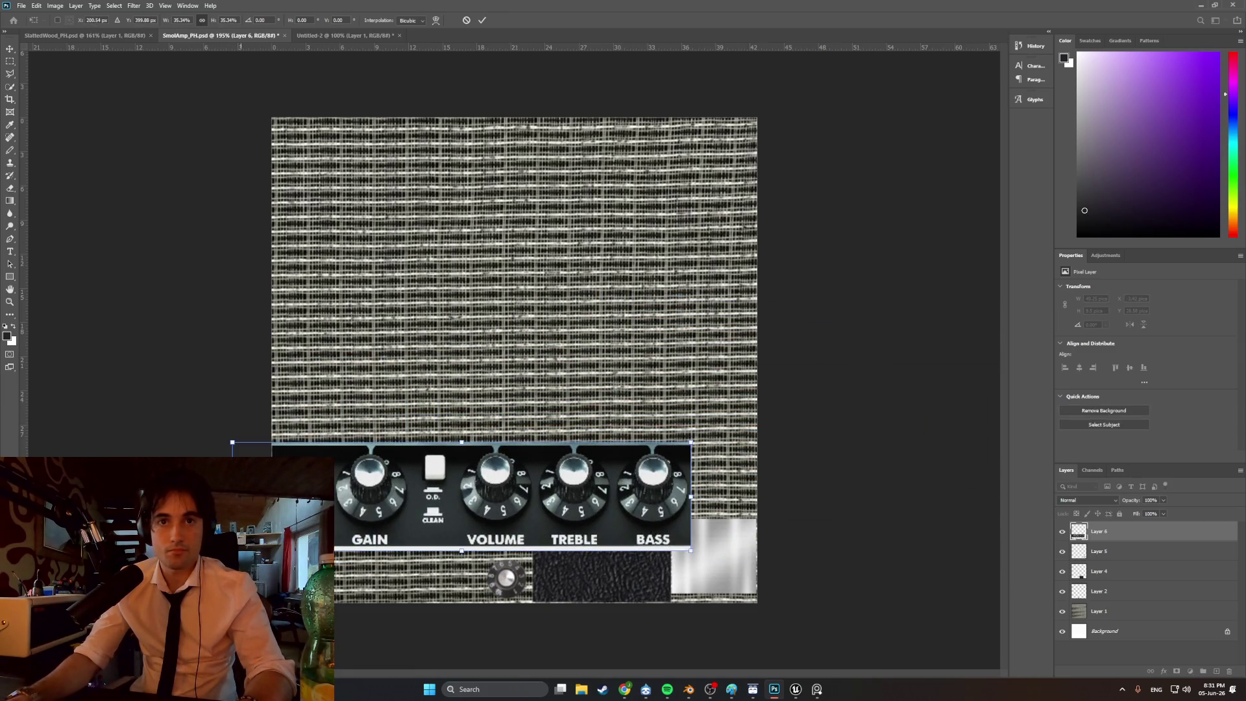
{"action": "left_click_drag", "start_coordinate": [232, 551], "coordinate": [464, 500]}
{"action": "mouse_move", "coordinate": [519, 467]}
{"action": "left_mouse_down"}
{"action": "mouse_move", "coordinate": [402, 500]}
{"action": "mouse_move", "coordinate": [328, 550]}
{"action": "mouse_move", "coordinate": [369, 562]}
{"action": "left_mouse_up"}
- Fine-tune the panel to about 16% at the lower left and commit the transform
{"action": "scroll", "coordinate": [389, 565], "scroll_direction": "up", "scroll_amount": 3, "text": "alt"}
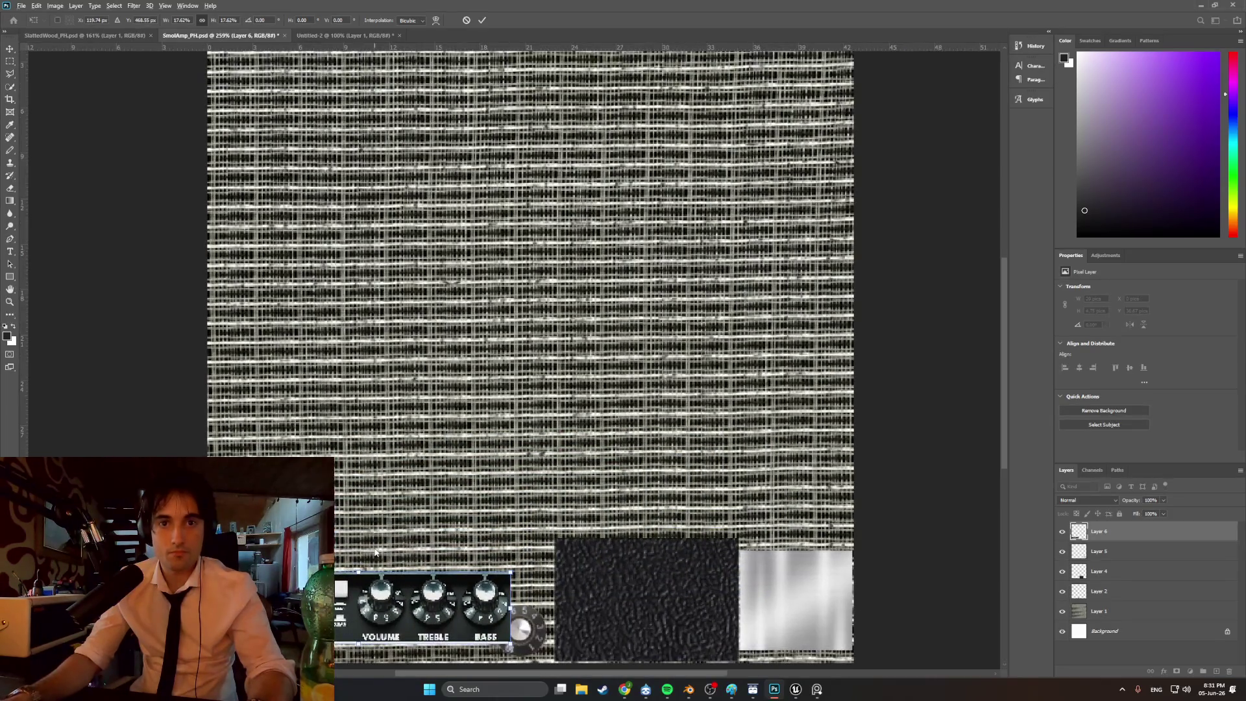
{"action": "scroll", "coordinate": [397, 590], "scroll_direction": "up", "scroll_amount": 2, "text": "alt"}
{"action": "scroll", "coordinate": [397, 591], "scroll_direction": "down", "scroll_amount": 2}
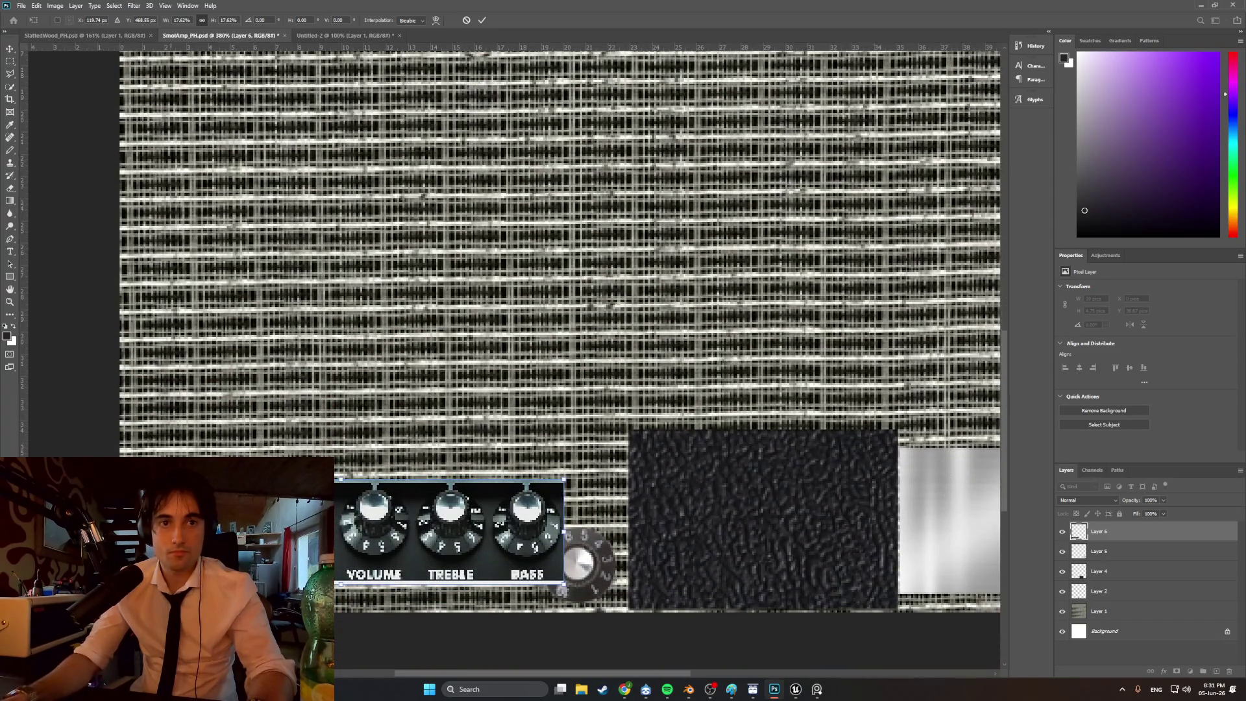
{"action": "mouse_move", "coordinate": [338, 583]}
{"action": "left_mouse_down"}
{"action": "mouse_move", "coordinate": [361, 574]}
{"action": "mouse_move", "coordinate": [312, 551]}
{"action": "mouse_move", "coordinate": [306, 562]}
{"action": "left_mouse_up"}
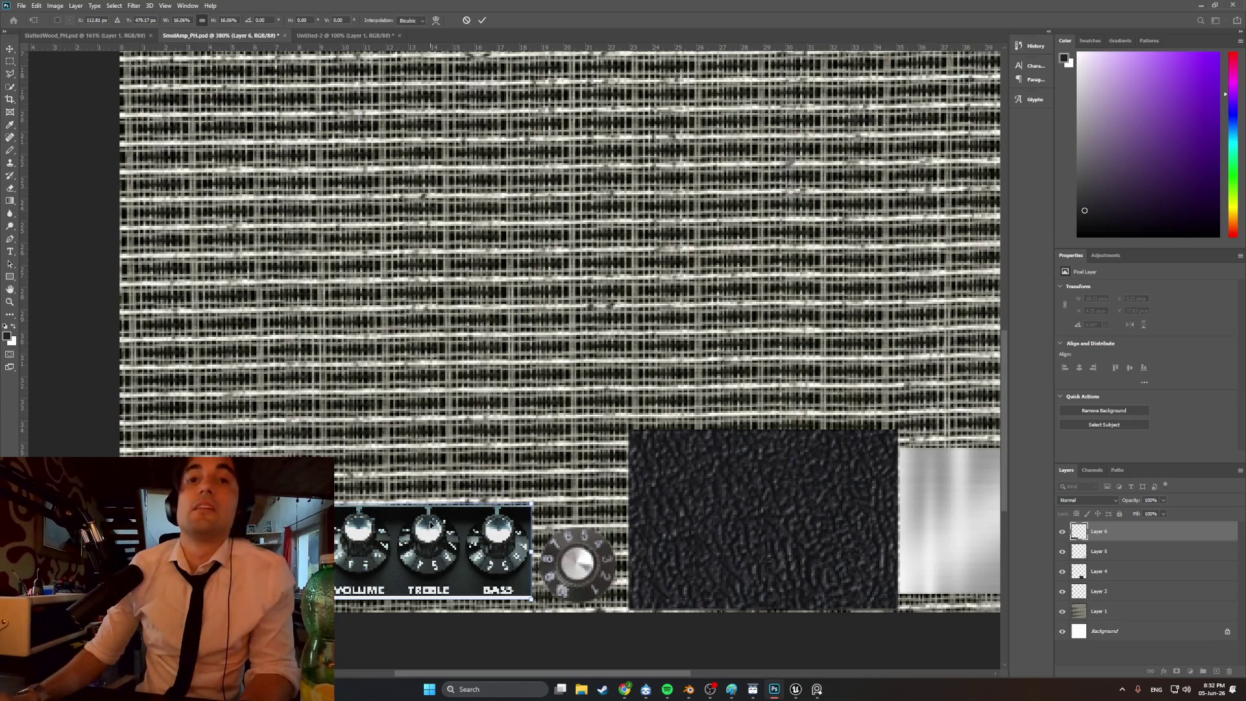
{"action": "scroll", "coordinate": [373, 552], "scroll_direction": "up", "scroll_amount": 4, "text": "alt"}
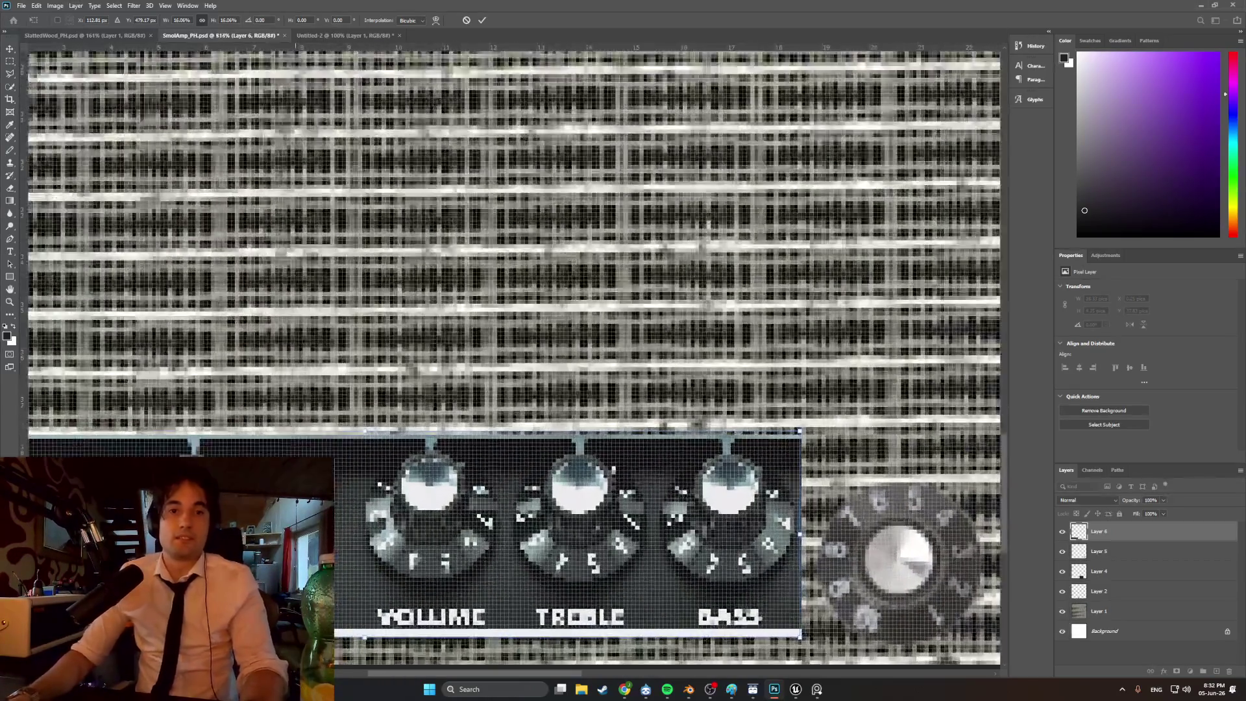
{"action": "scroll", "coordinate": [373, 551], "scroll_direction": "down", "scroll_amount": 1, "text": "alt"}
{"action": "scroll", "coordinate": [286, 560], "scroll_direction": "down", "scroll_amount": 1, "text": "alt"}
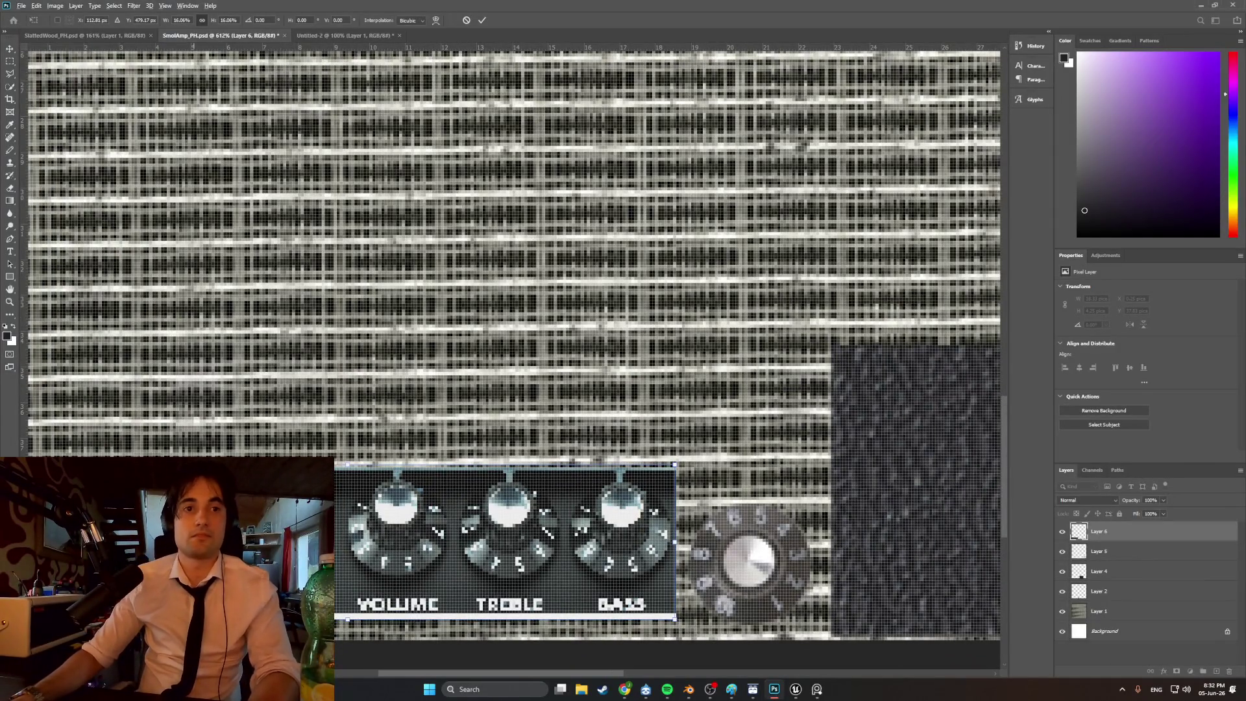
{"action": "left_click", "coordinate": [12, 151]}
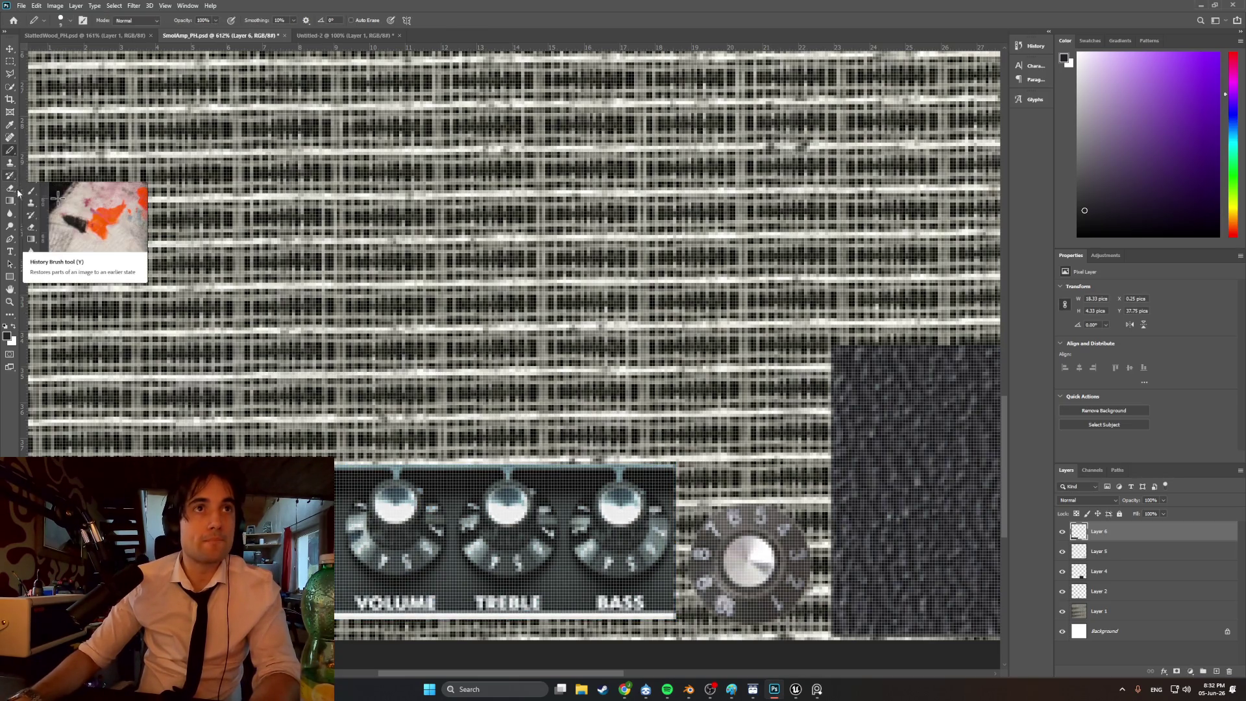
- Switch between Eyedropper and Pencil and set the Pencil to 7 px
{"action": "left_click", "coordinate": [13, 128]}
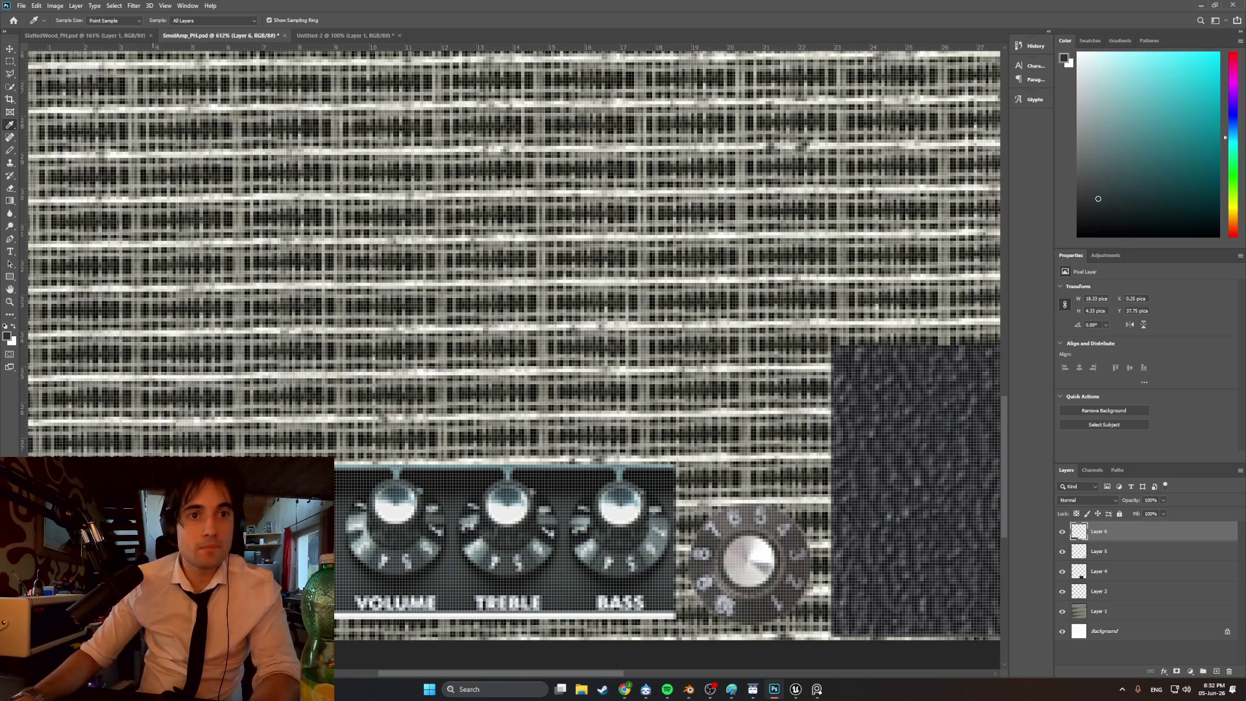
{"action": "left_click", "coordinate": [10, 150]}
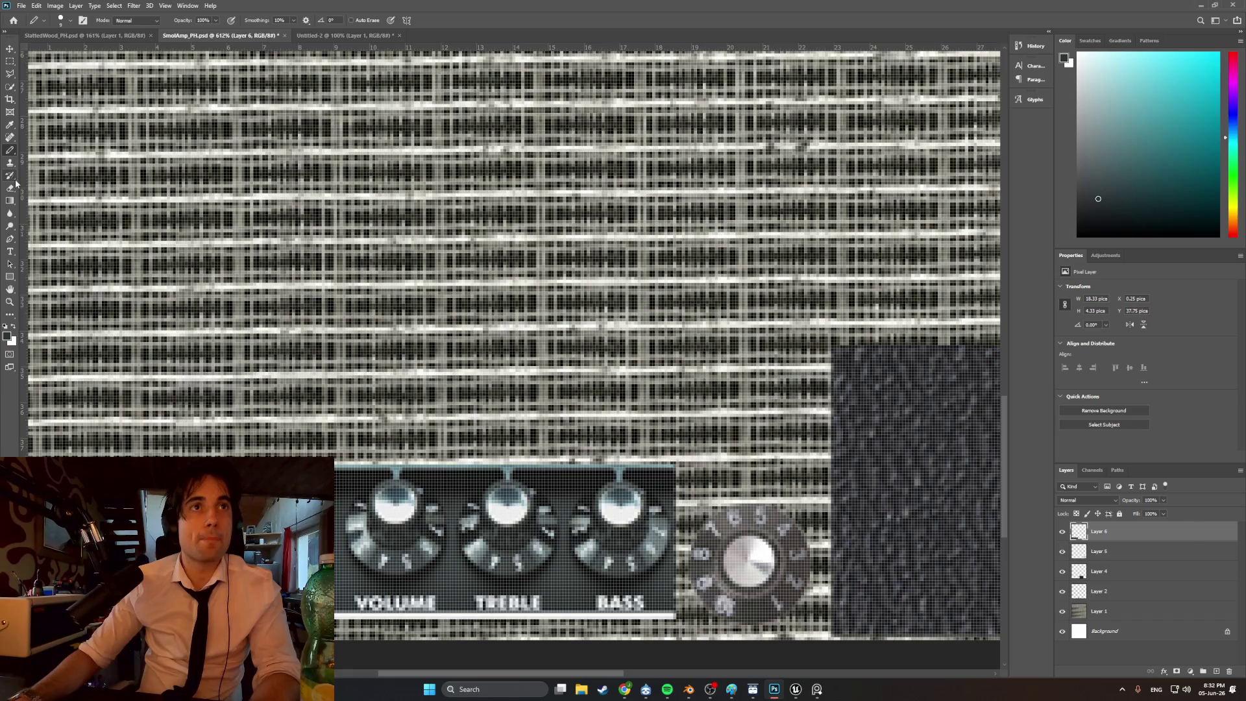
{"action": "left_click", "coordinate": [10, 125]}
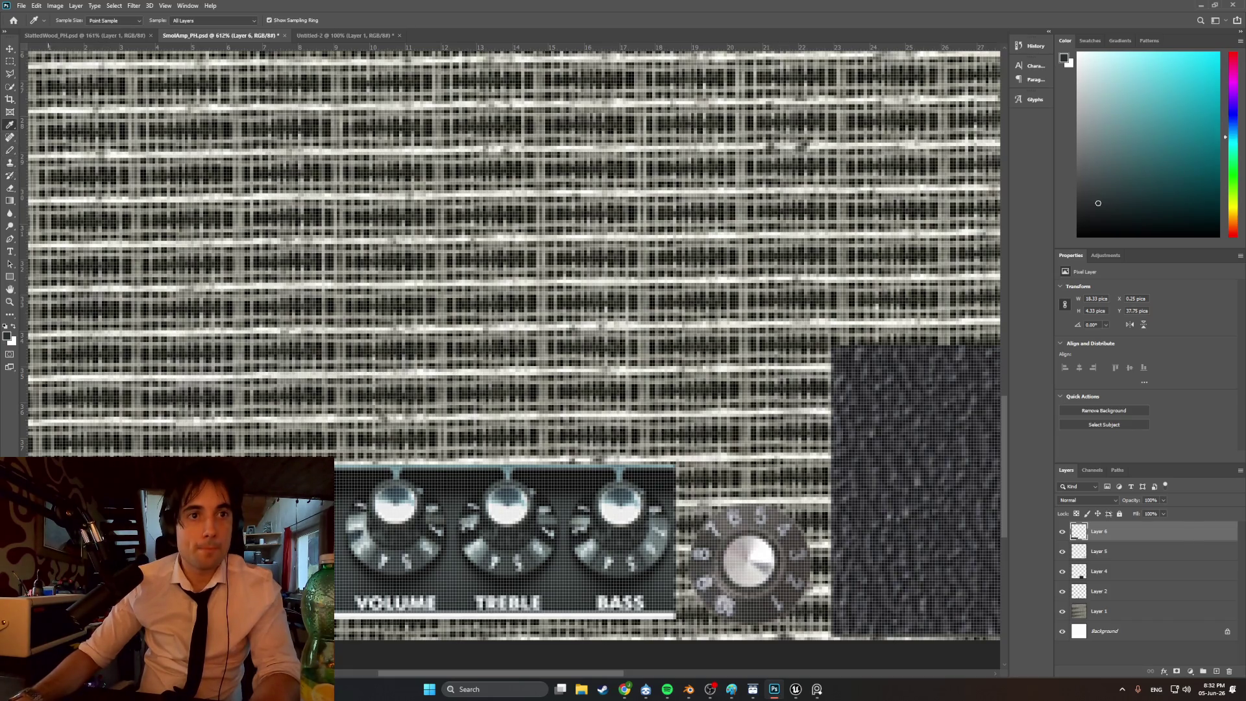
{"action": "left_click", "coordinate": [11, 150]}
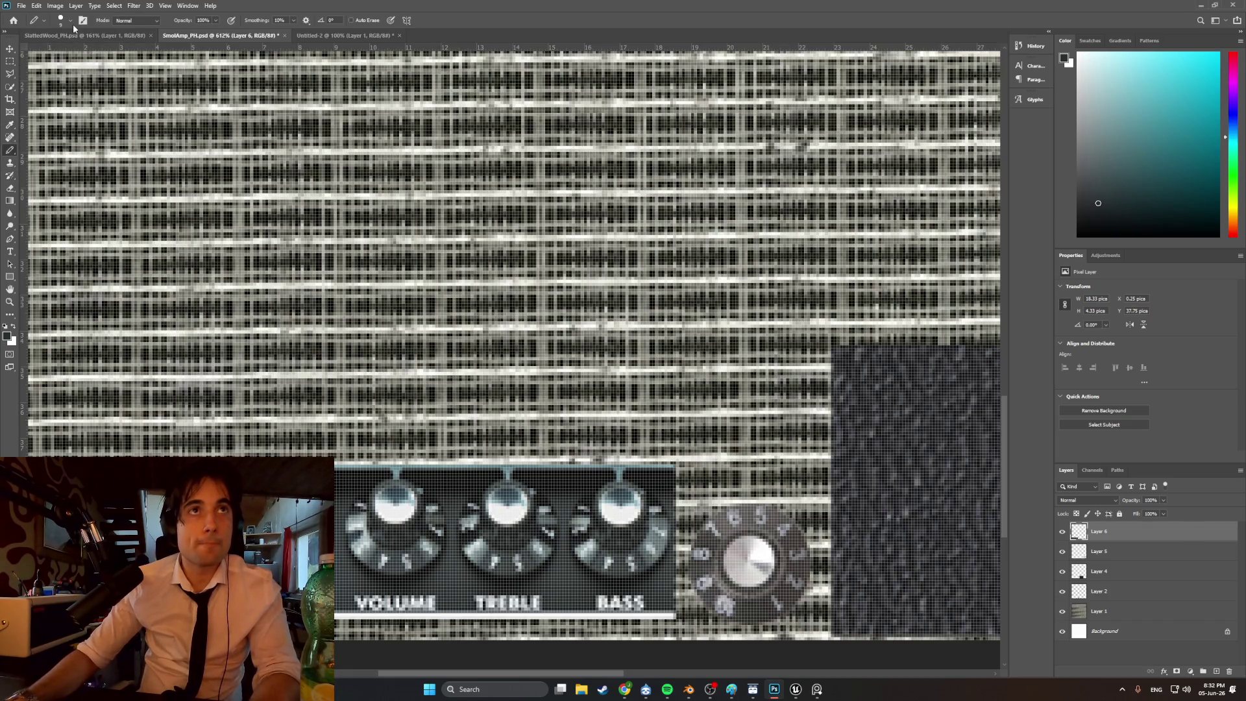
{"action": "left_click", "coordinate": [72, 21]}
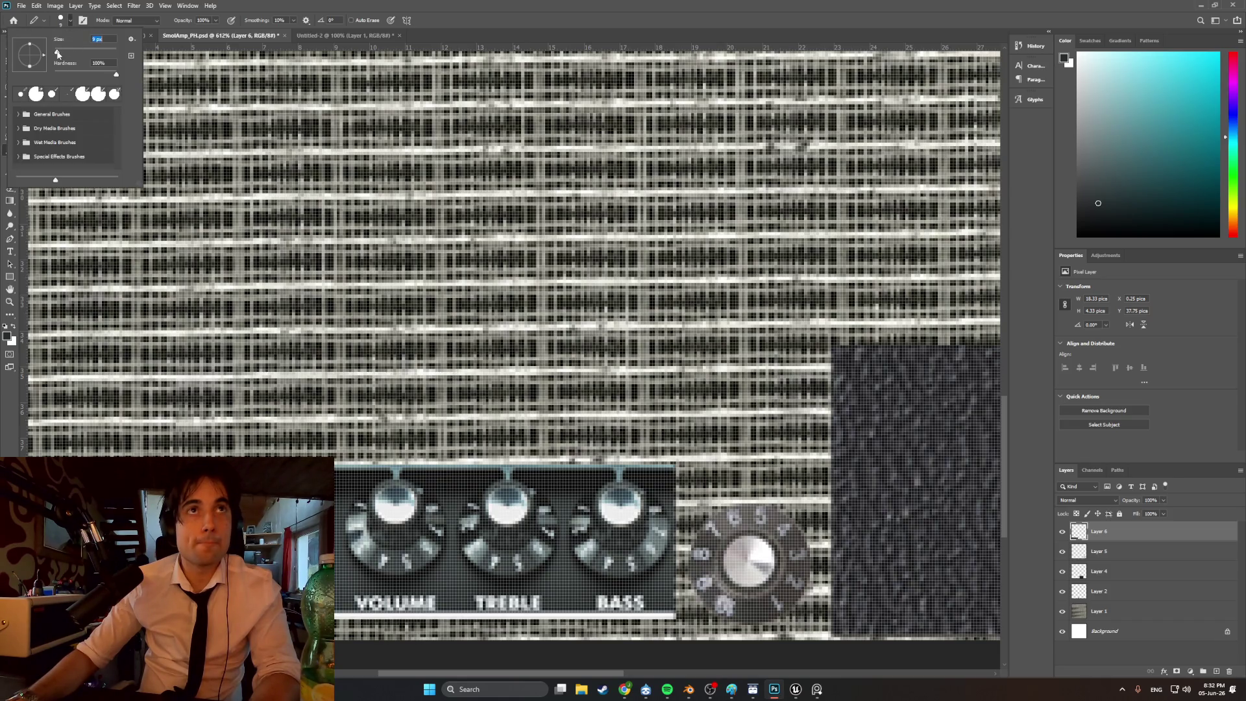
{"action": "key", "text": "Return"}
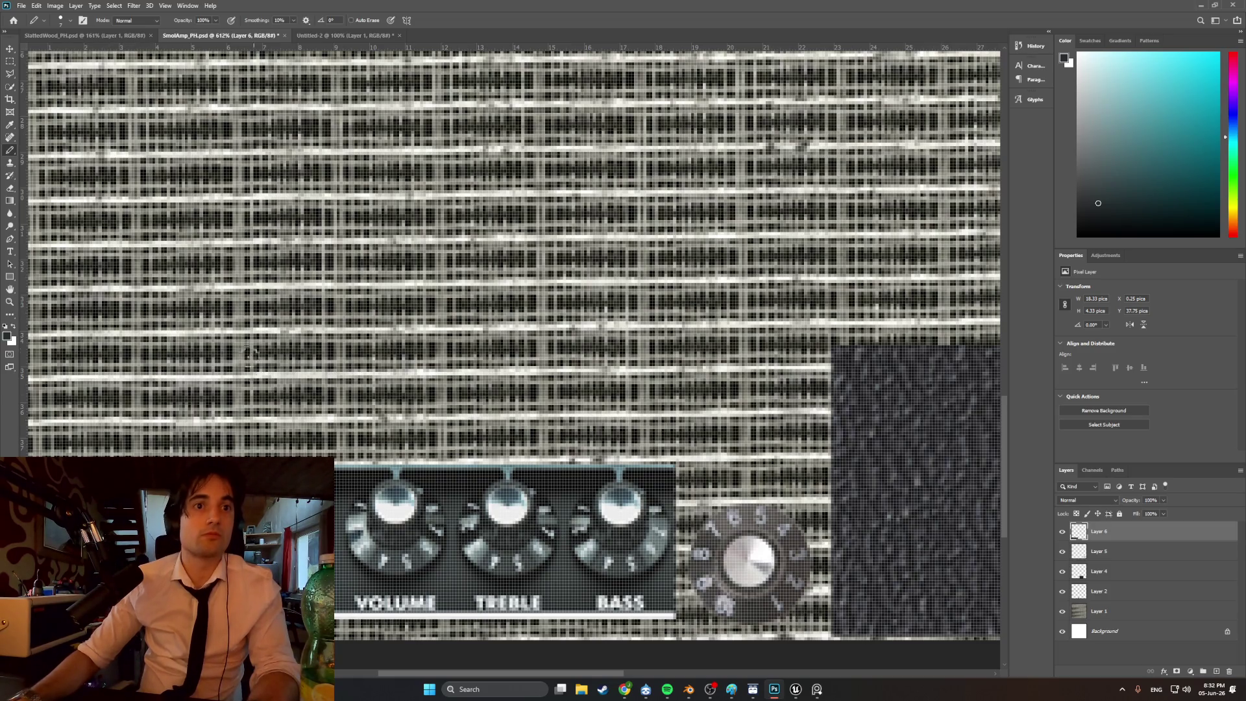
- Sample colours from the control panel and shrink the Pencil to 1 px
{"action": "scroll", "coordinate": [203, 510], "scroll_direction": "down", "scroll_amount": 5, "text": "alt"}
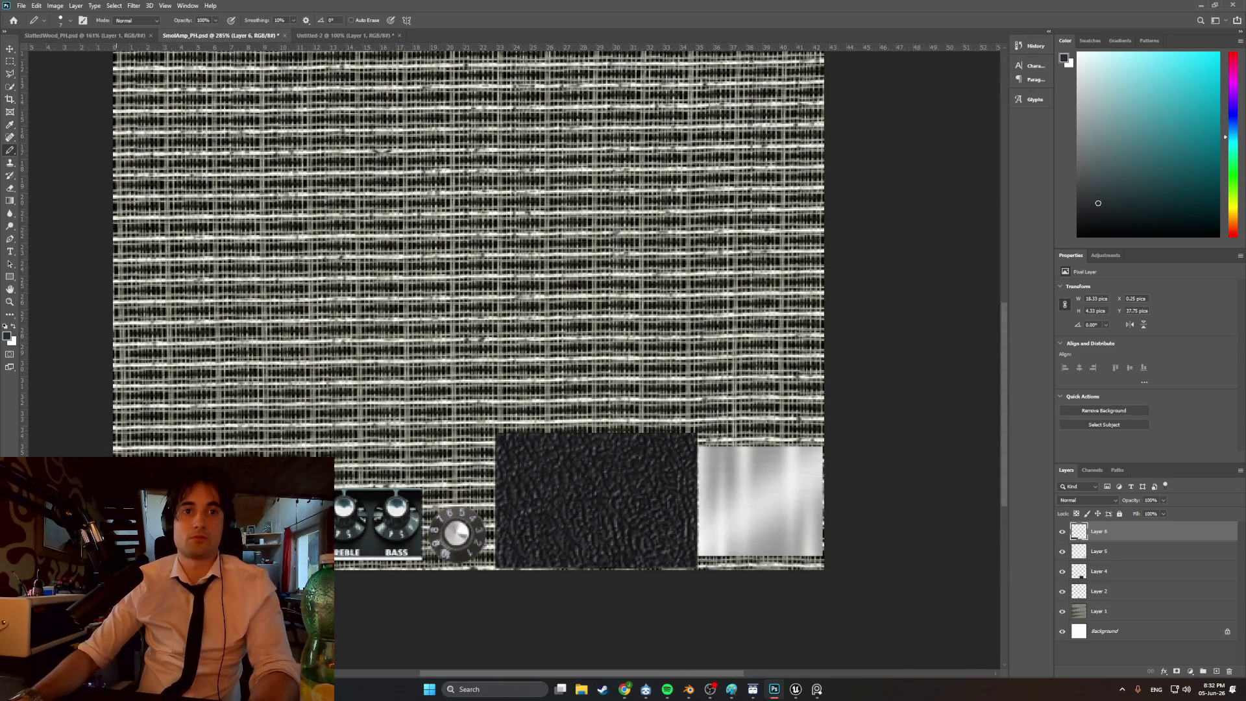
{"action": "scroll", "coordinate": [137, 532], "scroll_direction": "up", "scroll_amount": 12, "text": "alt"}
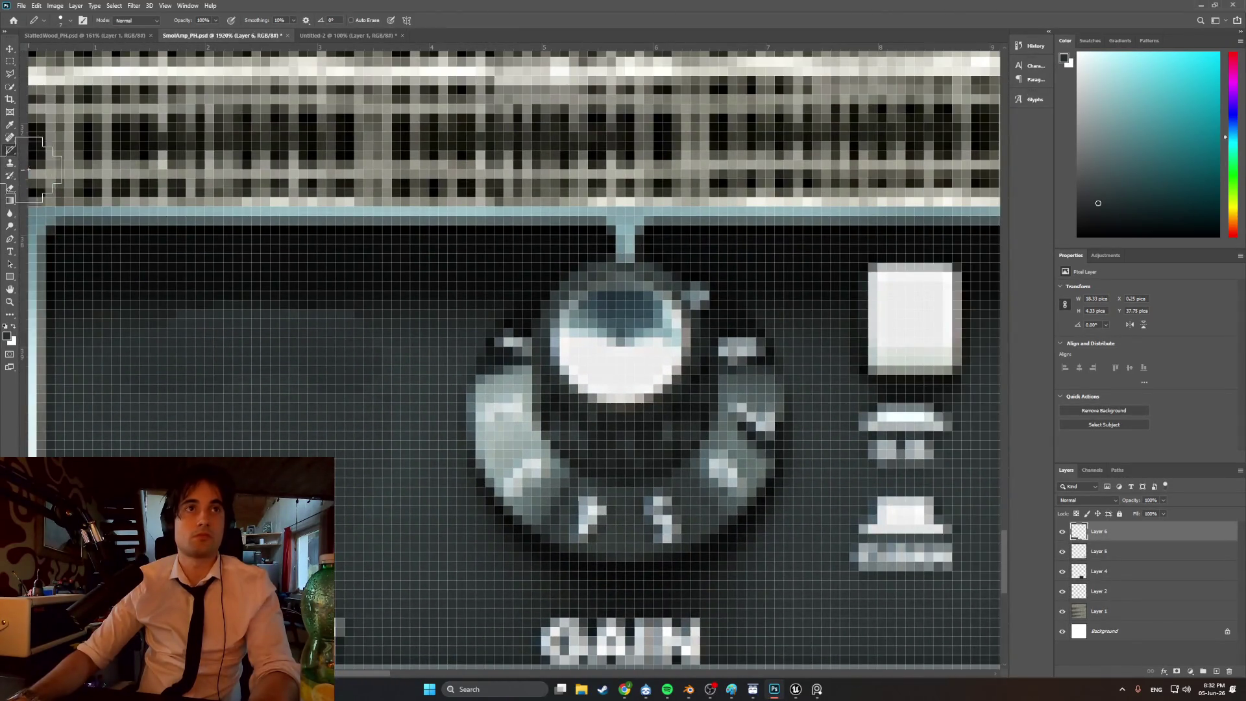
{"action": "left_click", "coordinate": [10, 124]}
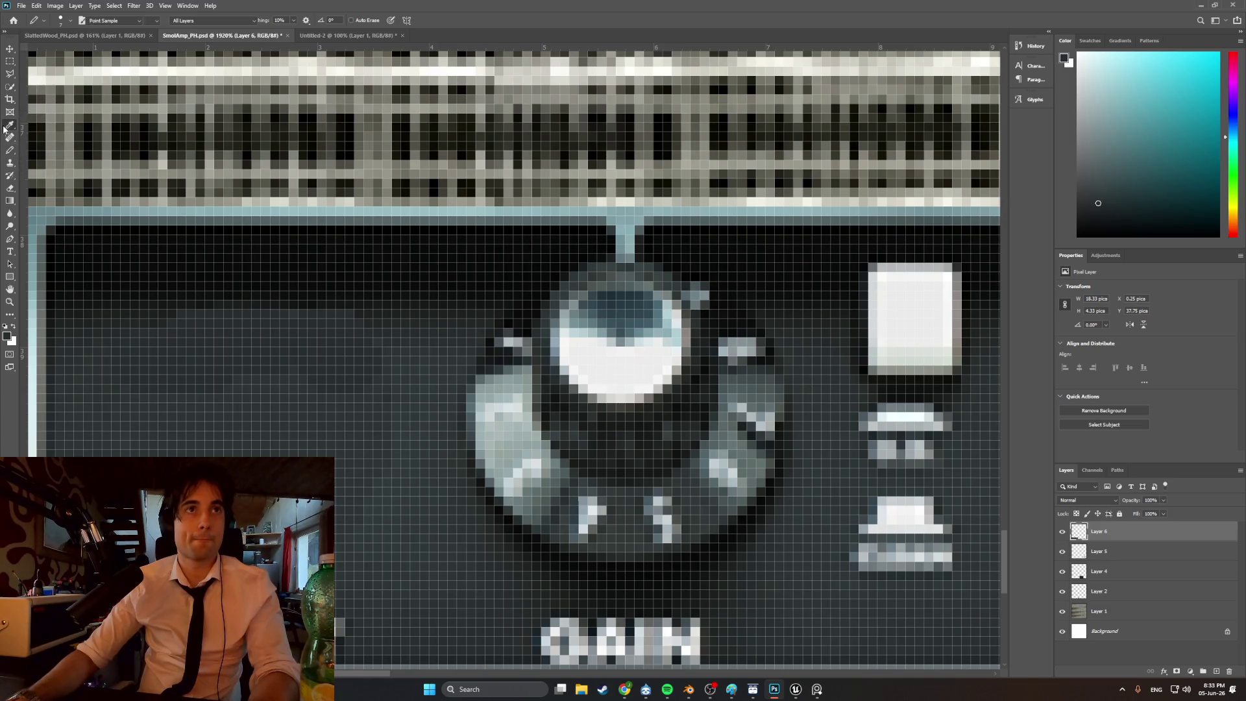
{"action": "left_click", "coordinate": [92, 349]}
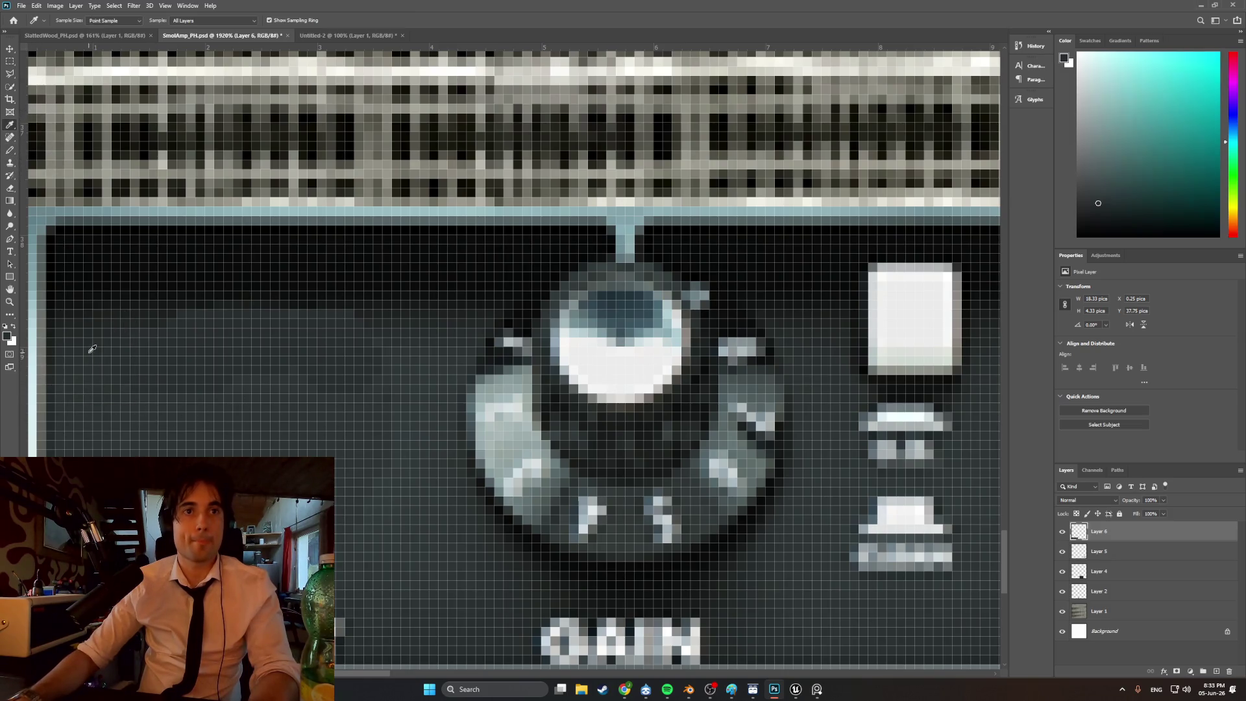
{"action": "left_click", "coordinate": [10, 150]}
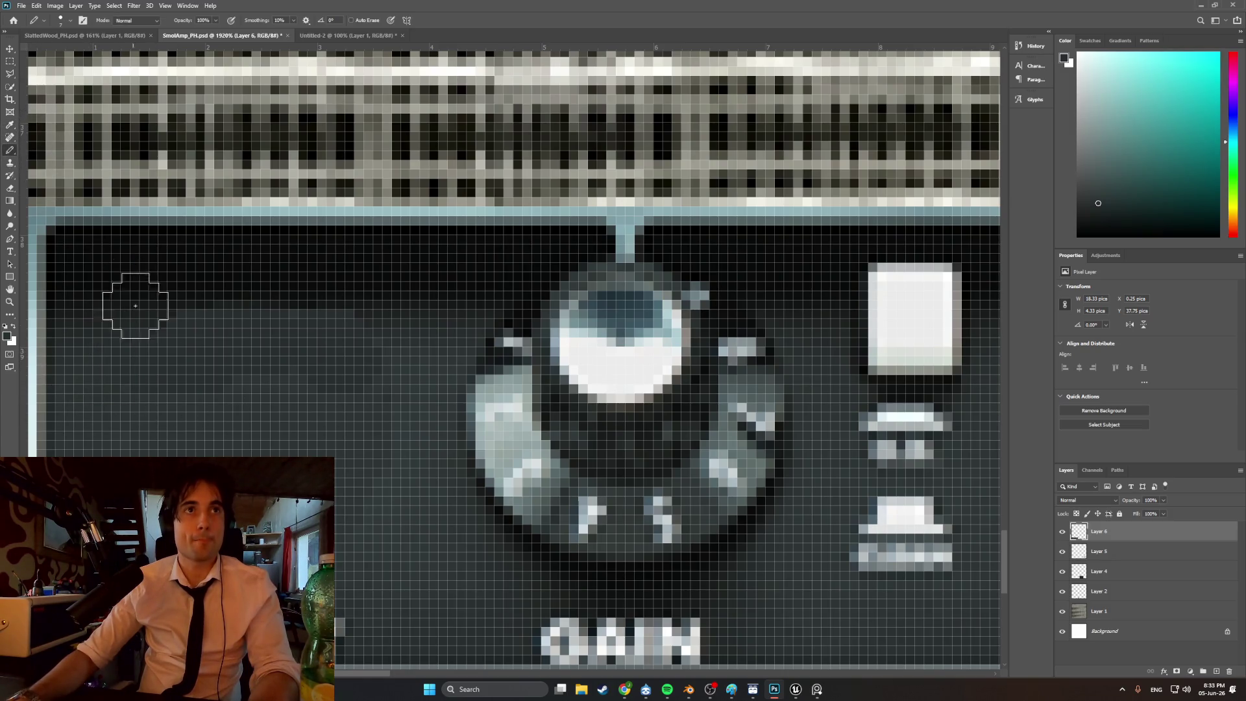
{"action": "left_click", "coordinate": [71, 23]}
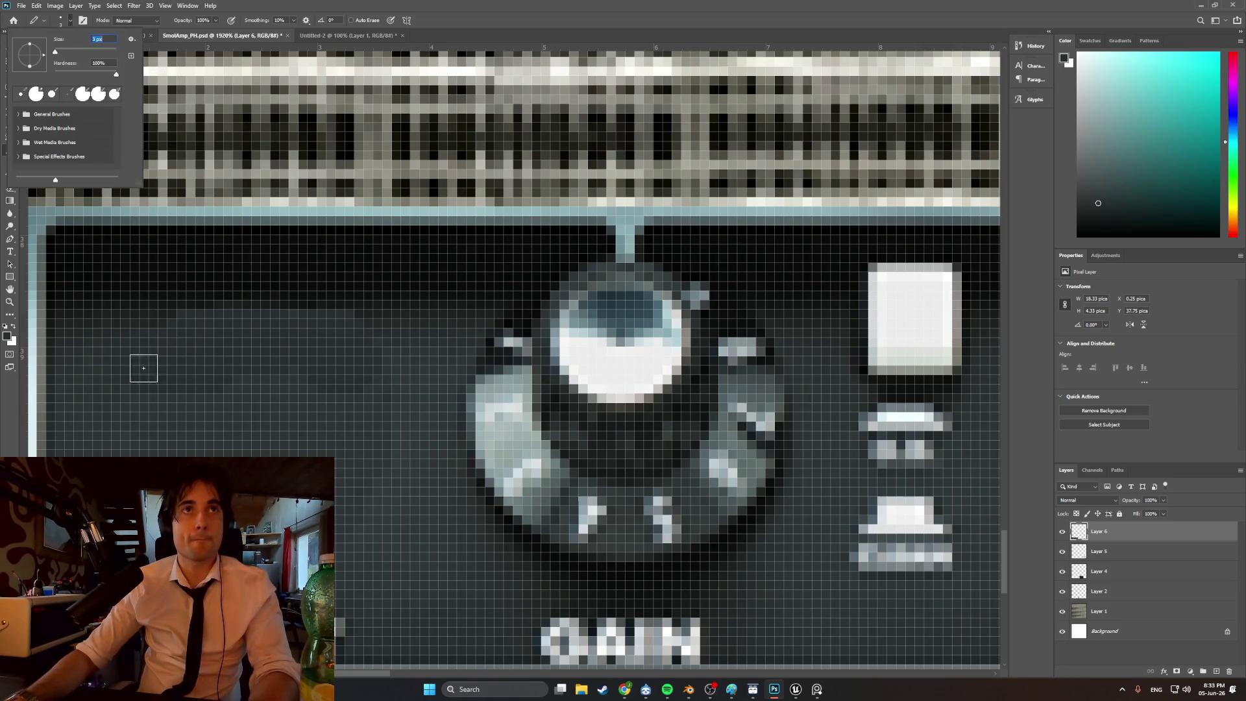
{"action": "left_click", "coordinate": [144, 357]}
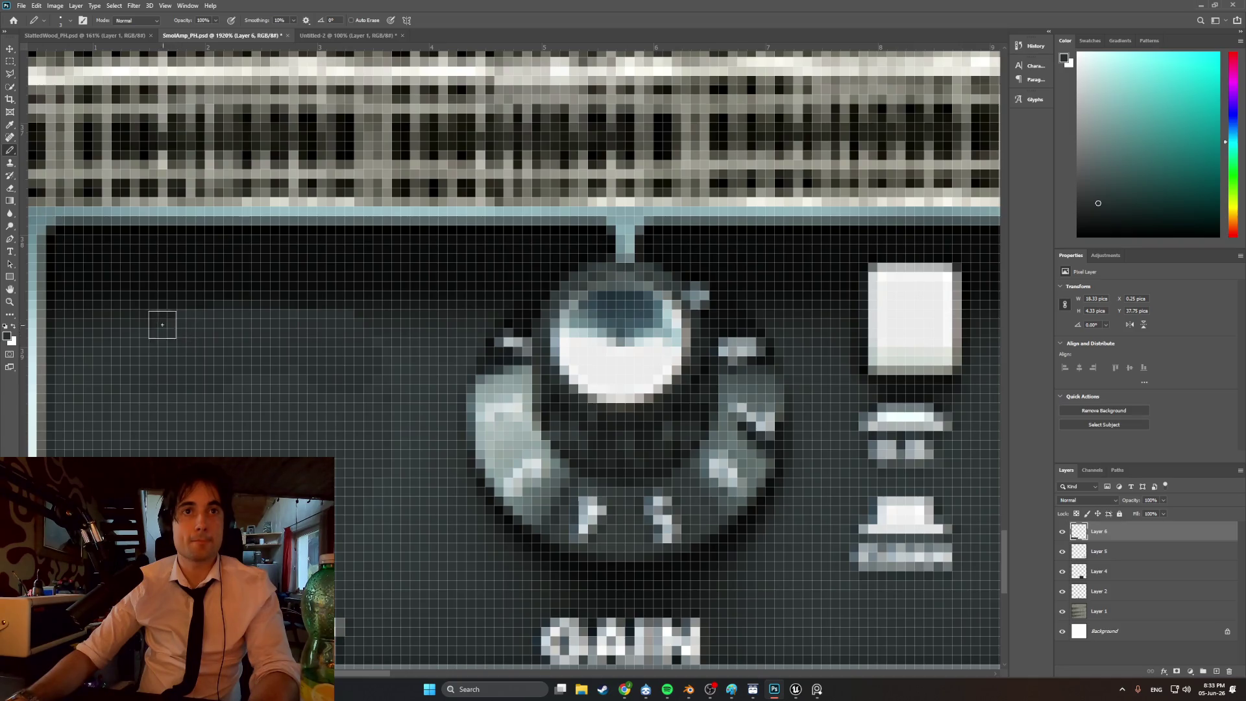
{"action": "left_click", "coordinate": [9, 124]}
{"action": "left_click", "coordinate": [149, 317]}
{"action": "left_click", "coordinate": [10, 150]}
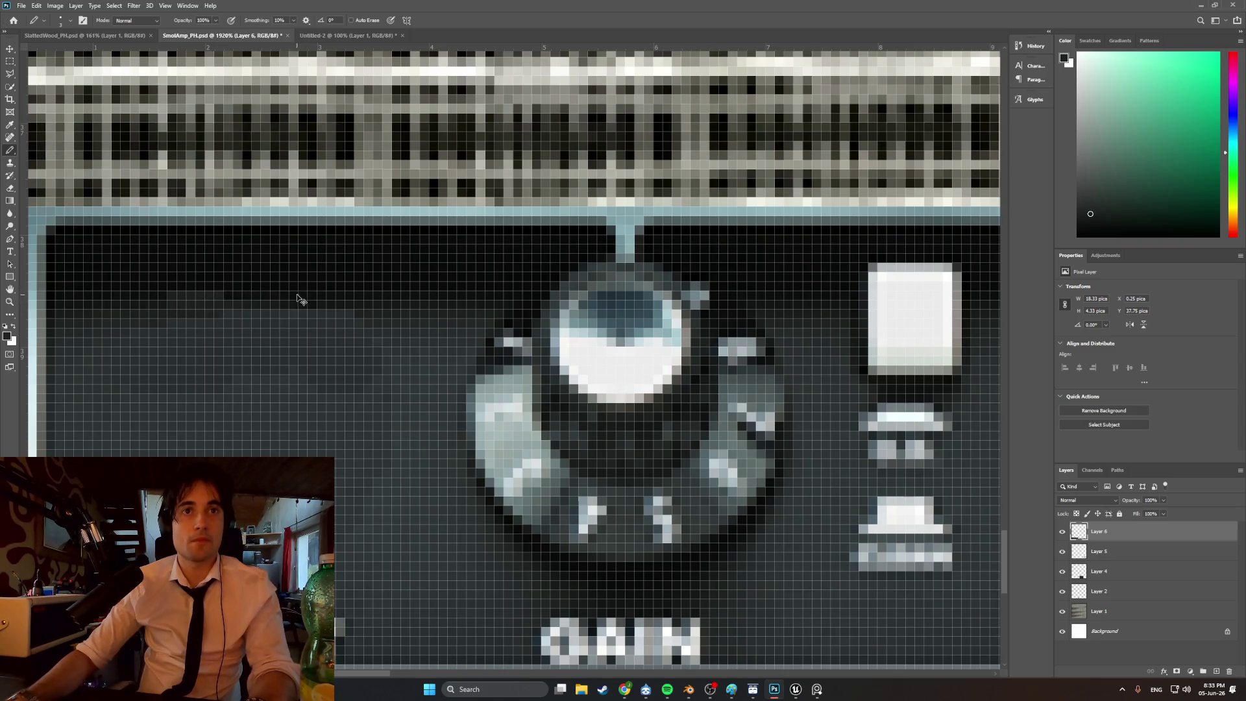
{"action": "left_click", "coordinate": [70, 20]}
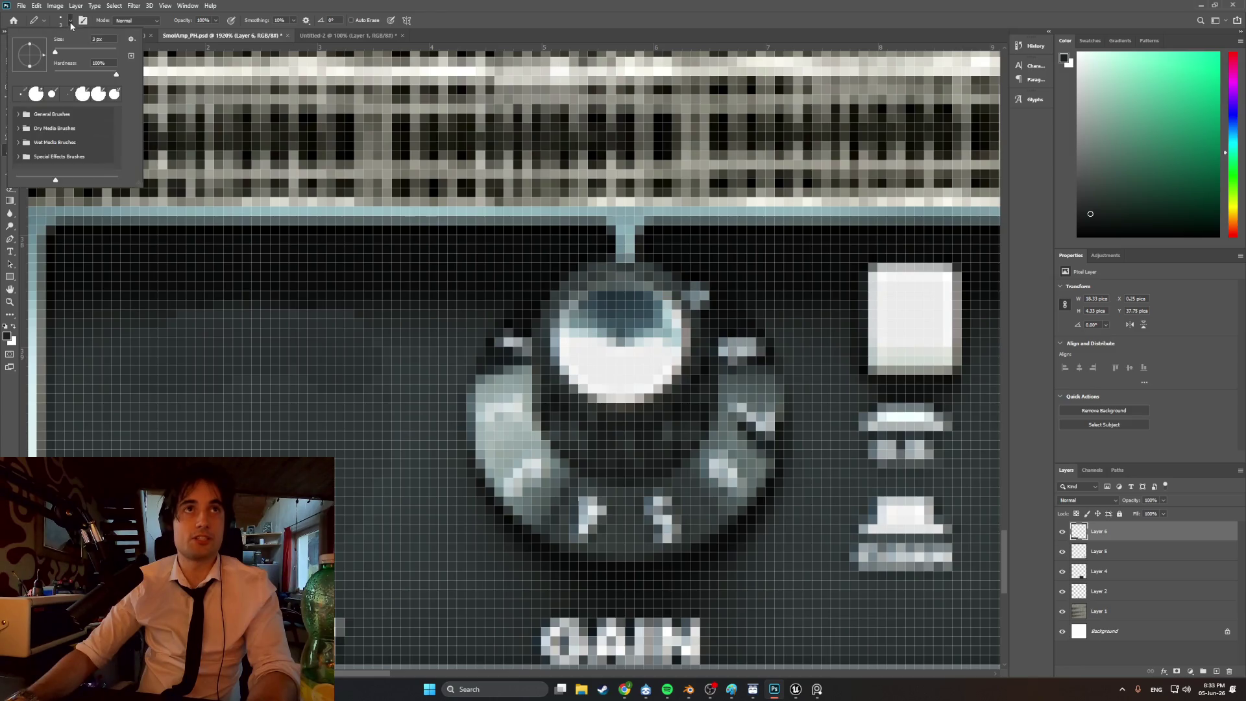
{"action": "key", "text": "Return"}
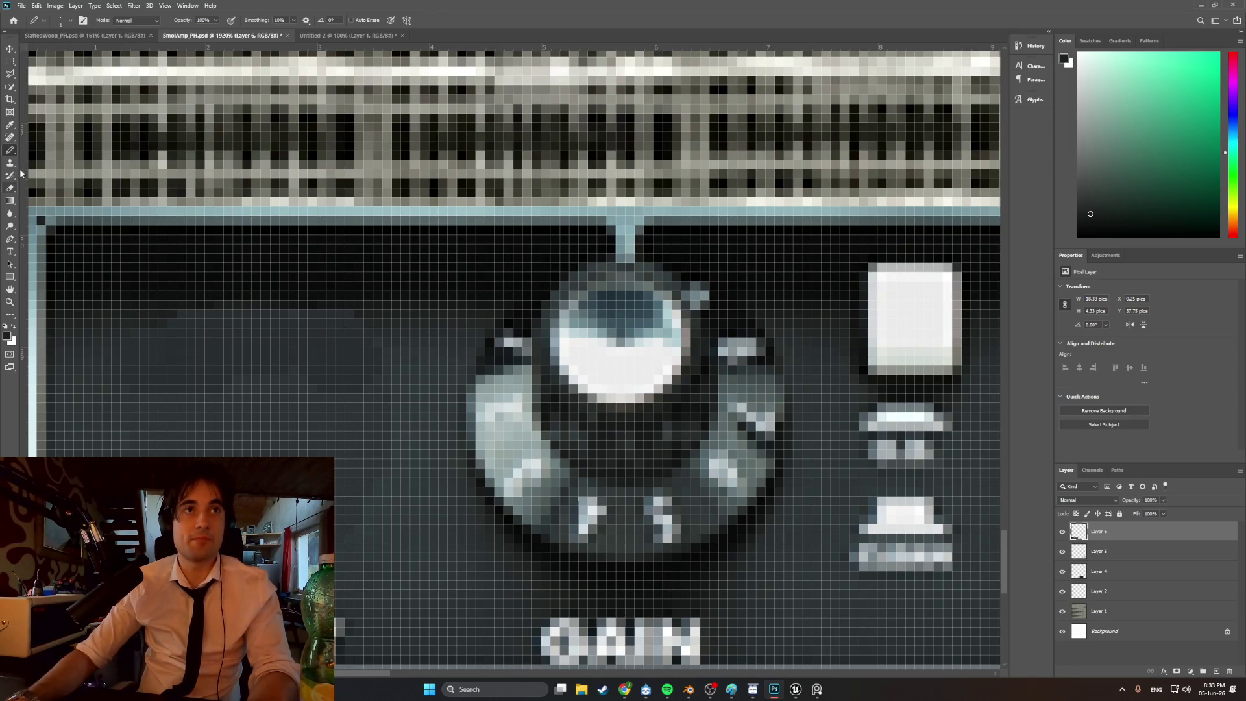
- Sample the dark panel background colour beside the GAIN knob several times
{"action": "left_click", "coordinate": [10, 125]}
{"action": "left_click", "coordinate": [98, 356]}
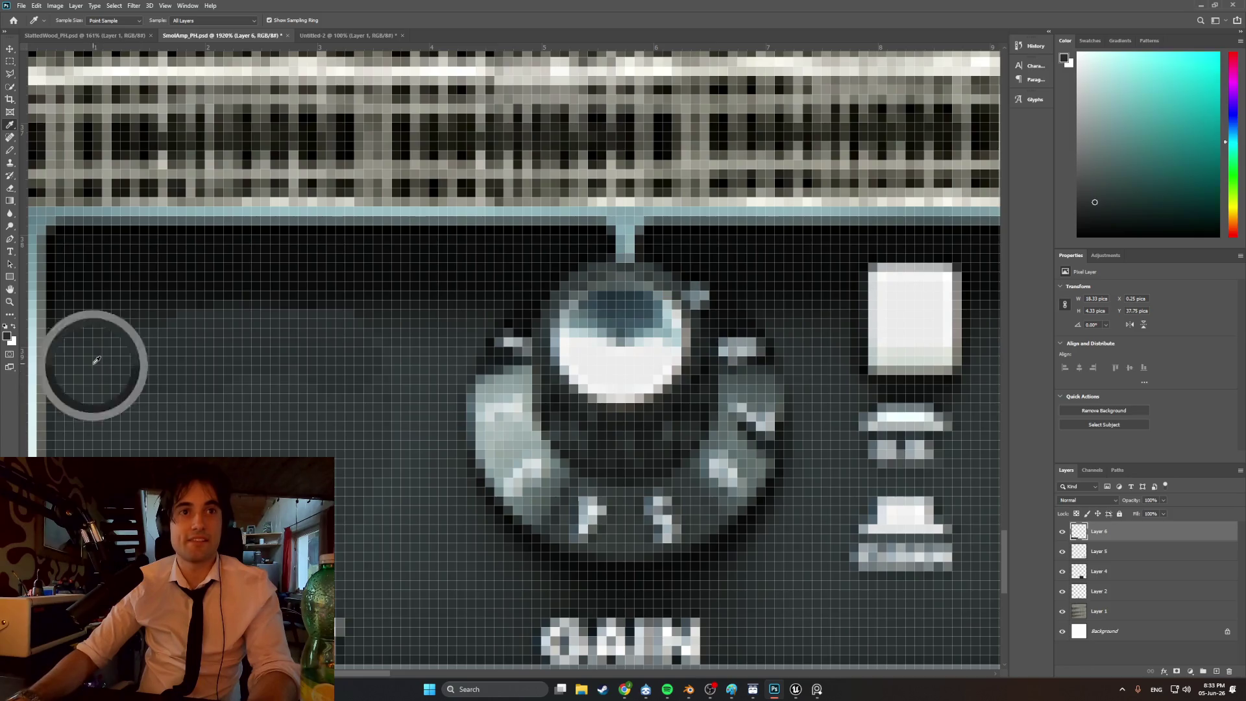
{"action": "left_click", "coordinate": [9, 149]}
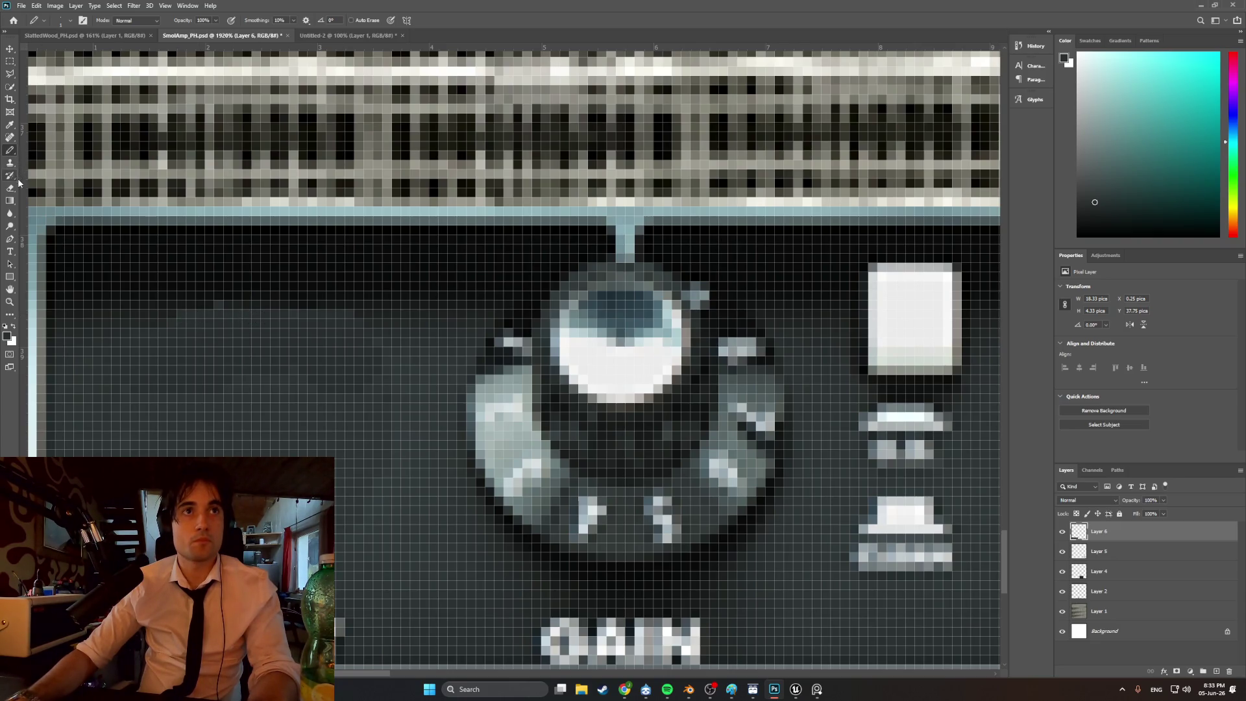
{"action": "key", "text": "i"}
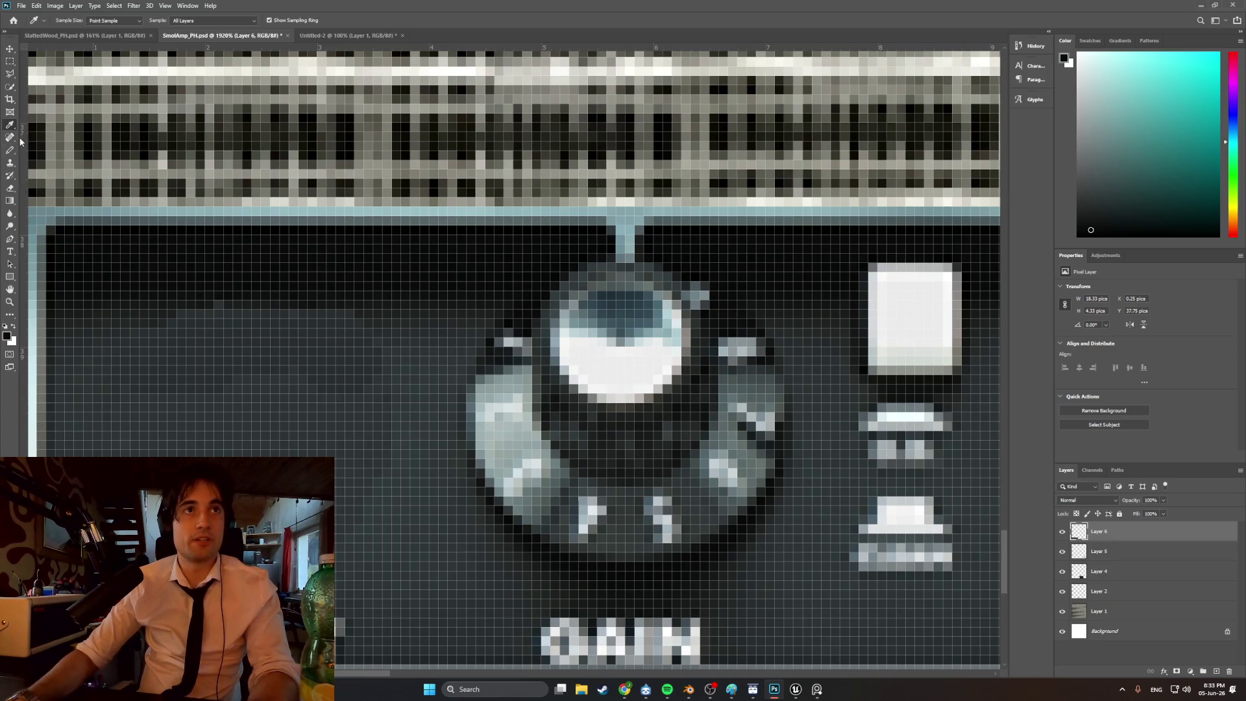
{"action": "left_click", "coordinate": [211, 300]}
{"action": "key", "text": "b"}
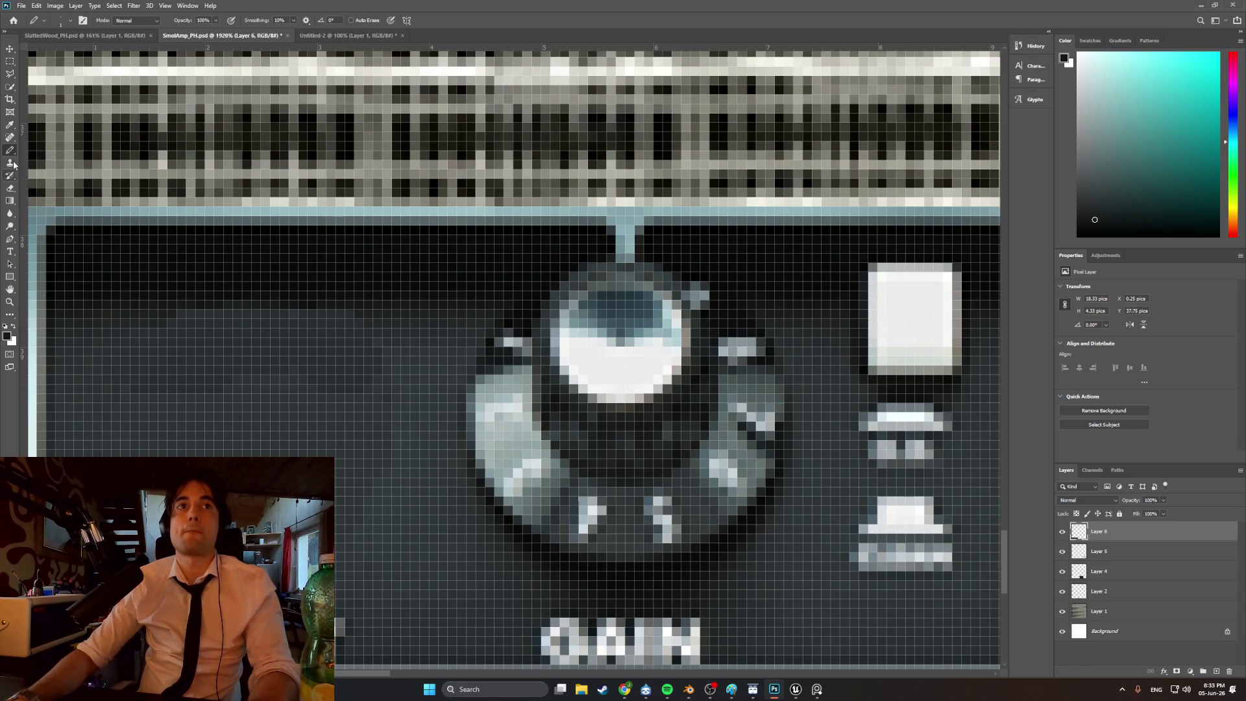
{"action": "left_click", "coordinate": [10, 124]}
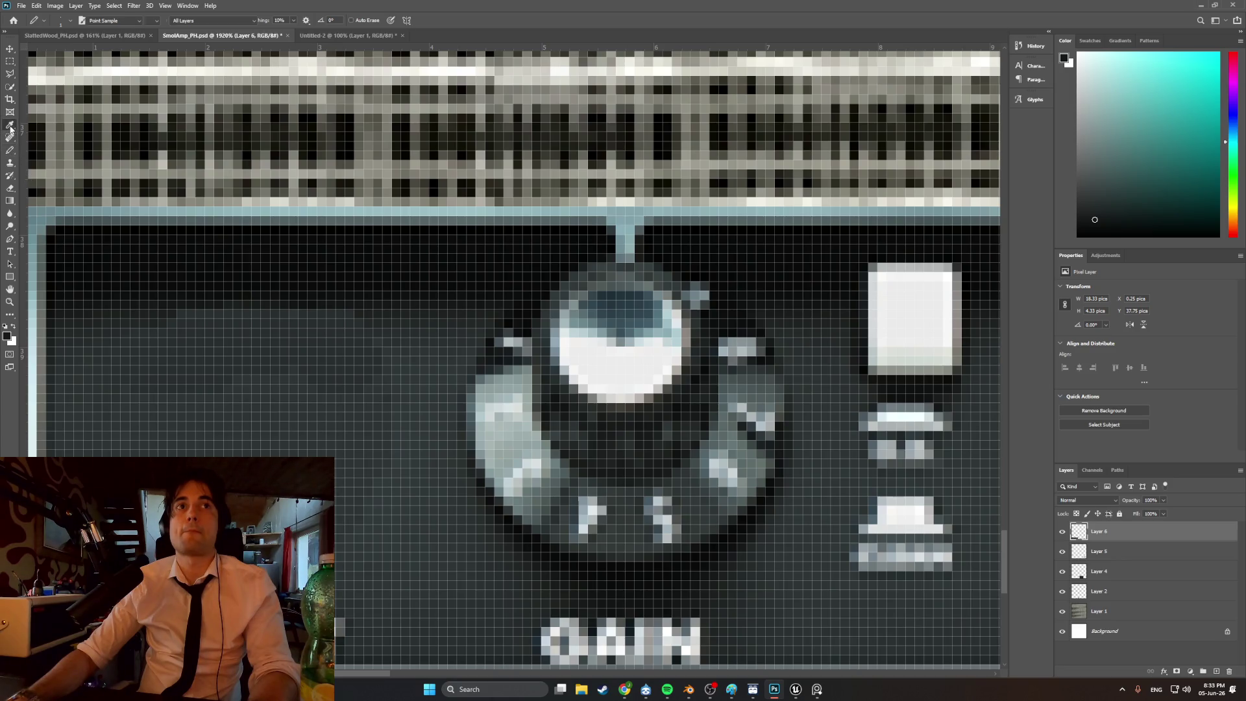
{"action": "left_click", "coordinate": [145, 324]}
{"action": "left_click", "coordinate": [10, 149]}
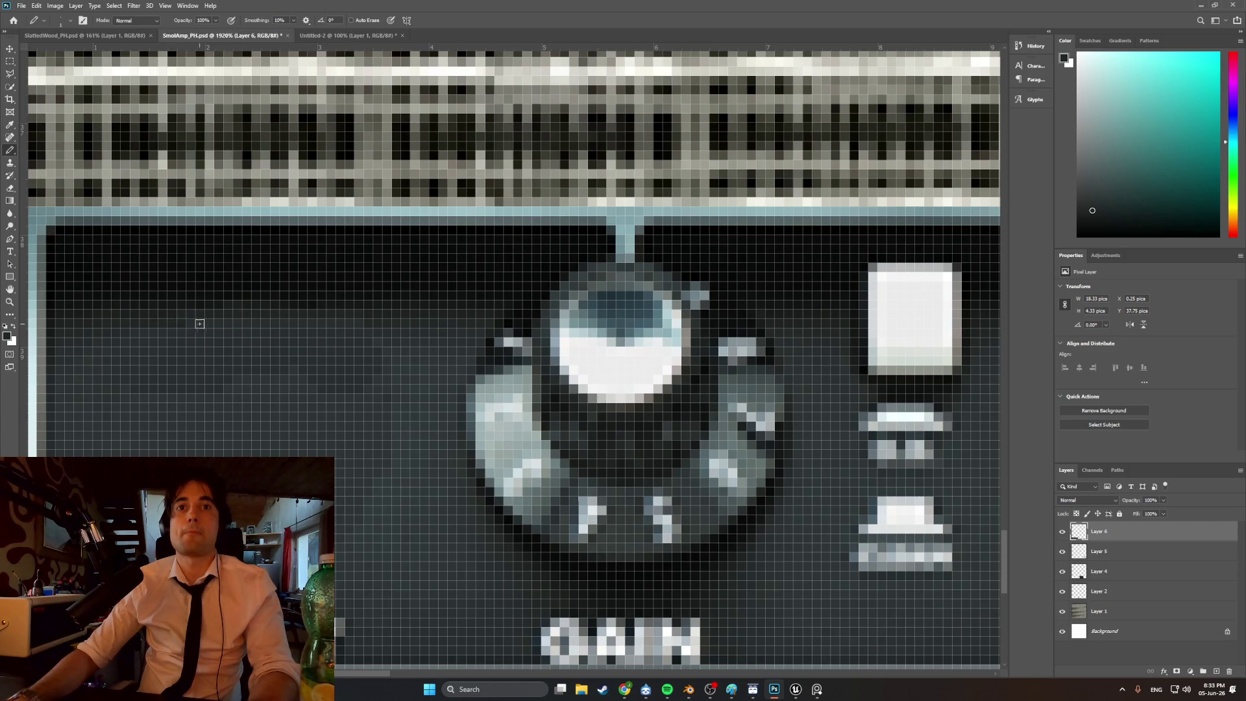
- Try brighter and darker teals from the panel, settling on a dark teal foreground
{"action": "key", "text": "i"}
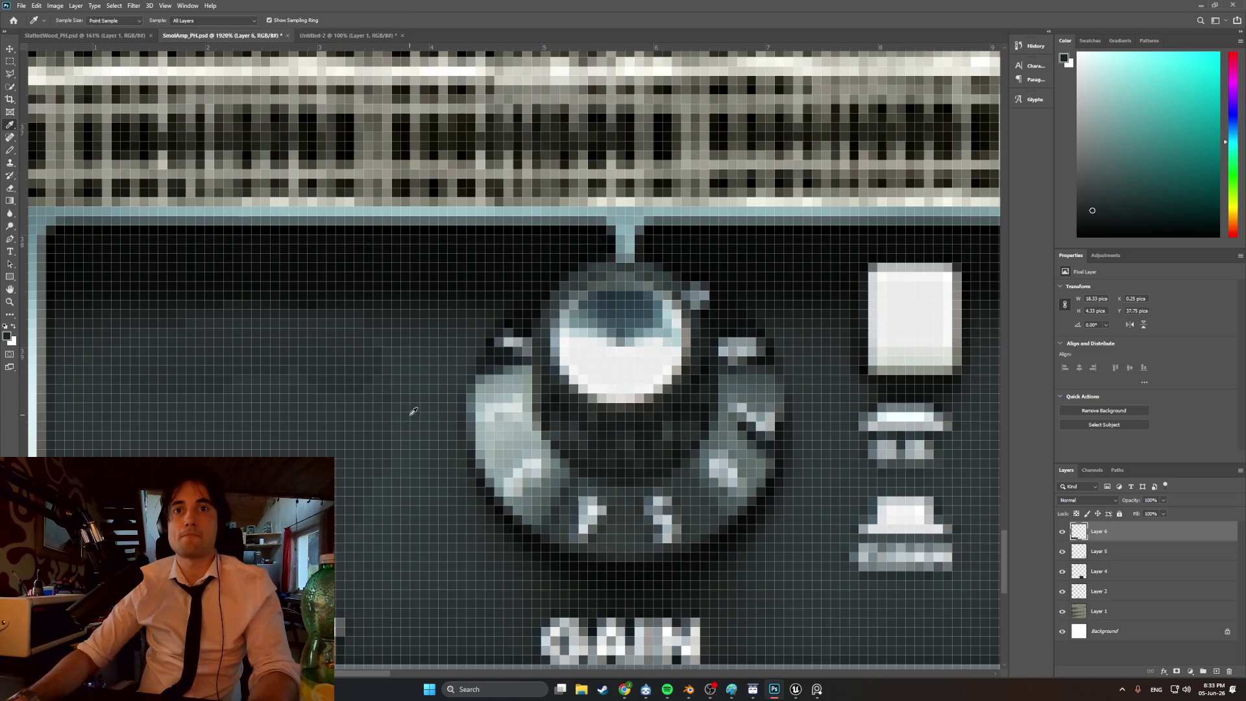
{"action": "left_click", "coordinate": [297, 292]}
{"action": "key", "text": "b"}
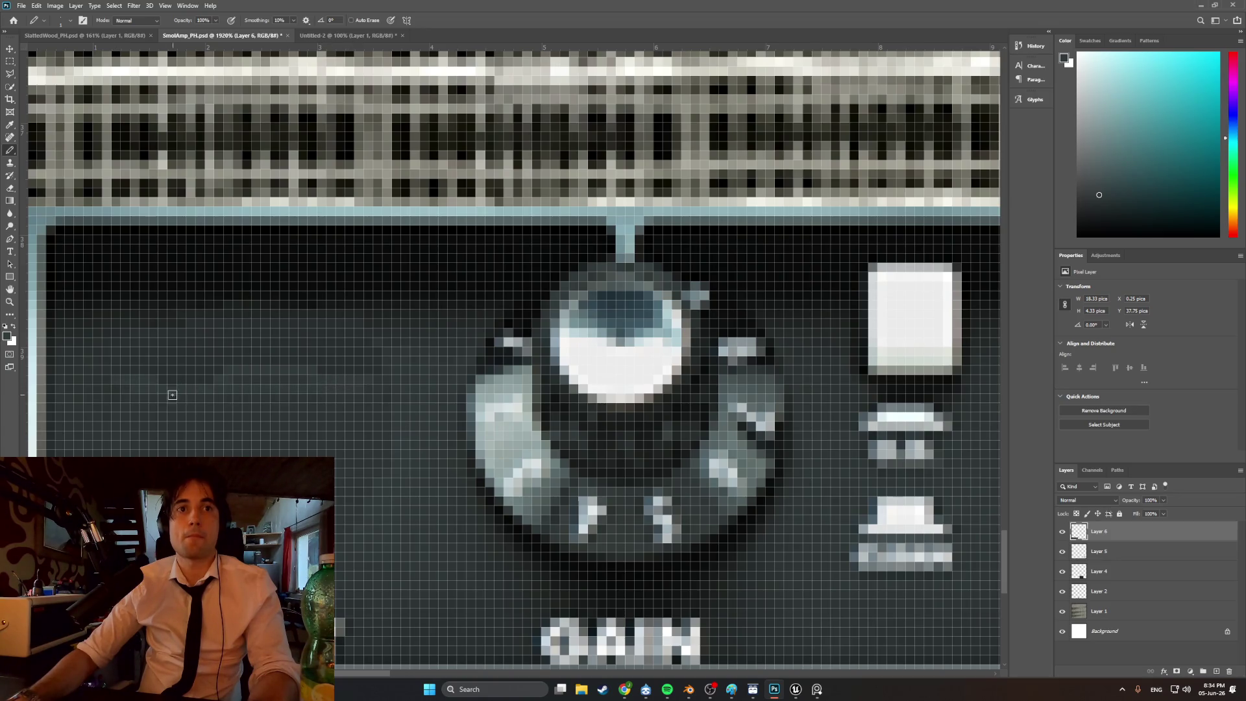
{"action": "left_click", "coordinate": [10, 124]}
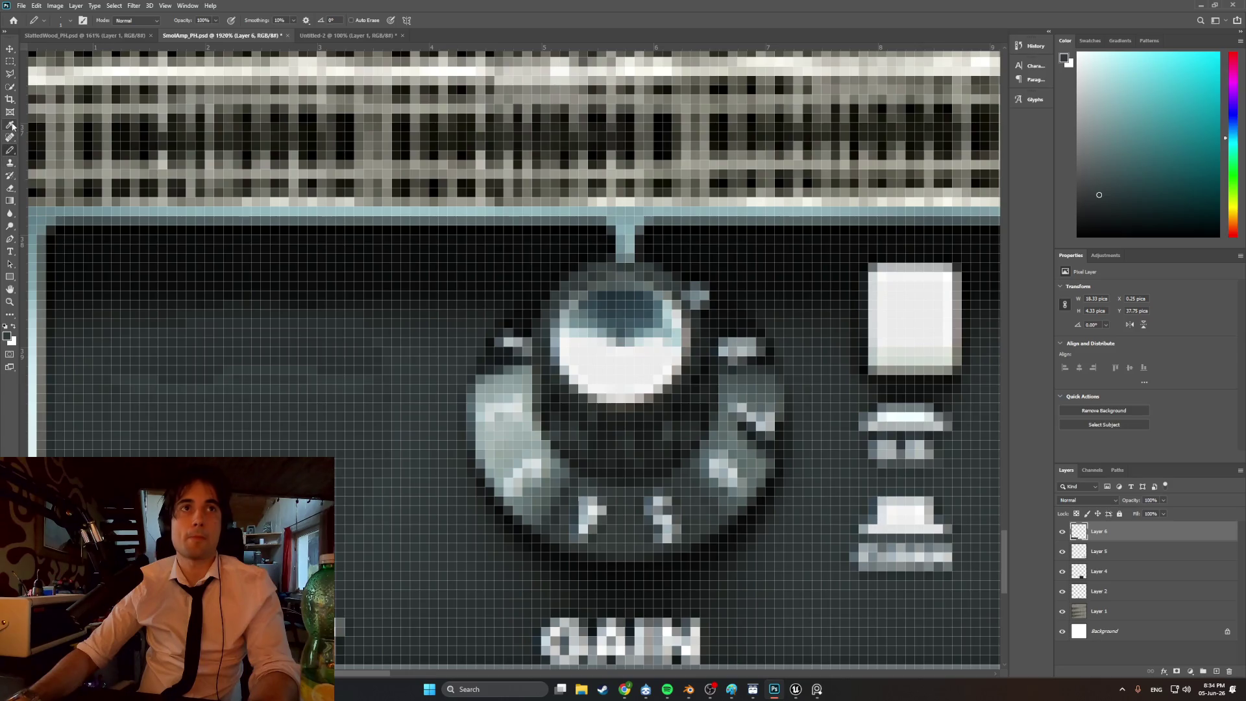
{"action": "left_click", "coordinate": [87, 319]}
{"action": "left_click", "coordinate": [10, 149]}
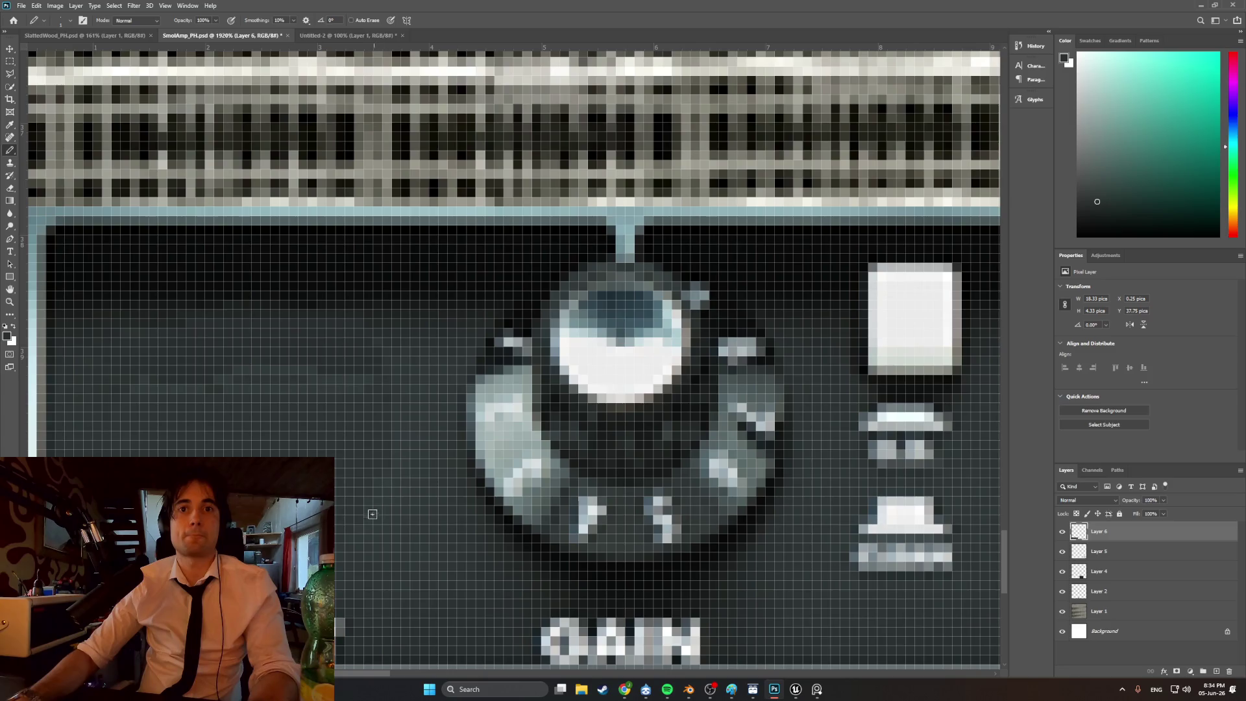
{"action": "left_click", "coordinate": [10, 125]}
{"action": "left_click", "coordinate": [411, 533]}
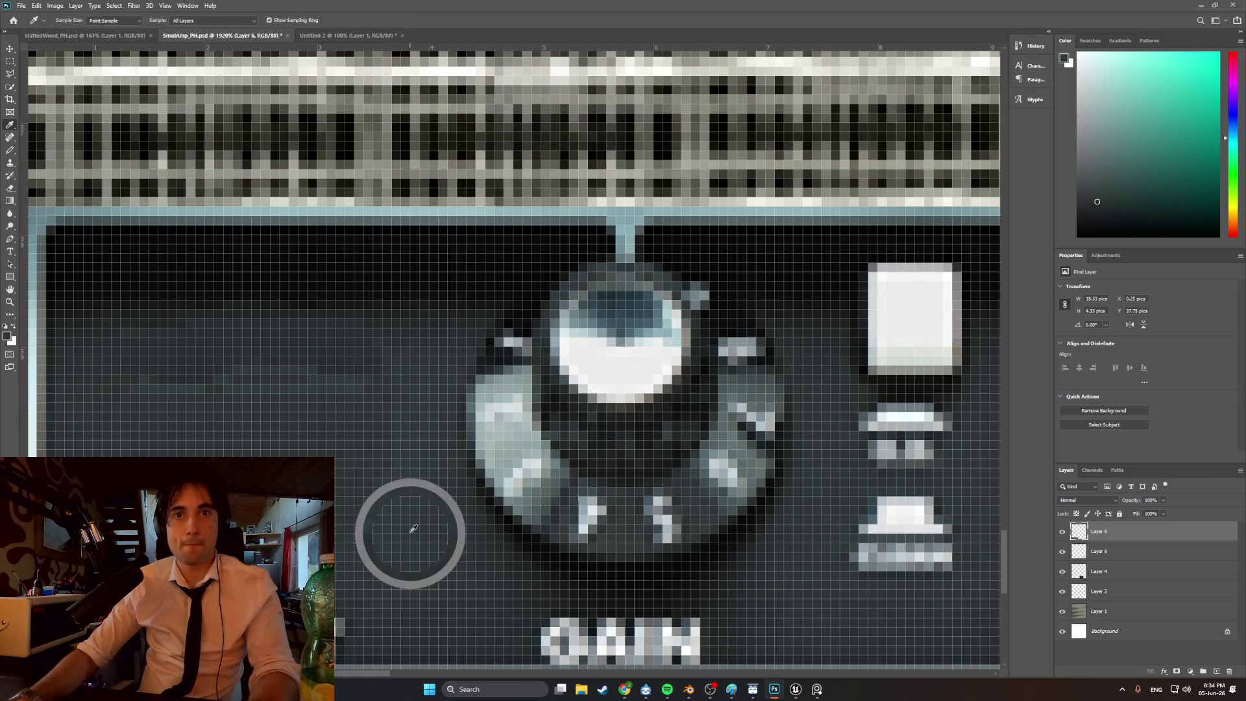
{"action": "left_click", "coordinate": [9, 151]}
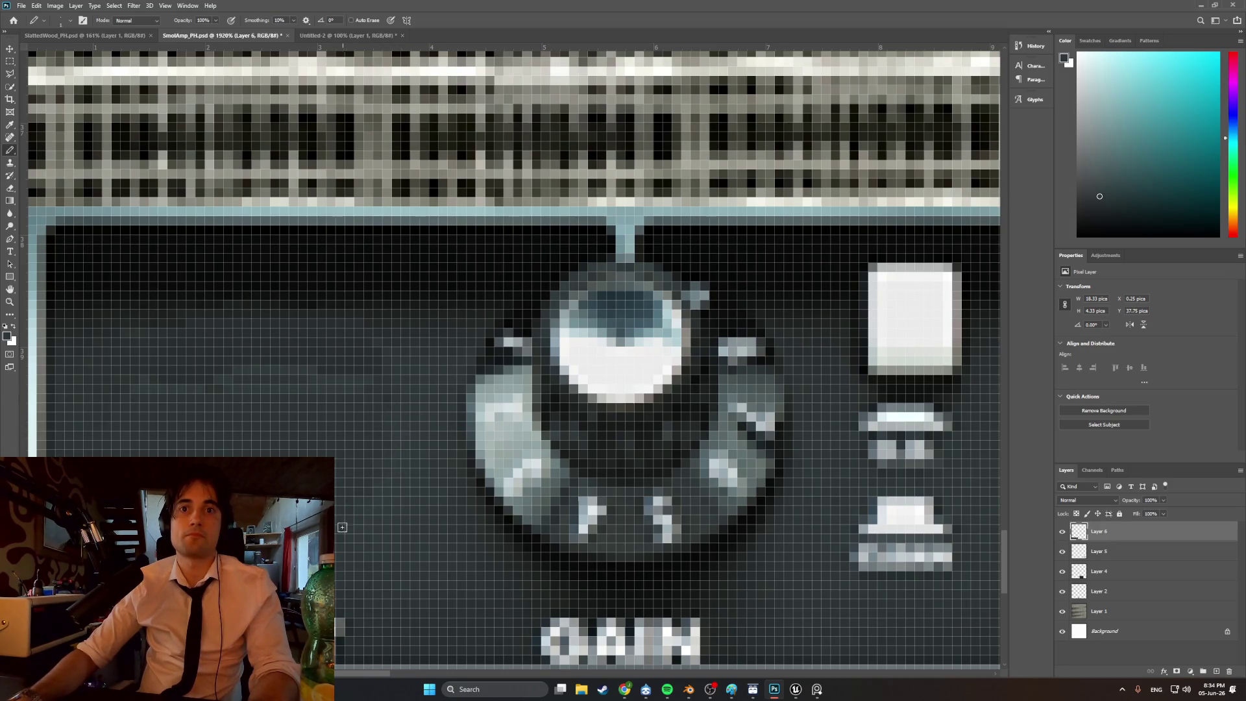
- Zoom out over the panel and create the Untitled-3 document from the Clipboard preset
{"action": "scroll", "coordinate": [344, 533], "scroll_direction": "down", "scroll_amount": 10, "text": "alt"}
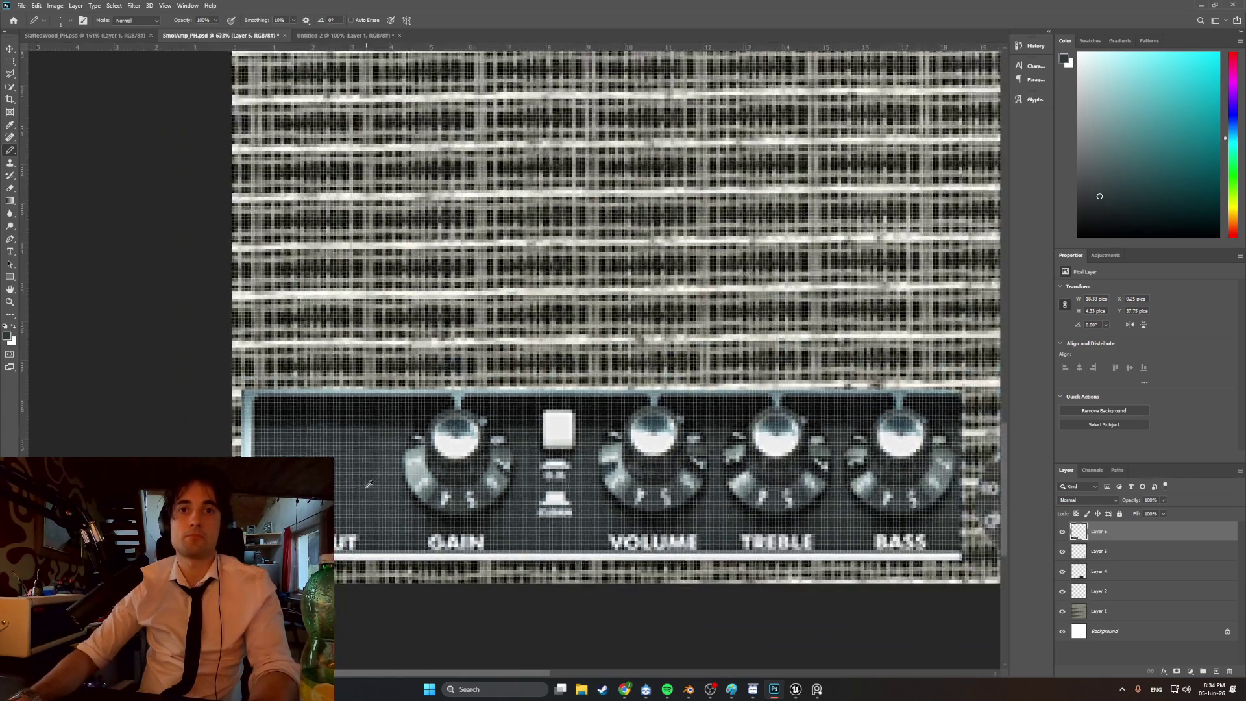
{"action": "scroll", "coordinate": [345, 497], "scroll_direction": "down", "scroll_amount": 2, "text": "alt"}
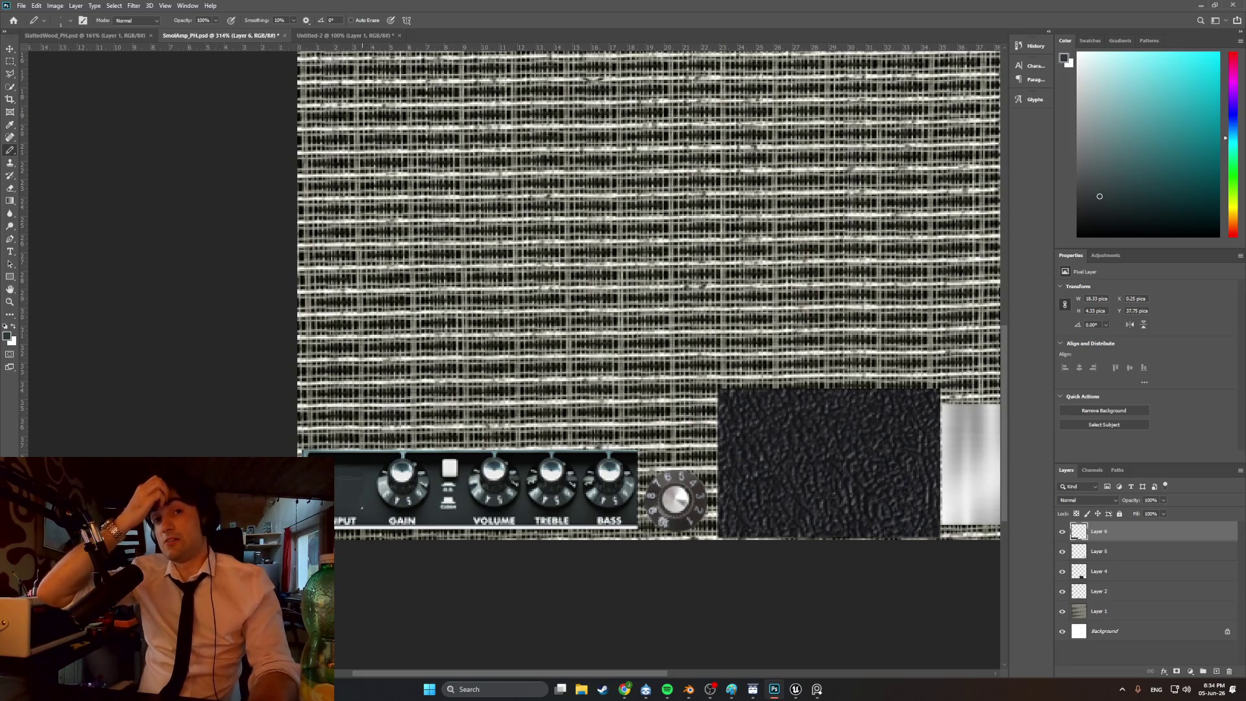
{"action": "scroll", "coordinate": [359, 507], "scroll_direction": "up", "scroll_amount": 10, "text": "alt"}
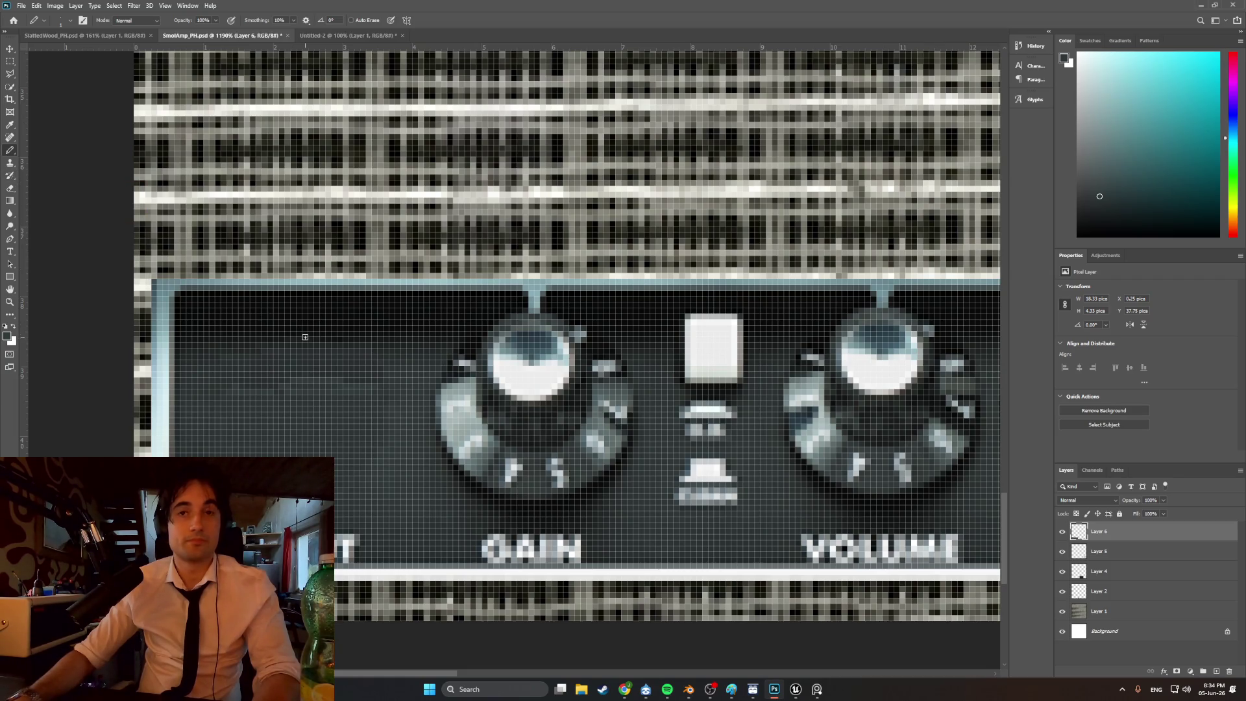
{"action": "scroll", "coordinate": [305, 336], "scroll_direction": "down", "scroll_amount": 5, "text": "alt"}
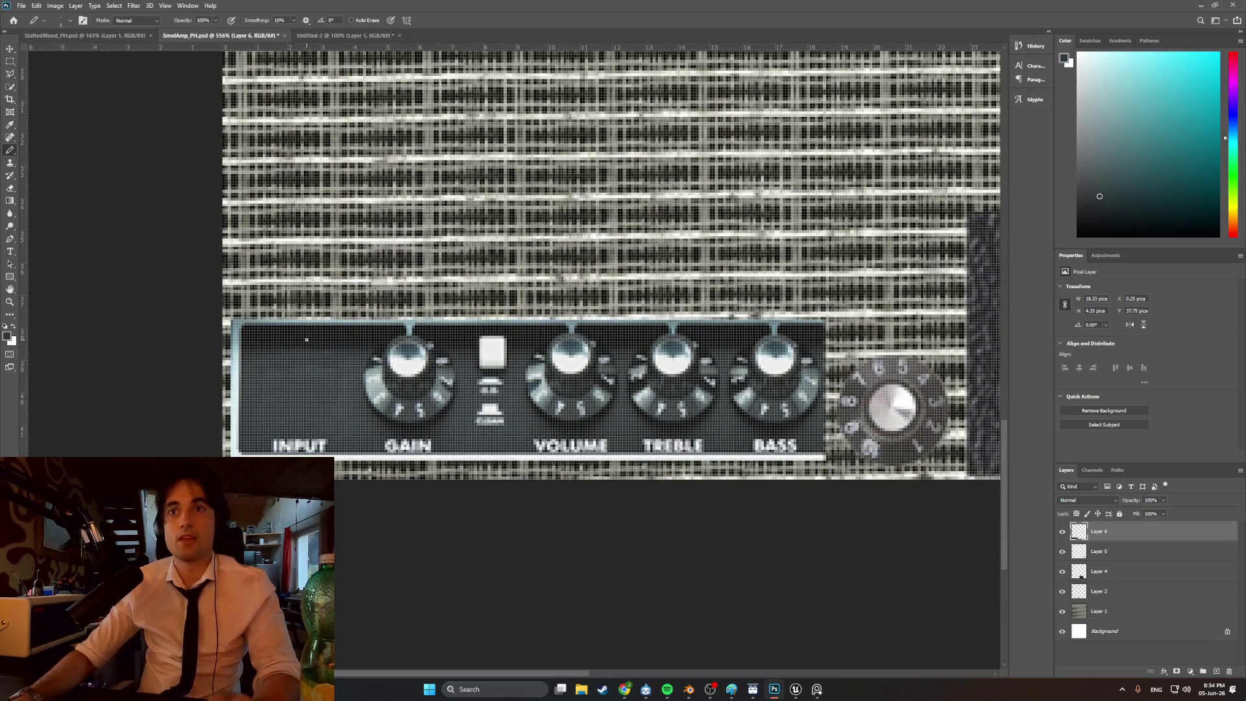
{"action": "left_click", "coordinate": [23, 6]}
{"action": "left_click", "coordinate": [30, 16]}
{"action": "double_click", "coordinate": [435, 406]}
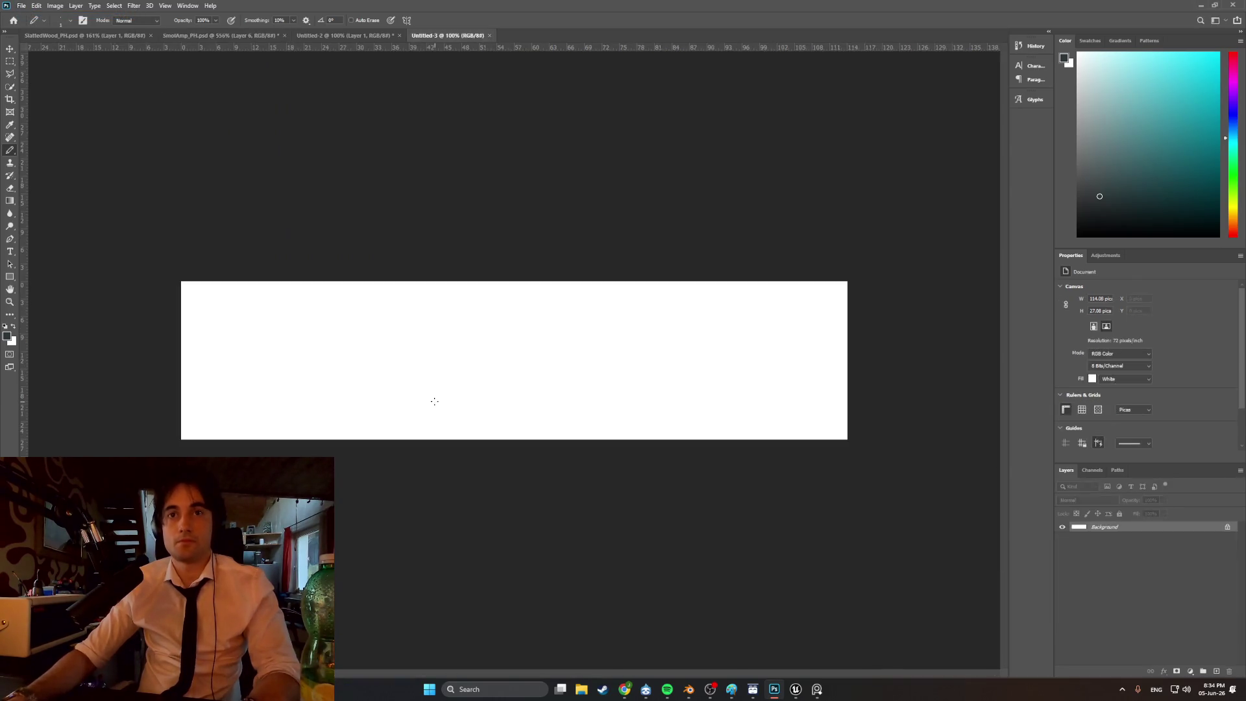
- Paste the amp panel, set the brush to about 26 px and sample the dark panel colour
{"action": "key", "text": "ctrl+v"}
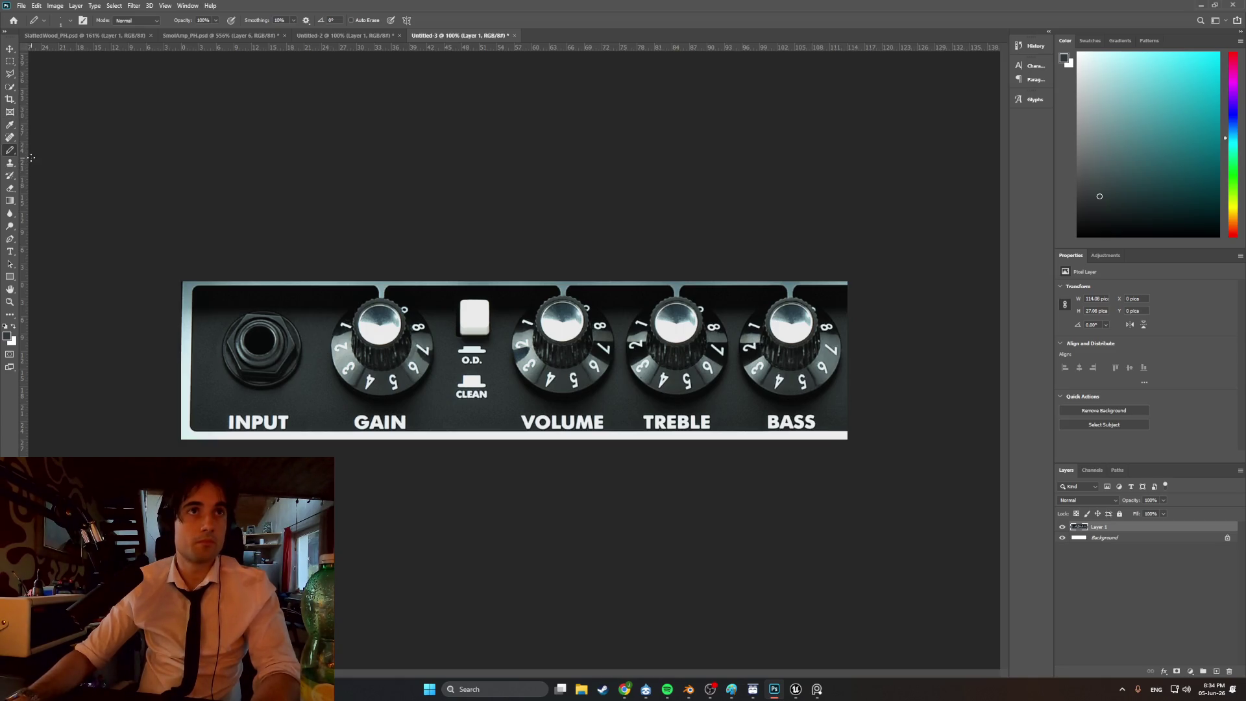
{"action": "left_click", "coordinate": [64, 25]}
{"action": "left_click_drag", "start_coordinate": [57, 51], "coordinate": [63, 54]}
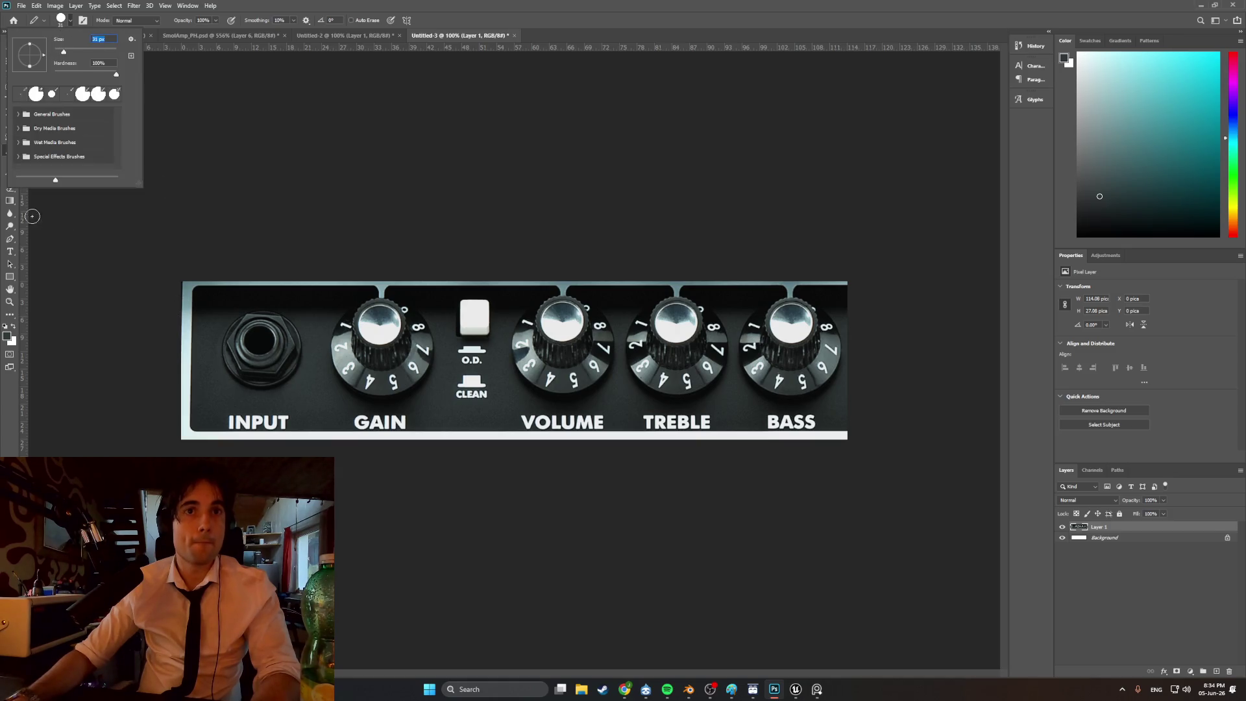
{"action": "key", "text": "Return"}
{"action": "left_click", "coordinate": [12, 129]}
{"action": "left_click", "coordinate": [209, 364]}
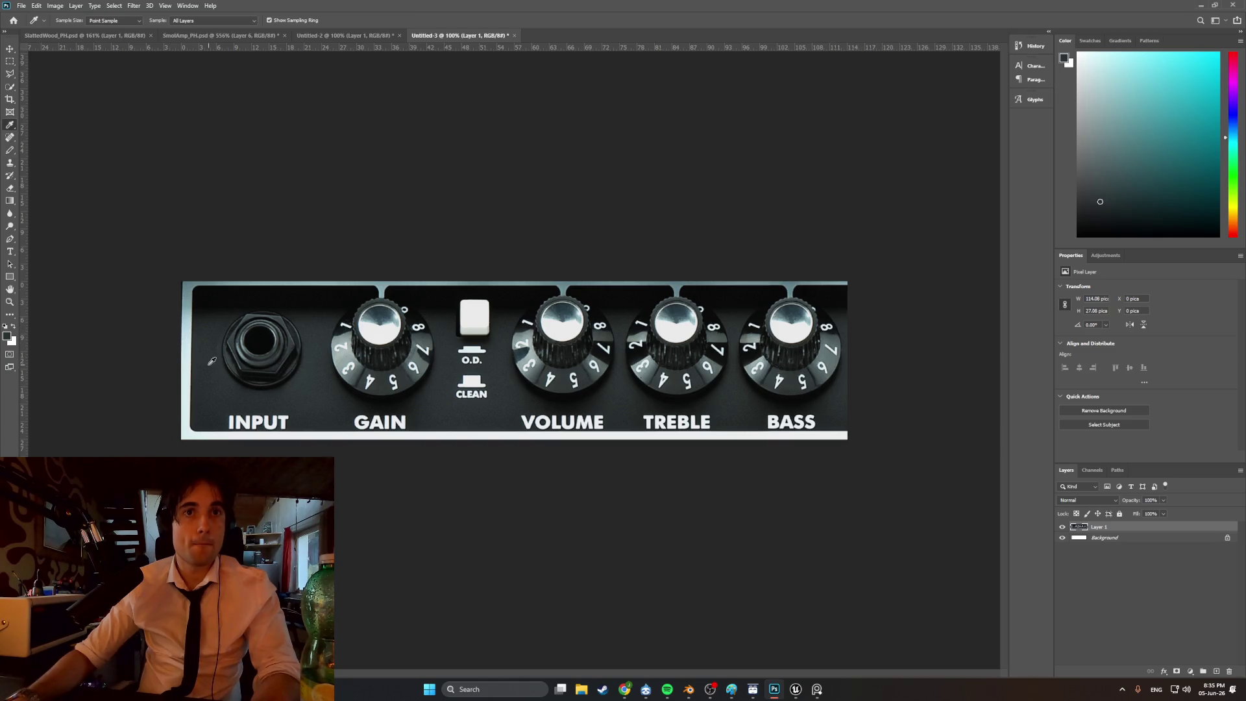
{"action": "left_click", "coordinate": [11, 151]}
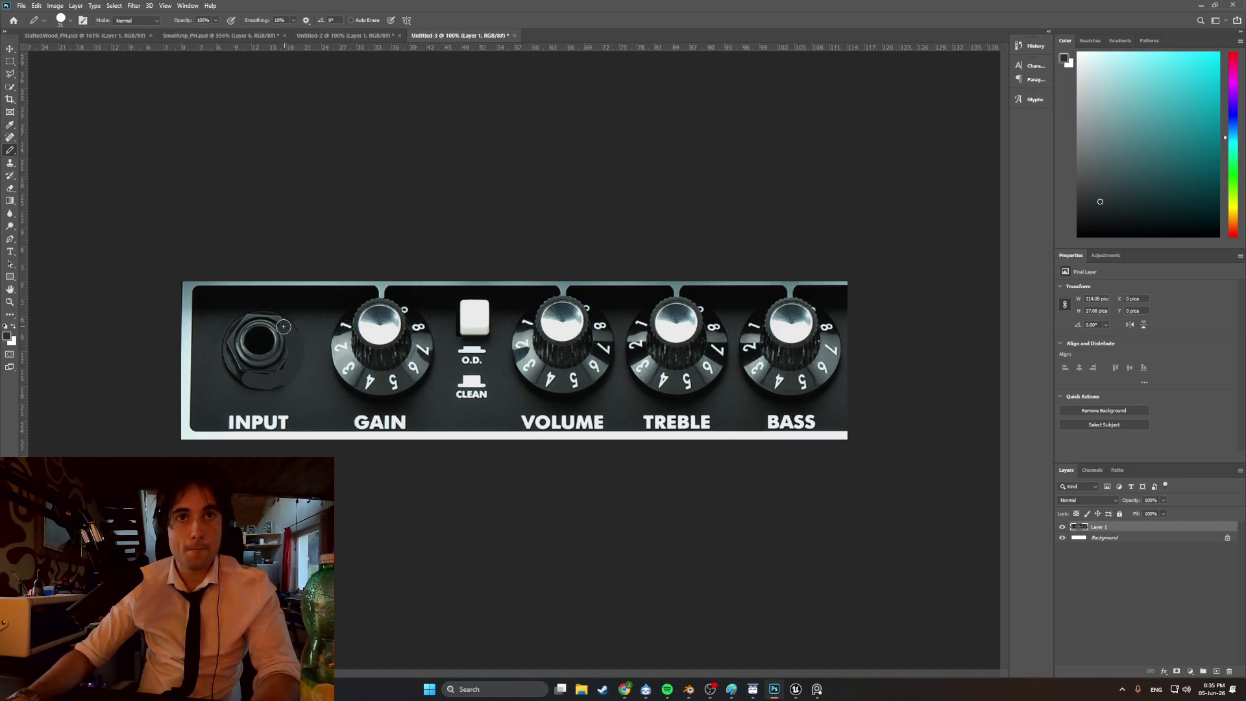
- Paint over the input jack and the GAIN knob in flat dark grey
{"action": "mouse_move", "coordinate": [240, 325]}
{"action": "left_mouse_down"}
{"action": "mouse_move", "coordinate": [231, 363]}
{"action": "mouse_move", "coordinate": [248, 378]}
{"action": "mouse_move", "coordinate": [279, 365]}
{"action": "mouse_move", "coordinate": [246, 337]}
{"action": "mouse_move", "coordinate": [242, 350]}
{"action": "mouse_move", "coordinate": [271, 338]}
{"action": "mouse_move", "coordinate": [264, 352]}
{"action": "mouse_move", "coordinate": [274, 332]}
{"action": "left_mouse_up"}
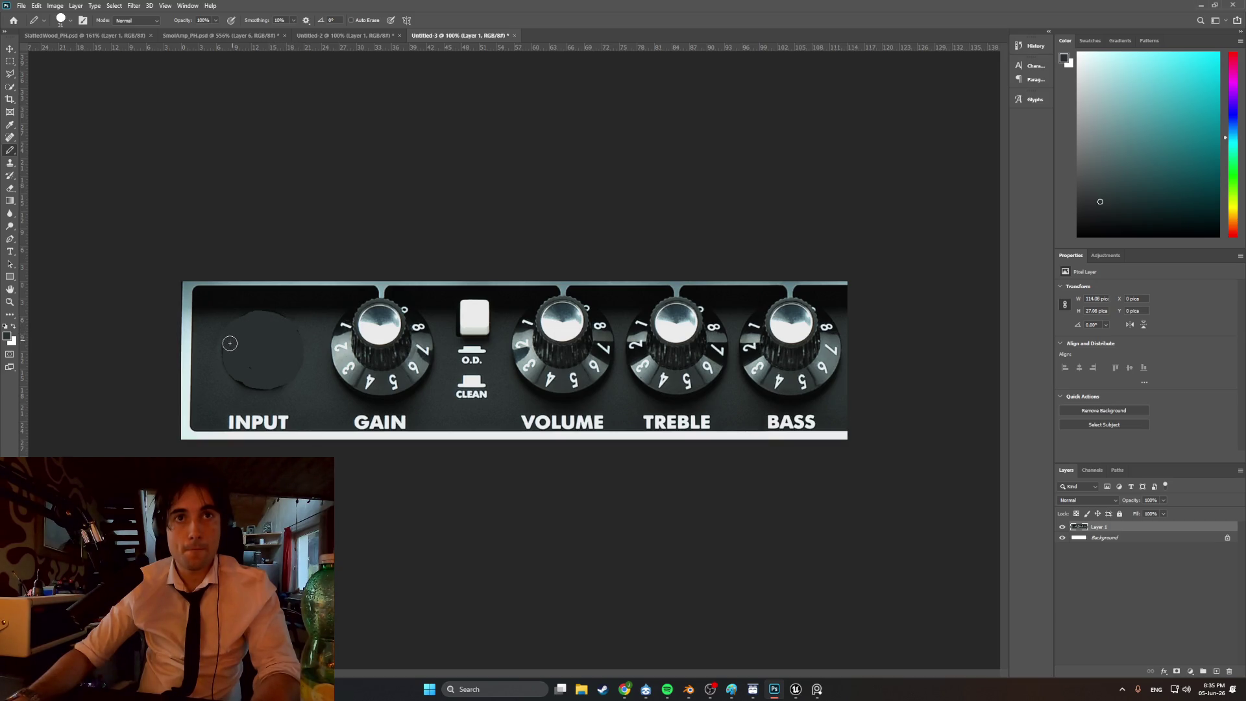
{"action": "mouse_move", "coordinate": [231, 363]}
{"action": "left_mouse_down"}
{"action": "mouse_move", "coordinate": [254, 385]}
{"action": "mouse_move", "coordinate": [277, 383]}
{"action": "left_mouse_up"}
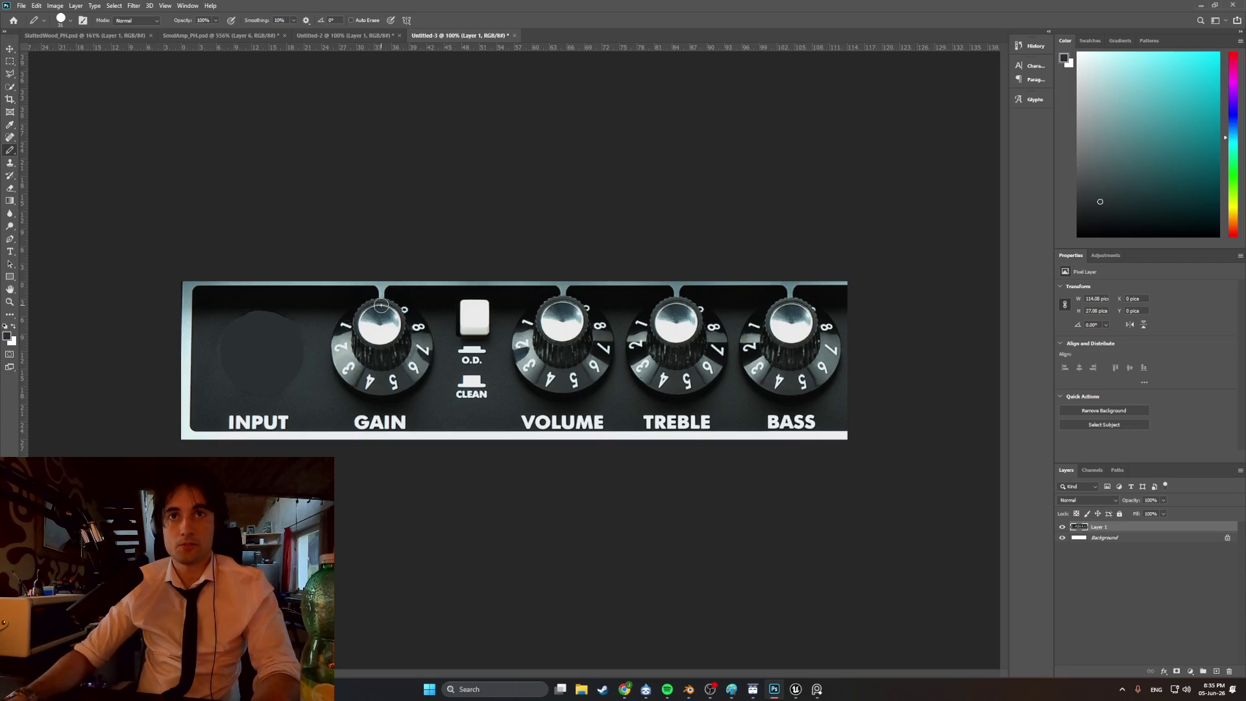
{"action": "mouse_move", "coordinate": [391, 306]}
{"action": "left_mouse_down"}
{"action": "mouse_move", "coordinate": [422, 325]}
{"action": "mouse_move", "coordinate": [425, 366]}
{"action": "mouse_move", "coordinate": [399, 390]}
{"action": "mouse_move", "coordinate": [362, 391]}
{"action": "mouse_move", "coordinate": [339, 368]}
{"action": "mouse_move", "coordinate": [339, 335]}
{"action": "mouse_move", "coordinate": [371, 308]}
{"action": "mouse_move", "coordinate": [357, 344]}
{"action": "mouse_move", "coordinate": [353, 324]}
{"action": "mouse_move", "coordinate": [402, 321]}
{"action": "mouse_move", "coordinate": [416, 340]}
{"action": "left_mouse_up"}
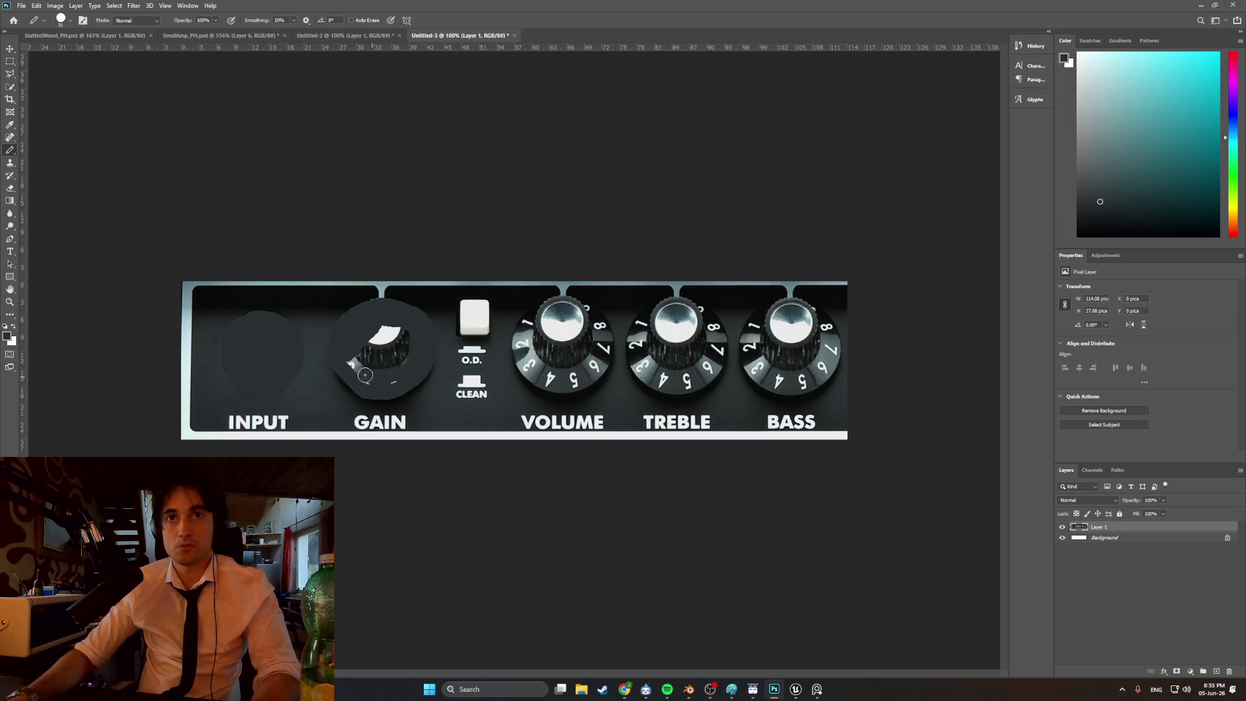
{"action": "left_click_drag", "start_coordinate": [367, 349], "coordinate": [398, 332]}
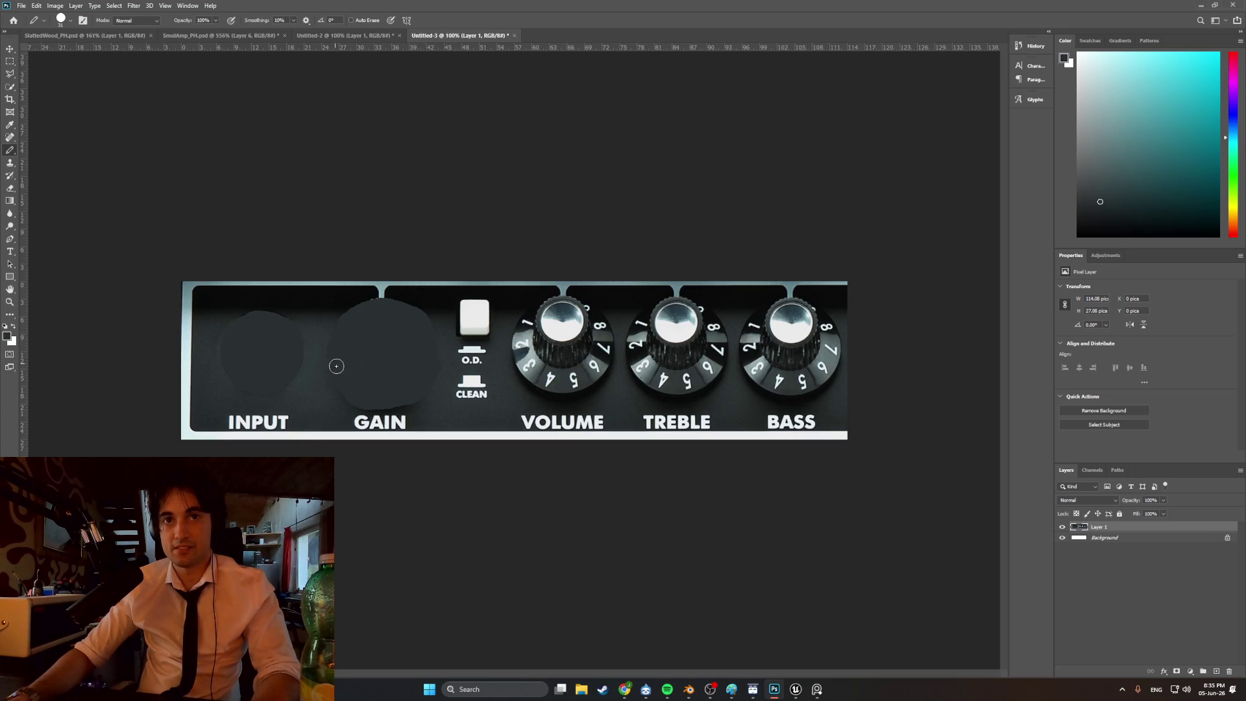
- Paint over the VOLUME, TREBLE and BASS knobs with the dark panel colour
{"action": "left_click", "coordinate": [68, 21]}
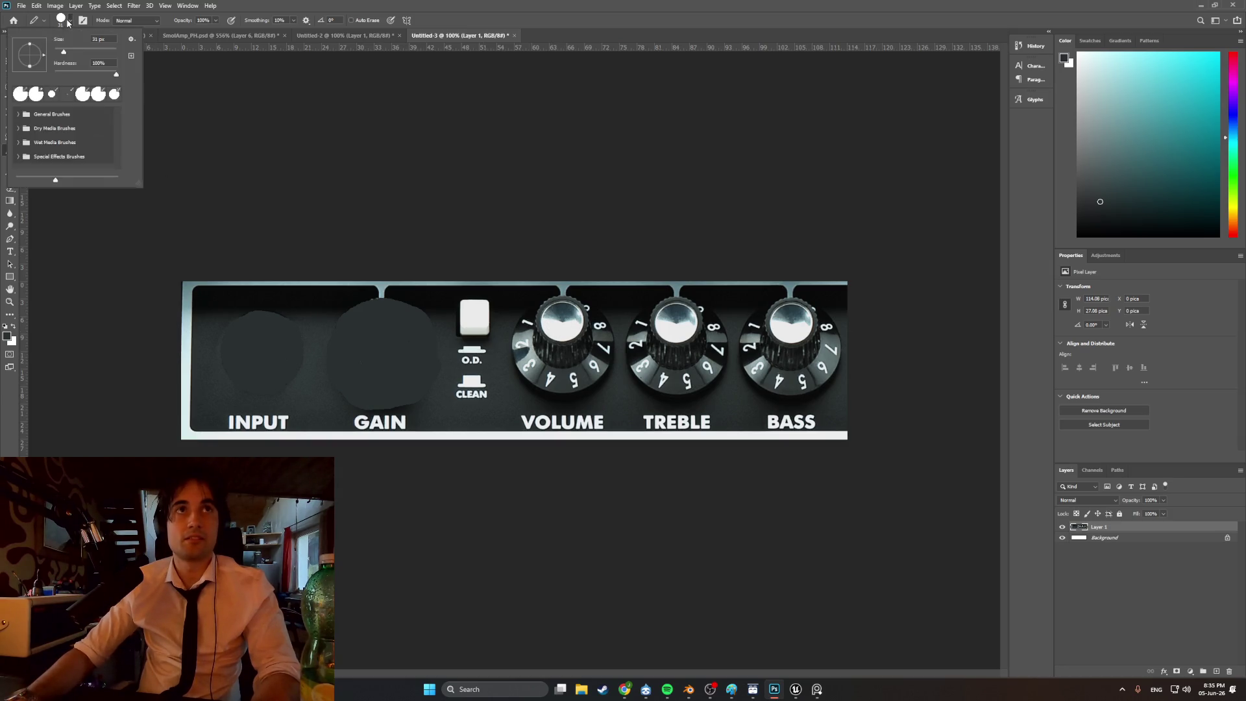
{"action": "left_click", "coordinate": [538, 379]}
{"action": "mouse_move", "coordinate": [537, 381]}
{"action": "left_mouse_down"}
{"action": "mouse_move", "coordinate": [592, 347]}
{"action": "mouse_move", "coordinate": [557, 321]}
{"action": "mouse_move", "coordinate": [532, 330]}
{"action": "mouse_move", "coordinate": [522, 363]}
{"action": "mouse_move", "coordinate": [554, 373]}
{"action": "mouse_move", "coordinate": [564, 361]}
{"action": "mouse_move", "coordinate": [536, 383]}
{"action": "mouse_move", "coordinate": [558, 393]}
{"action": "mouse_move", "coordinate": [608, 351]}
{"action": "mouse_move", "coordinate": [584, 314]}
{"action": "mouse_move", "coordinate": [536, 329]}
{"action": "left_mouse_up"}
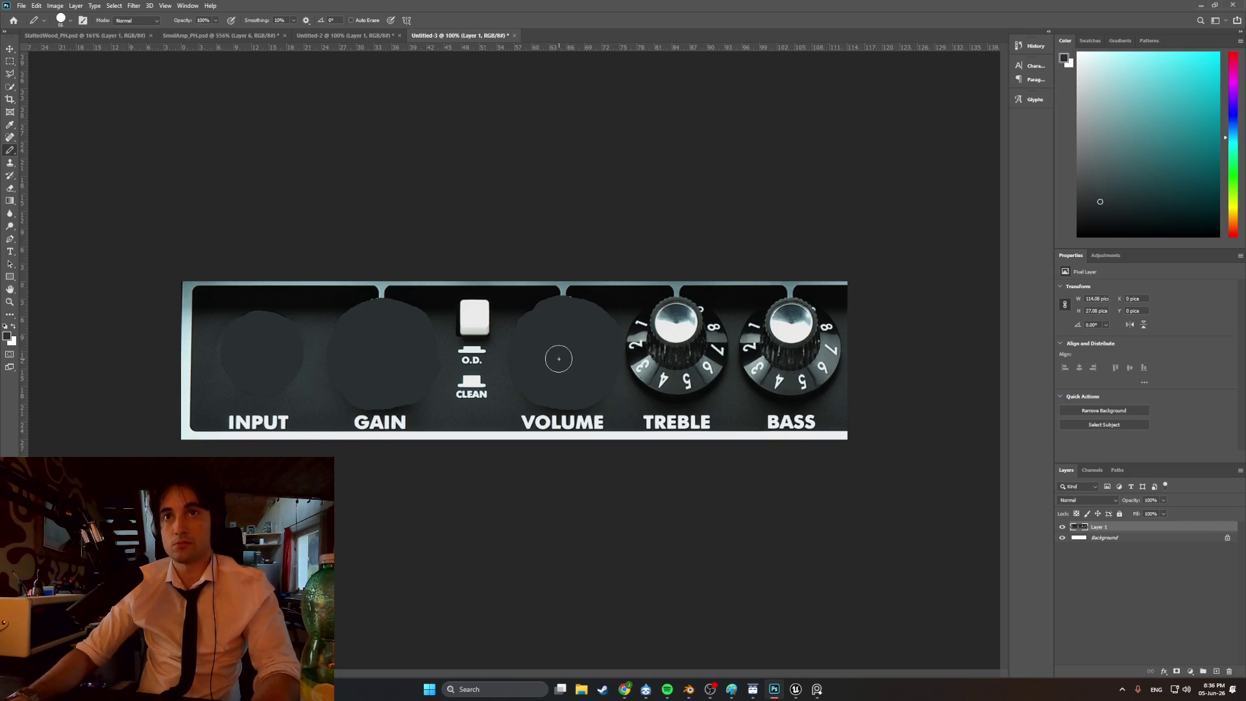
{"action": "mouse_move", "coordinate": [649, 381]}
{"action": "left_mouse_down"}
{"action": "mouse_move", "coordinate": [674, 380]}
{"action": "mouse_move", "coordinate": [690, 395]}
{"action": "mouse_move", "coordinate": [659, 392]}
{"action": "mouse_move", "coordinate": [697, 383]}
{"action": "mouse_move", "coordinate": [722, 358]}
{"action": "mouse_move", "coordinate": [717, 373]}
{"action": "mouse_move", "coordinate": [720, 331]}
{"action": "mouse_move", "coordinate": [663, 310]}
{"action": "mouse_move", "coordinate": [638, 367]}
{"action": "mouse_move", "coordinate": [678, 362]}
{"action": "mouse_move", "coordinate": [689, 340]}
{"action": "mouse_move", "coordinate": [675, 328]}
{"action": "mouse_move", "coordinate": [681, 348]}
{"action": "mouse_move", "coordinate": [765, 379]}
{"action": "mouse_move", "coordinate": [804, 390]}
{"action": "mouse_move", "coordinate": [832, 367]}
{"action": "mouse_move", "coordinate": [832, 339]}
{"action": "mouse_move", "coordinate": [806, 314]}
{"action": "mouse_move", "coordinate": [824, 322]}
{"action": "mouse_move", "coordinate": [798, 305]}
{"action": "mouse_move", "coordinate": [769, 310]}
{"action": "mouse_move", "coordinate": [746, 337]}
{"action": "mouse_move", "coordinate": [752, 369]}
{"action": "mouse_move", "coordinate": [817, 362]}
{"action": "mouse_move", "coordinate": [753, 323]}
{"action": "left_mouse_up"}
{"action": "mouse_move", "coordinate": [642, 382]}
{"action": "left_mouse_down"}
{"action": "mouse_move", "coordinate": [628, 339]}
{"action": "mouse_move", "coordinate": [638, 327]}
{"action": "left_mouse_up"}
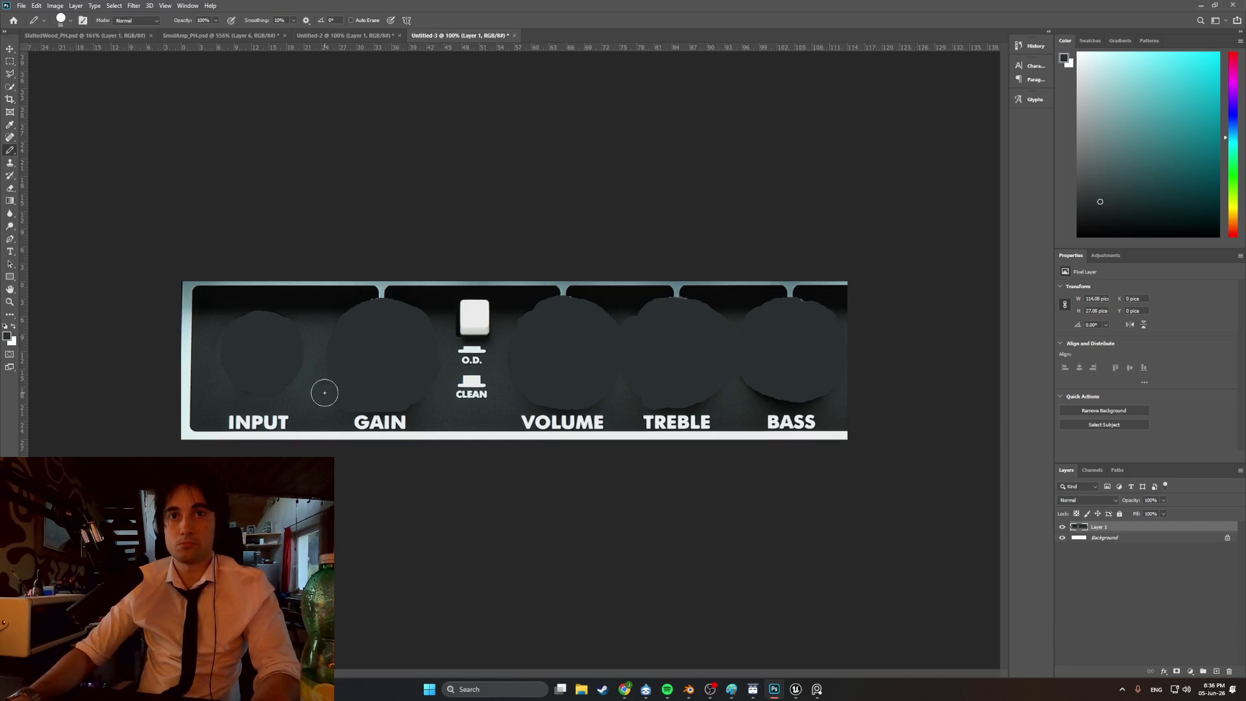
{"action": "mouse_move", "coordinate": [757, 385]}
{"action": "left_mouse_down"}
{"action": "mouse_move", "coordinate": [792, 402]}
{"action": "mouse_move", "coordinate": [824, 390]}
{"action": "left_mouse_up"}
{"action": "left_click_drag", "start_coordinate": [717, 397], "coordinate": [662, 397]}
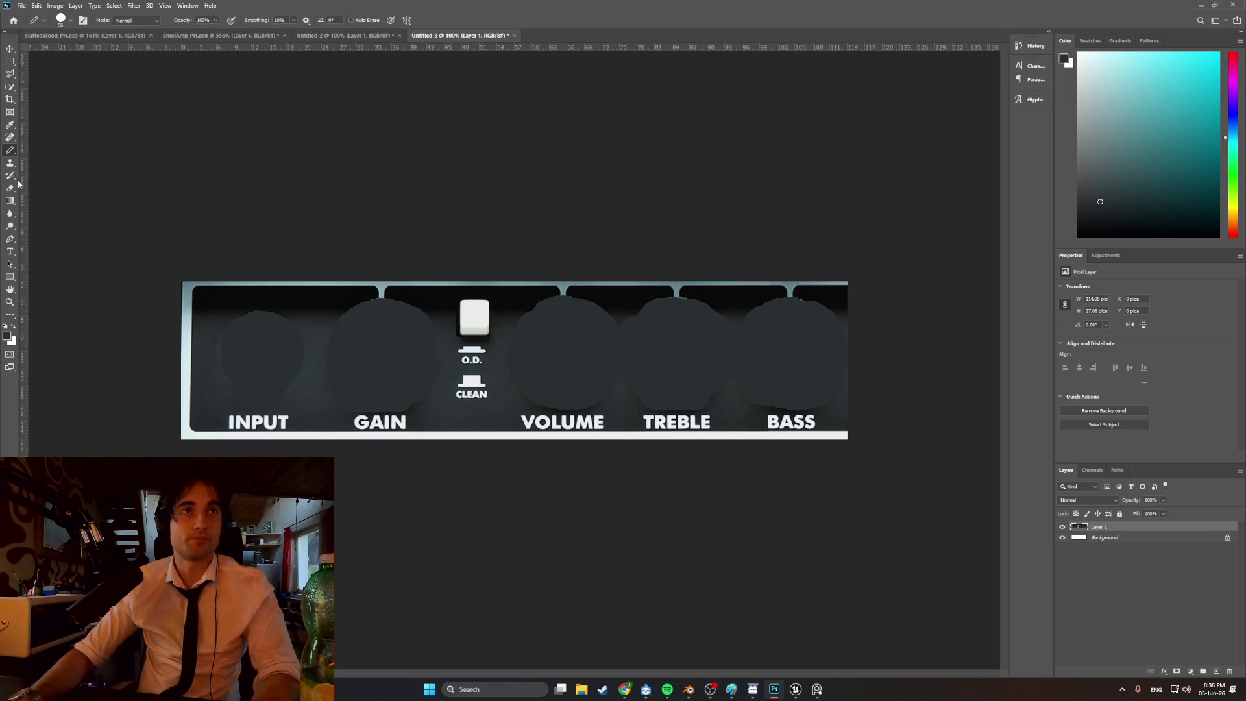
- Resample a dark colour from the panel and adjust the Pencil brush size
{"action": "left_click", "coordinate": [10, 125]}
{"action": "left_click", "coordinate": [279, 287]}
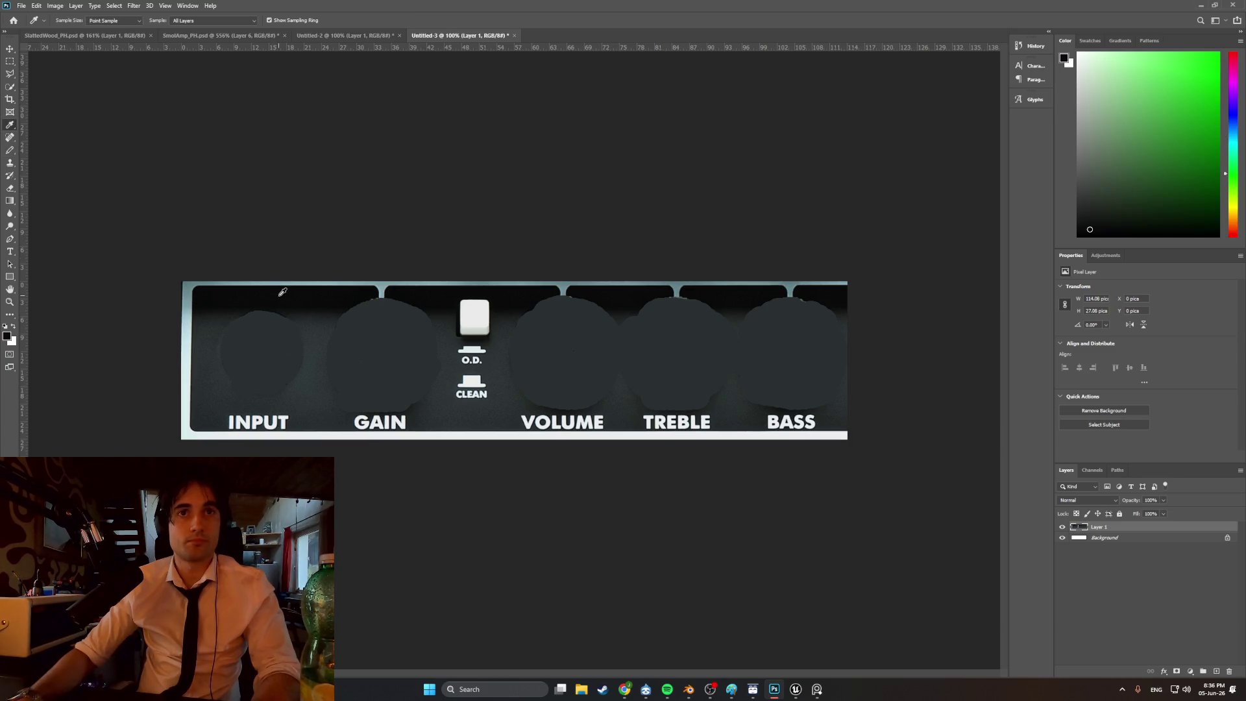
{"action": "left_click", "coordinate": [12, 151]}
{"action": "left_click", "coordinate": [71, 22]}
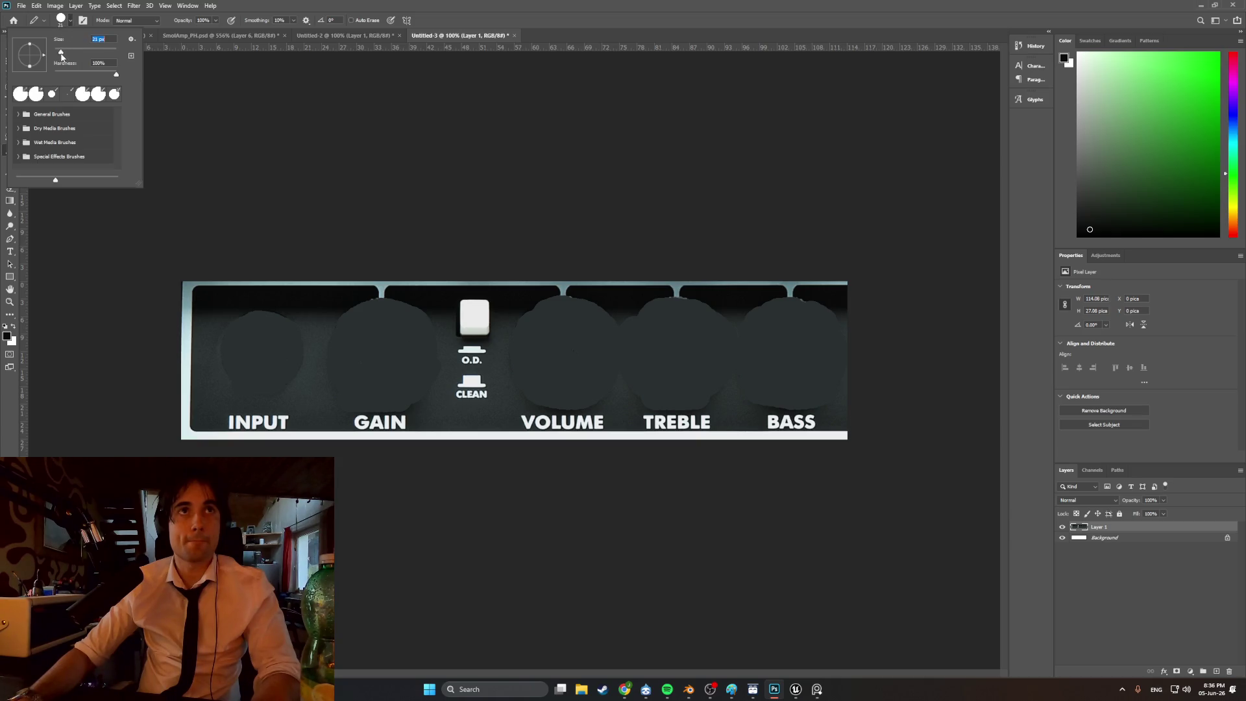
{"action": "key", "text": "Return"}
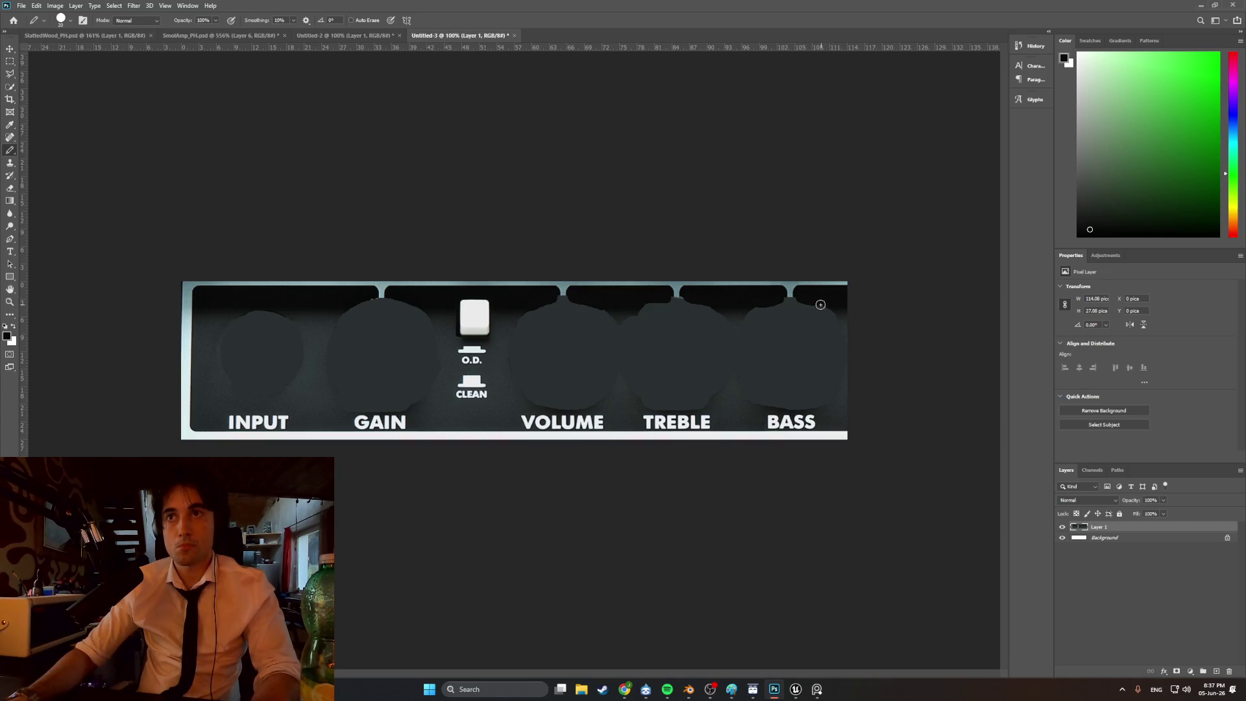
{"action": "left_click", "coordinate": [57, 6]}
- Flatten and convert the artwork to Indexed Color with a 2-colour Local (Selective) palette
{"action": "mouse_move", "coordinate": [130, 16]}
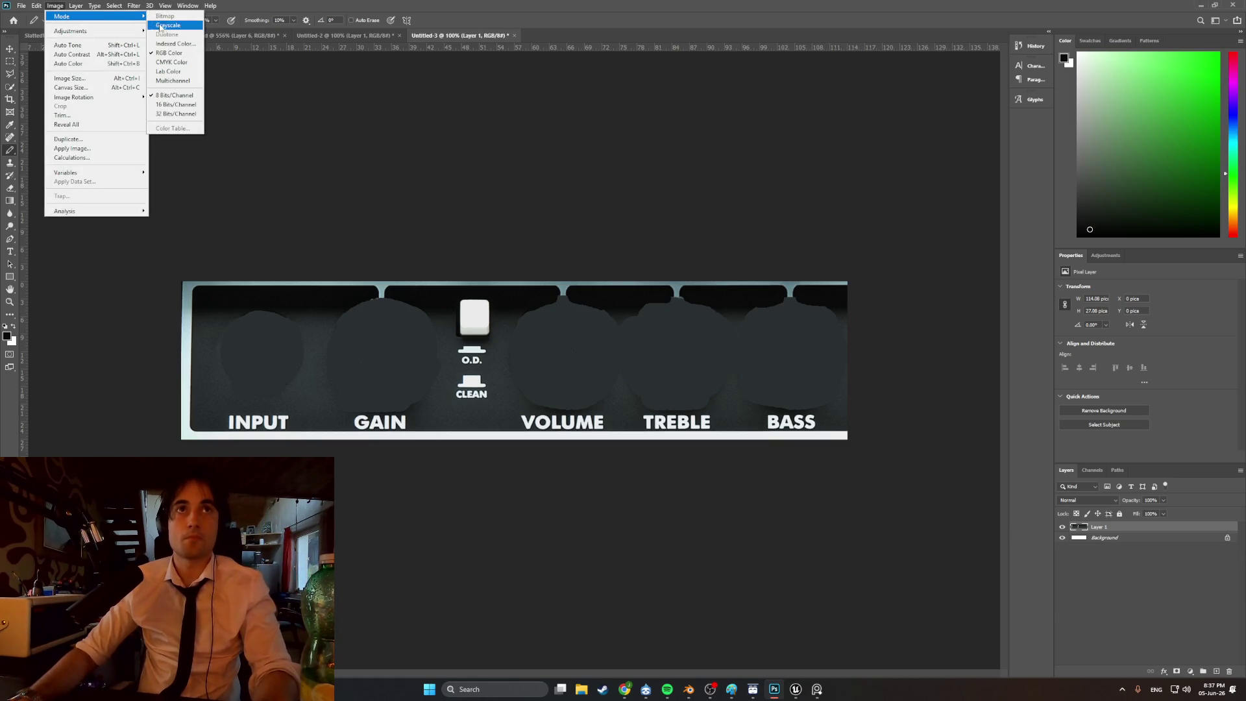
{"action": "left_click", "coordinate": [174, 43]}
{"action": "left_click", "coordinate": [557, 245]}
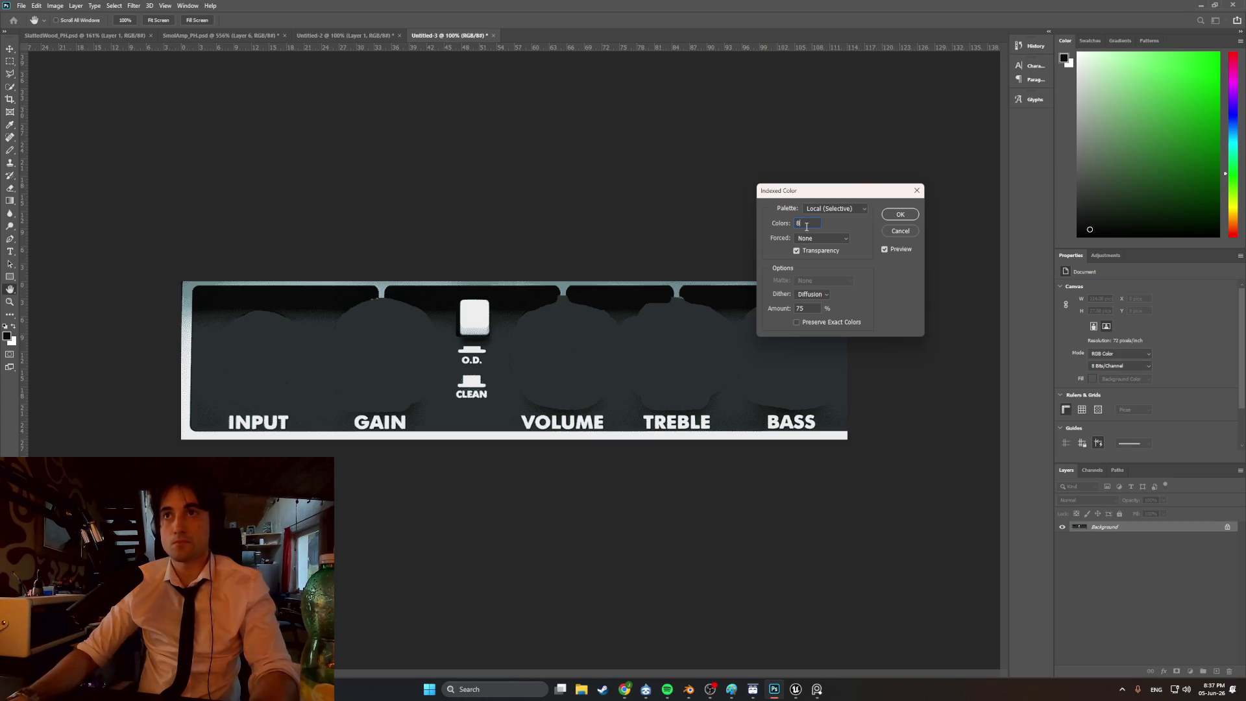
{"action": "type", "text": "1"}
{"action": "key", "text": "BackSpace"}
{"action": "type", "text": "2"}
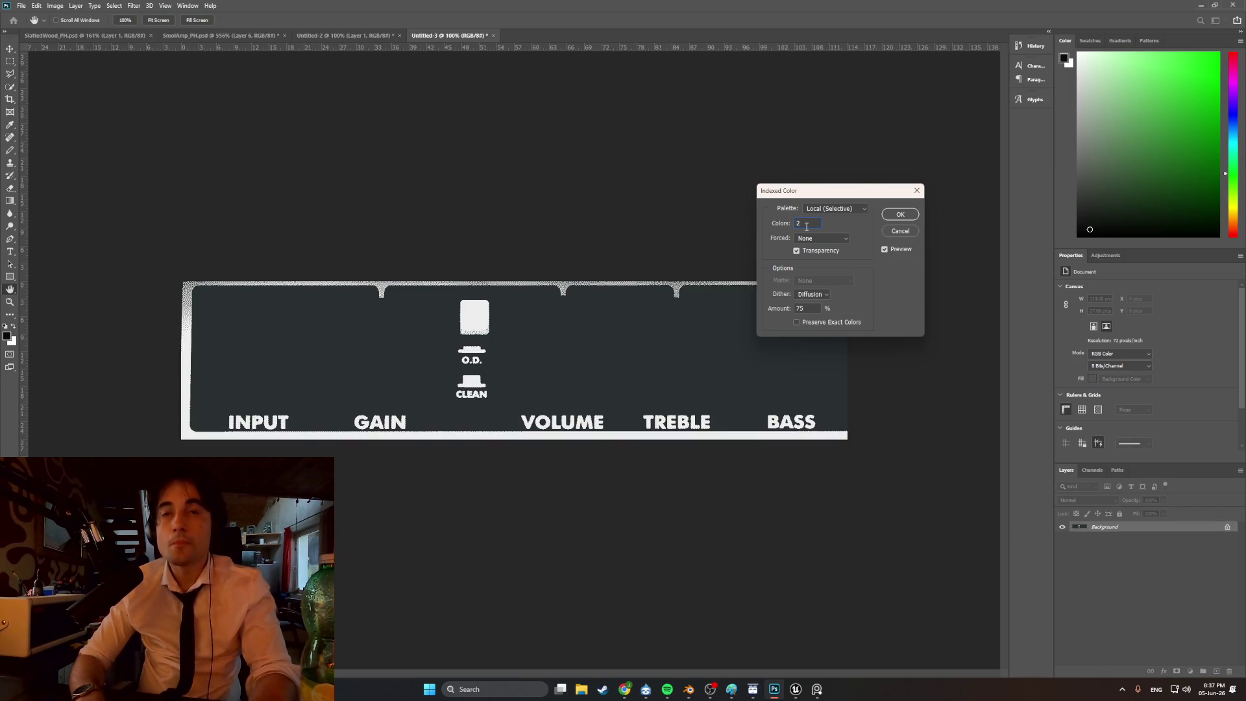
{"action": "type", "text": "3"}
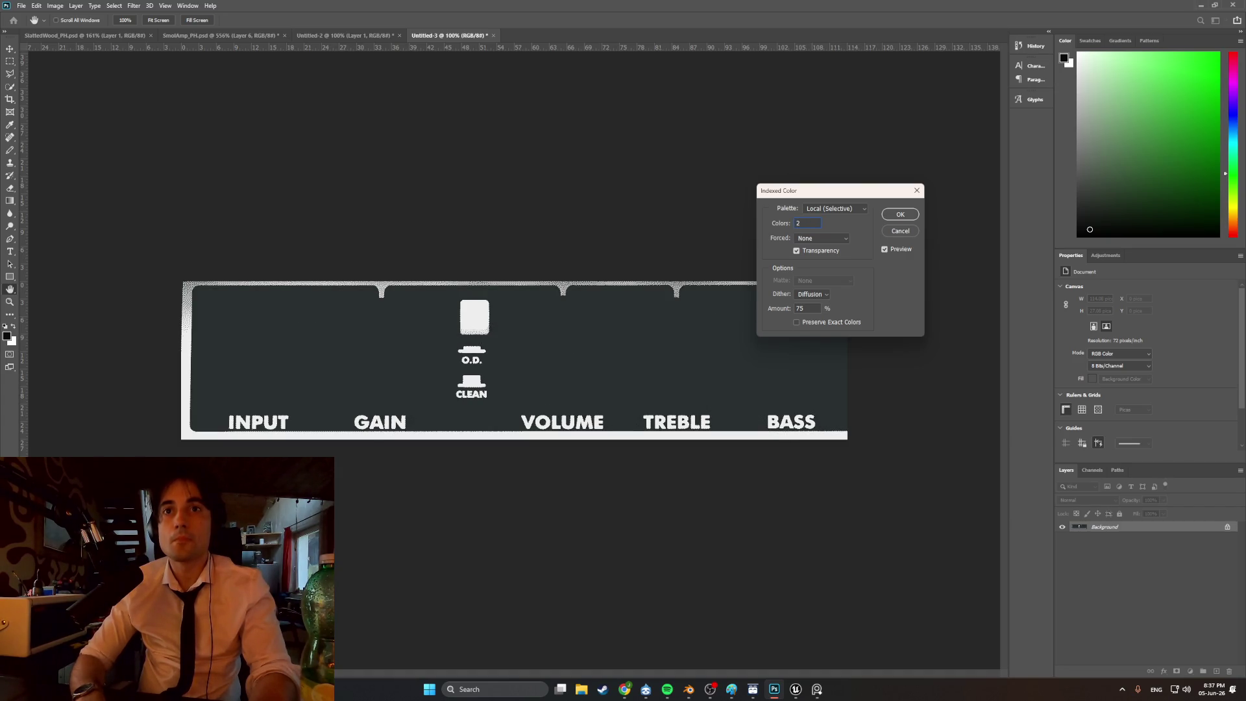
{"action": "left_click", "coordinate": [899, 214]}
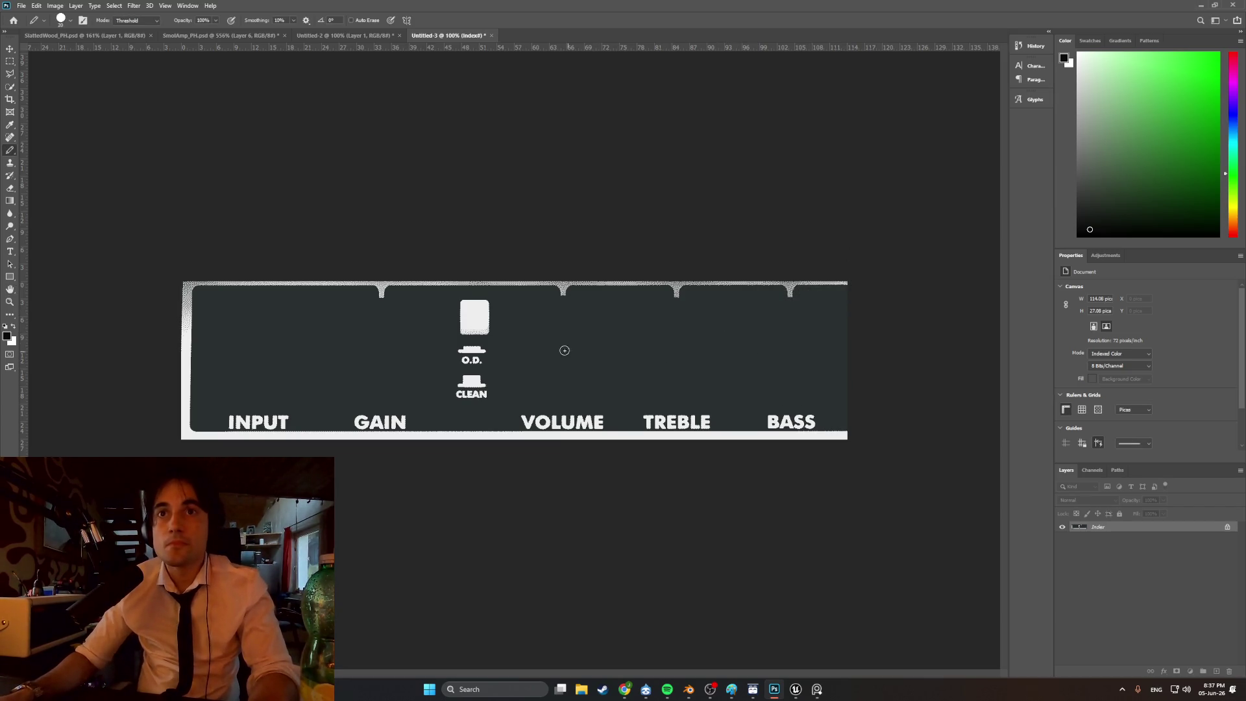
{"action": "scroll", "coordinate": [355, 273], "scroll_direction": "up", "scroll_amount": 8, "text": "alt"}
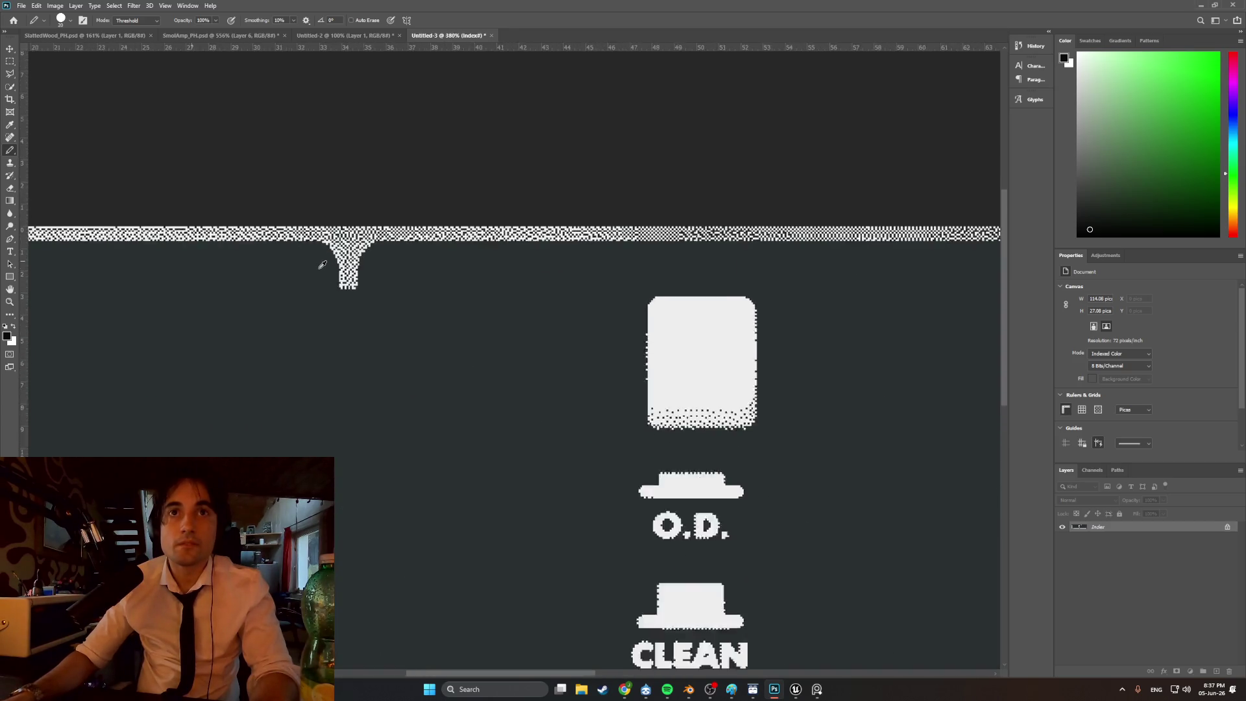
- Sample the panel's near-white border with the Eyedropper as the foreground colour
{"action": "scroll", "coordinate": [322, 265], "scroll_direction": "down", "scroll_amount": 8, "text": "alt"}
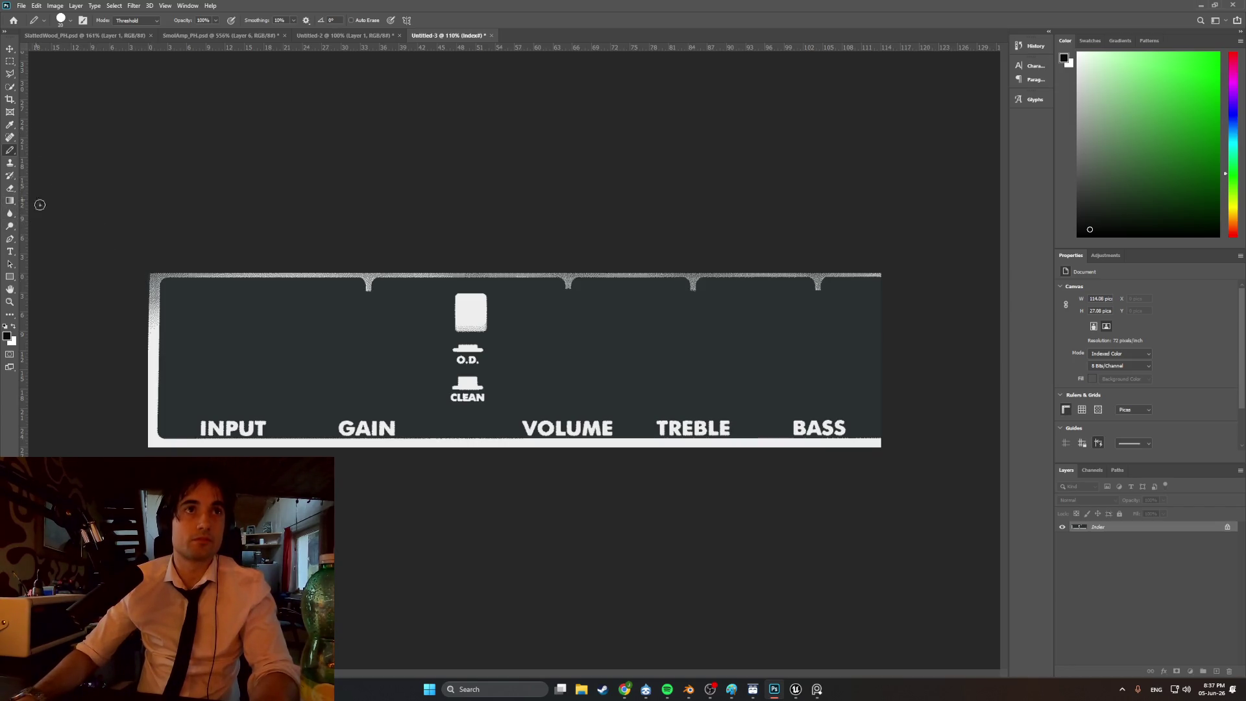
{"action": "left_click", "coordinate": [12, 124]}
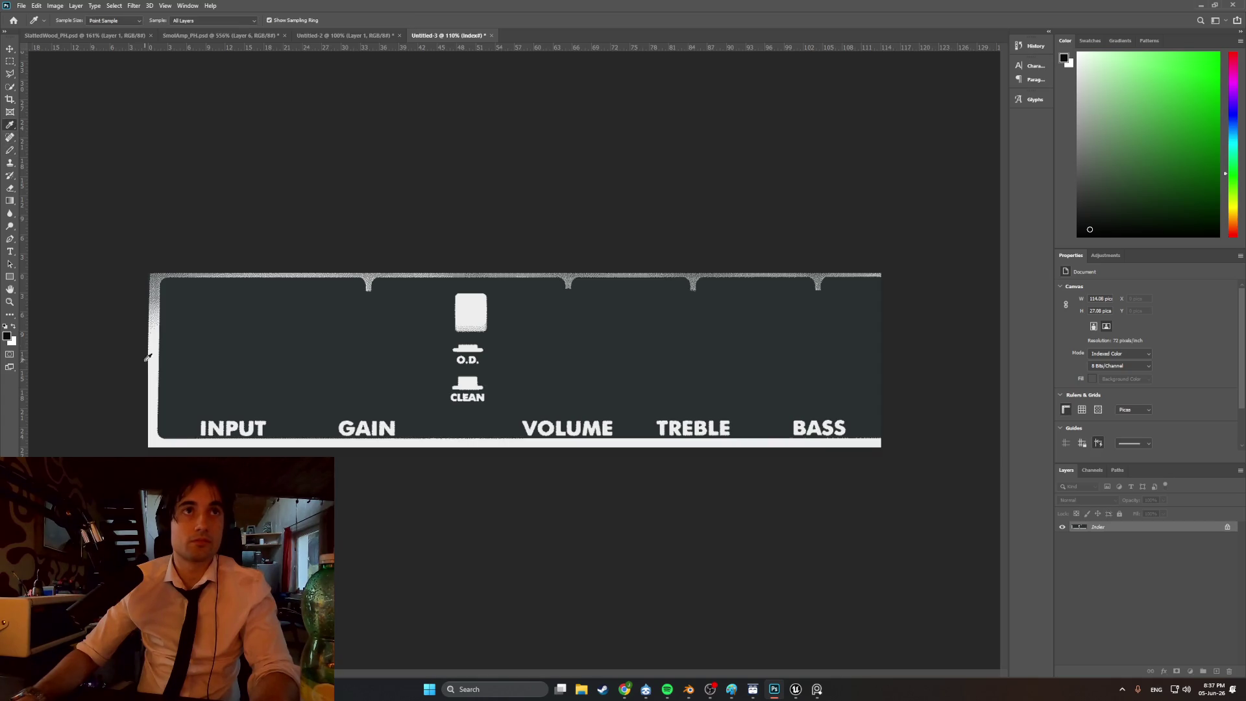
{"action": "left_click", "coordinate": [156, 369]}
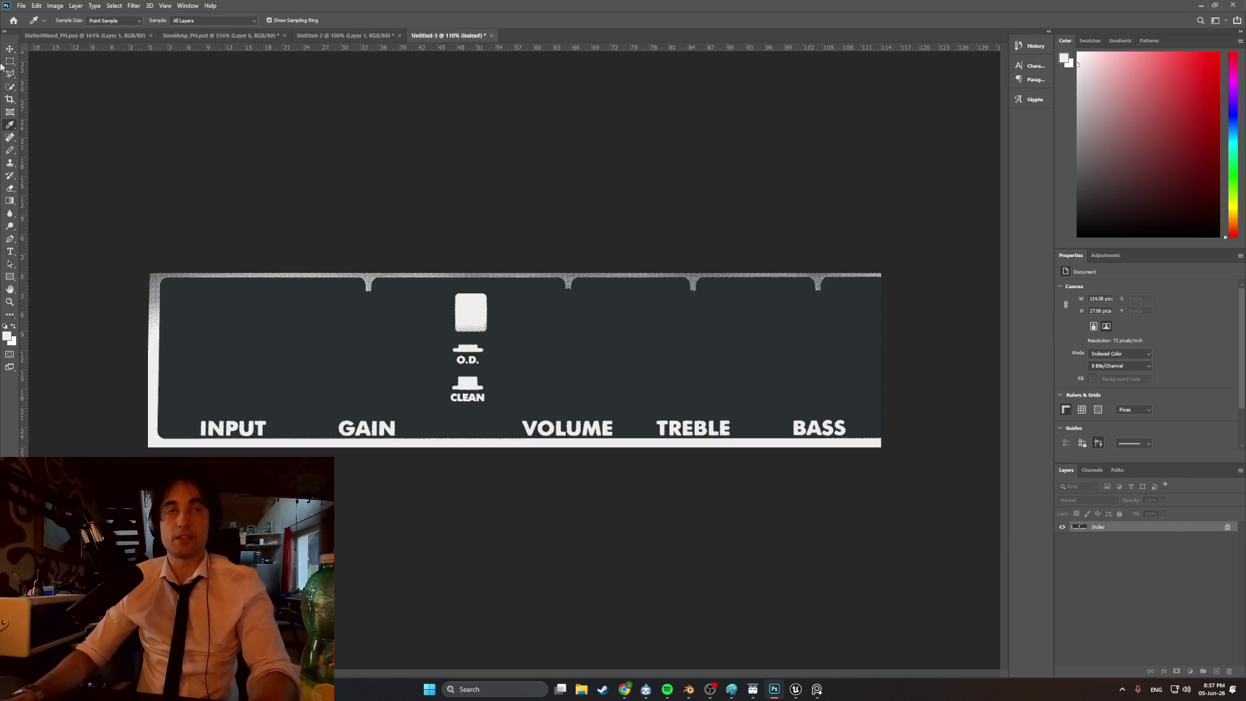
- Try Object Selection and Quick Selection on the panel; both fail with indexed-colour errors
{"action": "left_click", "coordinate": [8, 90]}
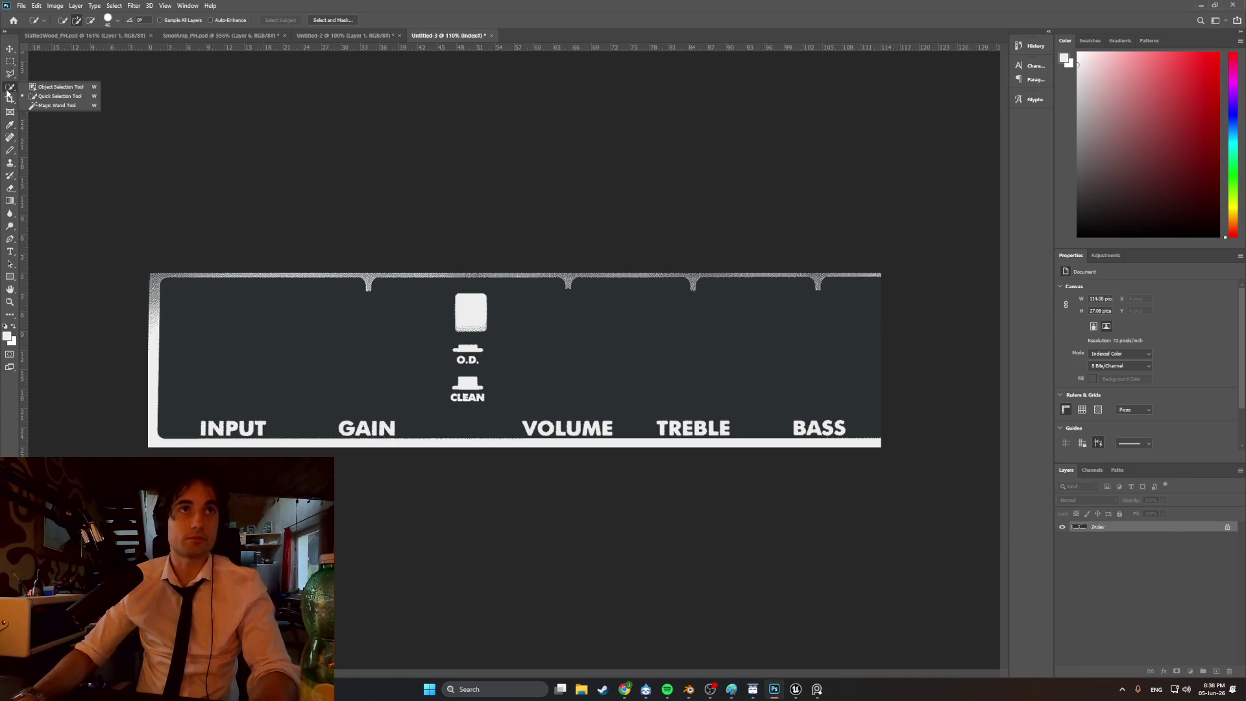
{"action": "left_click", "coordinate": [32, 90]}
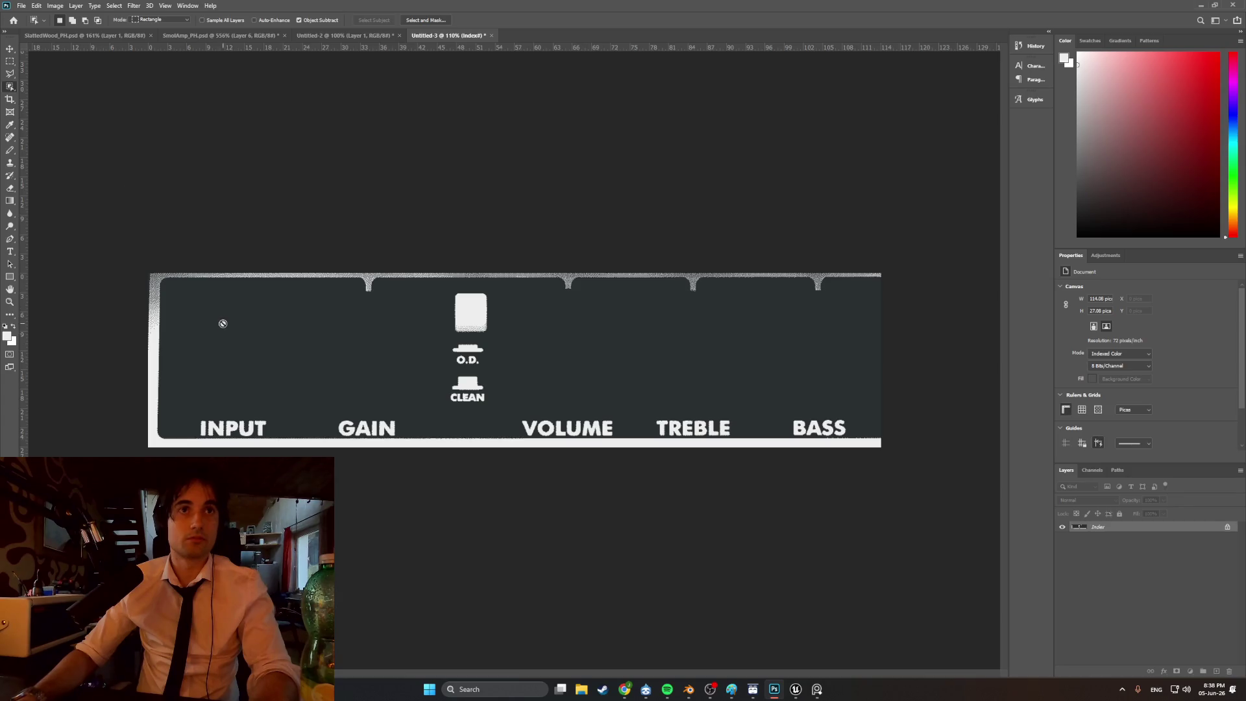
{"action": "left_click", "coordinate": [839, 441]}
{"action": "left_click", "coordinate": [636, 255]}
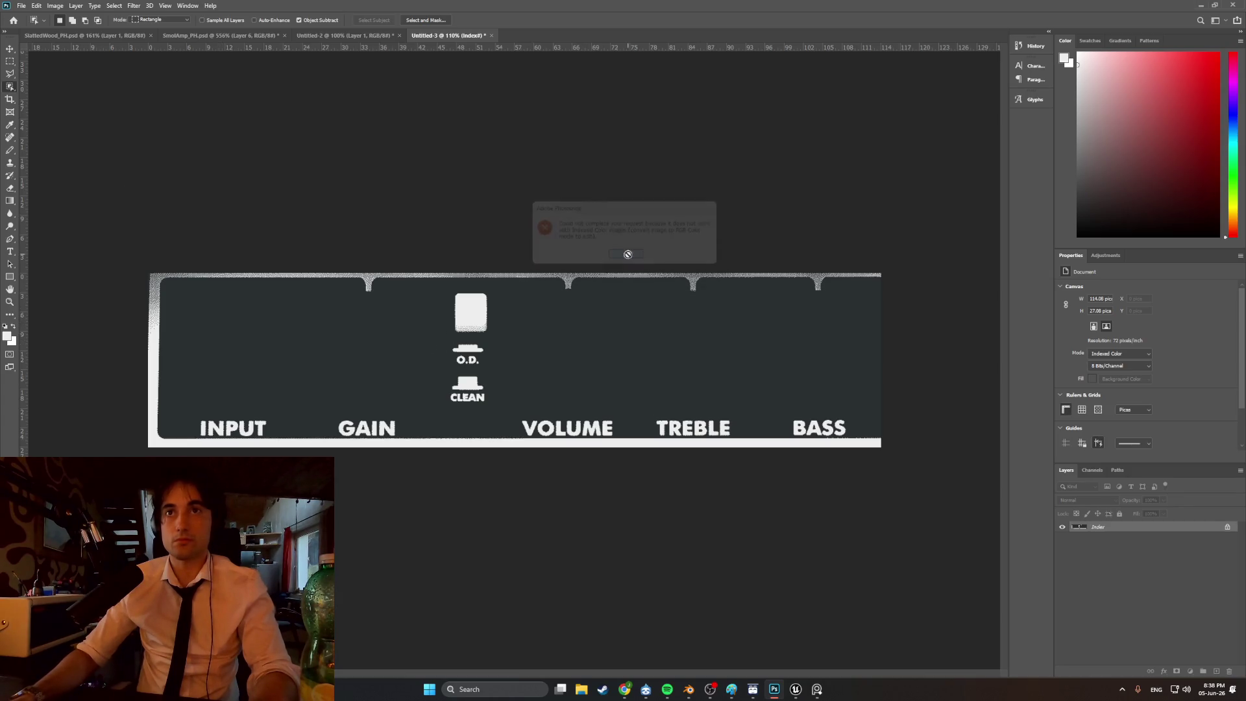
{"action": "right_click", "coordinate": [12, 90]}
{"action": "left_click", "coordinate": [45, 96]}
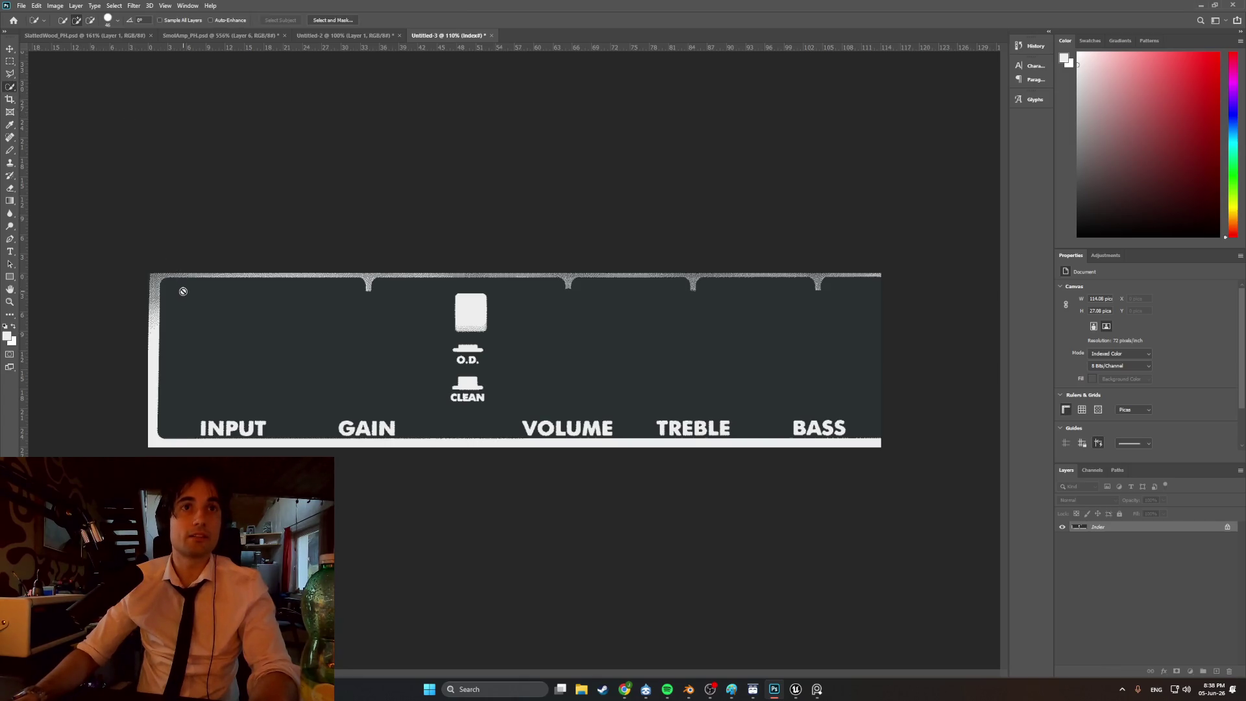
{"action": "left_click", "coordinate": [180, 296]}
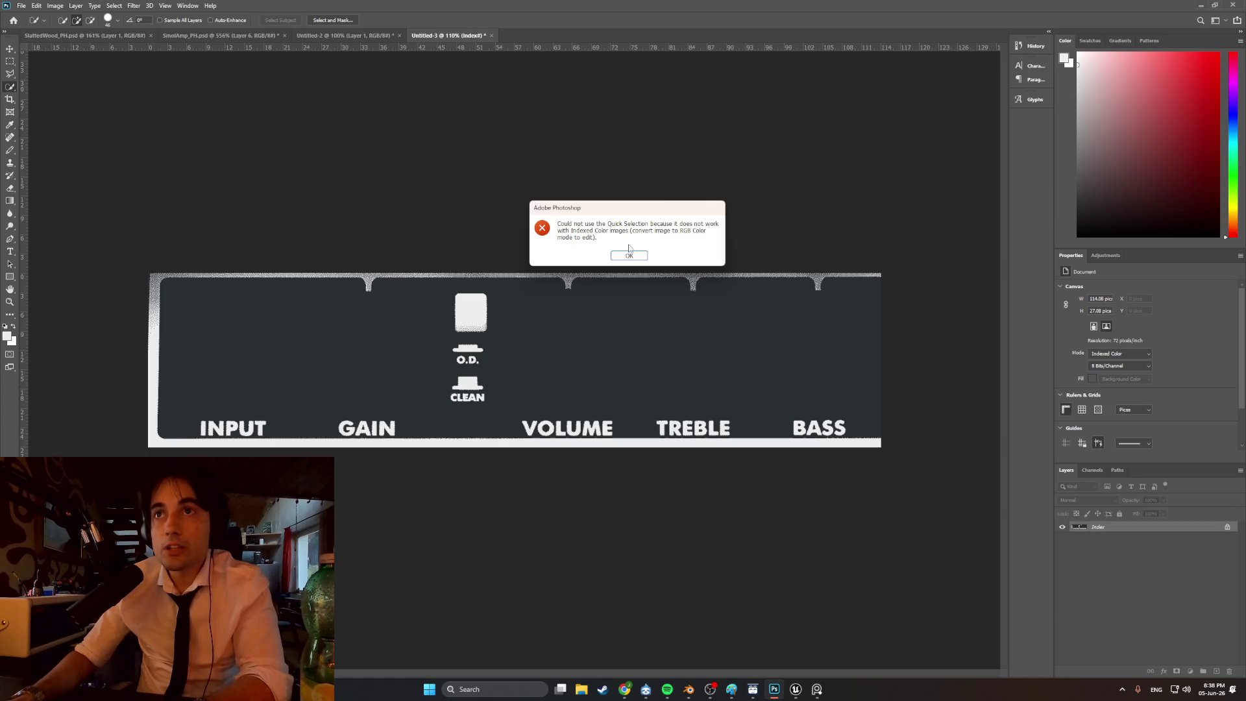
{"action": "left_click", "coordinate": [628, 255]}
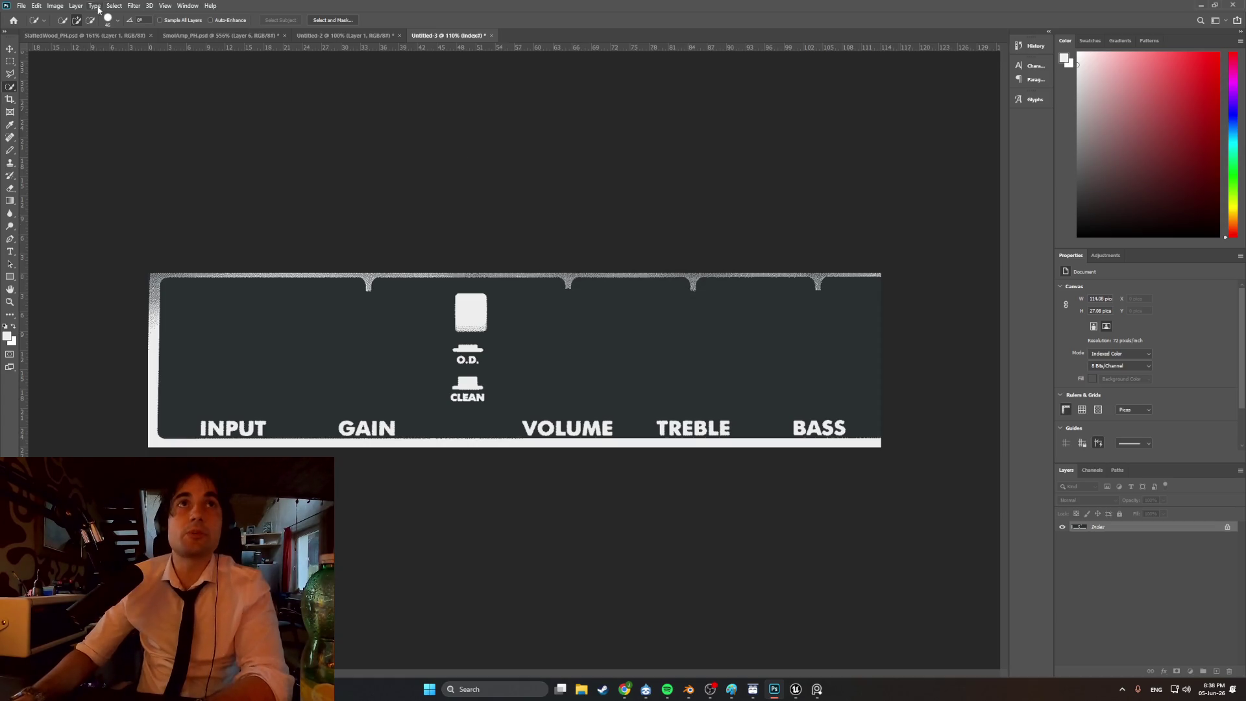
- Convert the panel document to RGB Color via Image > Mode
{"action": "left_click", "coordinate": [54, 6]}
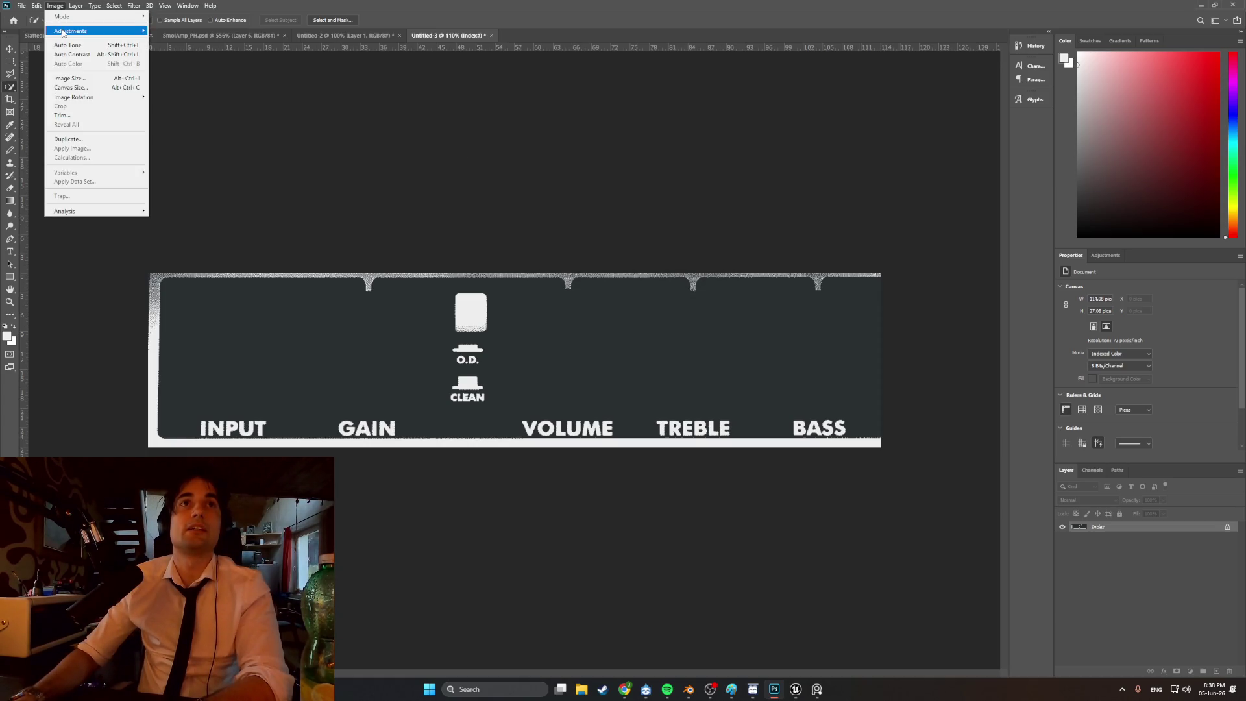
{"action": "mouse_move", "coordinate": [95, 19]}
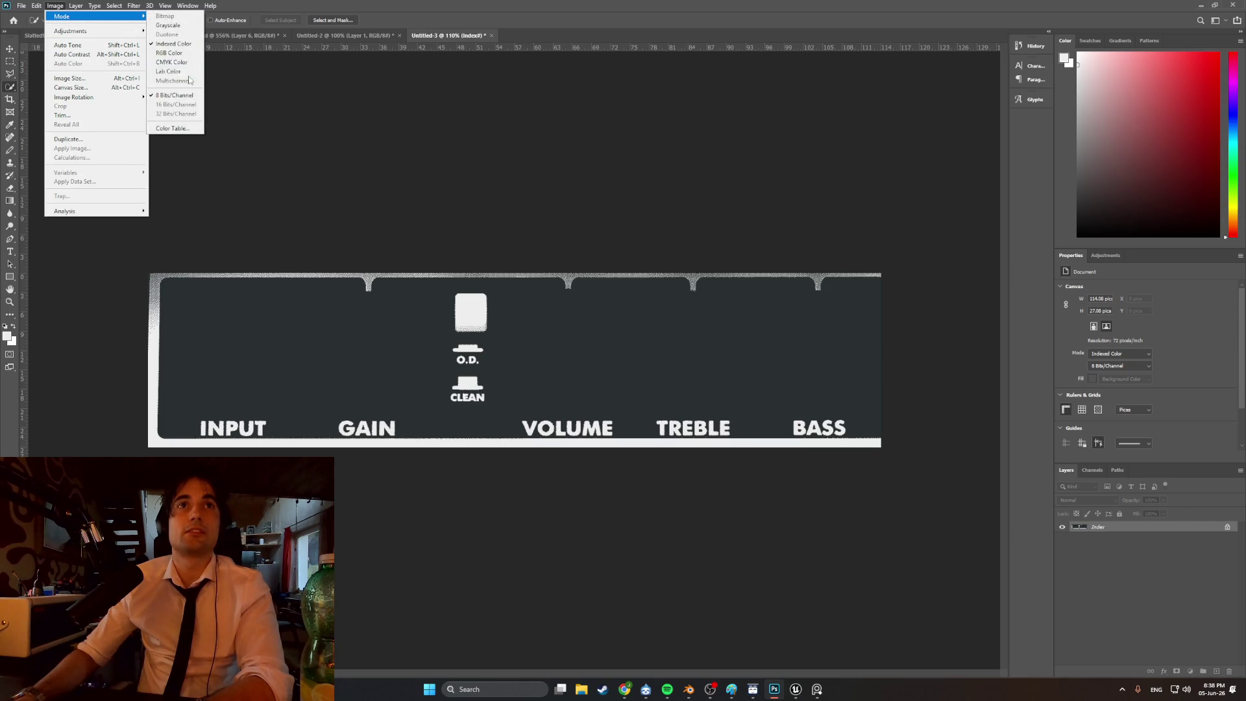
{"action": "left_click", "coordinate": [172, 53]}
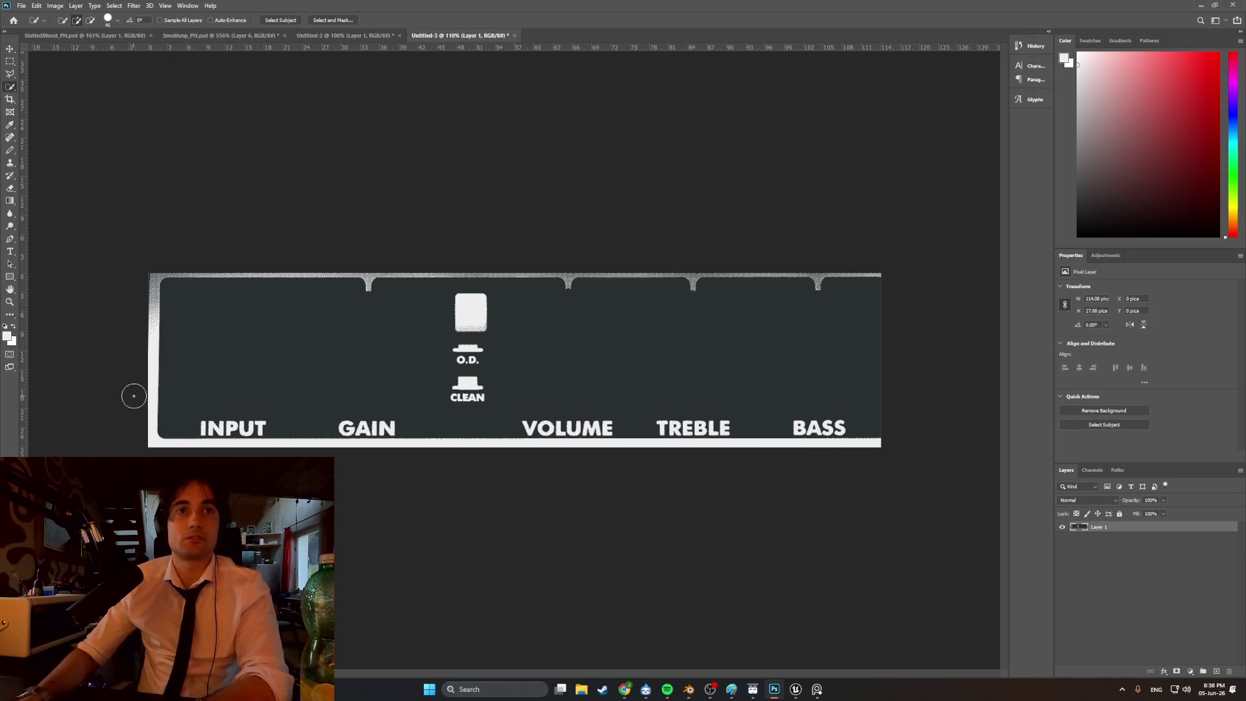
- Quick-select the panel's white border, bottom strips, lettering and CLEAN button
{"action": "left_click_drag", "start_coordinate": [211, 375], "coordinate": [737, 332]}
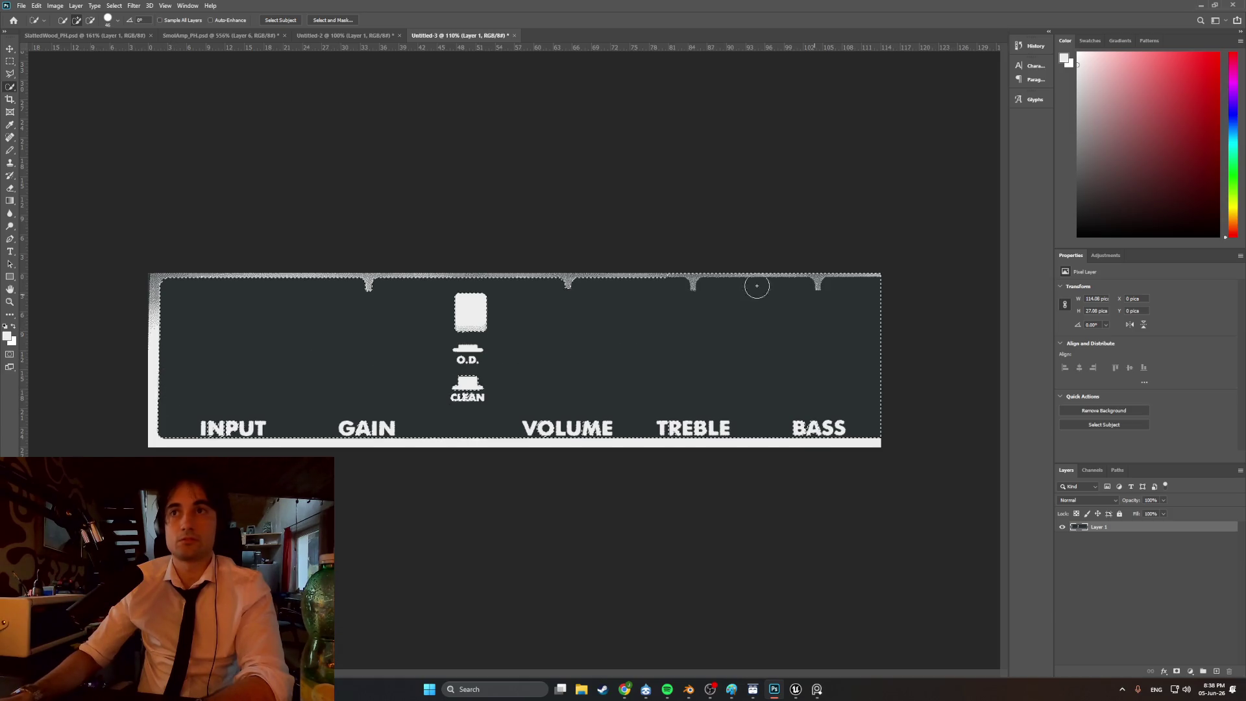
{"action": "left_click_drag", "start_coordinate": [172, 286], "coordinate": [162, 342]}
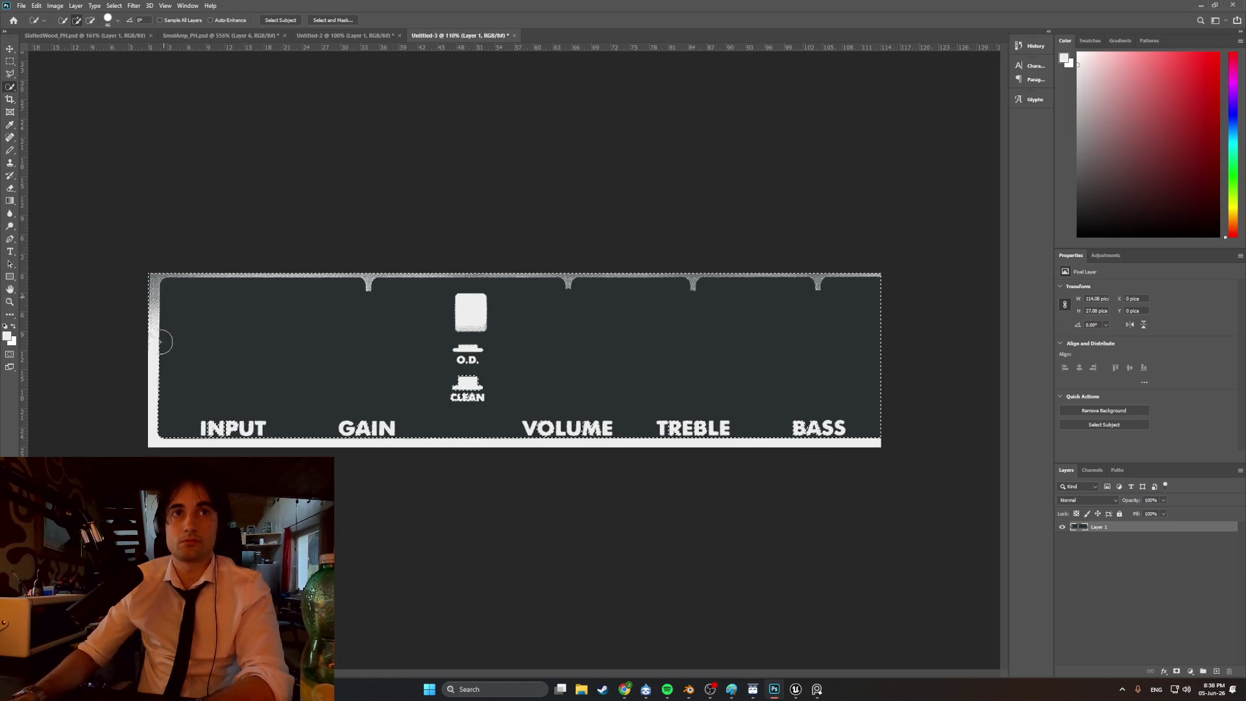
{"action": "left_click_drag", "start_coordinate": [163, 415], "coordinate": [181, 431]}
{"action": "left_click_drag", "start_coordinate": [264, 427], "coordinate": [394, 427]}
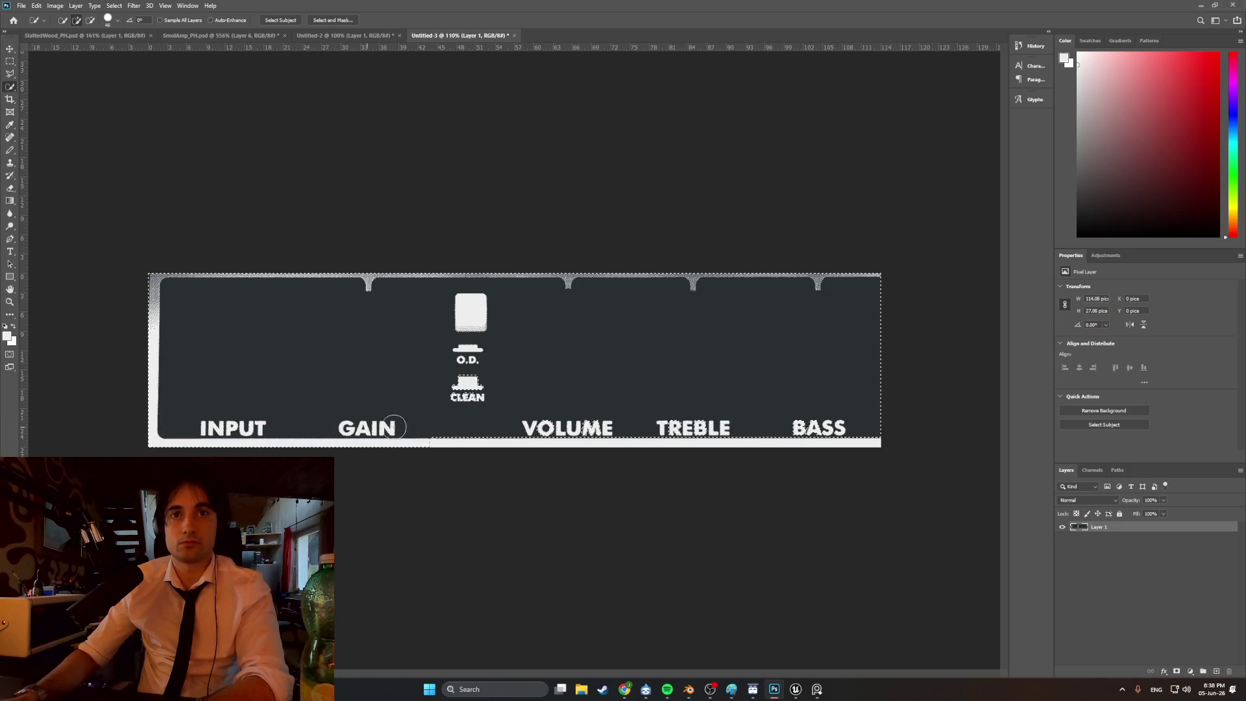
{"action": "mouse_move", "coordinate": [518, 426]}
{"action": "left_mouse_down"}
{"action": "mouse_move", "coordinate": [500, 425]}
{"action": "mouse_move", "coordinate": [563, 426]}
{"action": "left_mouse_up"}
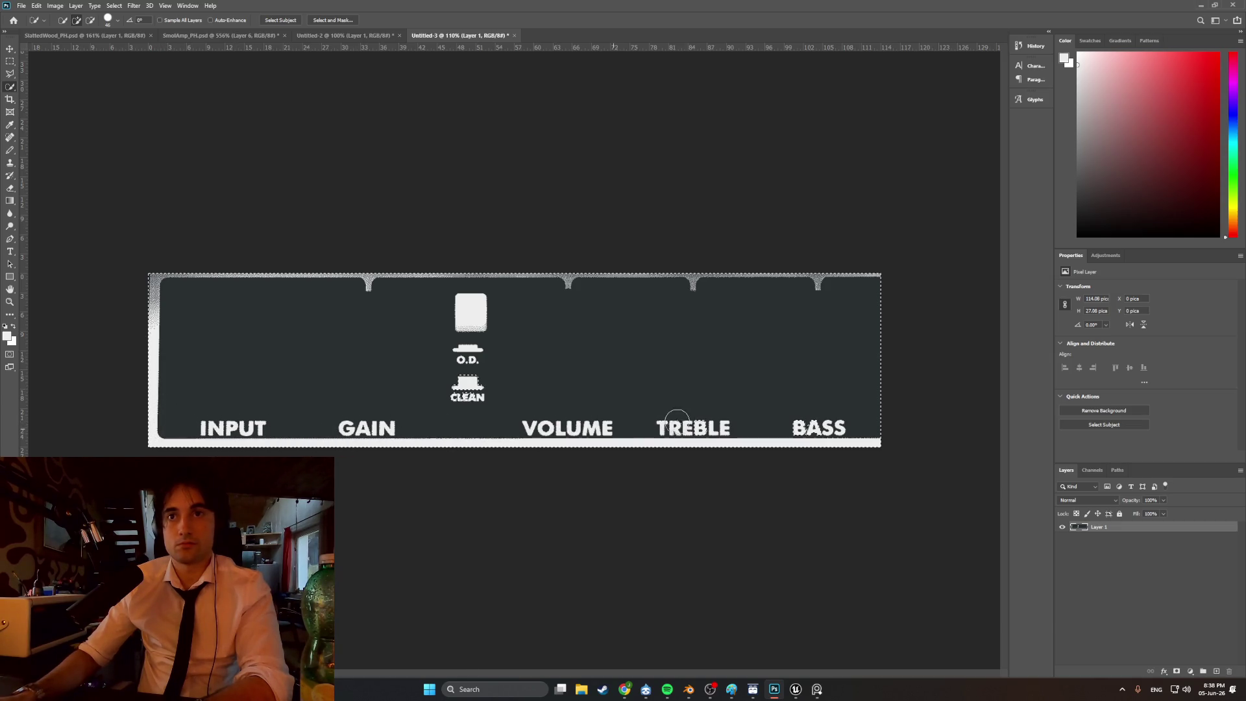
{"action": "left_click", "coordinate": [467, 382]}
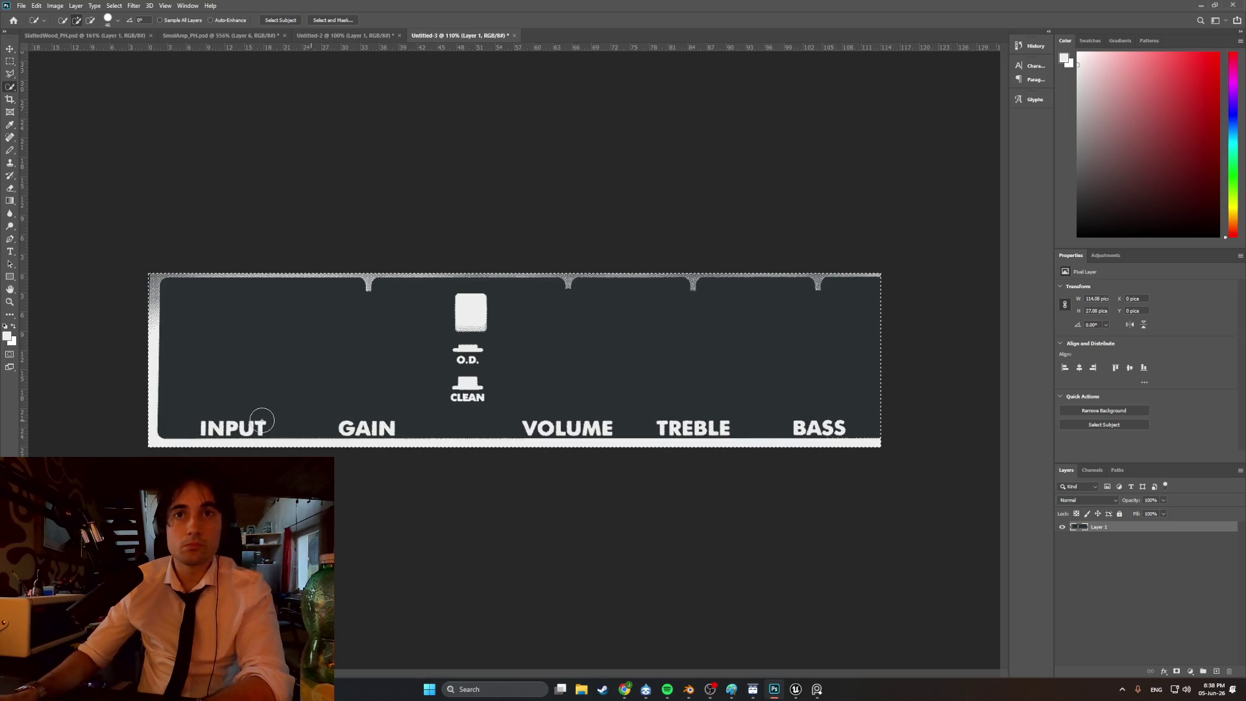
{"action": "left_click", "coordinate": [92, 36]}
- In SmolAmp_PH, delete the old knob strip layer and bring in the new panel artwork
{"action": "left_click", "coordinate": [195, 35]}
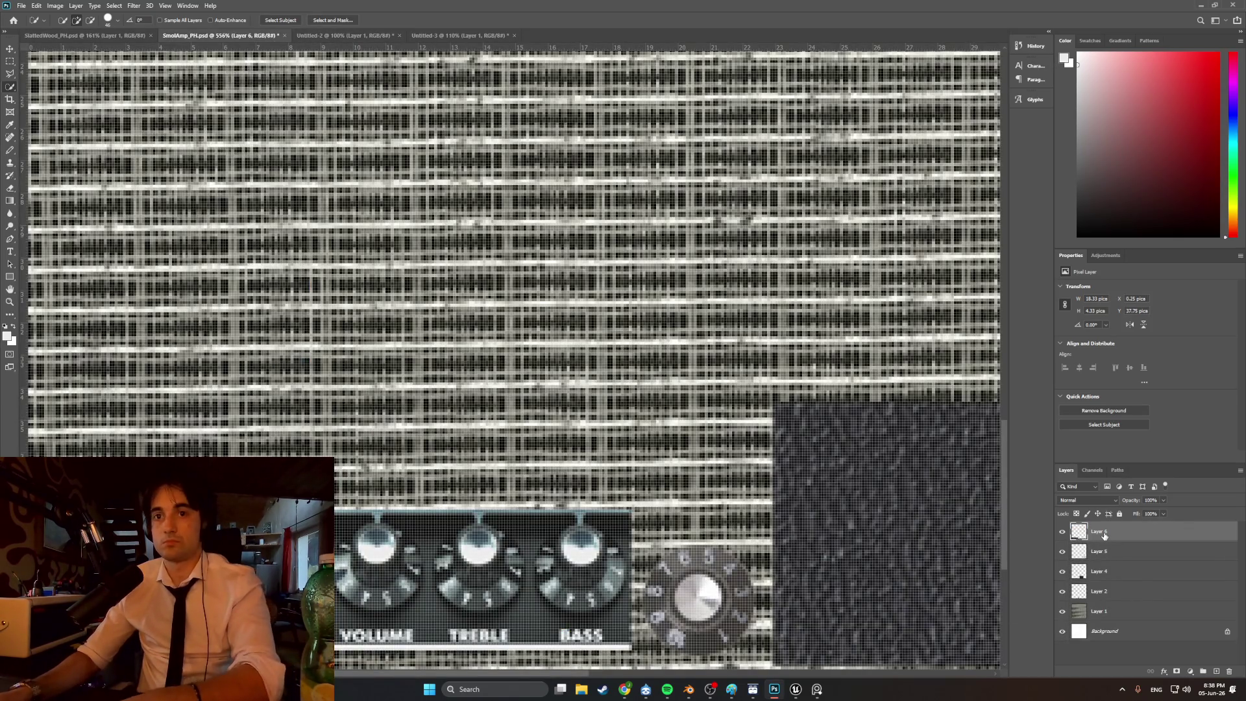
{"action": "key", "text": "Delete"}
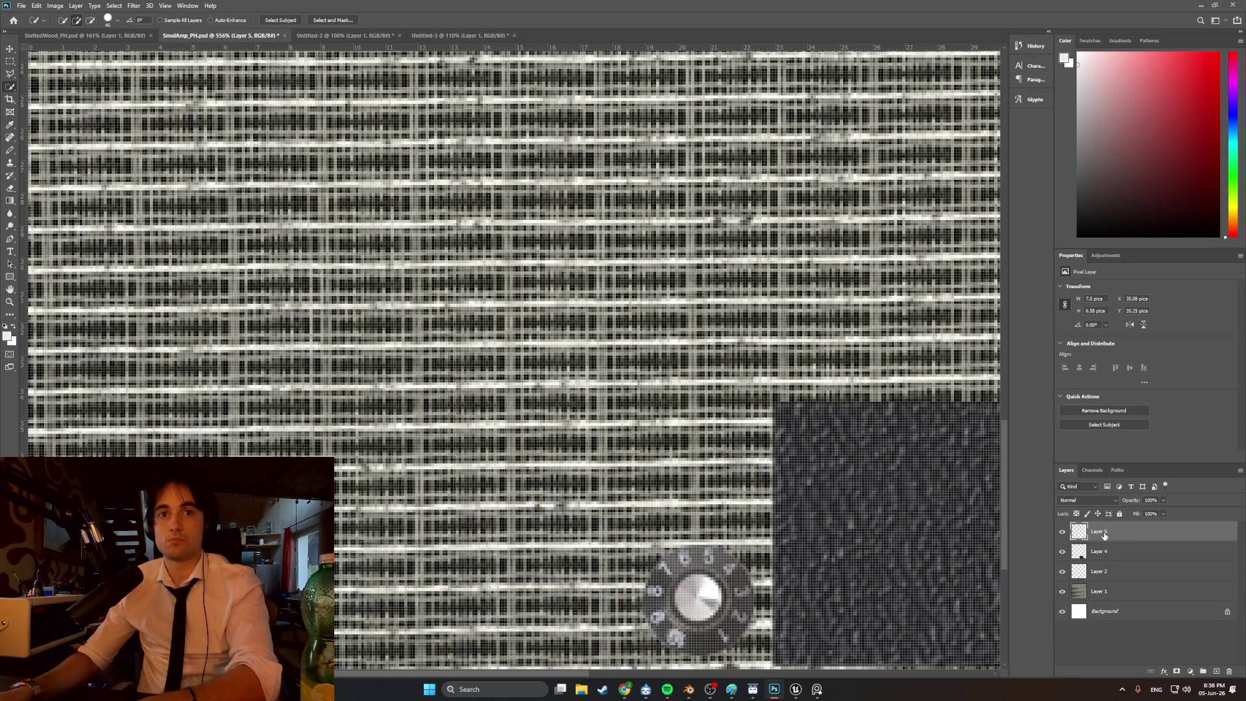
{"action": "key", "text": "ctrl+z"}
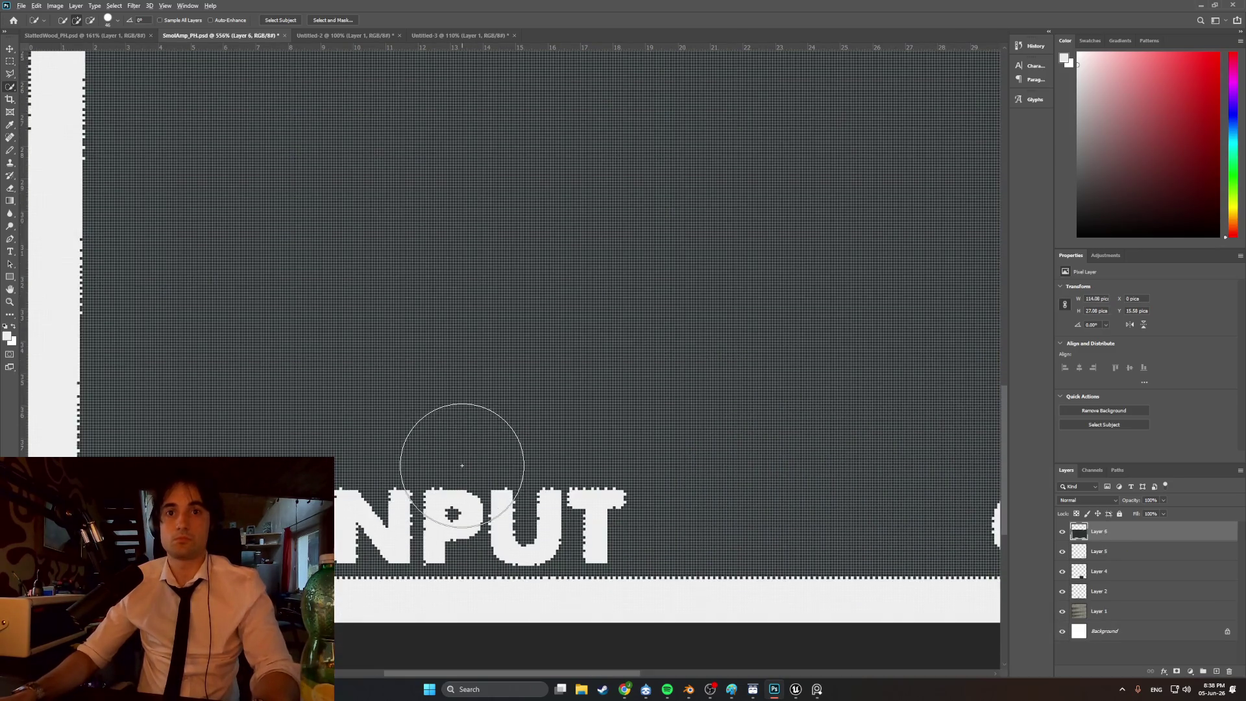
{"action": "scroll", "coordinate": [462, 466], "scroll_direction": "down", "scroll_amount": 5, "text": "alt"}
- Free-transform the panel down to about 17.5% and place it over the lower-left grille
{"action": "key", "text": "ctrl+t"}
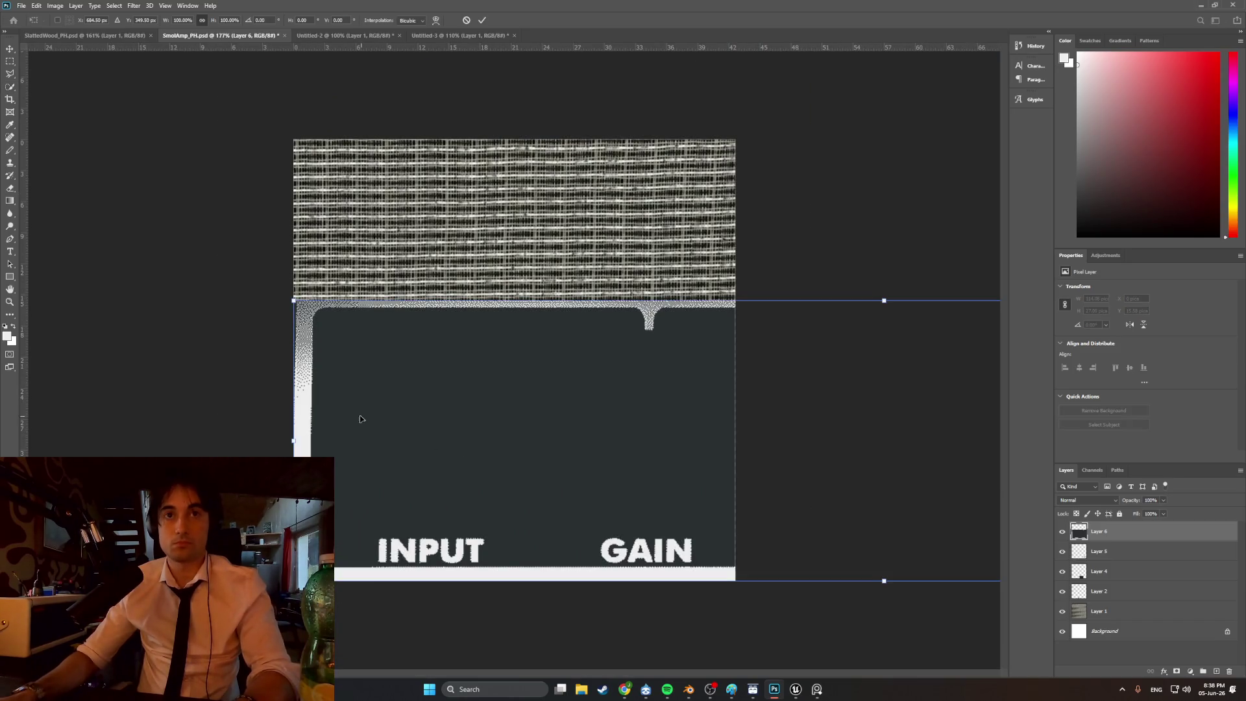
{"action": "mouse_move", "coordinate": [289, 299]}
{"action": "left_mouse_down"}
{"action": "mouse_move", "coordinate": [777, 478]}
{"action": "mouse_move", "coordinate": [361, 422]}
{"action": "mouse_move", "coordinate": [337, 442]}
{"action": "left_mouse_up"}
{"action": "mouse_move", "coordinate": [300, 352]}
{"action": "left_mouse_down"}
{"action": "mouse_move", "coordinate": [701, 445]}
{"action": "mouse_move", "coordinate": [649, 454]}
{"action": "left_mouse_up"}
{"action": "mouse_move", "coordinate": [649, 454]}
{"action": "left_mouse_down"}
{"action": "mouse_move", "coordinate": [266, 441]}
{"action": "mouse_move", "coordinate": [364, 472]}
{"action": "left_mouse_up"}
{"action": "mouse_move", "coordinate": [320, 412]}
{"action": "left_mouse_down"}
{"action": "mouse_move", "coordinate": [478, 445]}
{"action": "mouse_move", "coordinate": [506, 474]}
{"action": "mouse_move", "coordinate": [379, 504]}
{"action": "mouse_move", "coordinate": [330, 531]}
{"action": "left_mouse_up"}
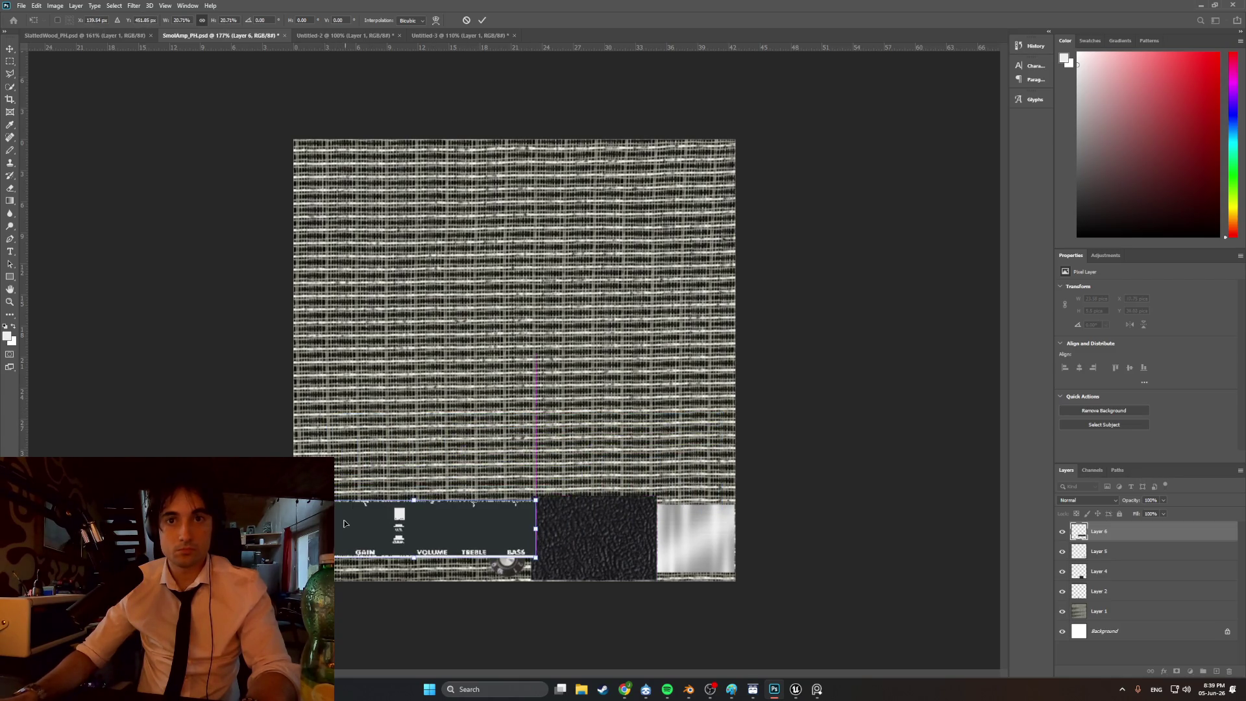
{"action": "scroll", "coordinate": [373, 582], "scroll_direction": "up", "scroll_amount": 3, "text": "alt"}
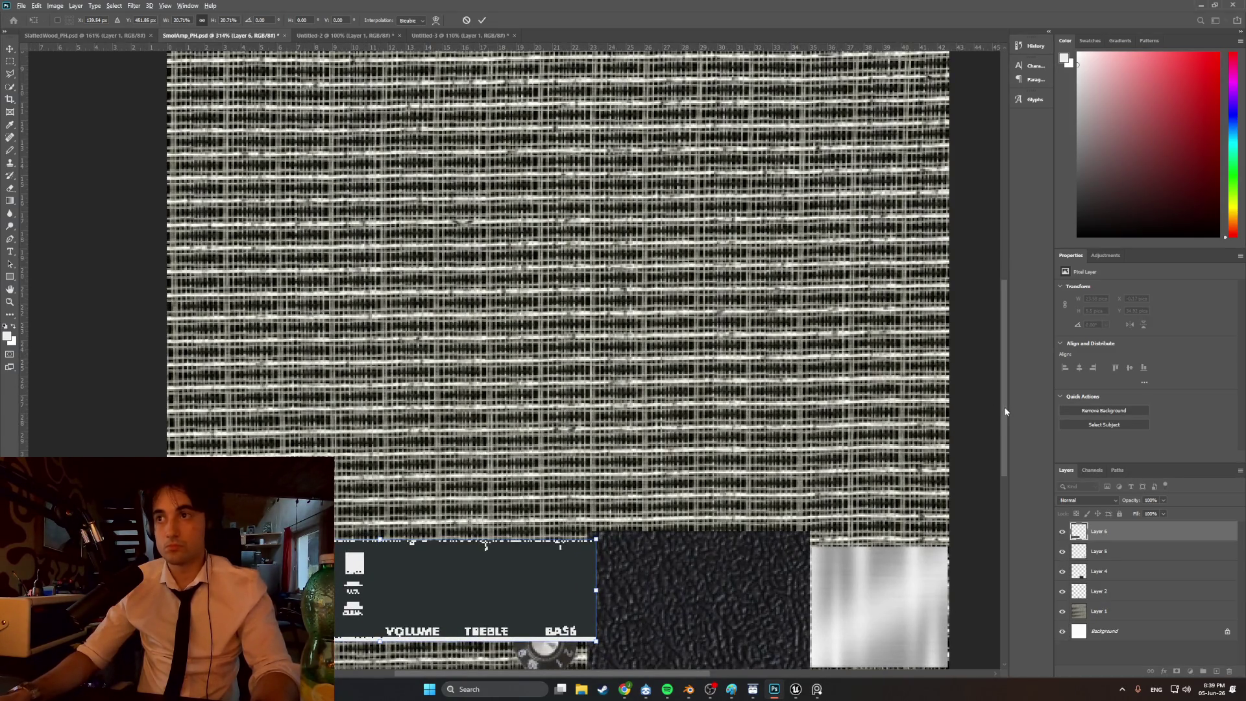
{"action": "scroll", "coordinate": [971, 426], "scroll_direction": "down", "scroll_amount": 3}
{"action": "mouse_move", "coordinate": [596, 430]}
{"action": "left_mouse_down"}
{"action": "mouse_move", "coordinate": [502, 466]}
{"action": "mouse_move", "coordinate": [512, 444]}
{"action": "left_mouse_up"}
{"action": "mouse_move", "coordinate": [568, 410]}
{"action": "left_mouse_down"}
{"action": "mouse_move", "coordinate": [537, 419]}
{"action": "mouse_move", "coordinate": [480, 462]}
{"action": "mouse_move", "coordinate": [487, 470]}
{"action": "mouse_move", "coordinate": [528, 441]}
{"action": "mouse_move", "coordinate": [496, 451]}
{"action": "left_mouse_up"}
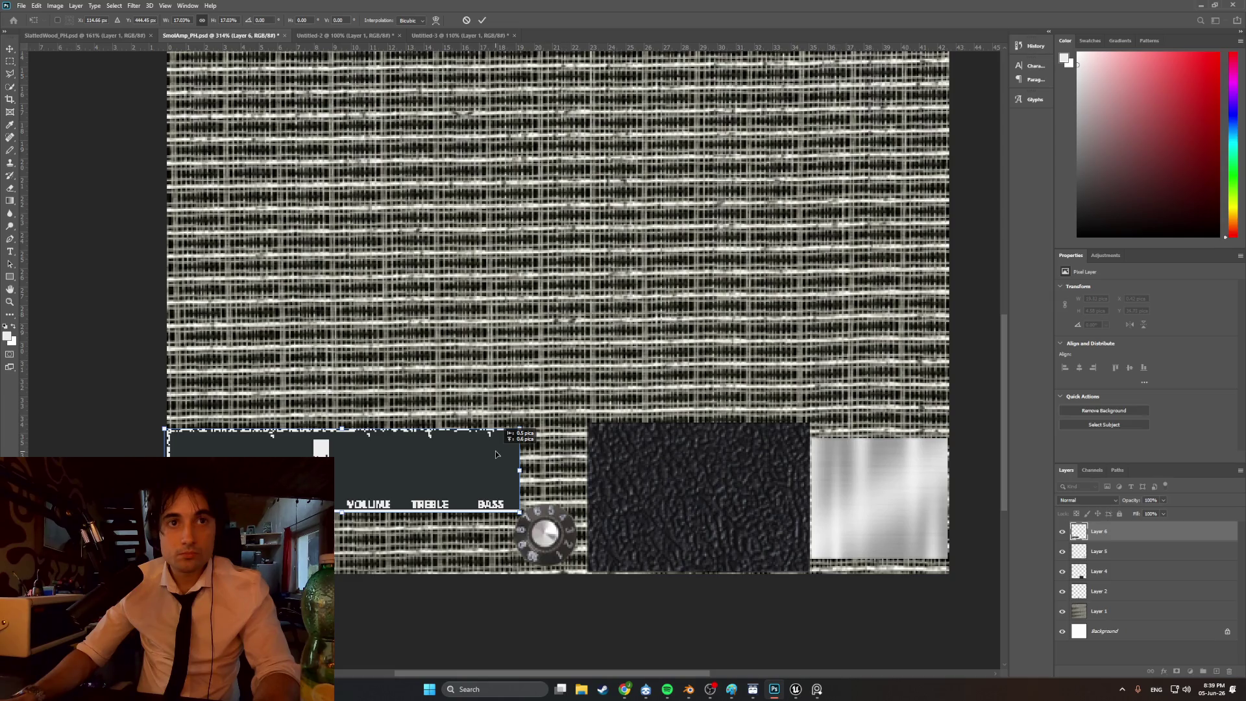
{"action": "scroll", "coordinate": [214, 480], "scroll_direction": "up", "scroll_amount": 5, "text": "alt"}
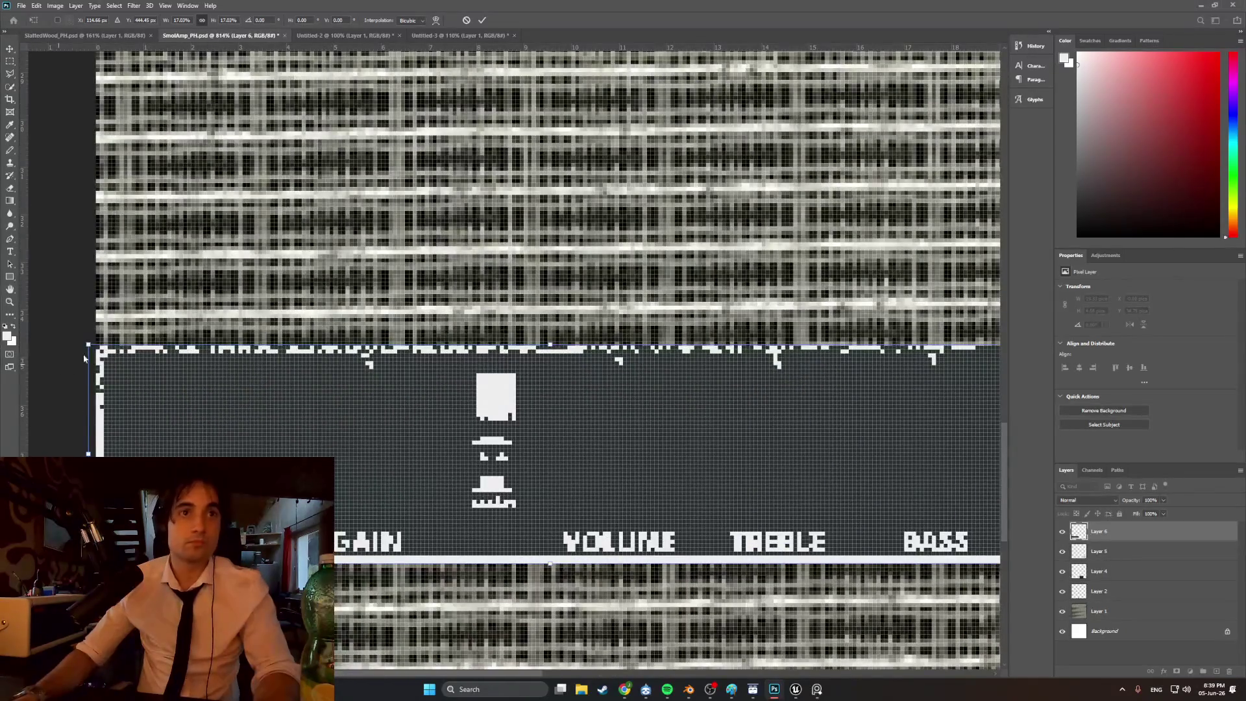
- Commit the resize, set the Pencil to 1 px, and sample white from the artwork
{"action": "left_click", "coordinate": [11, 151]}
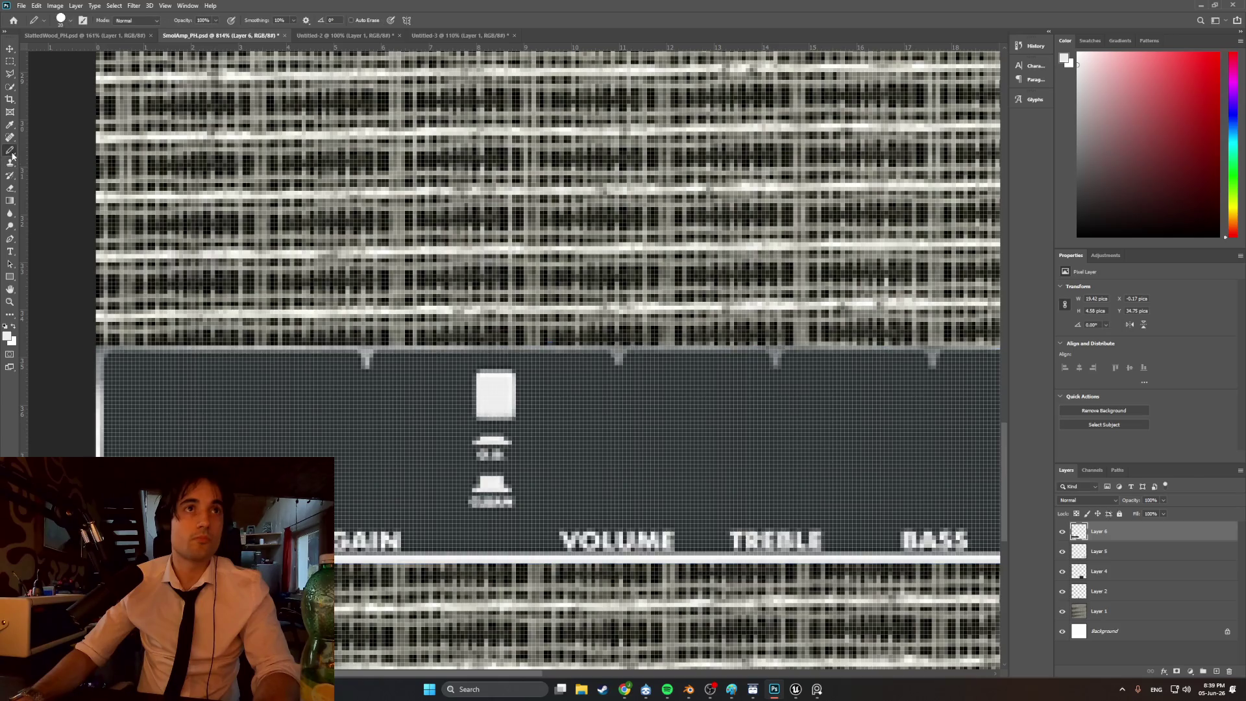
{"action": "left_click", "coordinate": [72, 21]}
{"action": "left_click_drag", "start_coordinate": [60, 52], "coordinate": [56, 51]}
{"action": "key", "text": "Return"}
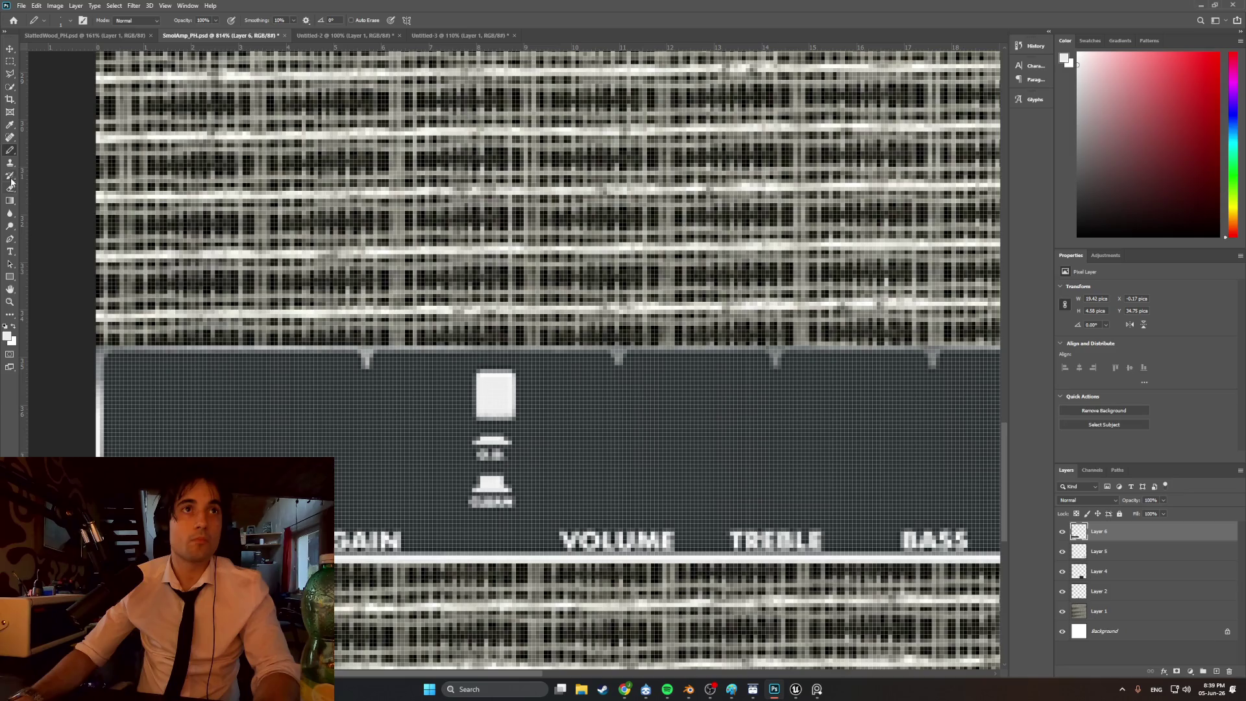
{"action": "left_click", "coordinate": [10, 125]}
{"action": "left_click", "coordinate": [102, 424]}
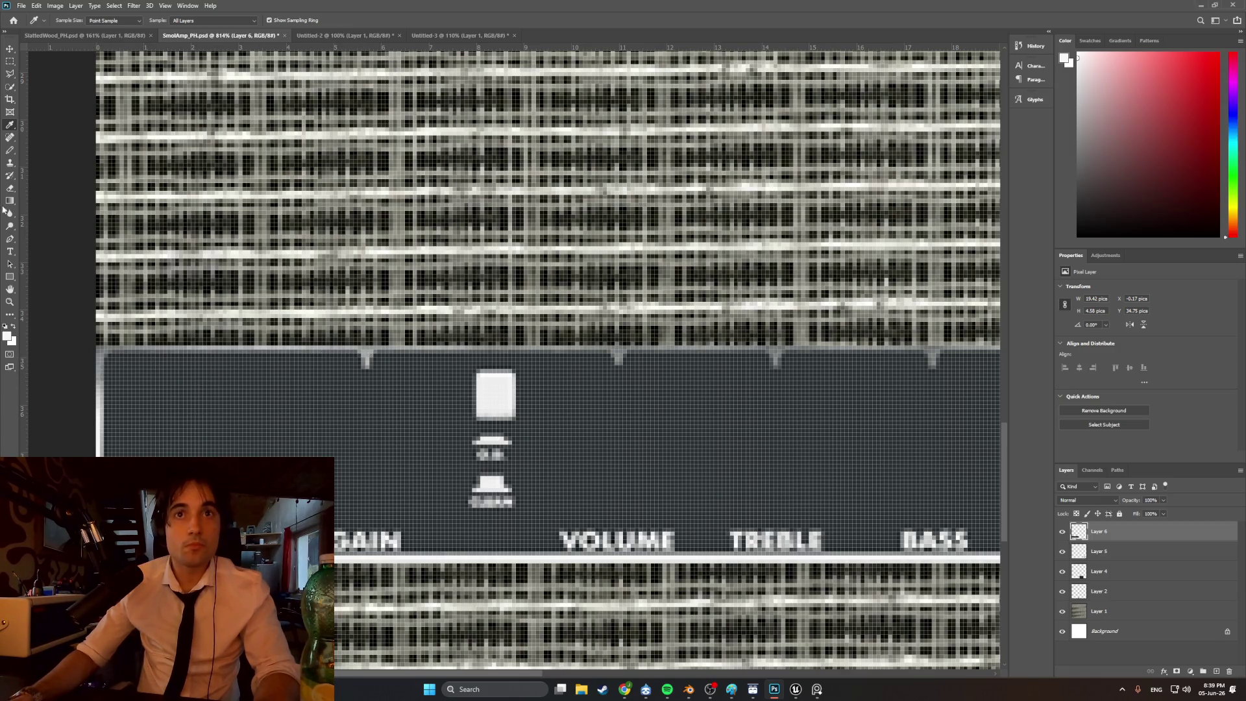
{"action": "left_click", "coordinate": [10, 150]}
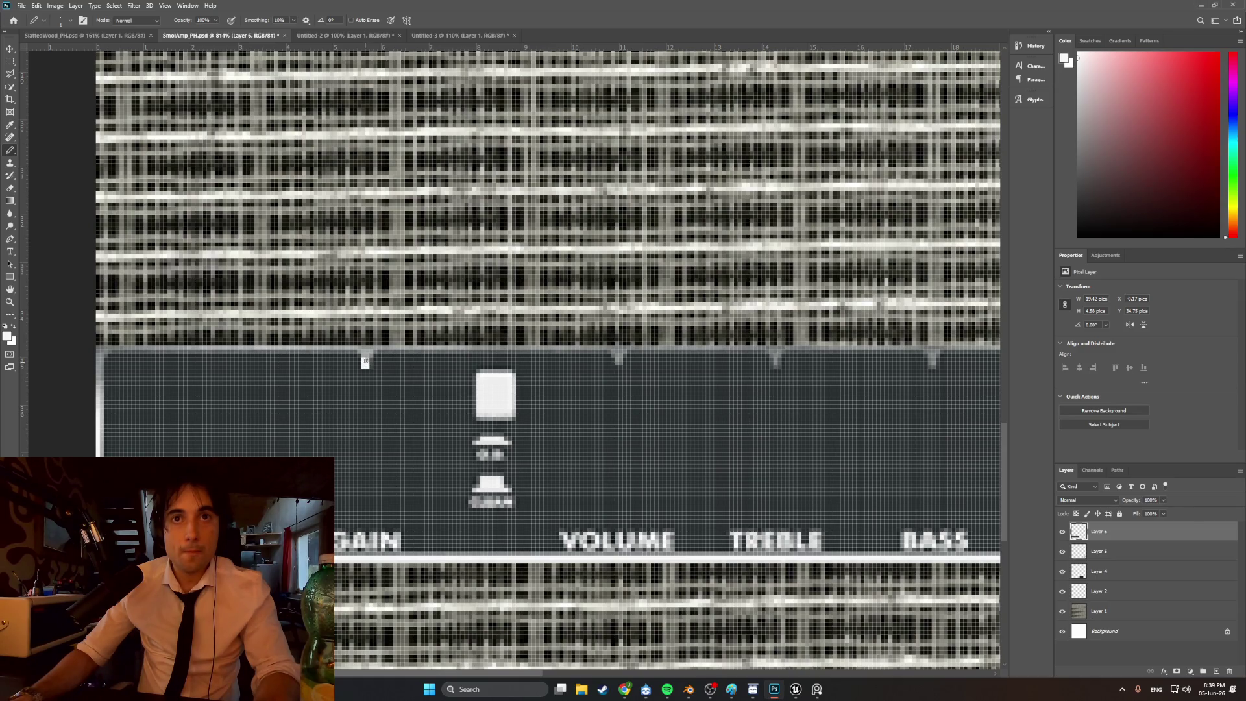
- Pencil a crisp white top border from the left corner past the second notch
{"action": "left_click_drag", "start_coordinate": [358, 348], "coordinate": [111, 351]}
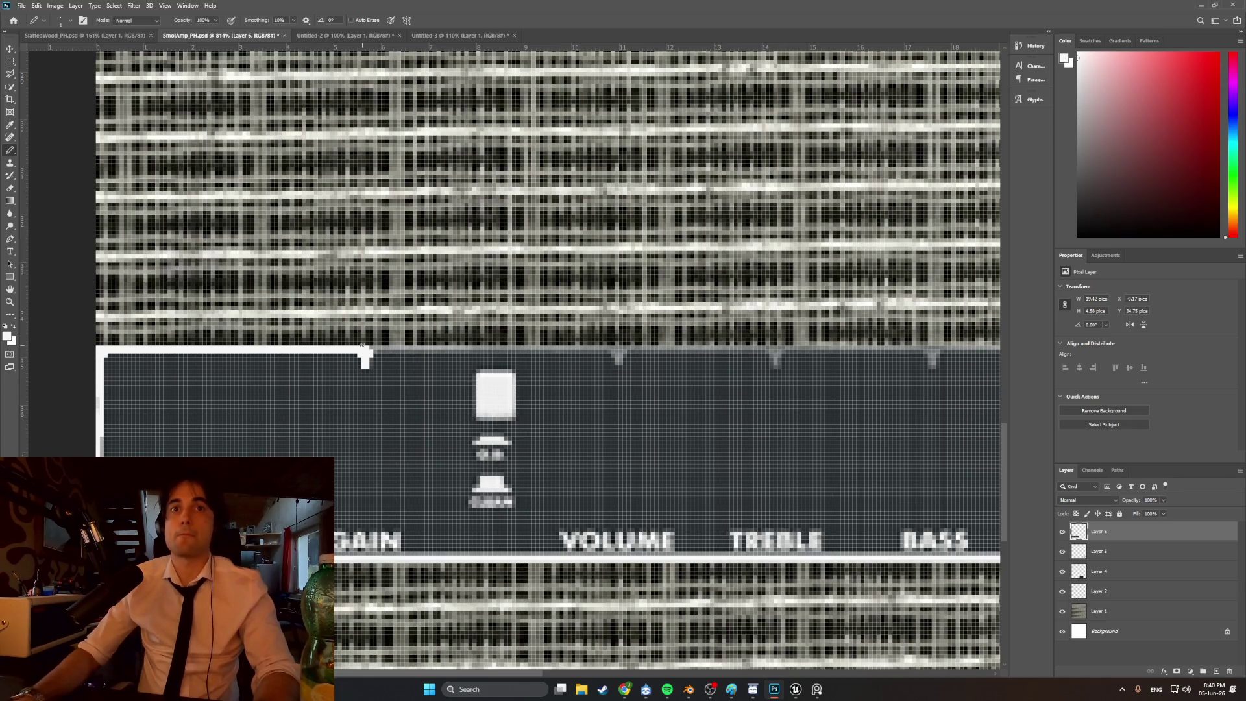
{"action": "left_click_drag", "start_coordinate": [371, 349], "coordinate": [609, 351]}
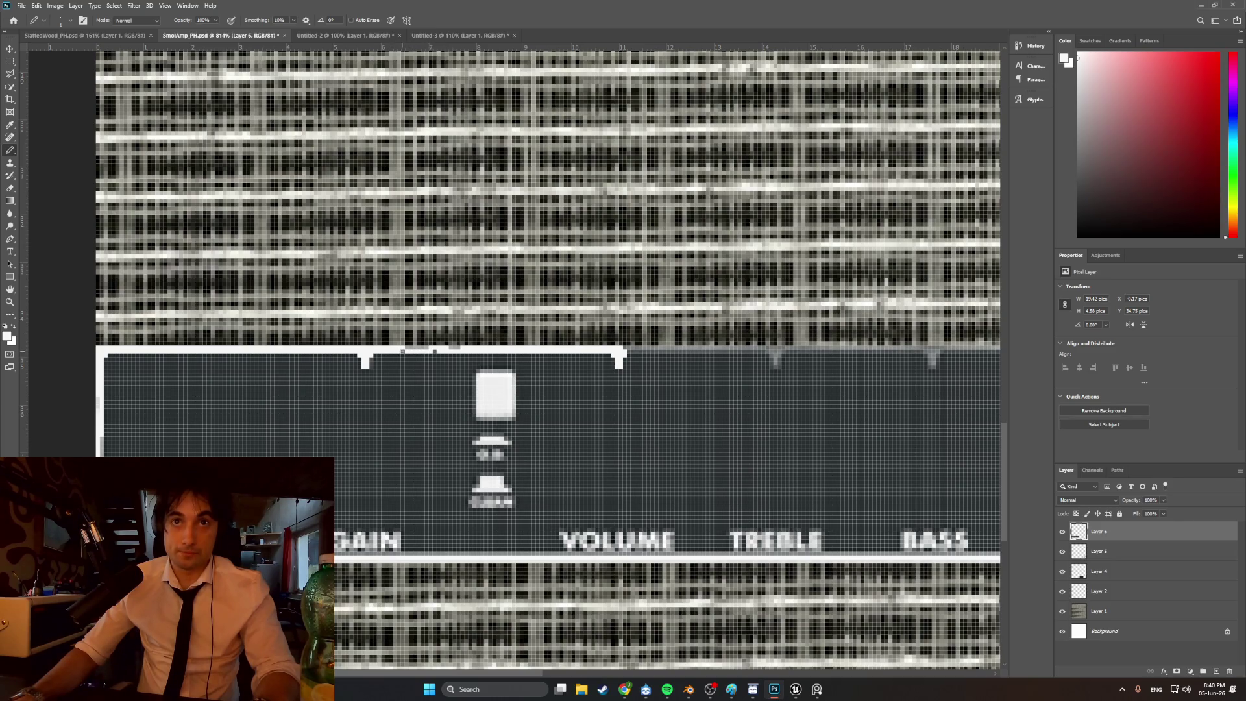
{"action": "left_click_drag", "start_coordinate": [439, 349], "coordinate": [404, 348]}
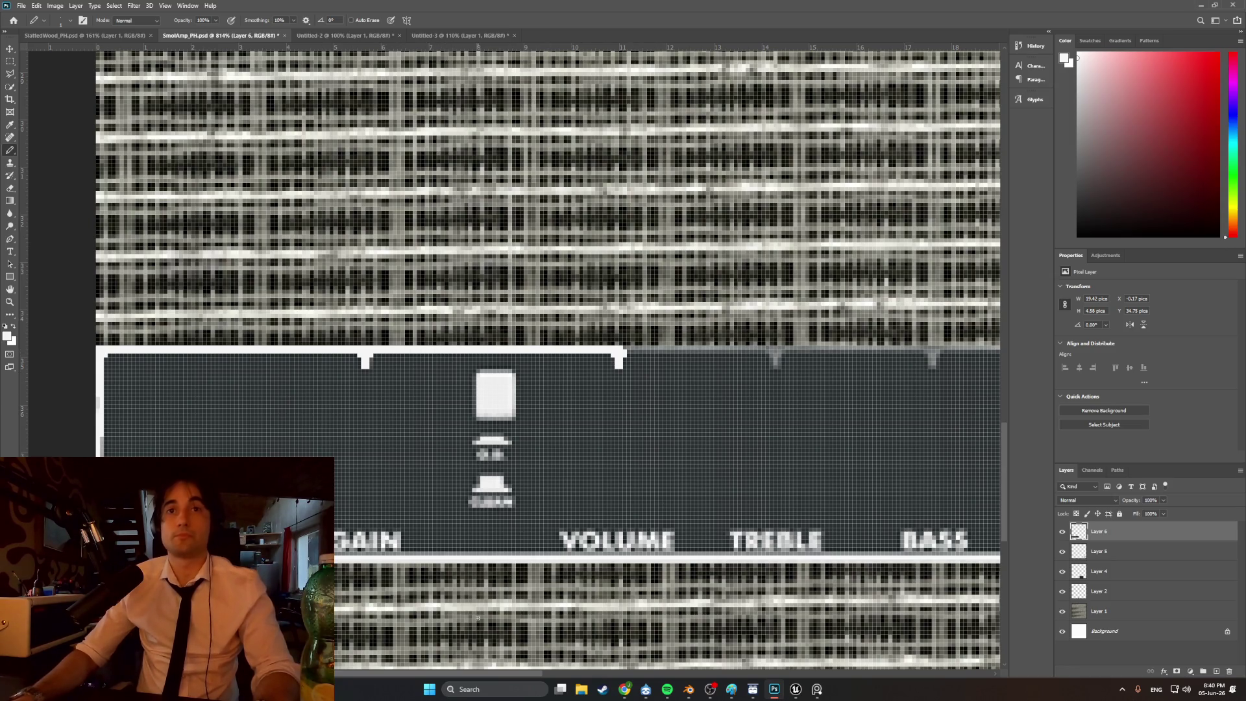
{"action": "left_click_drag", "start_coordinate": [524, 673], "coordinate": [581, 676]}
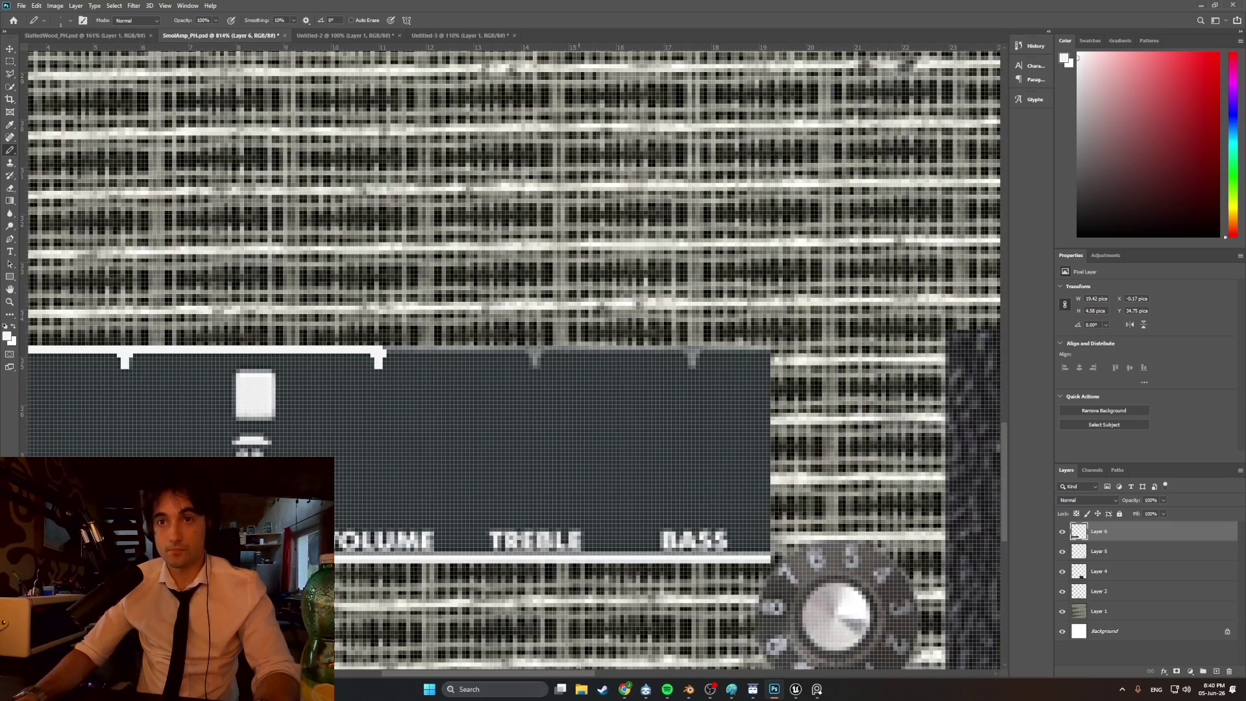
- Extend the white top border across the panel, undoing a bad stroke and redrawing the Y-shaped notch tick
{"action": "left_click_drag", "start_coordinate": [385, 349], "coordinate": [756, 352]}
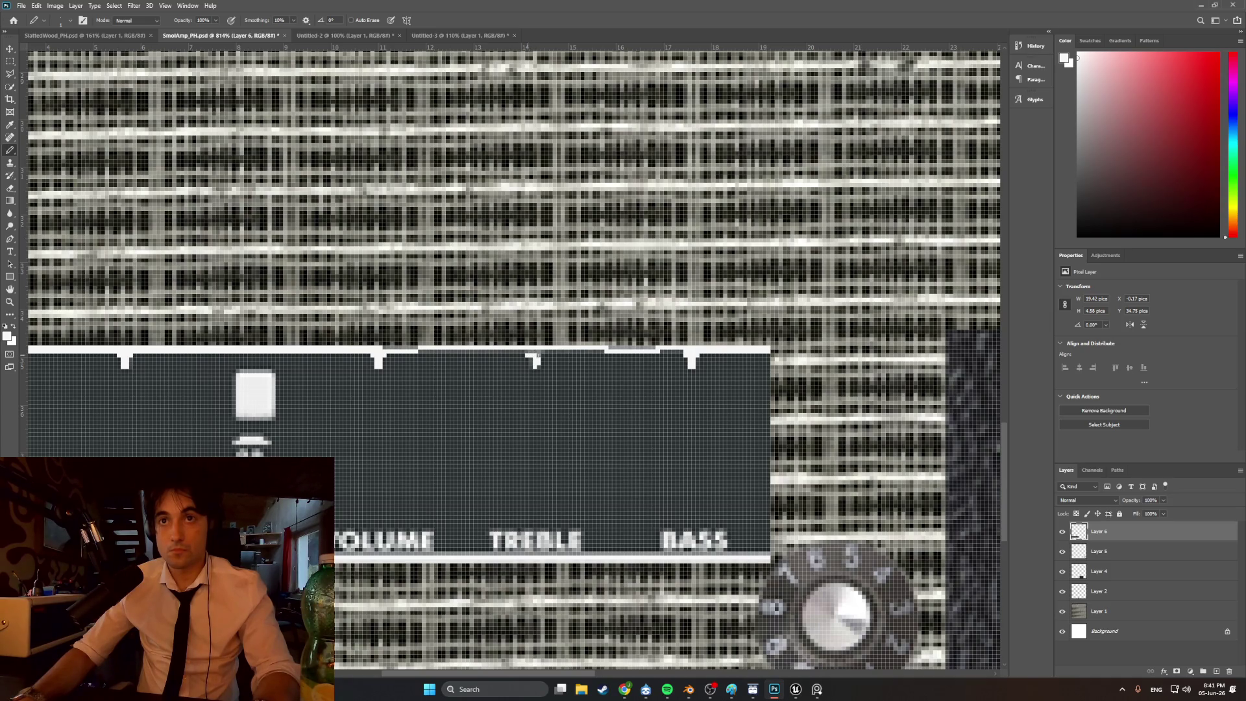
{"action": "key", "text": "ctrl+z"}
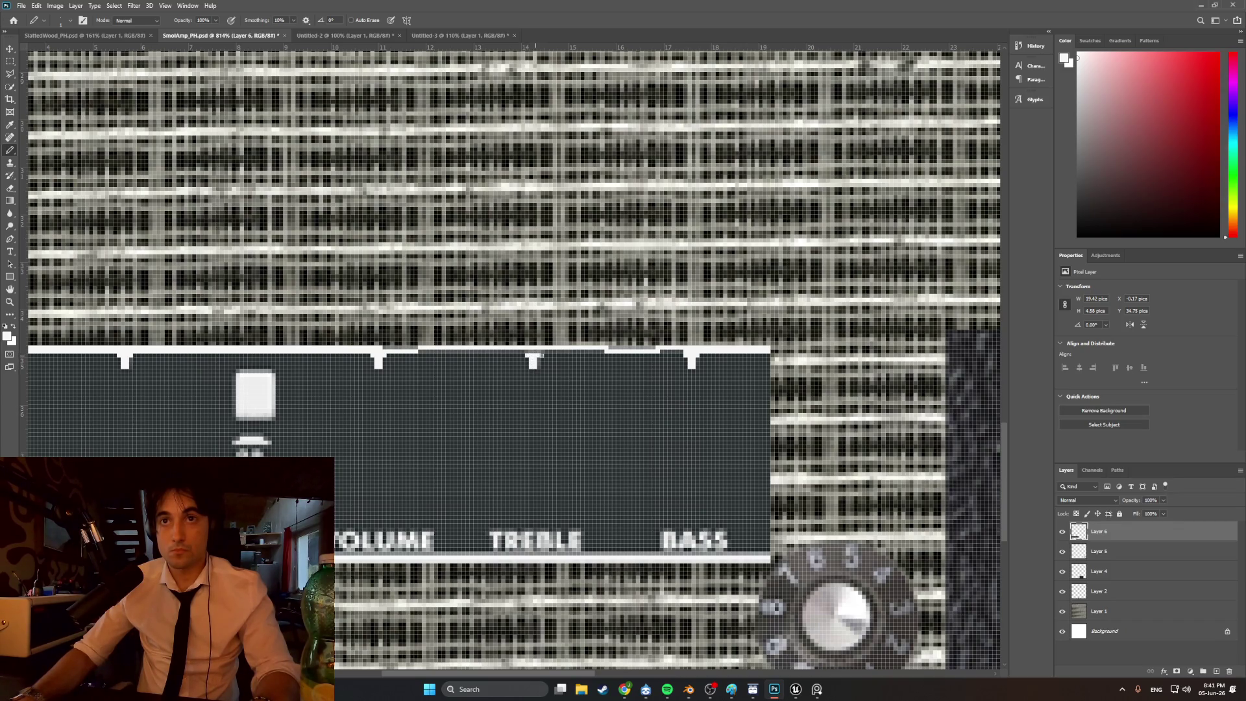
{"action": "left_click", "coordinate": [537, 354]}
{"action": "left_click_drag", "start_coordinate": [529, 354], "coordinate": [679, 352]}
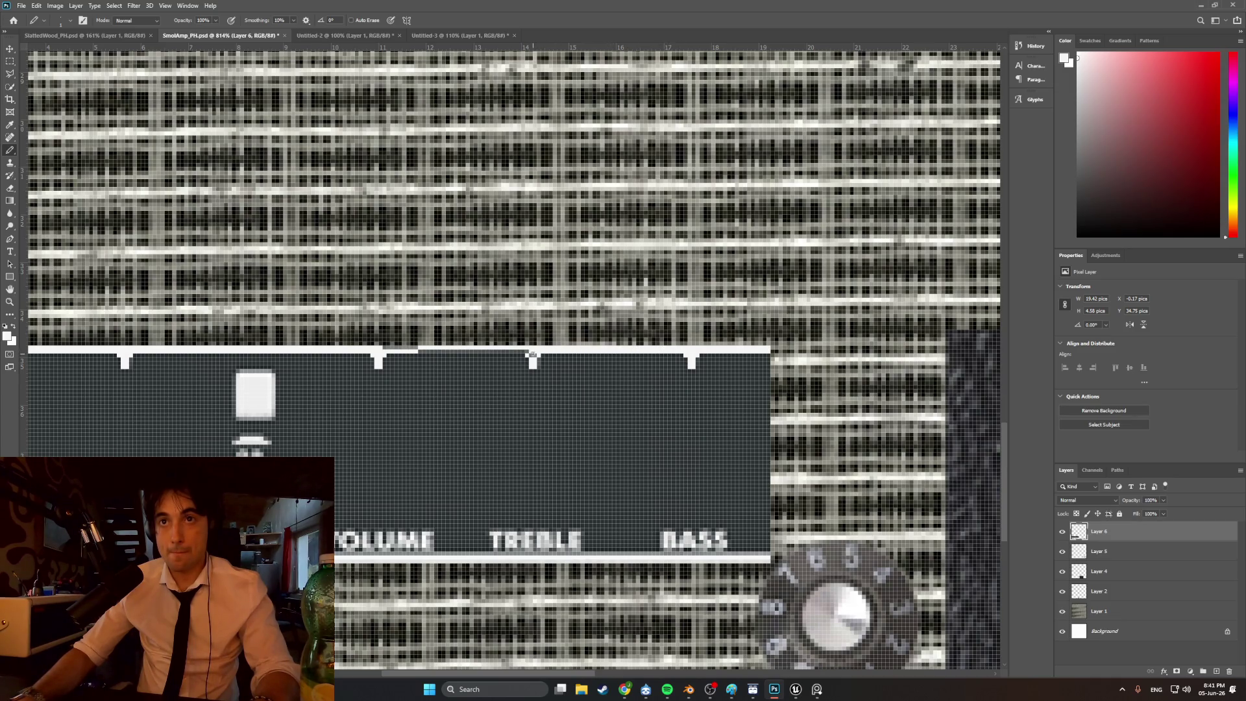
{"action": "left_click_drag", "start_coordinate": [529, 351], "coordinate": [380, 348]}
{"action": "mouse_move", "coordinate": [531, 675]}
{"action": "left_mouse_down"}
{"action": "mouse_move", "coordinate": [420, 675]}
{"action": "mouse_move", "coordinate": [438, 675]}
{"action": "left_mouse_up"}
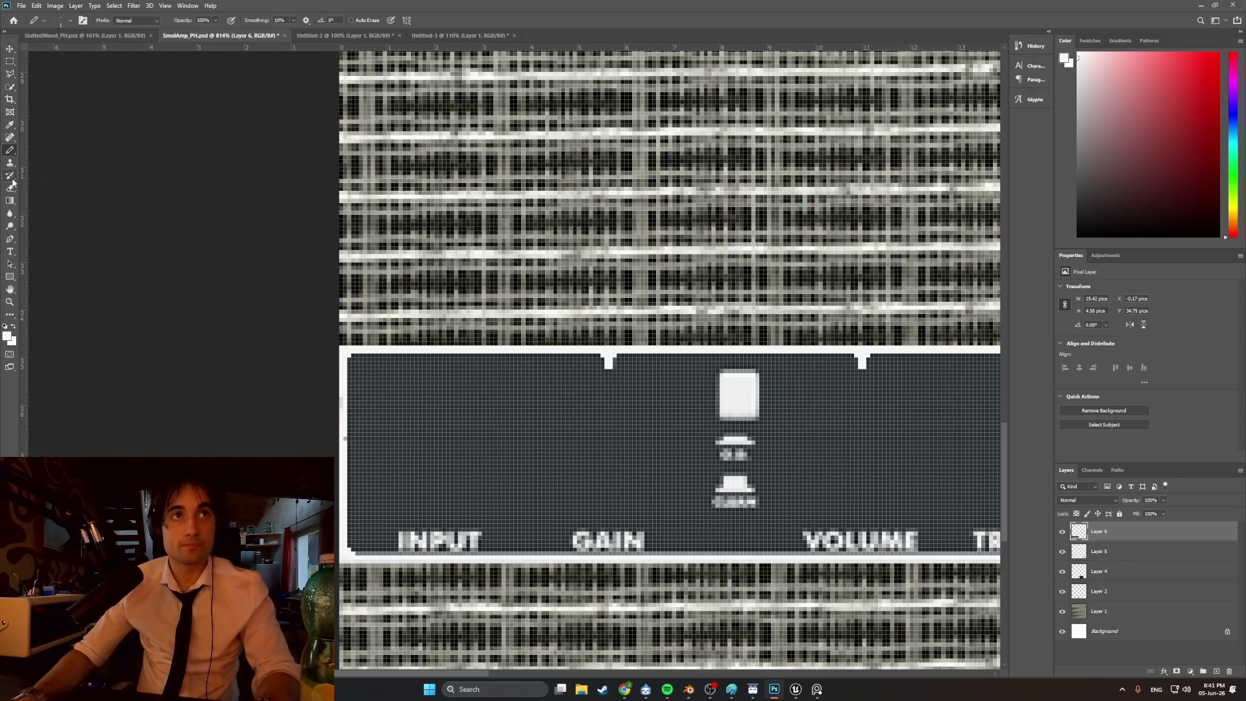
- Sample the dark panel colour near INPUT and undo the dark stroke on the bottom border
{"action": "key", "text": "i"}
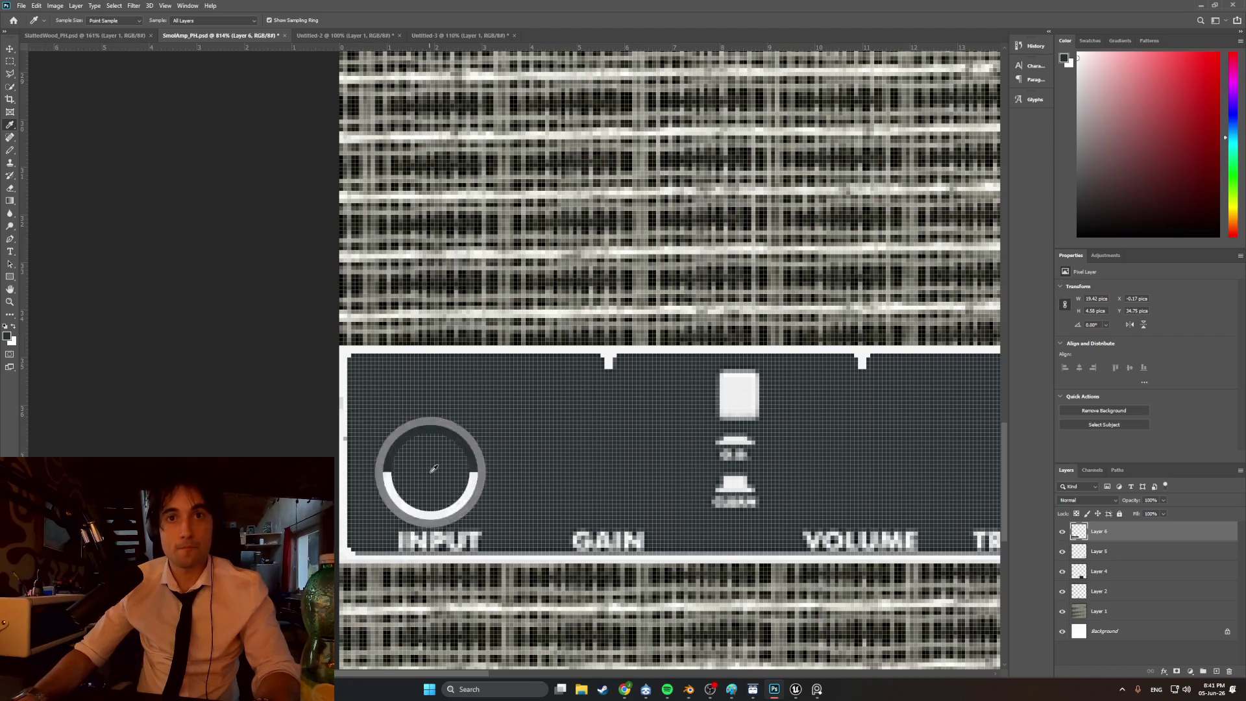
{"action": "left_click", "coordinate": [430, 472]}
{"action": "left_click", "coordinate": [10, 150]}
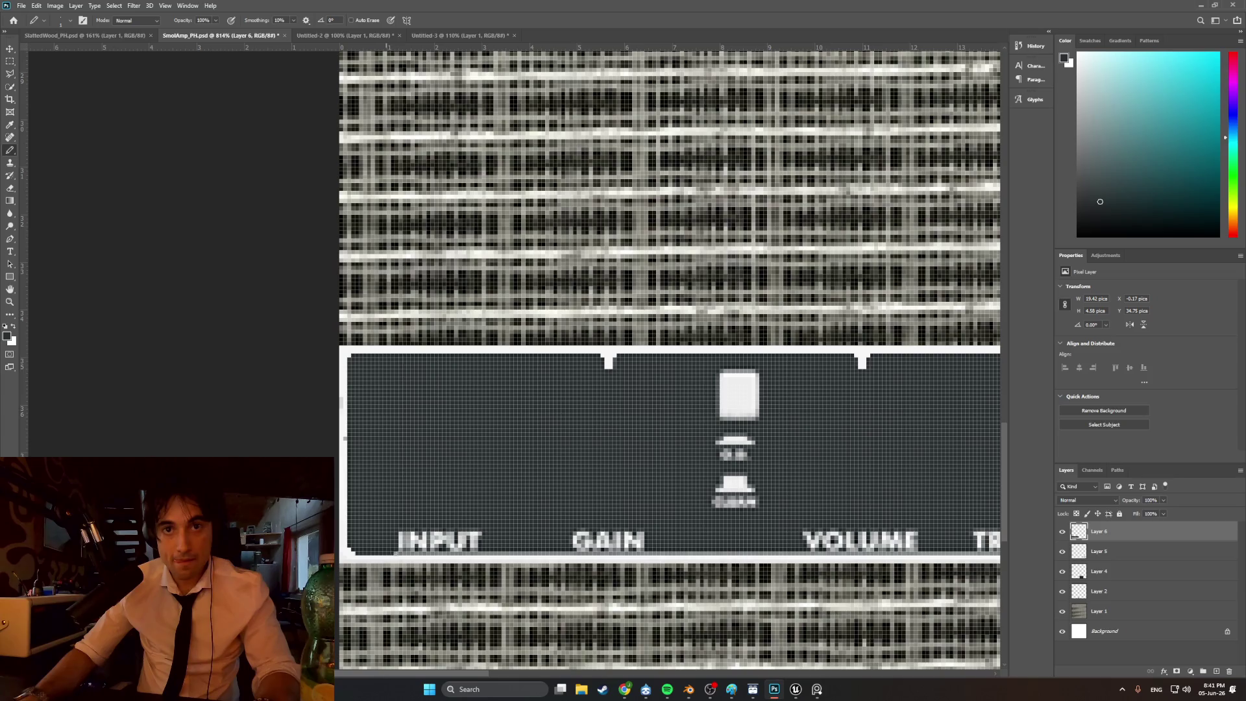
{"action": "key", "text": "ctrl+z"}
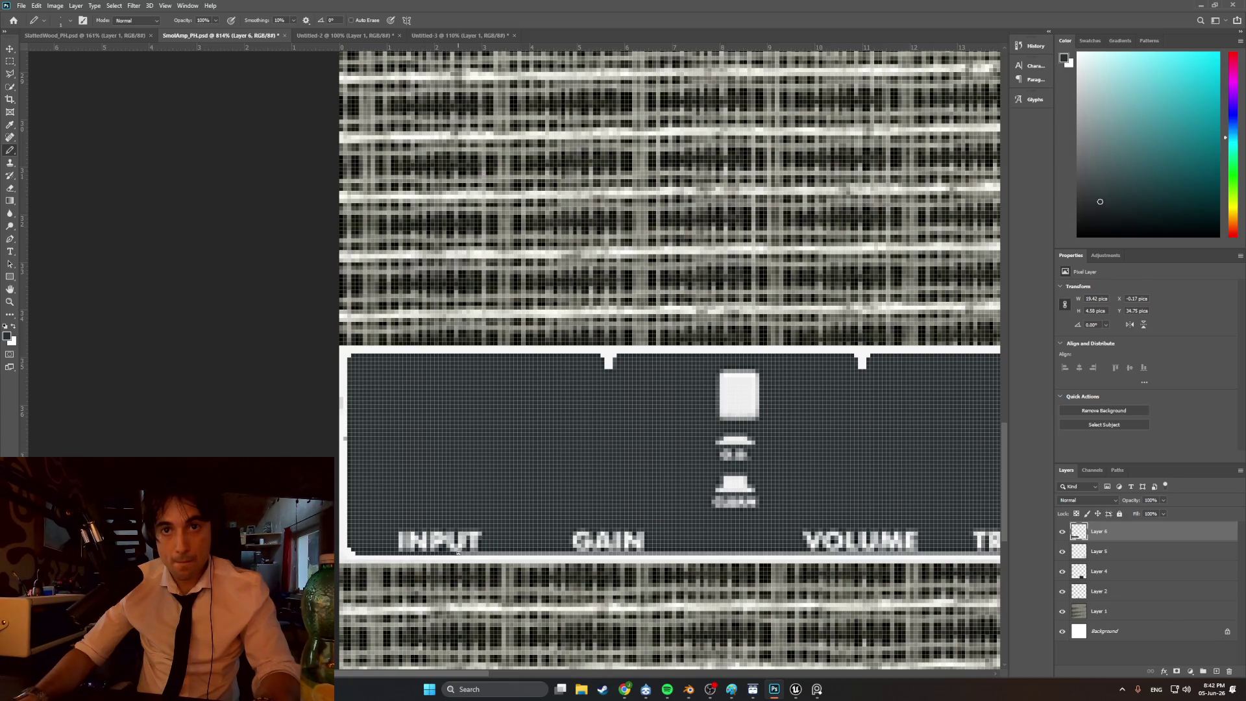
- Darken the light grey pixel row along the panel's bottom under GAIN and VOLUME
{"action": "scroll", "coordinate": [504, 550], "scroll_direction": "up", "scroll_amount": 5, "text": "alt"}
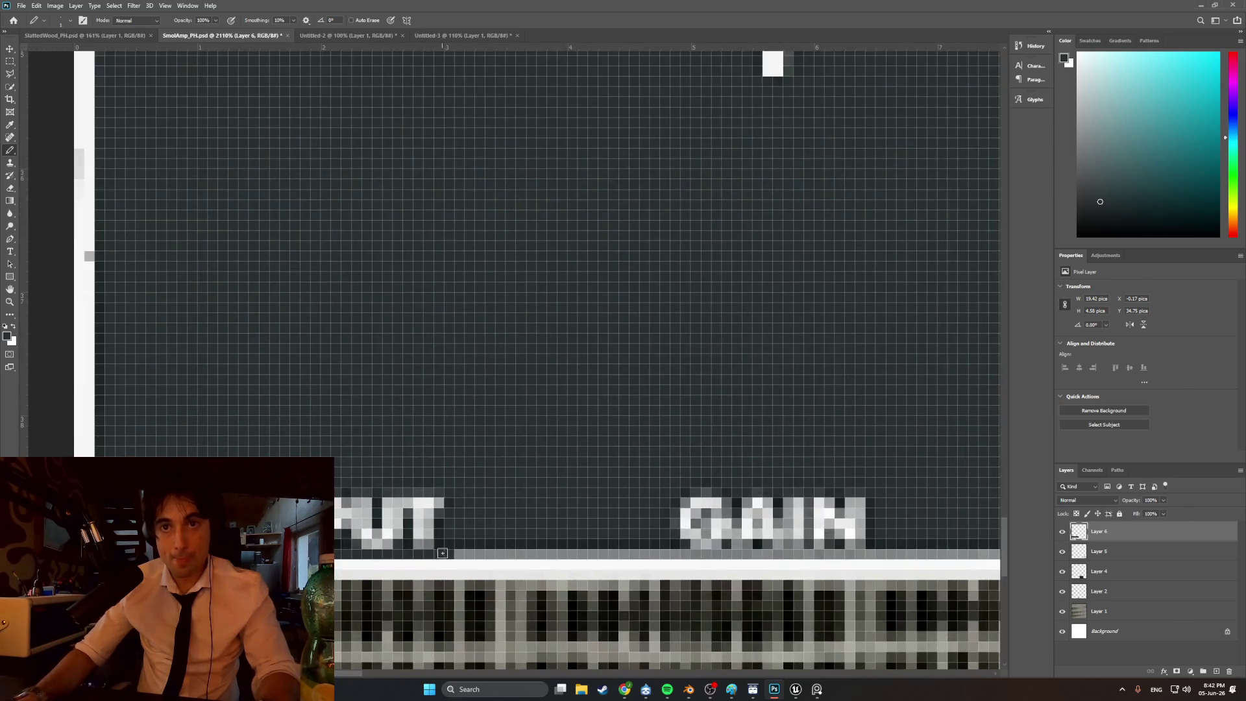
{"action": "left_click_drag", "start_coordinate": [600, 554], "coordinate": [710, 554]}
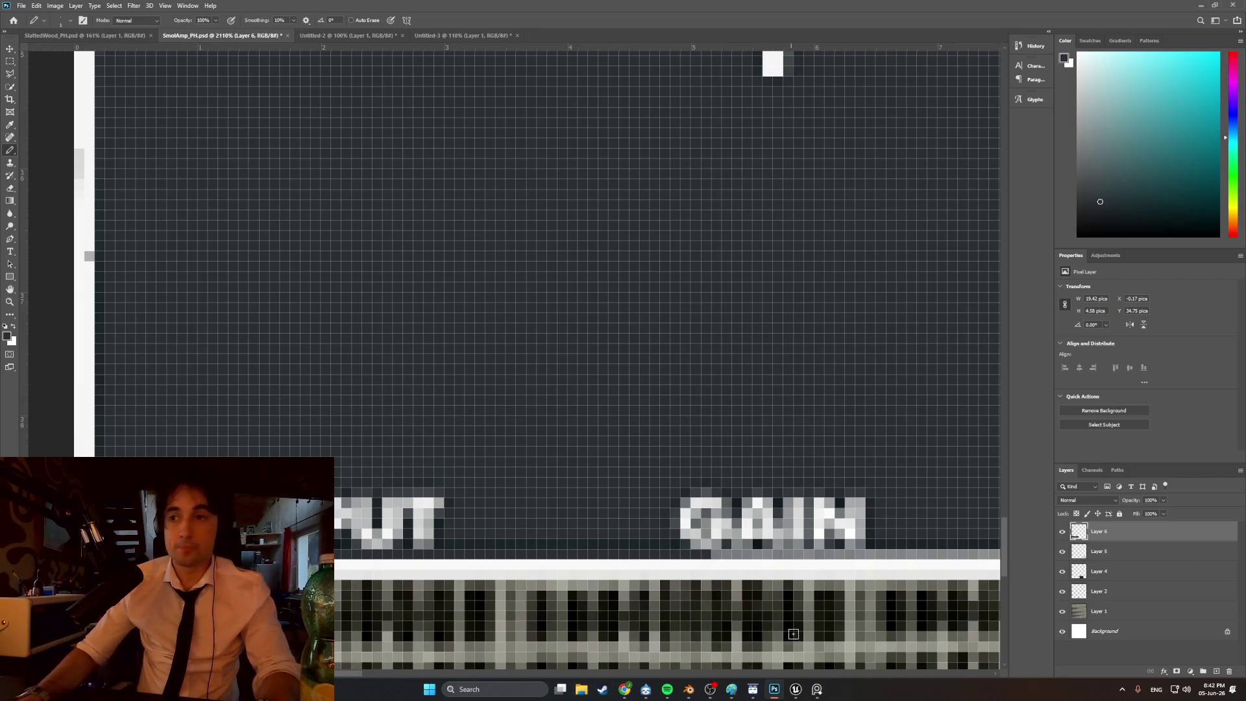
{"action": "left_click", "coordinate": [508, 673]}
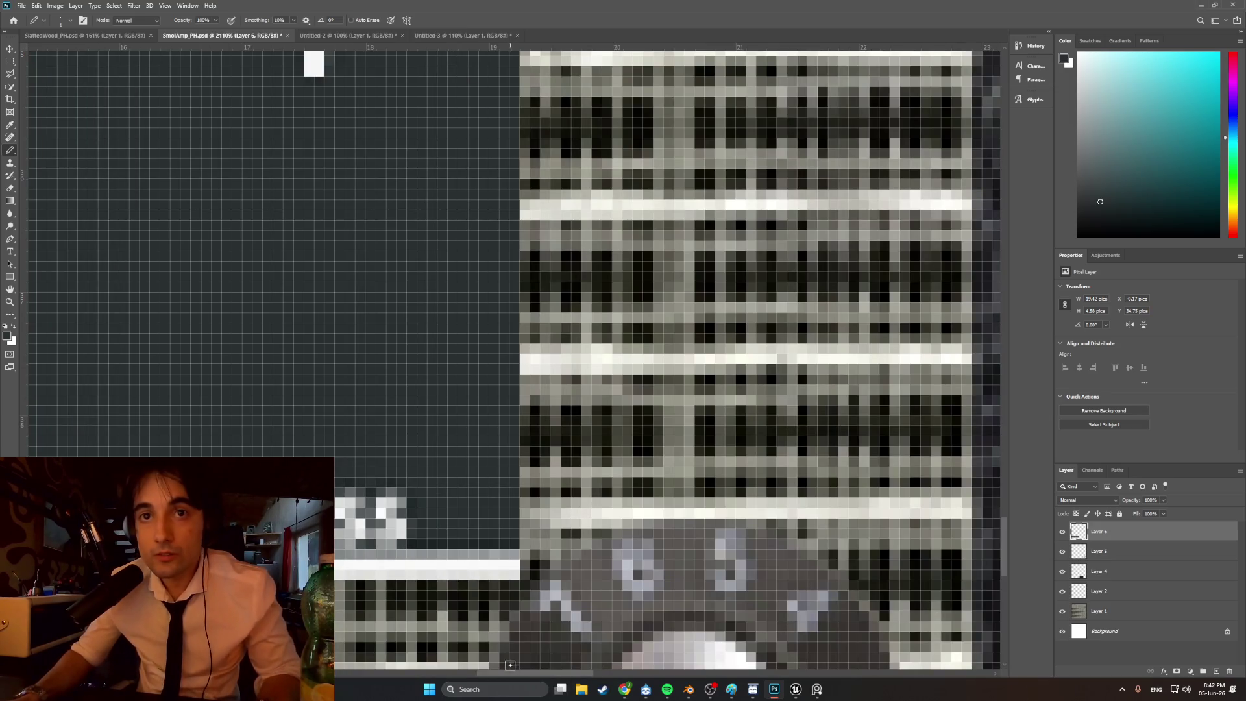
{"action": "left_click_drag", "start_coordinate": [473, 555], "coordinate": [337, 555]}
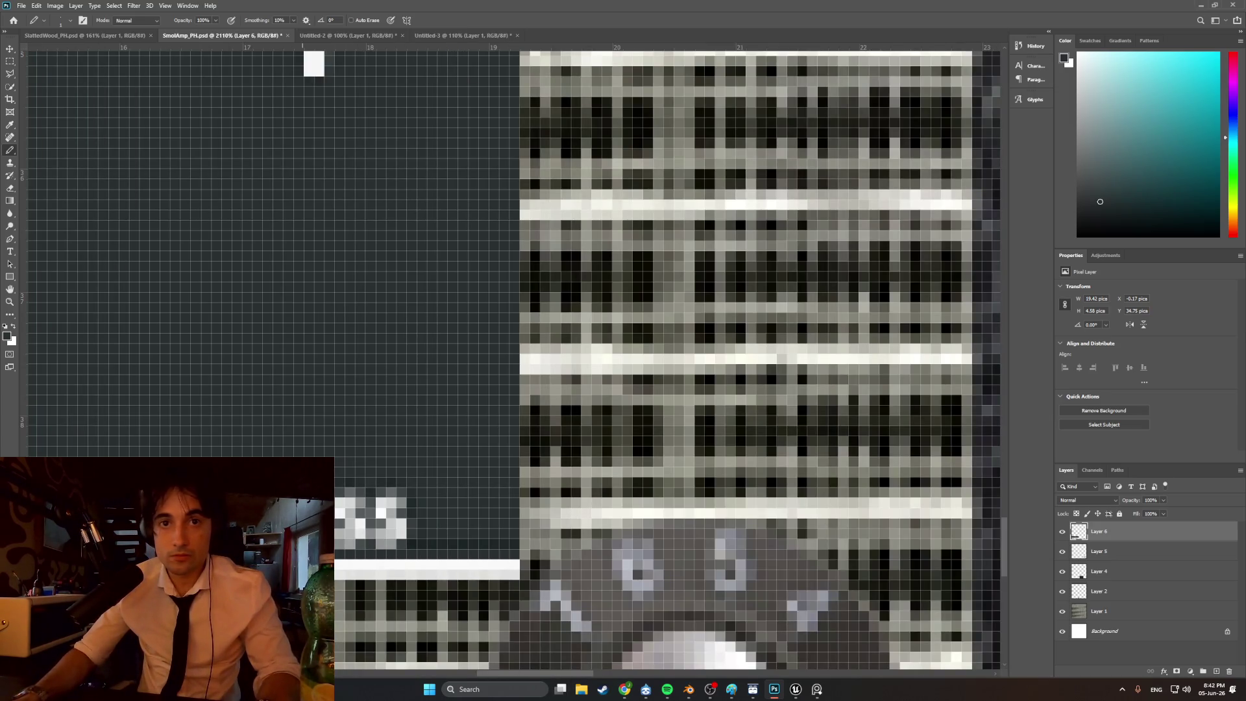
{"action": "left_click_drag", "start_coordinate": [521, 673], "coordinate": [430, 673]}
{"action": "left_click_drag", "start_coordinate": [983, 555], "coordinate": [525, 555]}
{"action": "left_click_drag", "start_coordinate": [487, 673], "coordinate": [435, 673]}
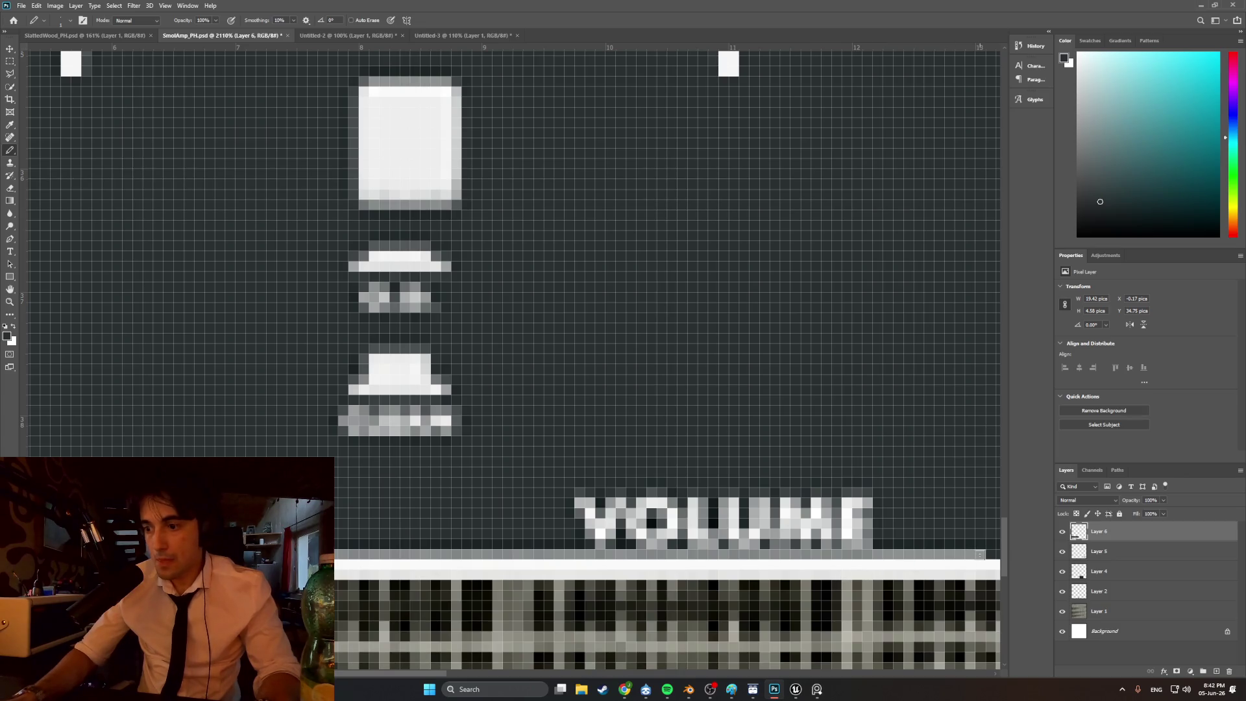
{"action": "left_click_drag", "start_coordinate": [980, 553], "coordinate": [577, 553]}
{"action": "scroll", "coordinate": [507, 631], "scroll_direction": "left", "scroll_amount": 5}
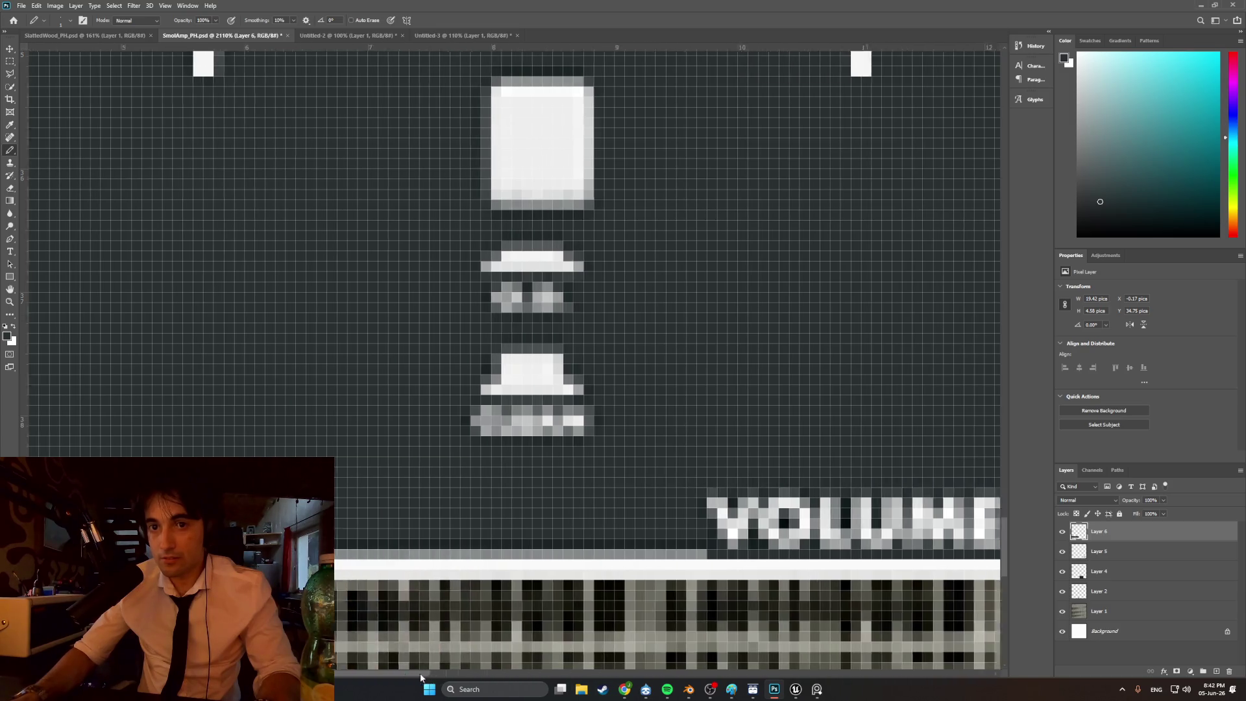
{"action": "left_click_drag", "start_coordinate": [889, 550], "coordinate": [668, 552]}
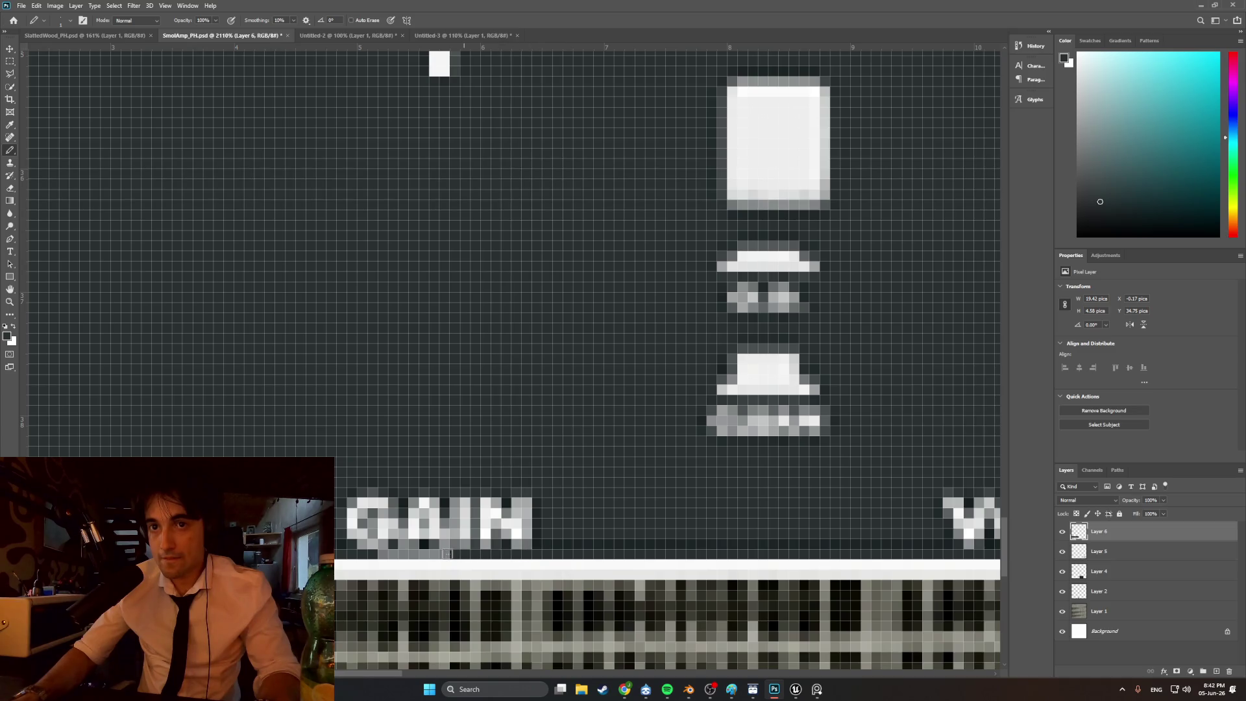
- Zoom and pan around the atlas to inspect the finished control panel
{"action": "scroll", "coordinate": [556, 445], "scroll_direction": "down", "scroll_amount": 8, "text": "alt"}
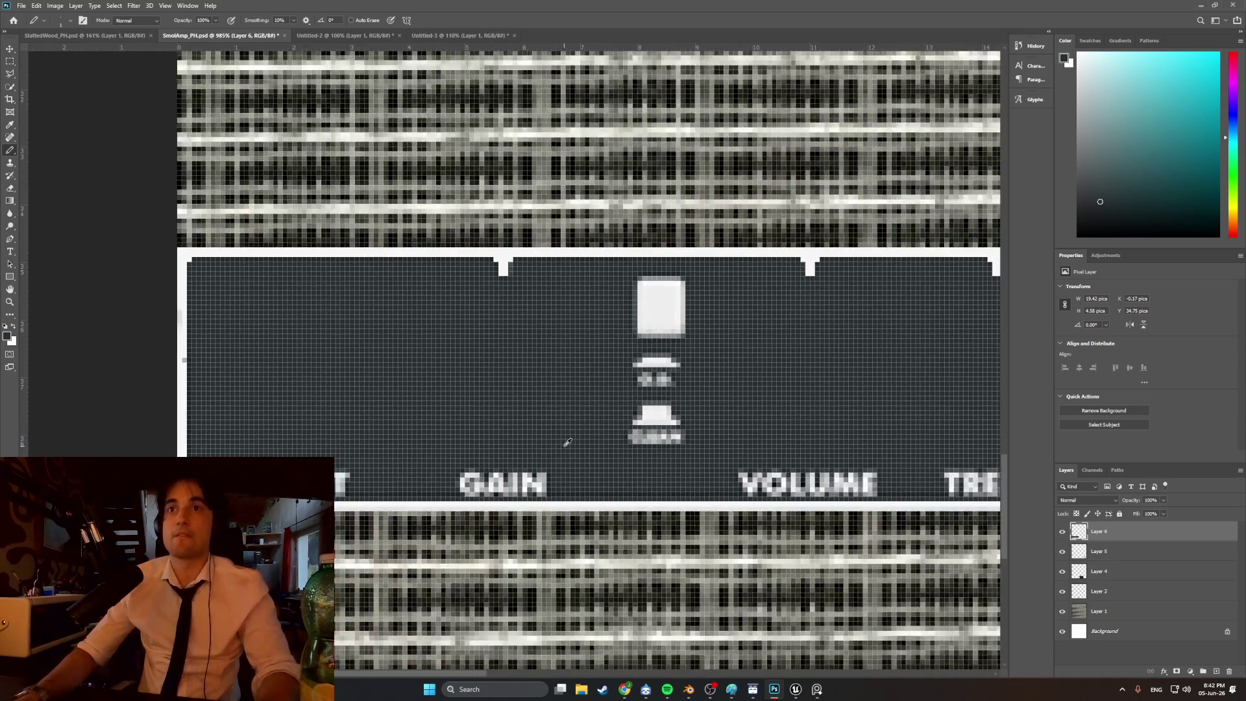
{"action": "scroll", "coordinate": [732, 431], "scroll_direction": "up", "scroll_amount": 1, "text": "alt"}
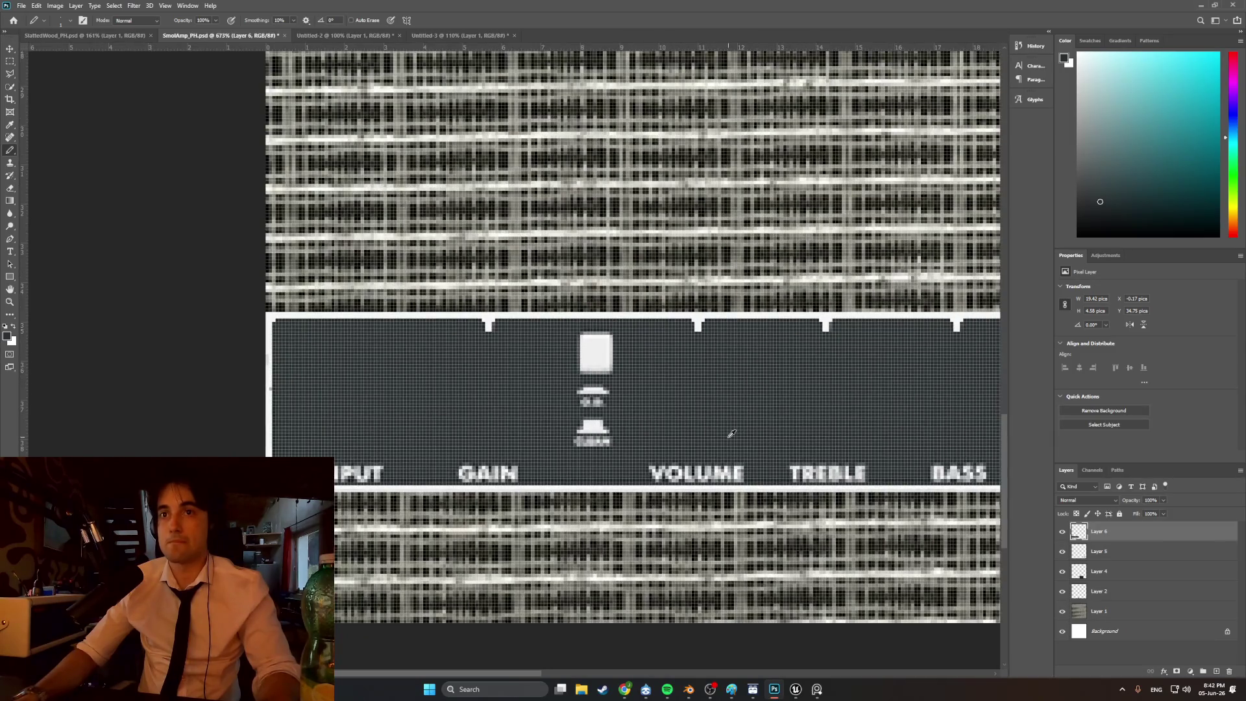
{"action": "scroll", "coordinate": [732, 432], "scroll_direction": "down", "scroll_amount": 1, "text": "alt"}
{"action": "scroll", "coordinate": [728, 427], "scroll_direction": "up", "scroll_amount": 1, "text": "alt"}
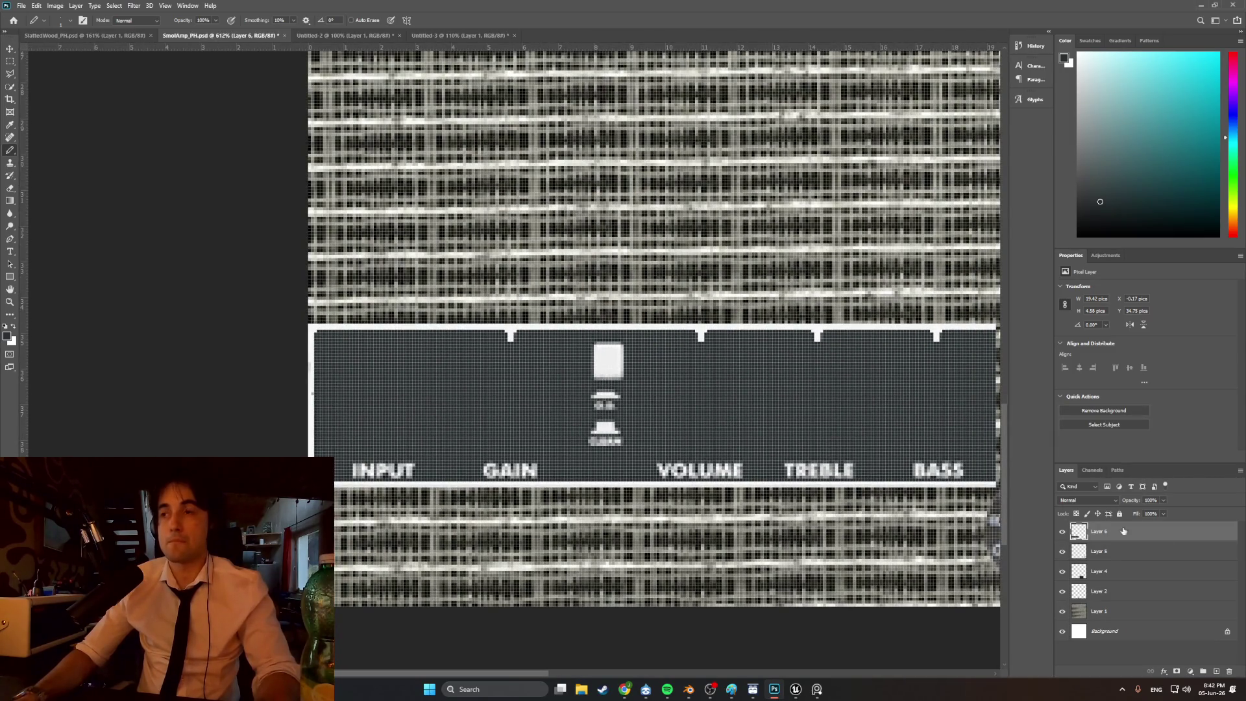
{"action": "left_click_drag", "start_coordinate": [632, 360], "coordinate": [624, 352]}
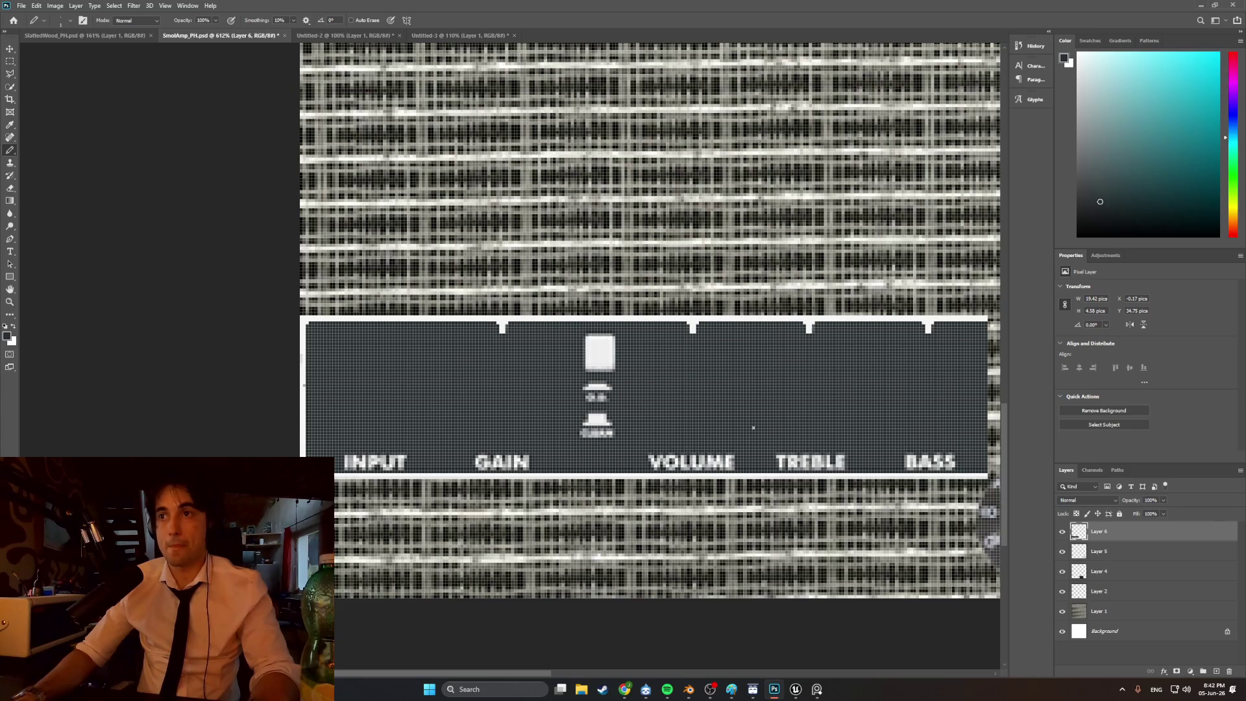
{"action": "scroll", "coordinate": [727, 395], "scroll_direction": "down", "scroll_amount": 2, "text": "alt"}
{"action": "scroll", "coordinate": [764, 423], "scroll_direction": "up", "scroll_amount": 1, "text": "alt"}
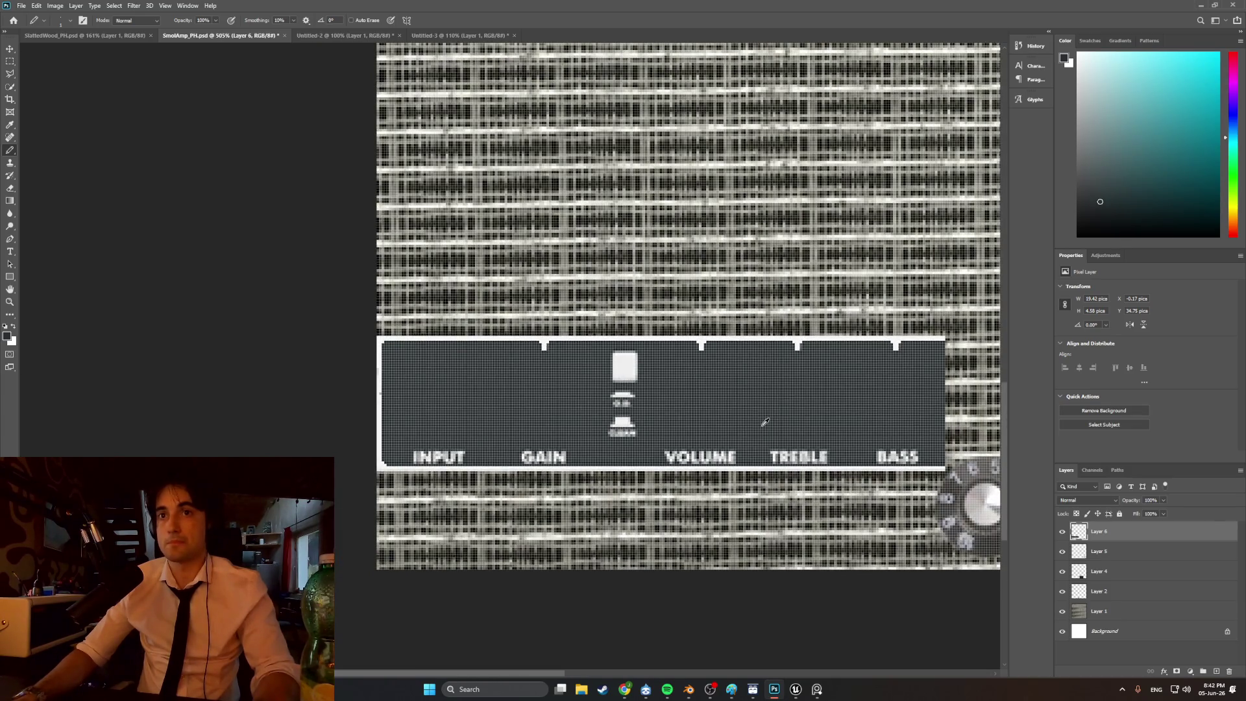
{"action": "scroll", "coordinate": [764, 422], "scroll_direction": "down", "scroll_amount": 5, "text": "alt"}
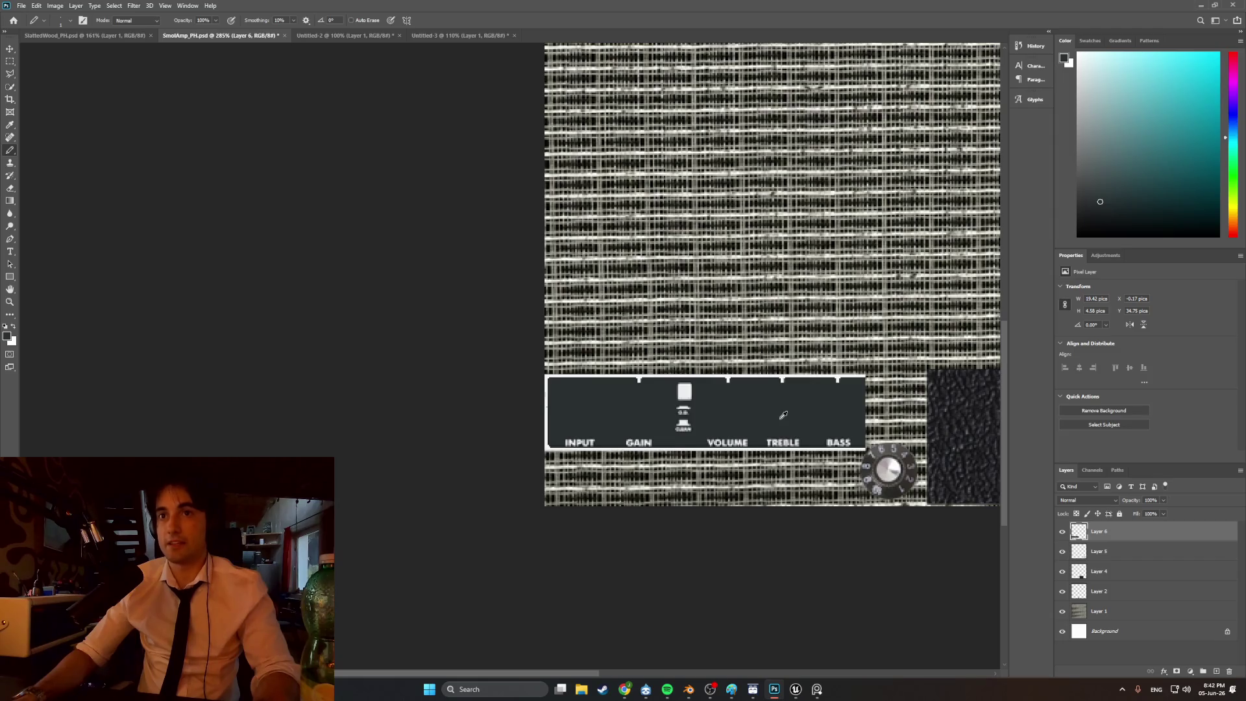
{"action": "left_click", "coordinate": [22, 6]}
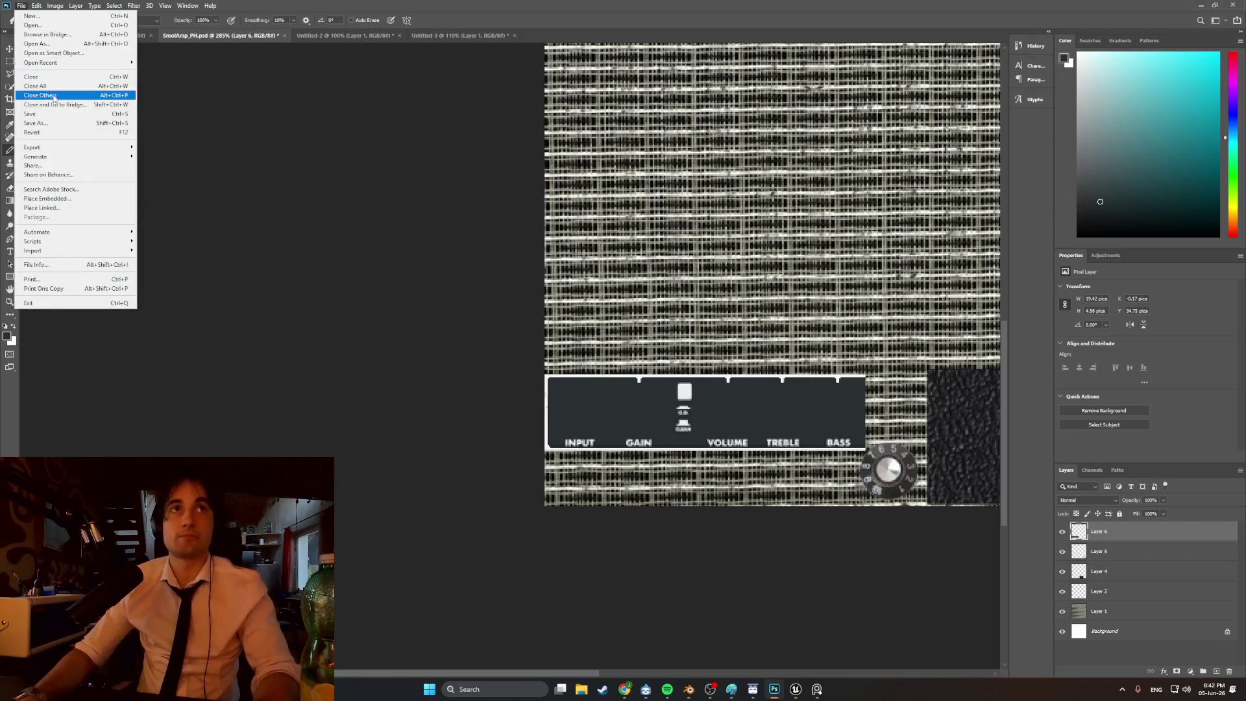
- Quick Export the atlas as PNG, replacing SmolAMpTexture in the Textures folder
{"action": "mouse_move", "coordinate": [66, 151]}
{"action": "left_click", "coordinate": [166, 147]}
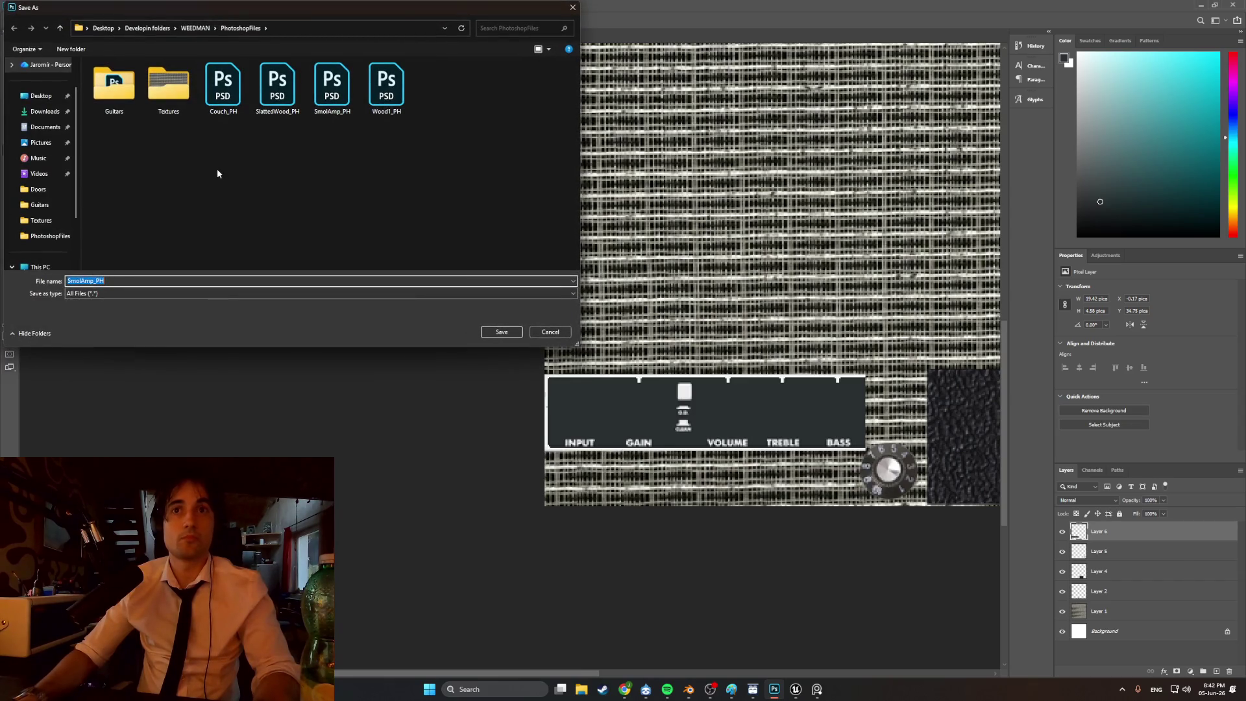
{"action": "double_click", "coordinate": [168, 85]}
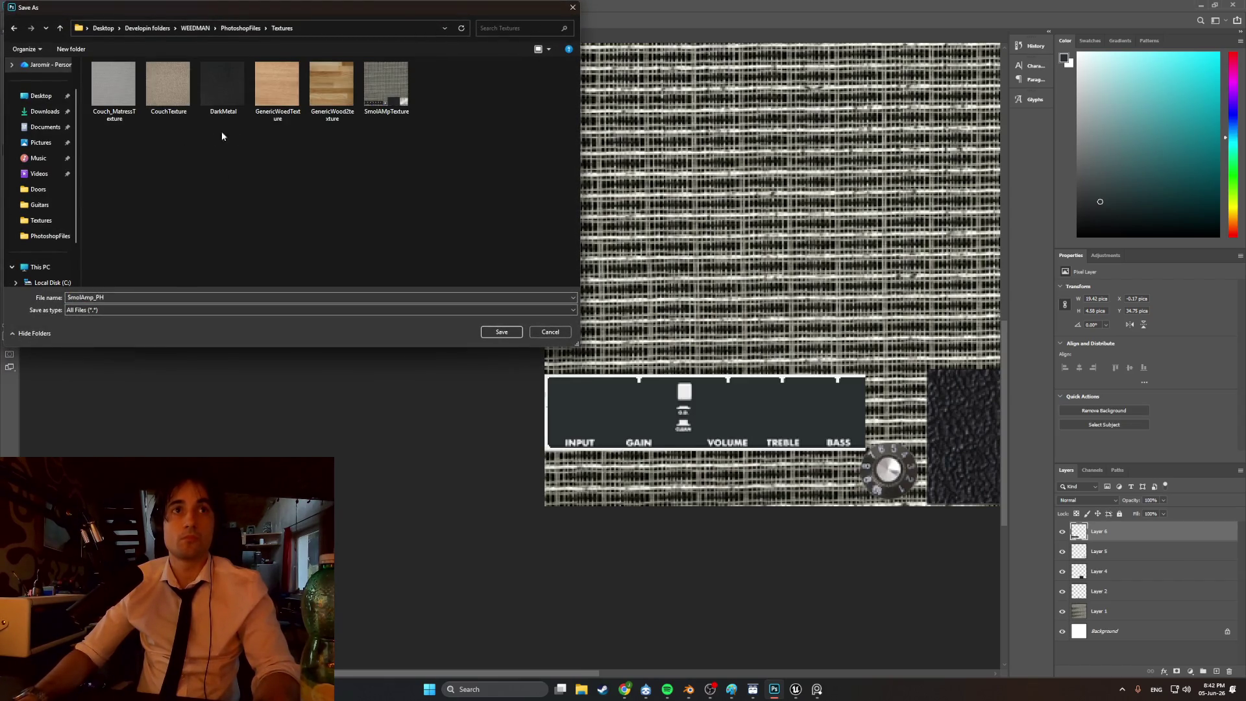
{"action": "left_click", "coordinate": [377, 94]}
{"action": "left_click", "coordinate": [500, 333]}
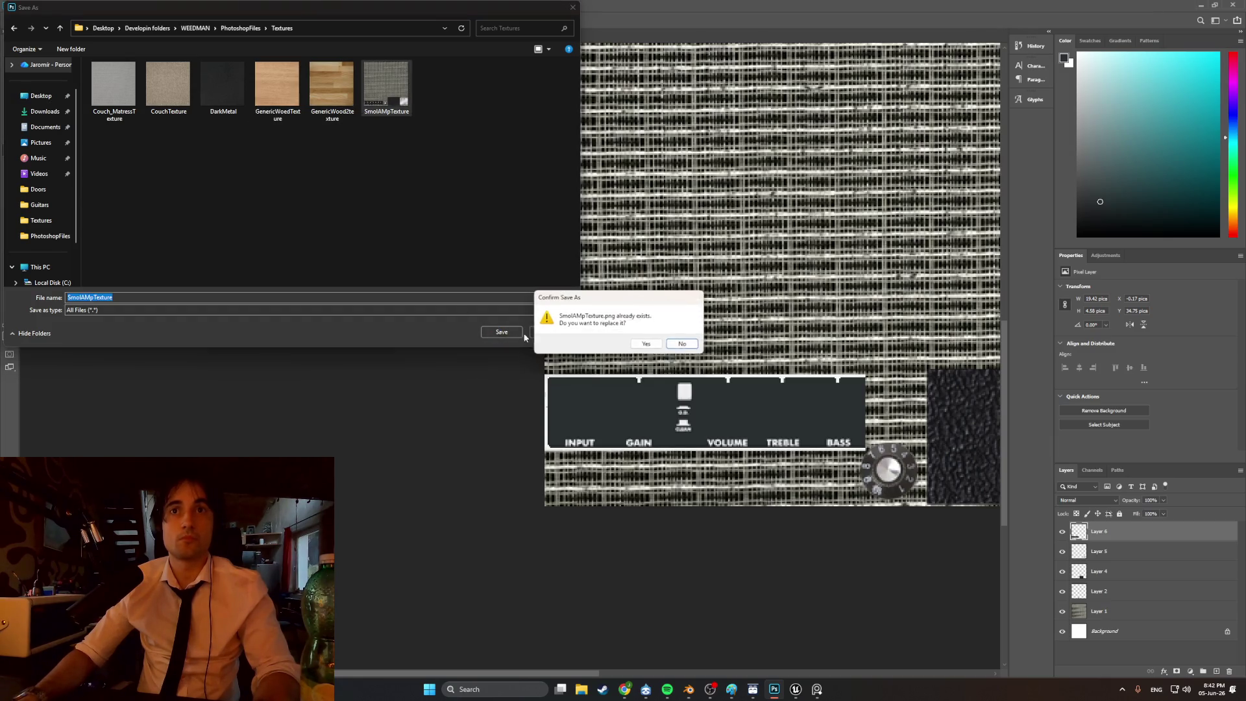
{"action": "left_click", "coordinate": [651, 344]}
{"action": "left_click", "coordinate": [688, 689]}
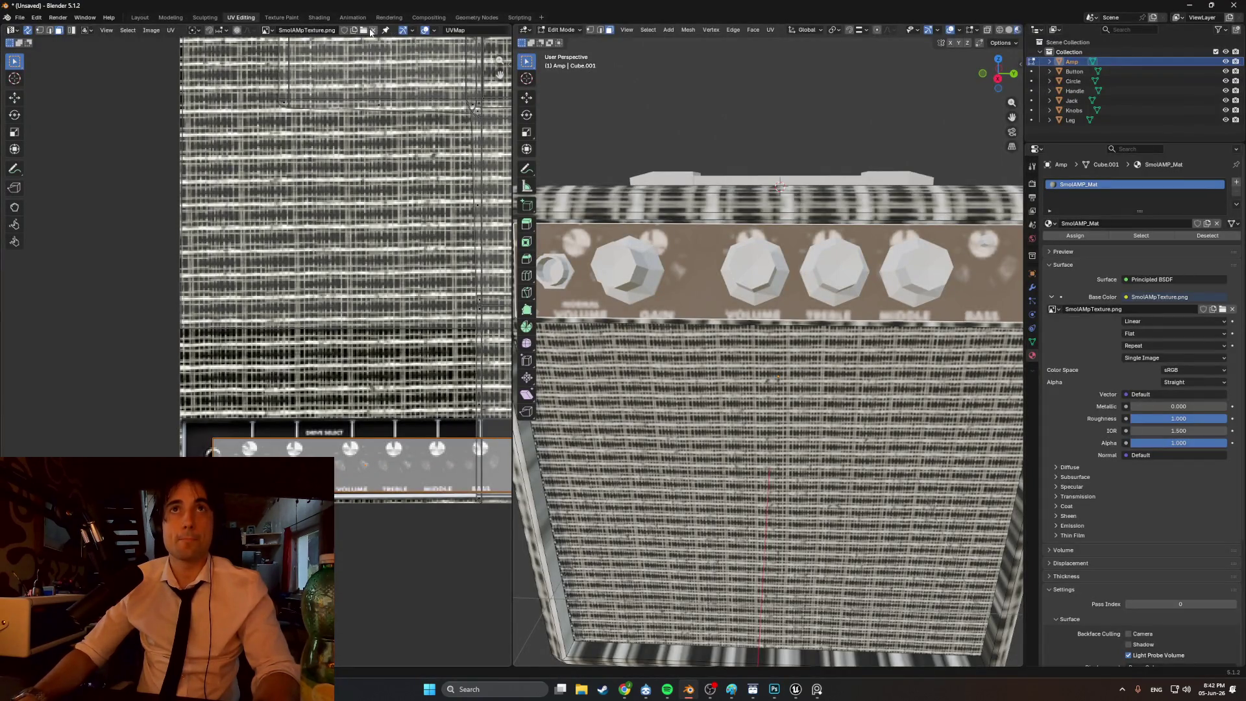
- Reload SmolAMpTexture.png from the Textures folder in the UV editor's image view
{"action": "left_click", "coordinate": [372, 31]}
{"action": "left_click", "coordinate": [329, 31]}
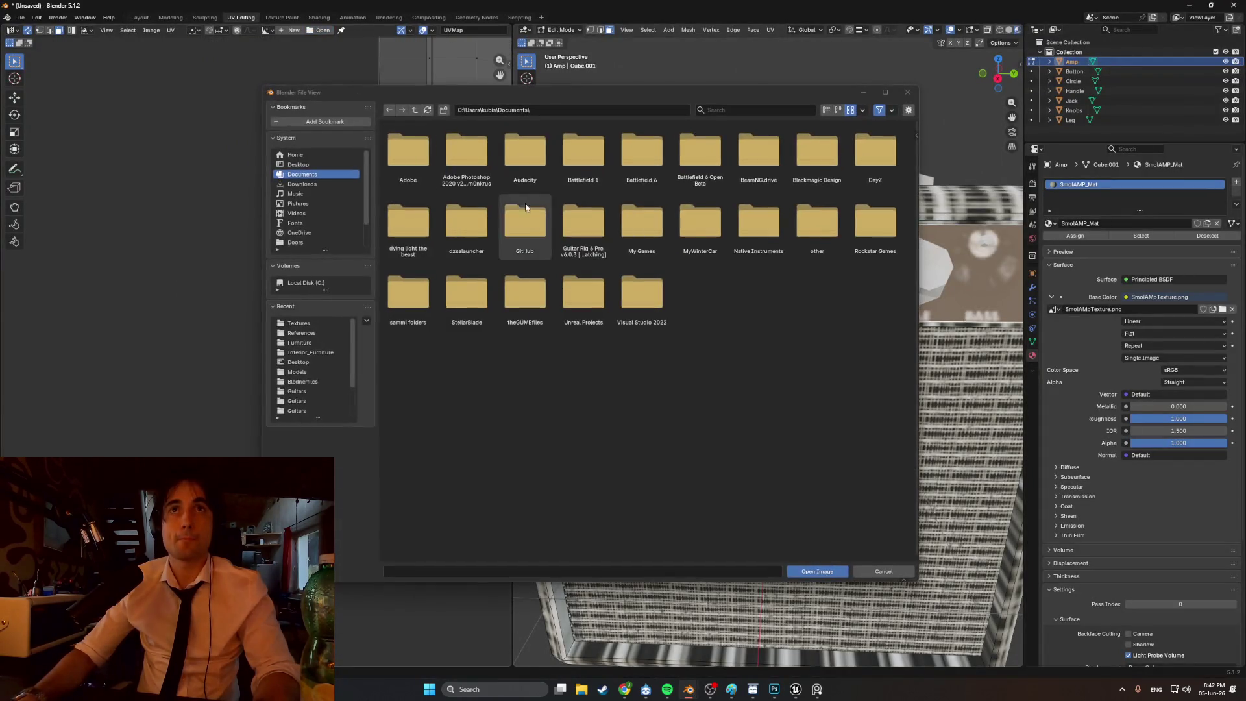
{"action": "left_click", "coordinate": [303, 324]}
{"action": "double_click", "coordinate": [714, 159]}
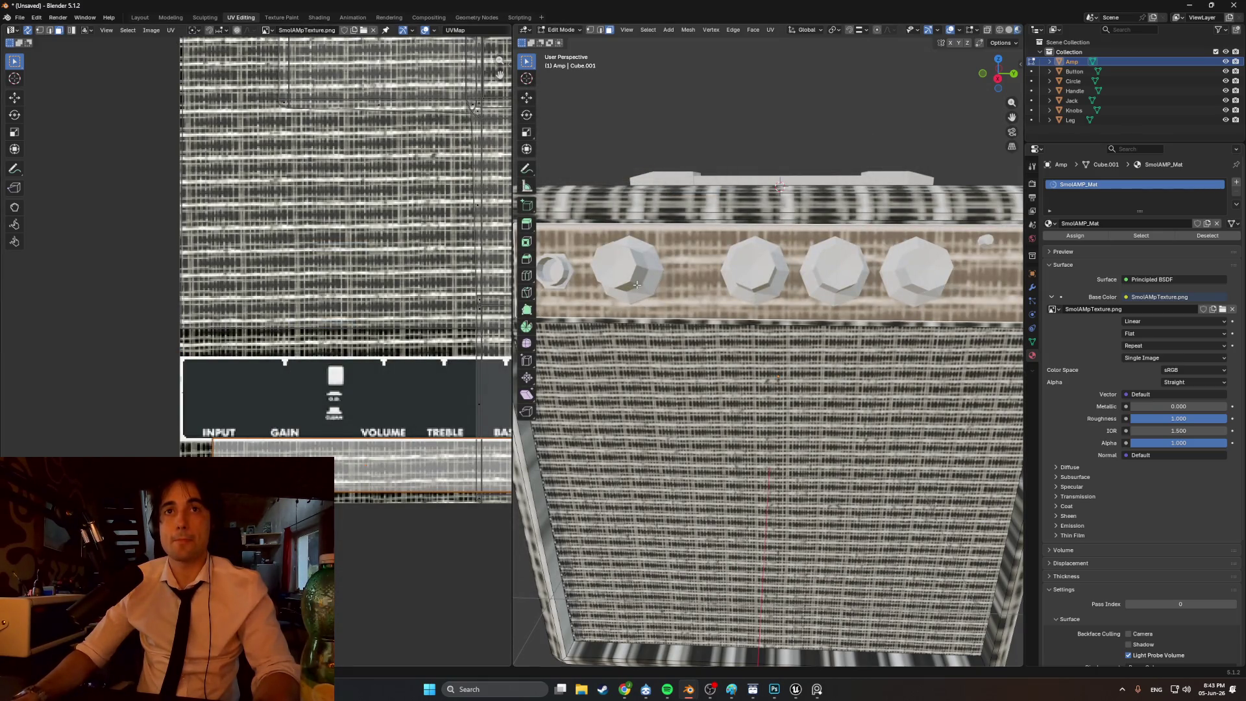
- Load the updated SmolAMpTexture.png into the material's Base Color image node
{"action": "left_click", "coordinate": [1223, 310]}
{"action": "double_click", "coordinate": [696, 165]}
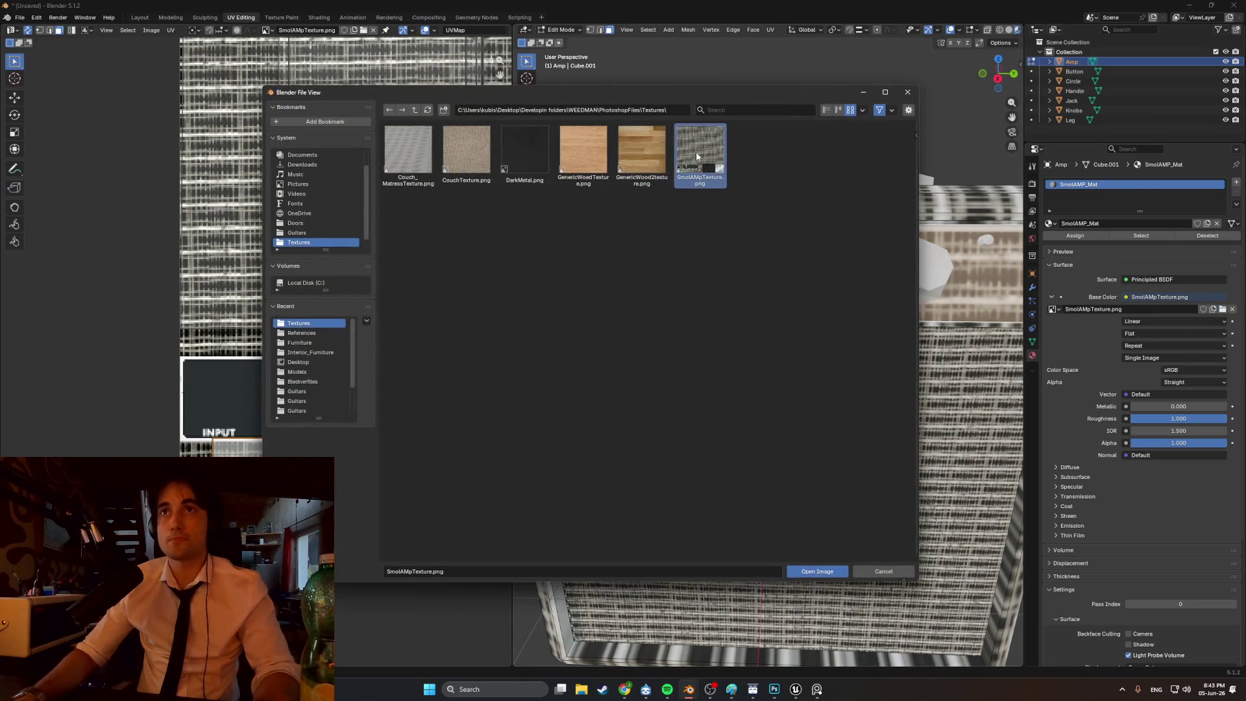
{"action": "scroll", "coordinate": [561, 356], "scroll_direction": "down", "scroll_amount": 2}
{"action": "scroll", "coordinate": [583, 360], "scroll_direction": "up", "scroll_amount": 2}
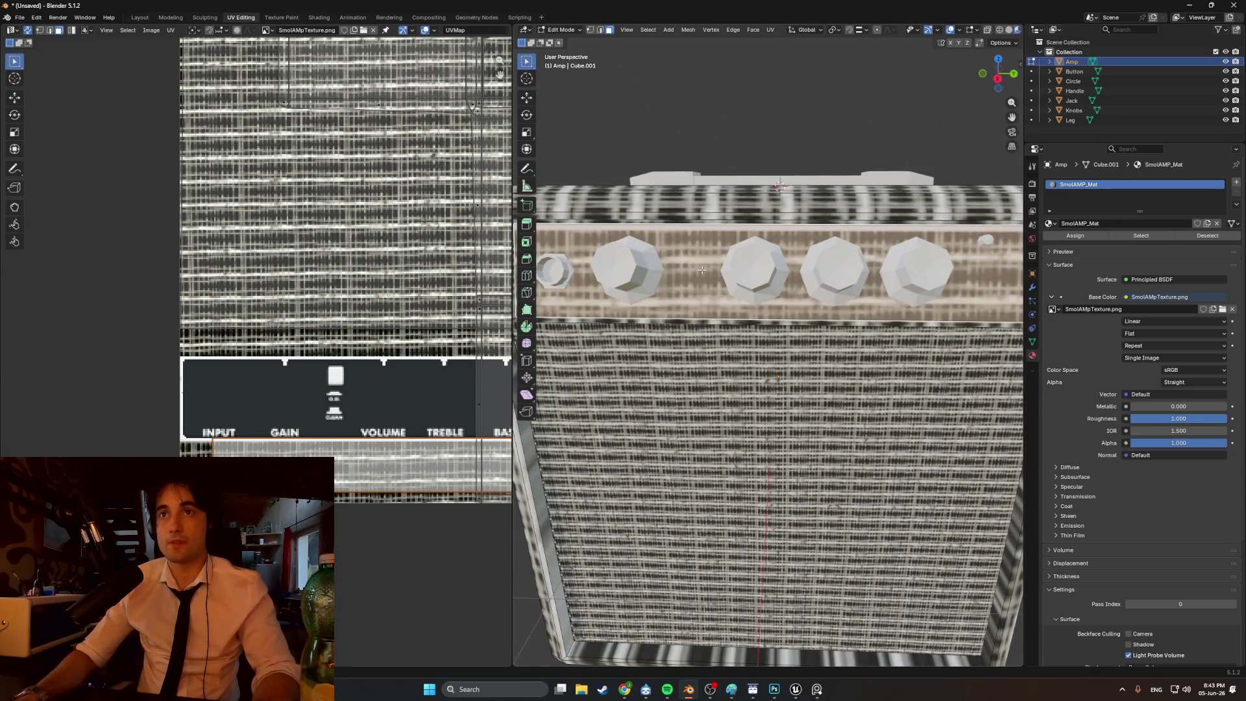
- Move the panel UV island onto the control panel artwork and stretch its left and right edges
{"action": "key", "text": "g"}
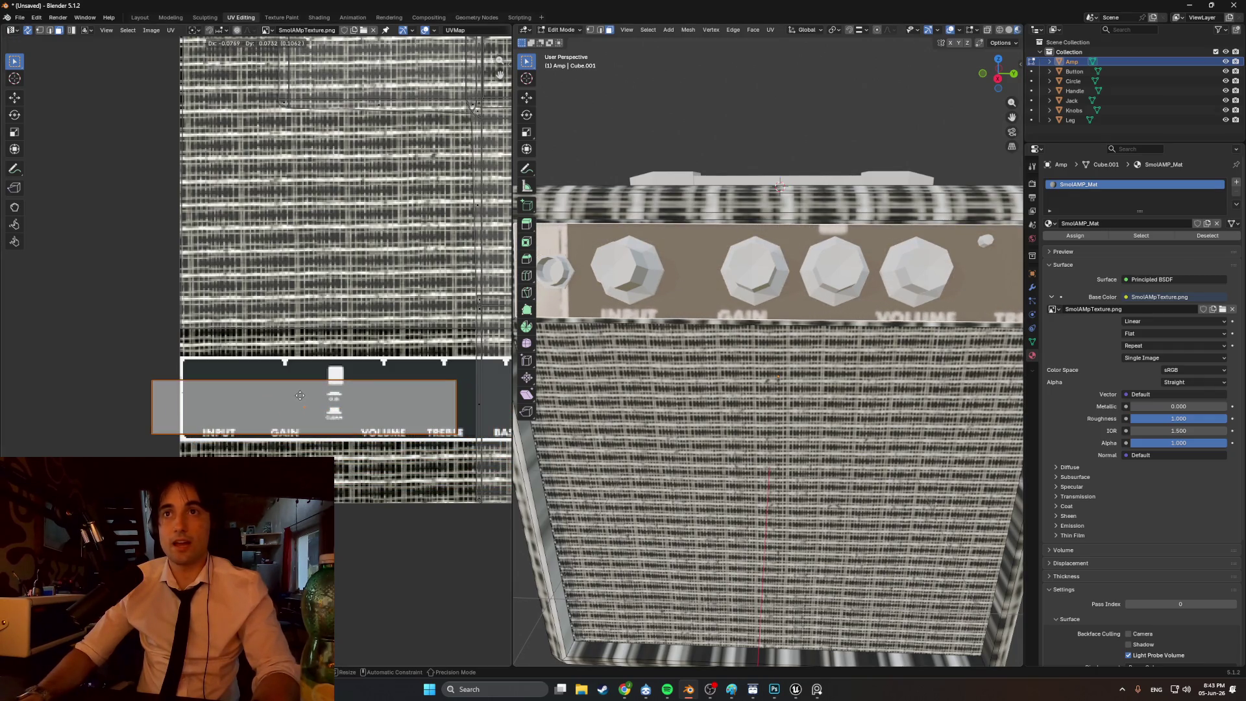
{"action": "left_click", "coordinate": [337, 395]}
{"action": "middle_click_drag", "start_coordinate": [364, 393], "coordinate": [283, 388]}
{"action": "key", "text": "2"}
{"action": "left_click", "coordinate": [407, 396]}
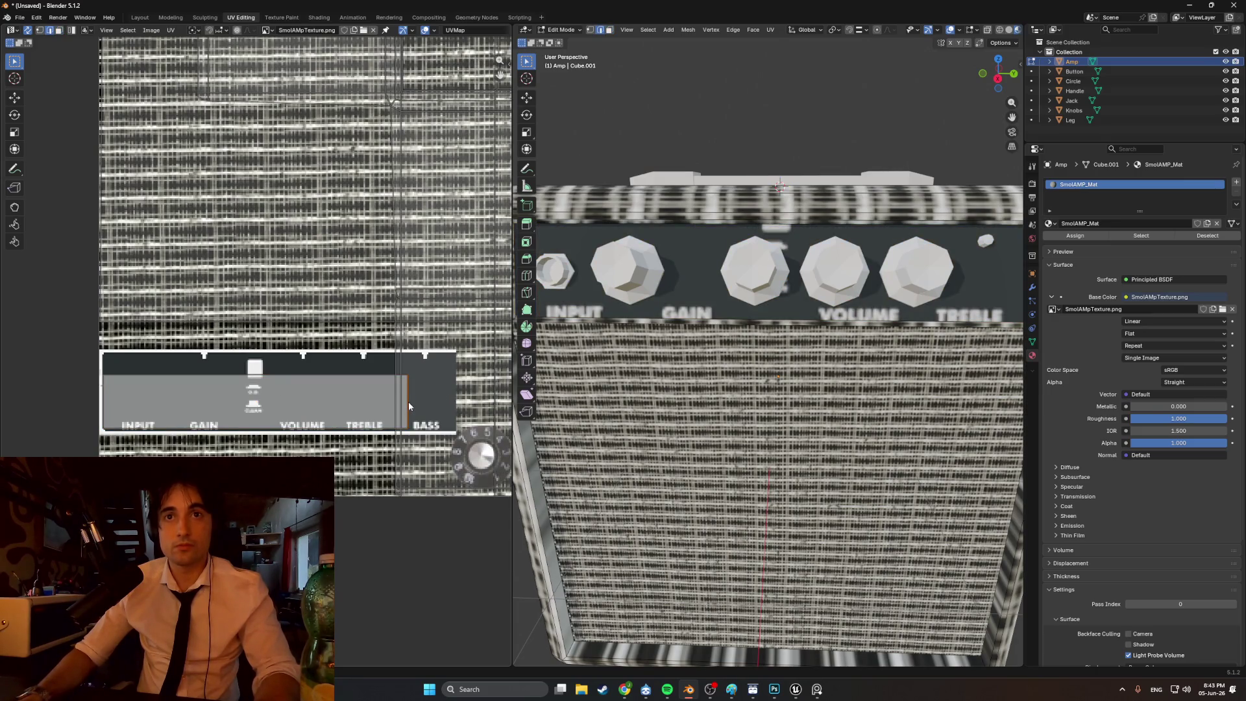
{"action": "key", "text": "g"}
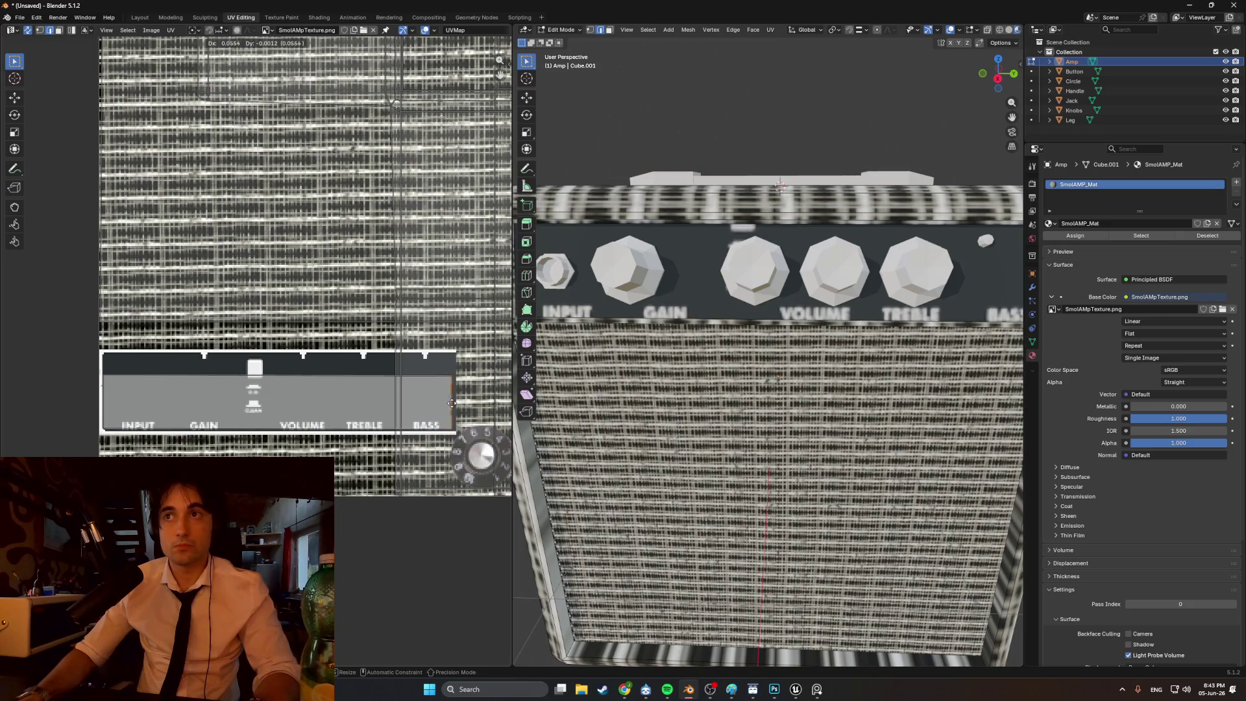
{"action": "left_click", "coordinate": [454, 401]}
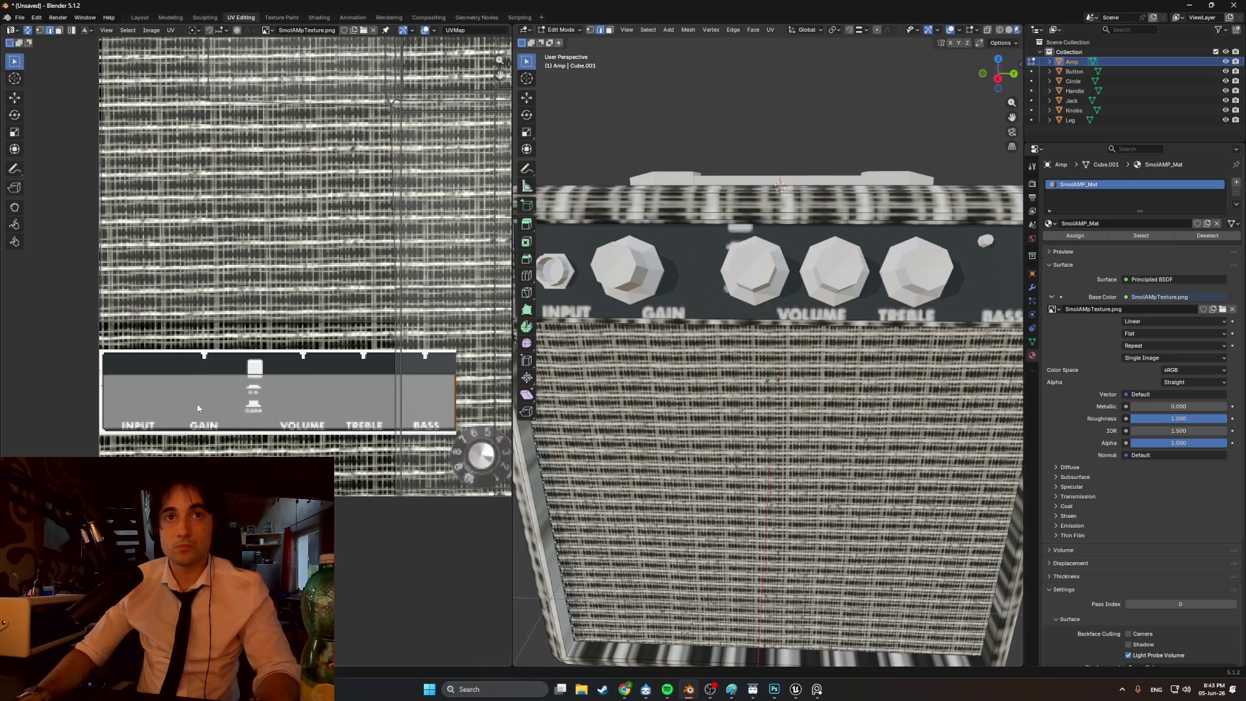
{"action": "key", "text": "g"}
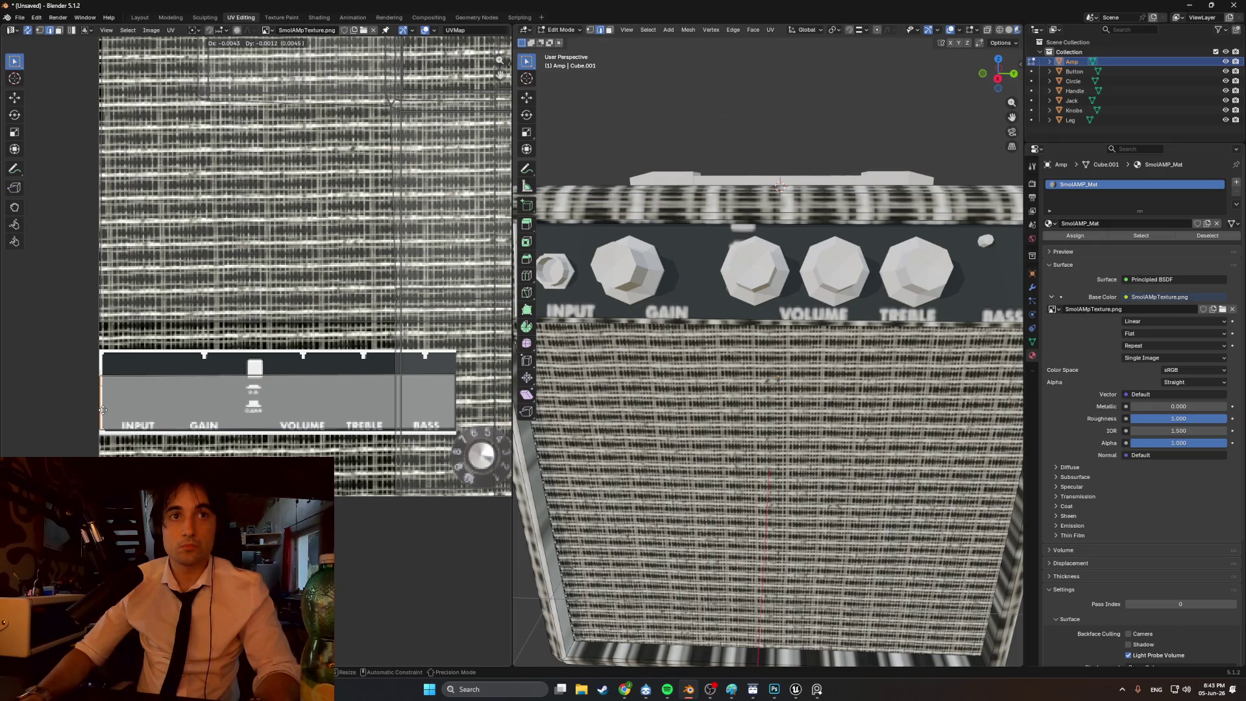
{"action": "left_click", "coordinate": [102, 411]}
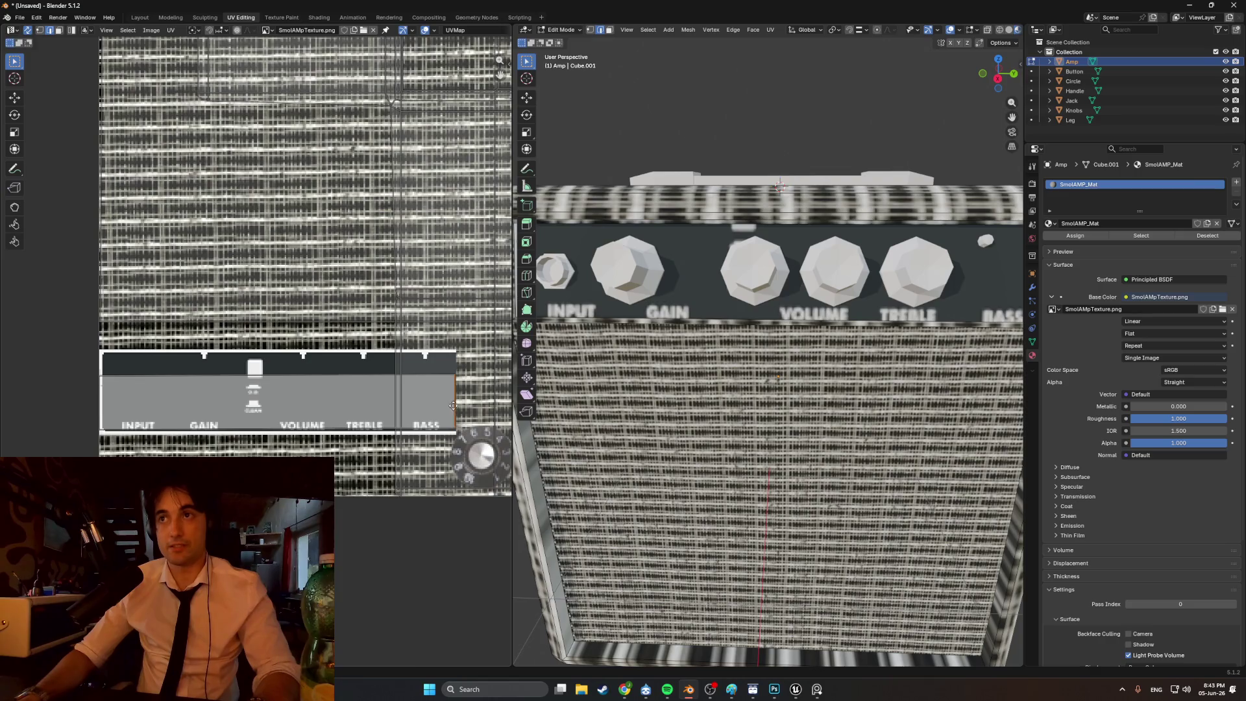
{"action": "key", "text": "g"}
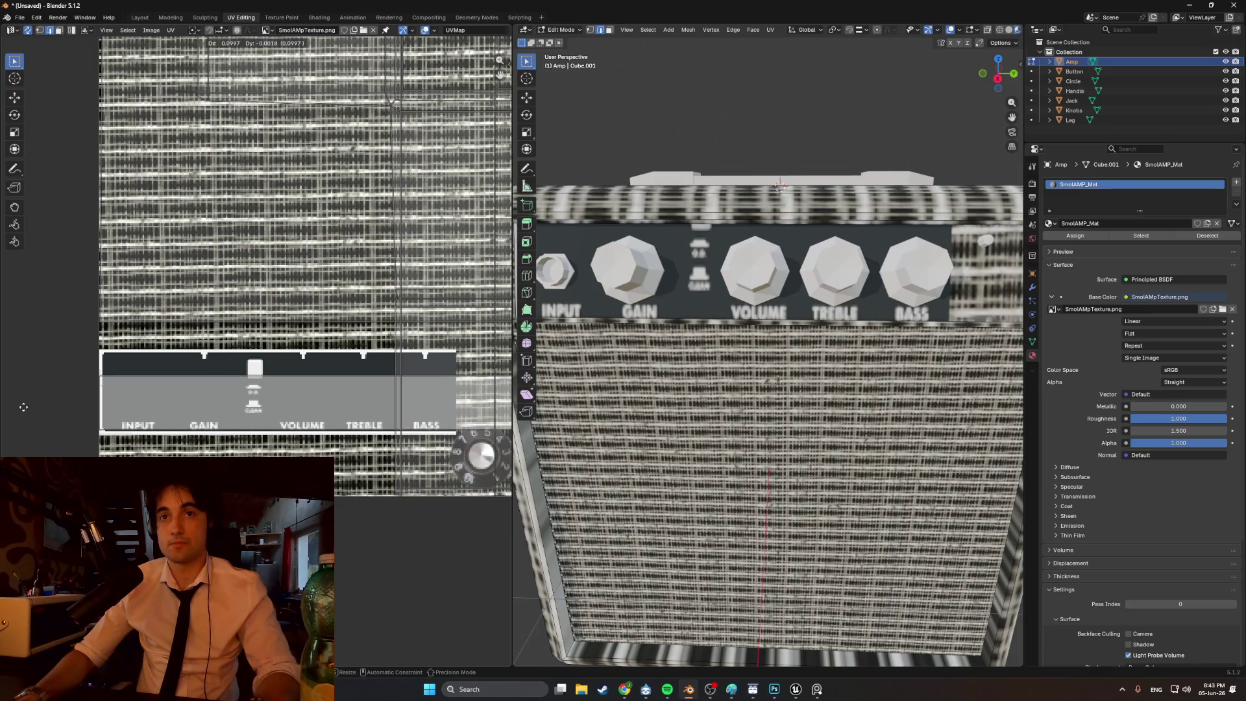
{"action": "left_click", "coordinate": [23, 407]}
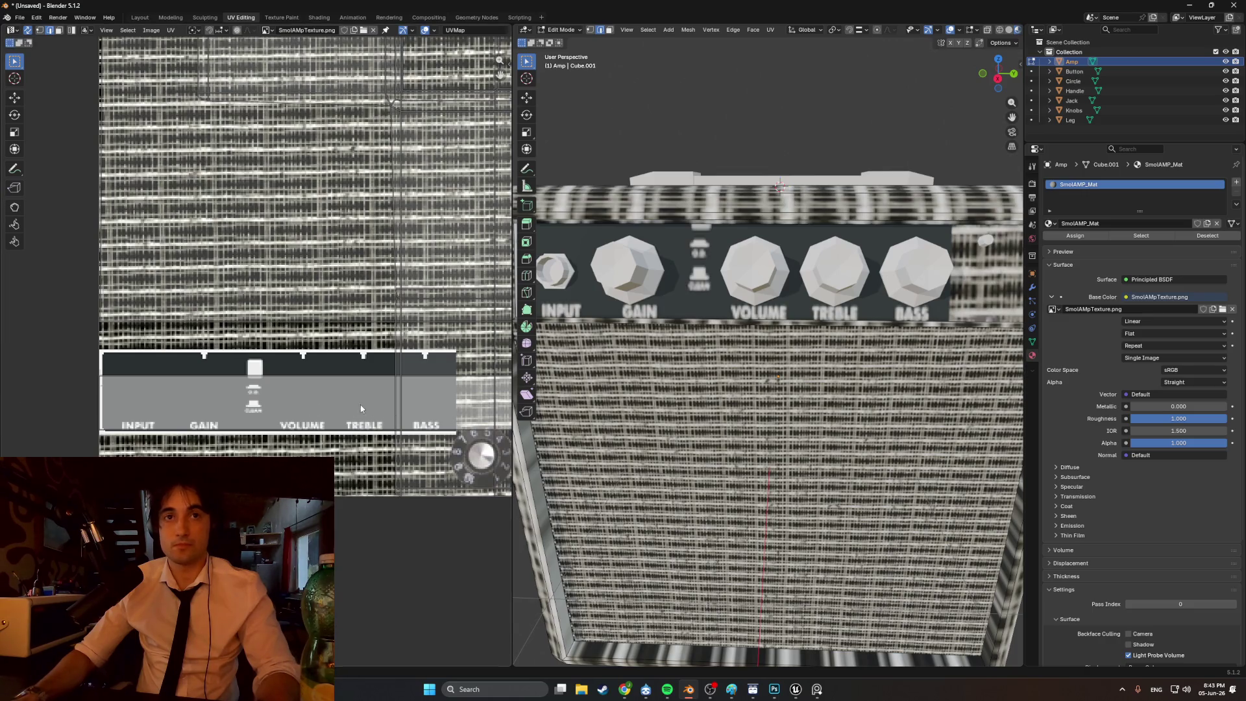
- Reselect the whole panel island, shrink it slightly and reposition it over the artwork
{"action": "key", "text": "s"}
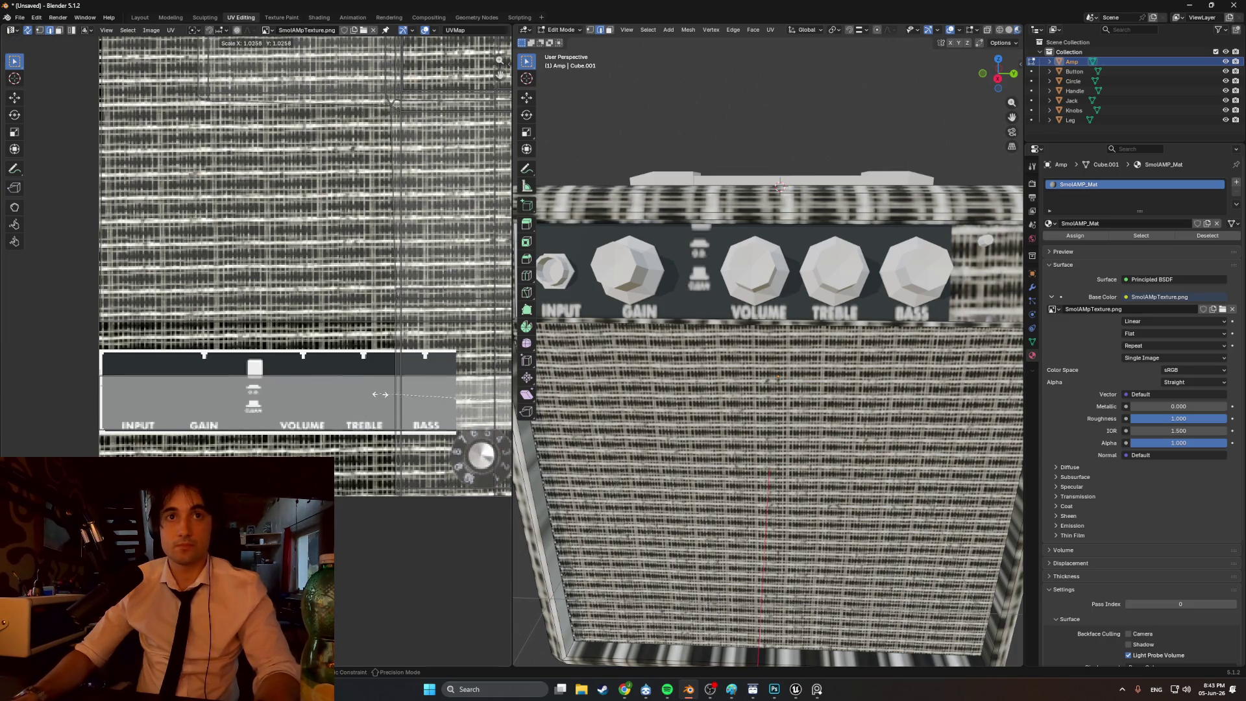
{"action": "right_click", "coordinate": [379, 393]}
{"action": "key", "text": "3"}
{"action": "left_click", "coordinate": [321, 399]}
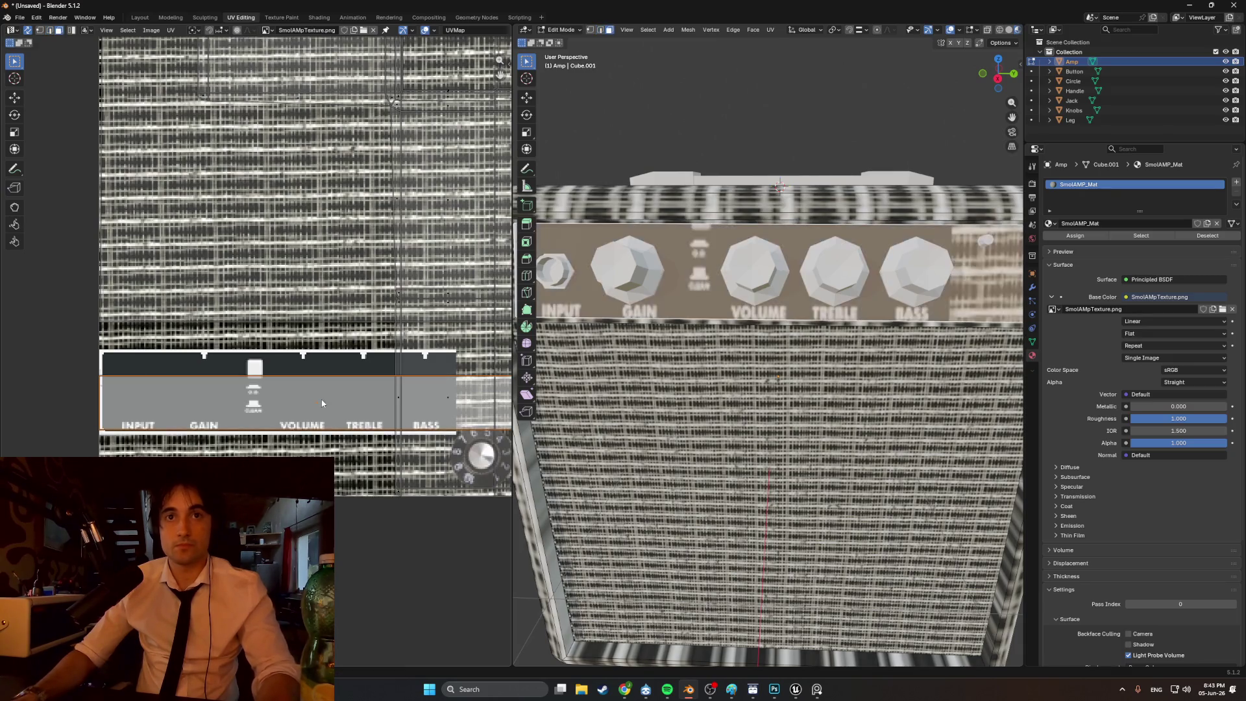
{"action": "left_click", "coordinate": [380, 404]}
{"action": "key", "text": "g"}
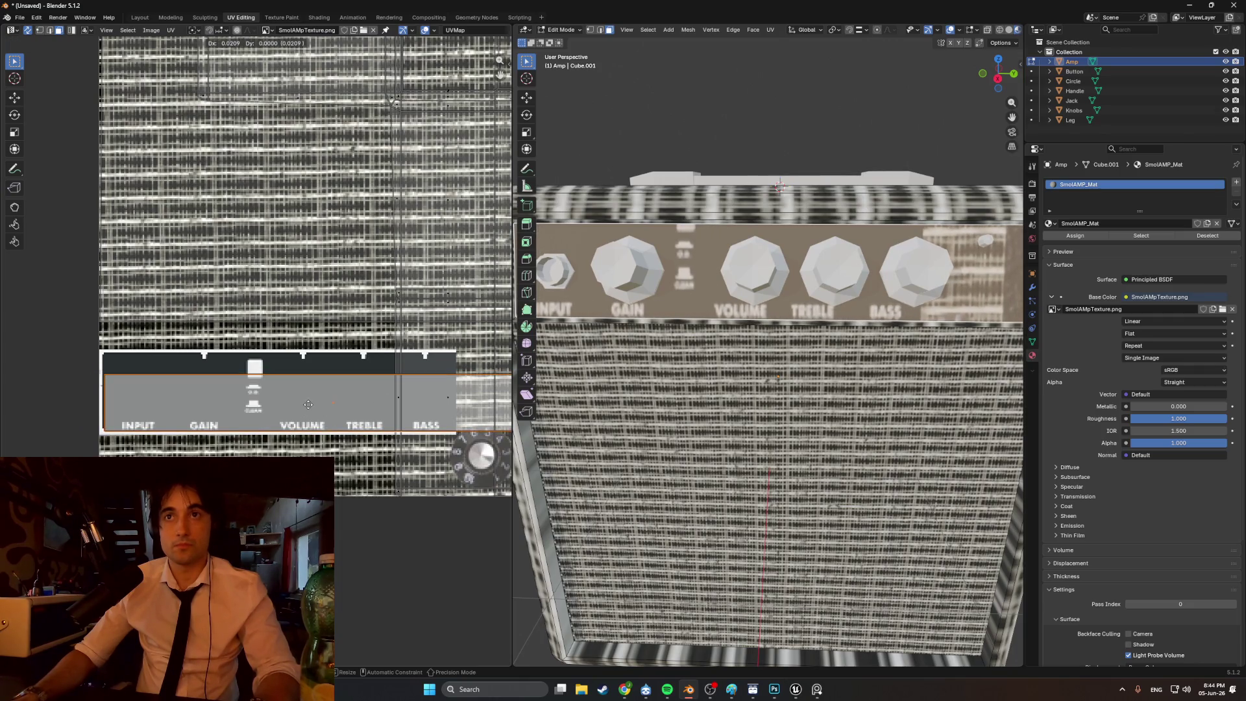
{"action": "left_click", "coordinate": [302, 404]}
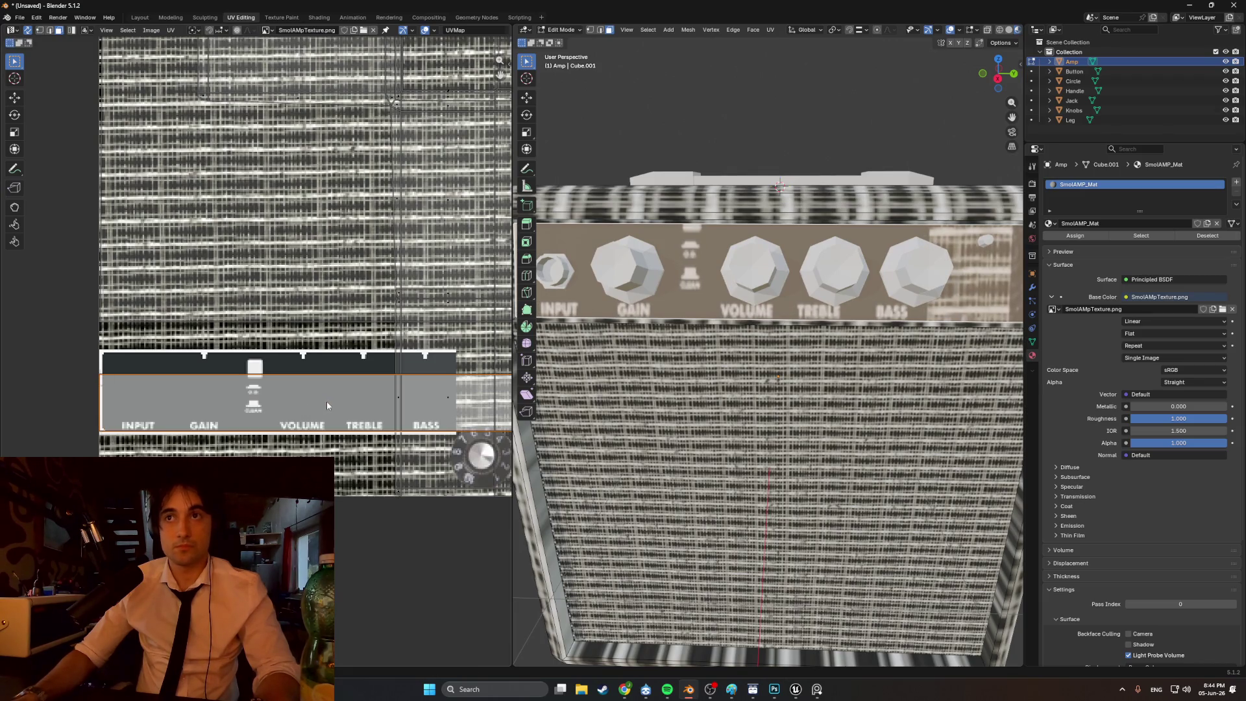
{"action": "key", "text": "g"}
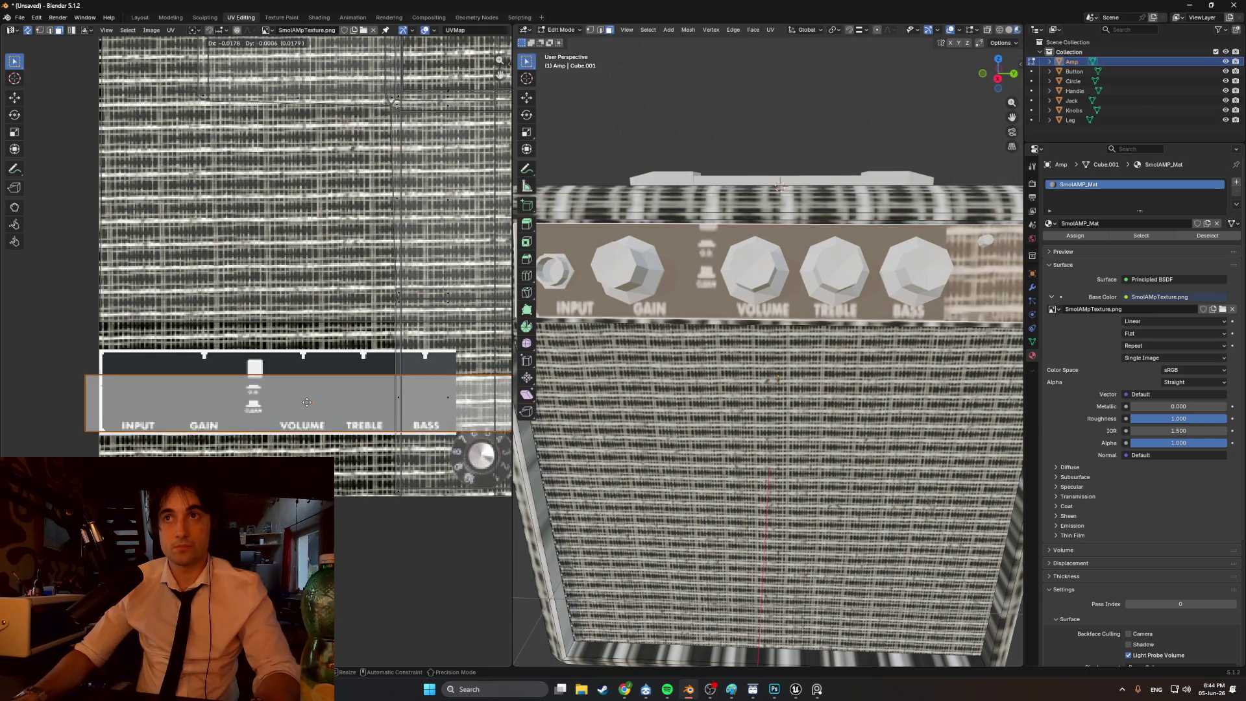
{"action": "left_click", "coordinate": [301, 399]}
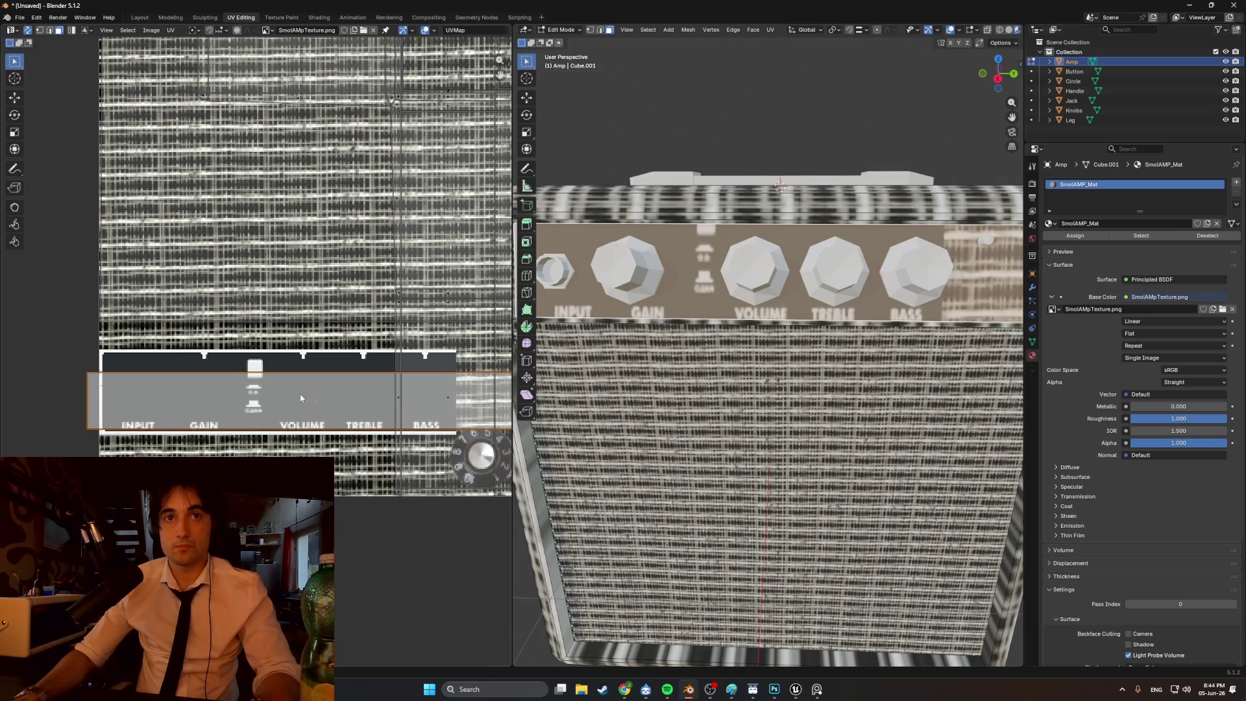
- Raise the island vertically, adjust its bottom edge, and slide it to centre labels under knobs
{"action": "key", "text": "g"}
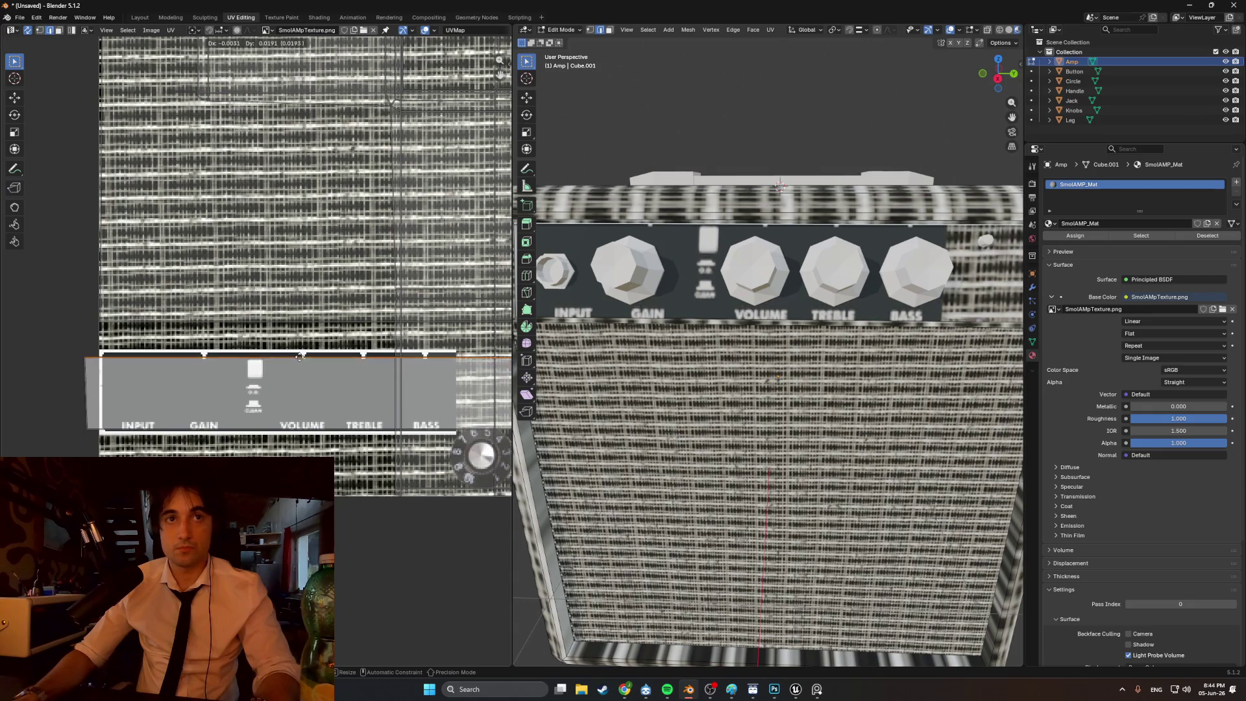
{"action": "key", "text": "y"}
{"action": "left_click", "coordinate": [296, 353]}
{"action": "left_click", "coordinate": [261, 429]}
{"action": "key", "text": "g"}
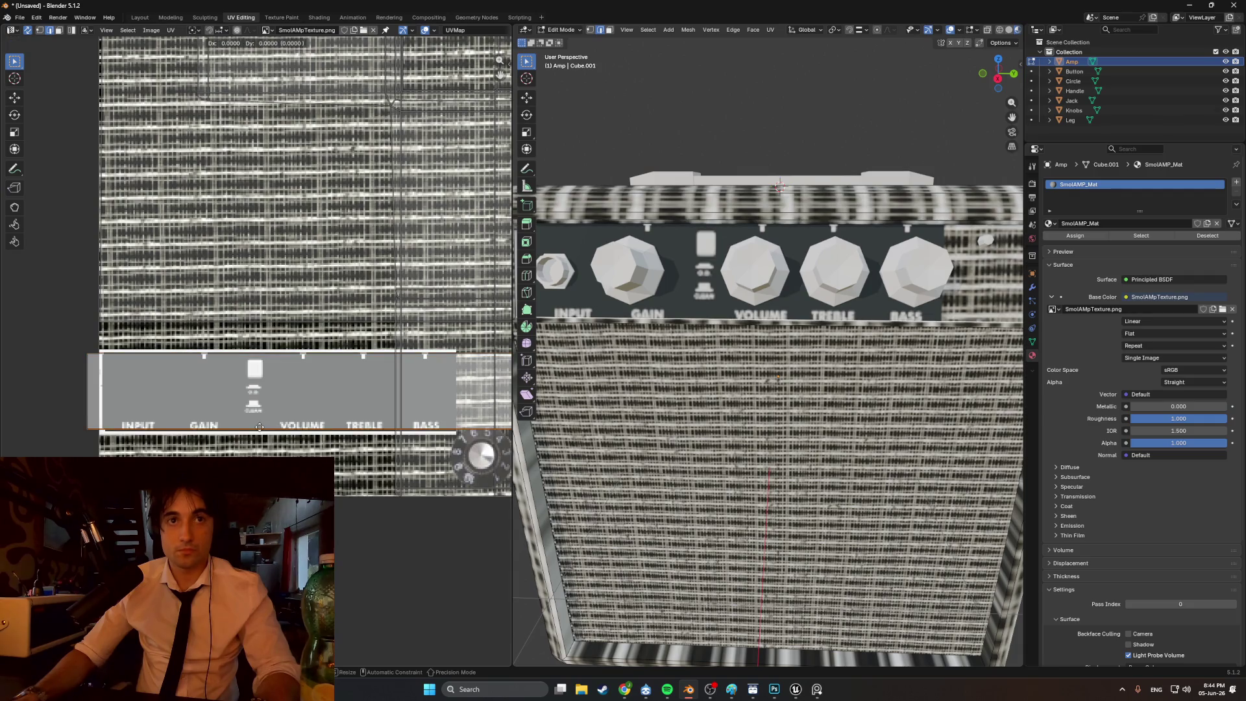
{"action": "left_click", "coordinate": [260, 430]}
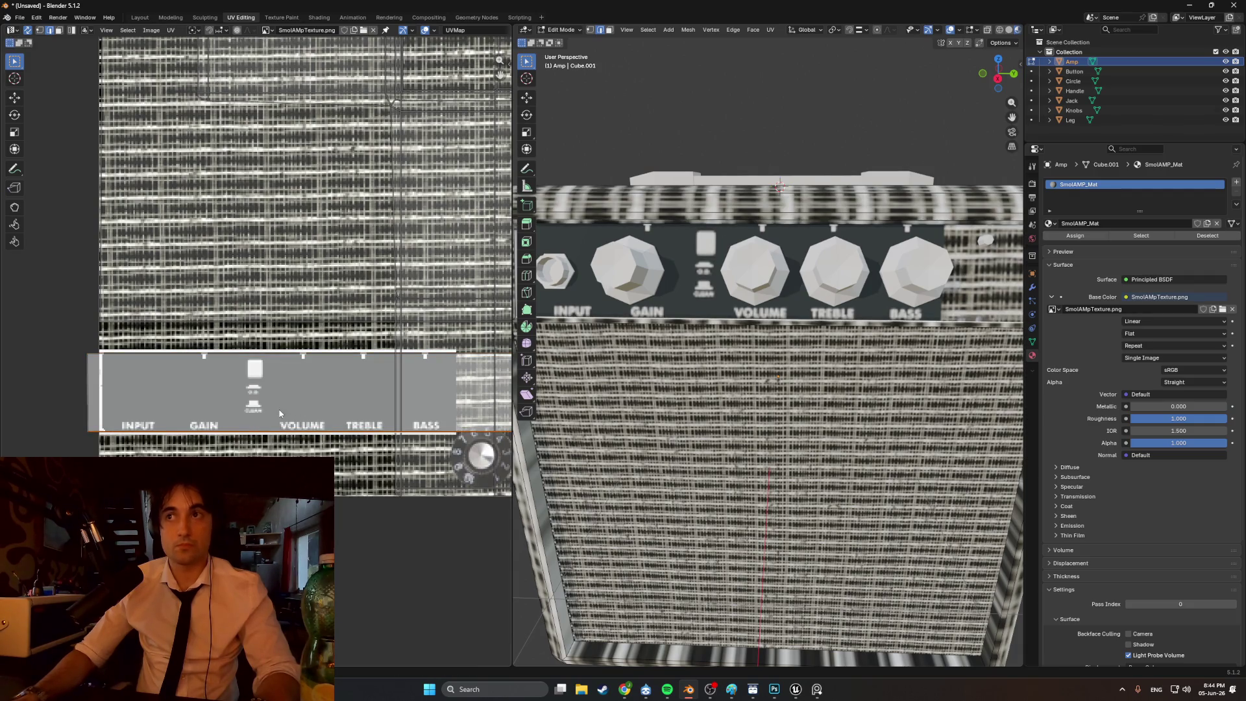
{"action": "left_click", "coordinate": [189, 402]}
{"action": "key", "text": "g"}
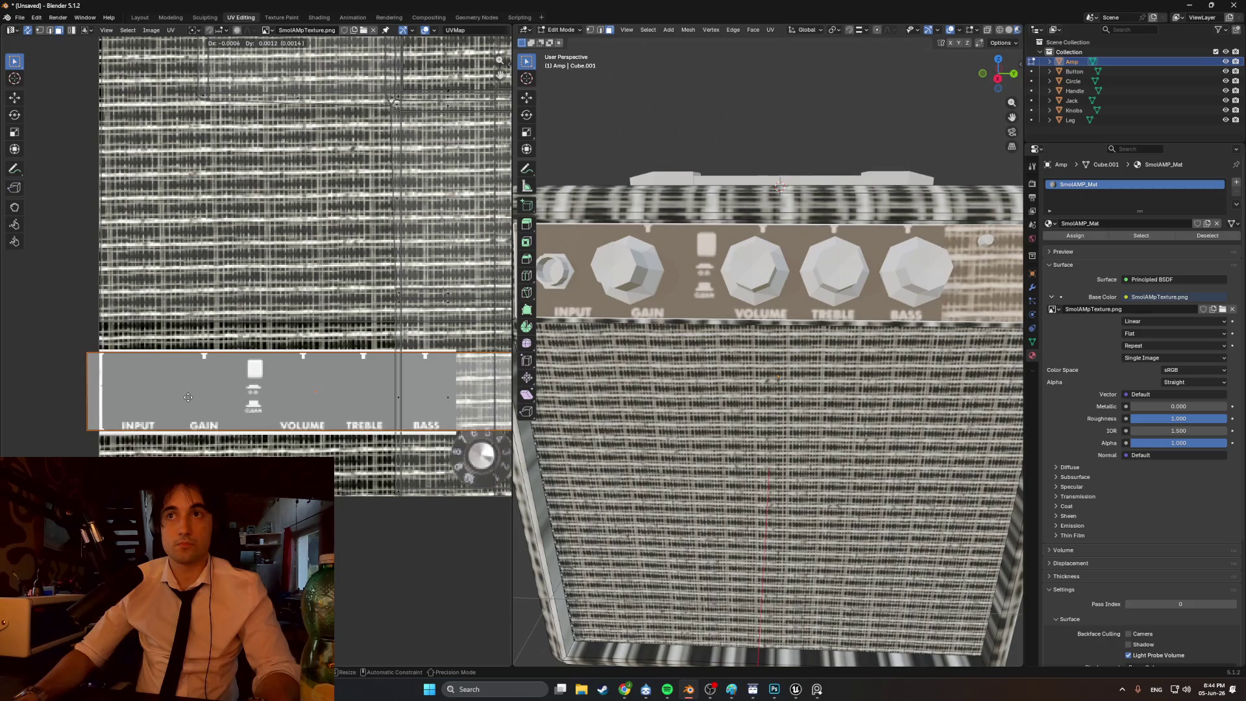
{"action": "left_click", "coordinate": [268, 402]}
{"action": "scroll", "coordinate": [741, 337], "scroll_direction": "down", "scroll_amount": 5}
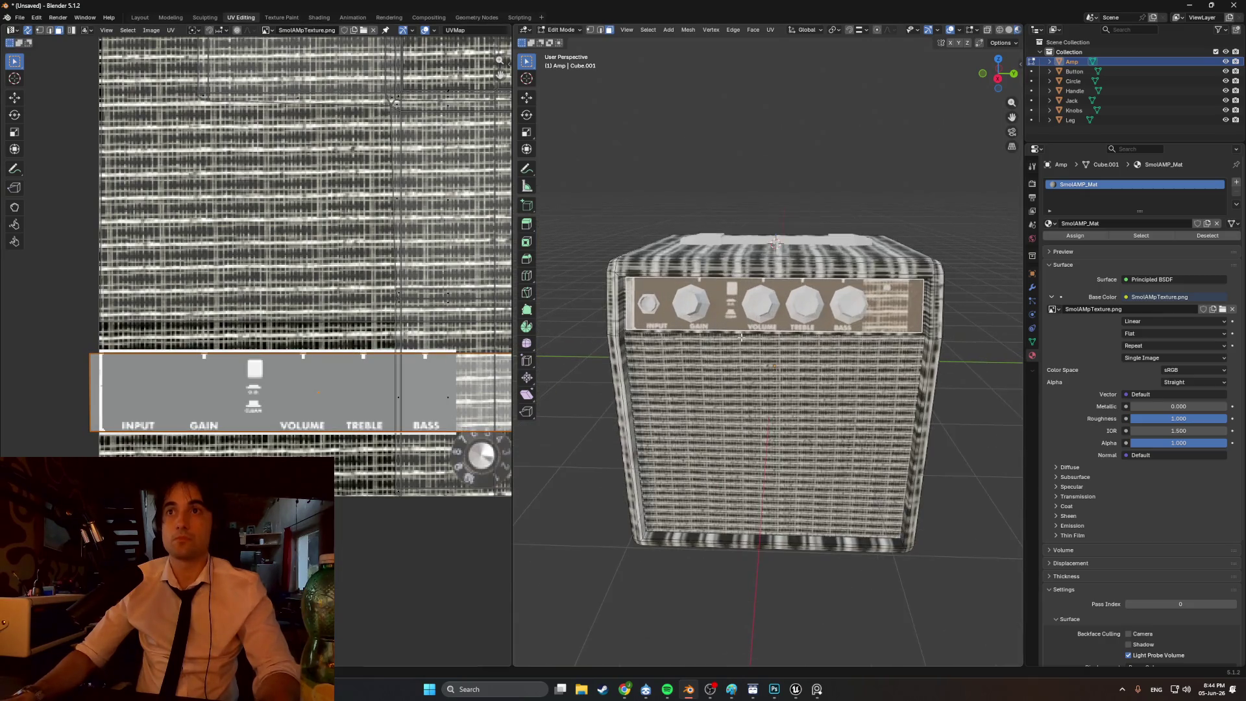
- Inspect the panel around the BASS knob and start nudging the UV island 0.016 right
{"action": "scroll", "coordinate": [741, 337], "scroll_direction": "up", "scroll_amount": 2}
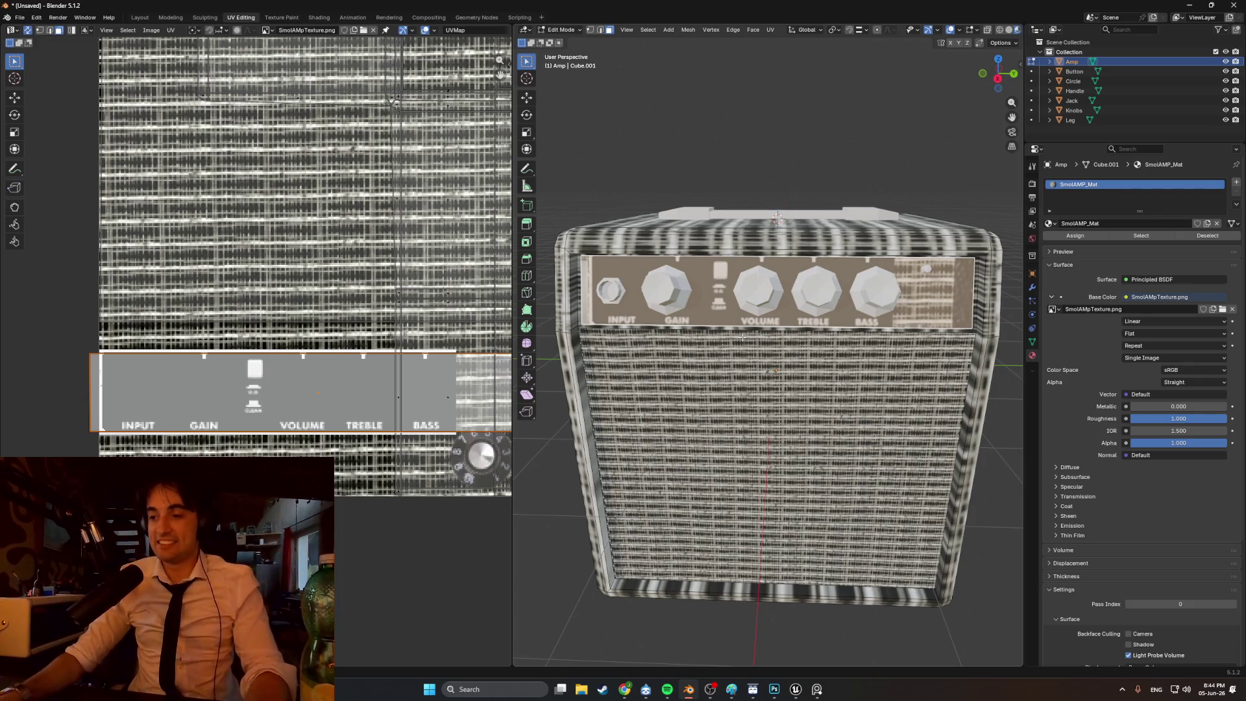
{"action": "scroll", "coordinate": [886, 286], "scroll_direction": "up", "scroll_amount": 3}
{"action": "mouse_move", "coordinate": [808, 252]}
{"action": "middle_mouse_down"}
{"action": "mouse_move", "coordinate": [784, 272]}
{"action": "mouse_move", "coordinate": [785, 301]}
{"action": "middle_mouse_up"}
{"action": "scroll", "coordinate": [786, 302], "scroll_direction": "down", "scroll_amount": 5}
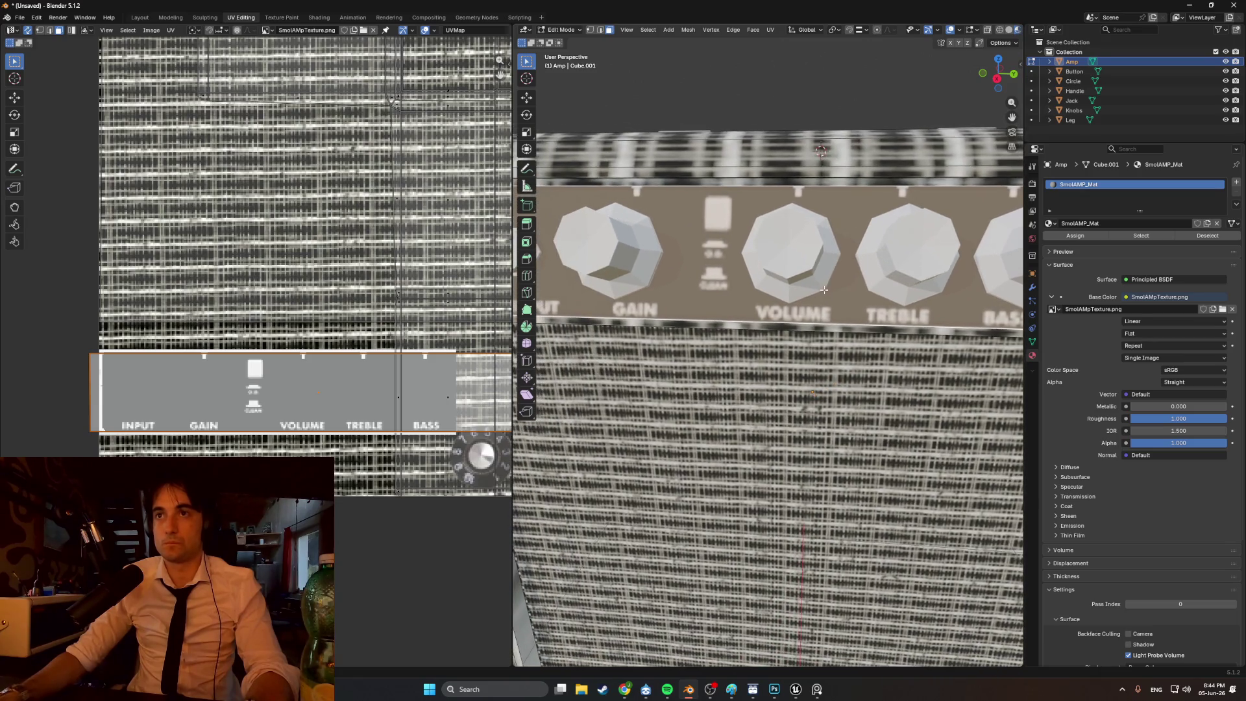
{"action": "middle_click_drag", "start_coordinate": [792, 306], "coordinate": [791, 306]}
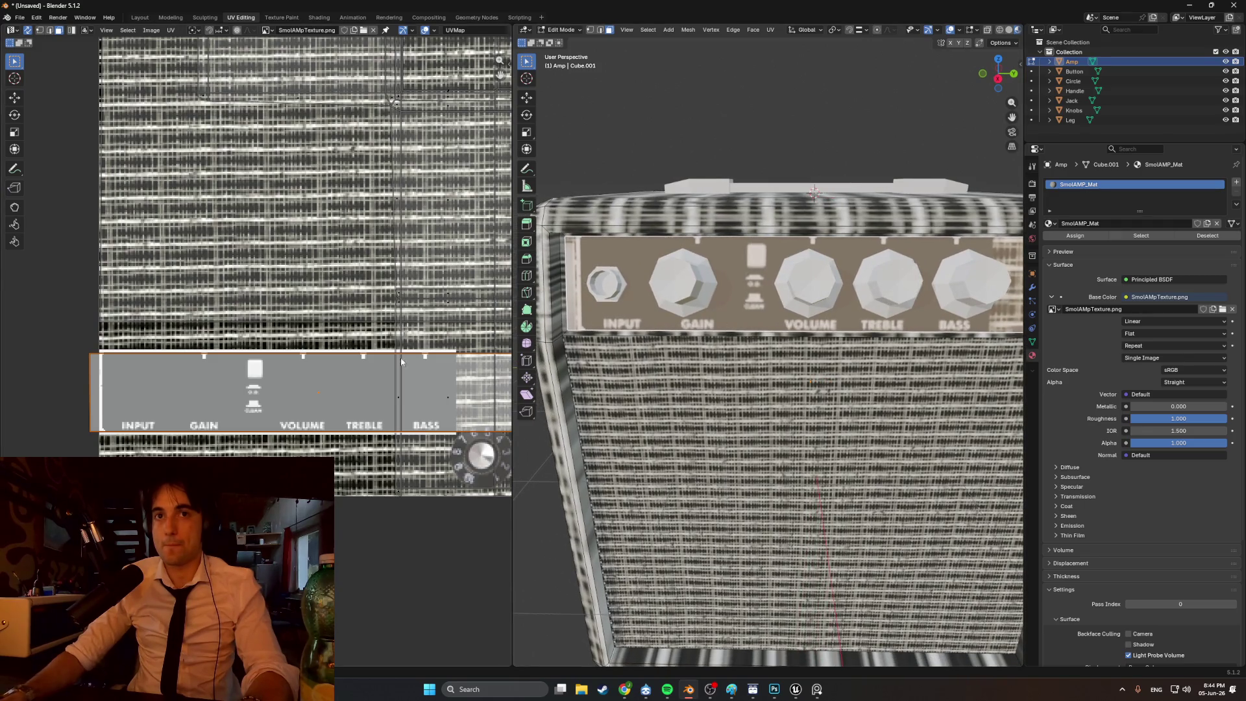
{"action": "key", "text": "g"}
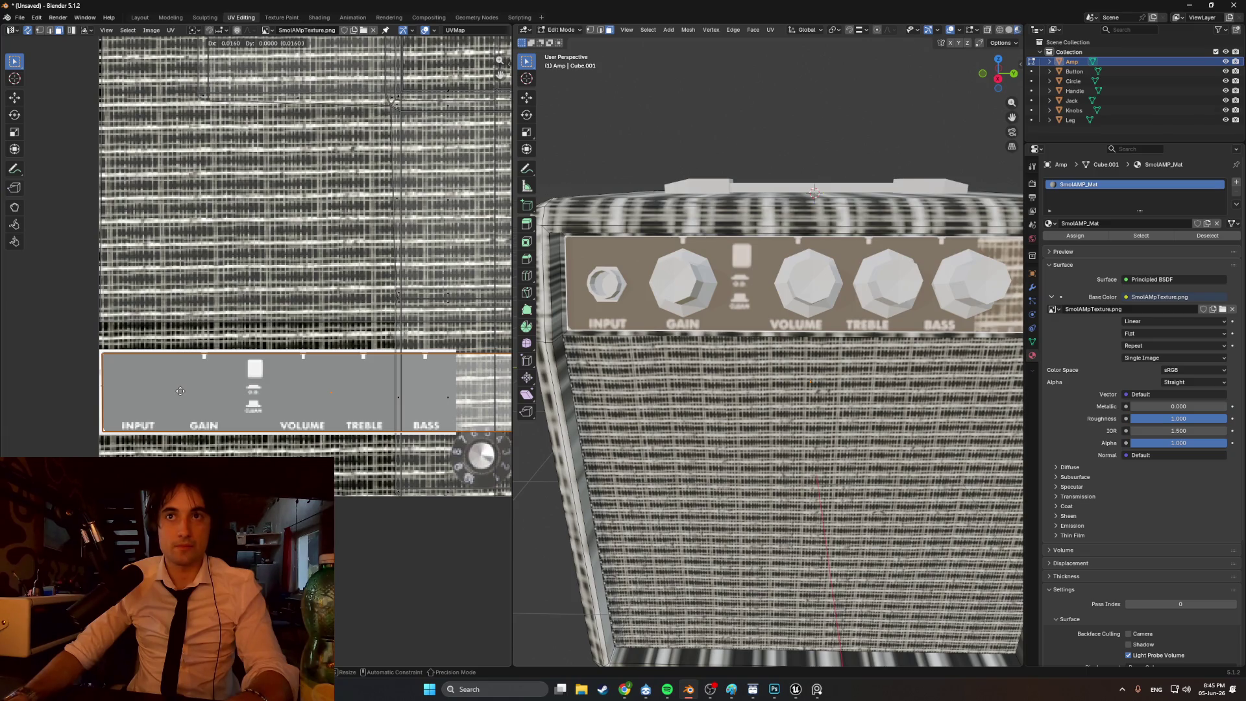
- Confirm the nudge and stretch the island's right UV edge further right
{"action": "left_click", "coordinate": [181, 391]}
{"action": "scroll", "coordinate": [205, 383], "scroll_direction": "down", "scroll_amount": 2}
{"action": "scroll", "coordinate": [389, 390], "scroll_direction": "up", "scroll_amount": 2}
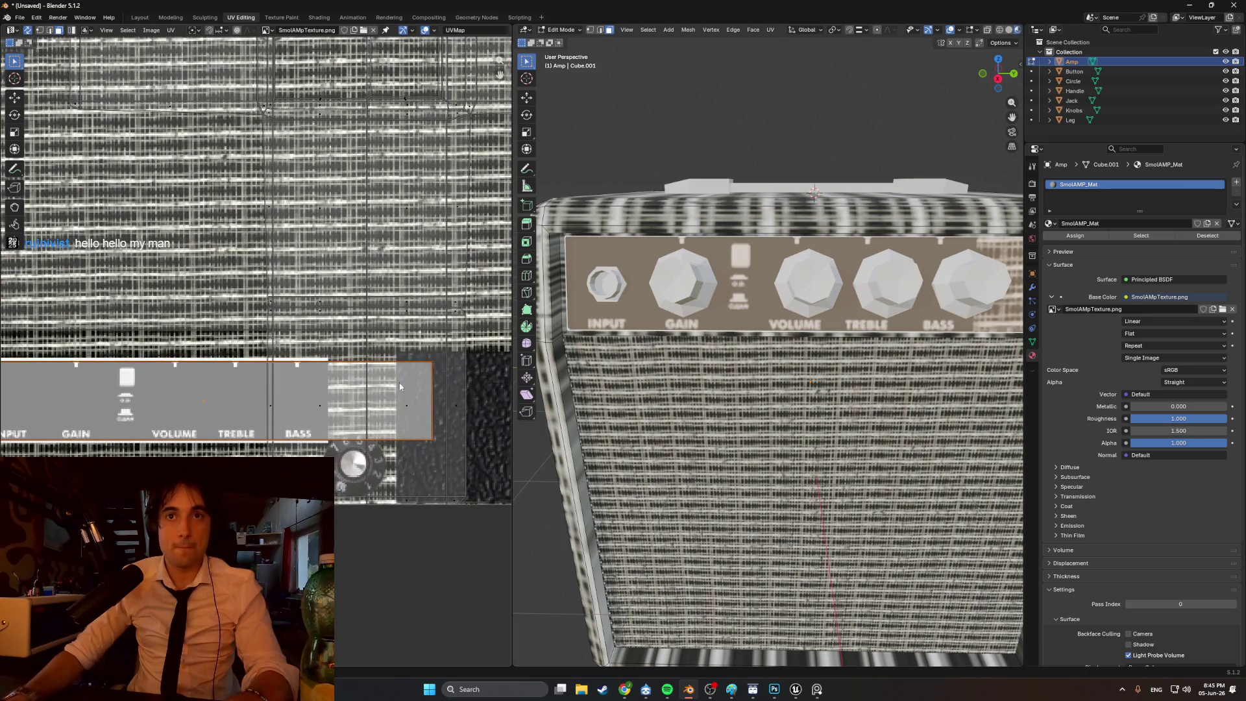
{"action": "left_click", "coordinate": [434, 390]}
{"action": "key", "text": "g"}
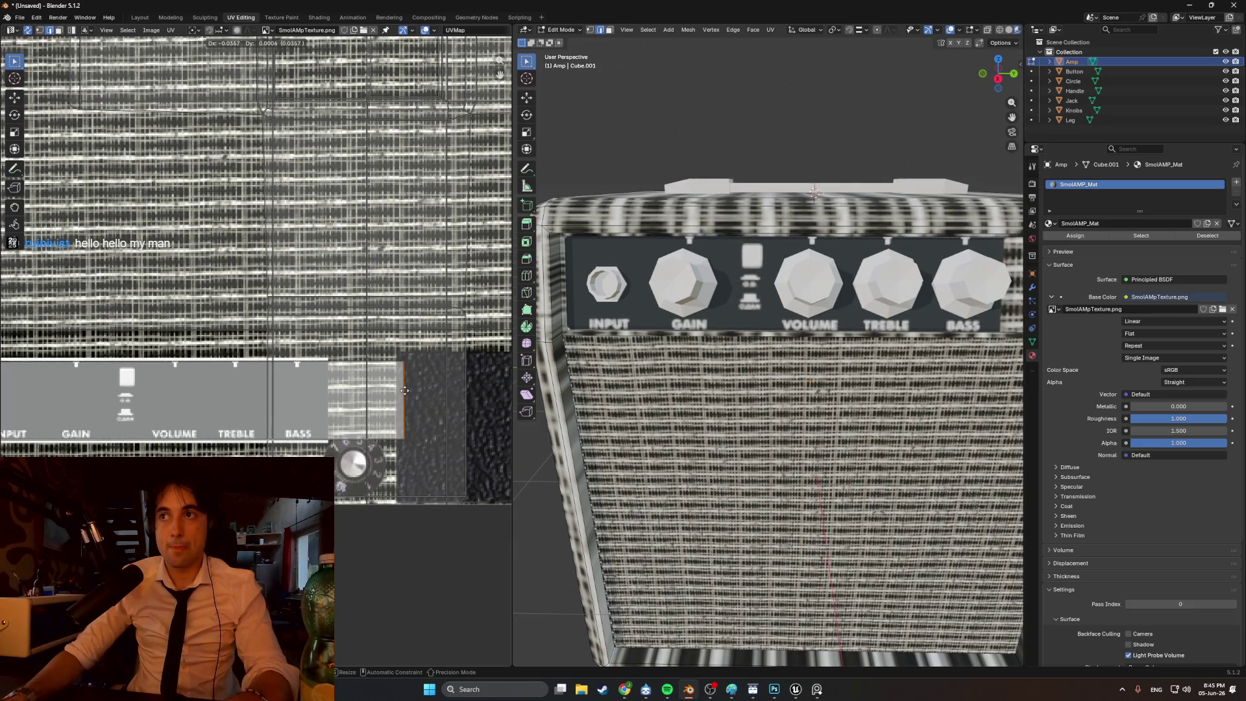
{"action": "left_click", "coordinate": [412, 392]}
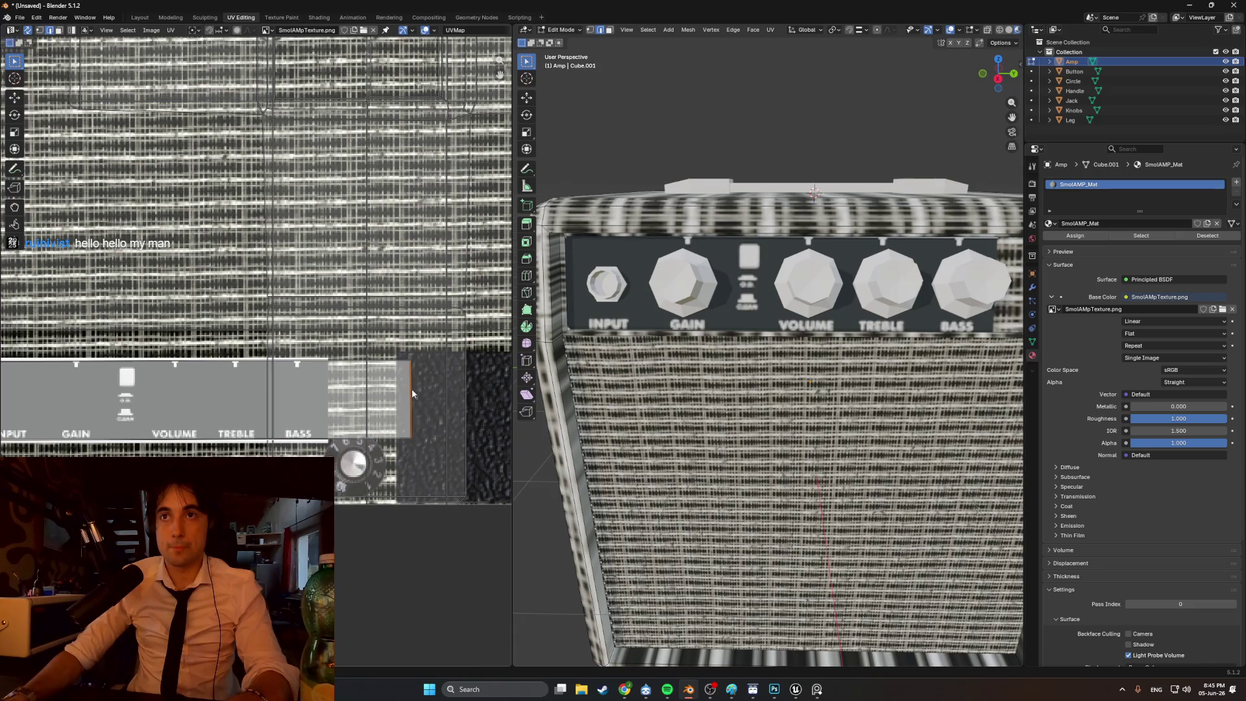
- Check the amp's panel from a higher angle and return to Object Mode
{"action": "middle_click_drag", "start_coordinate": [766, 344], "coordinate": [711, 365]}
{"action": "scroll", "coordinate": [397, 386], "scroll_direction": "right", "scroll_amount": 1, "text": "ctrl"}
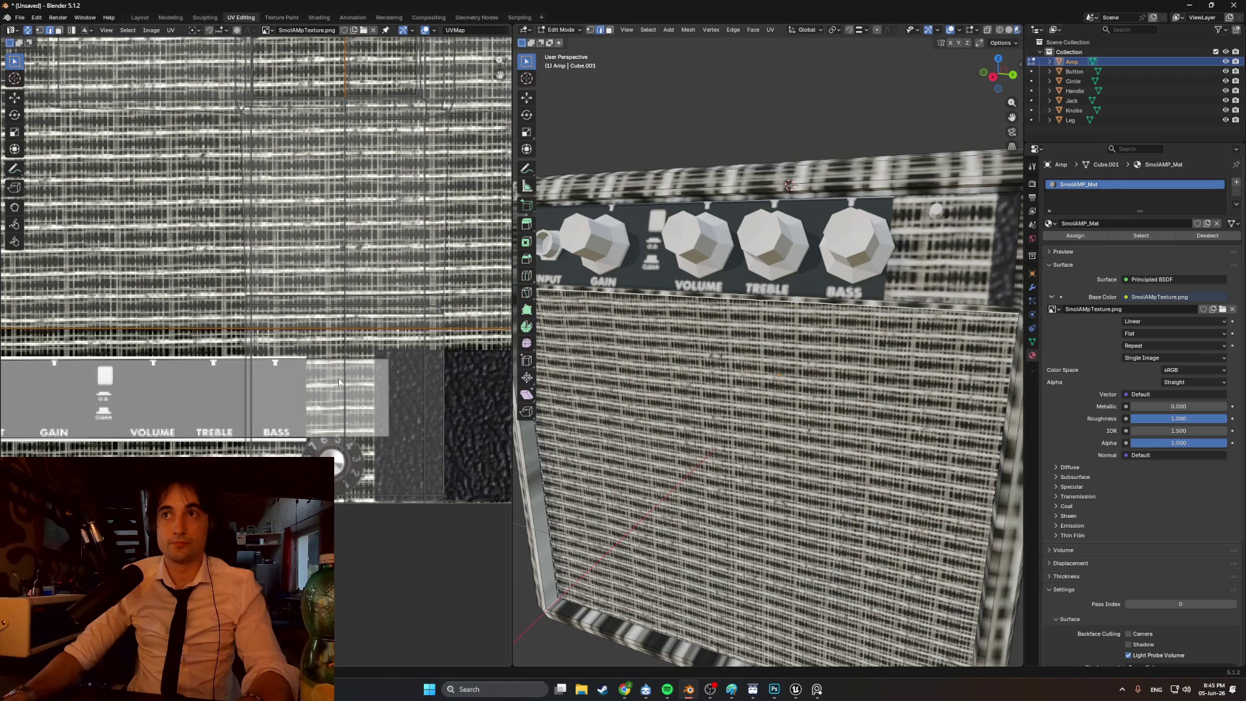
{"action": "scroll", "coordinate": [339, 382], "scroll_direction": "up", "scroll_amount": 1}
{"action": "scroll", "coordinate": [327, 392], "scroll_direction": "left", "scroll_amount": 7, "text": "ctrl"}
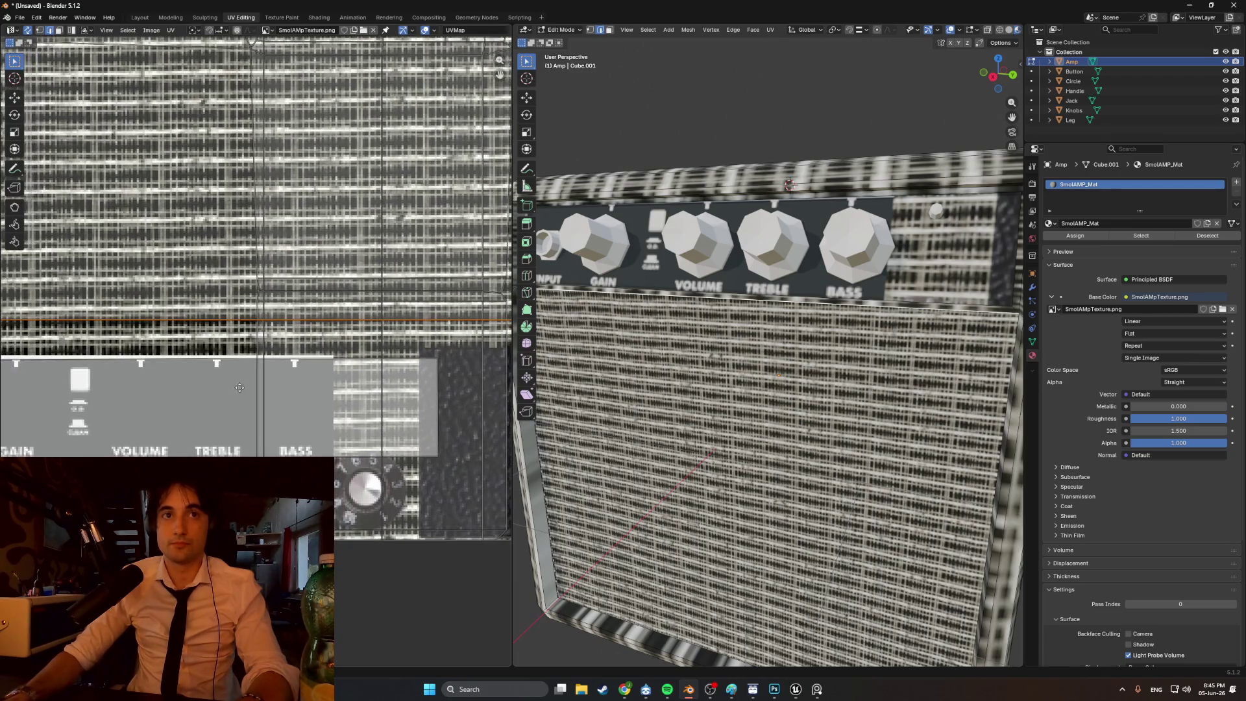
{"action": "scroll", "coordinate": [326, 383], "scroll_direction": "down", "scroll_amount": 1, "text": "shift"}
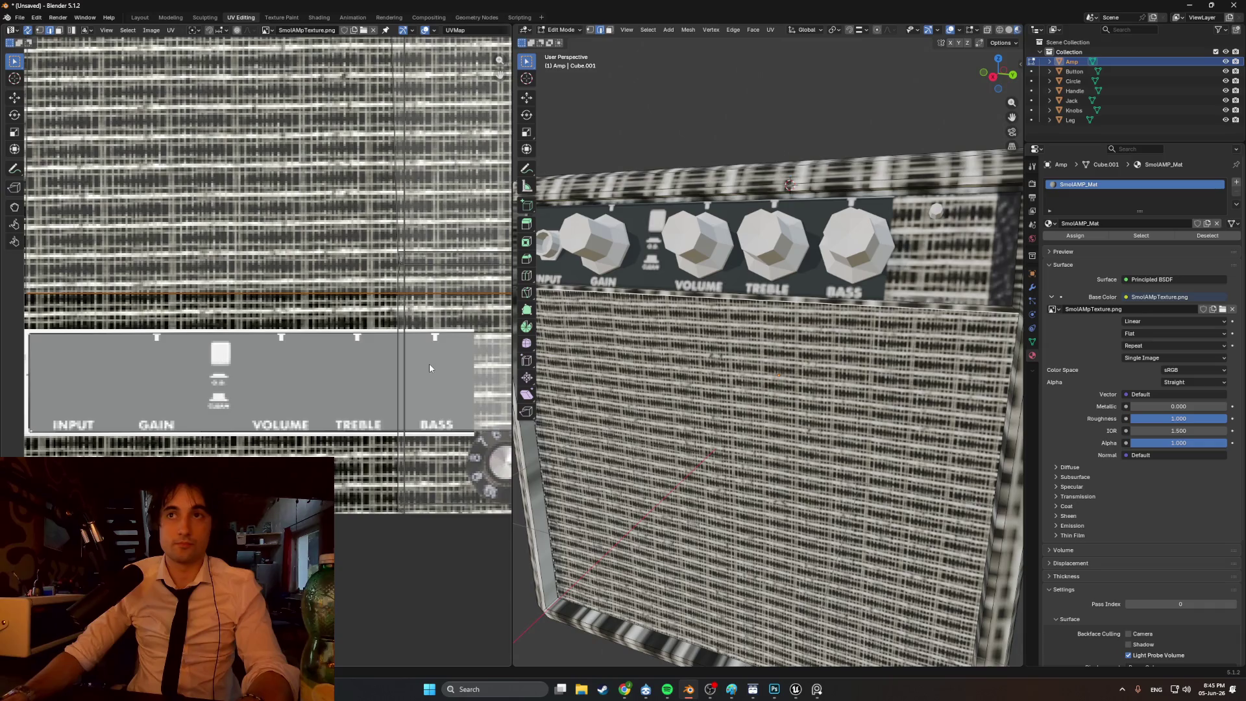
{"action": "key", "text": "Tab"}
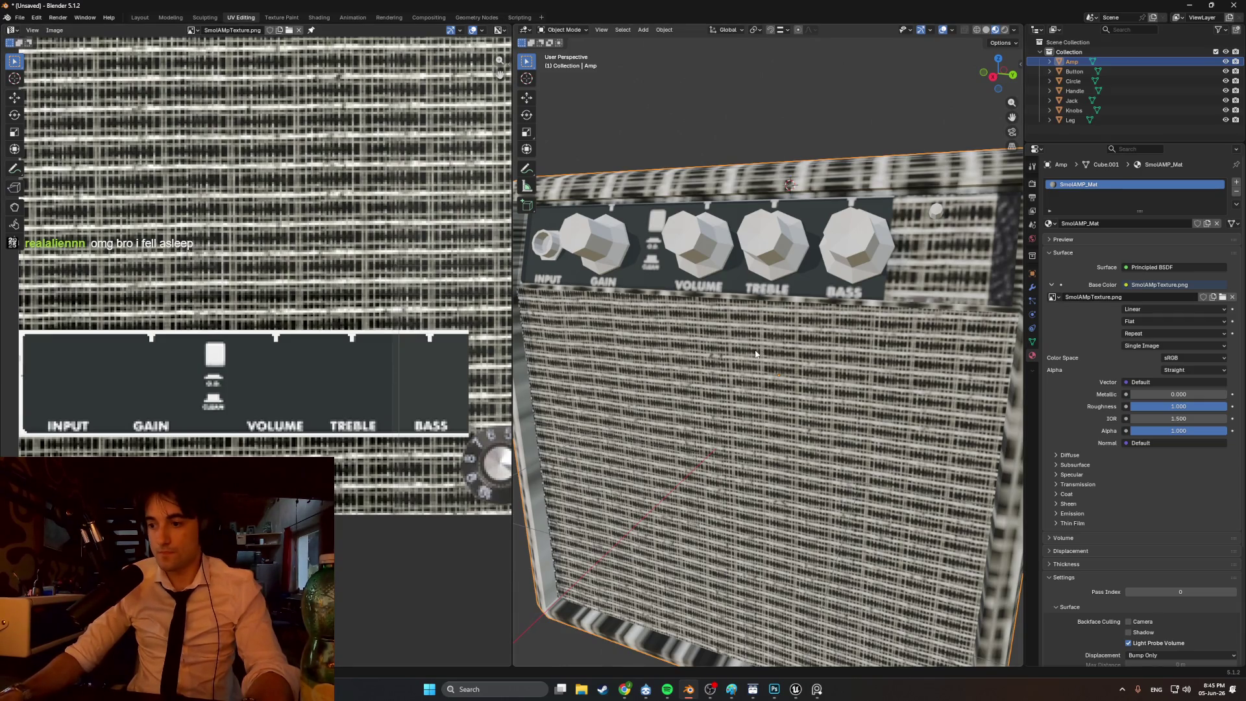
{"action": "mouse_move", "coordinate": [763, 354]}
{"action": "middle_mouse_down"}
{"action": "mouse_move", "coordinate": [826, 395]}
{"action": "mouse_move", "coordinate": [746, 388]}
{"action": "mouse_move", "coordinate": [820, 401]}
{"action": "mouse_move", "coordinate": [802, 406]}
{"action": "middle_mouse_up"}
{"action": "middle_click_drag", "start_coordinate": [720, 392], "coordinate": [724, 392]}
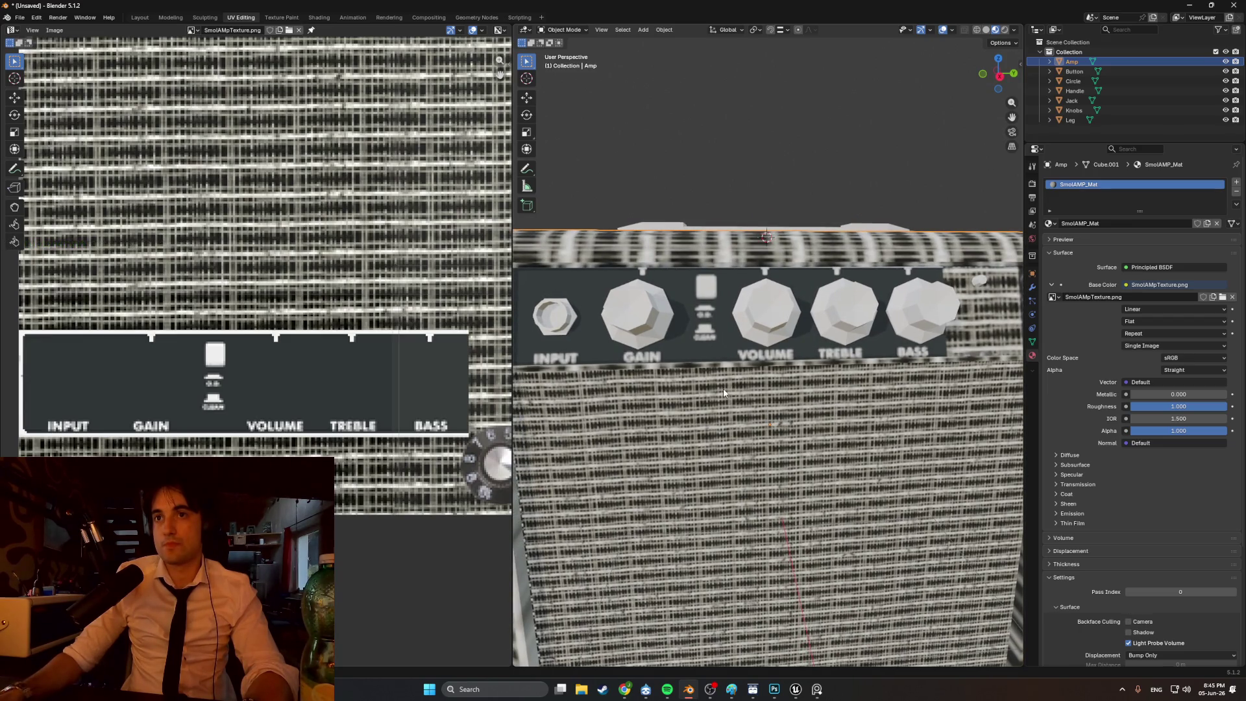
{"action": "middle_click_drag", "start_coordinate": [721, 388], "coordinate": [647, 348]}
{"action": "middle_click_drag", "start_coordinate": [751, 368], "coordinate": [725, 396]}
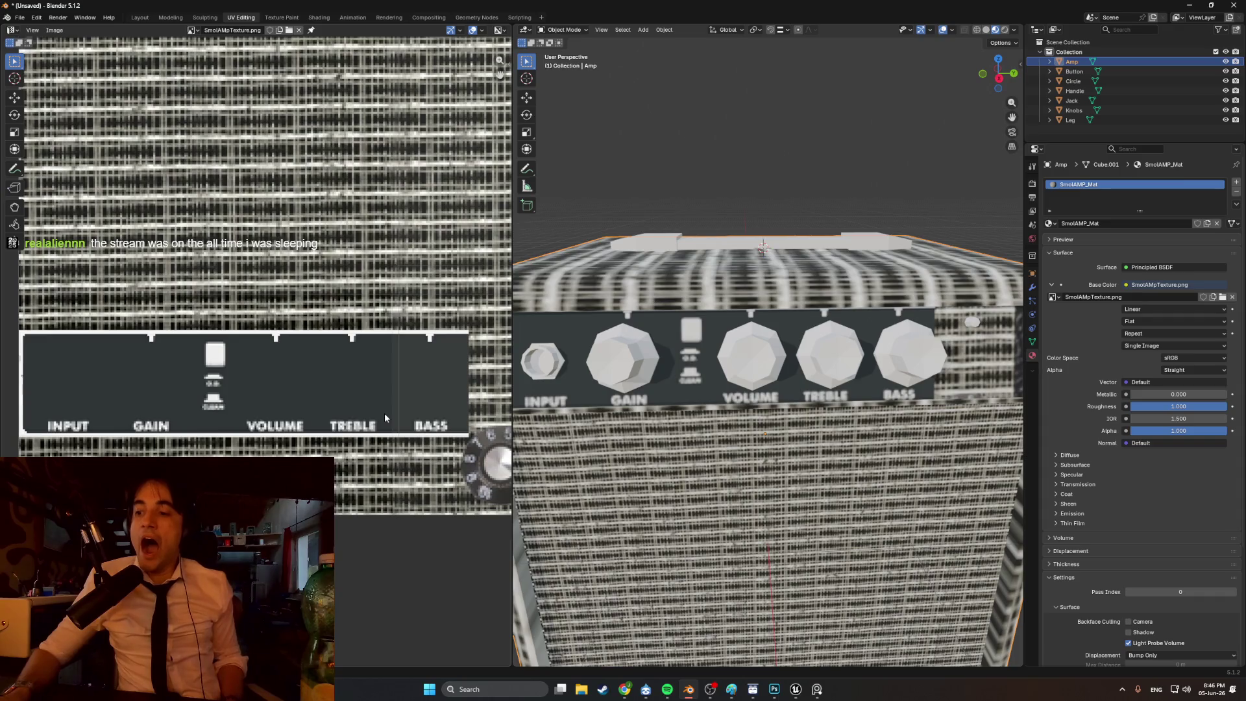
{"action": "scroll", "coordinate": [340, 306], "scroll_direction": "down", "scroll_amount": 1}
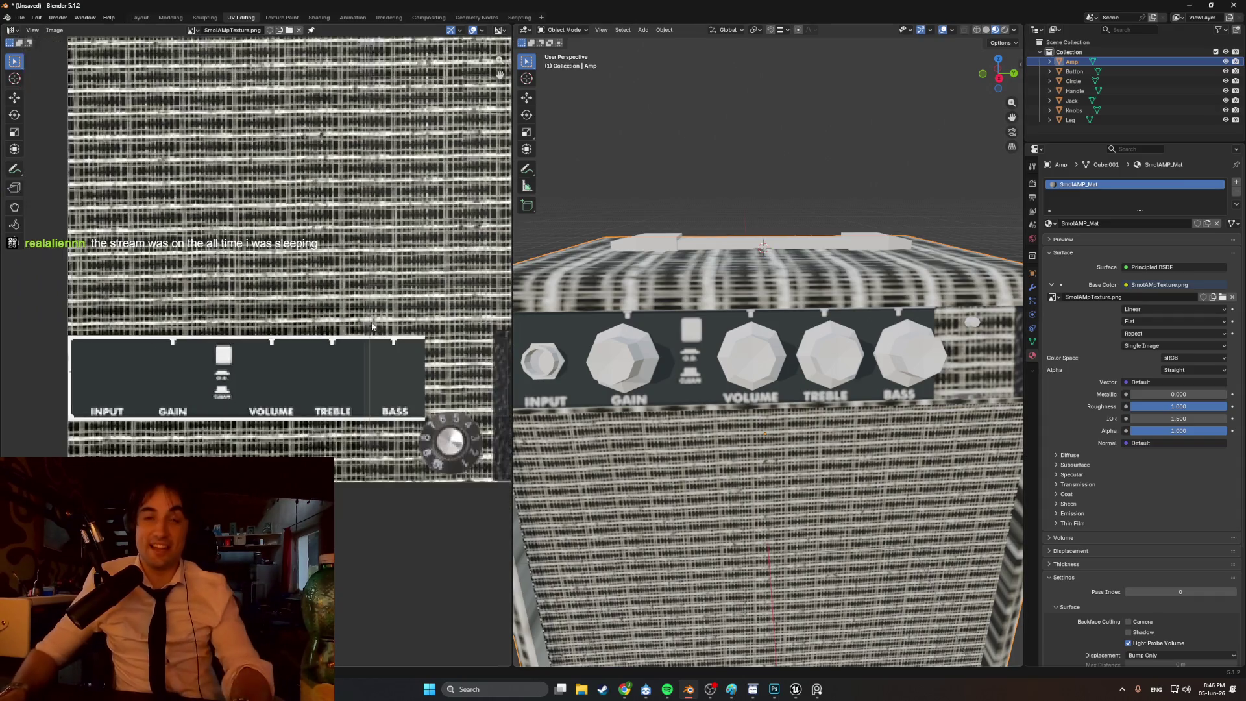
{"action": "scroll", "coordinate": [863, 347], "scroll_direction": "down", "scroll_amount": 3}
{"action": "mouse_move", "coordinate": [863, 347]}
{"action": "middle_mouse_down", "text": "shift"}
{"action": "mouse_move", "coordinate": [778, 353]}
{"action": "mouse_move", "coordinate": [772, 341]}
{"action": "mouse_move", "coordinate": [793, 337]}
{"action": "mouse_move", "coordinate": [745, 331]}
{"action": "mouse_move", "coordinate": [692, 341]}
{"action": "mouse_move", "coordinate": [712, 321]}
{"action": "middle_mouse_up", "text": "shift"}
{"action": "scroll", "coordinate": [785, 352], "scroll_direction": "up", "scroll_amount": 6}
{"action": "scroll", "coordinate": [712, 320], "scroll_direction": "down", "scroll_amount": 5}
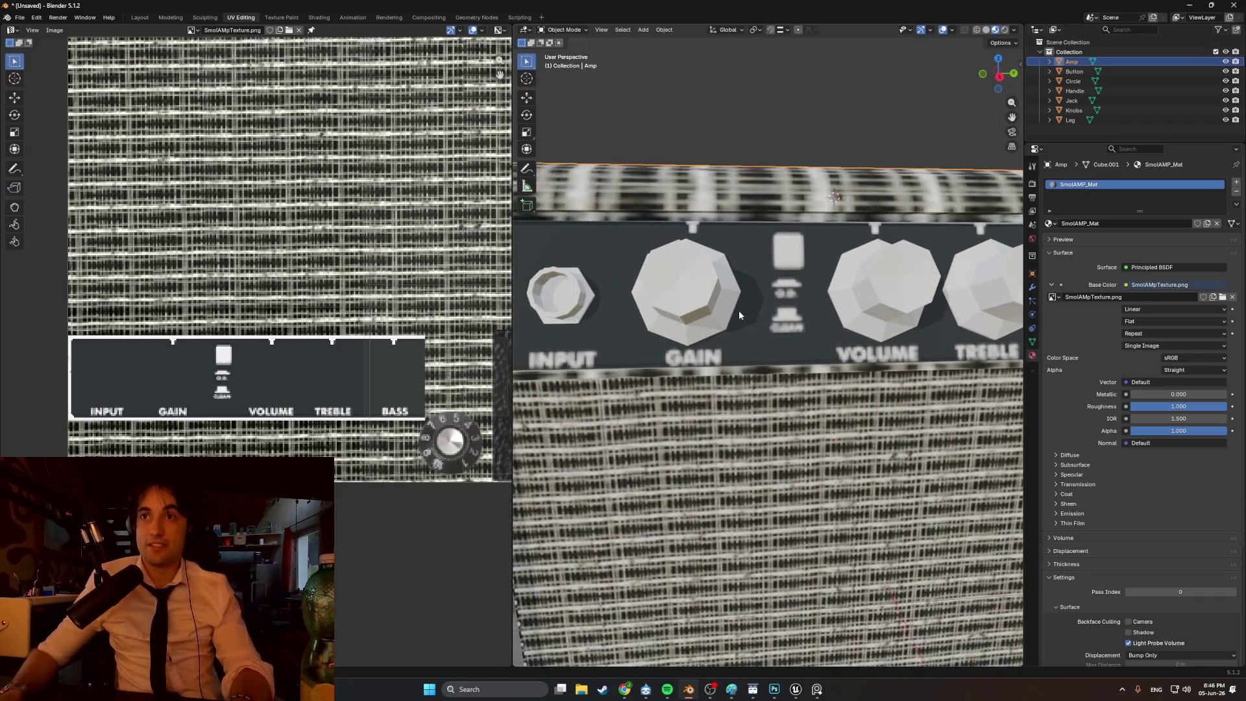
{"action": "scroll", "coordinate": [741, 331], "scroll_direction": "down", "scroll_amount": 2}
{"action": "scroll", "coordinate": [732, 333], "scroll_direction": "up", "scroll_amount": 2}
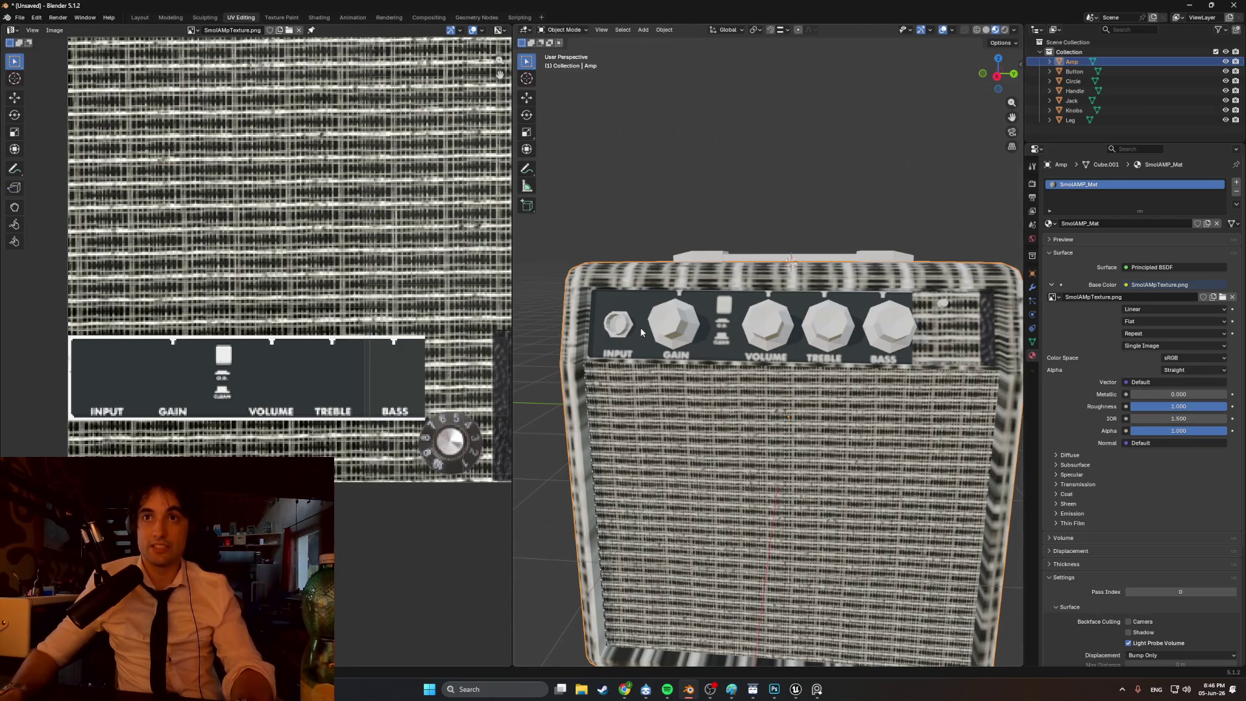
- Shrink the control-panel UV island and move it onto a blank dark area of the atlas
{"action": "key", "text": "Tab"}
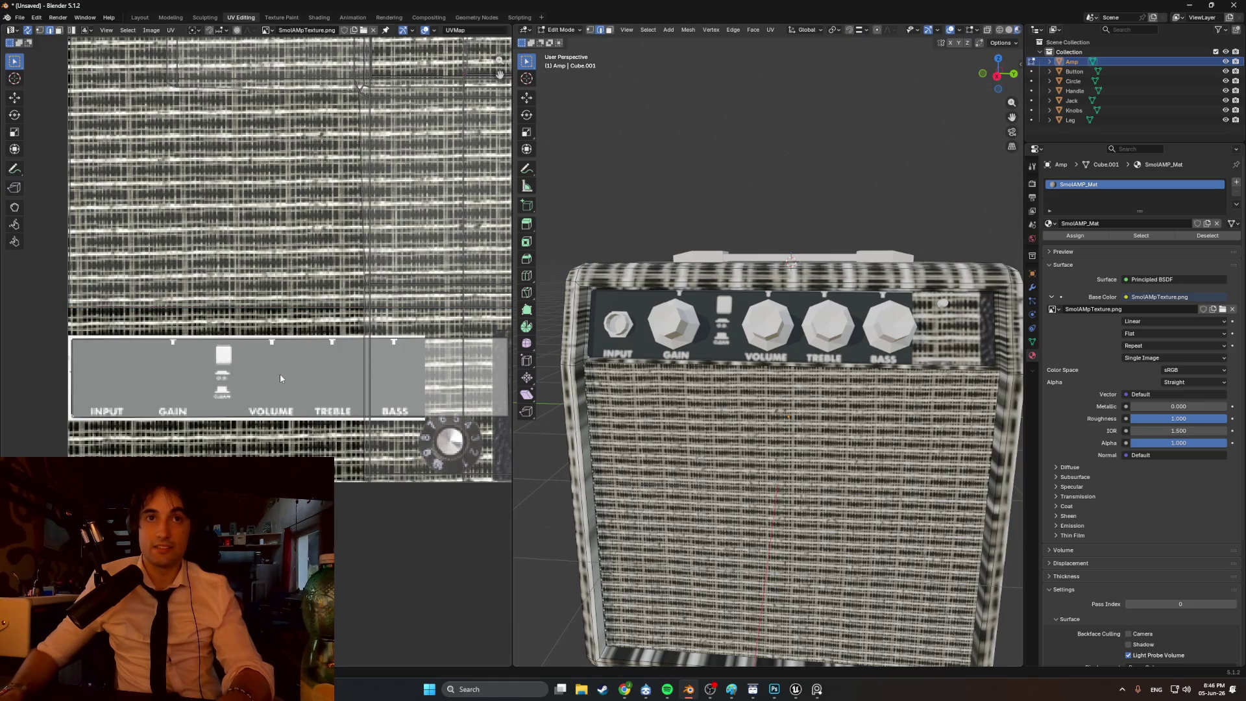
{"action": "left_click", "coordinate": [299, 375]}
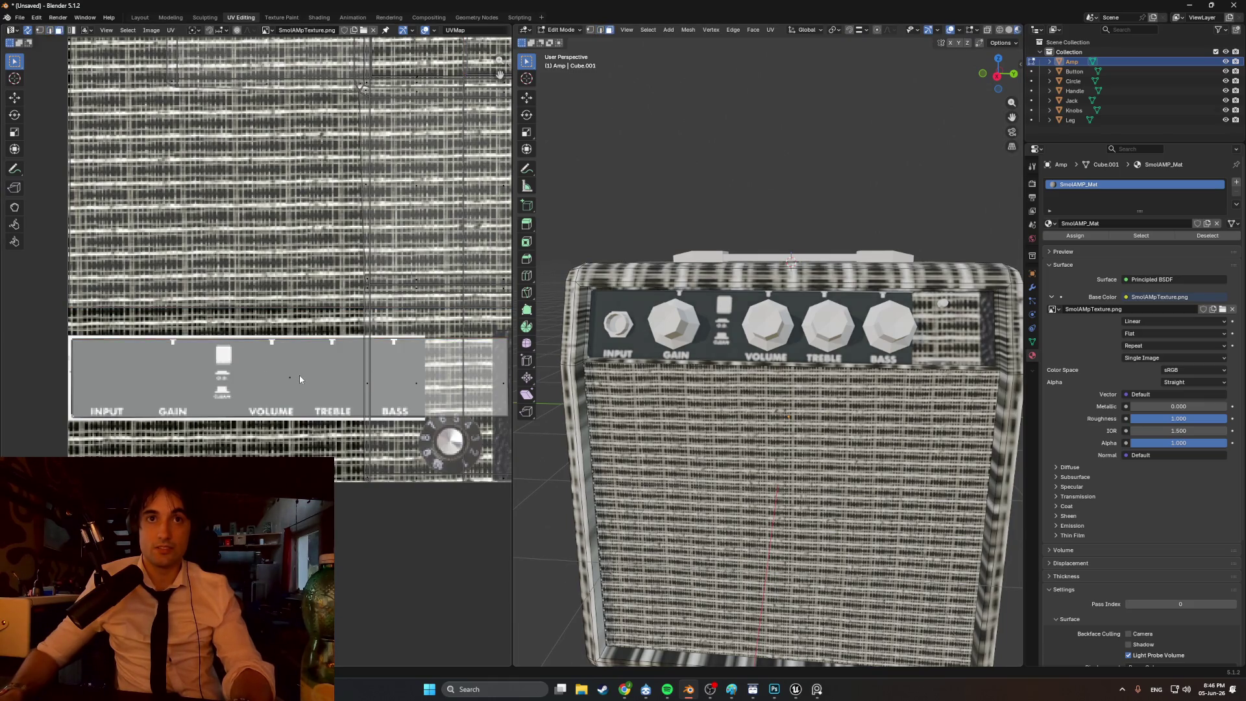
{"action": "key", "text": "g"}
{"action": "key", "text": "s"}
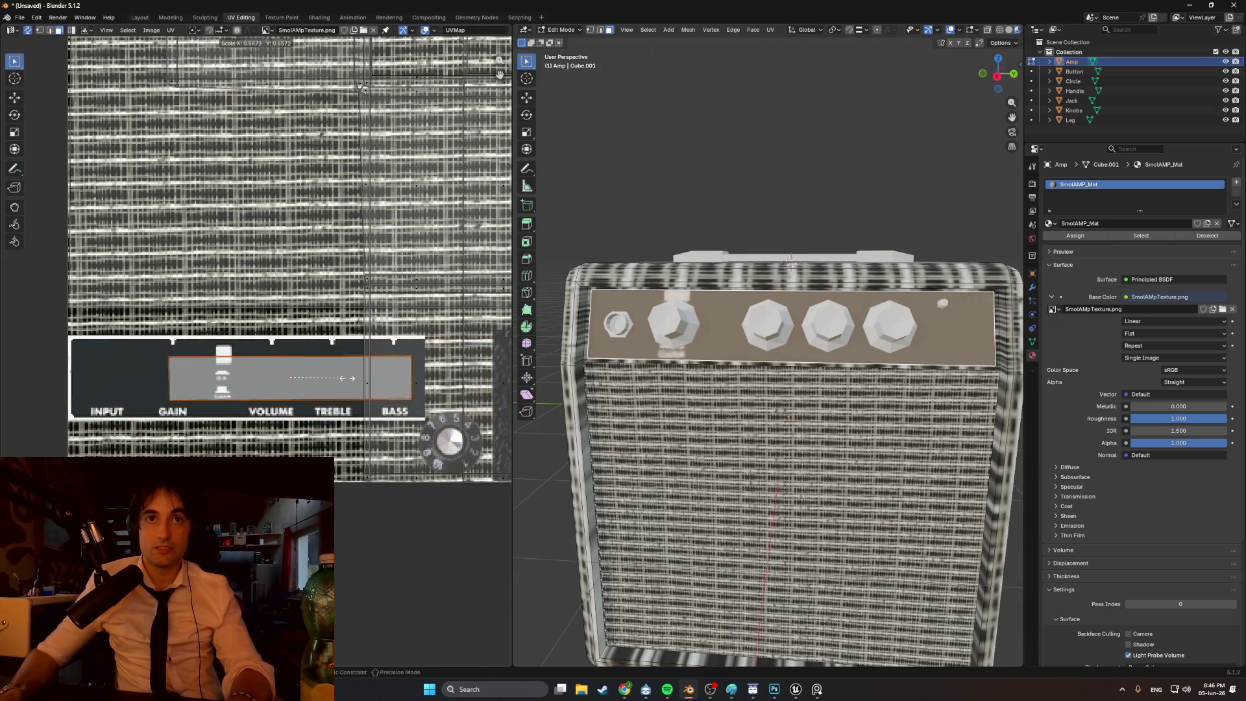
{"action": "left_click", "coordinate": [308, 384]}
{"action": "key", "text": "g"}
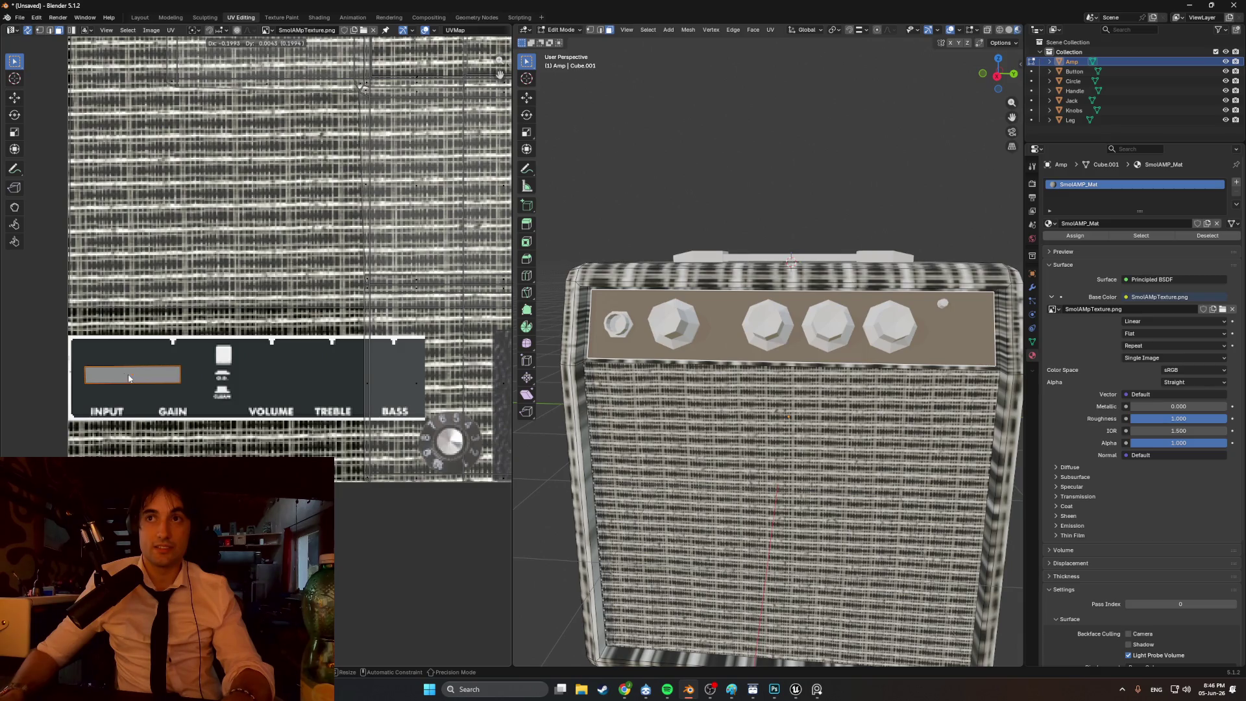
{"action": "left_click", "coordinate": [129, 379]}
- Orbit around the amp to check the now-dark panel, then return to Object Mode
{"action": "mouse_move", "coordinate": [683, 229]}
{"action": "middle_mouse_down"}
{"action": "mouse_move", "coordinate": [649, 234]}
{"action": "mouse_move", "coordinate": [648, 222]}
{"action": "mouse_move", "coordinate": [675, 241]}
{"action": "mouse_move", "coordinate": [657, 239]}
{"action": "mouse_move", "coordinate": [681, 238]}
{"action": "middle_mouse_up"}
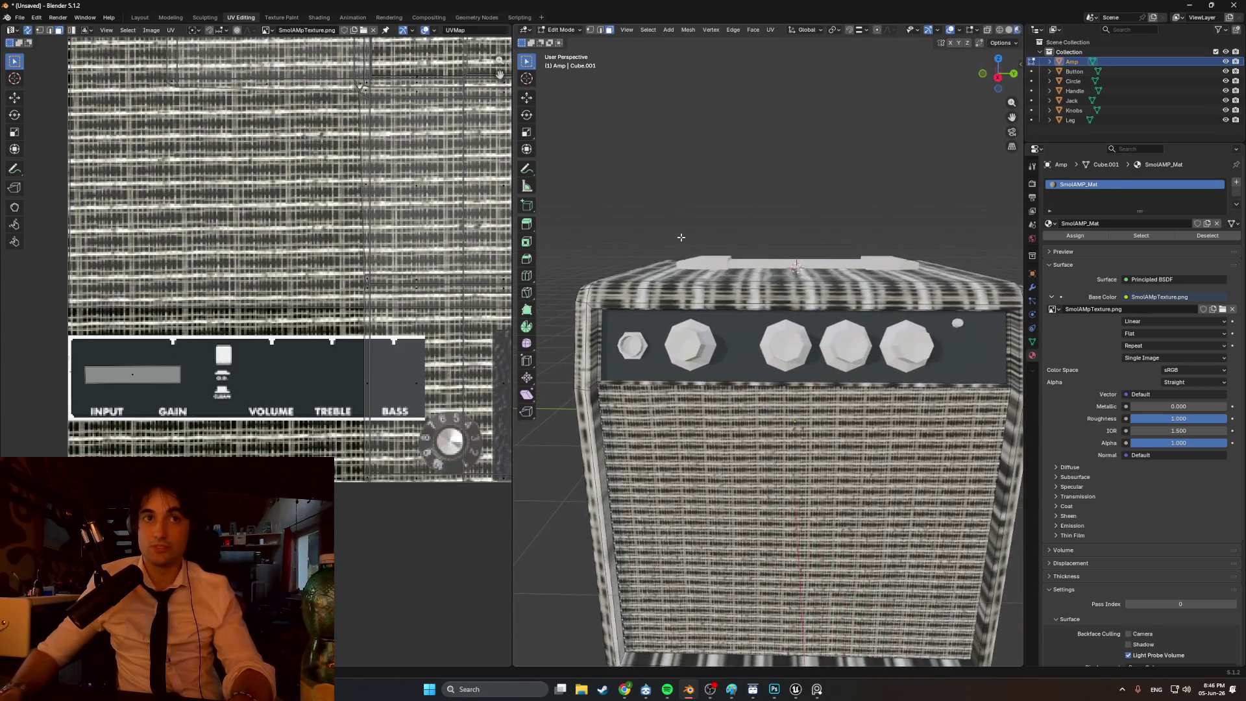
{"action": "mouse_move", "coordinate": [655, 324]}
{"action": "middle_mouse_down"}
{"action": "mouse_move", "coordinate": [668, 322]}
{"action": "mouse_move", "coordinate": [650, 316]}
{"action": "middle_mouse_up"}
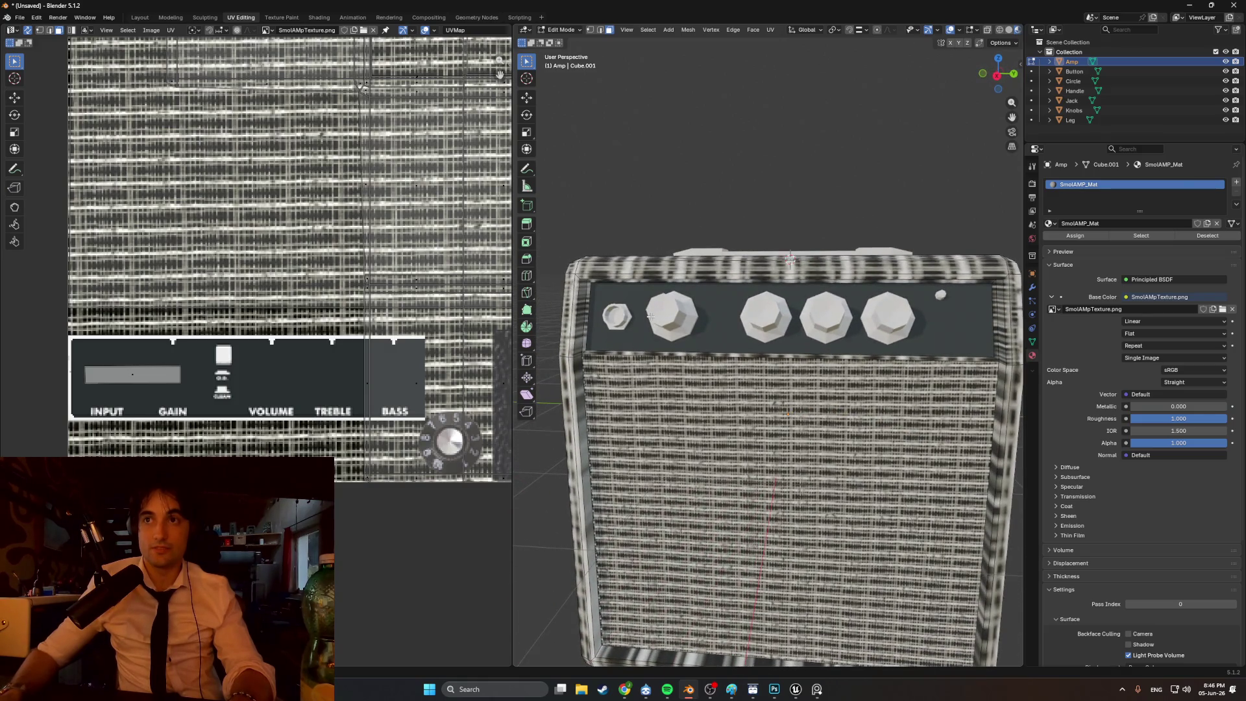
{"action": "middle_click_drag", "start_coordinate": [789, 335], "coordinate": [753, 361]}
{"action": "key", "text": "Tab"}
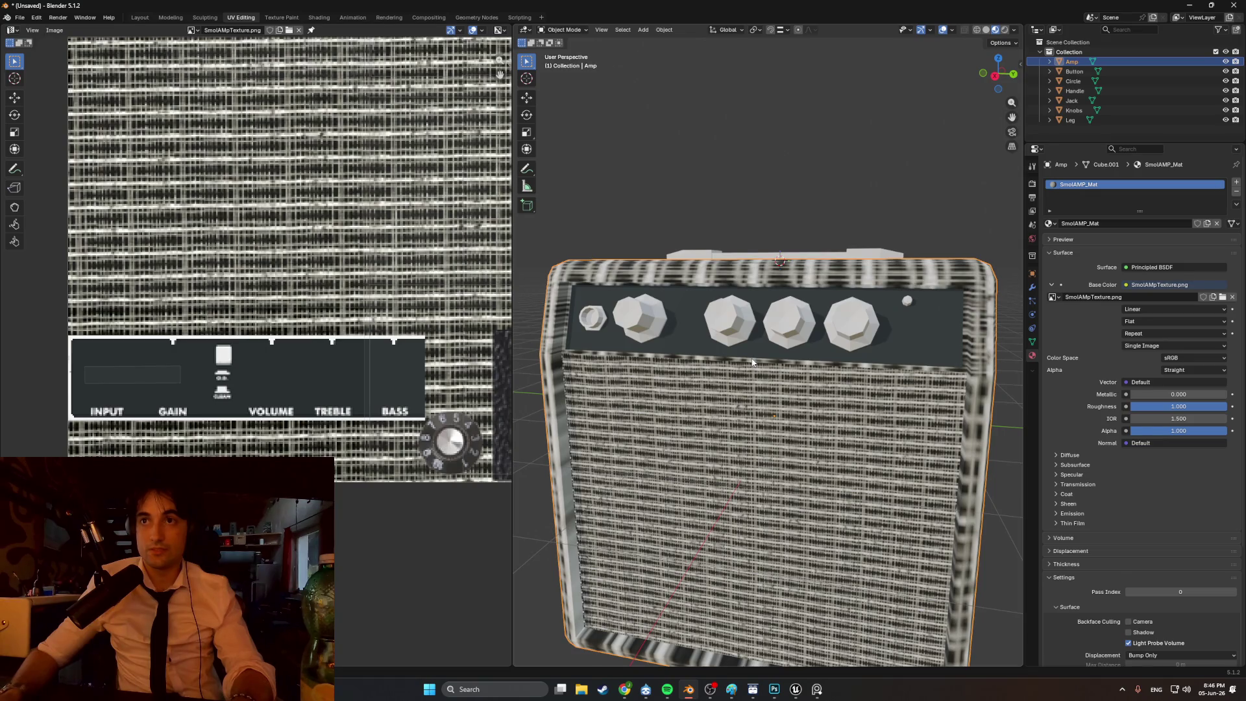
- Select the grille's top edge loop and the control panel's edge loop and Smart UV Project them
{"action": "key", "text": "Tab"}
{"action": "left_click", "coordinate": [752, 359], "text": "alt"}
{"action": "left_click", "coordinate": [564, 335], "text": "alt"}
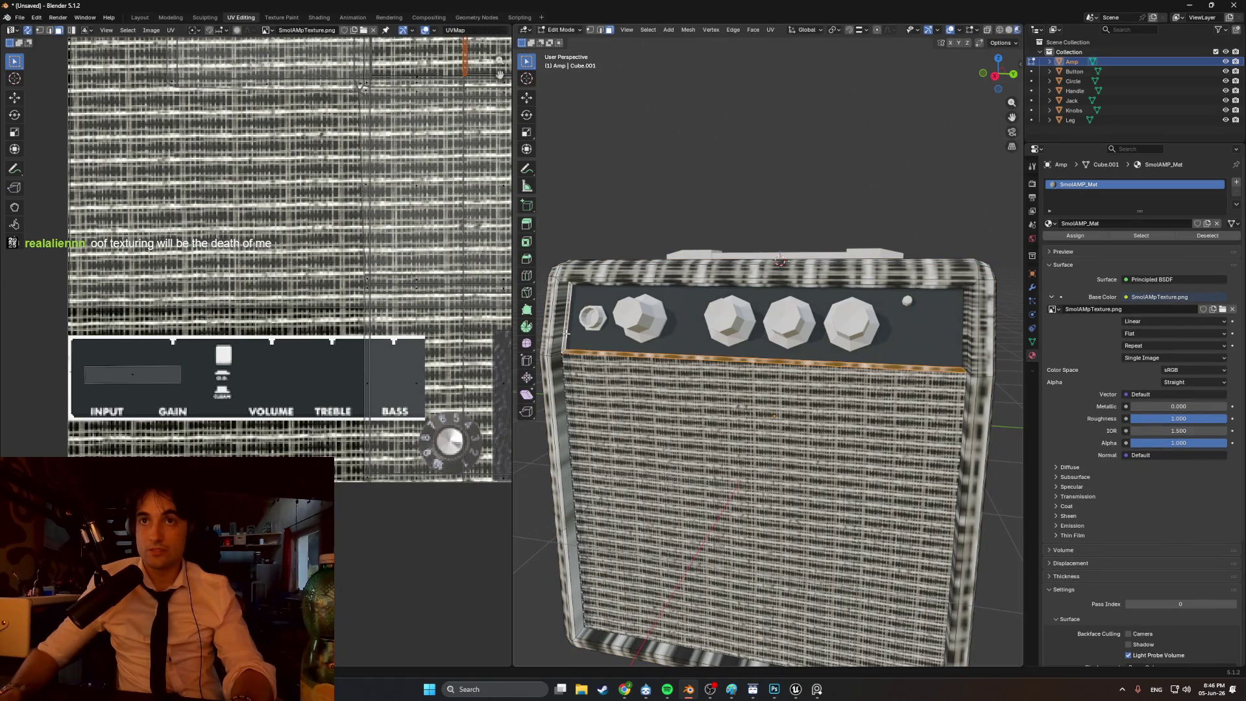
{"action": "middle_click_drag", "start_coordinate": [565, 334], "coordinate": [617, 288]}
{"action": "middle_click_drag", "start_coordinate": [922, 305], "coordinate": [864, 308]}
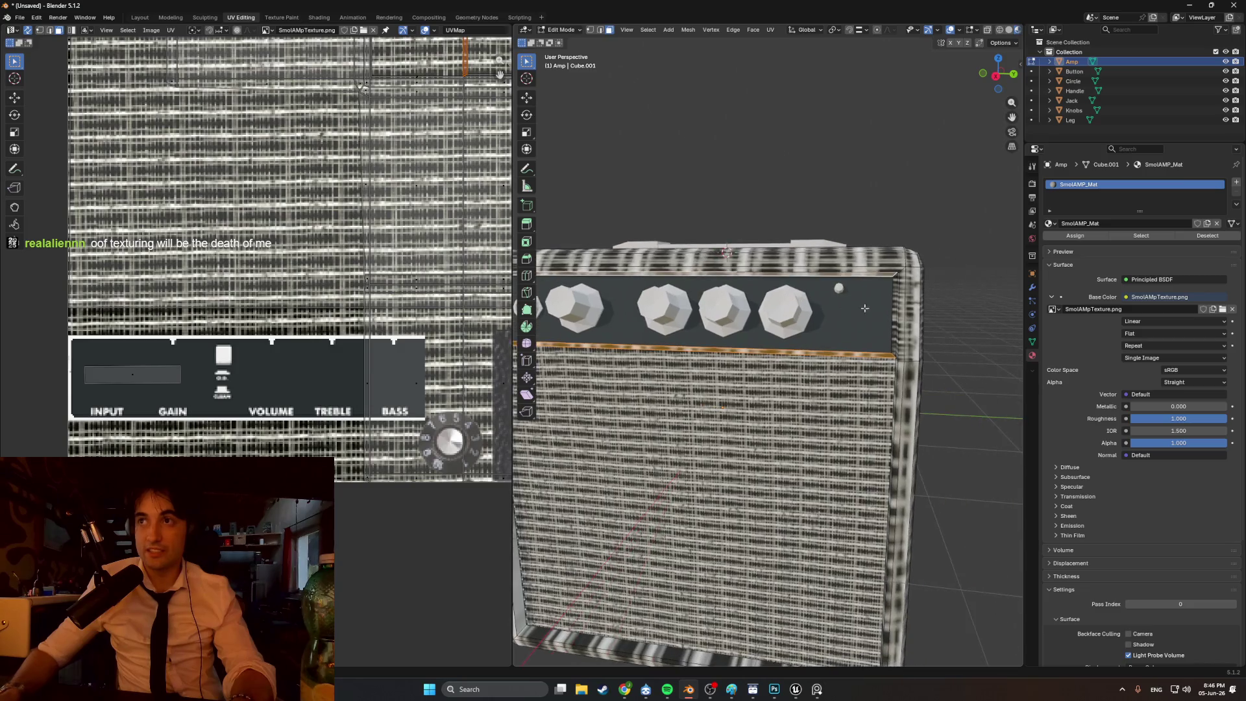
{"action": "left_click", "coordinate": [894, 318], "text": "alt+shift"}
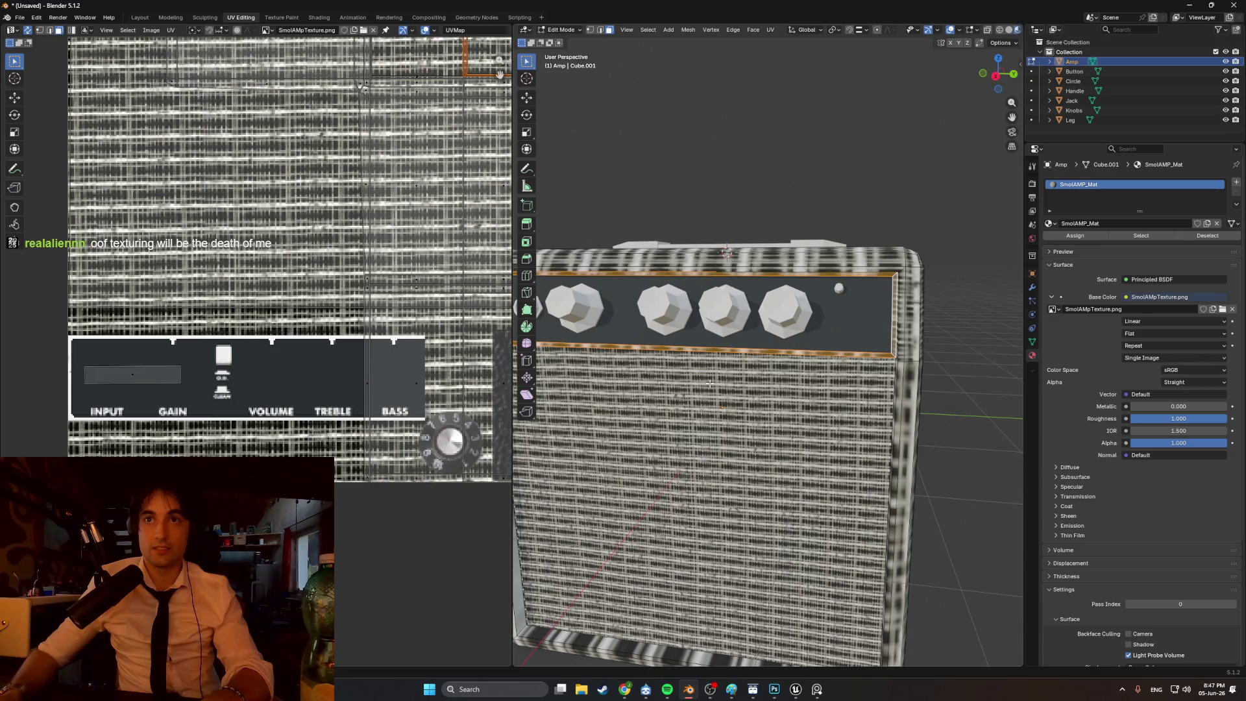
{"action": "key", "text": "u"}
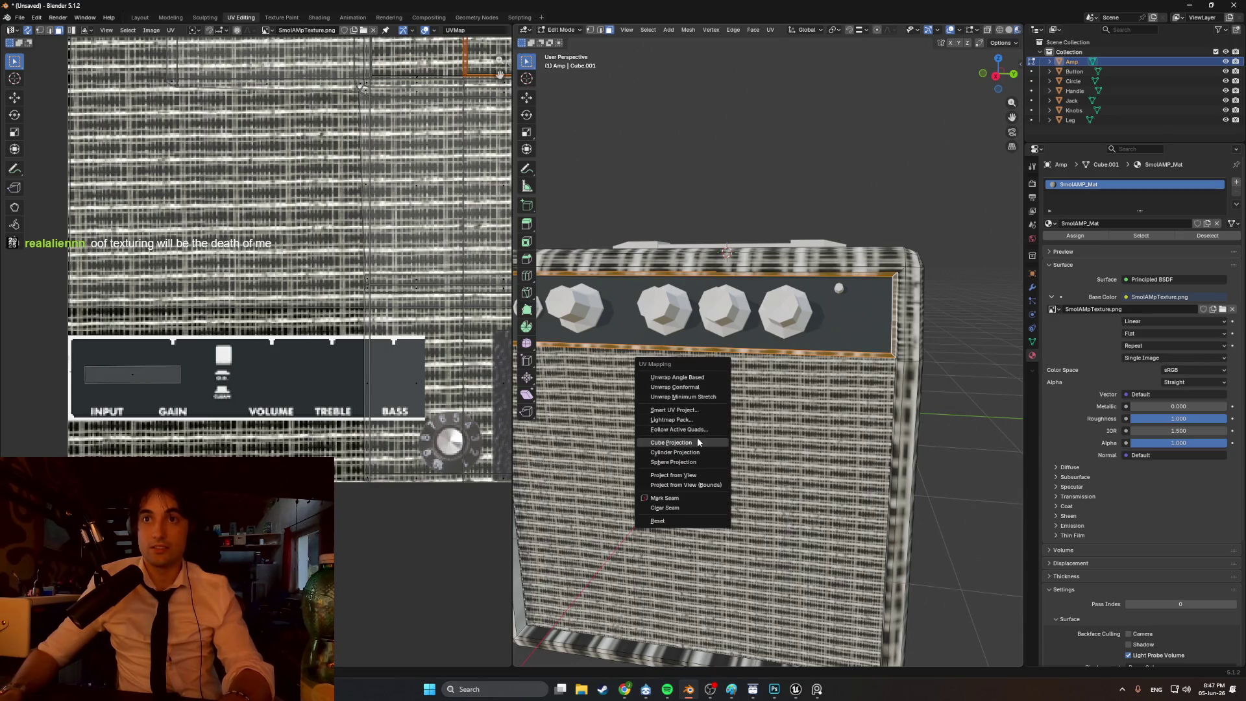
{"action": "left_click", "coordinate": [698, 411]}
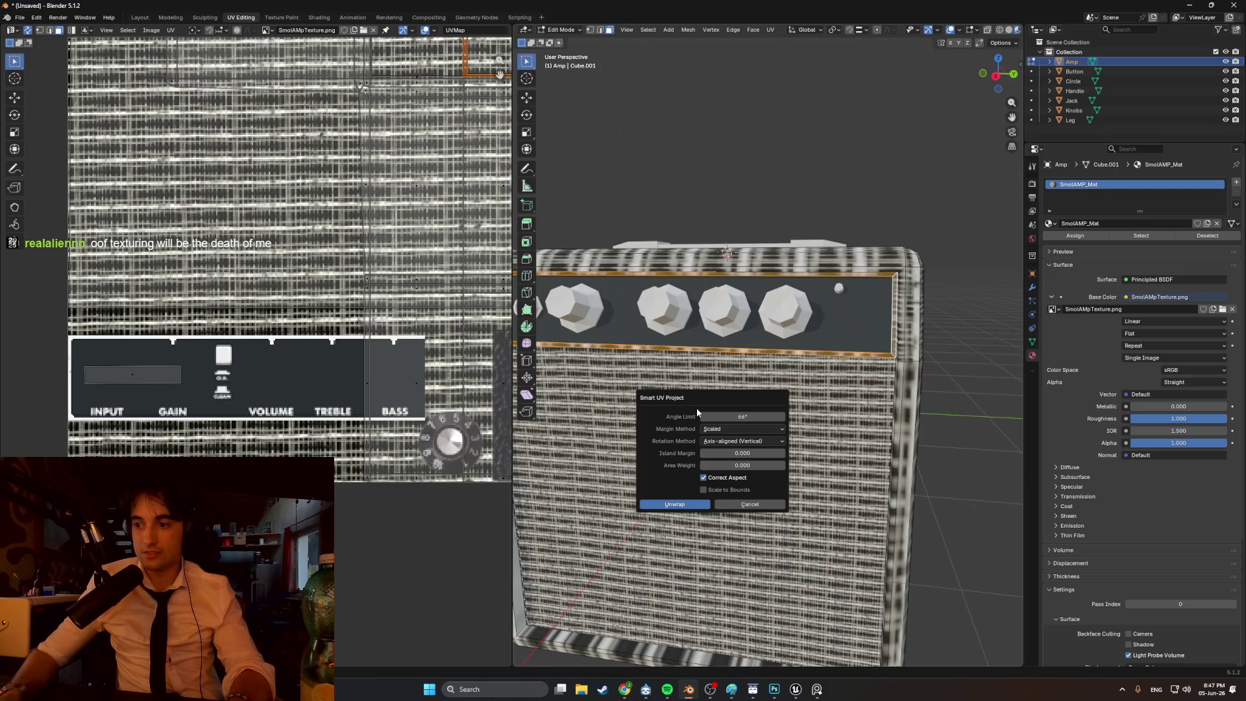
{"action": "left_click", "coordinate": [675, 504]}
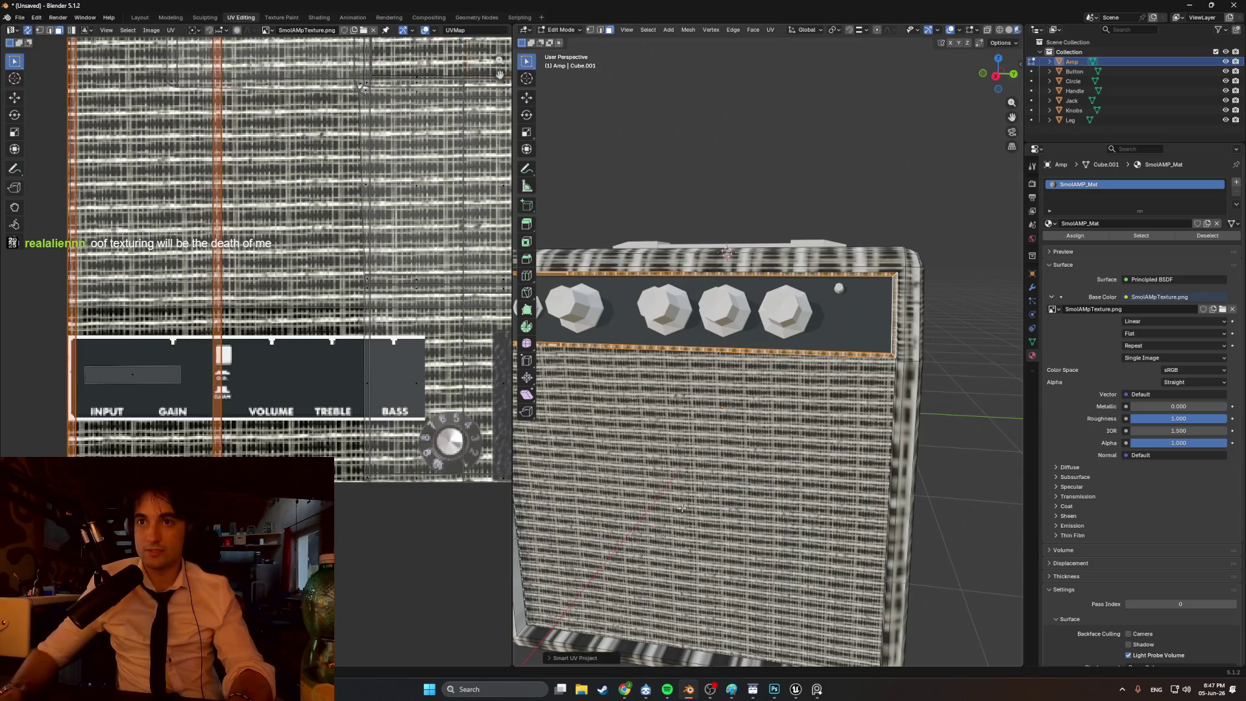
- Rotate the small rectangular UV island 90 degrees and scale it down
{"action": "middle_click_drag", "start_coordinate": [272, 291], "coordinate": [353, 335]}
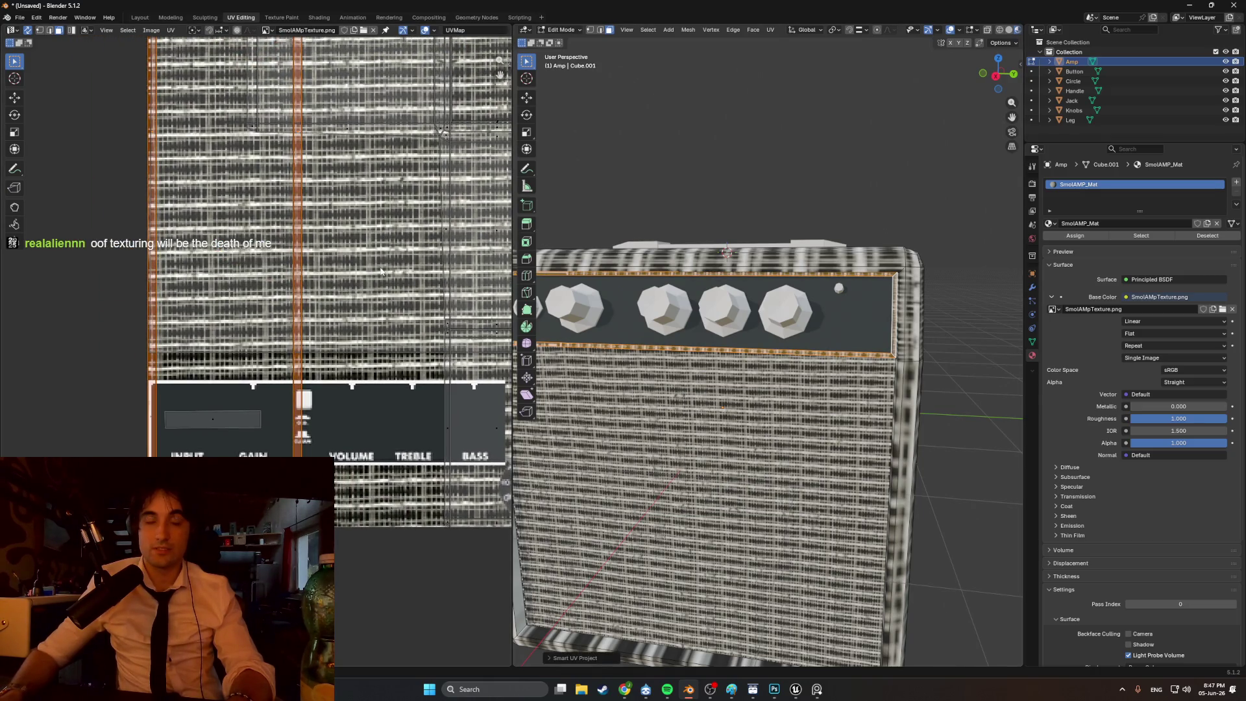
{"action": "left_click", "coordinate": [227, 130]}
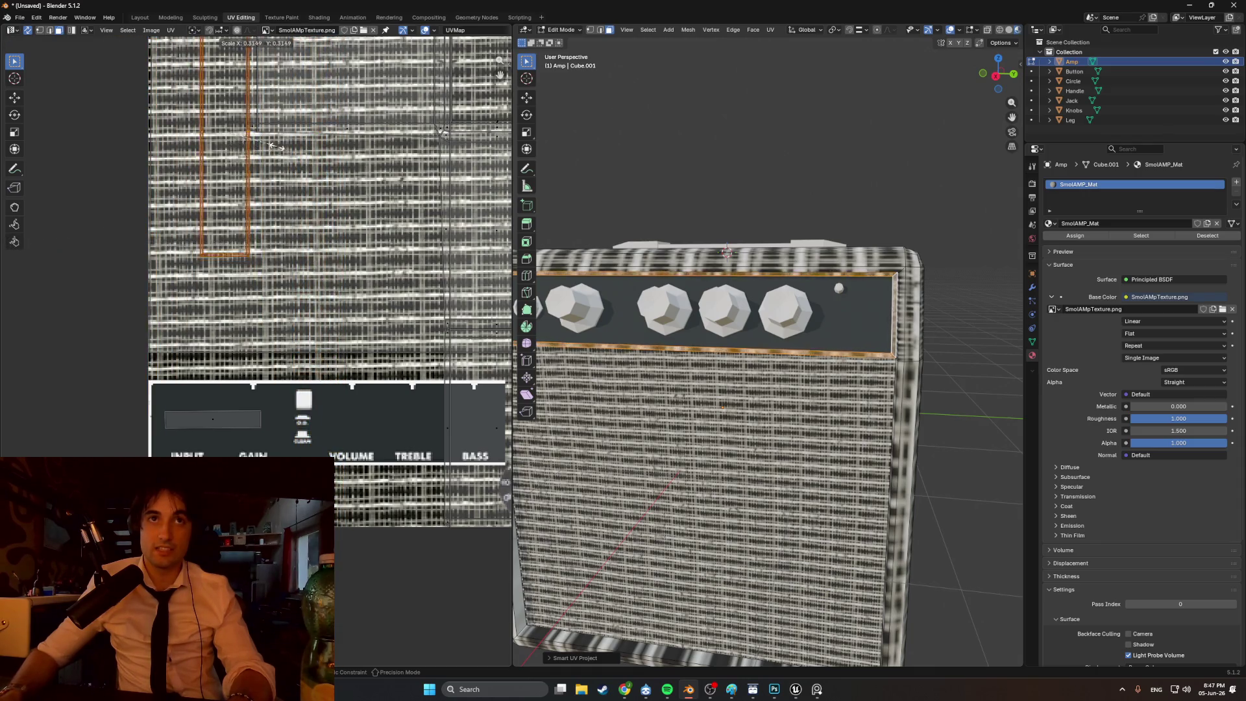
{"action": "key", "text": "r"}
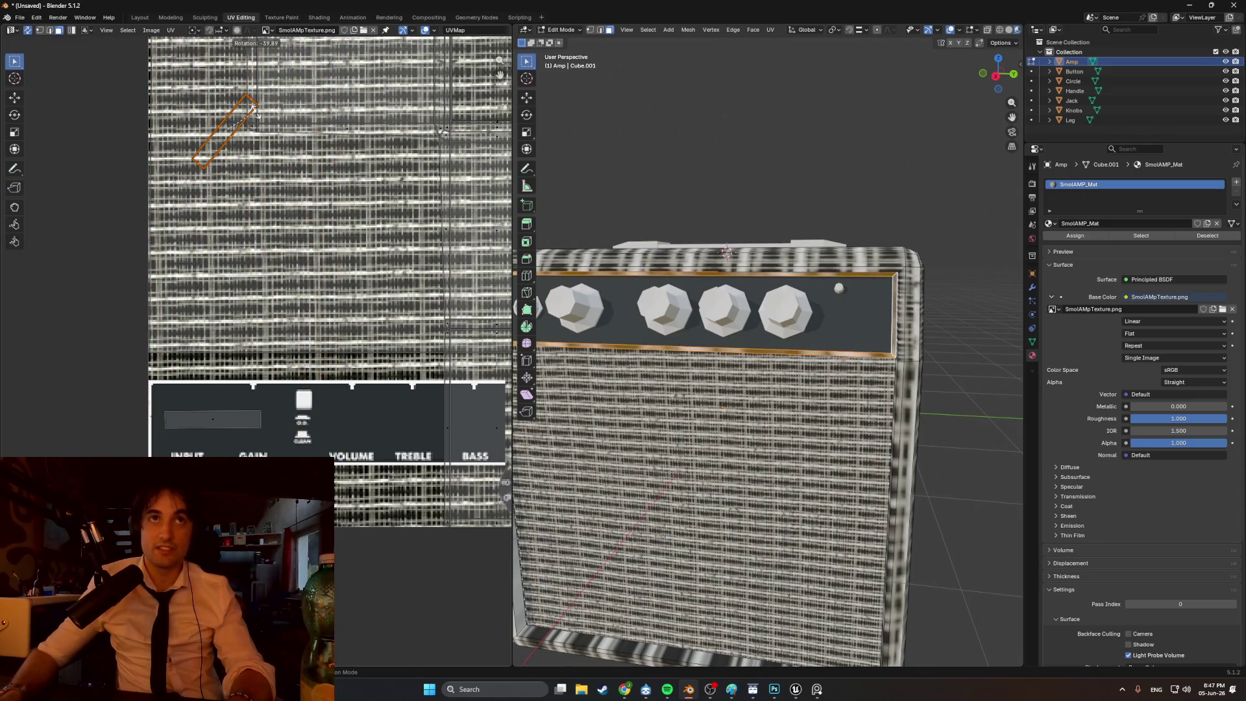
{"action": "left_click", "coordinate": [256, 115]}
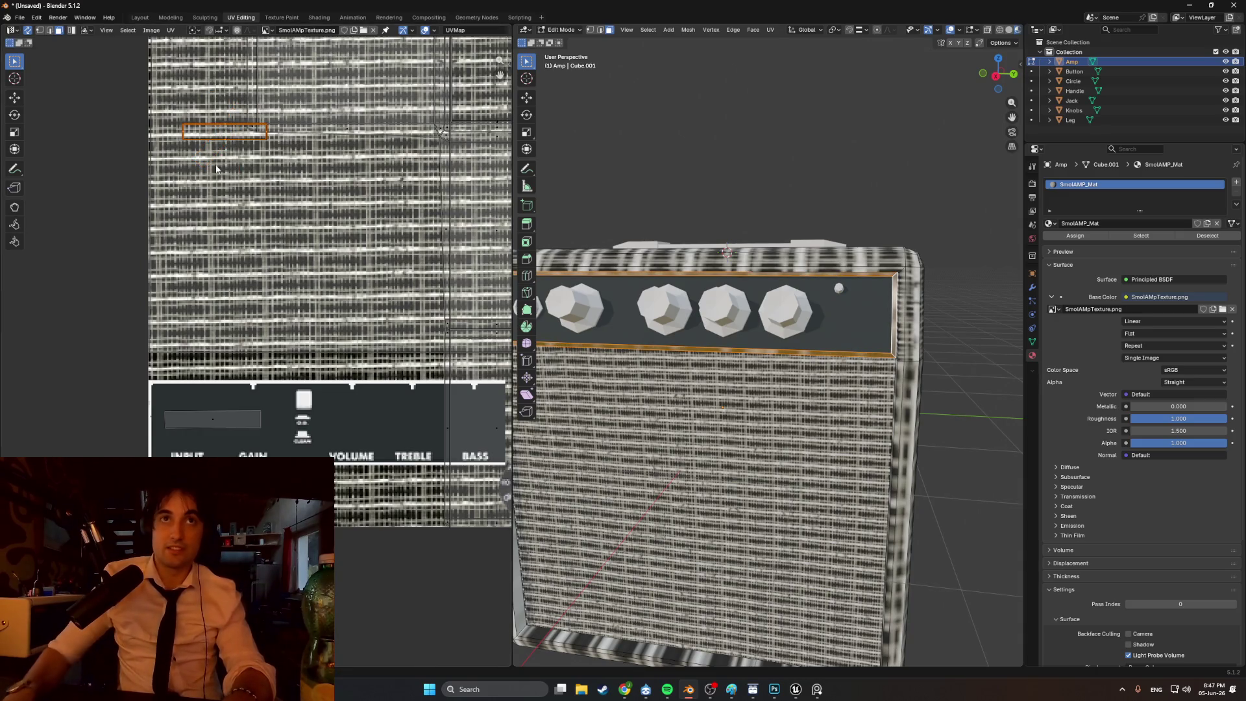
{"action": "scroll", "coordinate": [273, 361], "scroll_direction": "up", "scroll_amount": 4}
{"action": "mouse_move", "coordinate": [273, 361]}
{"action": "middle_mouse_down"}
{"action": "mouse_move", "coordinate": [379, 236]}
{"action": "mouse_move", "coordinate": [200, 369]}
{"action": "middle_mouse_up"}
{"action": "key", "text": "s"}
{"action": "left_click", "coordinate": [167, 452]}
- Place the island over the white switch graphic, shrink it slightly more, and check the amp
{"action": "key", "text": "g"}
{"action": "left_click", "coordinate": [339, 314]}
{"action": "scroll", "coordinate": [340, 314], "scroll_direction": "up", "scroll_amount": 4}
{"action": "key", "text": "s"}
{"action": "left_click", "coordinate": [422, 299]}
{"action": "left_click", "coordinate": [443, 295]}
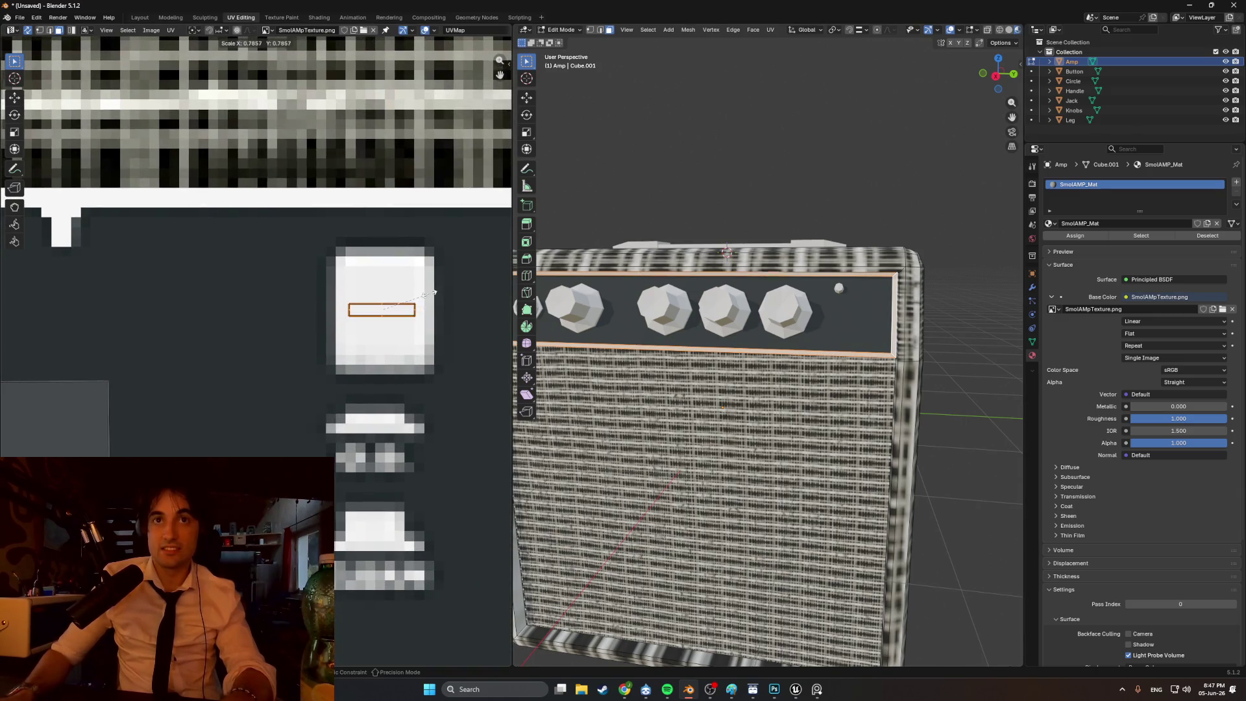
{"action": "mouse_move", "coordinate": [655, 194]}
{"action": "middle_mouse_down"}
{"action": "mouse_move", "coordinate": [711, 175]}
{"action": "mouse_move", "coordinate": [684, 157]}
{"action": "mouse_move", "coordinate": [753, 138]}
{"action": "mouse_move", "coordinate": [712, 228]}
{"action": "mouse_move", "coordinate": [728, 269]}
{"action": "mouse_move", "coordinate": [790, 257]}
{"action": "middle_mouse_up"}
{"action": "scroll", "coordinate": [698, 168], "scroll_direction": "up", "scroll_amount": 2}
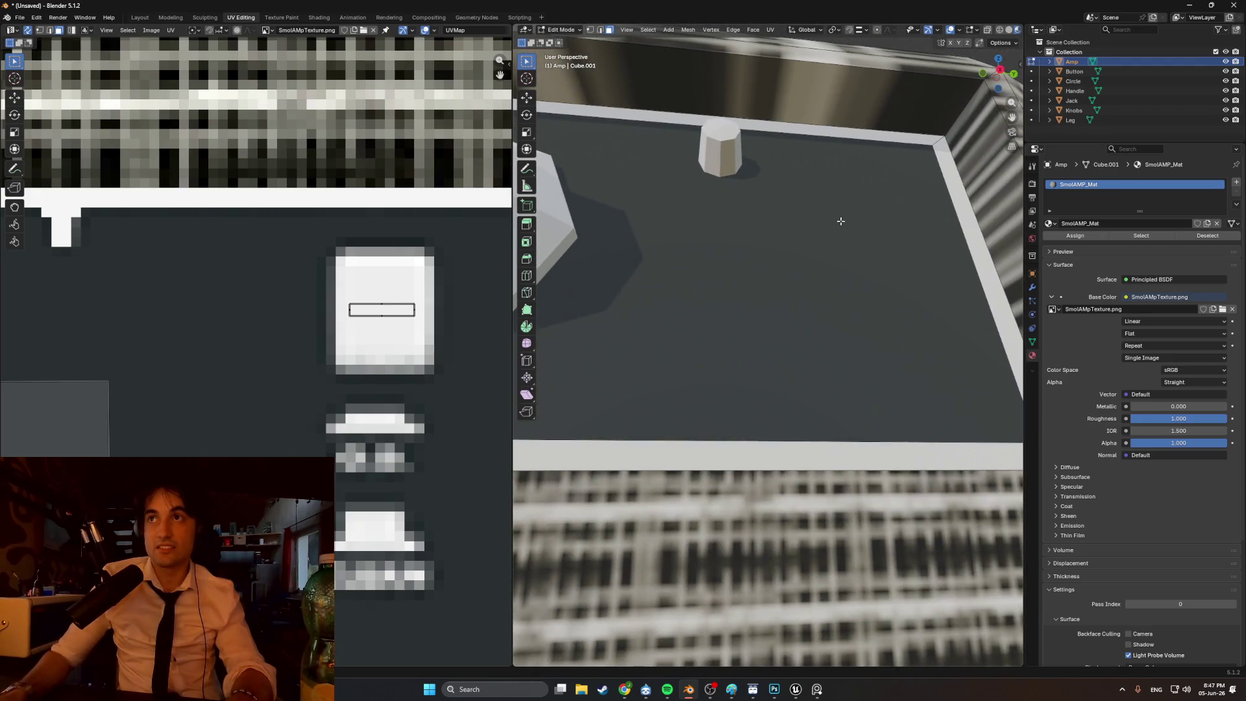
{"action": "scroll", "coordinate": [846, 222], "scroll_direction": "down", "scroll_amount": 4}
{"action": "middle_click_drag", "start_coordinate": [846, 222], "coordinate": [724, 321]}
{"action": "mouse_move", "coordinate": [672, 389]}
{"action": "middle_mouse_down"}
{"action": "mouse_move", "coordinate": [696, 404]}
{"action": "mouse_move", "coordinate": [624, 418]}
{"action": "middle_mouse_up"}
{"action": "scroll", "coordinate": [332, 406], "scroll_direction": "down", "scroll_amount": 2}
{"action": "mouse_move", "coordinate": [746, 454]}
{"action": "middle_mouse_down"}
{"action": "mouse_move", "coordinate": [797, 440]}
{"action": "mouse_move", "coordinate": [785, 454]}
{"action": "middle_mouse_up"}
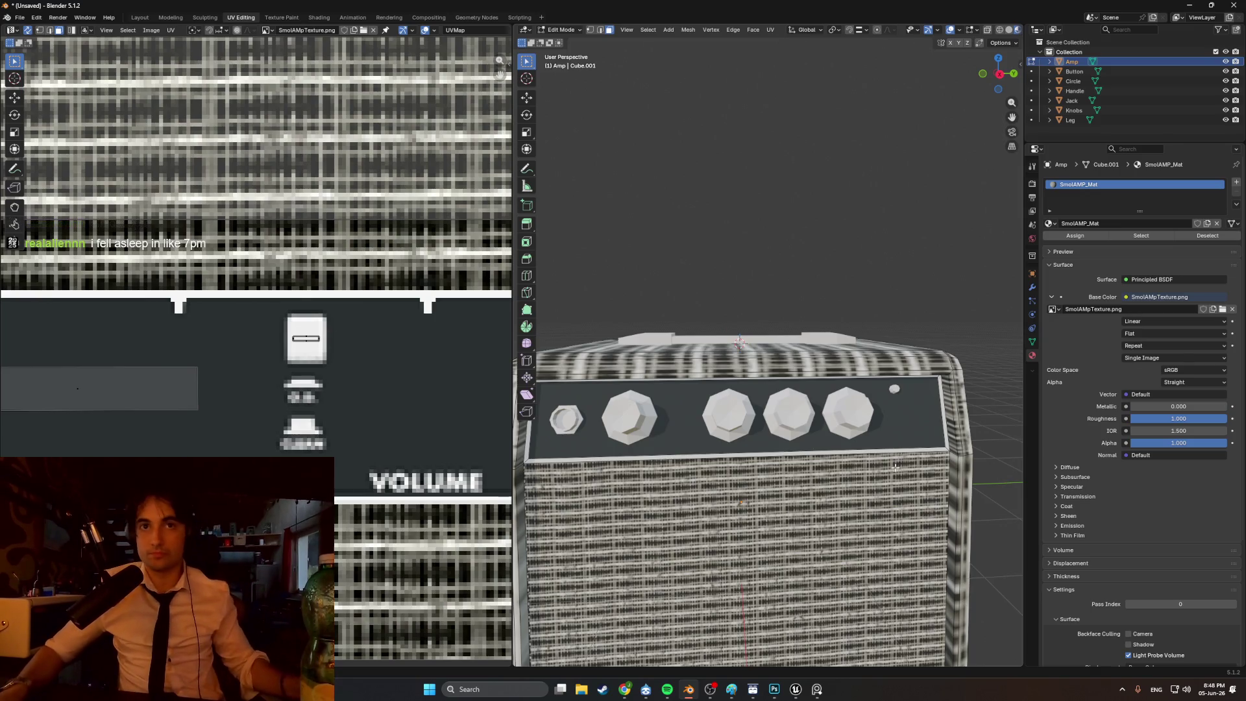
{"action": "mouse_move", "coordinate": [320, 404]}
{"action": "middle_mouse_down"}
{"action": "mouse_move", "coordinate": [376, 418]}
{"action": "mouse_move", "coordinate": [433, 403]}
{"action": "mouse_move", "coordinate": [359, 413]}
{"action": "middle_mouse_up"}
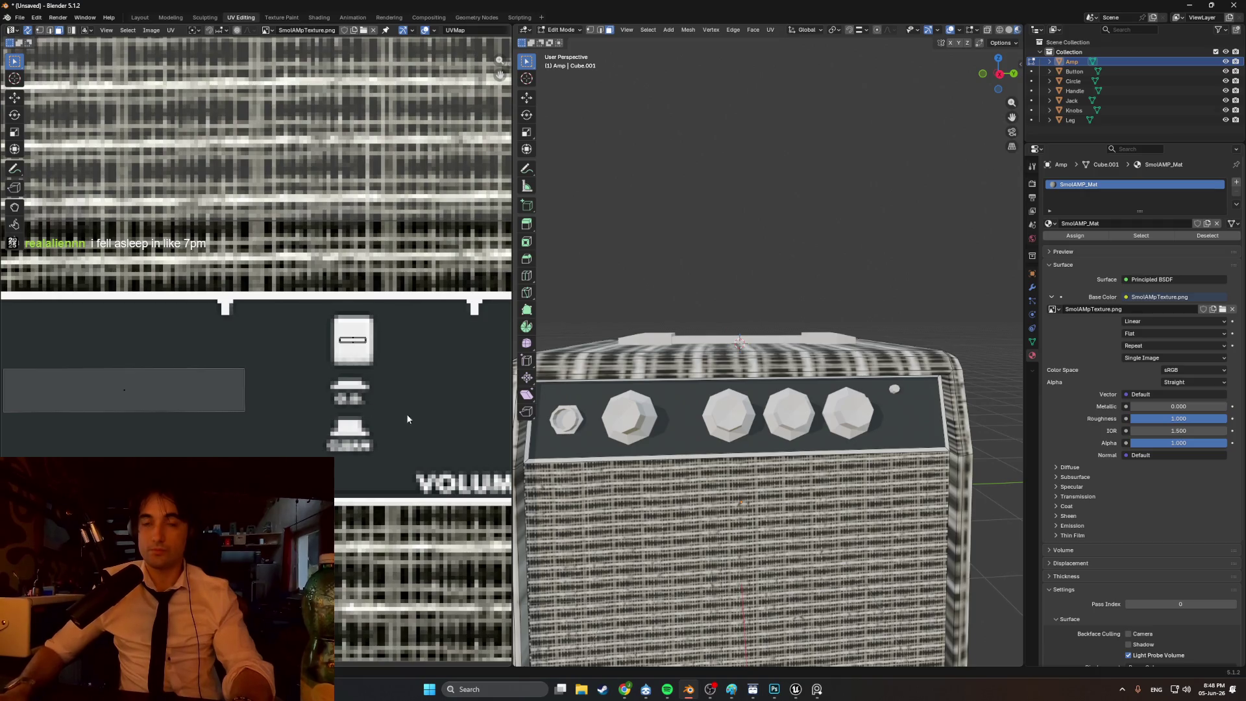
{"action": "mouse_move", "coordinate": [750, 437]}
{"action": "middle_mouse_down"}
{"action": "mouse_move", "coordinate": [727, 425]}
{"action": "mouse_move", "coordinate": [837, 436]}
{"action": "middle_mouse_up"}
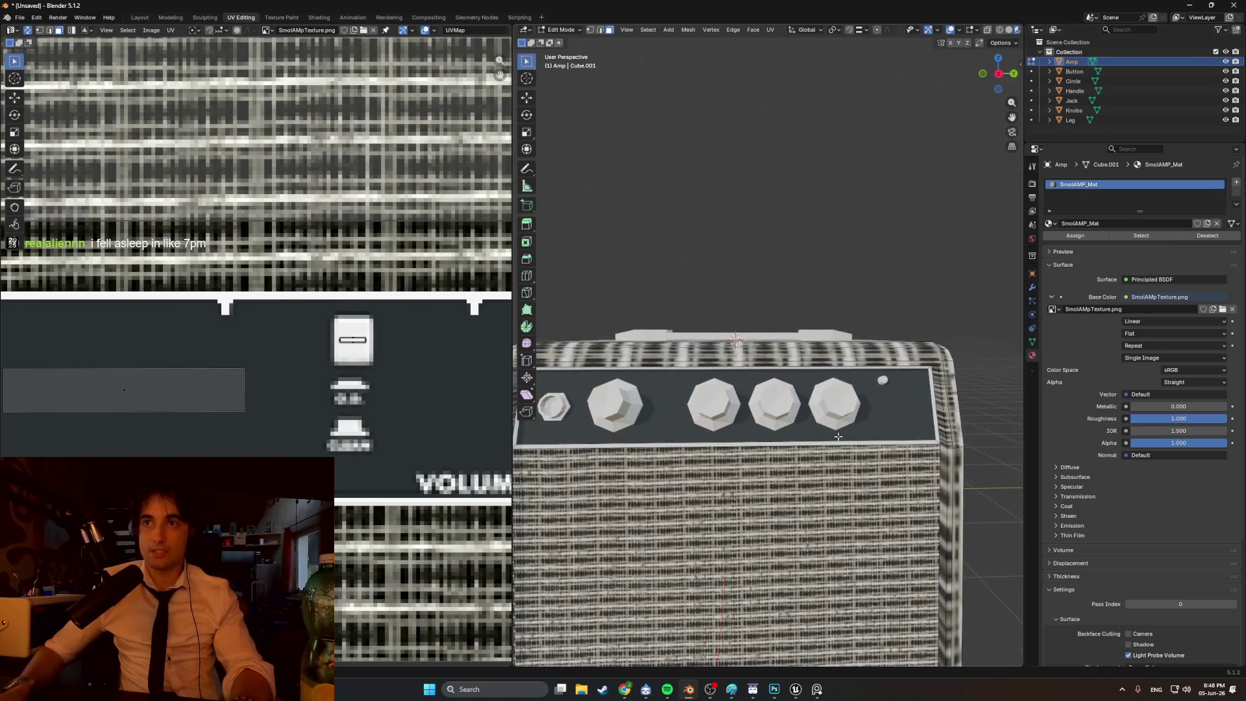
{"action": "mouse_move", "coordinate": [763, 429]}
{"action": "middle_mouse_down"}
{"action": "mouse_move", "coordinate": [735, 446]}
{"action": "mouse_move", "coordinate": [788, 426]}
{"action": "mouse_move", "coordinate": [748, 430]}
{"action": "mouse_move", "coordinate": [770, 414]}
{"action": "mouse_move", "coordinate": [722, 405]}
{"action": "middle_mouse_up"}
- Select the Jack object and unwrap it with Smart UV Project
{"action": "key", "text": "Tab"}
{"action": "left_click", "coordinate": [702, 396]}
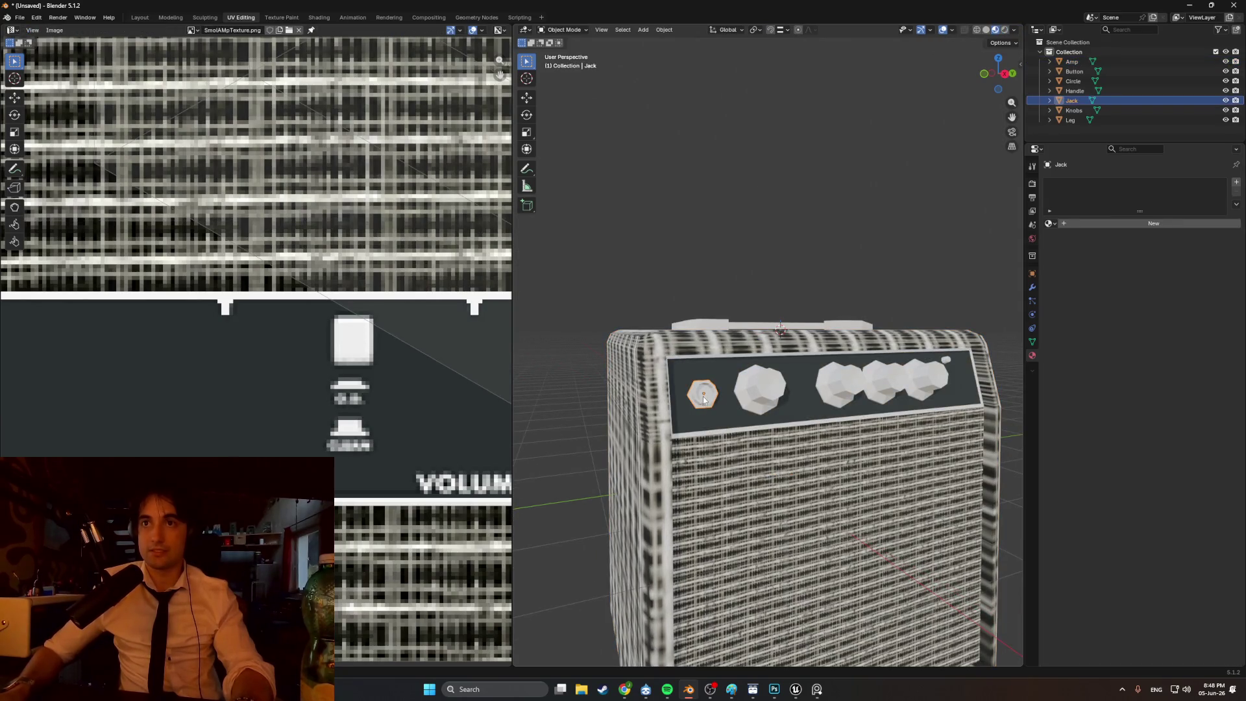
{"action": "key", "text": "Tab"}
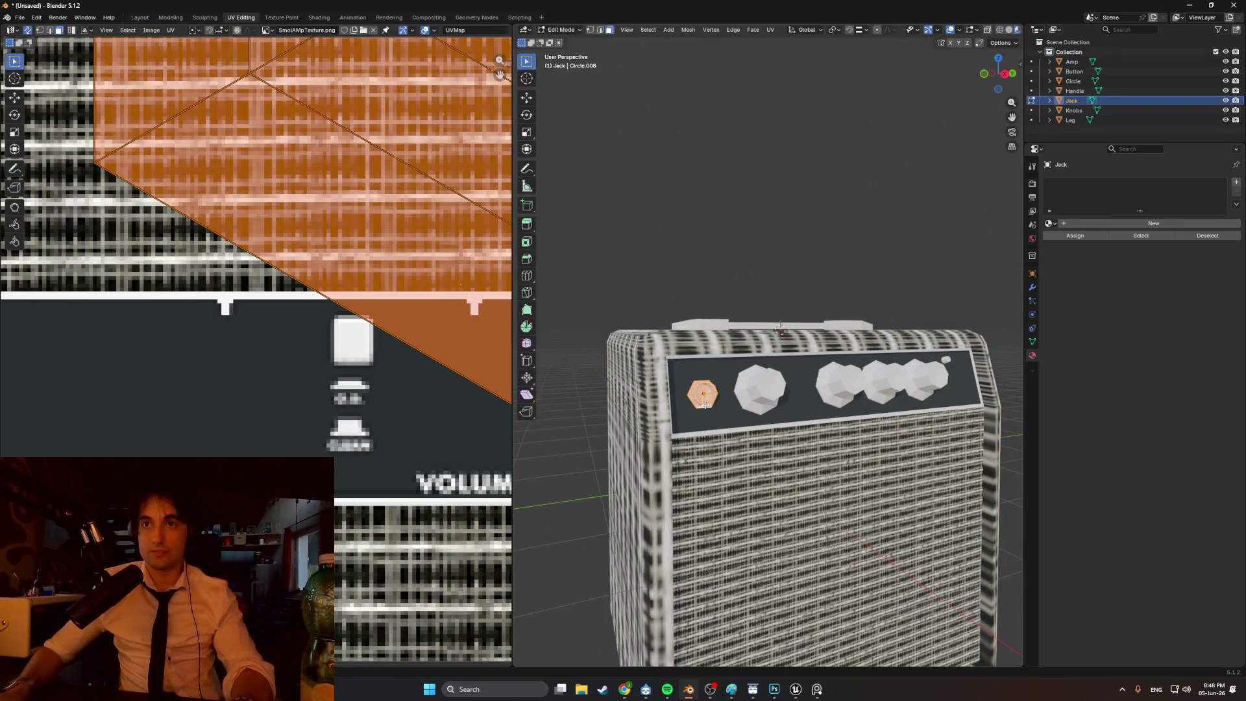
{"action": "key", "text": "u"}
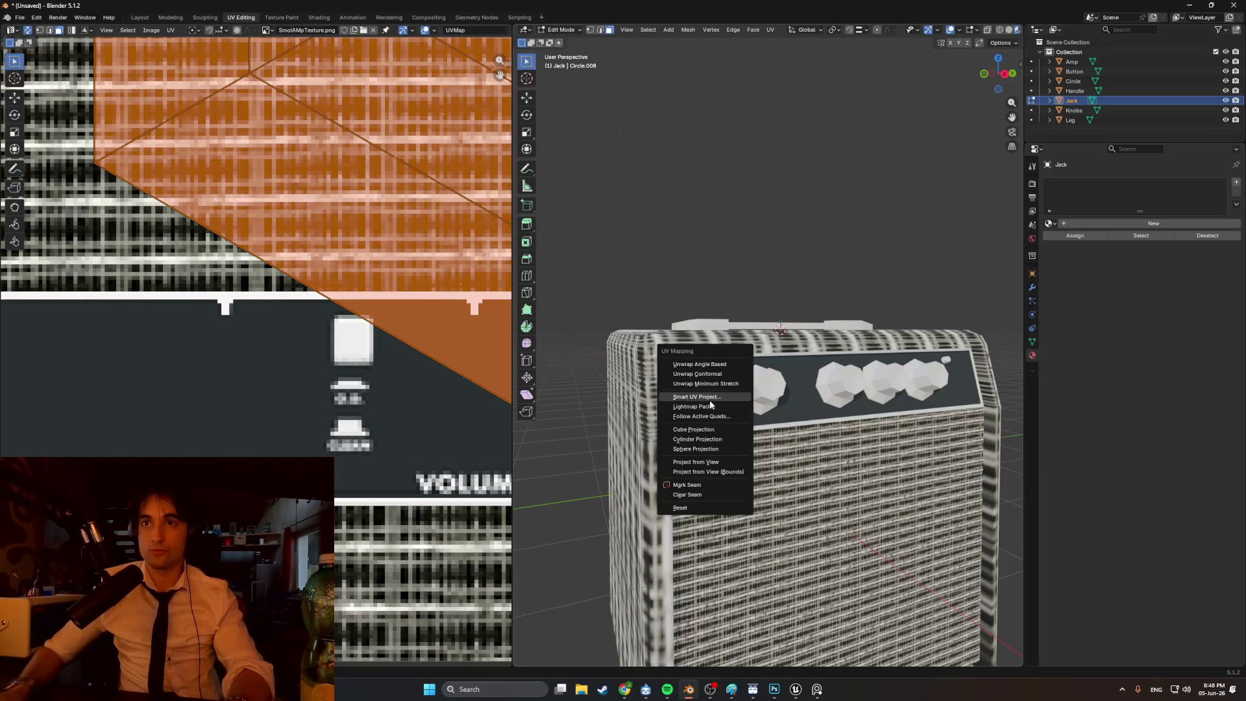
{"action": "left_click", "coordinate": [709, 398]}
{"action": "left_click", "coordinate": [671, 486]}
- Scale the jack's UVs down to a tiny cluster on the atlas
{"action": "scroll", "coordinate": [257, 357], "scroll_direction": "down", "scroll_amount": 6}
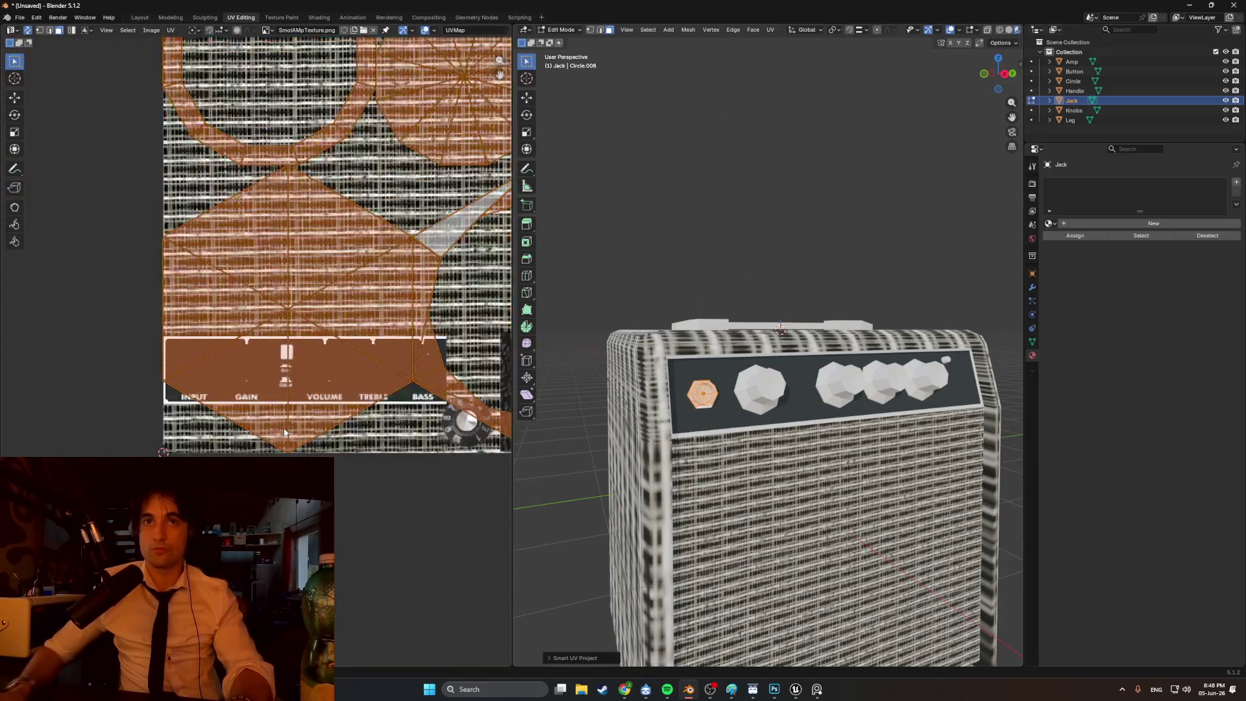
{"action": "key", "text": "s"}
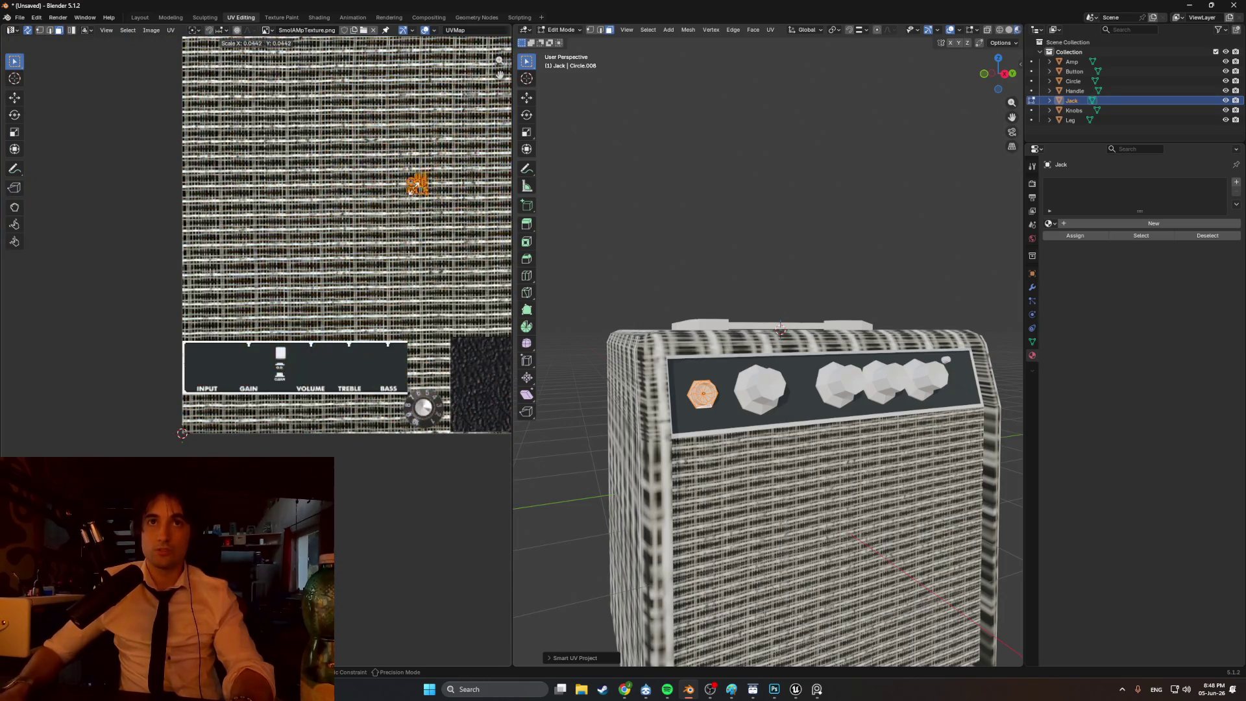
{"action": "left_click", "coordinate": [418, 186]}
{"action": "scroll", "coordinate": [418, 187], "scroll_direction": "up", "scroll_amount": 5}
{"action": "scroll", "coordinate": [418, 186], "scroll_direction": "up", "scroll_amount": 6}
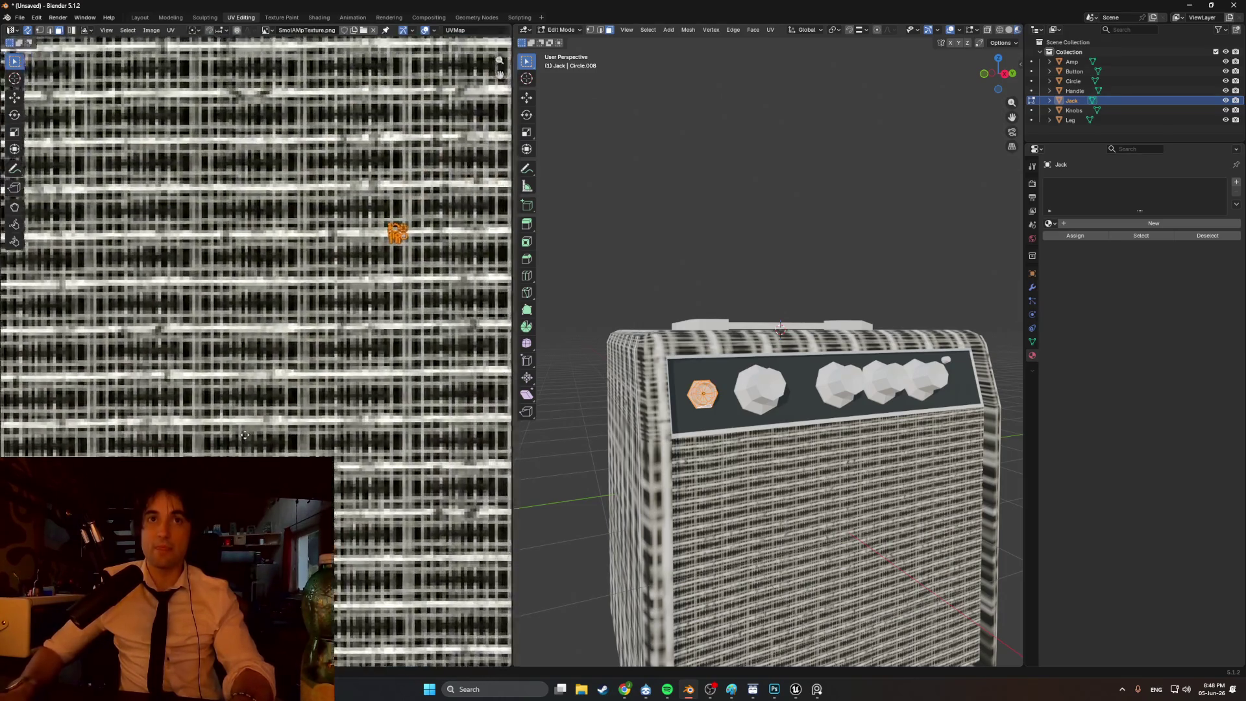
{"action": "scroll", "coordinate": [337, 311], "scroll_direction": "up", "scroll_amount": 6}
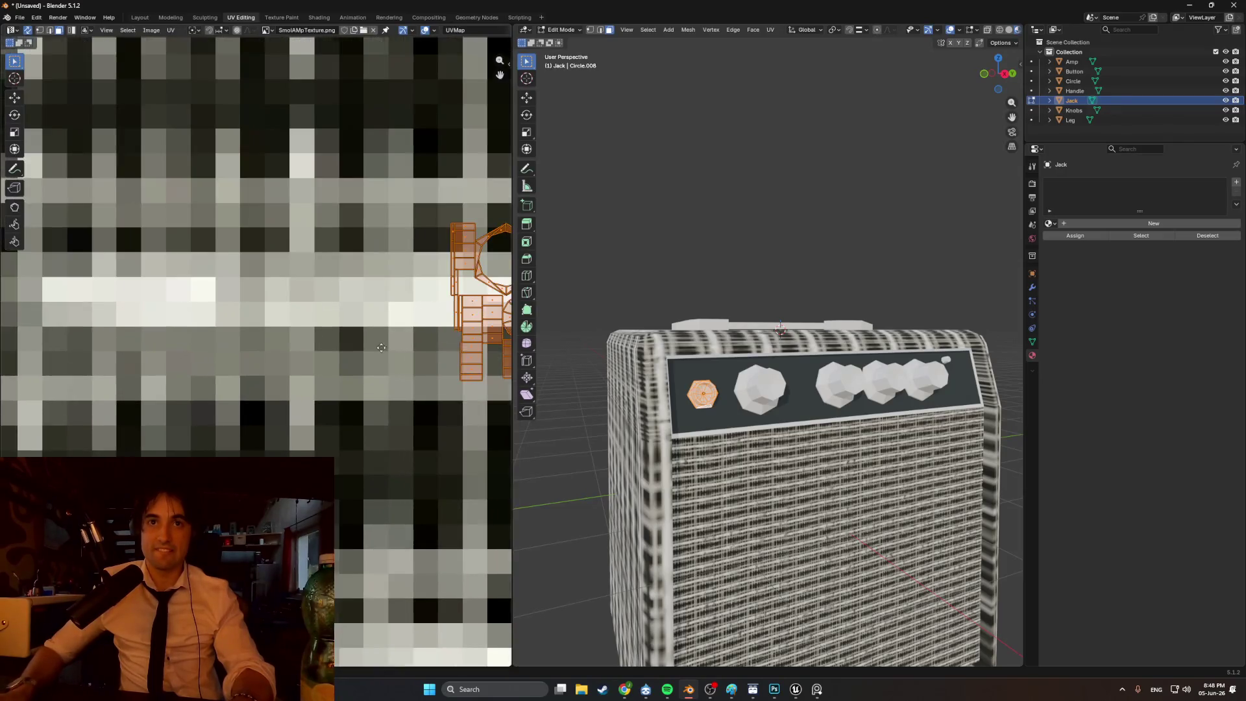
{"action": "key", "text": "s"}
{"action": "left_click", "coordinate": [364, 250]}
- Shrink the jack's UV cluster further and place it on a dark texture patch
{"action": "left_click_drag", "start_coordinate": [350, 266], "coordinate": [337, 415]}
{"action": "scroll", "coordinate": [378, 401], "scroll_direction": "up", "scroll_amount": 4}
{"action": "middle_click_drag", "start_coordinate": [379, 400], "coordinate": [248, 310]}
{"action": "key", "text": "s"}
{"action": "key", "text": "g"}
{"action": "left_click", "coordinate": [333, 375]}
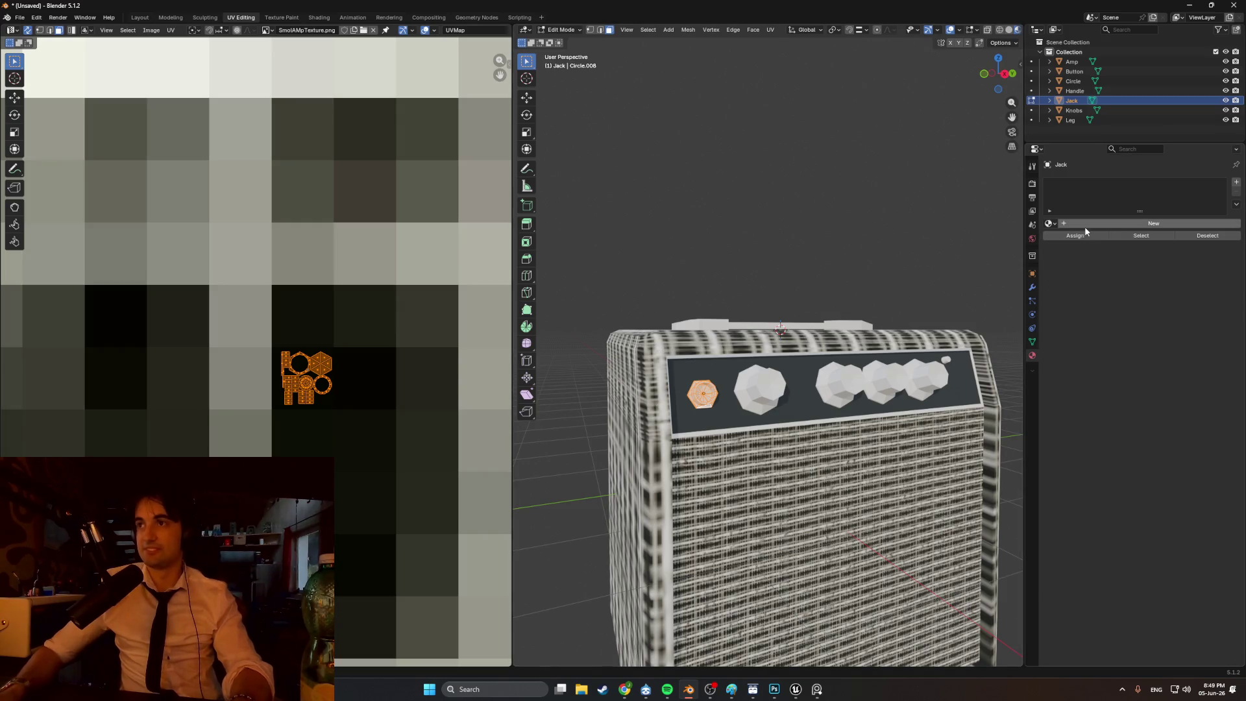
- Assign the existing SmolAMP_Mat material to the jack and orbit to inspect it
{"action": "left_click", "coordinate": [1051, 223]}
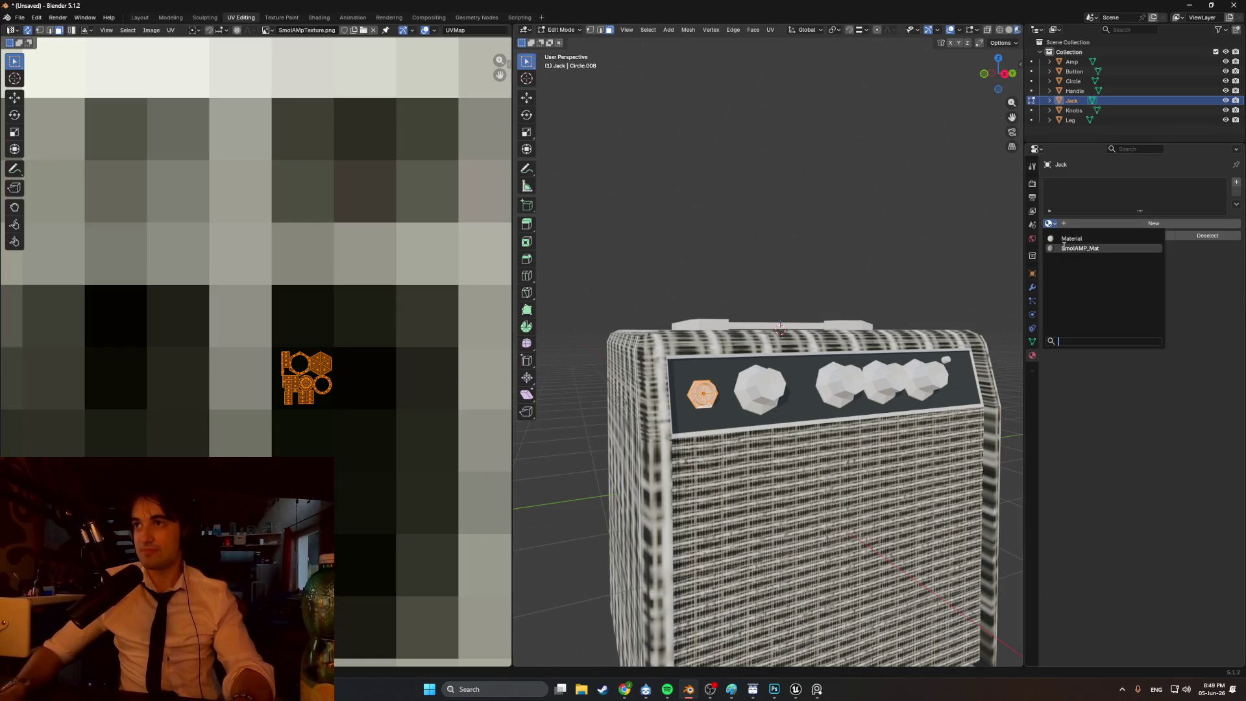
{"action": "left_click", "coordinate": [1064, 246]}
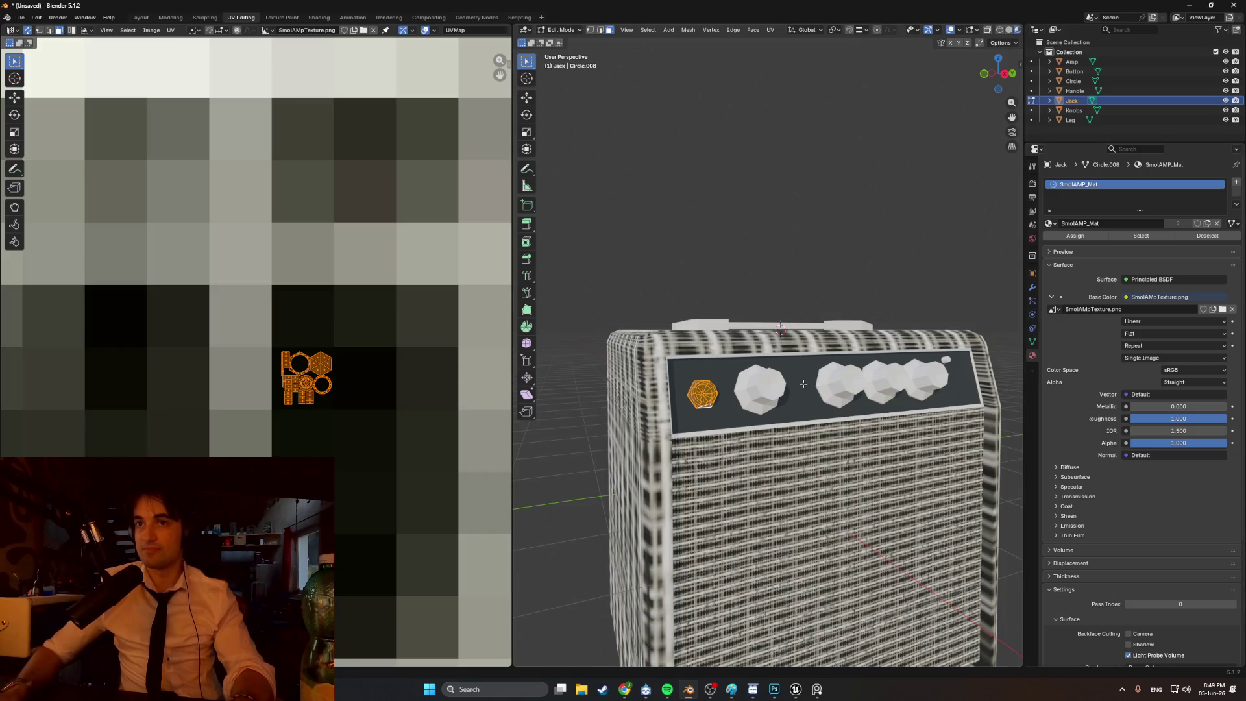
{"action": "left_click", "coordinate": [736, 277]}
{"action": "scroll", "coordinate": [727, 305], "scroll_direction": "up", "scroll_amount": 8}
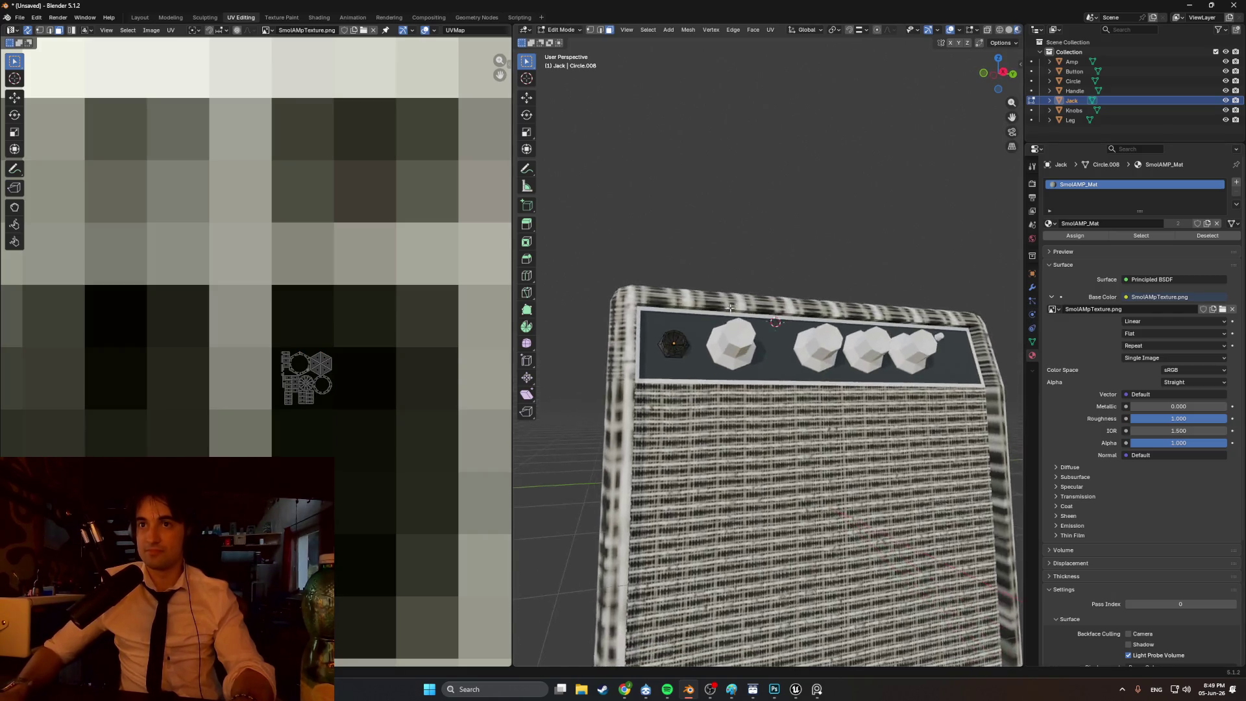
{"action": "mouse_move", "coordinate": [759, 383]}
{"action": "middle_mouse_down"}
{"action": "mouse_move", "coordinate": [799, 386]}
{"action": "mouse_move", "coordinate": [759, 393]}
{"action": "middle_mouse_up"}
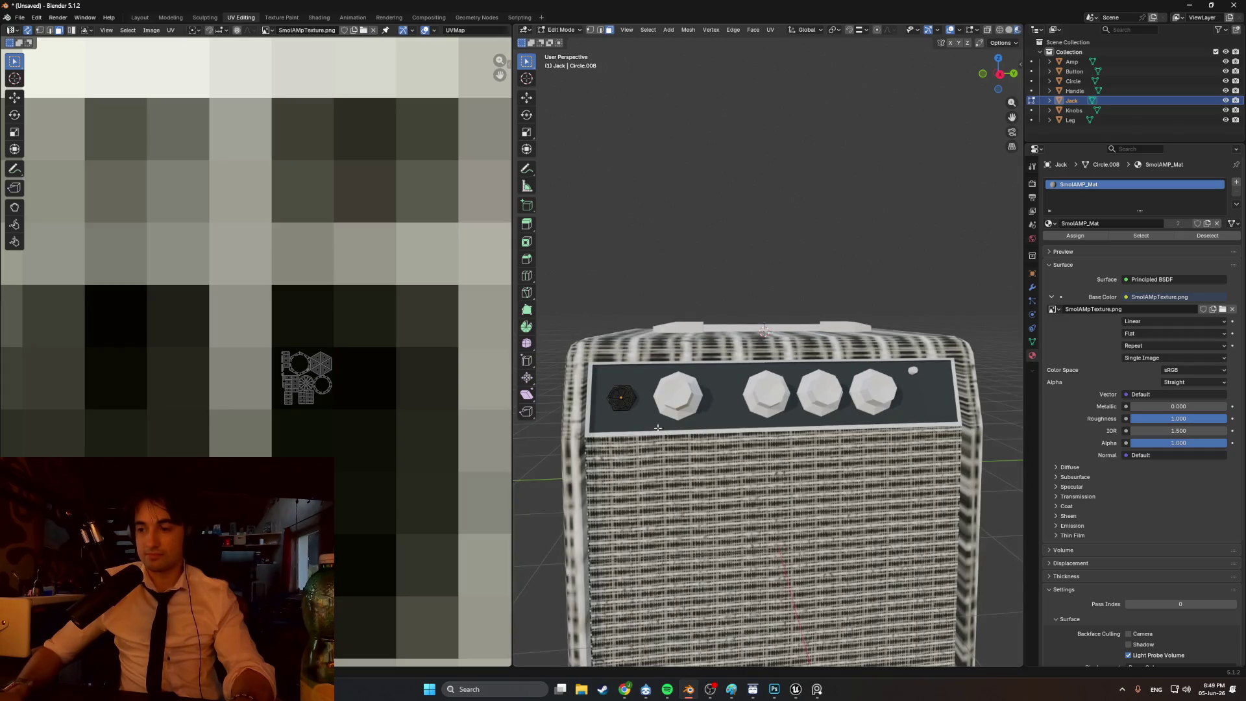
{"action": "scroll", "coordinate": [357, 488], "scroll_direction": "down", "scroll_amount": 5}
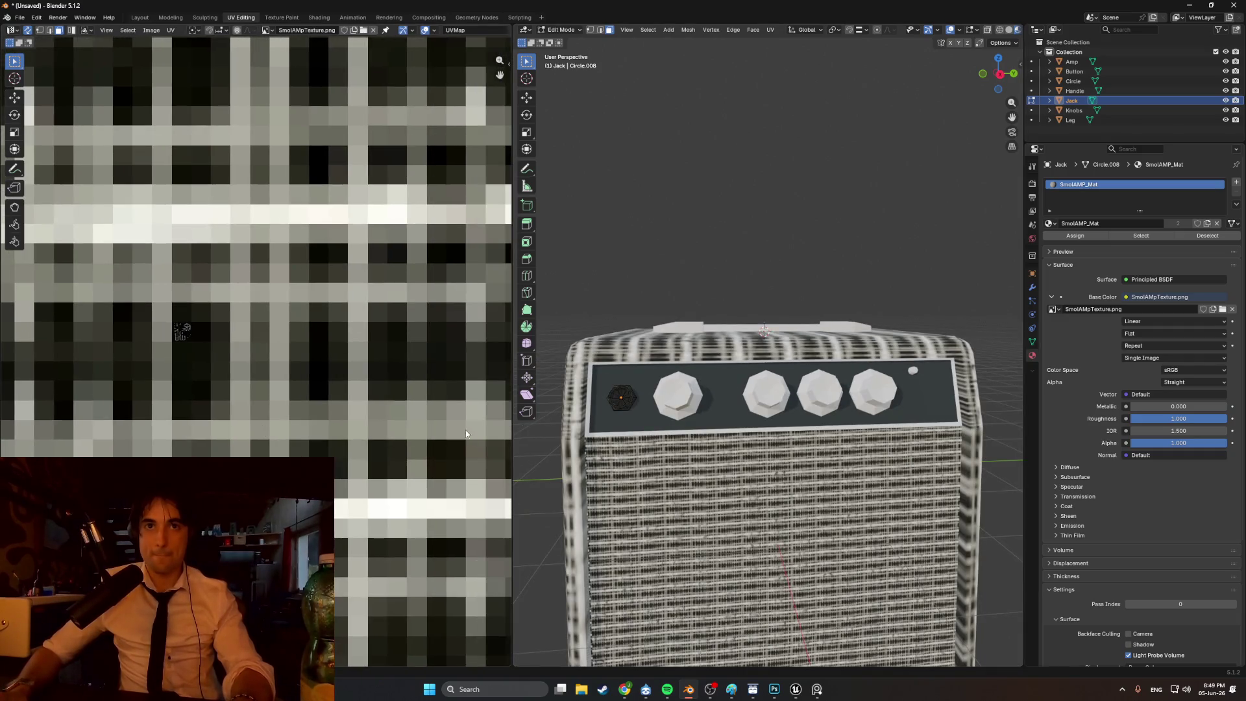
{"action": "scroll", "coordinate": [804, 409], "scroll_direction": "down", "scroll_amount": 2}
{"action": "middle_click_drag", "start_coordinate": [805, 409], "coordinate": [814, 407]}
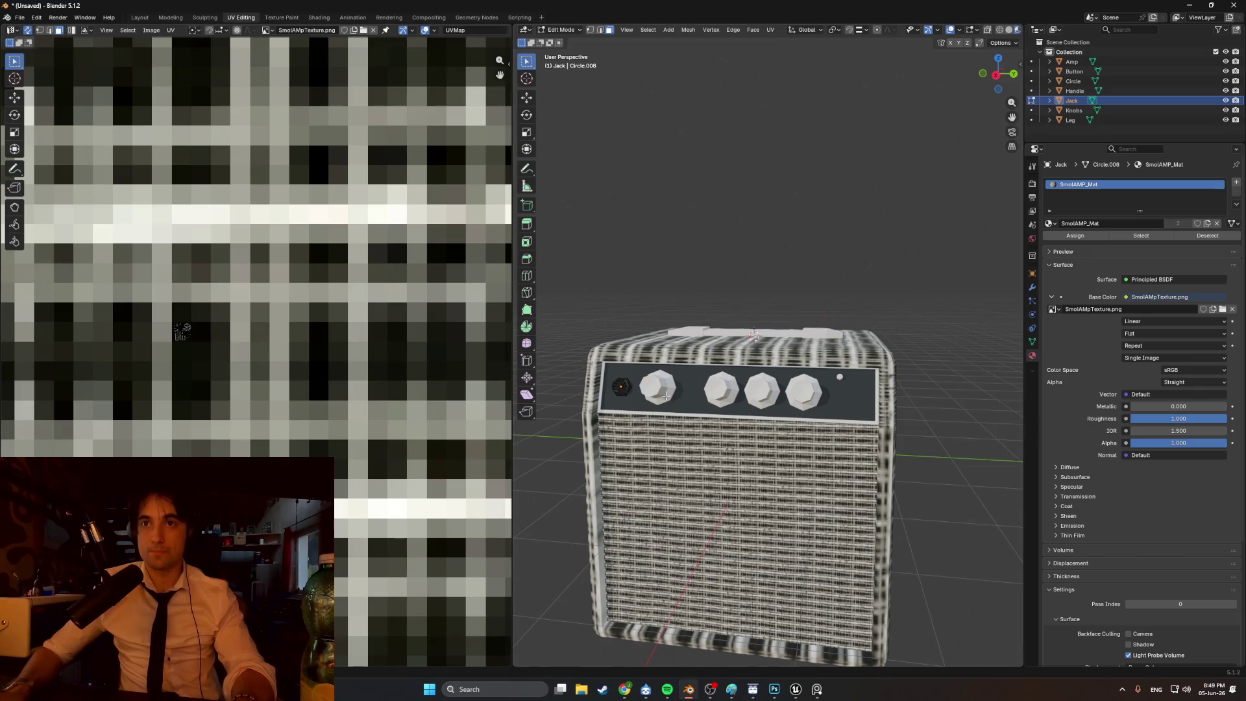
- Select the Knobs object, enter Edit Mode, and switch the viewport to wireframe shading
{"action": "key", "text": "Tab"}
{"action": "left_click", "coordinate": [658, 393]}
{"action": "scroll", "coordinate": [634, 404], "scroll_direction": "up", "scroll_amount": 4}
{"action": "middle_click_drag", "start_coordinate": [651, 412], "coordinate": [722, 443]}
{"action": "key", "text": "Tab"}
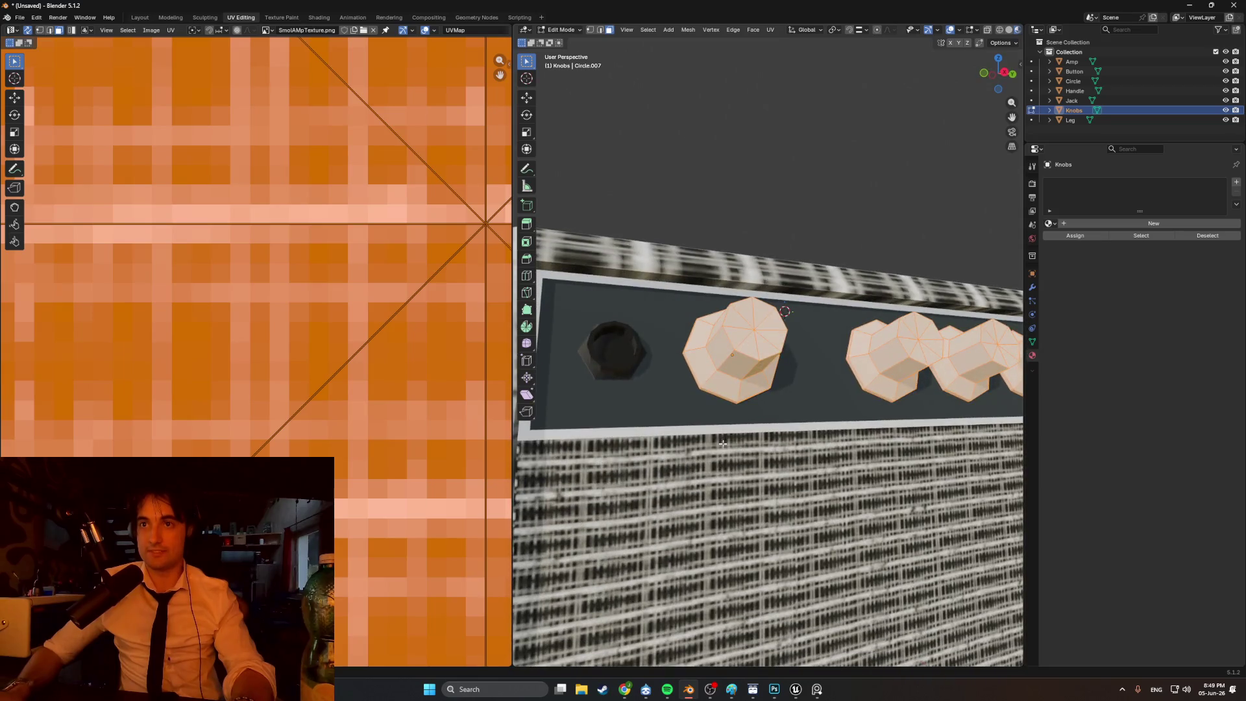
{"action": "left_click", "coordinate": [737, 371]}
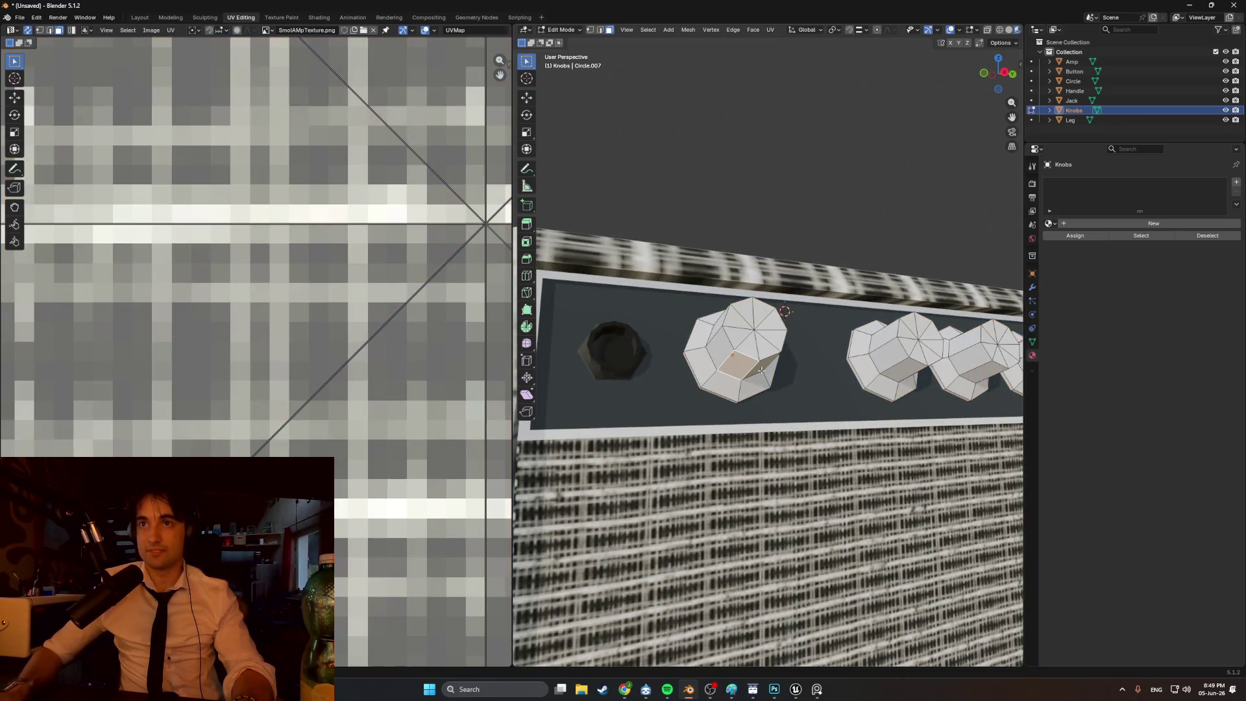
{"action": "key", "text": "z"}
{"action": "left_click", "coordinate": [705, 368]}
- Hide the other objects, box-select the first knob, and separate it into Knobs.001
{"action": "left_click_drag", "start_coordinate": [1226, 91], "coordinate": [1225, 52]}
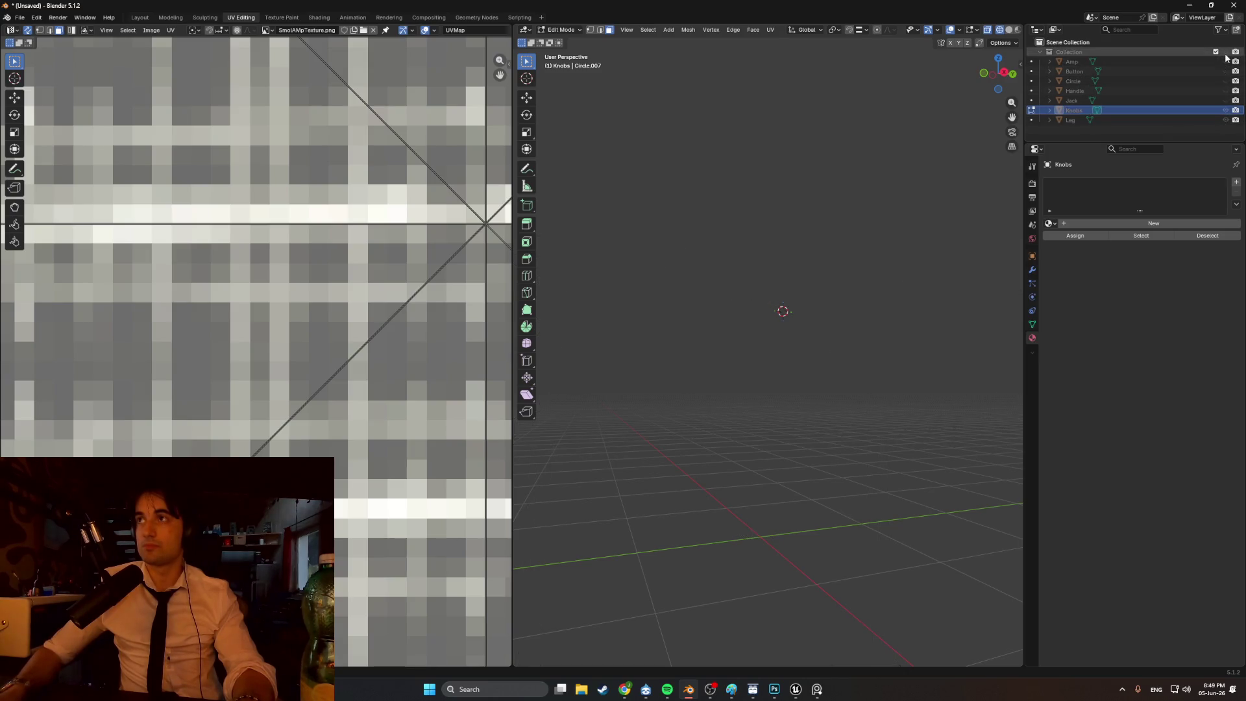
{"action": "left_click", "coordinate": [1225, 55]}
{"action": "left_click_drag", "start_coordinate": [794, 431], "coordinate": [654, 279]}
{"action": "mouse_move", "coordinate": [785, 351]}
{"action": "middle_mouse_down"}
{"action": "mouse_move", "coordinate": [811, 362]}
{"action": "mouse_move", "coordinate": [788, 385]}
{"action": "middle_mouse_up"}
{"action": "key", "text": "p"}
{"action": "left_click", "coordinate": [811, 360]}
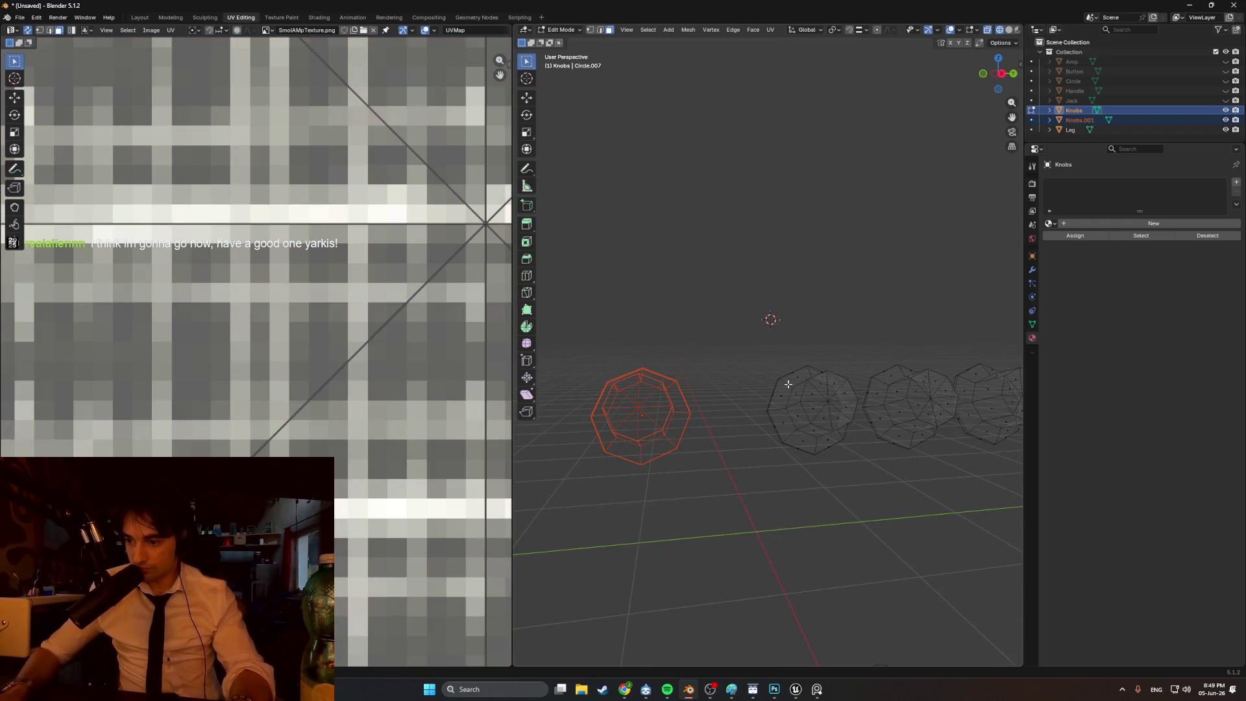
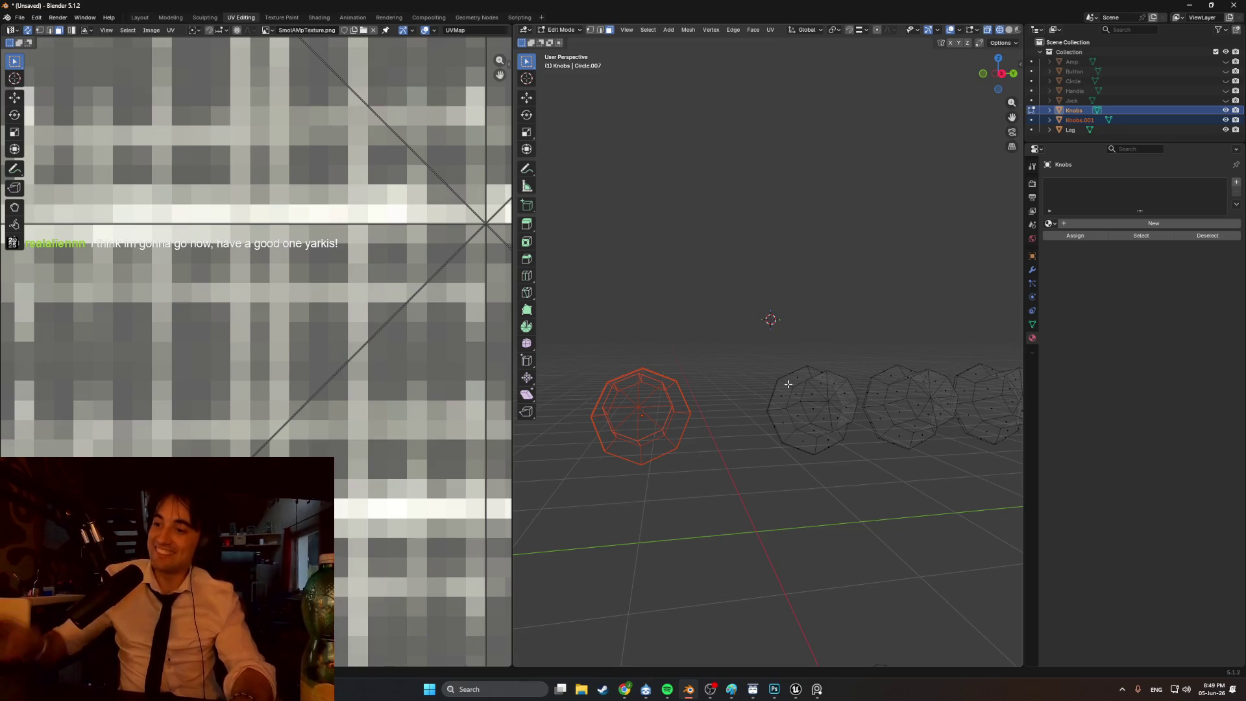
- Unwrap the Knobs mesh with Smart UV Project, giving an octagonal UV layout over SmolAmpTexture.png
{"action": "middle_click_drag", "start_coordinate": [792, 397], "coordinate": [741, 422]}
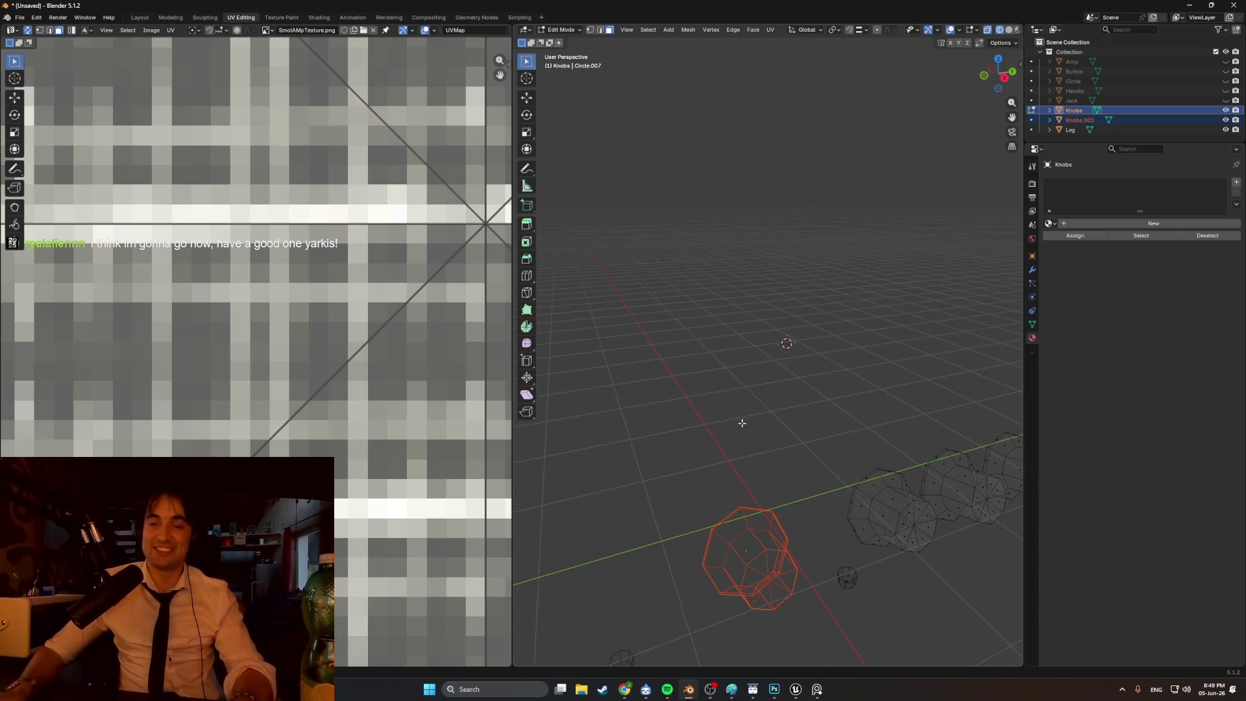
{"action": "scroll", "coordinate": [736, 415], "scroll_direction": "down", "scroll_amount": 5}
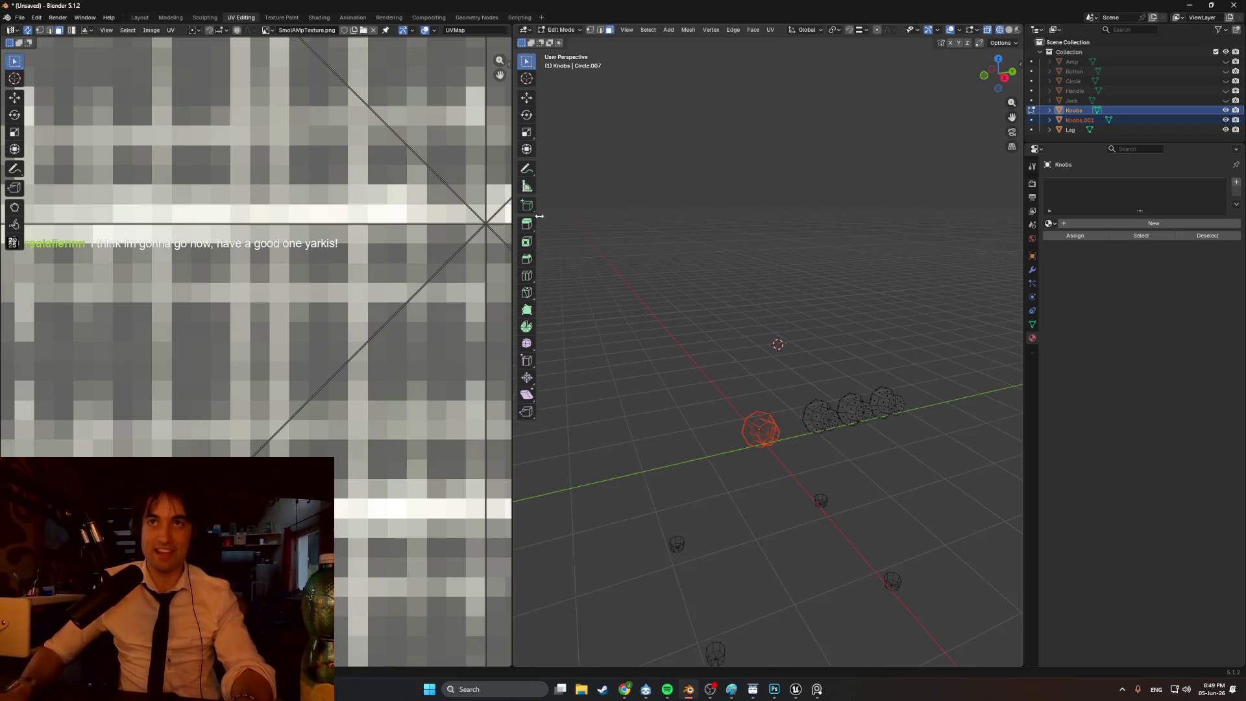
{"action": "scroll", "coordinate": [676, 294], "scroll_direction": "down", "scroll_amount": 4}
{"action": "scroll", "coordinate": [429, 356], "scroll_direction": "down", "scroll_amount": 8}
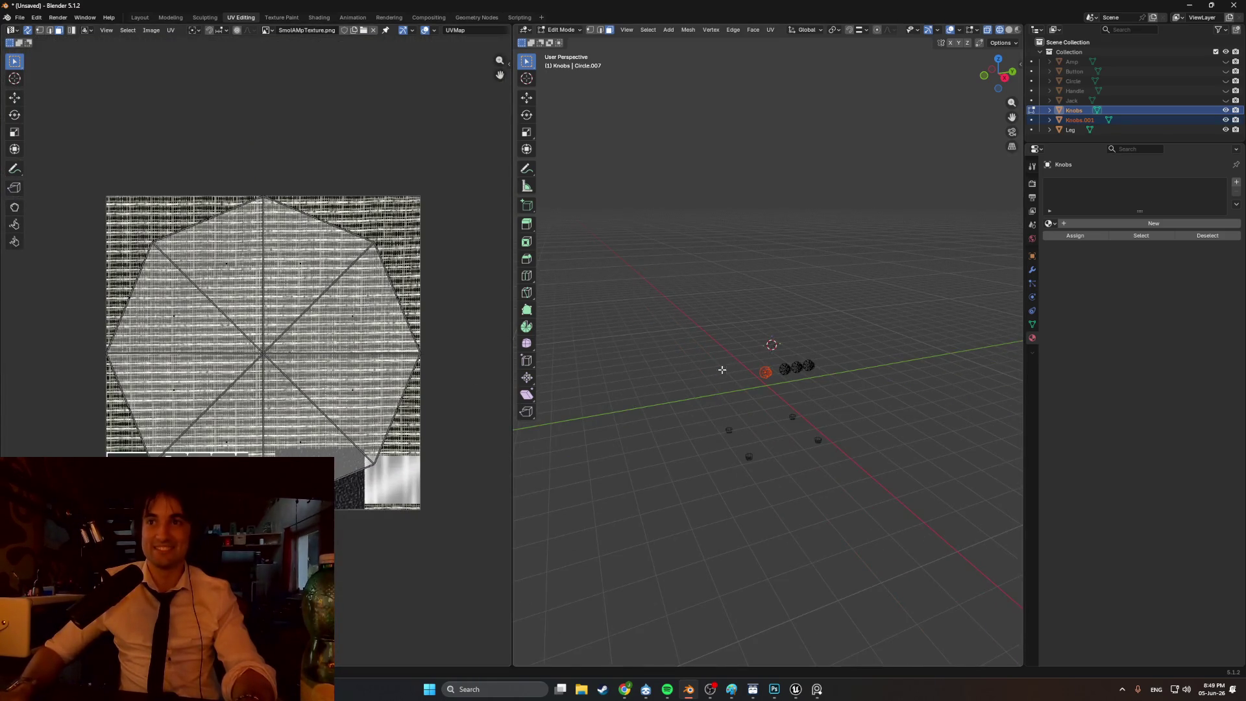
{"action": "key", "text": "u"}
{"action": "left_click", "coordinate": [709, 368]}
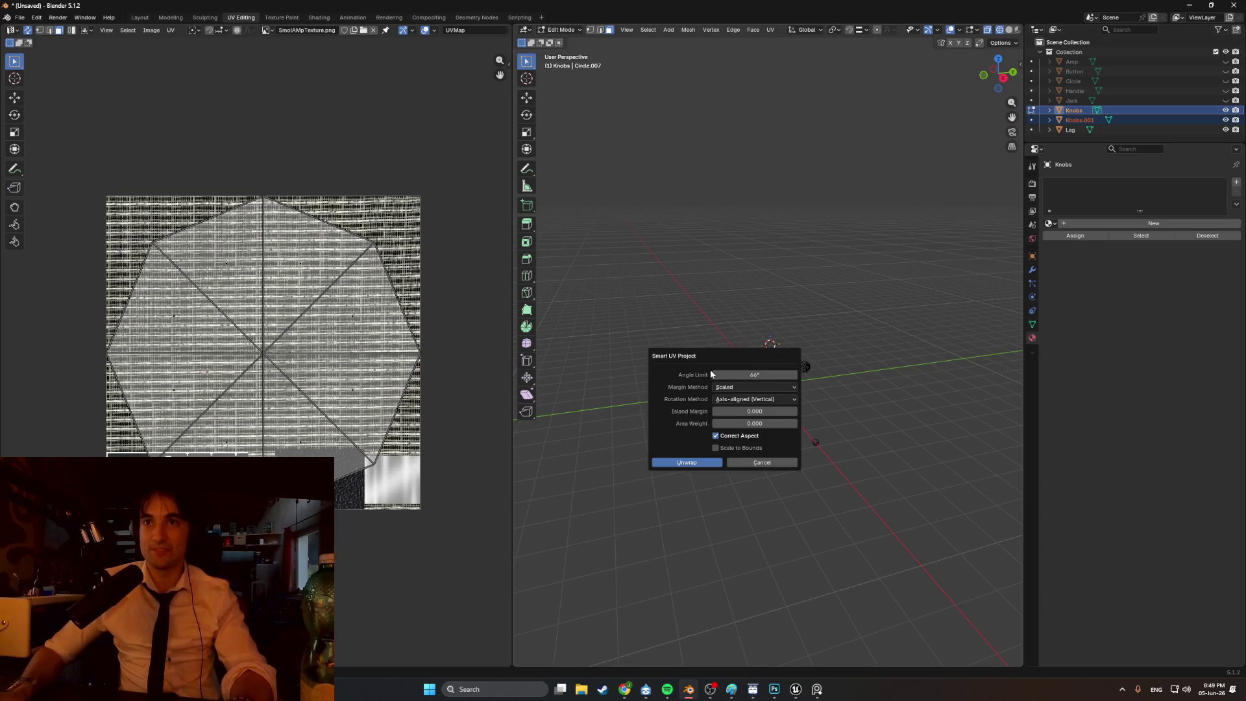
{"action": "left_click", "coordinate": [711, 463]}
{"action": "scroll", "coordinate": [681, 385], "scroll_direction": "up", "scroll_amount": 4}
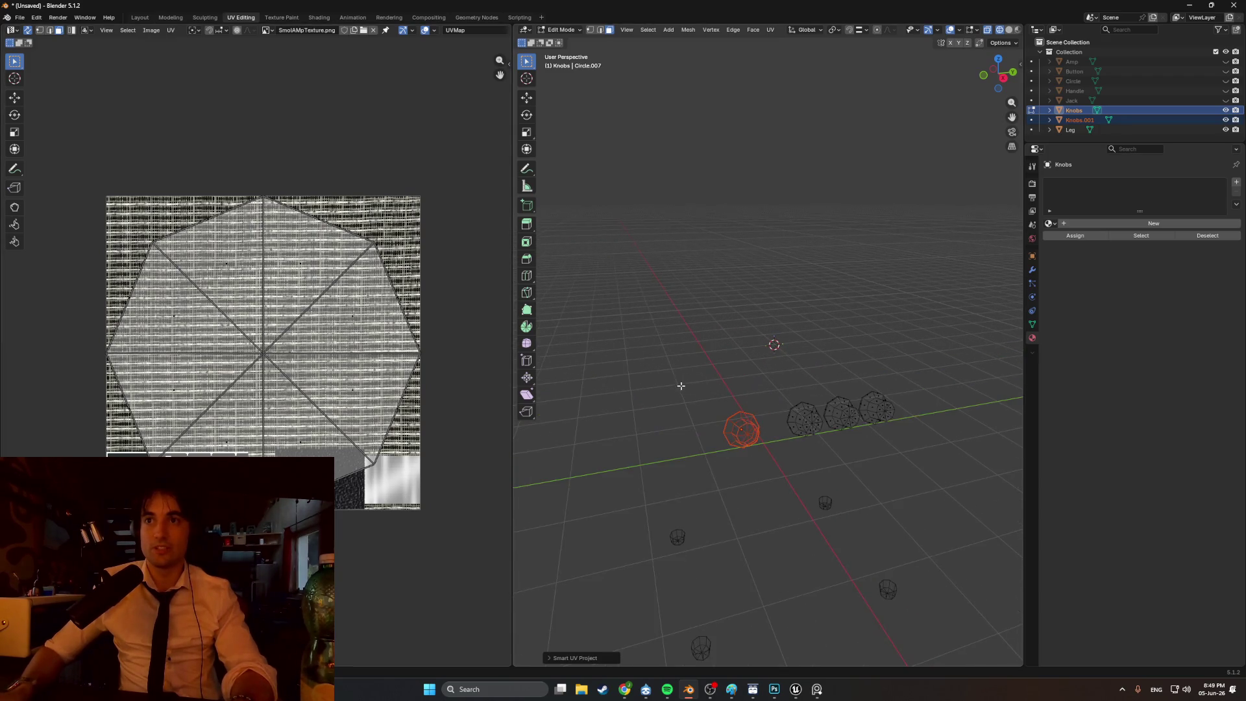
- Assign SmolAMP_Mat to both Knobs and Knobs.001, with the viewport in solid shading
{"action": "left_click", "coordinate": [1051, 223]}
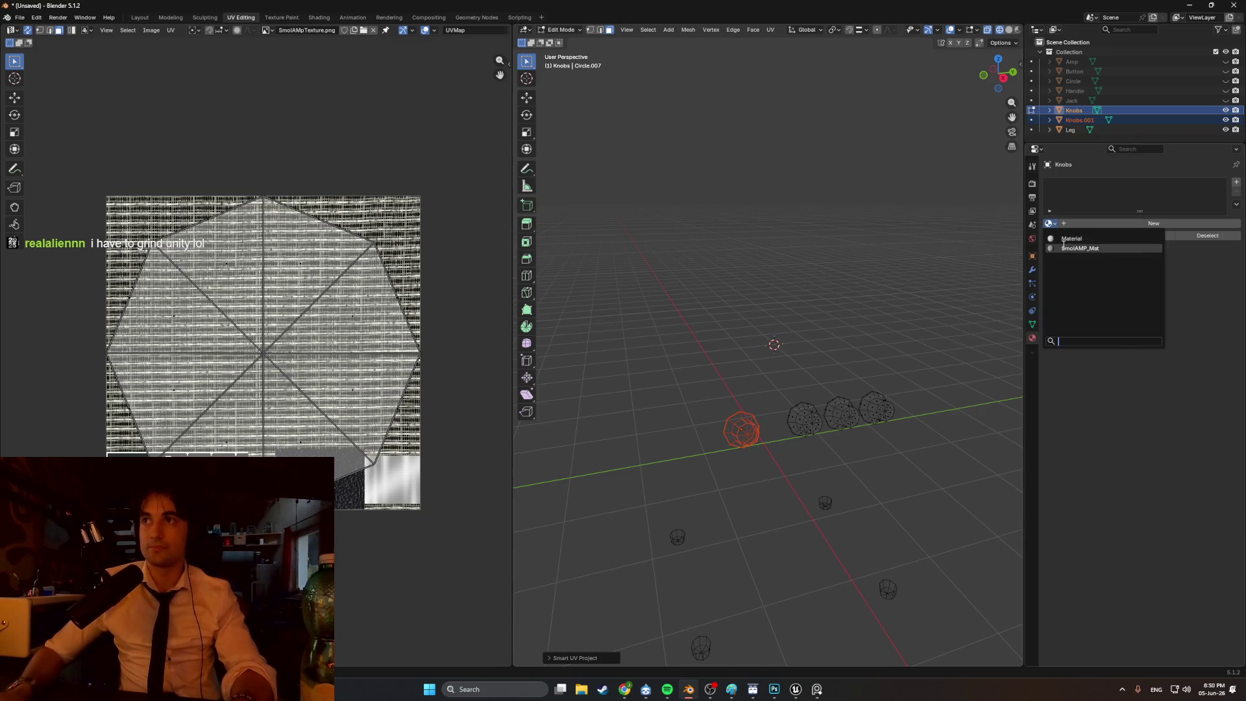
{"action": "left_click", "coordinate": [1057, 250]}
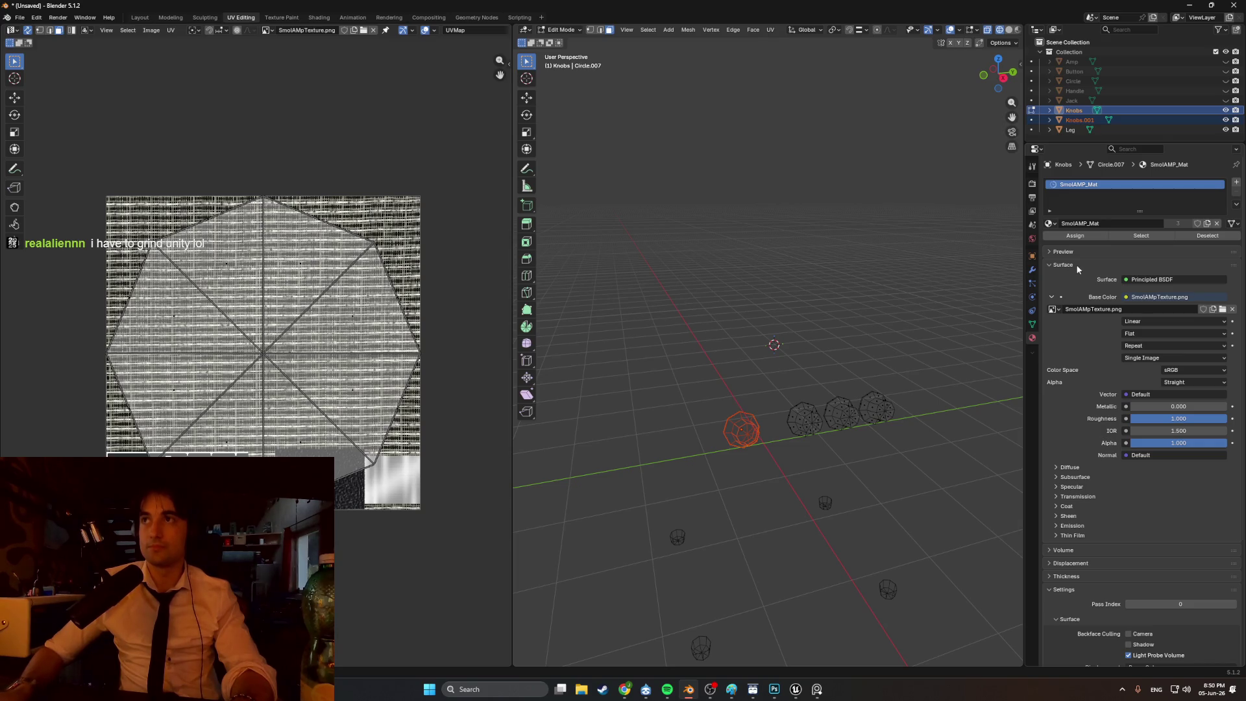
{"action": "left_click", "coordinate": [1067, 121]}
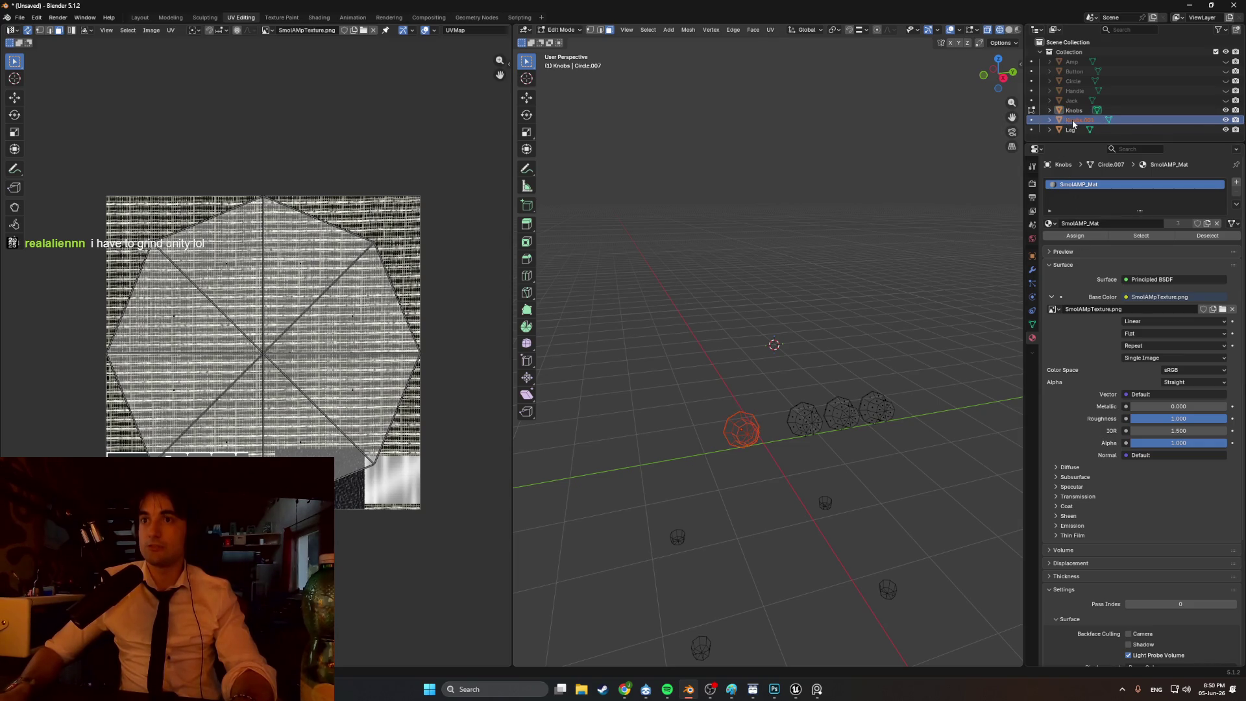
{"action": "key", "text": "z"}
{"action": "left_click", "coordinate": [884, 267]}
{"action": "middle_click_drag", "start_coordinate": [769, 399], "coordinate": [753, 391]}
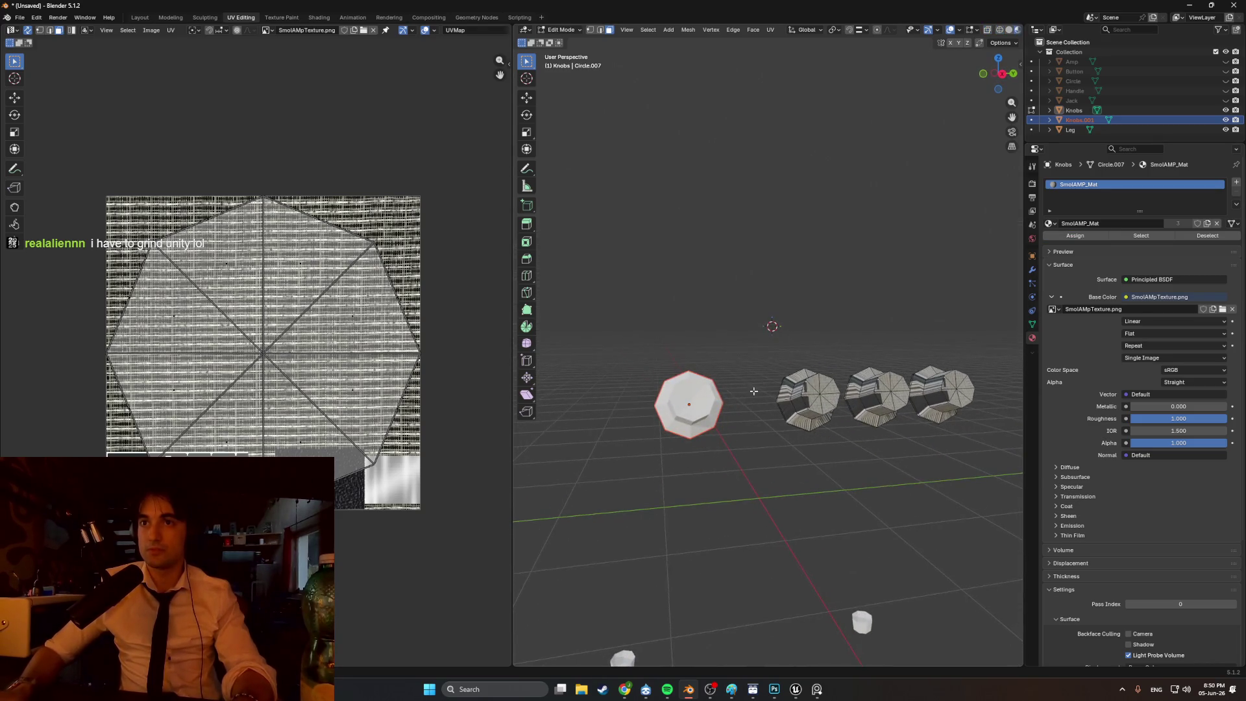
{"action": "key", "text": "Tab"}
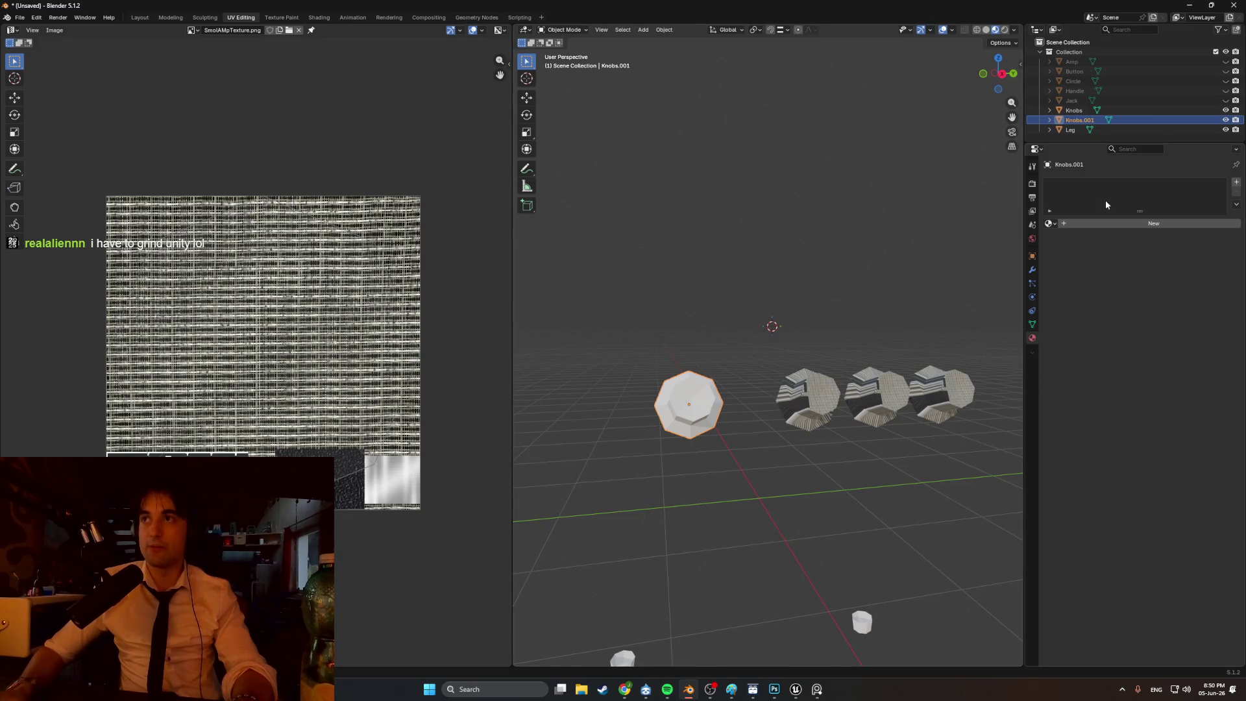
{"action": "left_click", "coordinate": [1053, 225]}
{"action": "left_click", "coordinate": [1090, 243]}
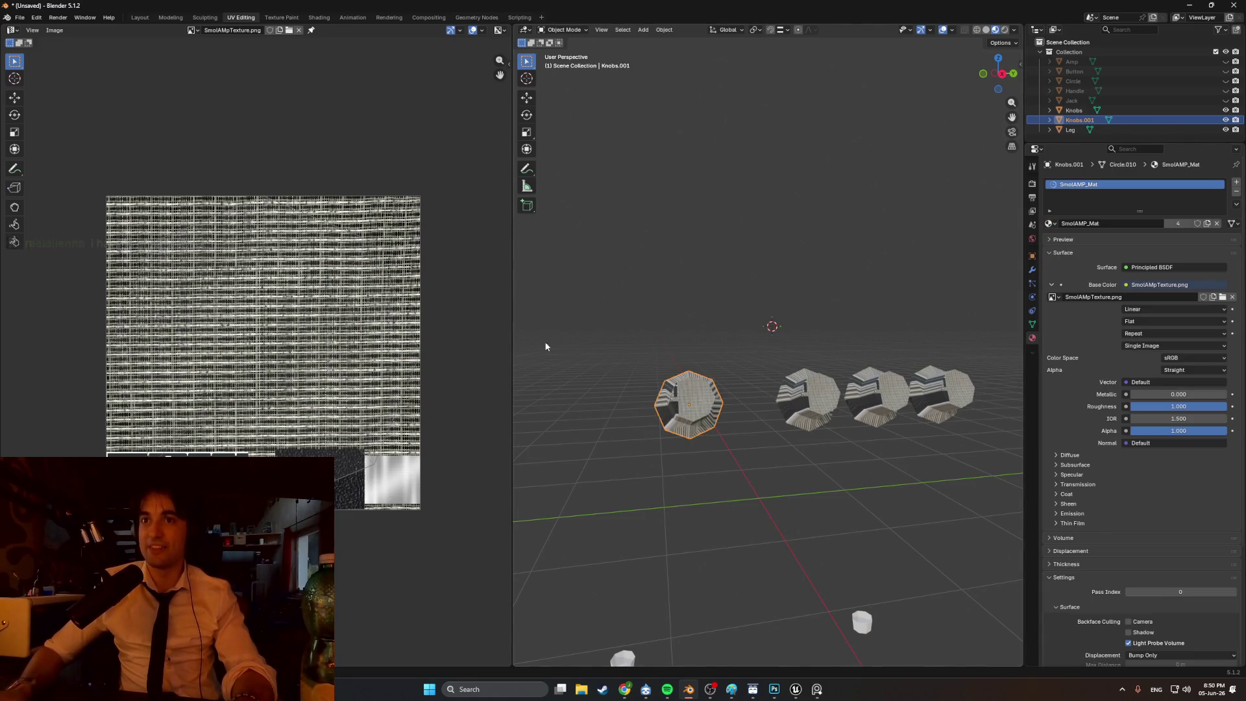
- Smart UV unwrap all of Knobs.001's faces into islands over the texture
{"action": "middle_click_drag", "start_coordinate": [545, 348], "coordinate": [726, 337]}
{"action": "right_click", "coordinate": [713, 391]}
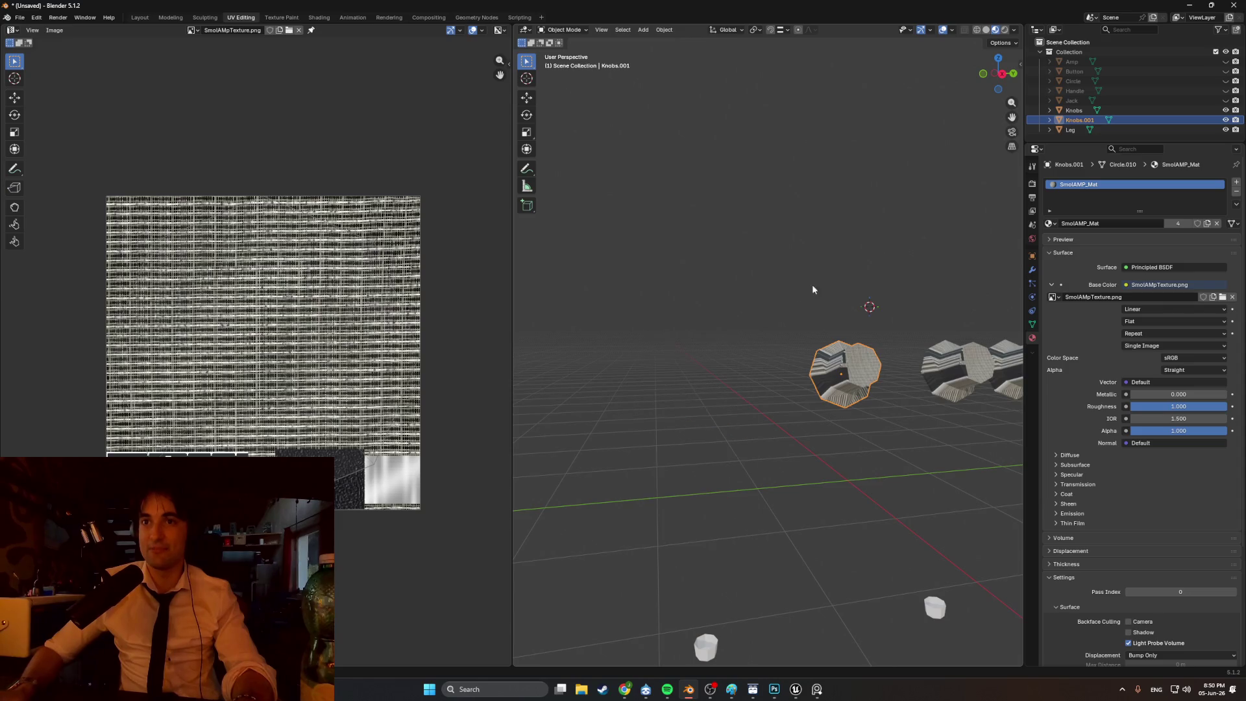
{"action": "middle_click_drag", "start_coordinate": [749, 339], "coordinate": [707, 359]}
{"action": "key", "text": "Tab"}
{"action": "key", "text": "a"}
{"action": "key", "text": "u"}
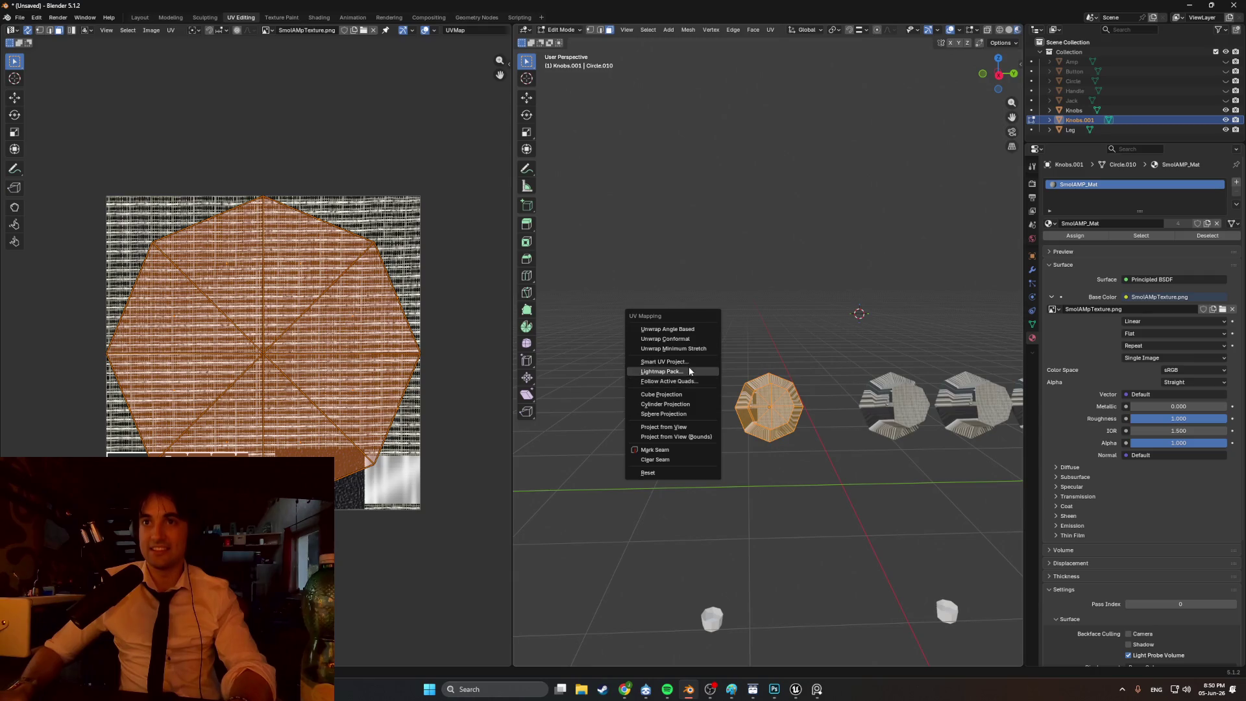
{"action": "left_click", "coordinate": [688, 364]}
{"action": "left_click", "coordinate": [673, 456]}
{"action": "mouse_move", "coordinate": [276, 344]}
{"action": "middle_mouse_down"}
{"action": "mouse_move", "coordinate": [362, 334]}
{"action": "mouse_move", "coordinate": [381, 307]}
{"action": "mouse_move", "coordinate": [370, 254]}
{"action": "middle_mouse_up"}
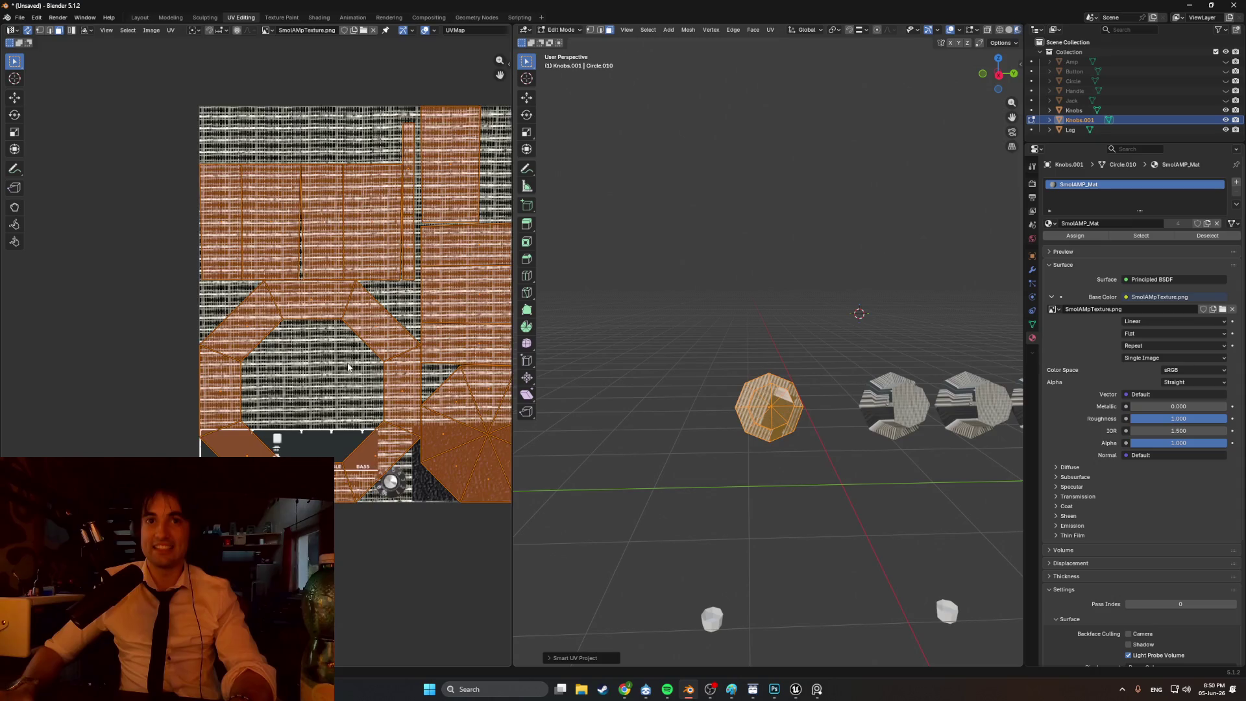
- Select the knob's eight ring faces in the UV editor
{"action": "scroll", "coordinate": [272, 306], "scroll_direction": "up", "scroll_amount": 1}
{"action": "scroll", "coordinate": [272, 306], "scroll_direction": "up", "scroll_amount": 2}
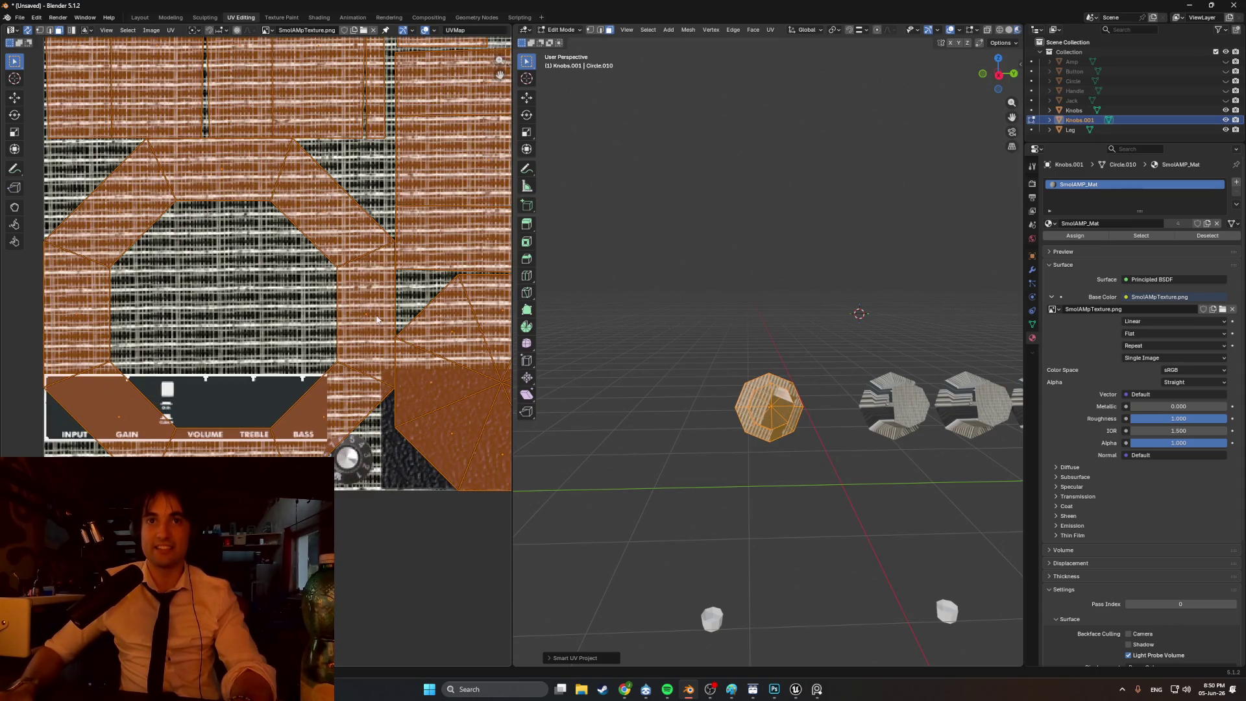
{"action": "left_click", "coordinate": [376, 318]}
{"action": "left_click", "coordinate": [331, 201], "text": "shift"}
{"action": "left_click", "coordinate": [221, 170], "text": "shift"}
{"action": "left_click", "coordinate": [112, 225], "text": "shift"}
{"action": "left_click", "coordinate": [77, 305], "text": "shift"}
{"action": "left_click", "coordinate": [122, 406], "text": "shift"}
{"action": "left_click", "coordinate": [299, 439], "text": "shift"}
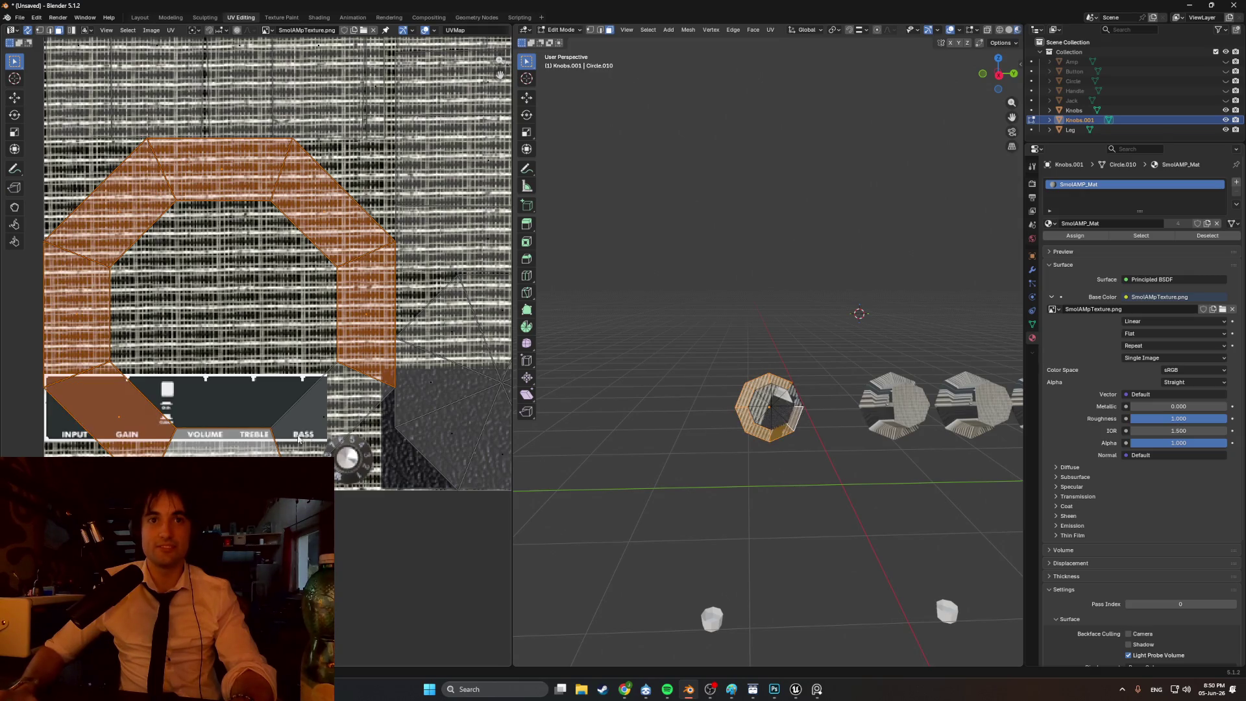
{"action": "left_click", "coordinate": [298, 440], "text": "shift"}
- Scale and move the ring UVs onto the octagonal knob graphic in the texture
{"action": "key", "text": "s"}
{"action": "key", "text": "g"}
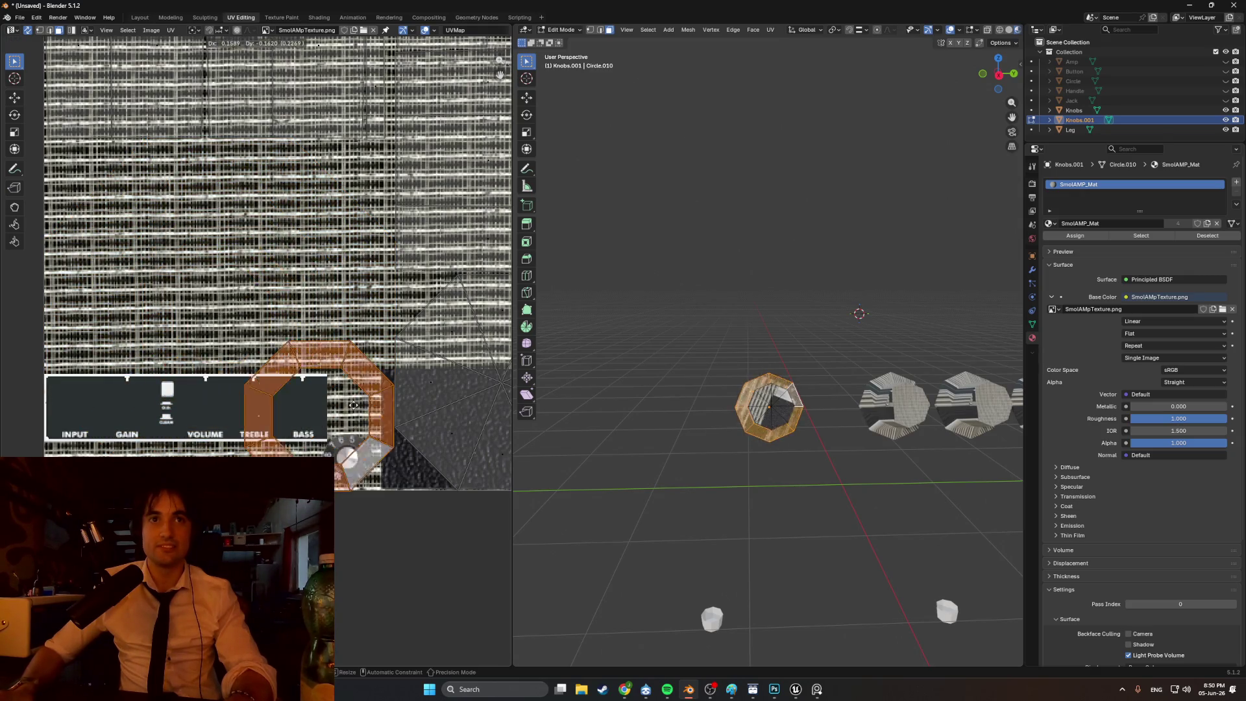
{"action": "left_click", "coordinate": [354, 405]}
{"action": "scroll", "coordinate": [200, 307], "scroll_direction": "up", "scroll_amount": 6}
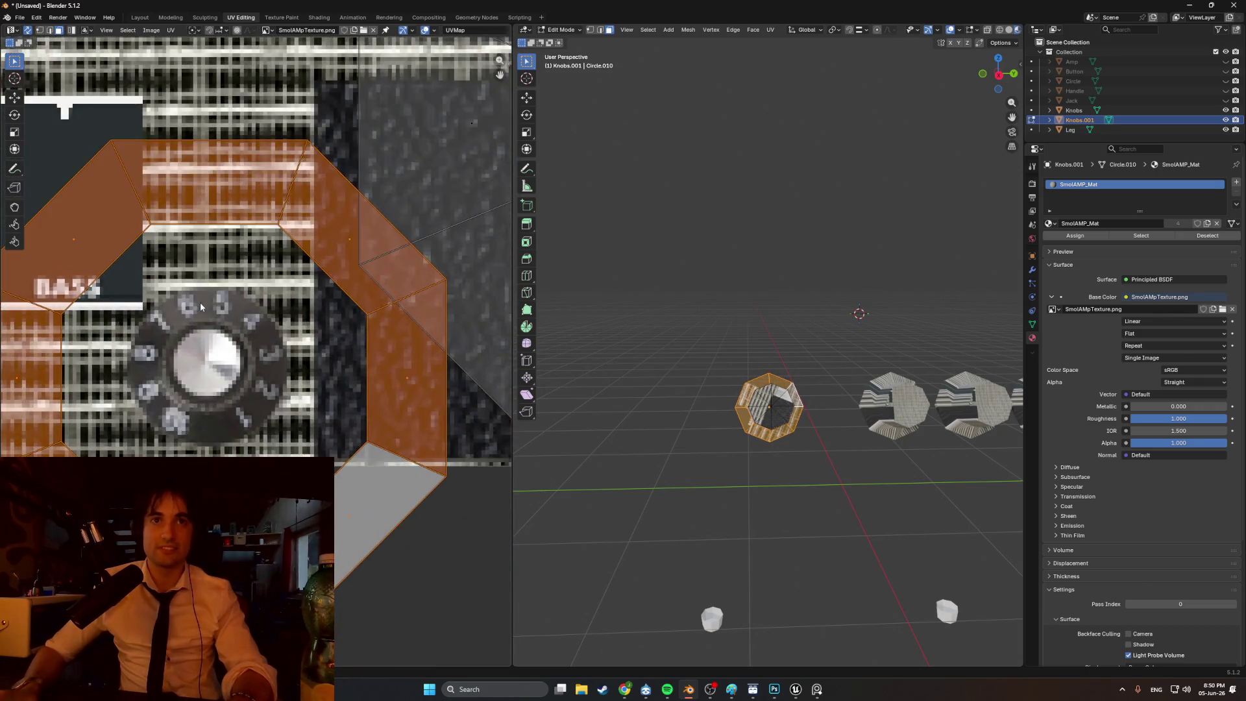
{"action": "middle_click_drag", "start_coordinate": [201, 307], "coordinate": [290, 336]}
{"action": "key", "text": "s"}
{"action": "left_click", "coordinate": [318, 376]}
{"action": "key", "text": "g"}
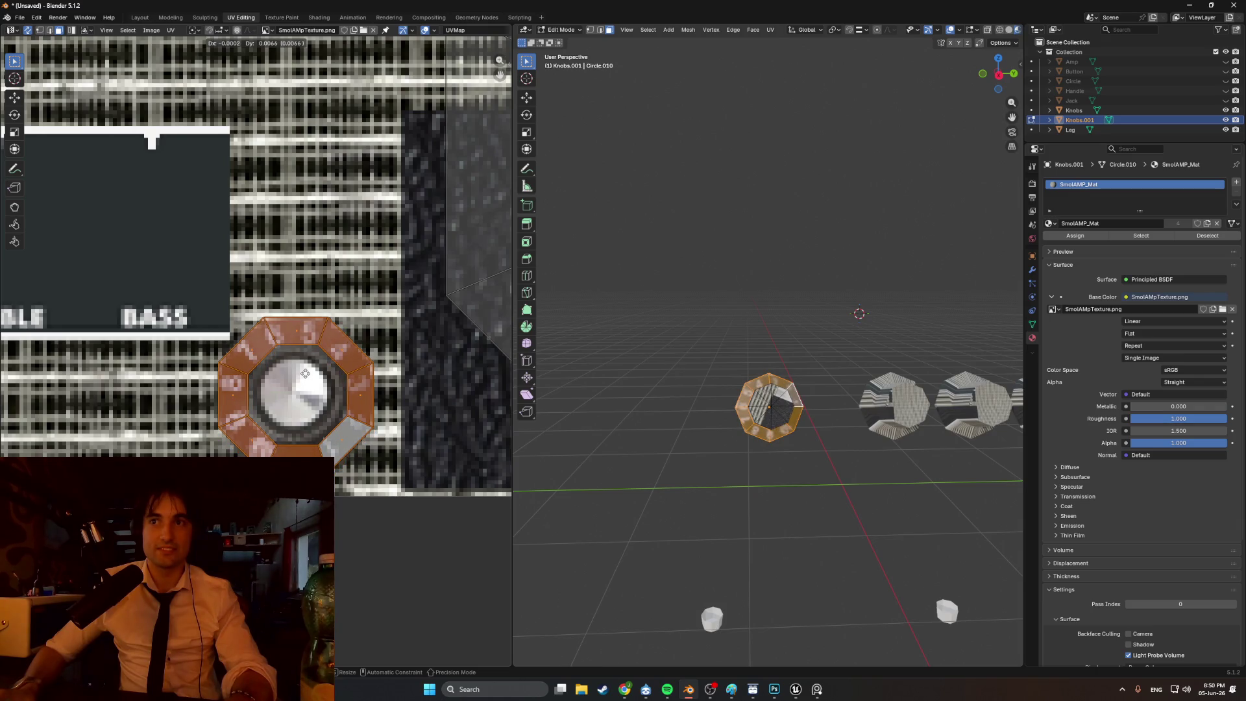
{"action": "left_click", "coordinate": [306, 373]}
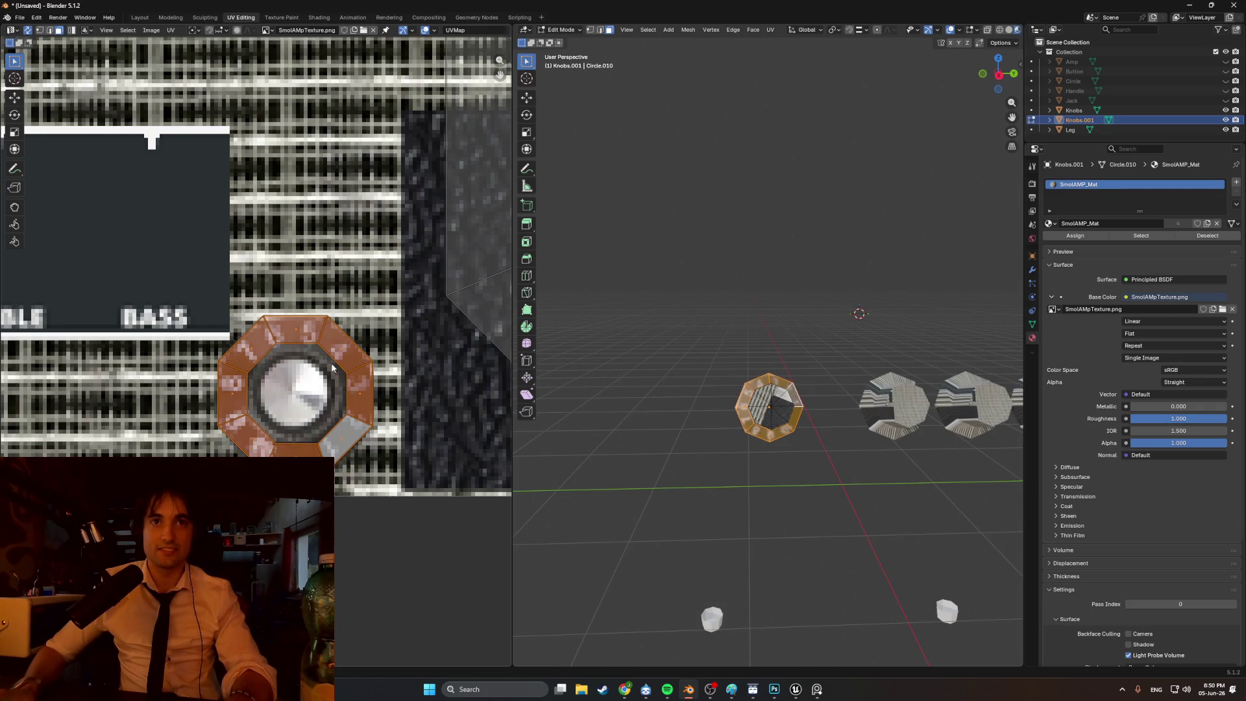
{"action": "scroll", "coordinate": [332, 367], "scroll_direction": "up", "scroll_amount": 3}
{"action": "key", "text": "g"}
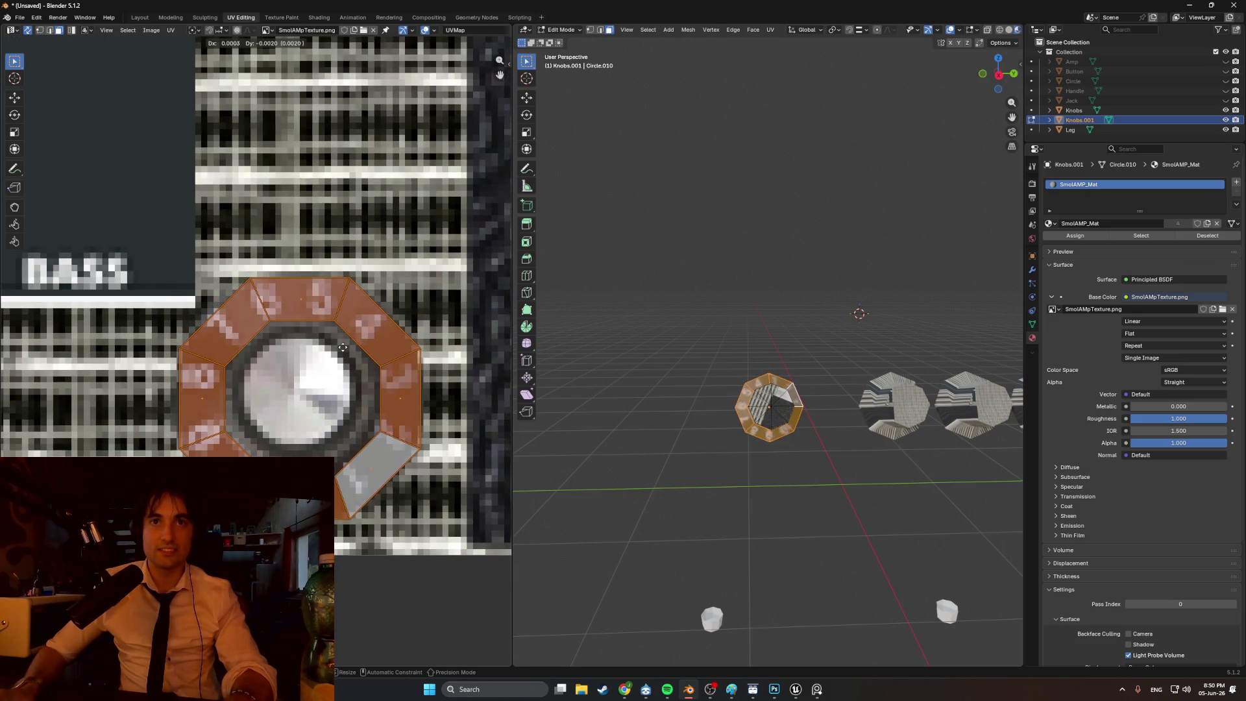
{"action": "left_click", "coordinate": [342, 348]}
{"action": "scroll", "coordinate": [736, 367], "scroll_direction": "up", "scroll_amount": 6}
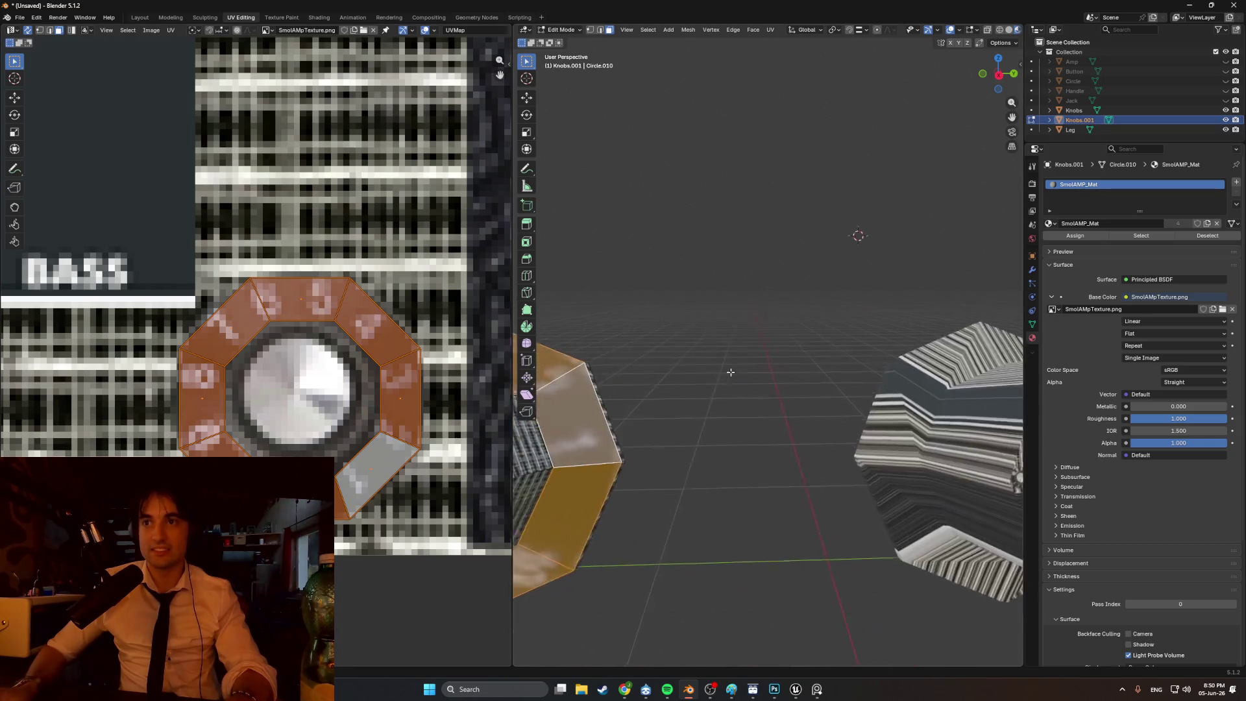
- Shrink the ring UVs slightly, clear the selection, and switch to the Shading workspace
{"action": "mouse_move", "coordinate": [736, 368]}
{"action": "middle_mouse_down"}
{"action": "mouse_move", "coordinate": [807, 377]}
{"action": "mouse_move", "coordinate": [720, 386]}
{"action": "middle_mouse_up"}
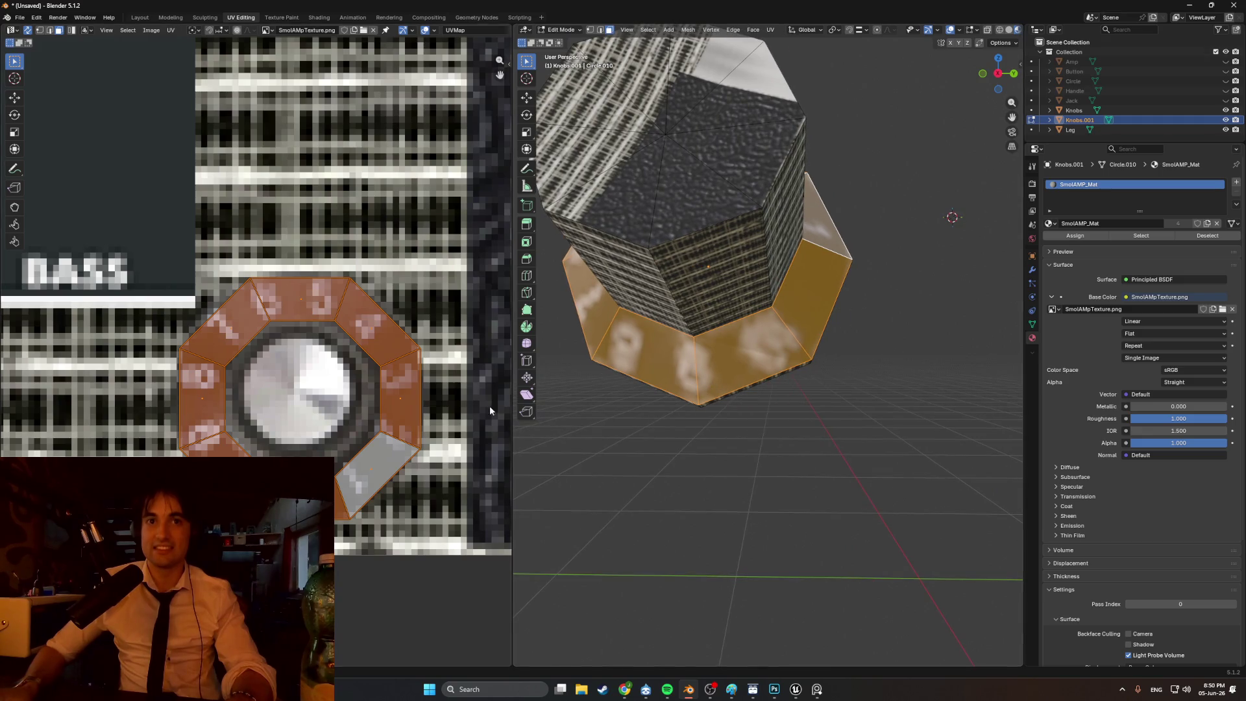
{"action": "scroll", "coordinate": [414, 428], "scroll_direction": "down", "scroll_amount": 1}
{"action": "middle_click_drag", "start_coordinate": [645, 358], "coordinate": [693, 354]}
{"action": "key", "text": "s"}
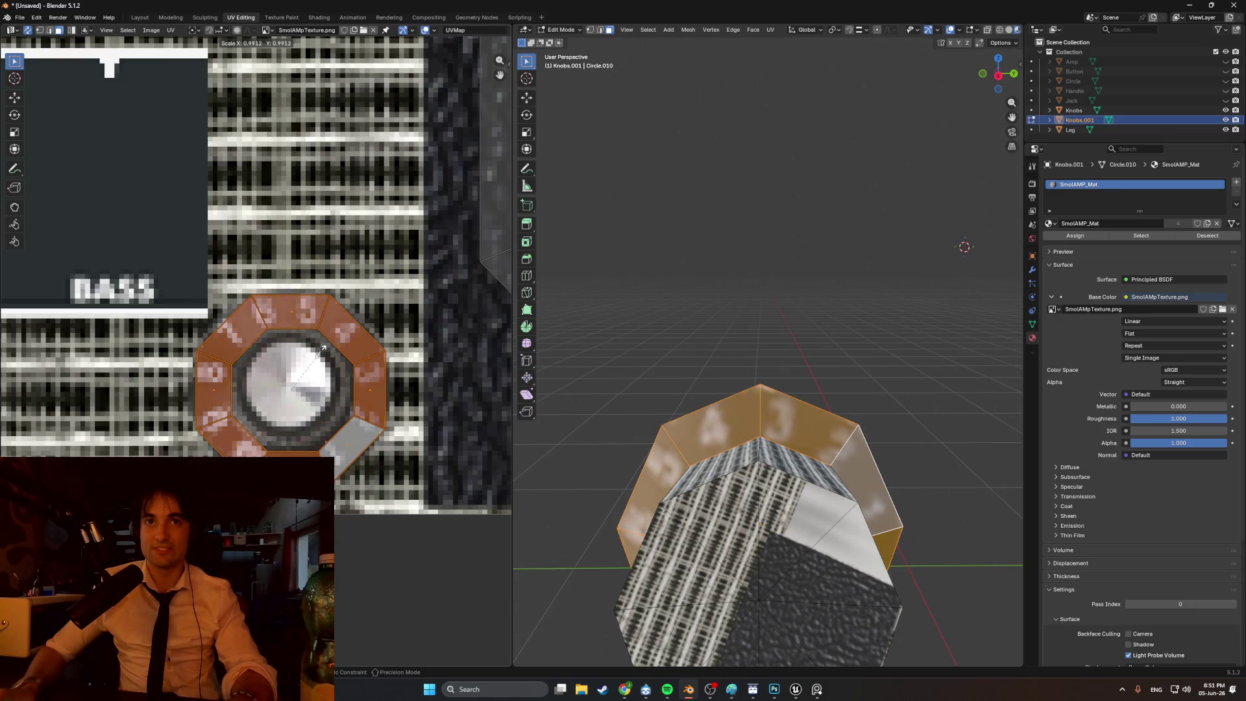
{"action": "left_click", "coordinate": [322, 349]}
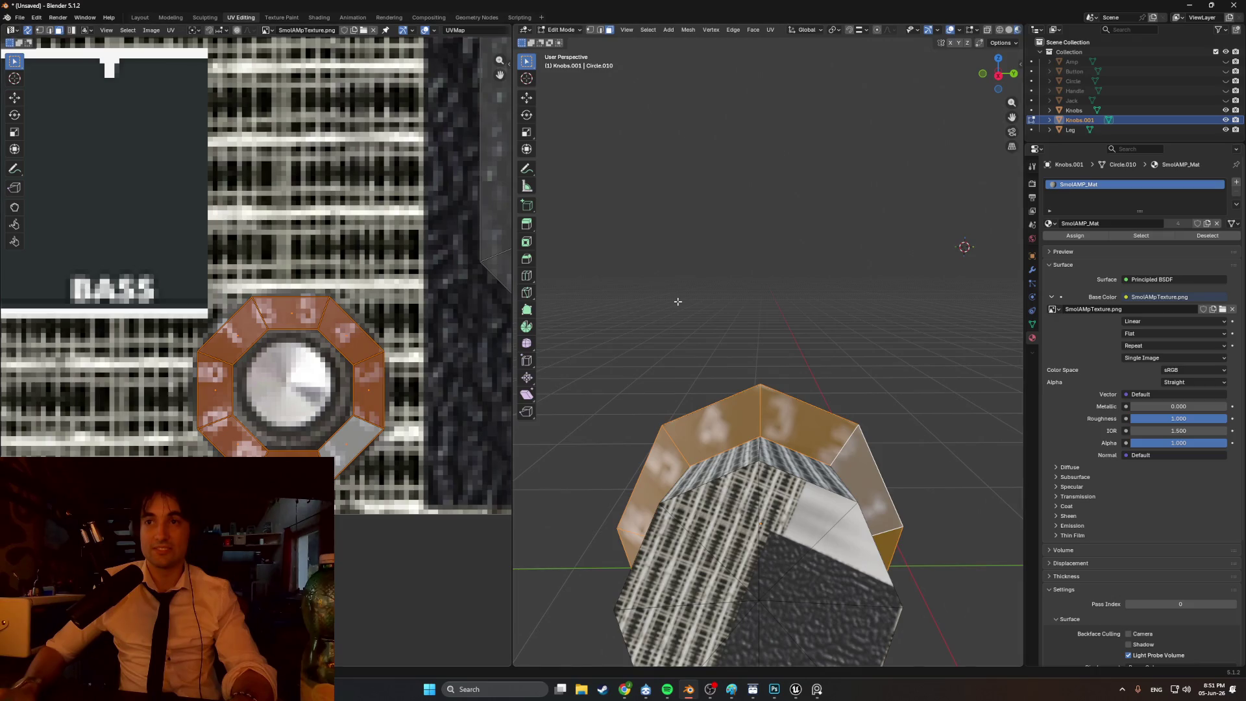
{"action": "key", "text": "alt+a"}
{"action": "middle_click_drag", "start_coordinate": [674, 304], "coordinate": [751, 358]}
{"action": "scroll", "coordinate": [750, 359], "scroll_direction": "up", "scroll_amount": 3}
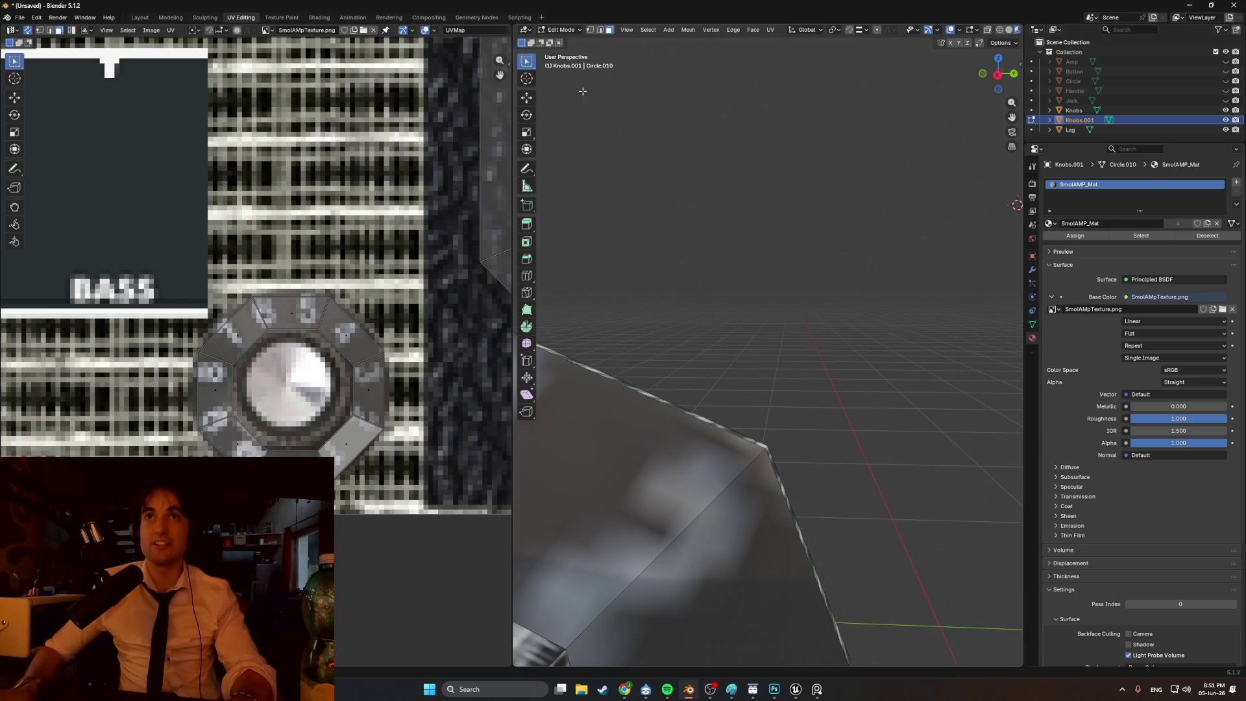
{"action": "left_click", "coordinate": [317, 18]}
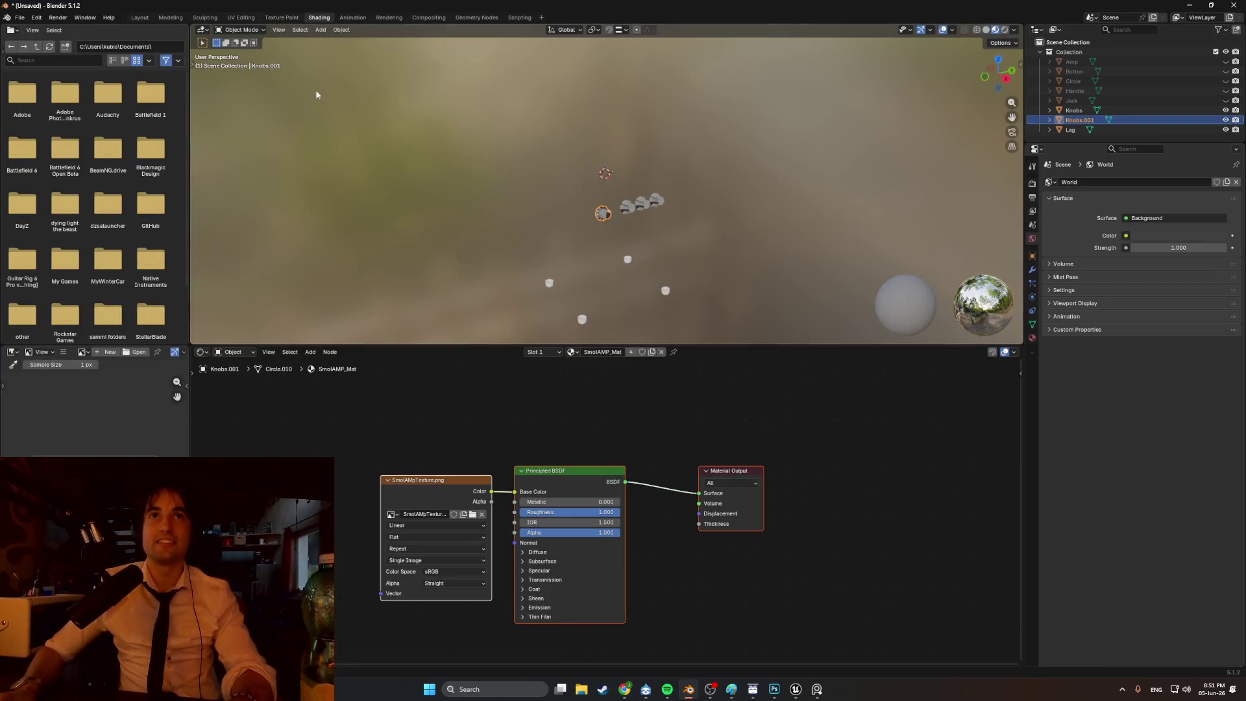
- Set SmolAMP_Mat's texture interpolation to Closest and return to UV Editing, zoomed on the knob
{"action": "left_click", "coordinate": [442, 525]}
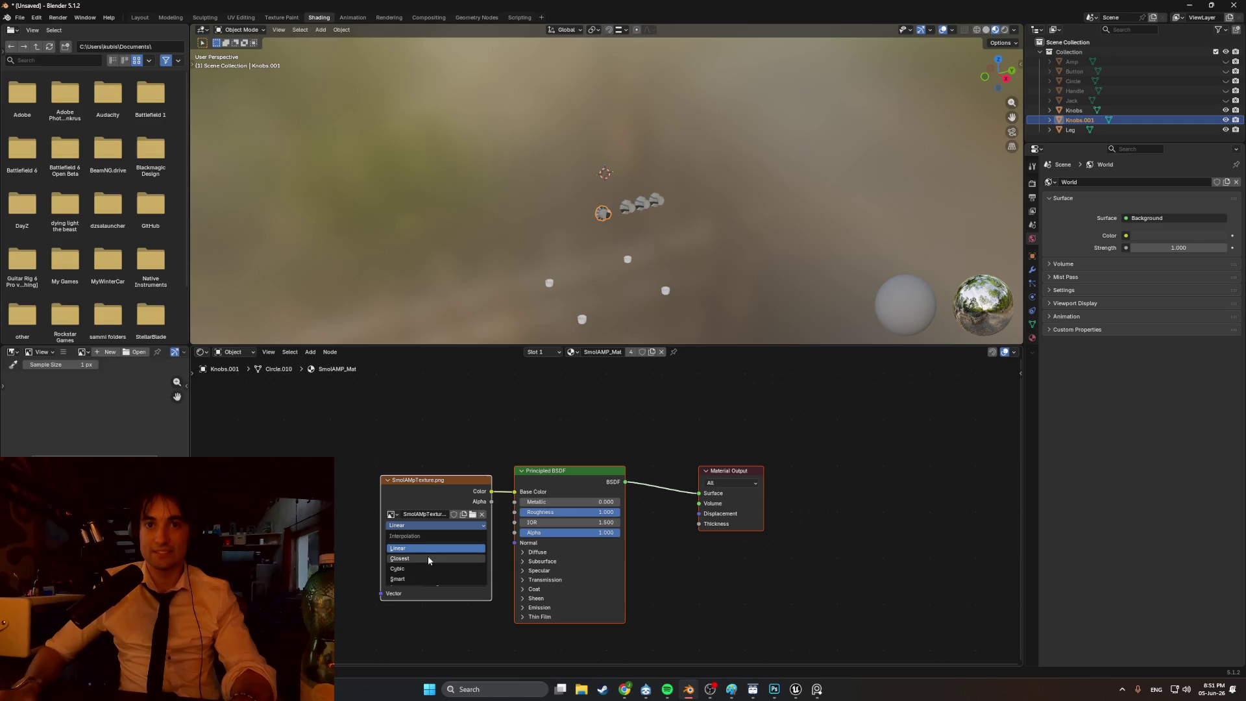
{"action": "left_click", "coordinate": [427, 556]}
{"action": "left_click", "coordinate": [171, 18]}
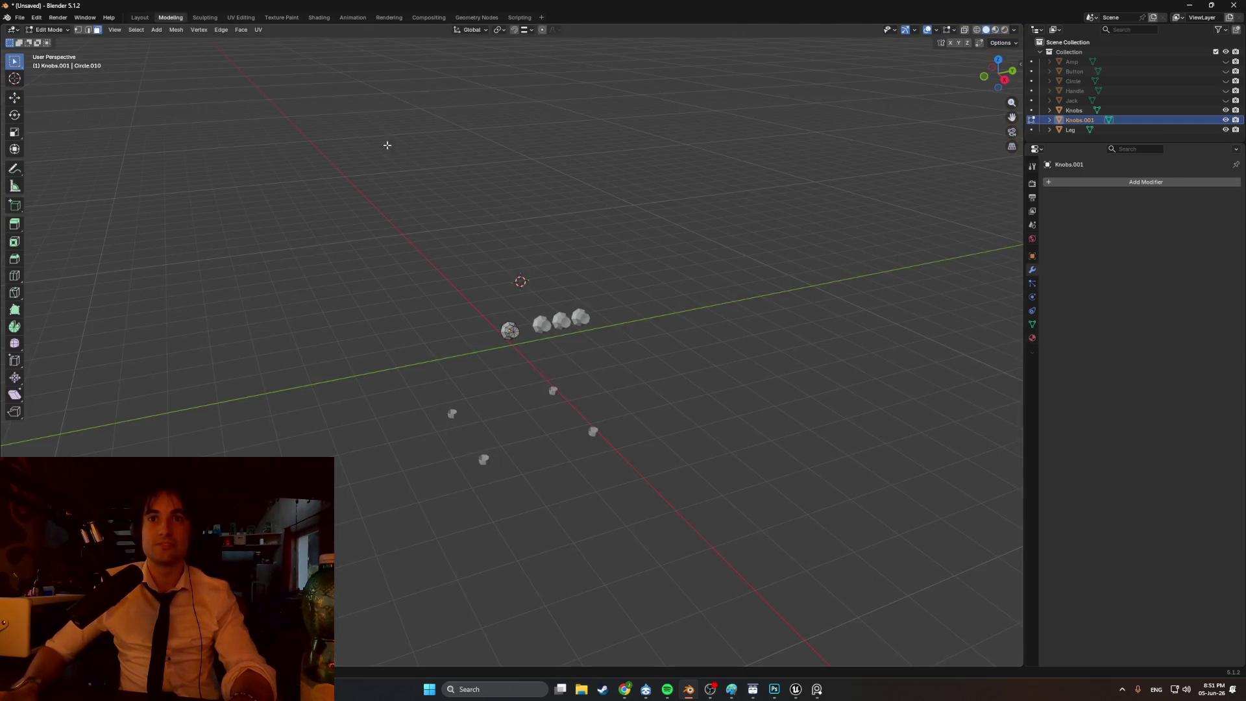
{"action": "scroll", "coordinate": [465, 298], "scroll_direction": "up", "scroll_amount": 4}
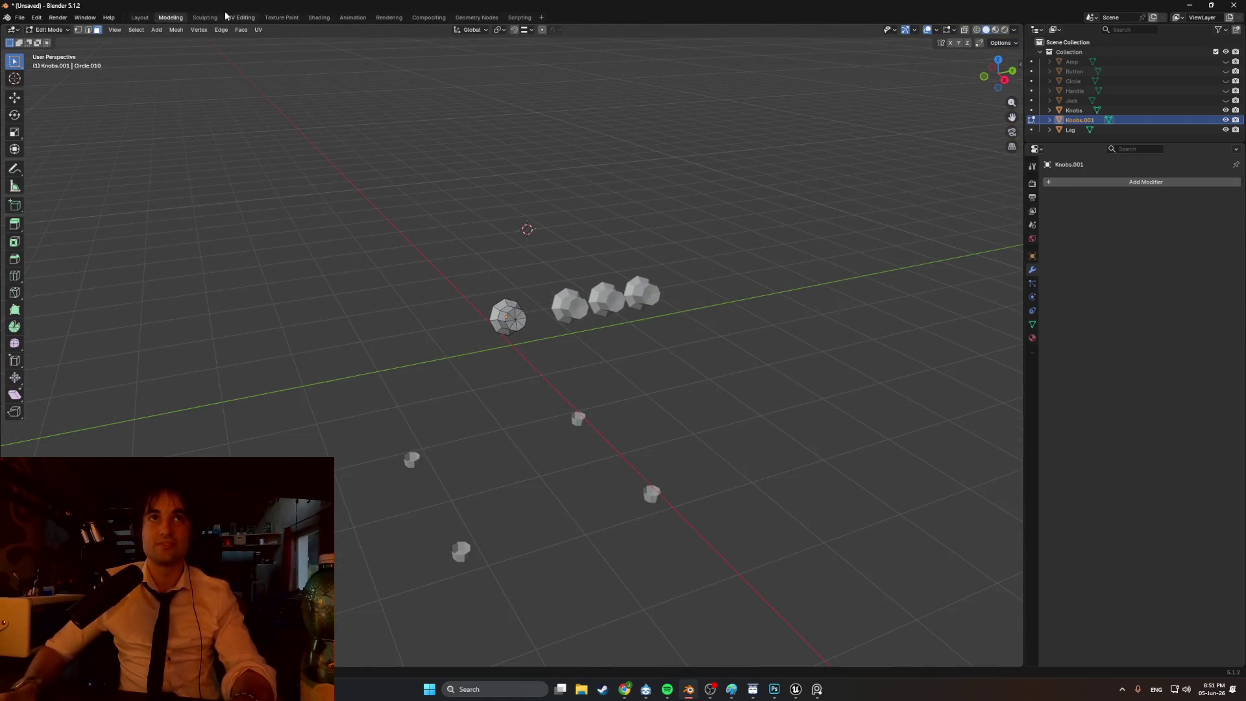
{"action": "left_click", "coordinate": [229, 18]}
{"action": "mouse_move", "coordinate": [681, 378]}
{"action": "middle_mouse_down"}
{"action": "mouse_move", "coordinate": [723, 353]}
{"action": "mouse_move", "coordinate": [716, 376]}
{"action": "mouse_move", "coordinate": [731, 338]}
{"action": "mouse_move", "coordinate": [747, 341]}
{"action": "mouse_move", "coordinate": [730, 343]}
{"action": "middle_mouse_up"}
{"action": "scroll", "coordinate": [716, 376], "scroll_direction": "down", "scroll_amount": 6}
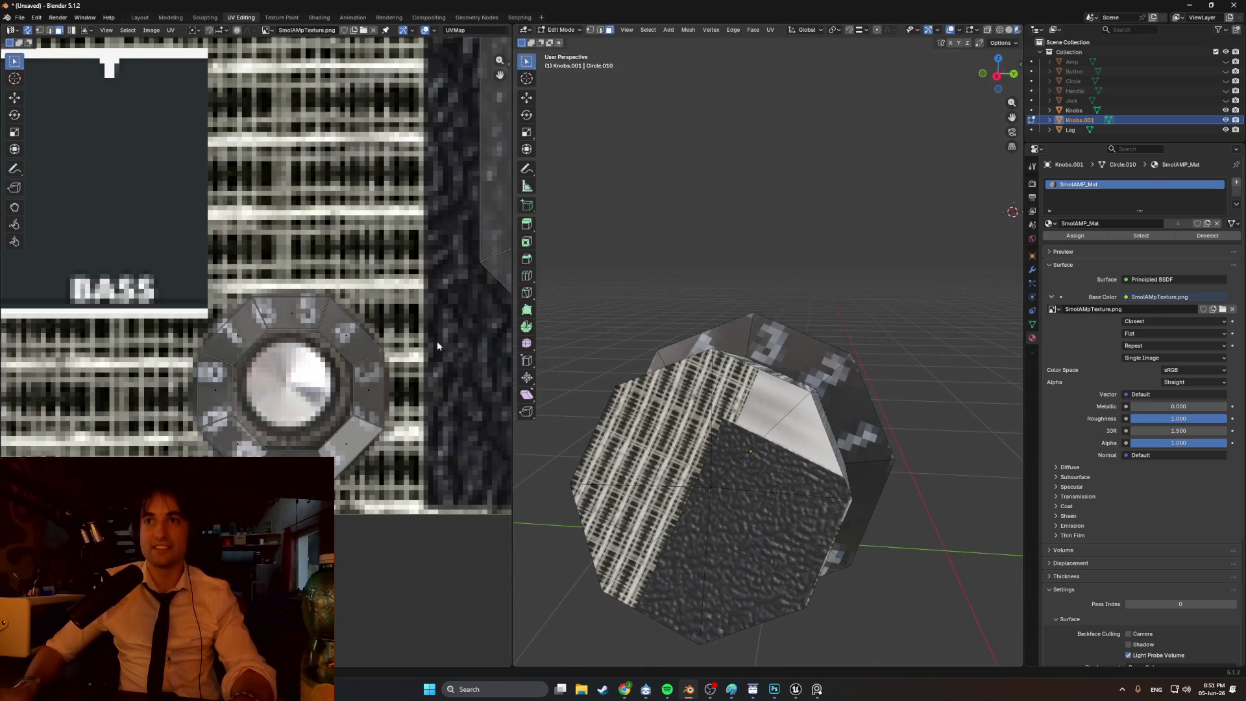
- Select a ring face's UV and nudge its top corner into line with the knob graphic
{"action": "left_click", "coordinate": [338, 338]}
{"action": "scroll", "coordinate": [351, 329], "scroll_direction": "up", "scroll_amount": 2}
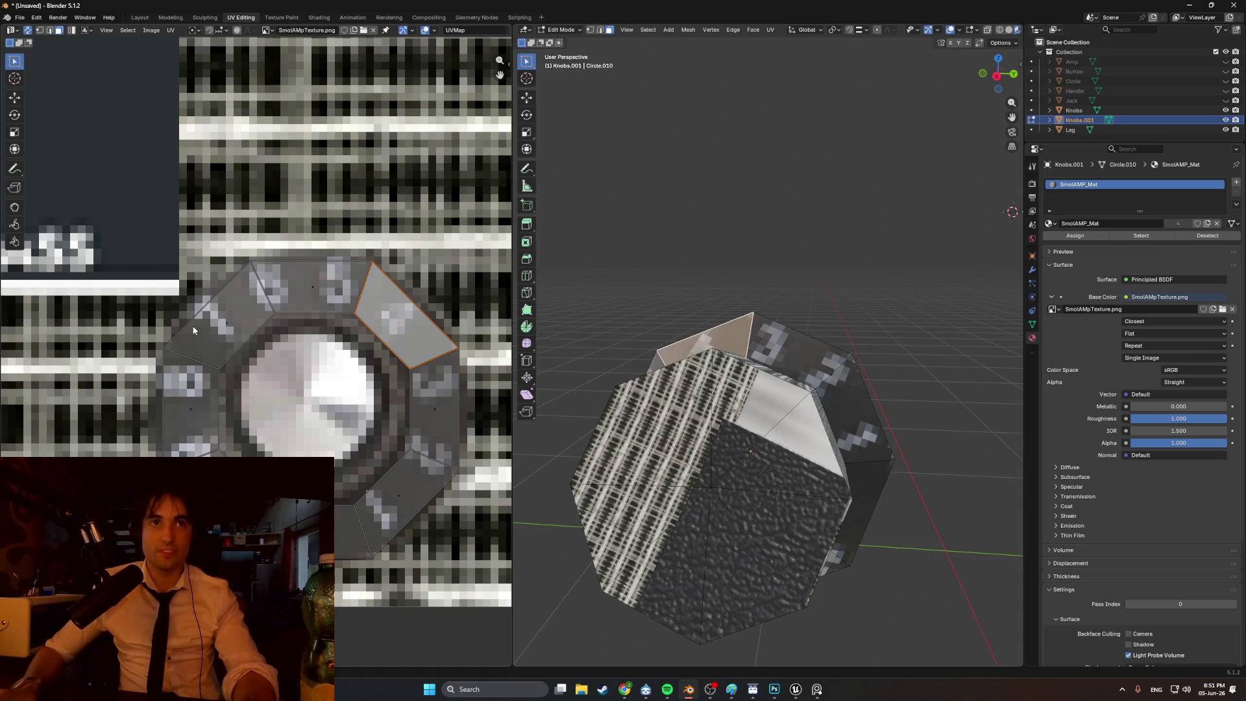
{"action": "key", "text": "1"}
{"action": "left_click", "coordinate": [166, 349]}
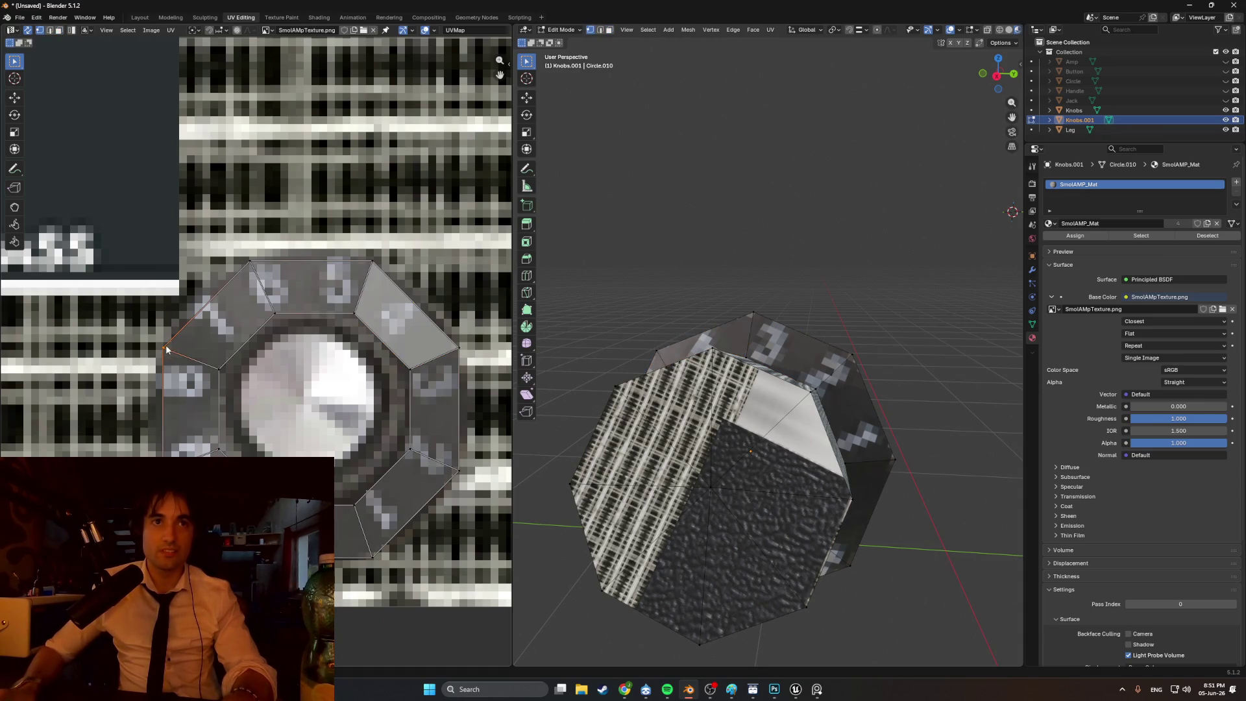
{"action": "left_click", "coordinate": [249, 263]}
{"action": "key", "text": "g"}
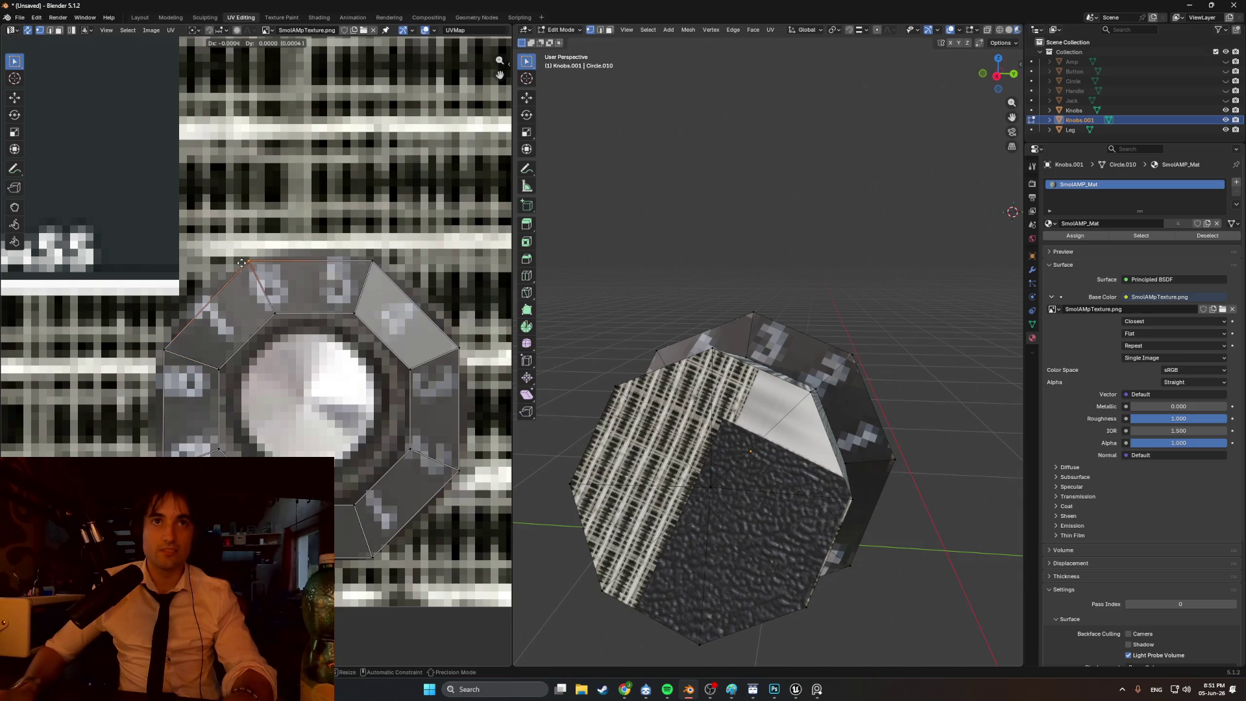
{"action": "left_click", "coordinate": [237, 262]}
- Nudge the face's right UV corner into alignment and view the whole knob
{"action": "left_click", "coordinate": [163, 347]}
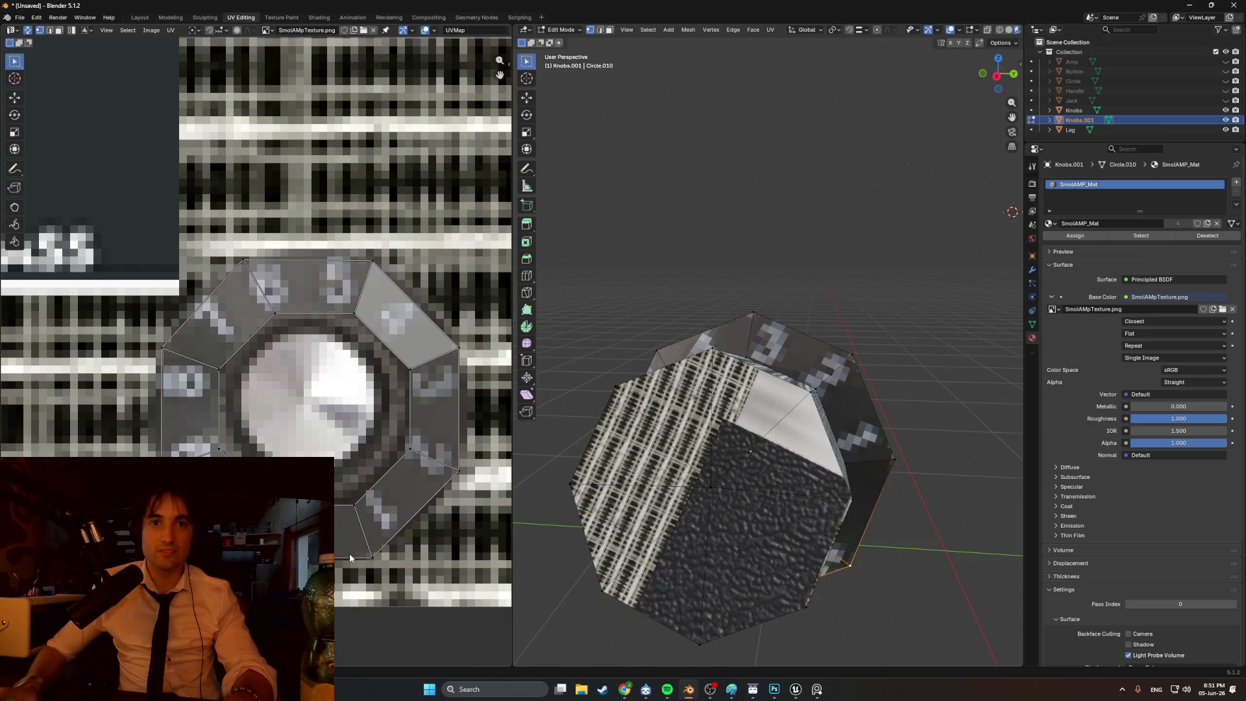
{"action": "left_click", "coordinate": [456, 472]}
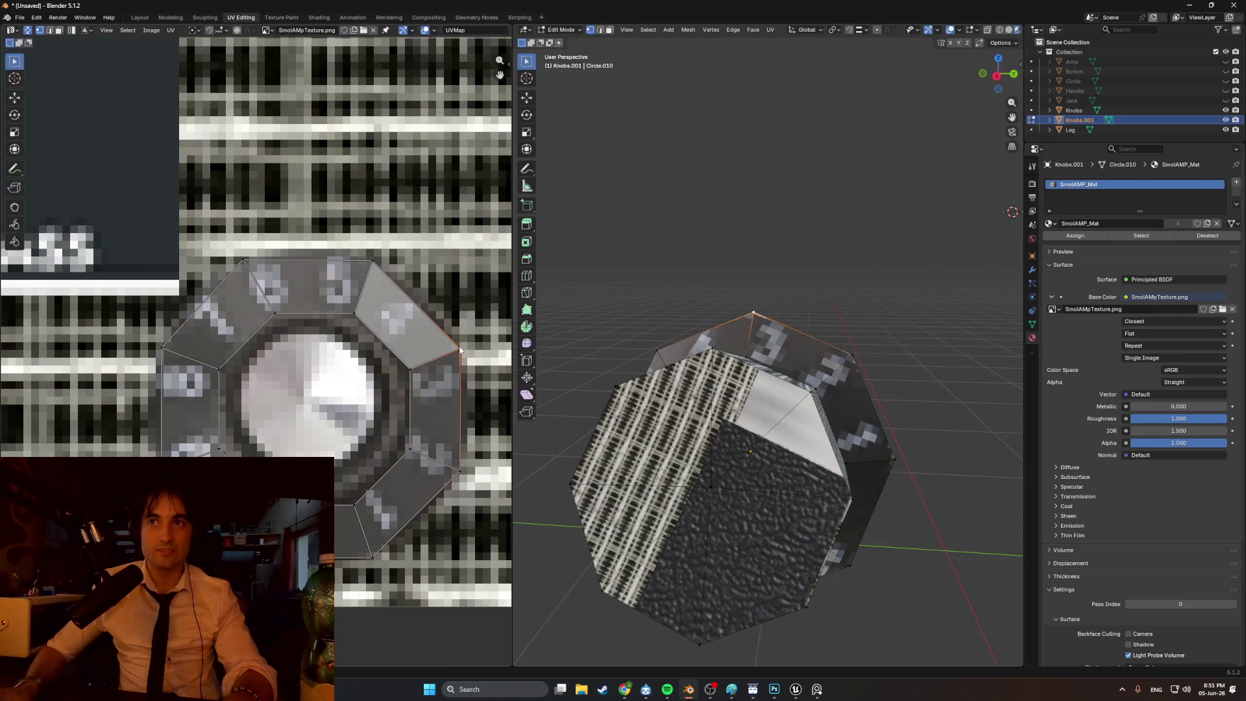
{"action": "key", "text": "g"}
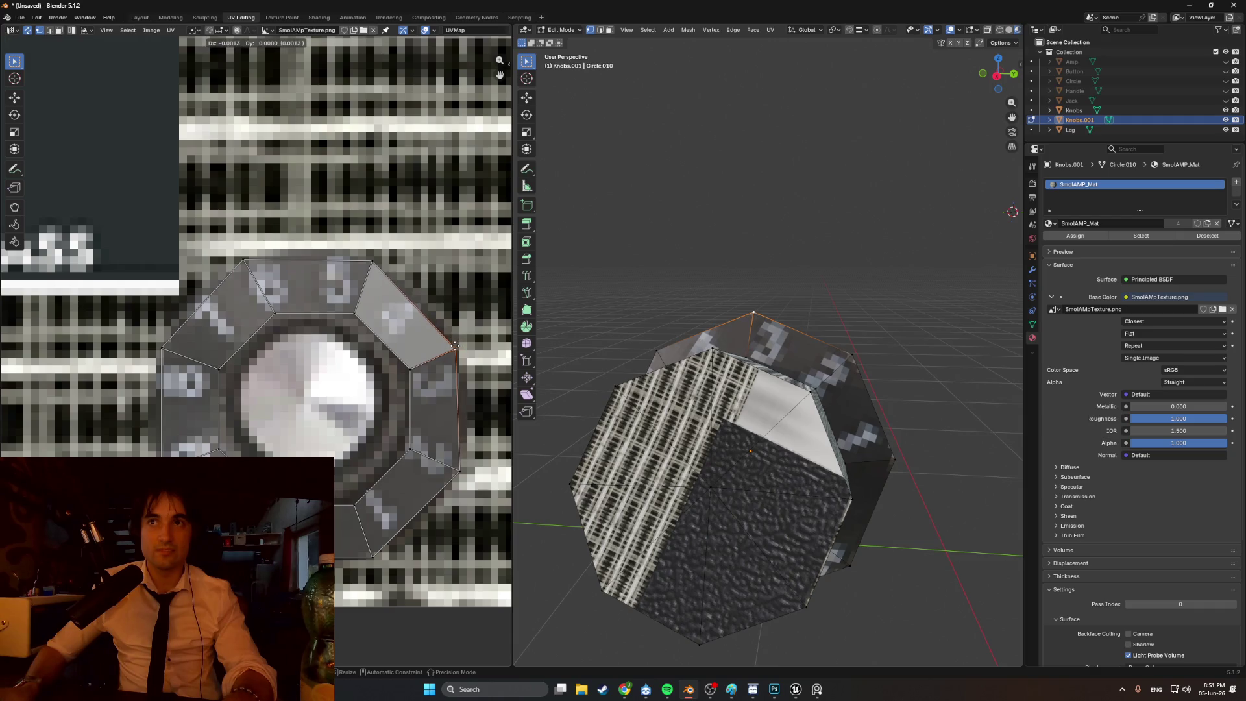
{"action": "left_click", "coordinate": [454, 347]}
{"action": "scroll", "coordinate": [714, 337], "scroll_direction": "down", "scroll_amount": 3}
{"action": "middle_click_drag", "start_coordinate": [714, 337], "coordinate": [733, 338]}
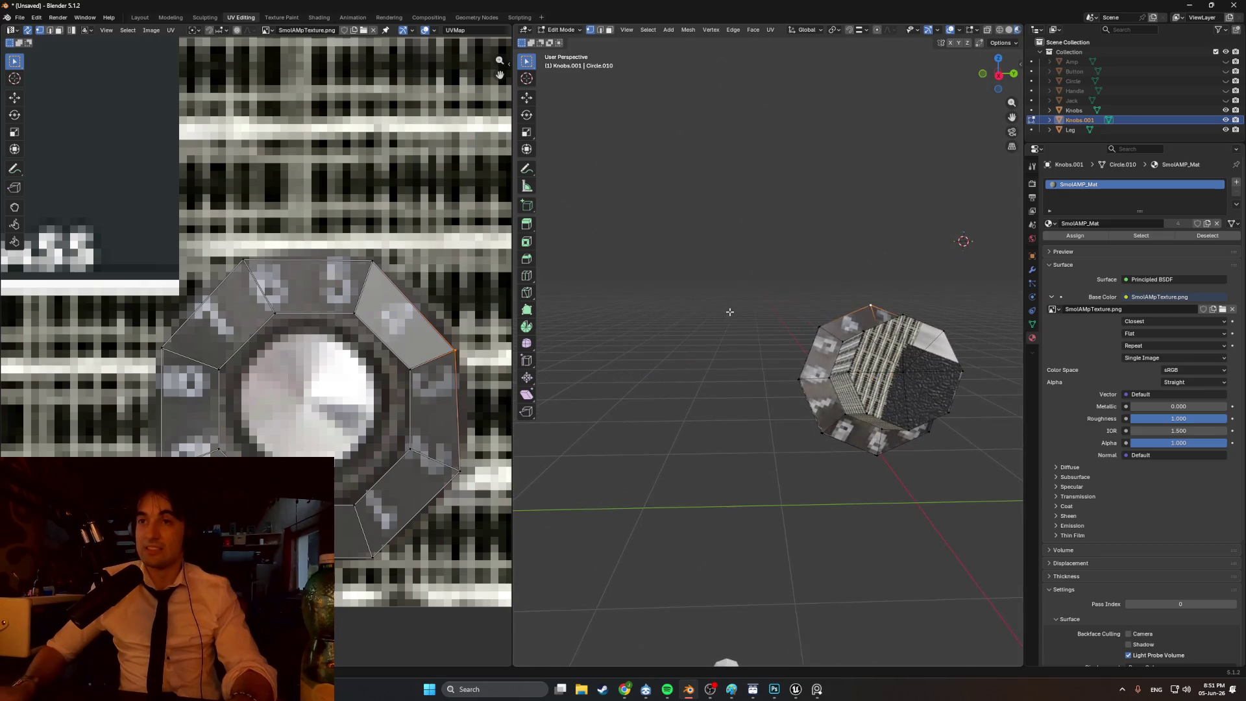
{"action": "scroll", "coordinate": [350, 351], "scroll_direction": "down", "scroll_amount": 5}
{"action": "scroll", "coordinate": [351, 350], "scroll_direction": "down", "scroll_amount": 4}
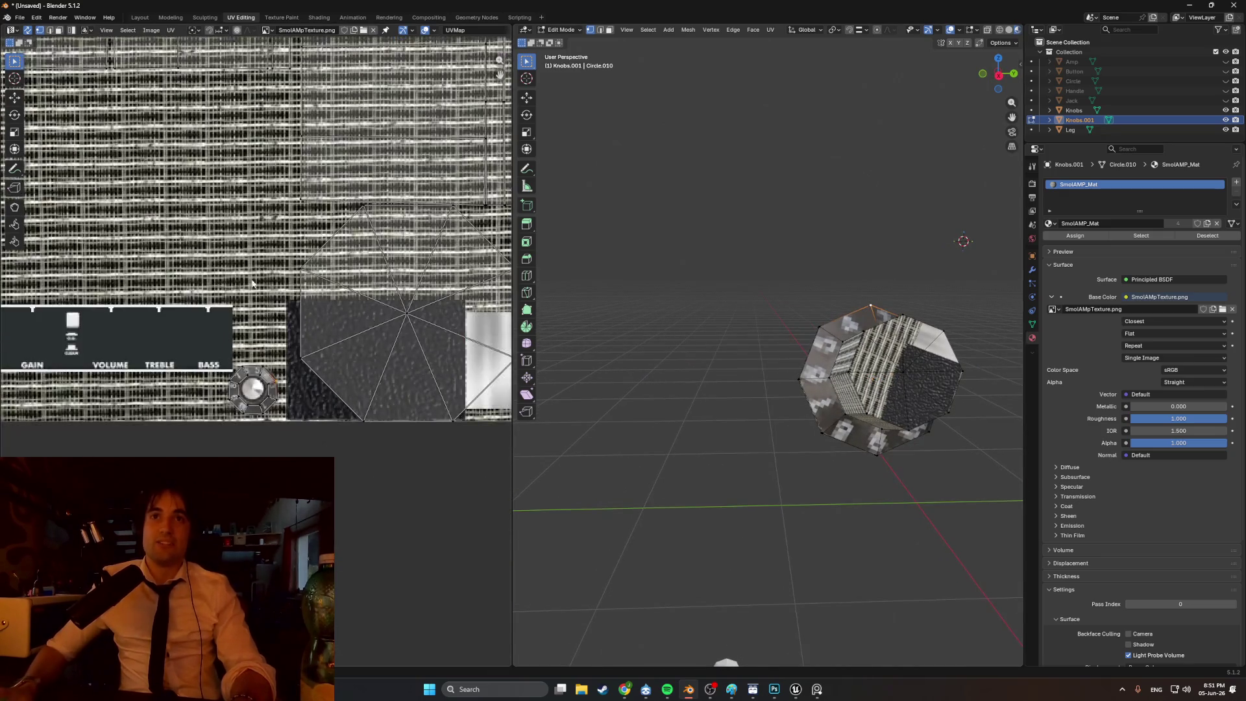
- Select the knob's octagonal top cap and scale and move its UVs onto the knob image
{"action": "middle_click_drag", "start_coordinate": [892, 365], "coordinate": [876, 364]}
{"action": "scroll", "coordinate": [270, 273], "scroll_direction": "down", "scroll_amount": 2}
{"action": "scroll", "coordinate": [270, 273], "scroll_direction": "up", "scroll_amount": 5}
{"action": "left_click", "coordinate": [882, 374]}
{"action": "key", "text": "l"}
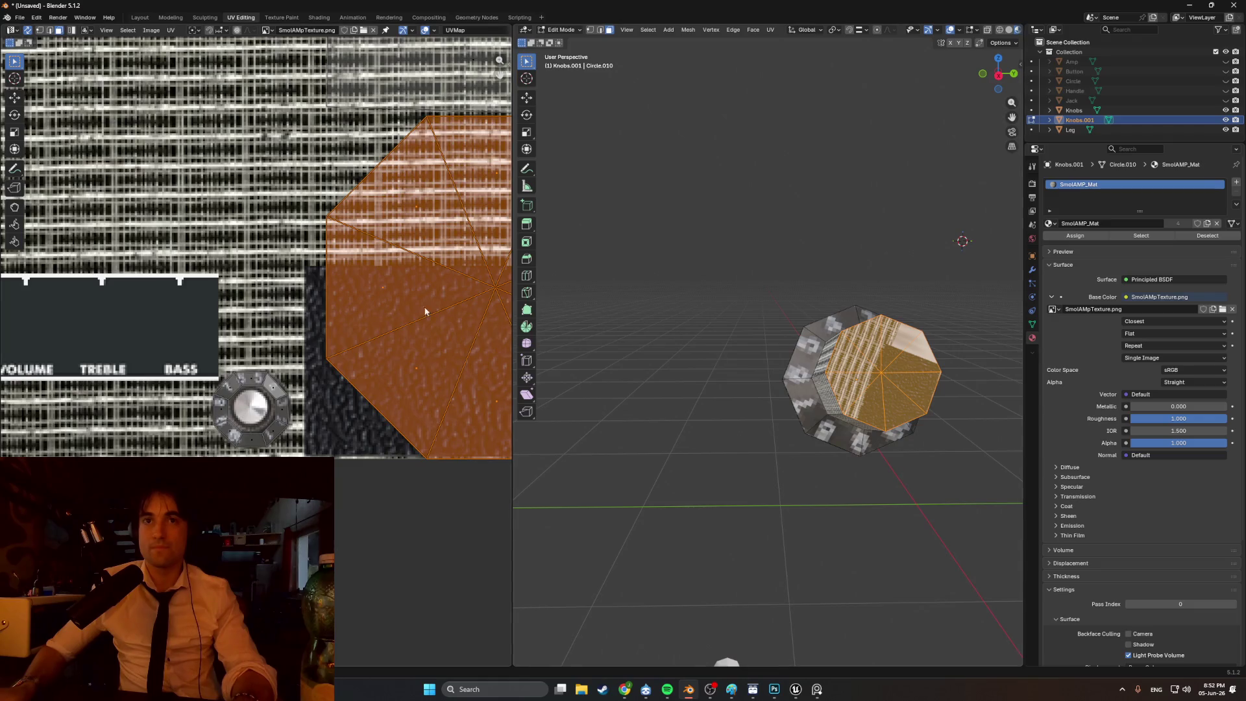
{"action": "scroll", "coordinate": [425, 311], "scroll_direction": "down", "scroll_amount": 1}
{"action": "key", "text": "s"}
{"action": "left_click", "coordinate": [448, 287]}
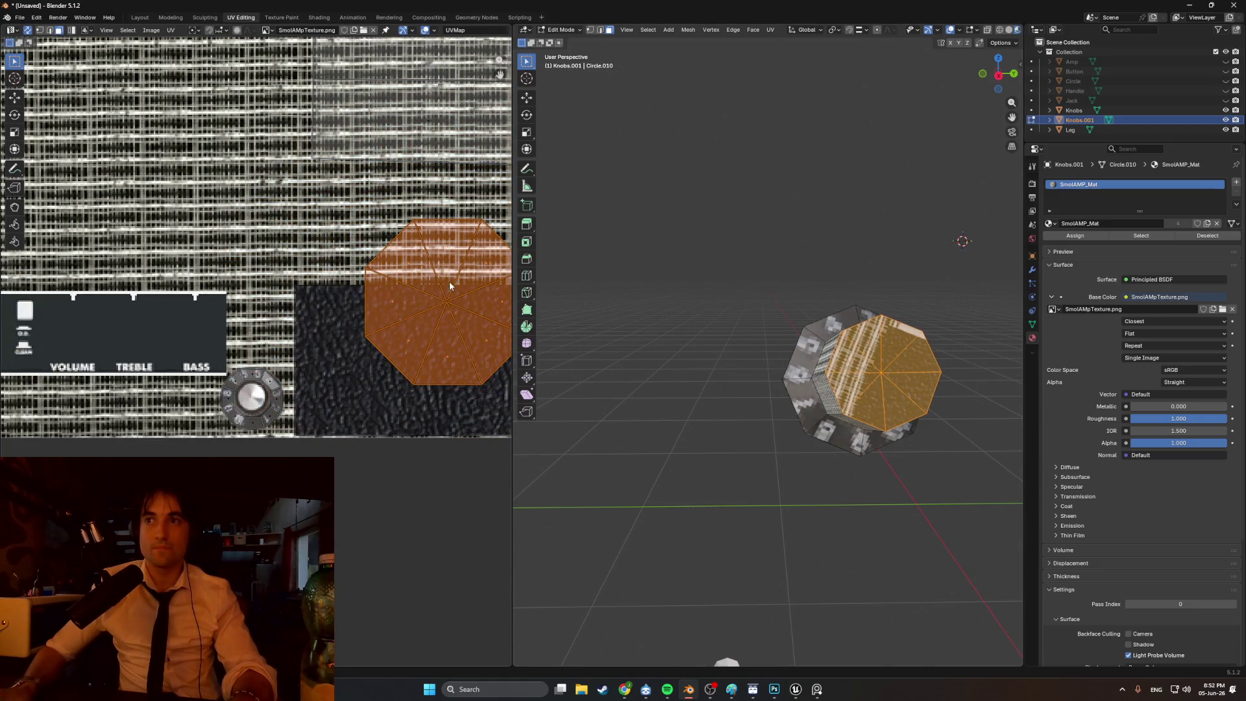
{"action": "key", "text": "g"}
{"action": "left_click", "coordinate": [263, 382]}
{"action": "key", "text": "s"}
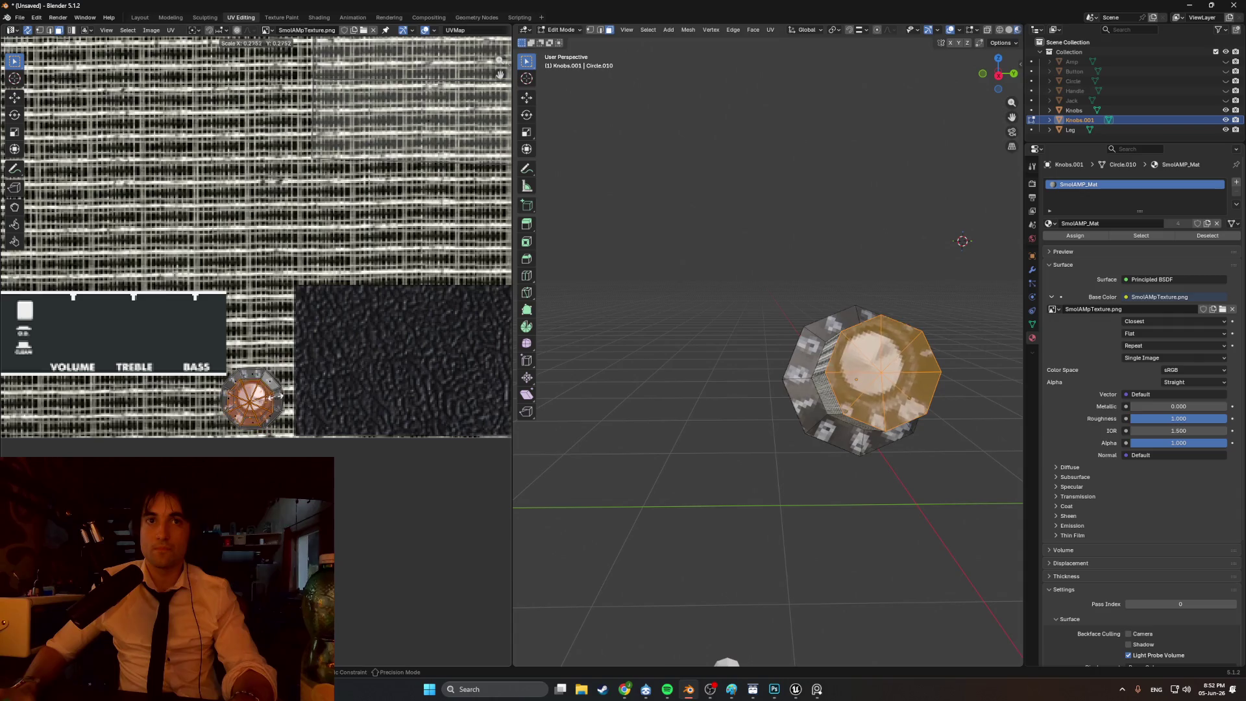
{"action": "scroll", "coordinate": [276, 396], "scroll_direction": "up", "scroll_amount": 6}
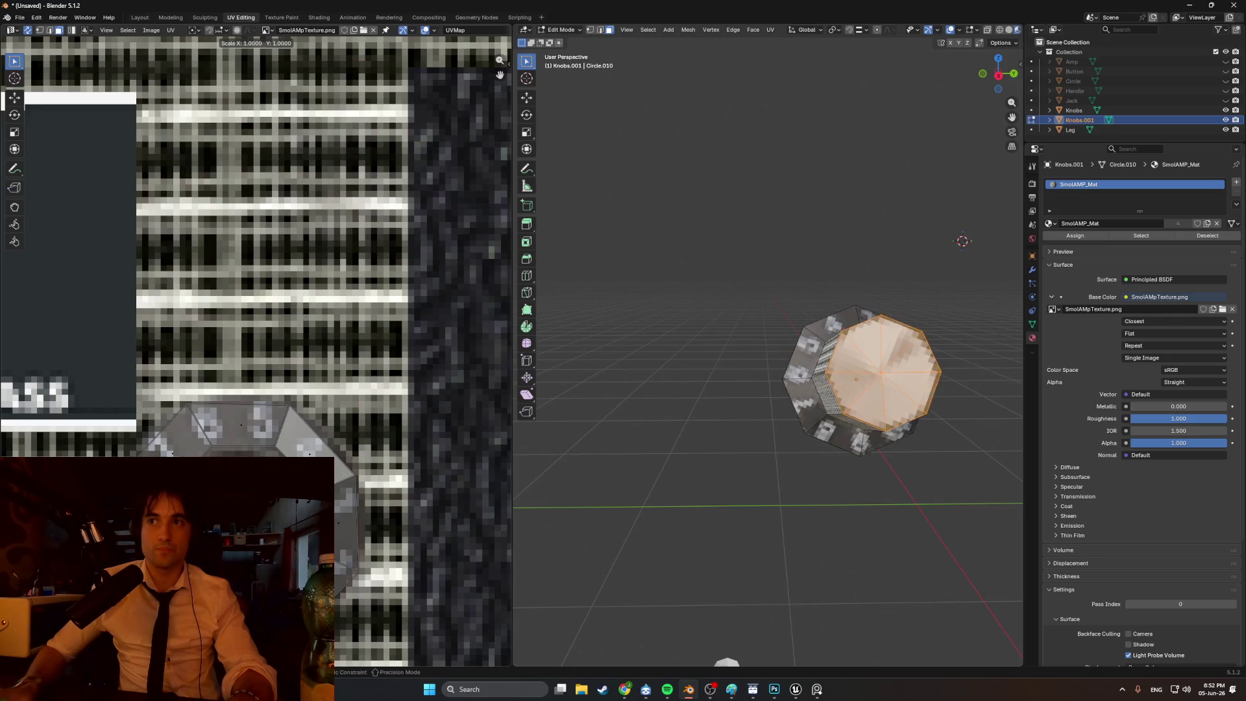
{"action": "key", "text": "Return"}
- Enlarge the cap UVs about 2% and shift them over the silver knob centre
{"action": "middle_click_drag", "start_coordinate": [588, 411], "coordinate": [646, 383]}
{"action": "key", "text": "s"}
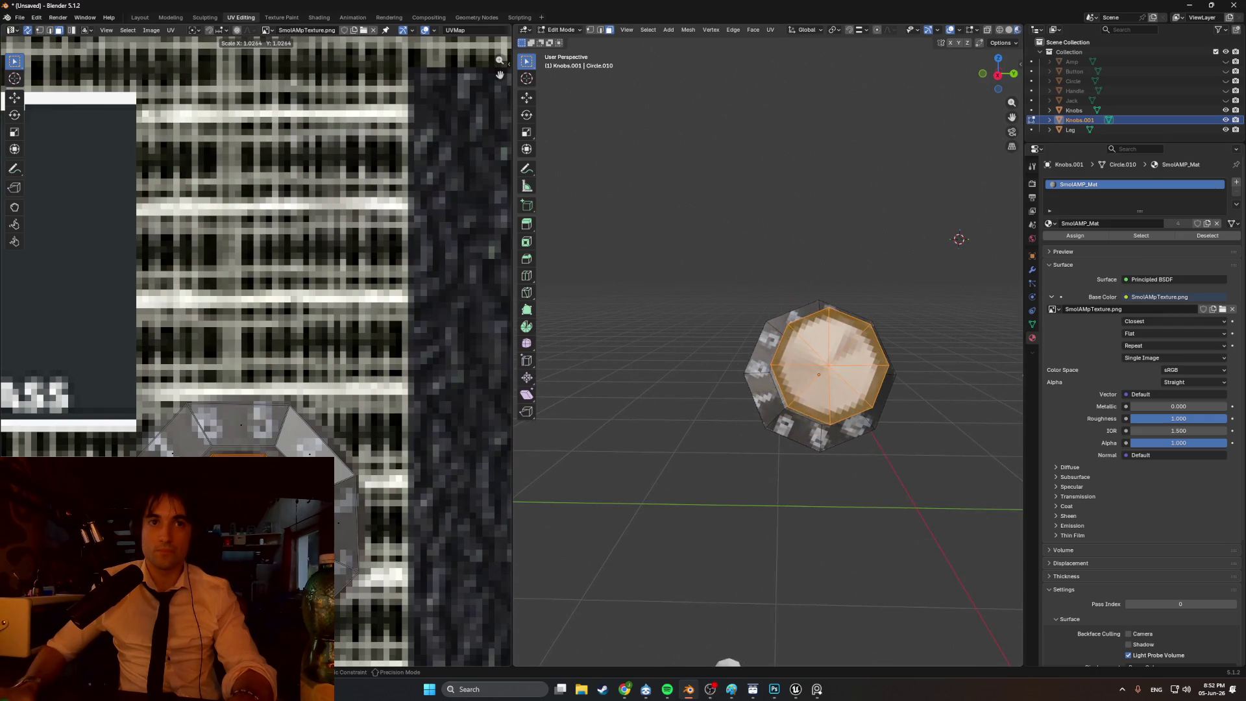
{"action": "key", "text": "g"}
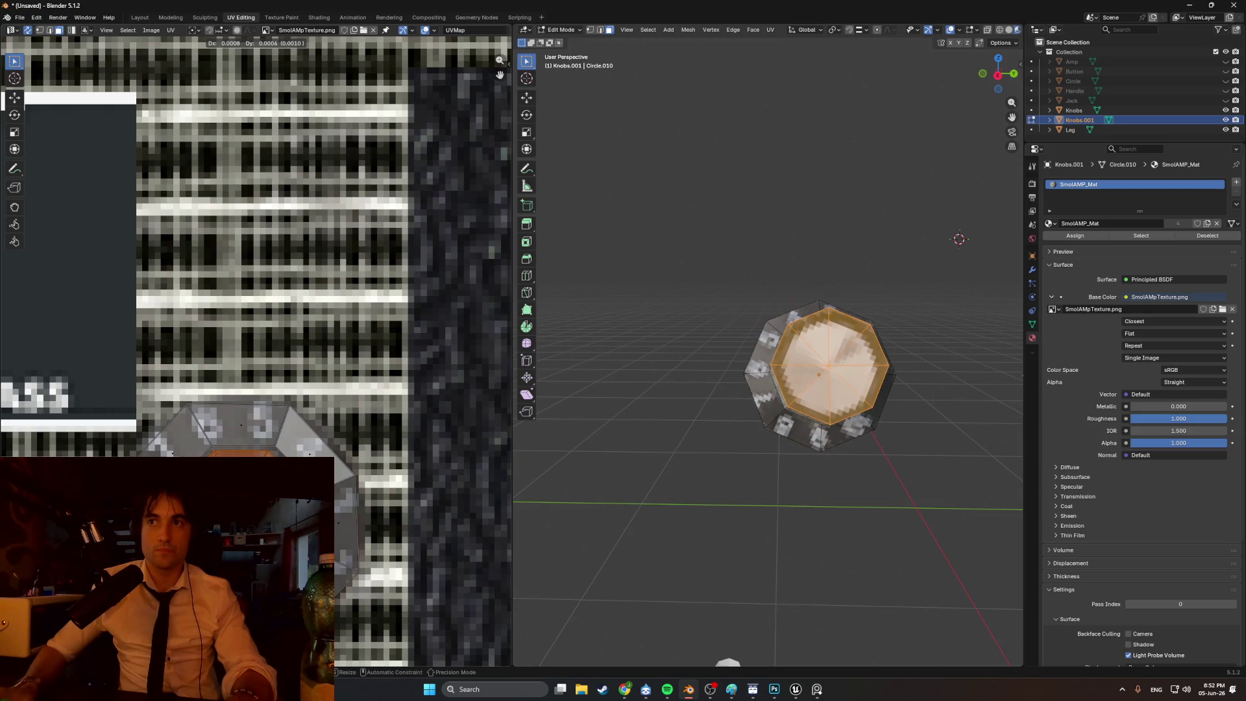
{"action": "key", "text": "Return"}
{"action": "mouse_move", "coordinate": [500, 437]}
{"action": "middle_mouse_down"}
{"action": "mouse_move", "coordinate": [592, 356]}
{"action": "mouse_move", "coordinate": [673, 353]}
{"action": "mouse_move", "coordinate": [731, 329]}
{"action": "mouse_move", "coordinate": [720, 304]}
{"action": "mouse_move", "coordinate": [649, 311]}
{"action": "mouse_move", "coordinate": [597, 325]}
{"action": "mouse_move", "coordinate": [571, 351]}
{"action": "middle_mouse_up"}
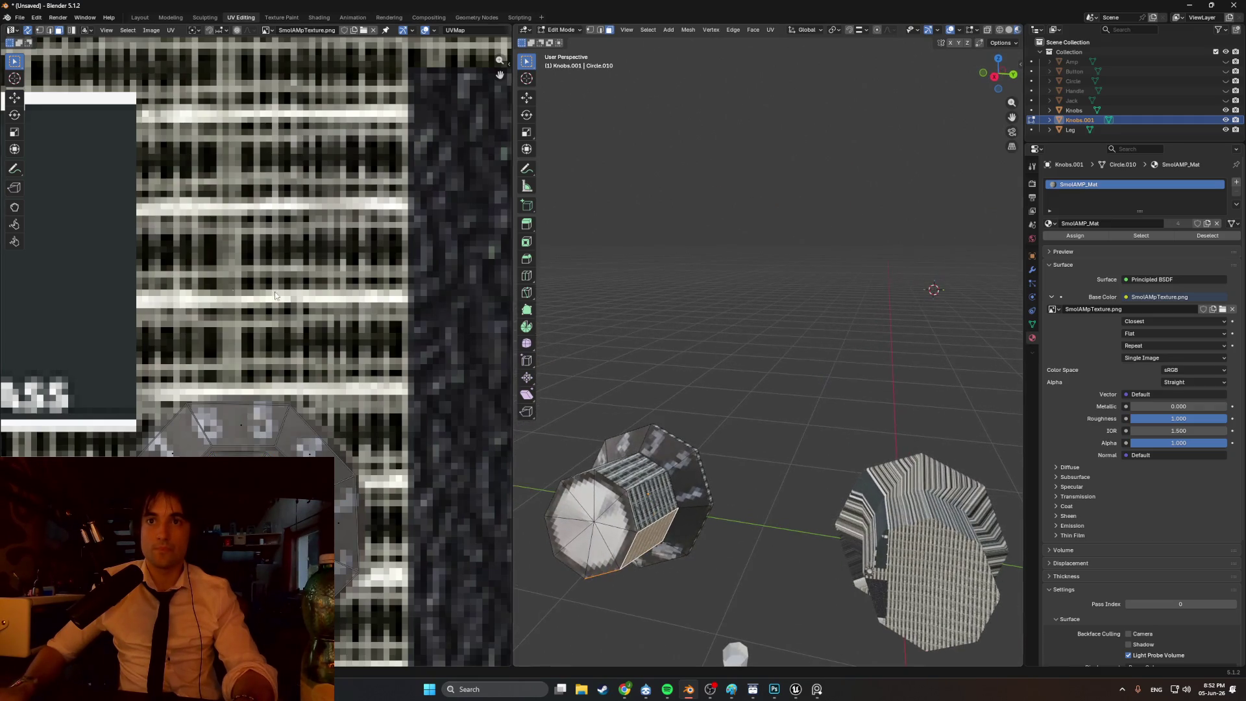
{"action": "scroll", "coordinate": [275, 295], "scroll_direction": "down", "scroll_amount": 10}
{"action": "middle_click_drag", "start_coordinate": [235, 276], "coordinate": [249, 288]}
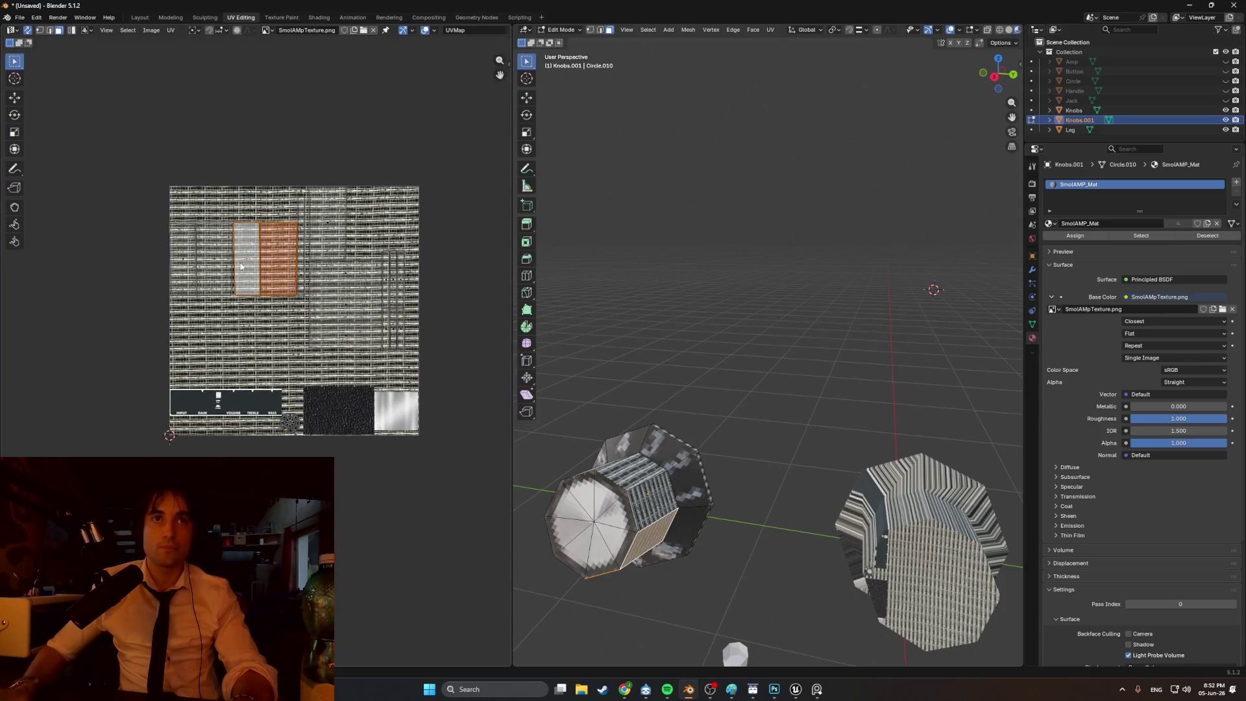
- Select the side faces all around the knob's wall
{"action": "left_click", "coordinate": [171, 261]}
{"action": "middle_click_drag", "start_coordinate": [732, 452], "coordinate": [746, 427]}
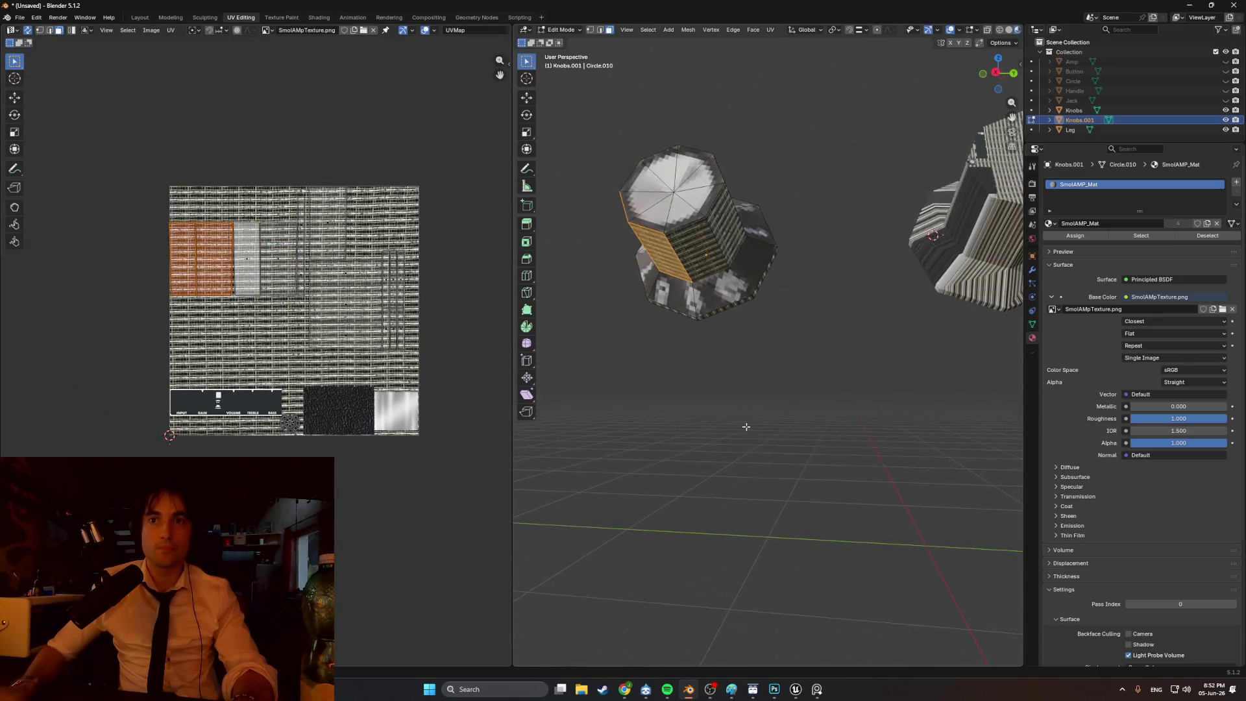
{"action": "left_click", "coordinate": [695, 265]}
{"action": "middle_click_drag", "start_coordinate": [696, 265], "coordinate": [851, 355]}
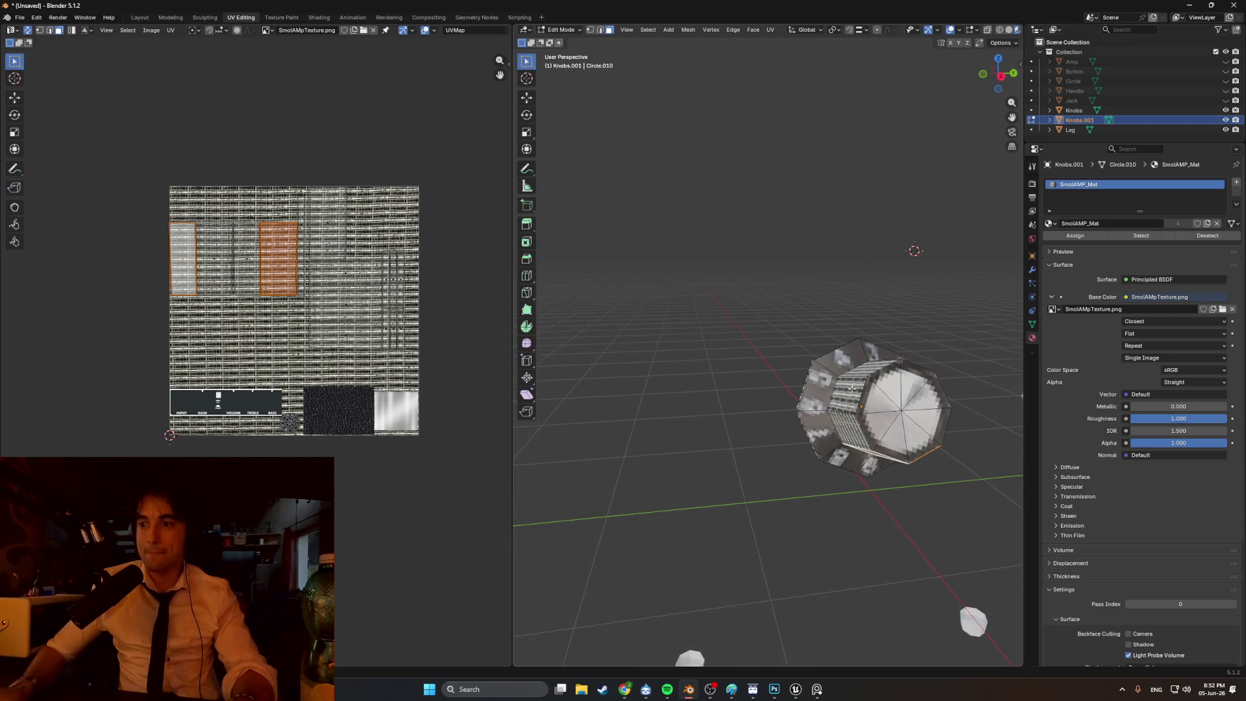
{"action": "left_click", "coordinate": [843, 429], "text": "shift"}
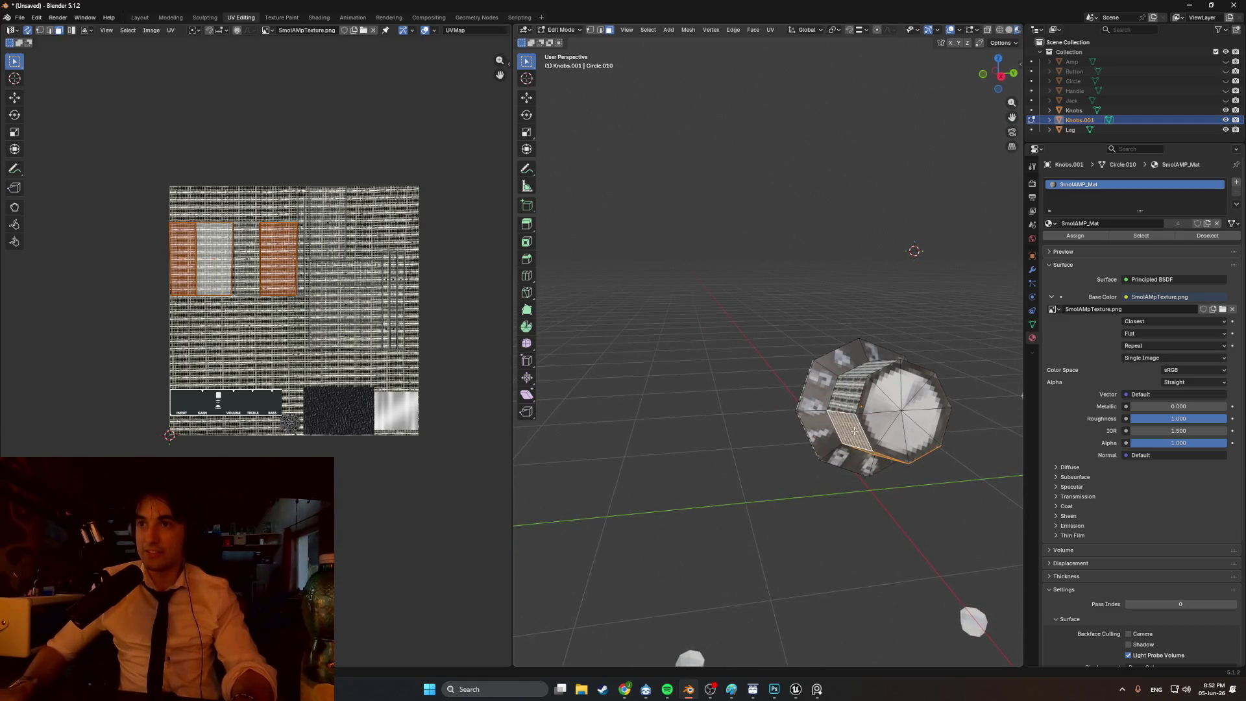
{"action": "left_click", "coordinate": [856, 388], "text": "shift"}
{"action": "left_click", "coordinate": [869, 371], "text": "shift"}
{"action": "middle_click_drag", "start_coordinate": [868, 371], "coordinate": [855, 379]}
{"action": "left_click", "coordinate": [766, 436], "text": "shift"}
{"action": "middle_click_drag", "start_coordinate": [765, 436], "coordinate": [502, 386]}
{"action": "left_click", "coordinate": [631, 402], "text": "shift"}
{"action": "left_click", "coordinate": [631, 427], "text": "shift"}
{"action": "mouse_move", "coordinate": [374, 316]}
{"action": "middle_mouse_down"}
{"action": "mouse_move", "coordinate": [681, 363]}
{"action": "mouse_move", "coordinate": [592, 301]}
{"action": "mouse_move", "coordinate": [526, 342]}
{"action": "middle_mouse_up"}
- Move and shrink the side-face UVs off the grille cloth onto the knob's grey graphic
{"action": "key", "text": "g"}
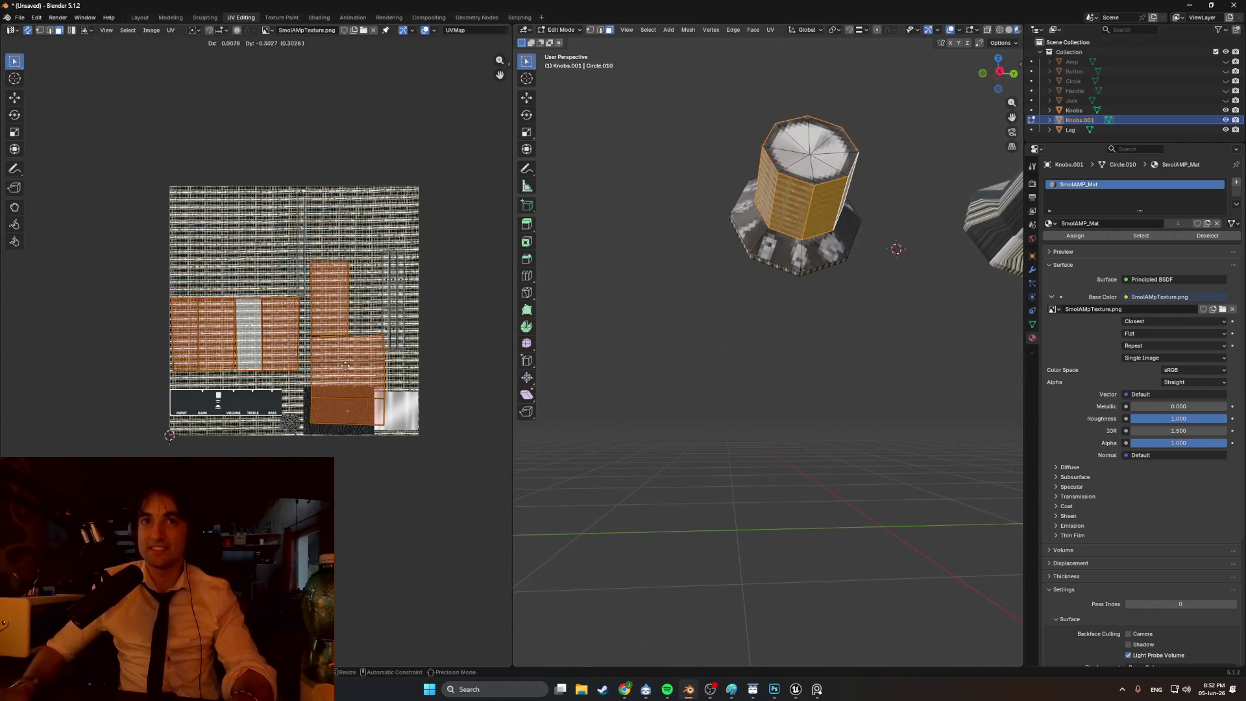
{"action": "key", "text": "s"}
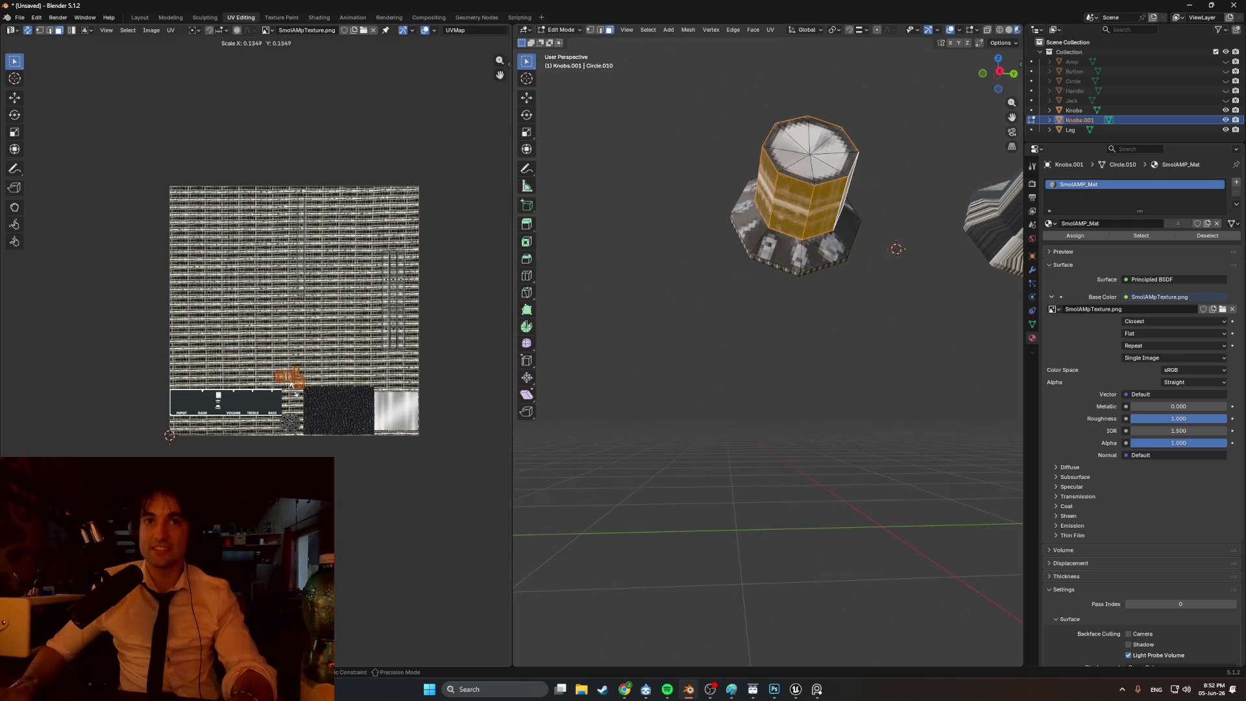
{"action": "scroll", "coordinate": [299, 389], "scroll_direction": "up", "scroll_amount": 3}
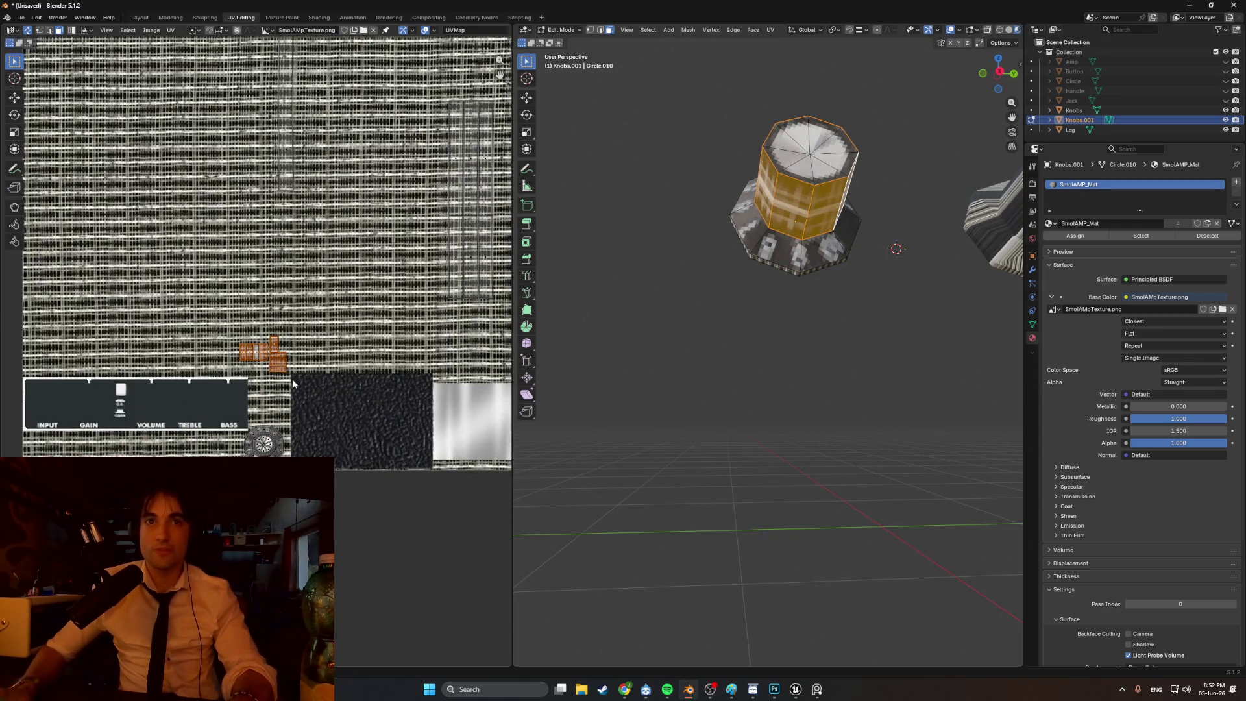
{"action": "scroll", "coordinate": [292, 383], "scroll_direction": "up", "scroll_amount": 3}
{"action": "key", "text": "s"}
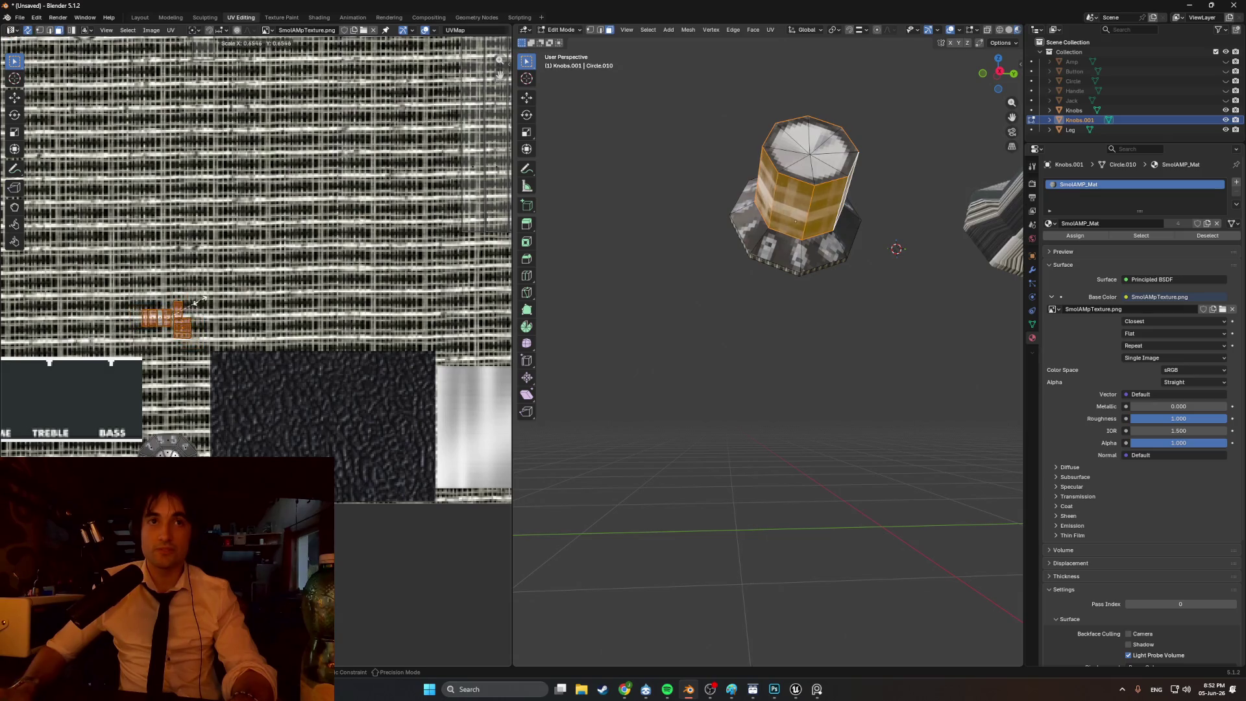
{"action": "middle_click_drag", "start_coordinate": [197, 325], "coordinate": [261, 288]}
{"action": "key", "text": "g"}
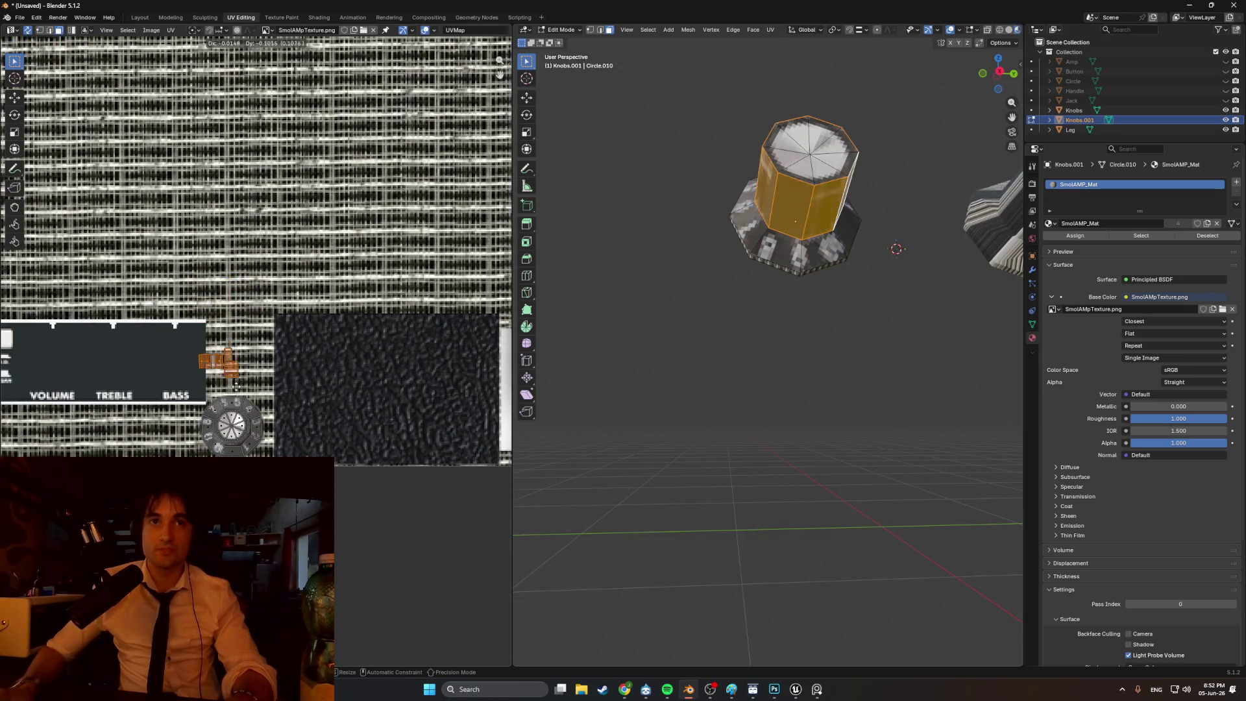
{"action": "left_click", "coordinate": [255, 445]}
{"action": "scroll", "coordinate": [255, 445], "scroll_direction": "up", "scroll_amount": 5}
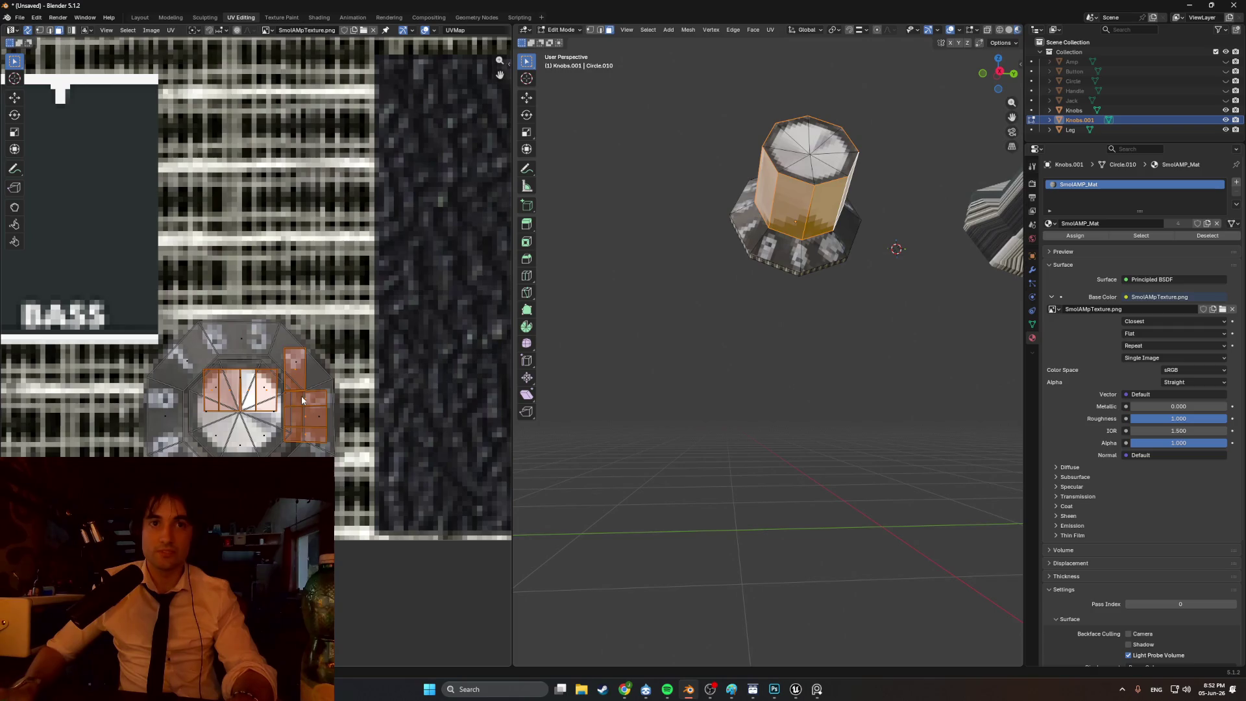
{"action": "key", "text": "g"}
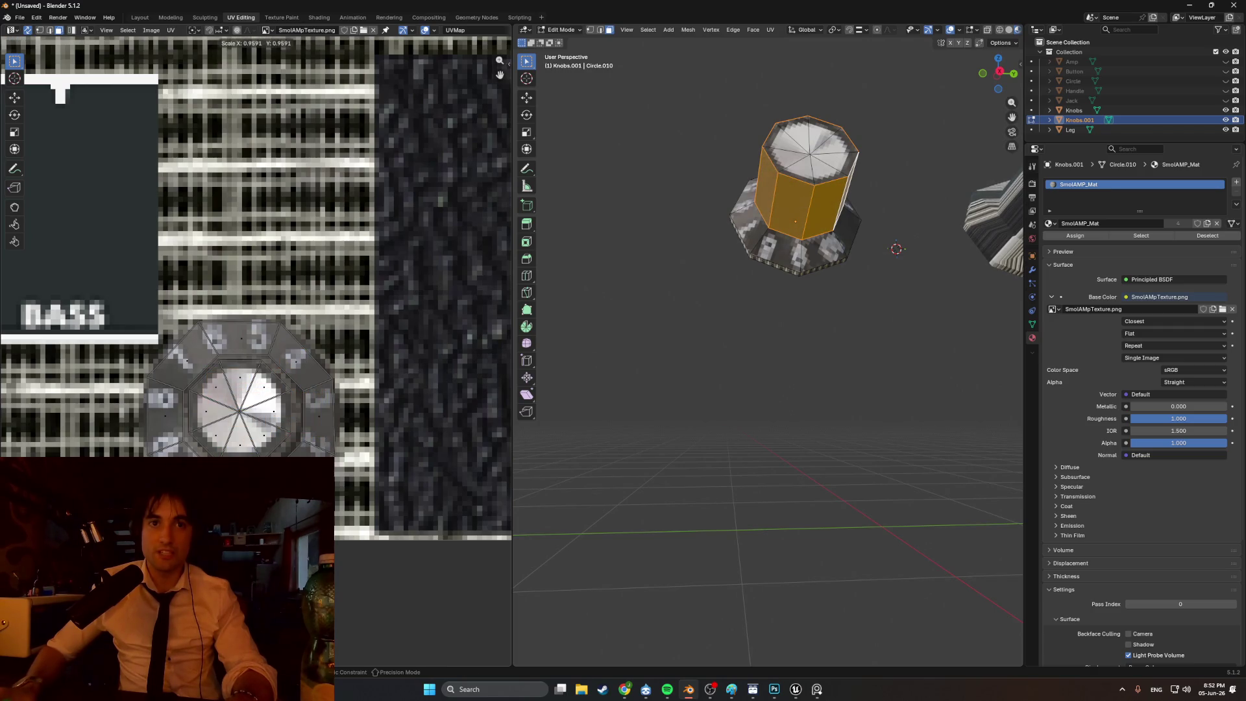
{"action": "scroll", "coordinate": [259, 461], "scroll_direction": "up", "scroll_amount": 5}
{"action": "key", "text": "s"}
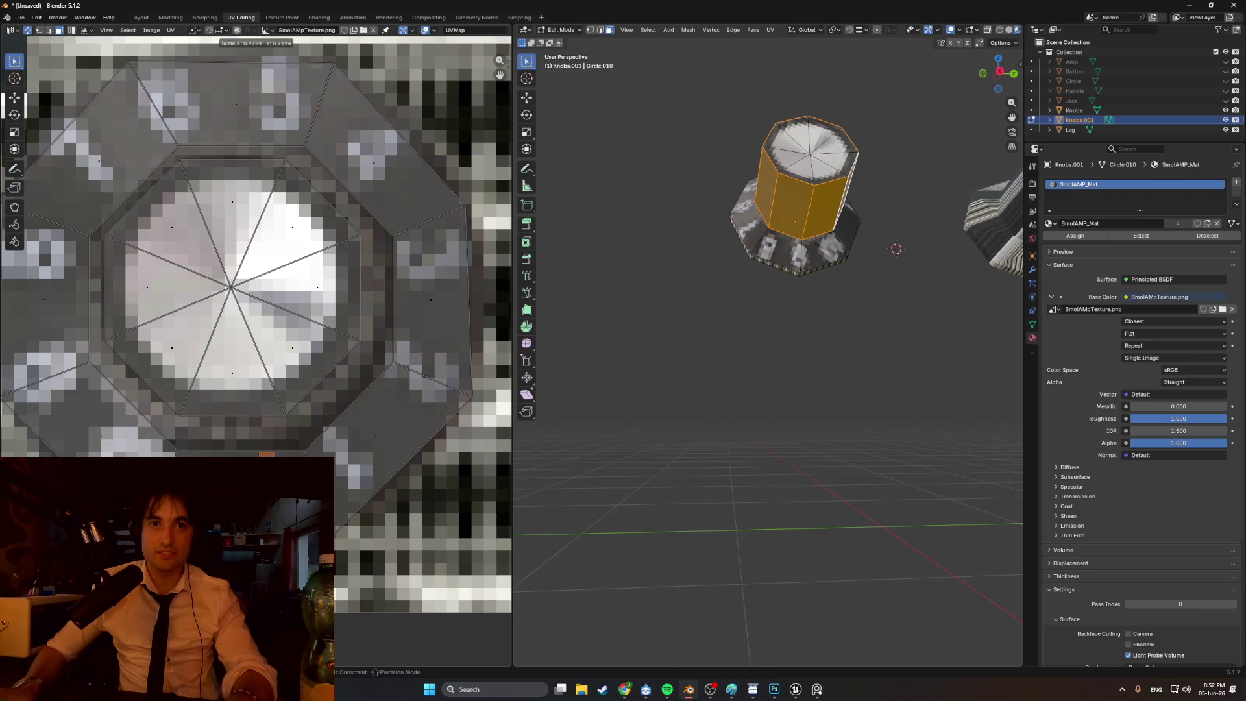
- Move and shrink the selected side UVs toward the knob graphic at the atlas bottom
{"action": "mouse_move", "coordinate": [707, 317]}
{"action": "middle_mouse_down"}
{"action": "mouse_move", "coordinate": [679, 305]}
{"action": "mouse_move", "coordinate": [714, 320]}
{"action": "mouse_move", "coordinate": [712, 331]}
{"action": "mouse_move", "coordinate": [720, 294]}
{"action": "mouse_move", "coordinate": [675, 281]}
{"action": "mouse_move", "coordinate": [644, 299]}
{"action": "mouse_move", "coordinate": [654, 182]}
{"action": "mouse_move", "coordinate": [654, 331]}
{"action": "middle_mouse_up"}
{"action": "key", "text": "2"}
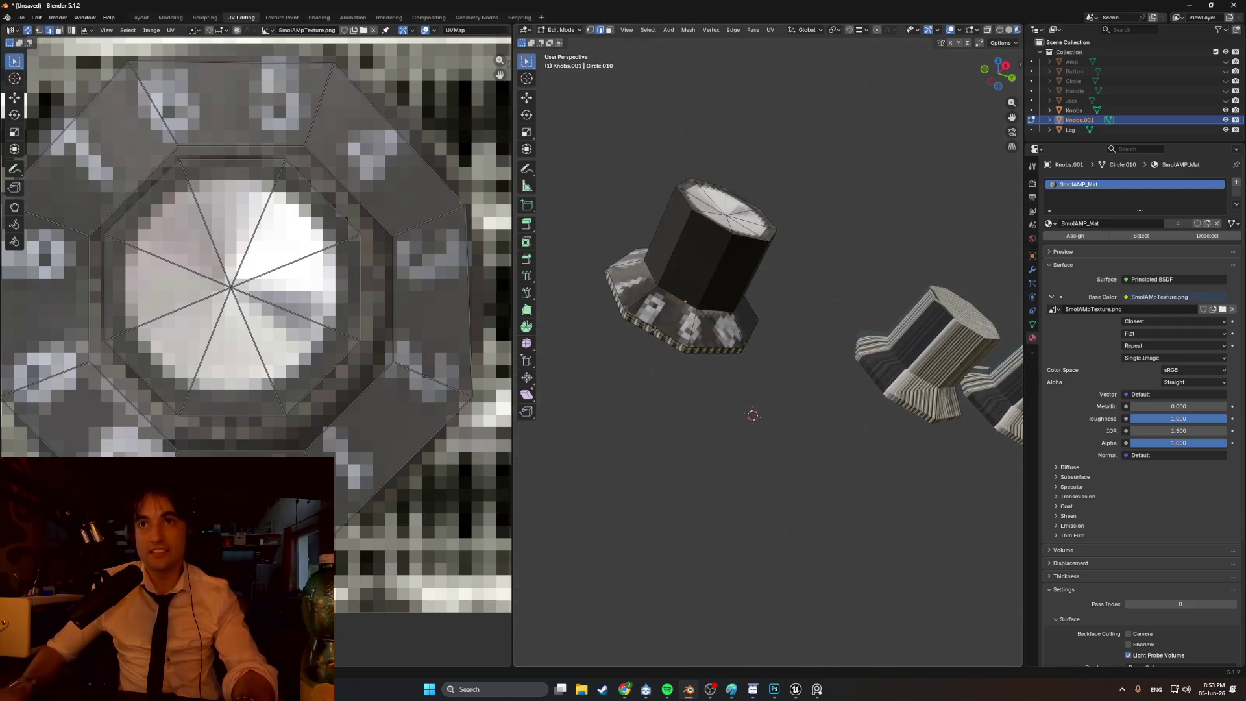
{"action": "key", "text": "3"}
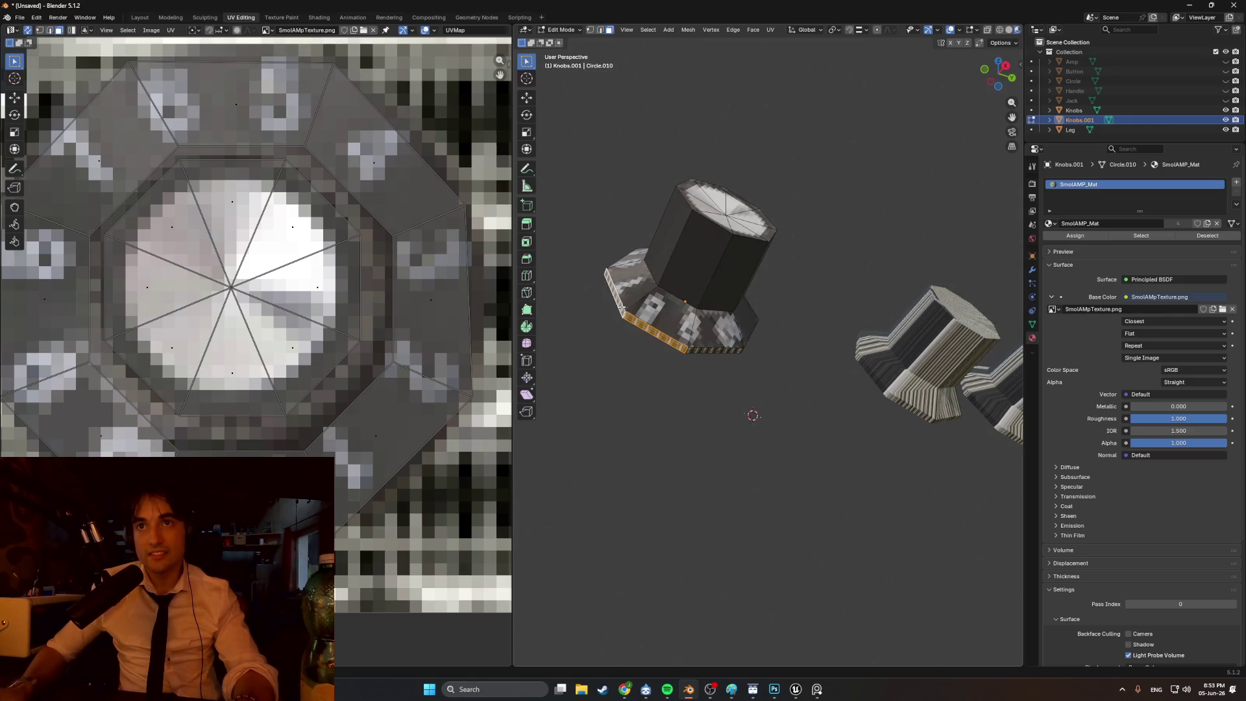
{"action": "mouse_move", "coordinate": [701, 323]}
{"action": "middle_mouse_down"}
{"action": "mouse_move", "coordinate": [644, 319]}
{"action": "mouse_move", "coordinate": [640, 335]}
{"action": "mouse_move", "coordinate": [664, 616]}
{"action": "middle_mouse_up"}
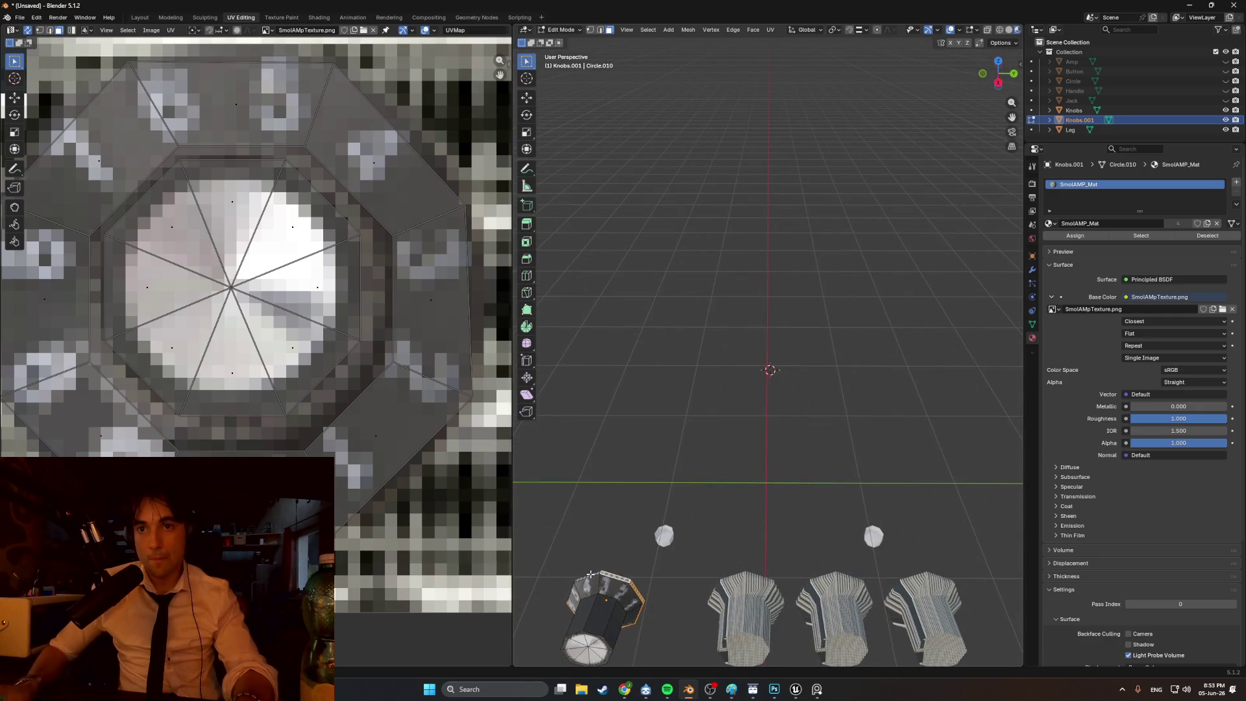
{"action": "middle_click_drag", "start_coordinate": [616, 562], "coordinate": [693, 418]}
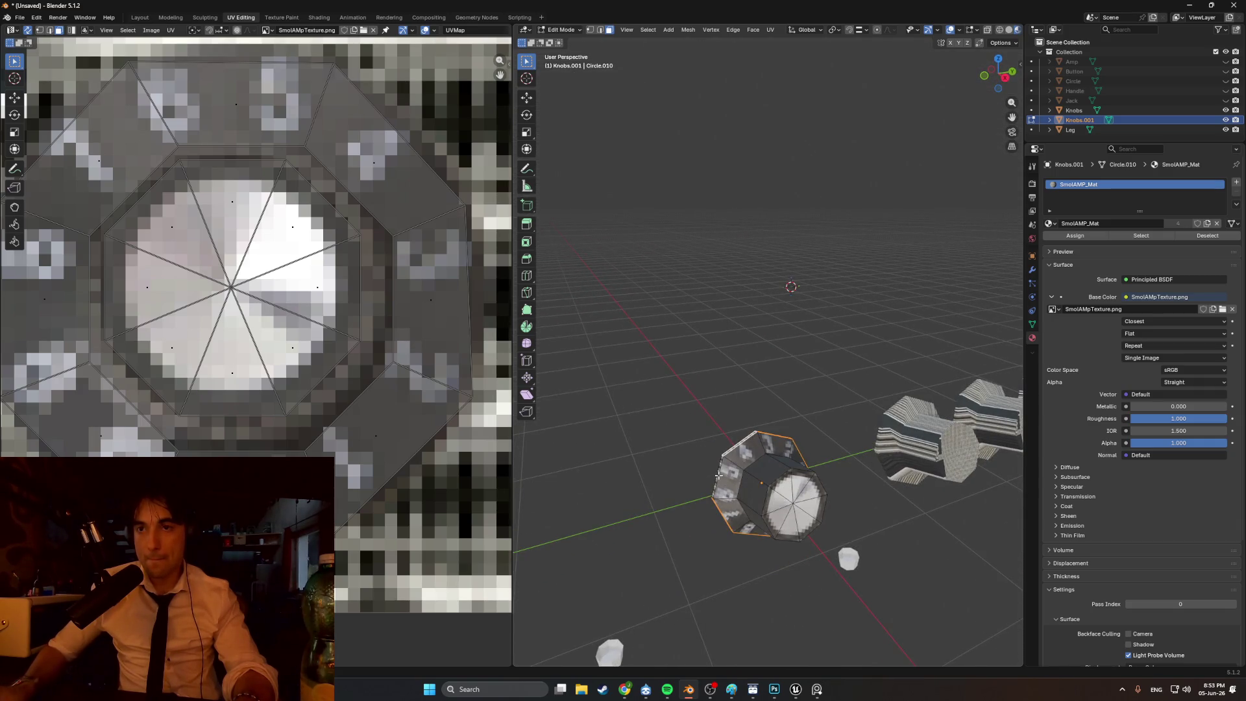
{"action": "scroll", "coordinate": [323, 189], "scroll_direction": "down", "scroll_amount": 10}
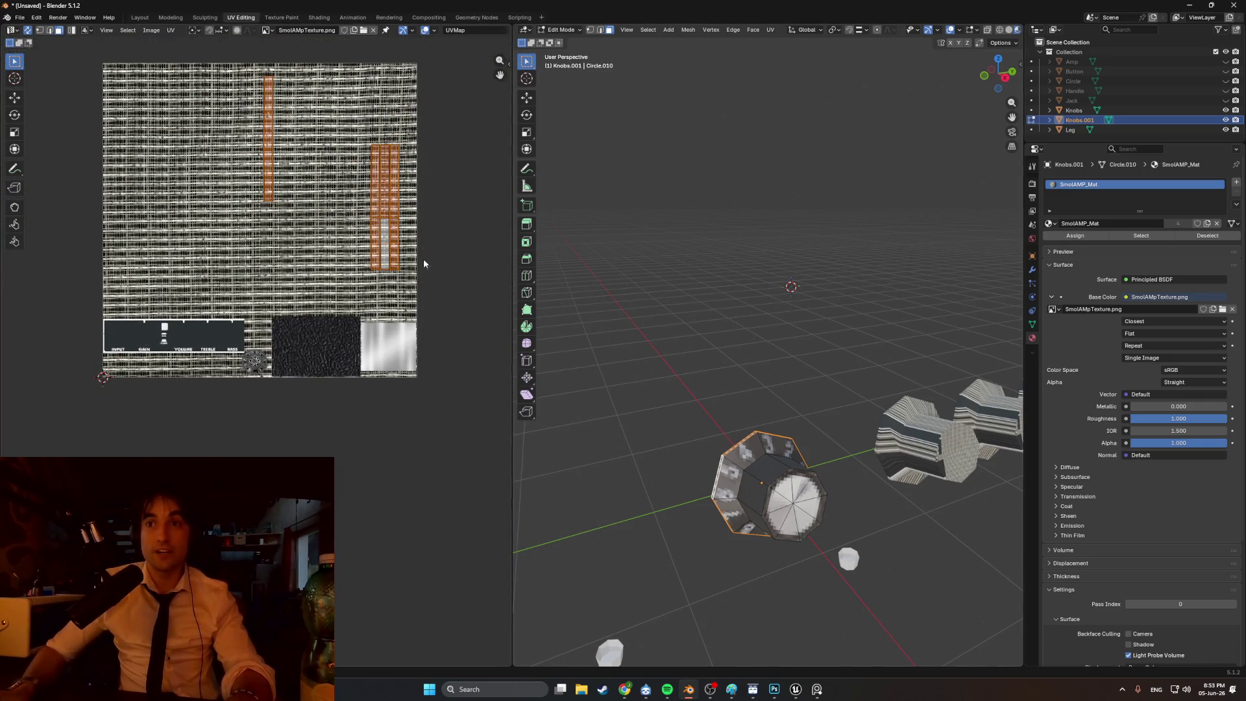
{"action": "key", "text": "g"}
{"action": "key", "text": "s"}
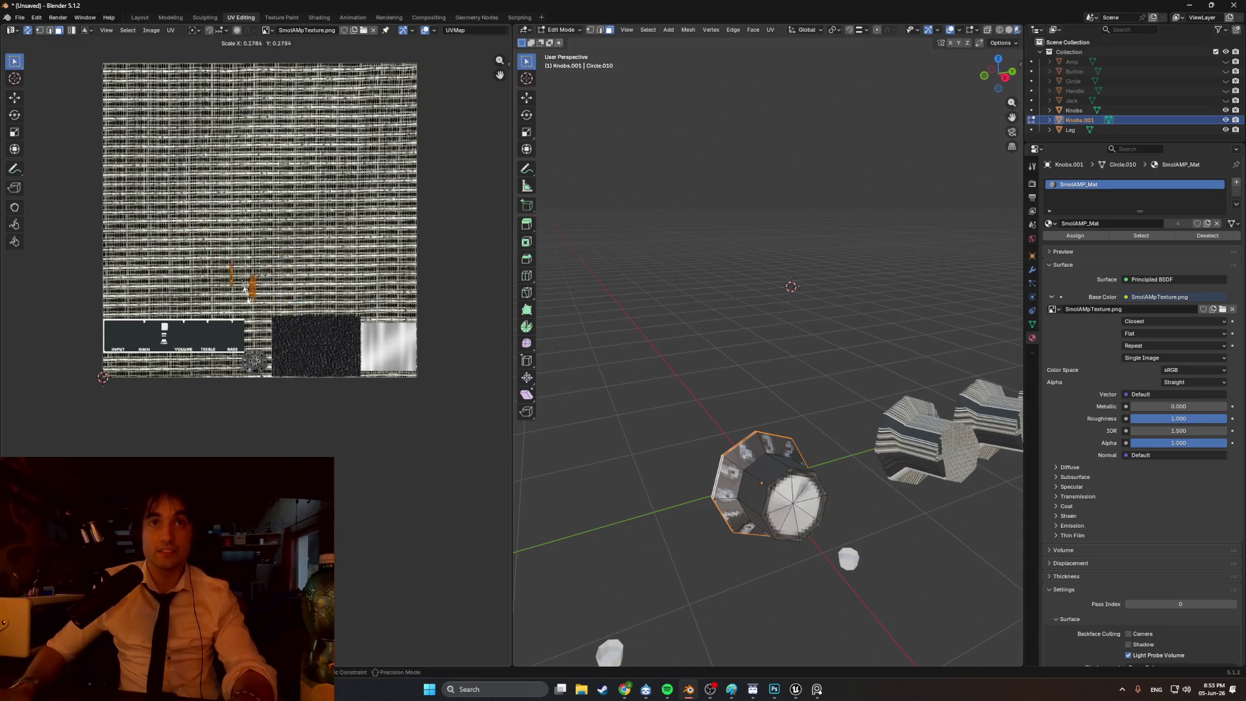
{"action": "left_click", "coordinate": [254, 377]}
- Fit the side UVs onto a small grey patch of the knob rim for dark grey sides
{"action": "scroll", "coordinate": [255, 376], "scroll_direction": "up", "scroll_amount": 10}
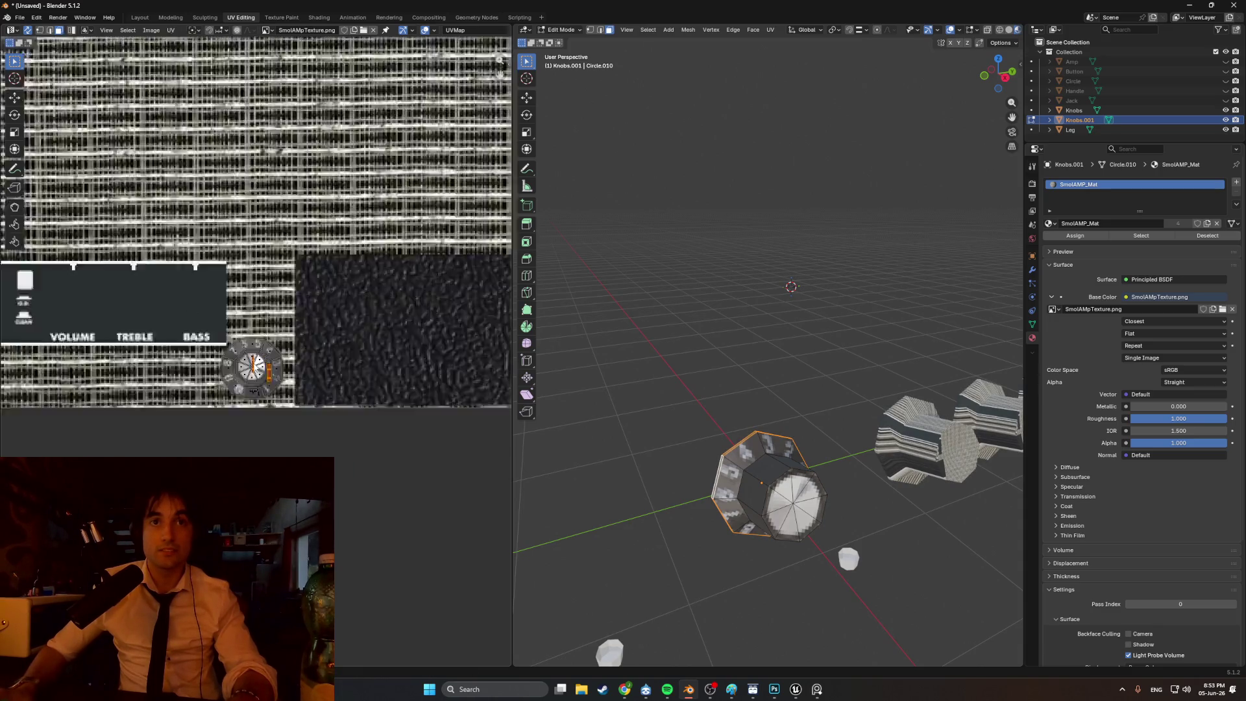
{"action": "middle_click_drag", "start_coordinate": [302, 268], "coordinate": [131, 435]}
{"action": "key", "text": "g"}
{"action": "key", "text": "s"}
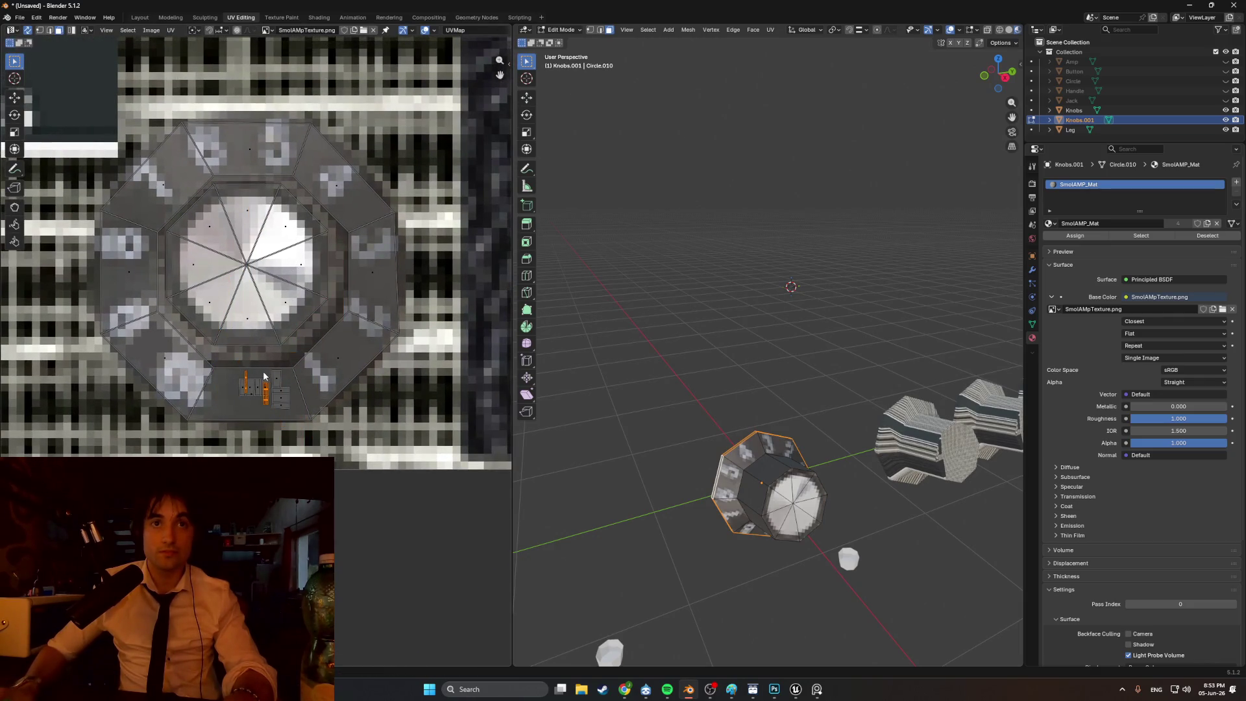
{"action": "mouse_move", "coordinate": [688, 365]}
{"action": "middle_mouse_down"}
{"action": "mouse_move", "coordinate": [704, 311]}
{"action": "mouse_move", "coordinate": [661, 294]}
{"action": "mouse_move", "coordinate": [635, 327]}
{"action": "mouse_move", "coordinate": [665, 349]}
{"action": "middle_mouse_up"}
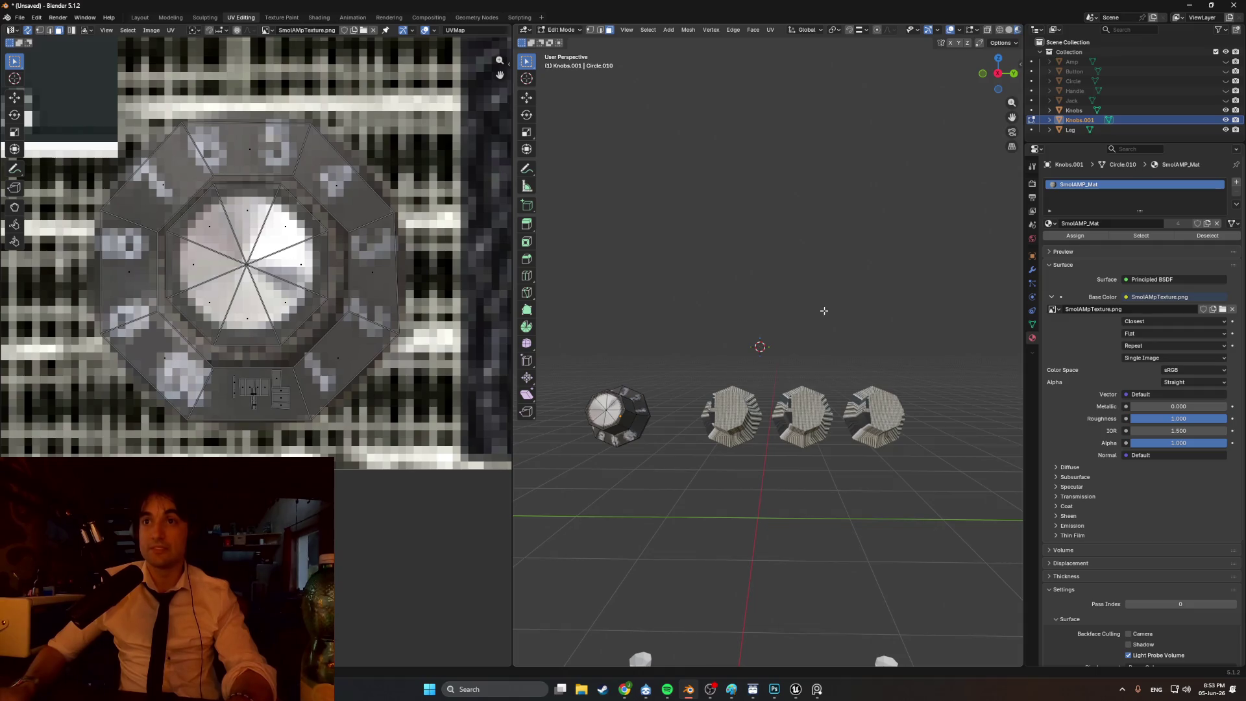
- Delete the duplicate Knobs object from the scene
{"action": "left_click", "coordinate": [1073, 110]}
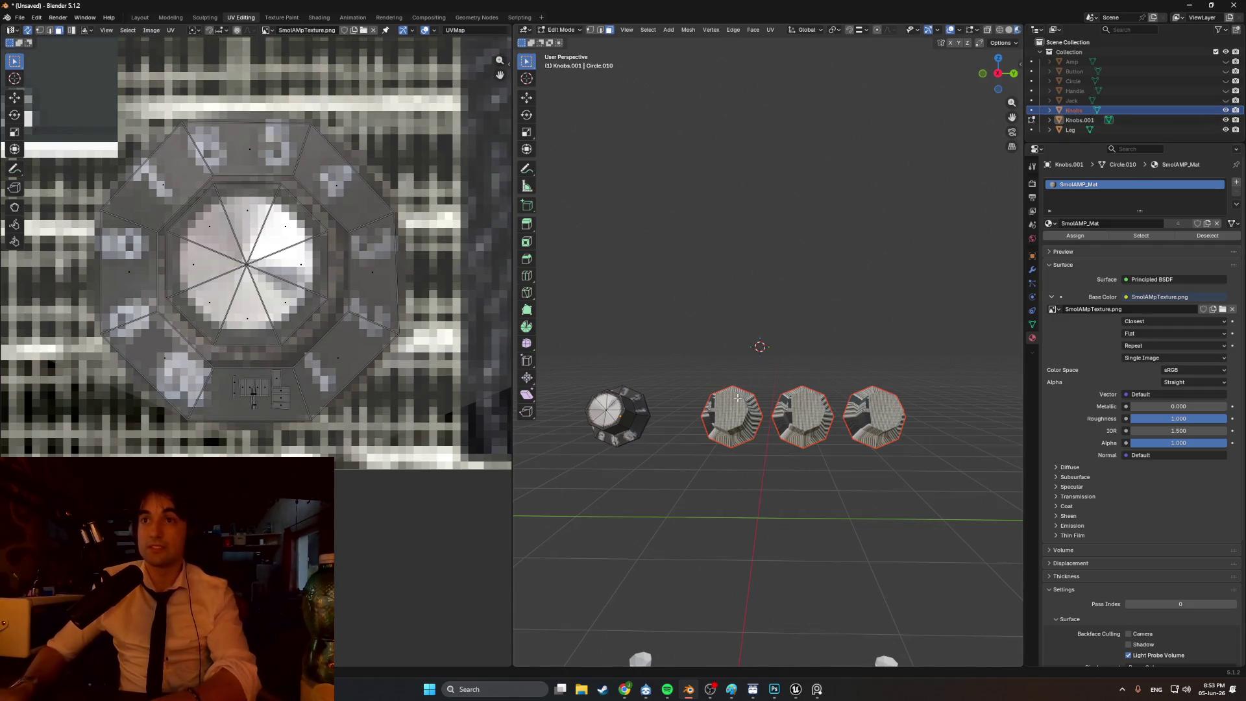
{"action": "key", "text": "x"}
{"action": "key", "text": "x"}
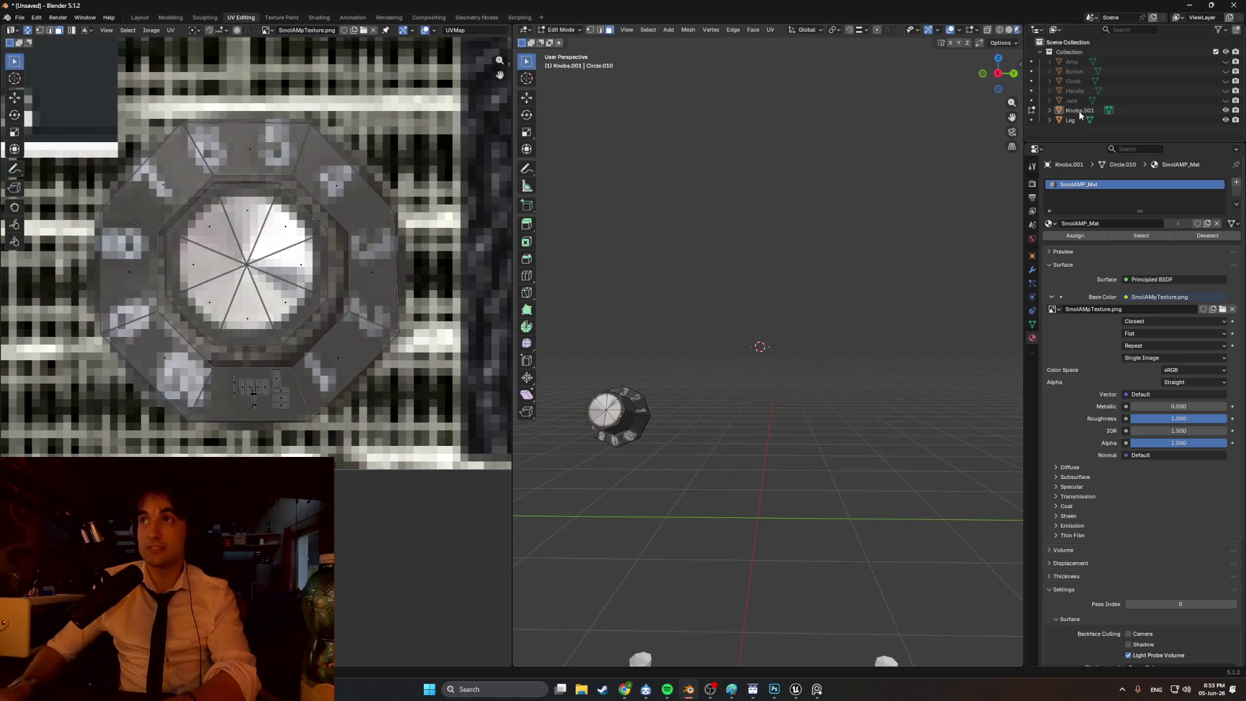
{"action": "mouse_move", "coordinate": [698, 372]}
{"action": "middle_mouse_down"}
{"action": "mouse_move", "coordinate": [672, 250]}
{"action": "mouse_move", "coordinate": [828, 289]}
{"action": "mouse_move", "coordinate": [701, 312]}
{"action": "mouse_move", "coordinate": [654, 407]}
{"action": "mouse_move", "coordinate": [739, 352]}
{"action": "mouse_move", "coordinate": [716, 364]}
{"action": "middle_mouse_up"}
- Unhide Amp, Button, Circle and Handle, return to Object Mode and select the Amp
{"action": "middle_click_drag", "start_coordinate": [495, 165], "coordinate": [91, 7]}
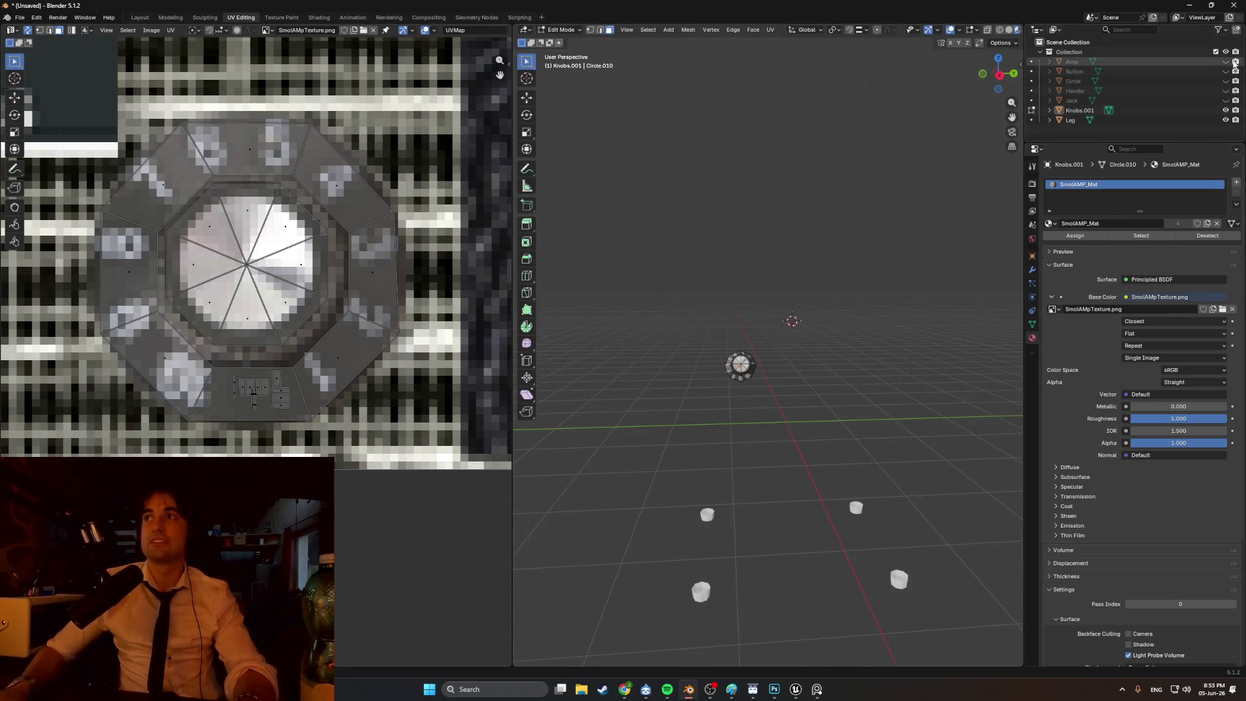
{"action": "left_click_drag", "start_coordinate": [1225, 61], "coordinate": [1225, 92]}
{"action": "mouse_move", "coordinate": [818, 363]}
{"action": "middle_mouse_down"}
{"action": "mouse_move", "coordinate": [746, 373]}
{"action": "mouse_move", "coordinate": [808, 374]}
{"action": "mouse_move", "coordinate": [785, 347]}
{"action": "mouse_move", "coordinate": [818, 376]}
{"action": "mouse_move", "coordinate": [857, 345]}
{"action": "mouse_move", "coordinate": [857, 305]}
{"action": "mouse_move", "coordinate": [837, 380]}
{"action": "middle_mouse_up"}
{"action": "key", "text": "Tab"}
{"action": "left_click", "coordinate": [1071, 62]}
- Enter Edit Mode on the Amp and select its top face
{"action": "right_click", "coordinate": [790, 324]}
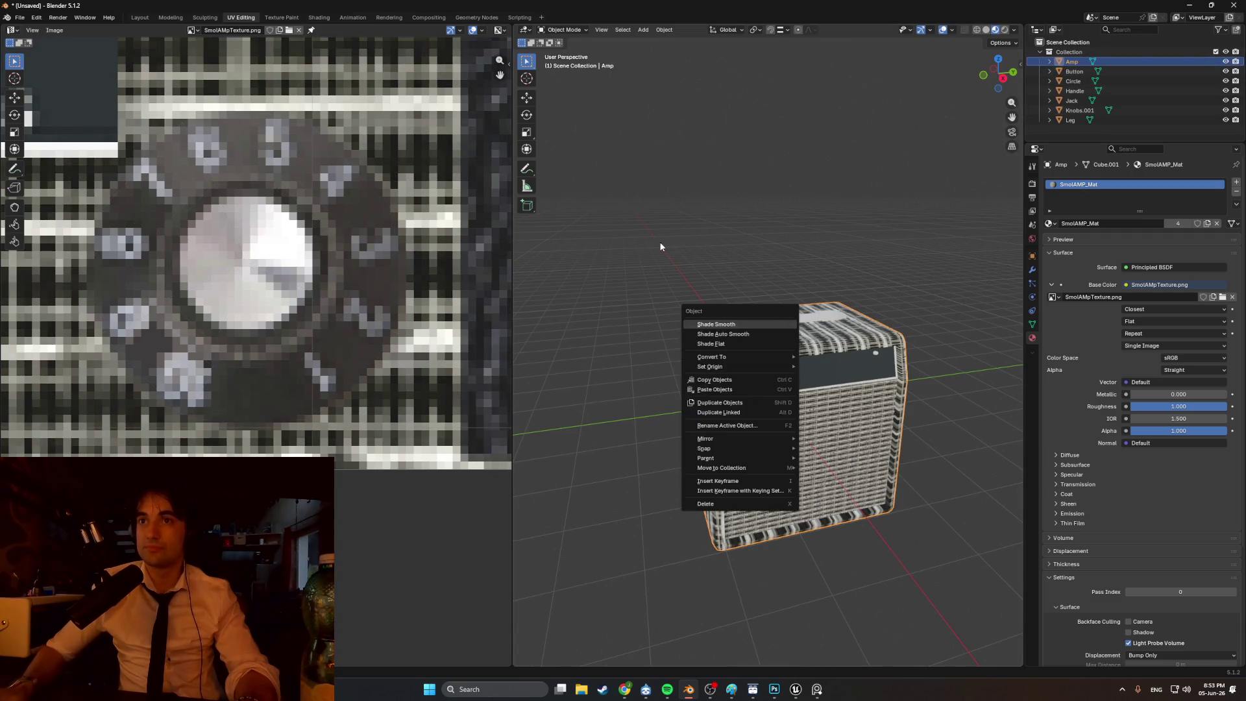
{"action": "key", "text": "Tab"}
{"action": "middle_click_drag", "start_coordinate": [727, 402], "coordinate": [740, 416]}
{"action": "left_click", "coordinate": [732, 420]}
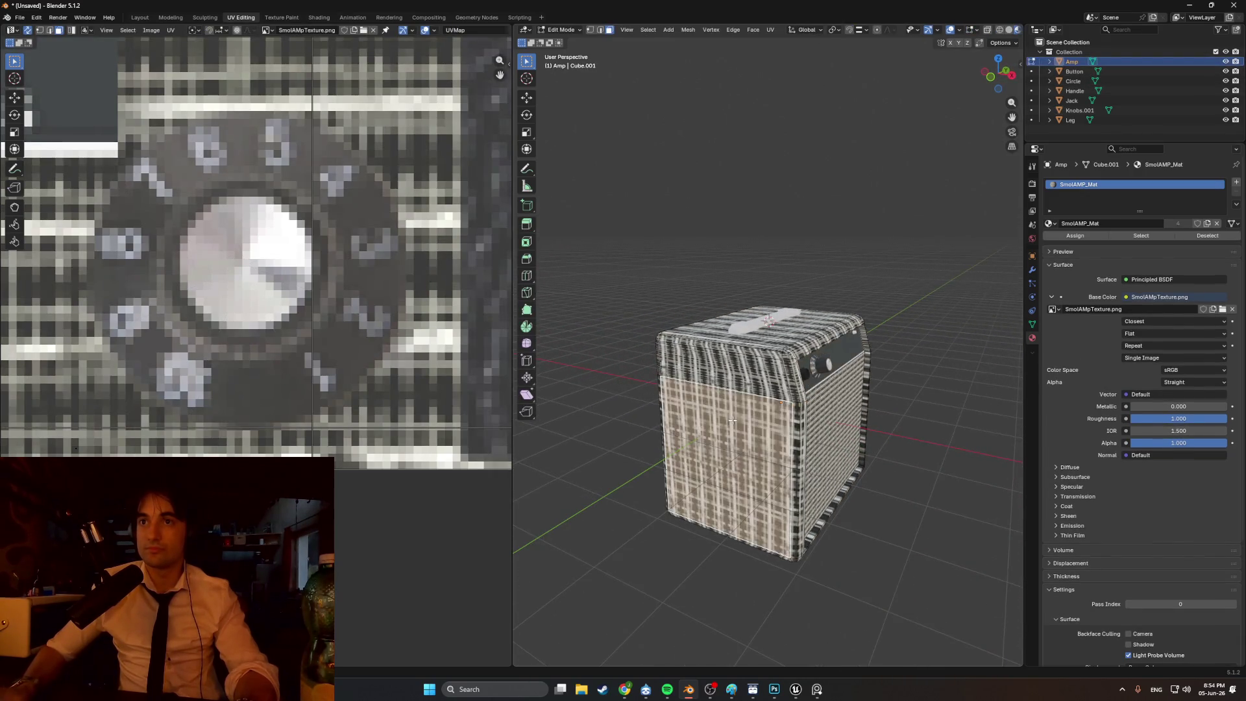
{"action": "middle_click_drag", "start_coordinate": [731, 369], "coordinate": [725, 354]}
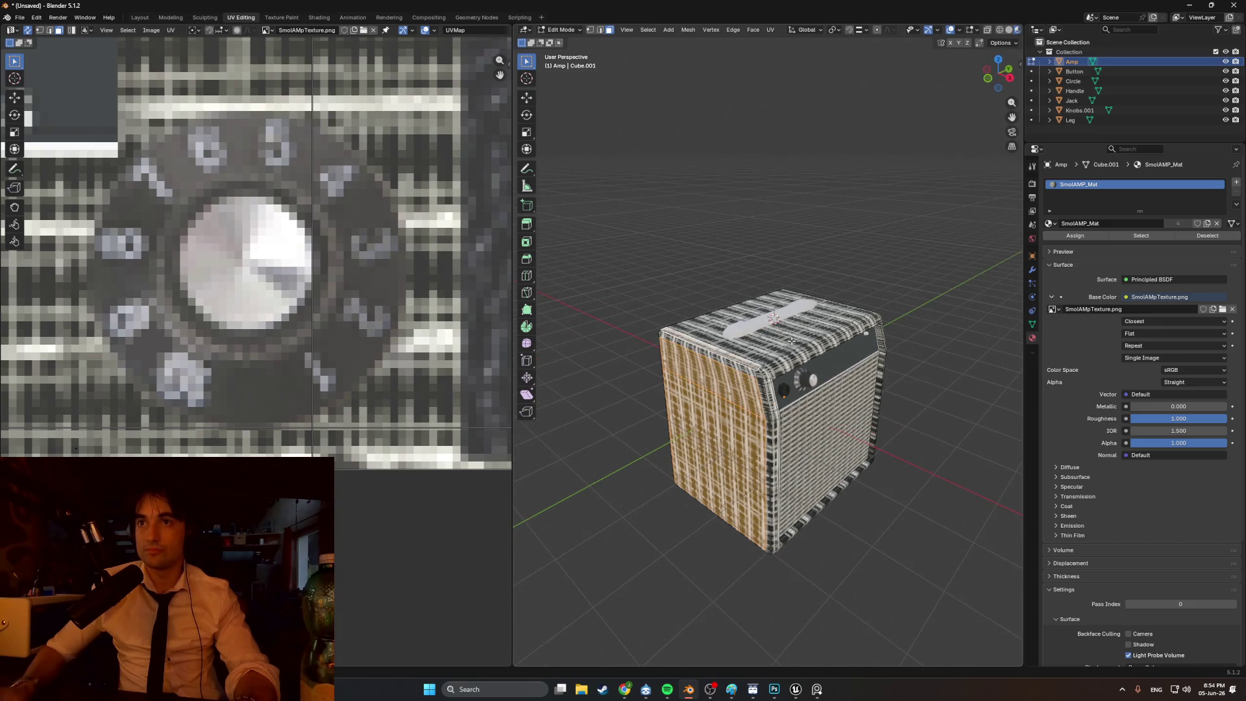
{"action": "left_click", "coordinate": [725, 380]}
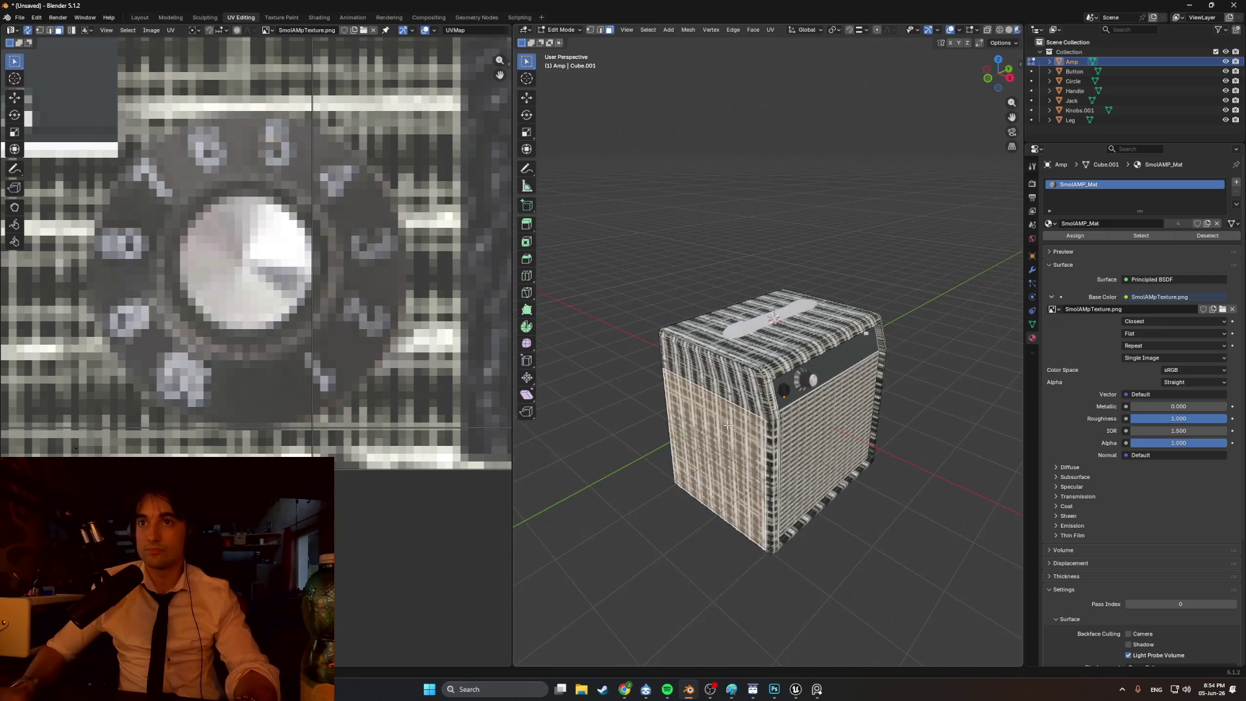
{"action": "mouse_move", "coordinate": [739, 393]}
{"action": "middle_mouse_down"}
{"action": "mouse_move", "coordinate": [803, 375]}
{"action": "mouse_move", "coordinate": [724, 348]}
{"action": "middle_mouse_up"}
{"action": "left_click", "coordinate": [725, 349]}
- Smart UV Project the amp's top face with default settings
{"action": "key", "text": "u"}
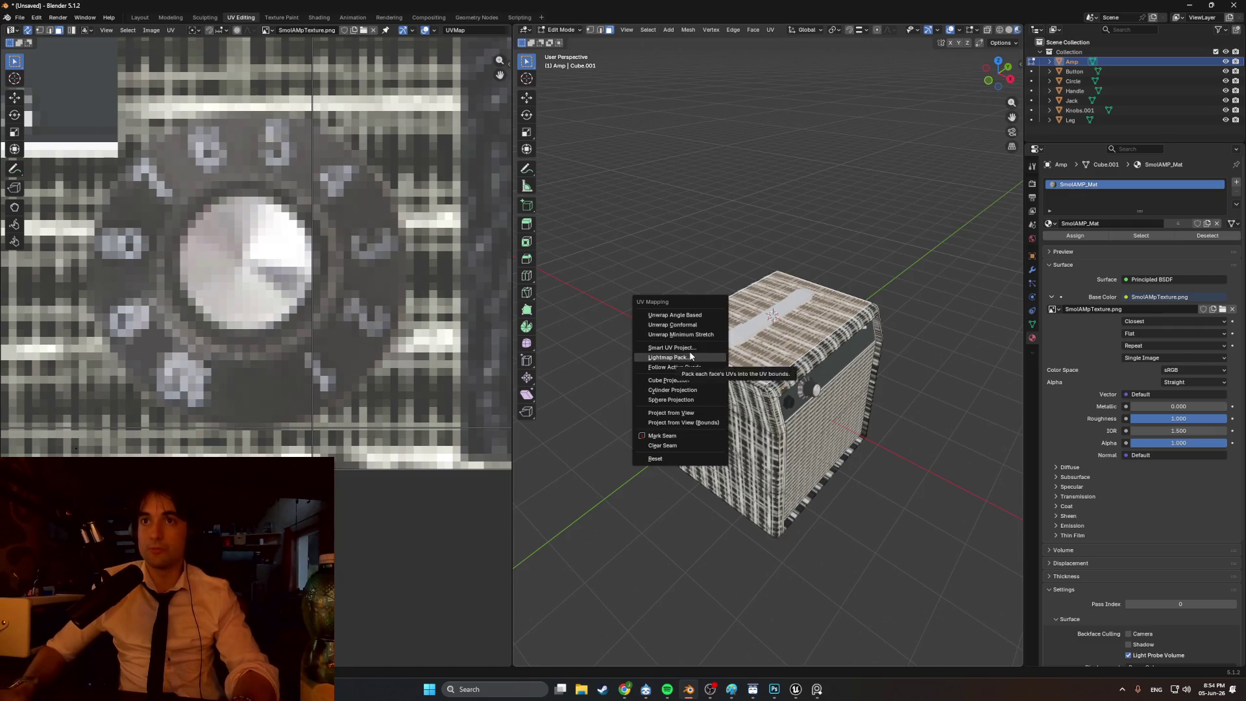
{"action": "left_click", "coordinate": [672, 347]}
{"action": "left_click", "coordinate": [654, 443]}
{"action": "scroll", "coordinate": [348, 223], "scroll_direction": "down", "scroll_amount": 5}
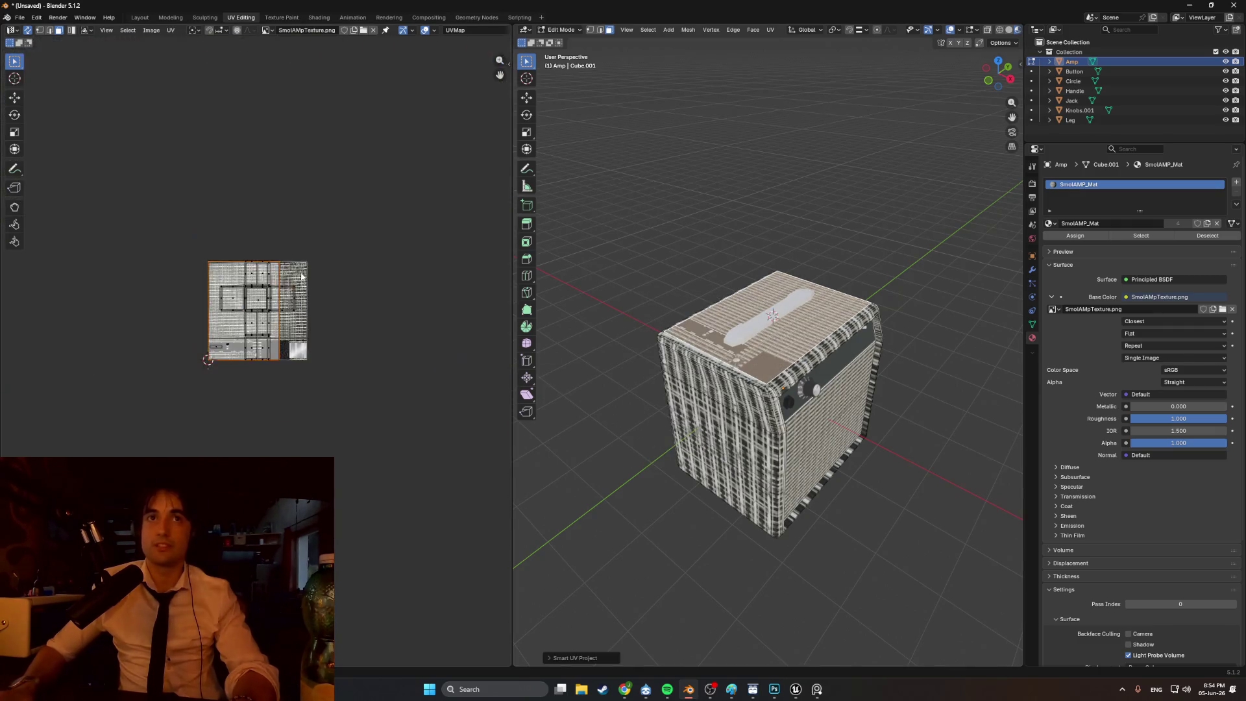
- Shrink the top-face UV island in the UV Editor, bringing it near the leather patch
{"action": "scroll", "coordinate": [348, 224], "scroll_direction": "up", "scroll_amount": 4}
{"action": "key", "text": "s"}
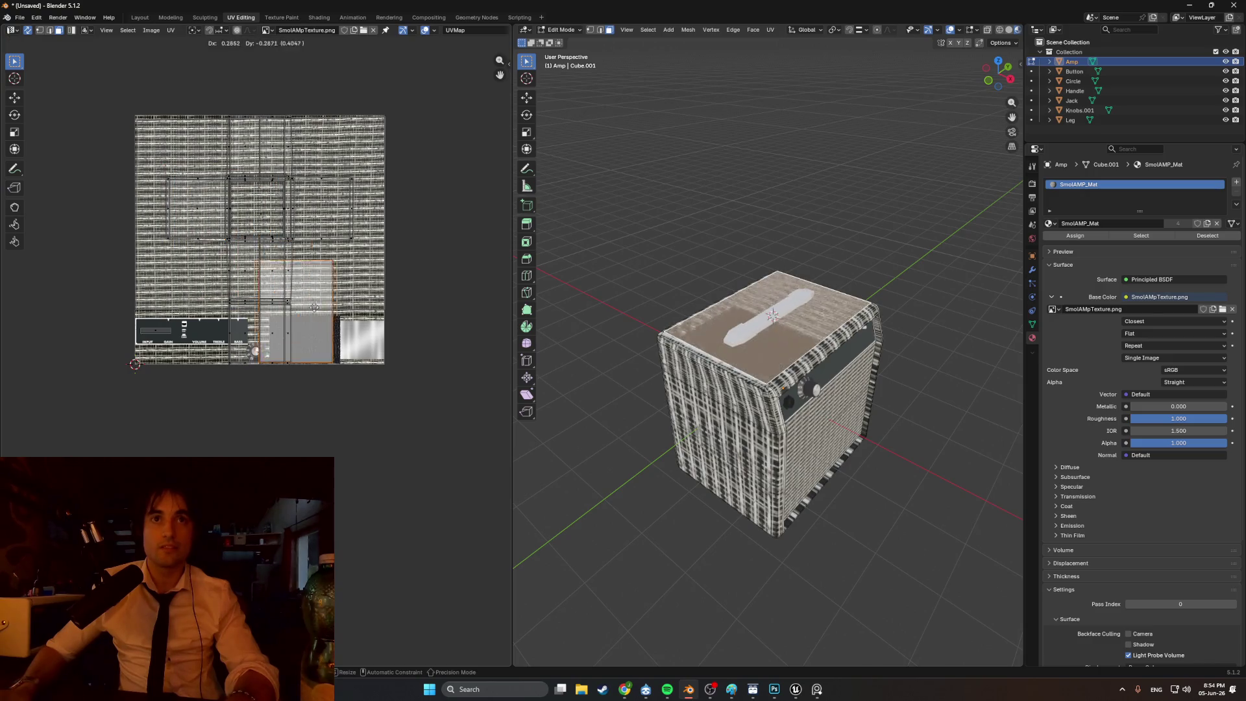
{"action": "left_click", "coordinate": [360, 326]}
{"action": "scroll", "coordinate": [360, 327], "scroll_direction": "up", "scroll_amount": 4}
{"action": "middle_click_drag", "start_coordinate": [360, 326], "coordinate": [323, 365]}
{"action": "key", "text": "s"}
{"action": "left_click", "coordinate": [401, 310]}
{"action": "scroll", "coordinate": [401, 310], "scroll_direction": "up", "scroll_amount": 3}
{"action": "mouse_move", "coordinate": [401, 310]}
{"action": "middle_mouse_down"}
{"action": "mouse_move", "coordinate": [356, 298]}
{"action": "mouse_move", "coordinate": [380, 295]}
{"action": "middle_mouse_up"}
{"action": "key", "text": "s"}
{"action": "left_click", "coordinate": [376, 287]}
- Rotate the top-face island and enlarge it over the dark leather patch
{"action": "key", "text": "r"}
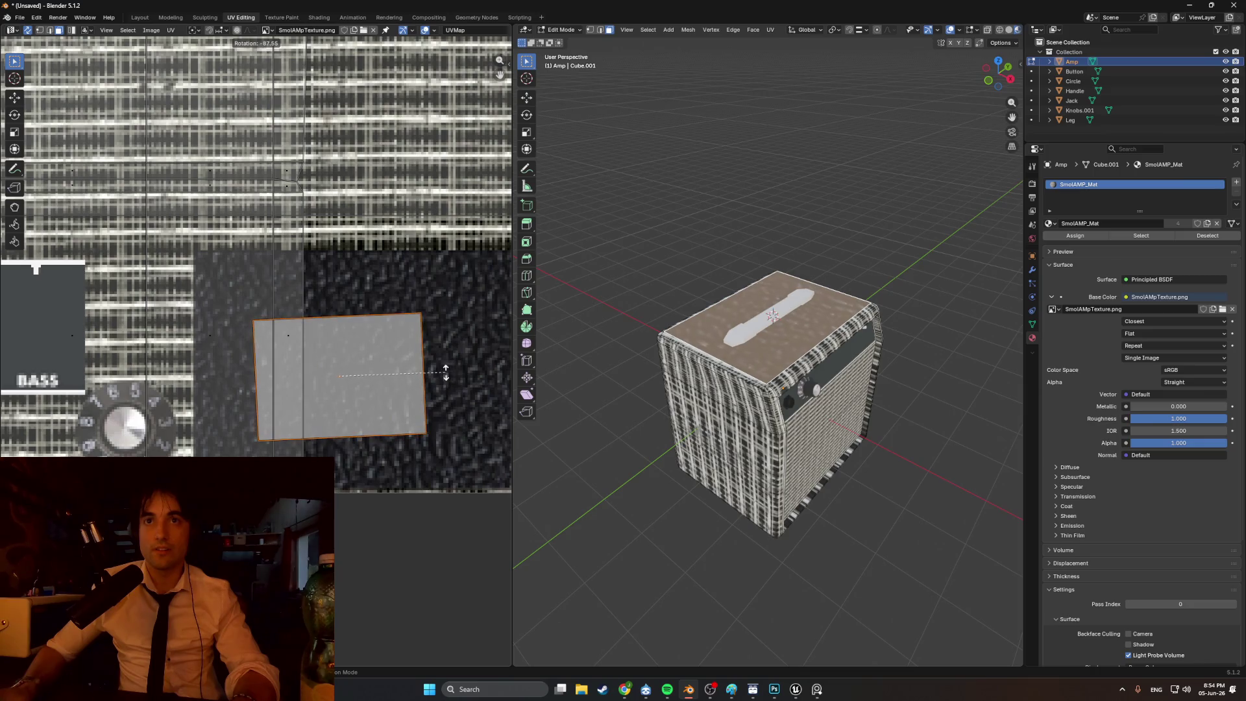
{"action": "key", "text": "r"}
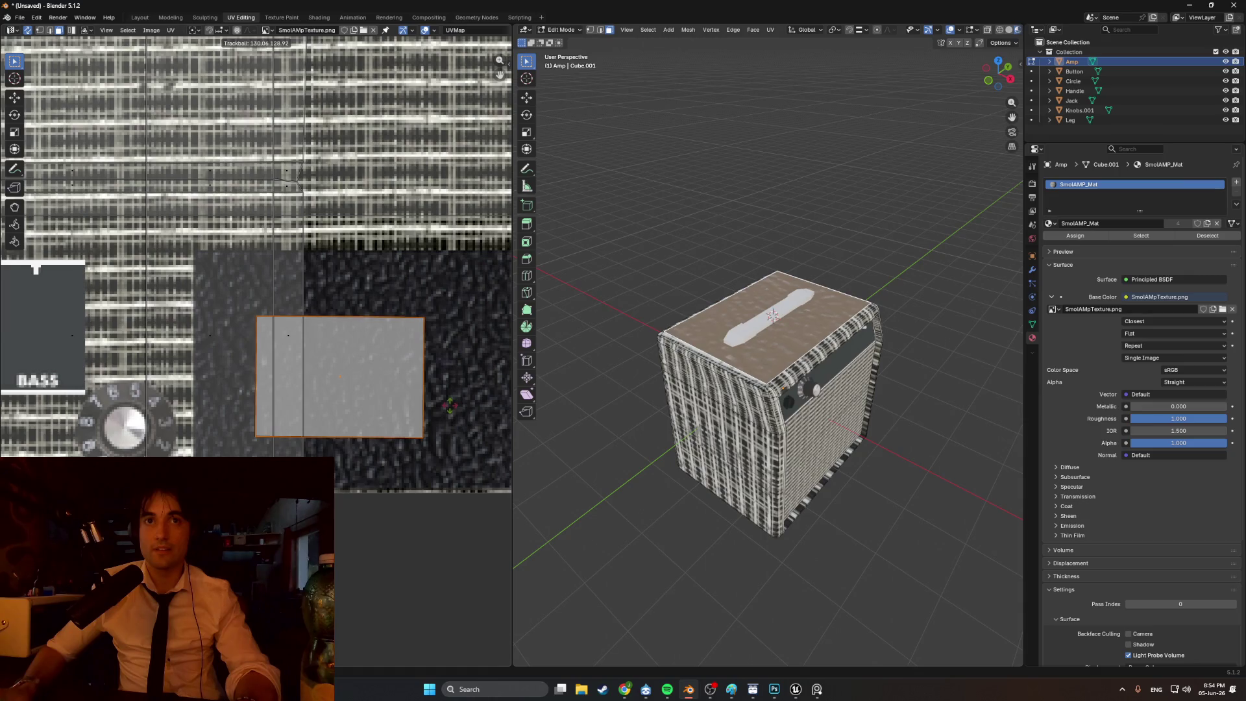
{"action": "left_click", "coordinate": [450, 407]}
{"action": "key", "text": "s"}
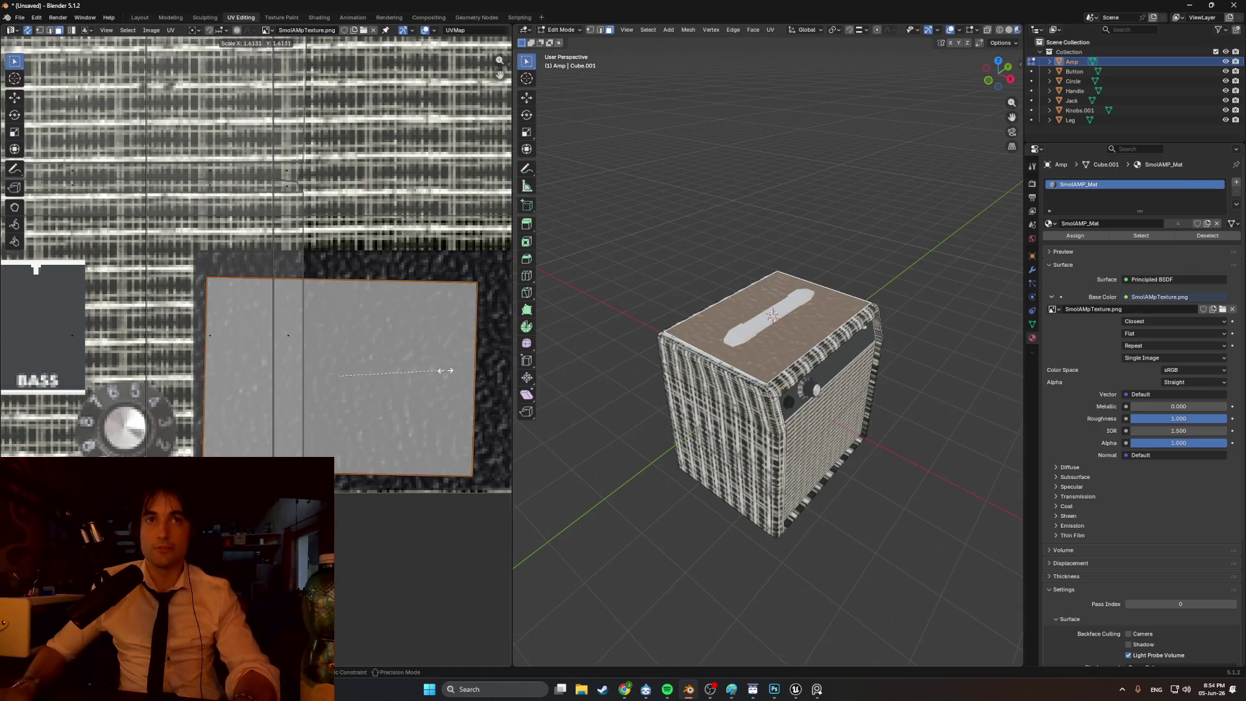
{"action": "left_click", "coordinate": [425, 375]}
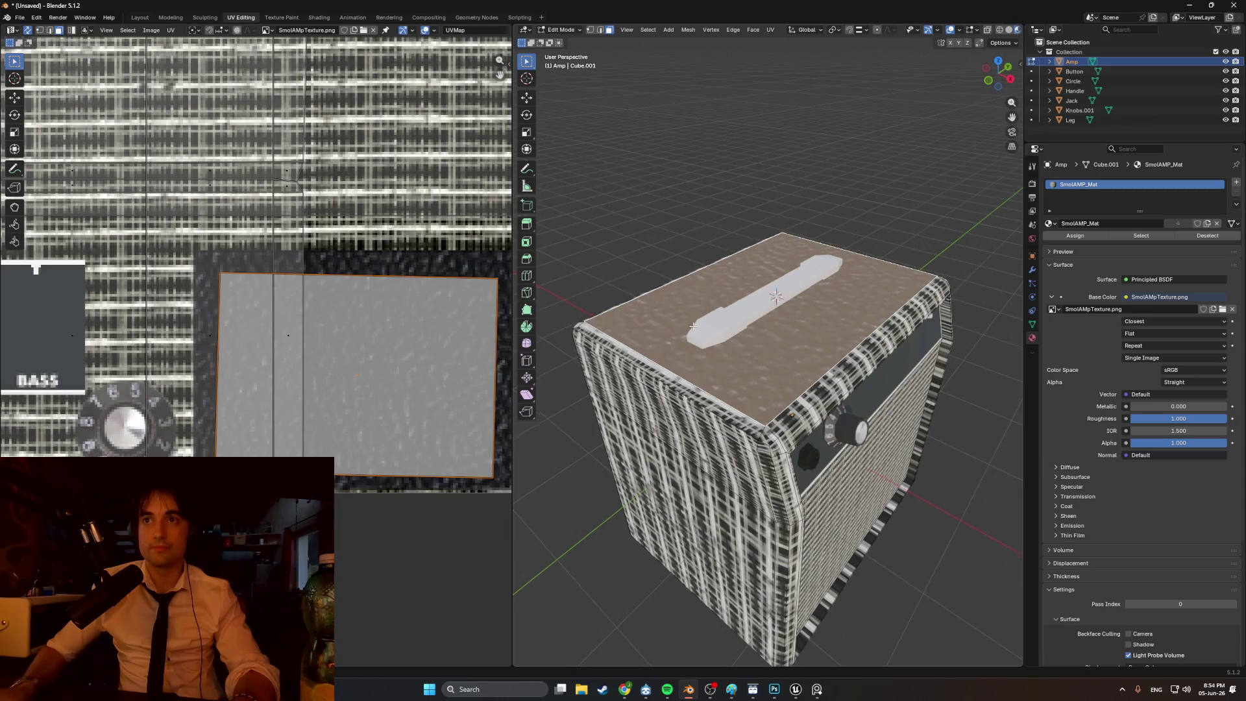
- Move the island's four corners to square it over the leather, then return to Object Mode
{"action": "middle_click_drag", "start_coordinate": [417, 306], "coordinate": [360, 311]}
{"action": "left_click", "coordinate": [442, 283]}
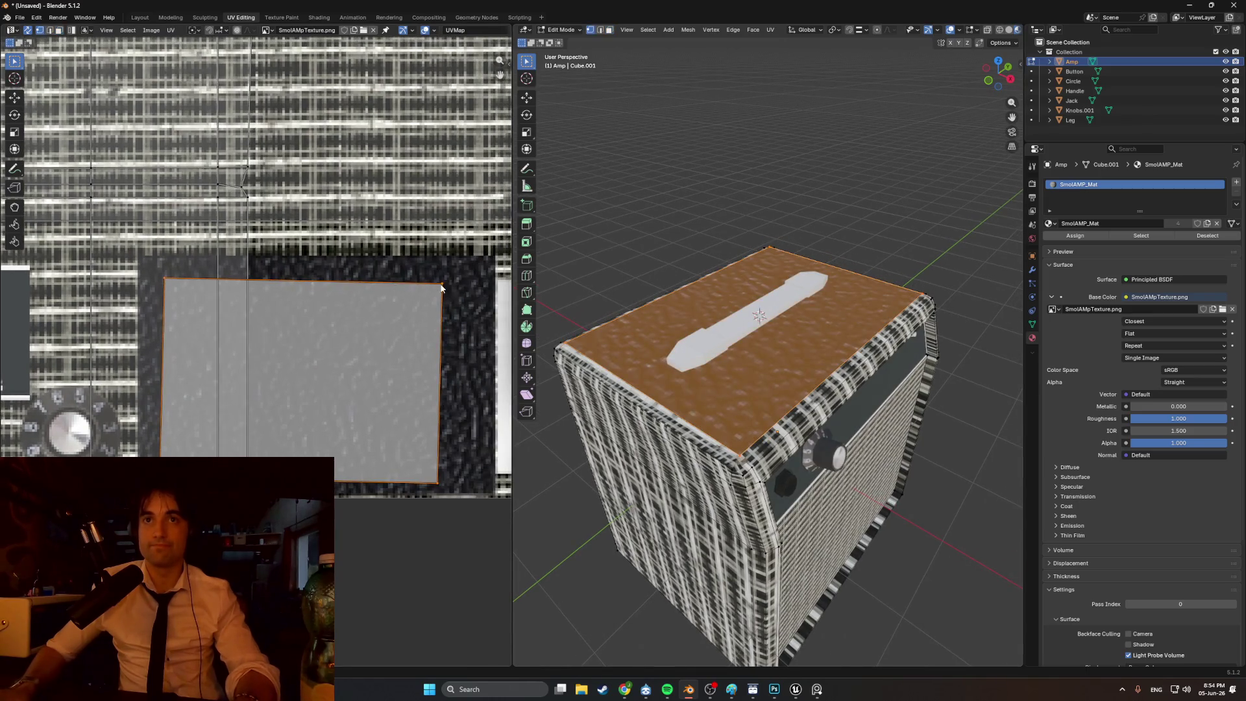
{"action": "key", "text": "g"}
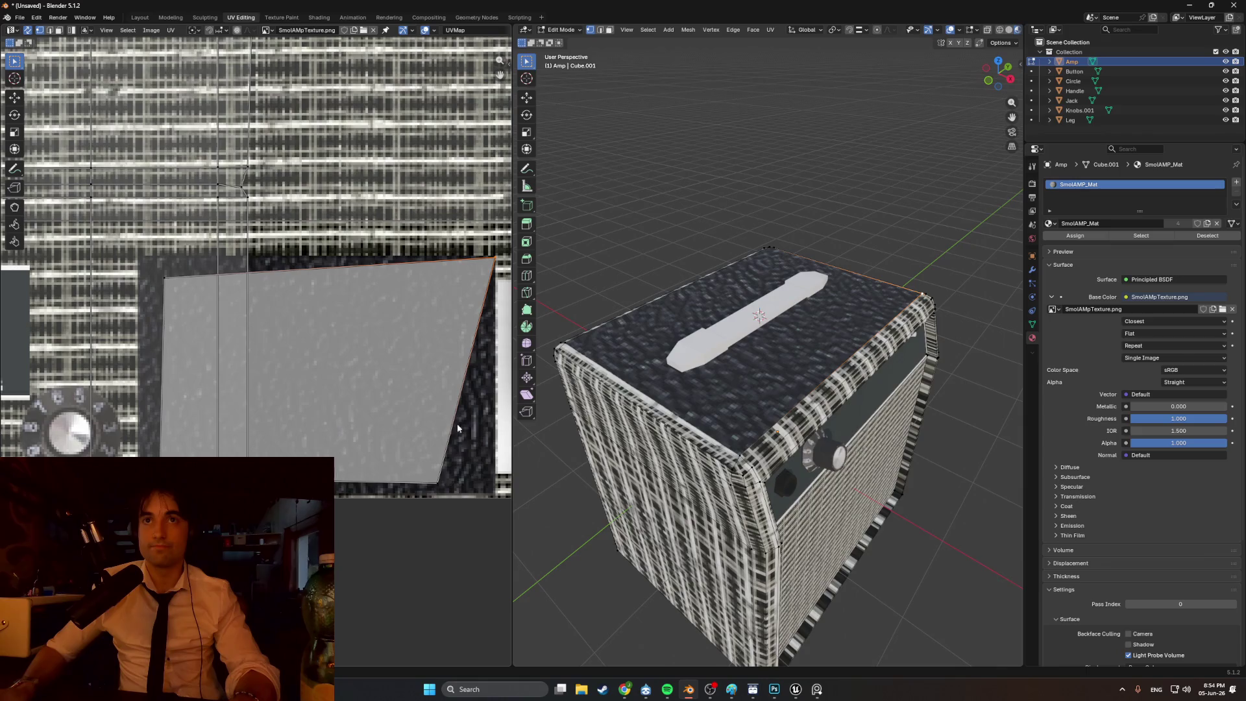
{"action": "left_click", "coordinate": [430, 484]}
{"action": "key", "text": "g"}
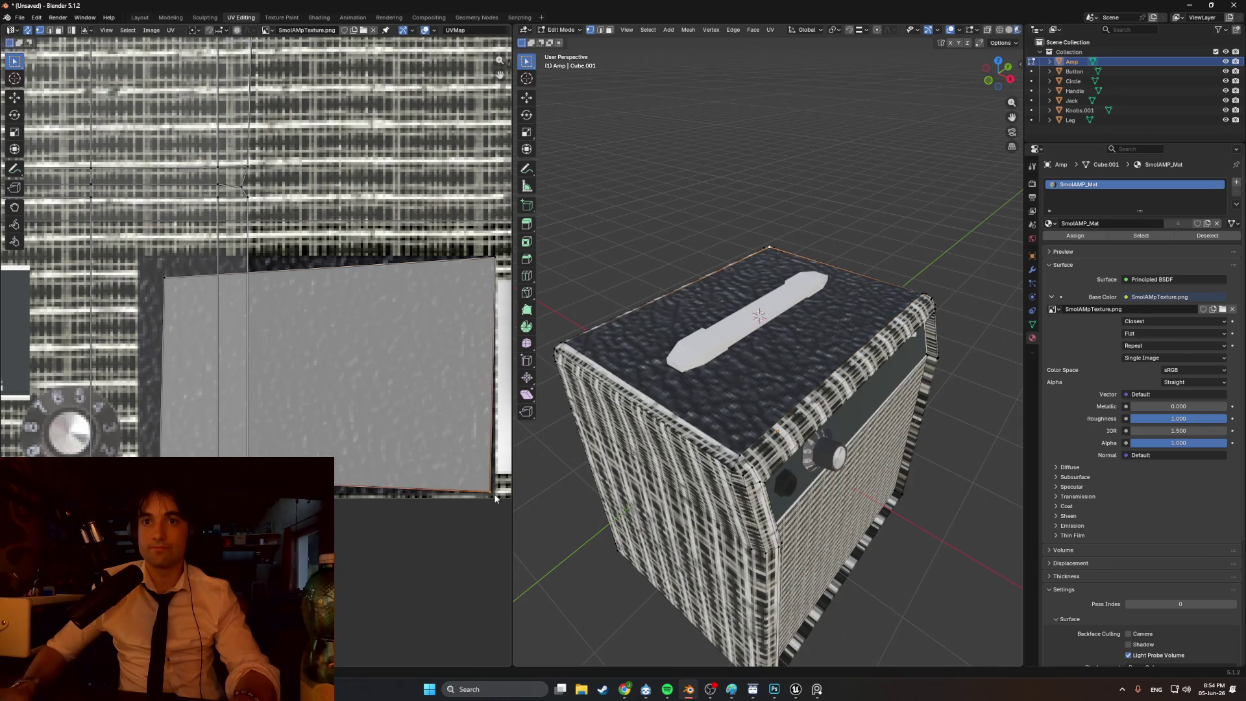
{"action": "left_click_drag", "start_coordinate": [167, 281], "coordinate": [143, 260]}
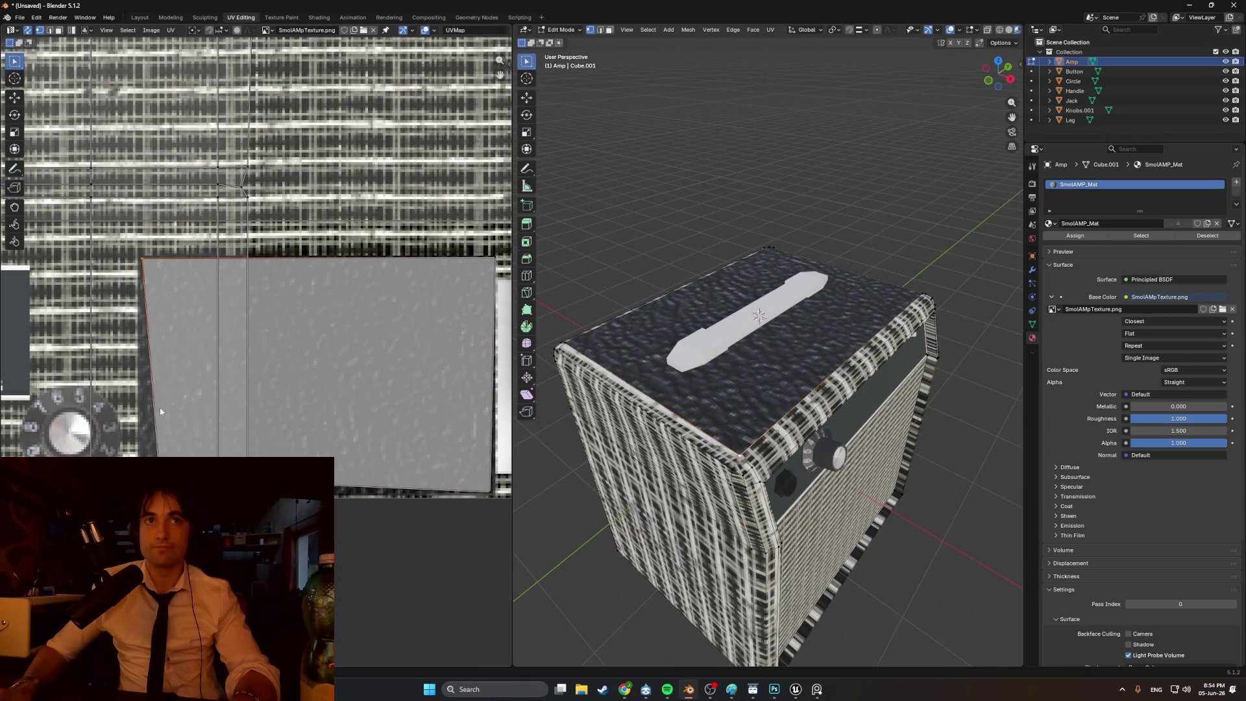
{"action": "left_click_drag", "start_coordinate": [159, 491], "coordinate": [142, 500]}
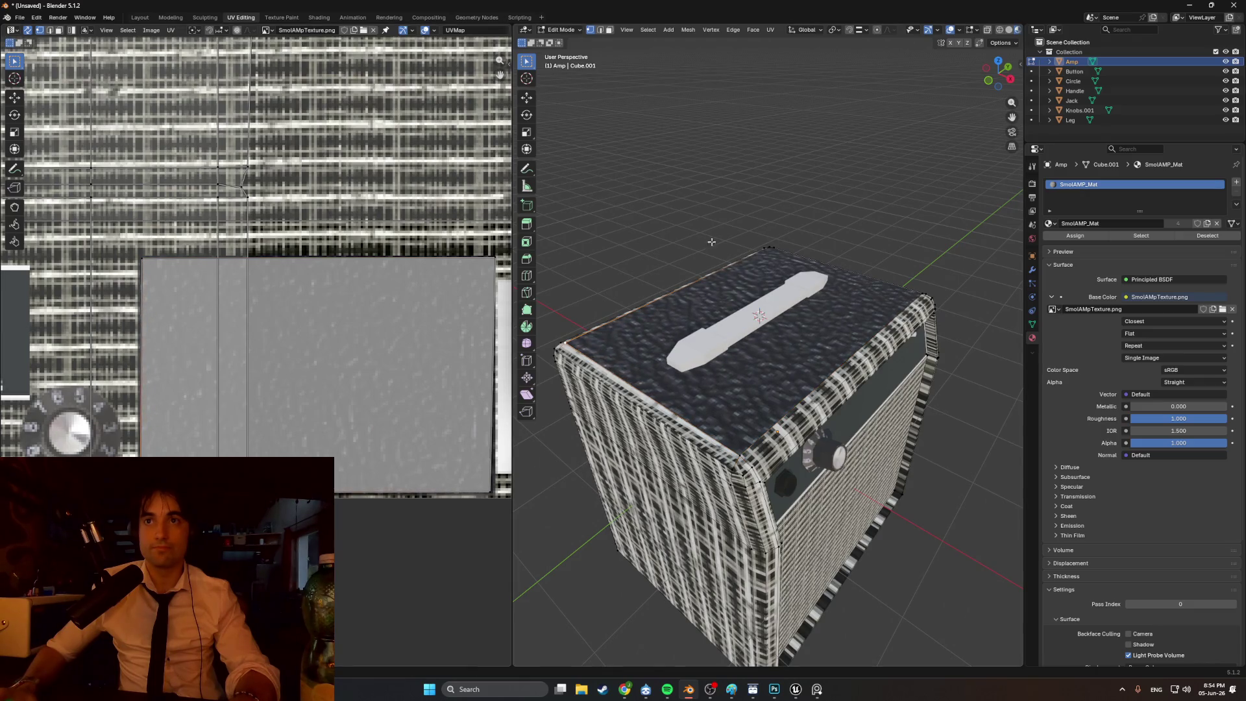
{"action": "key", "text": "Tab"}
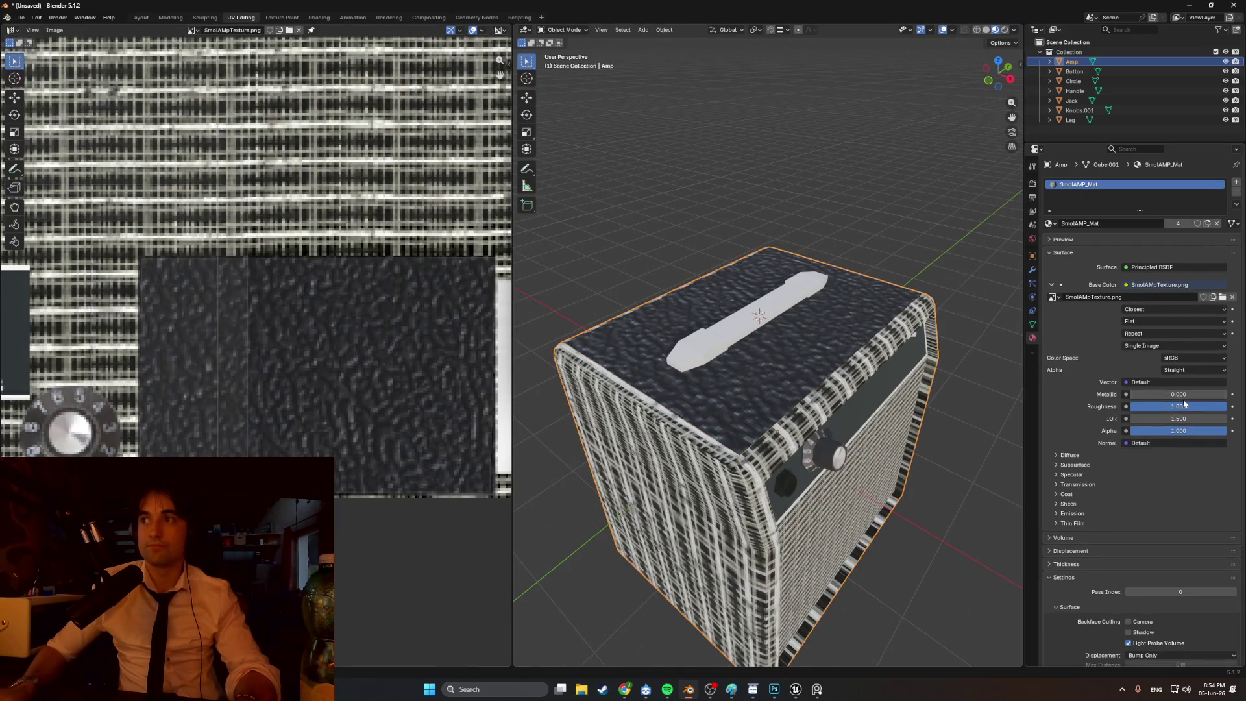
{"action": "left_click_drag", "start_coordinate": [1190, 409], "coordinate": [1132, 409]}
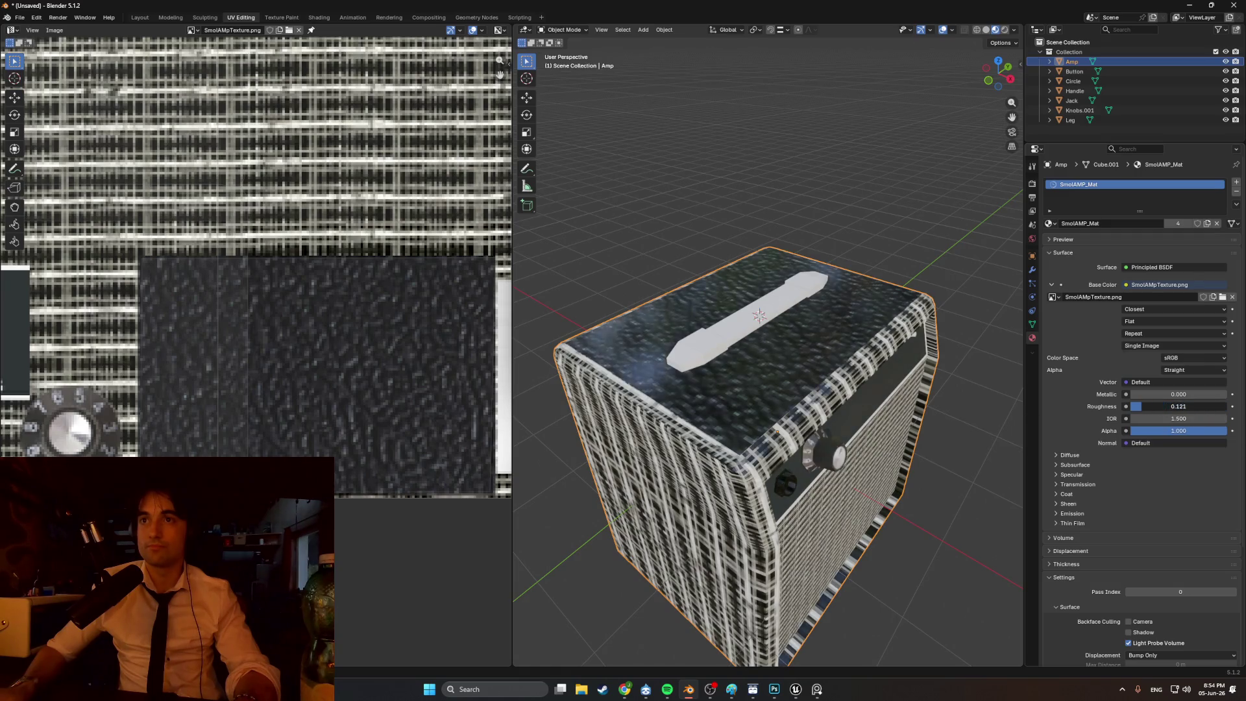
{"action": "key", "text": "ctrl+z"}
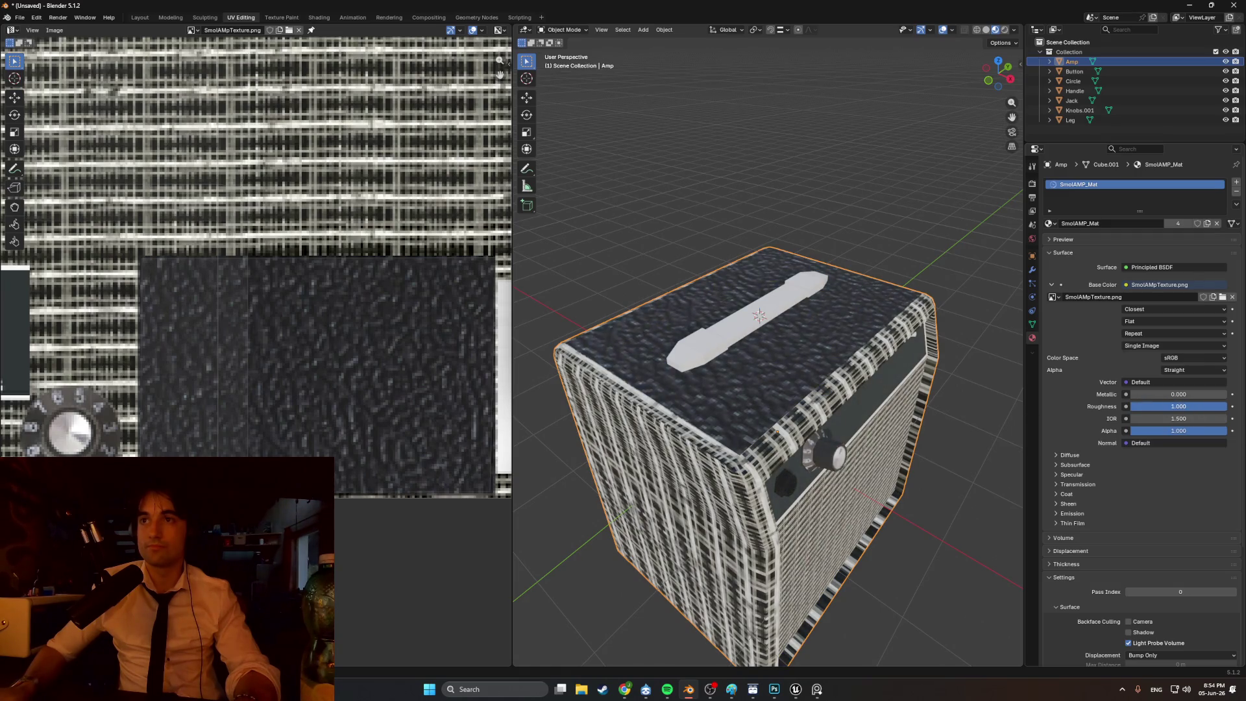
{"action": "left_click", "coordinate": [816, 229]}
{"action": "mouse_move", "coordinate": [816, 230]}
{"action": "middle_mouse_down"}
{"action": "mouse_move", "coordinate": [764, 191]}
{"action": "mouse_move", "coordinate": [809, 183]}
{"action": "mouse_move", "coordinate": [828, 206]}
{"action": "mouse_move", "coordinate": [716, 186]}
{"action": "mouse_move", "coordinate": [691, 207]}
{"action": "mouse_move", "coordinate": [750, 231]}
{"action": "mouse_move", "coordinate": [790, 227]}
{"action": "mouse_move", "coordinate": [820, 202]}
{"action": "mouse_move", "coordinate": [773, 220]}
{"action": "mouse_move", "coordinate": [715, 206]}
{"action": "mouse_move", "coordinate": [740, 188]}
{"action": "mouse_move", "coordinate": [800, 195]}
{"action": "mouse_move", "coordinate": [806, 254]}
{"action": "middle_mouse_up"}
- Orbit around the Amp in Edit Mode, then return to Object Mode to check the grill cloth front
{"action": "key", "text": "Tab"}
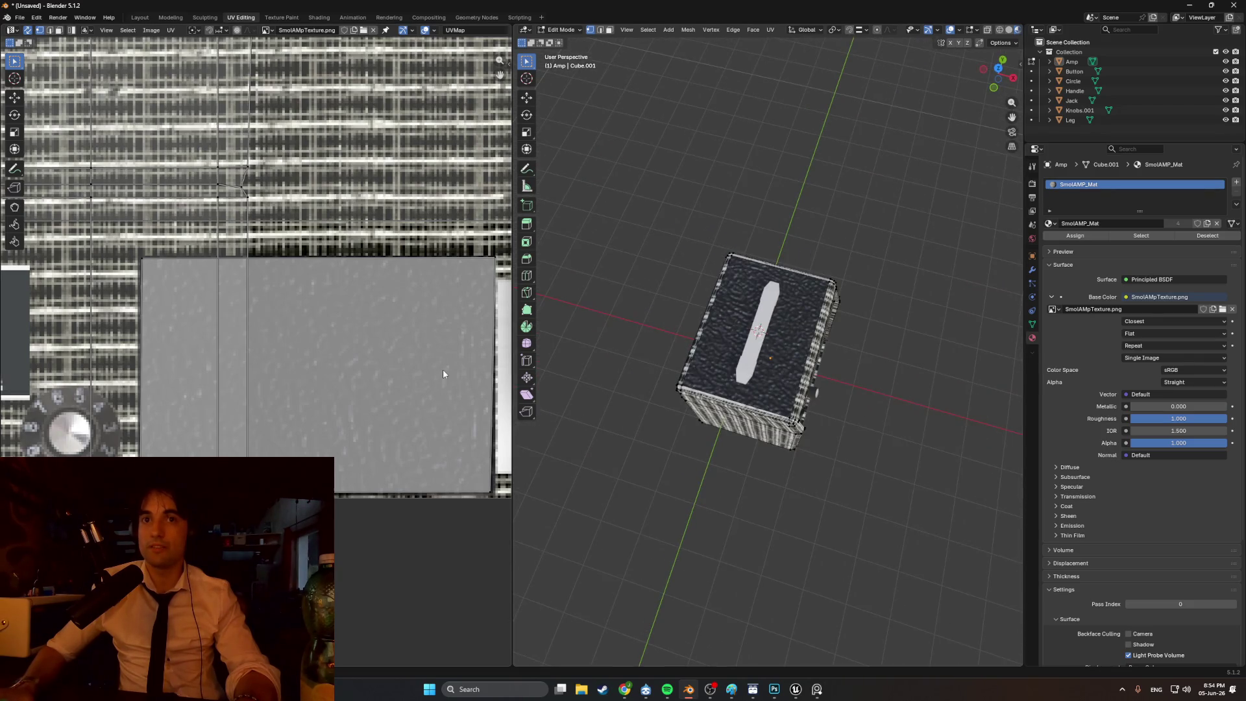
{"action": "scroll", "coordinate": [442, 370], "scroll_direction": "down", "scroll_amount": 4}
{"action": "scroll", "coordinate": [443, 369], "scroll_direction": "up", "scroll_amount": 2}
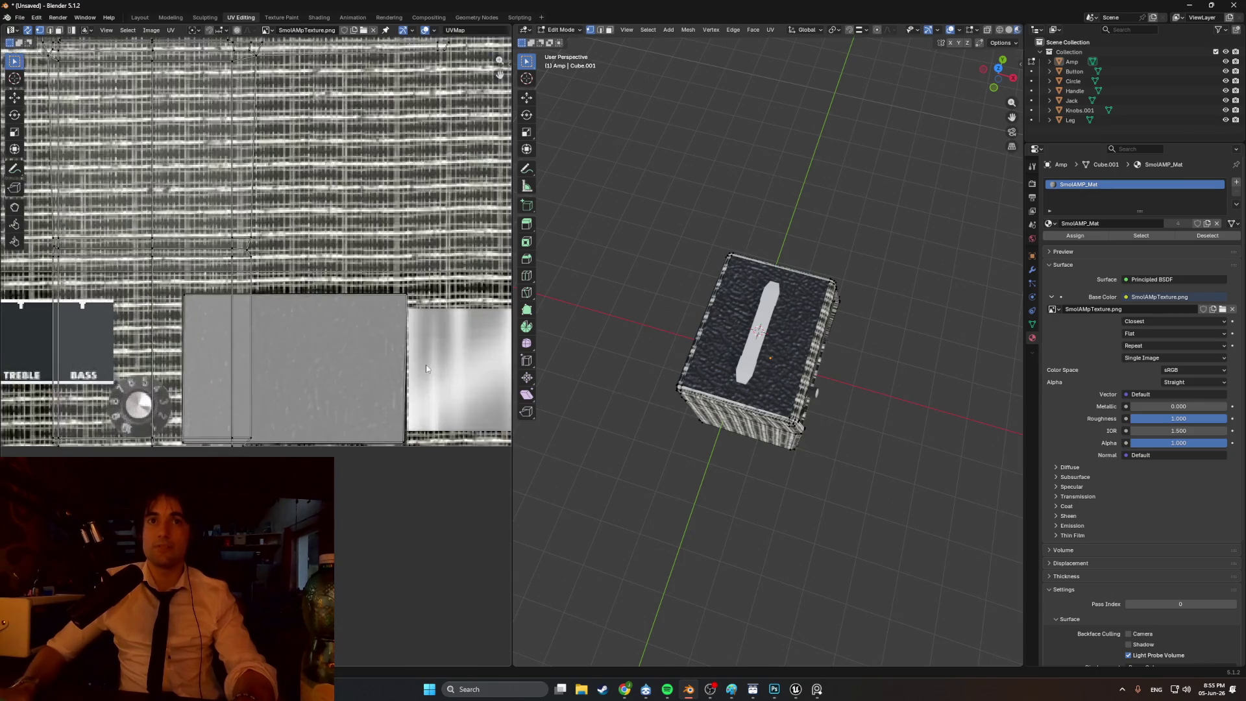
{"action": "mouse_move", "coordinate": [727, 415]}
{"action": "middle_mouse_down"}
{"action": "mouse_move", "coordinate": [731, 334]}
{"action": "mouse_move", "coordinate": [777, 360]}
{"action": "mouse_move", "coordinate": [778, 335]}
{"action": "mouse_move", "coordinate": [757, 346]}
{"action": "mouse_move", "coordinate": [806, 372]}
{"action": "mouse_move", "coordinate": [689, 387]}
{"action": "mouse_move", "coordinate": [697, 491]}
{"action": "middle_mouse_up"}
{"action": "scroll", "coordinate": [731, 335], "scroll_direction": "up", "scroll_amount": 4}
{"action": "scroll", "coordinate": [776, 360], "scroll_direction": "down", "scroll_amount": 5}
{"action": "scroll", "coordinate": [741, 337], "scroll_direction": "up", "scroll_amount": 5}
{"action": "key", "text": "Tab"}
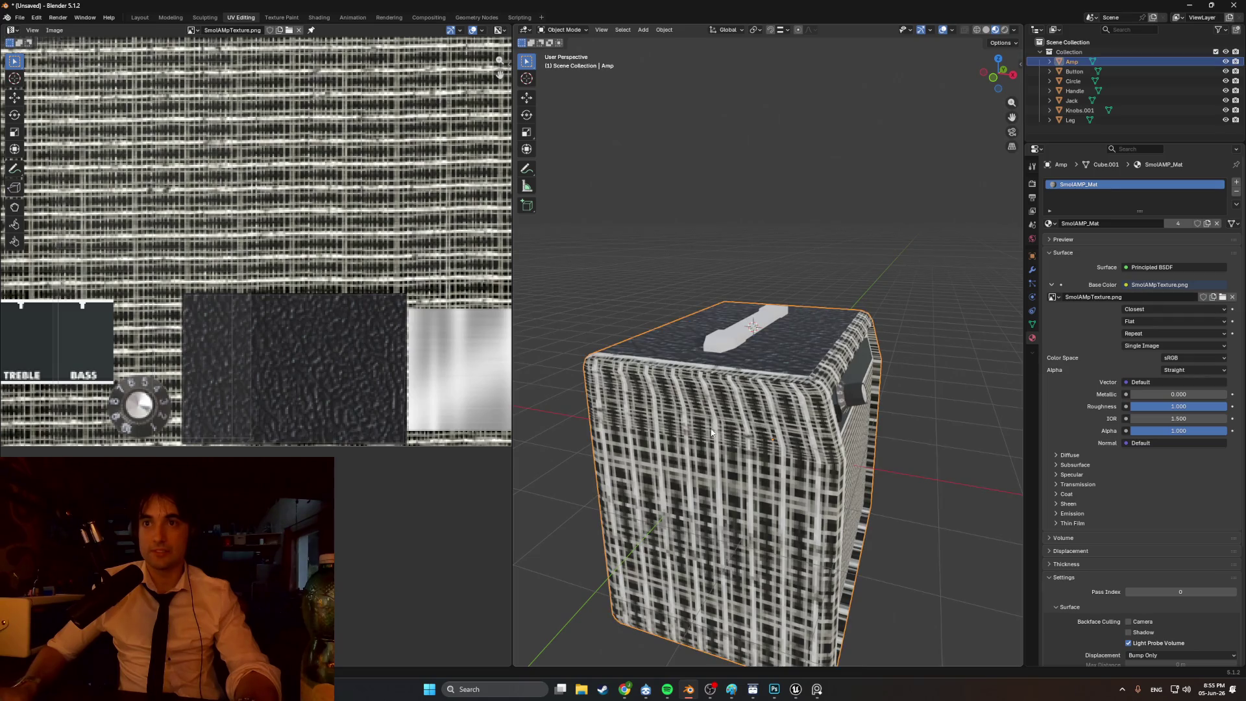
{"action": "key", "text": "Tab"}
{"action": "key", "text": "Tab"}
- Switch the Amp mesh to face select and try selecting its front and top faces
{"action": "mouse_move", "coordinate": [701, 516]}
{"action": "middle_mouse_down"}
{"action": "mouse_move", "coordinate": [763, 441]}
{"action": "mouse_move", "coordinate": [832, 405]}
{"action": "mouse_move", "coordinate": [777, 424]}
{"action": "middle_mouse_up"}
{"action": "key", "text": "Tab"}
{"action": "key", "text": "Tab"}
{"action": "key", "text": "Tab"}
{"action": "key", "text": "3"}
{"action": "left_click", "coordinate": [775, 484]}
{"action": "left_click", "coordinate": [763, 405], "text": "shift"}
{"action": "mouse_move", "coordinate": [763, 404]}
{"action": "middle_mouse_down"}
{"action": "mouse_move", "coordinate": [709, 372]}
{"action": "mouse_move", "coordinate": [823, 432]}
{"action": "mouse_move", "coordinate": [705, 414]}
{"action": "mouse_move", "coordinate": [656, 387]}
{"action": "middle_mouse_up"}
{"action": "key", "text": "a"}
{"action": "left_click", "coordinate": [822, 431], "text": "shift"}
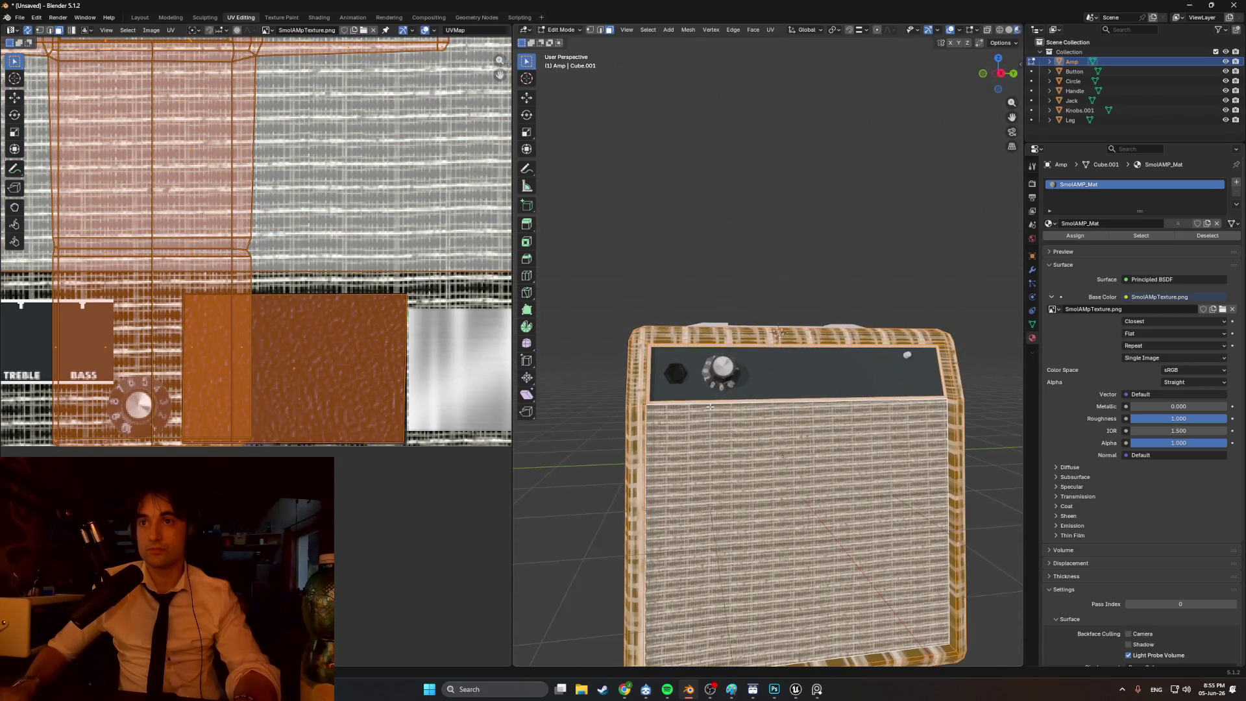
{"action": "left_click", "coordinate": [654, 386], "text": "shift"}
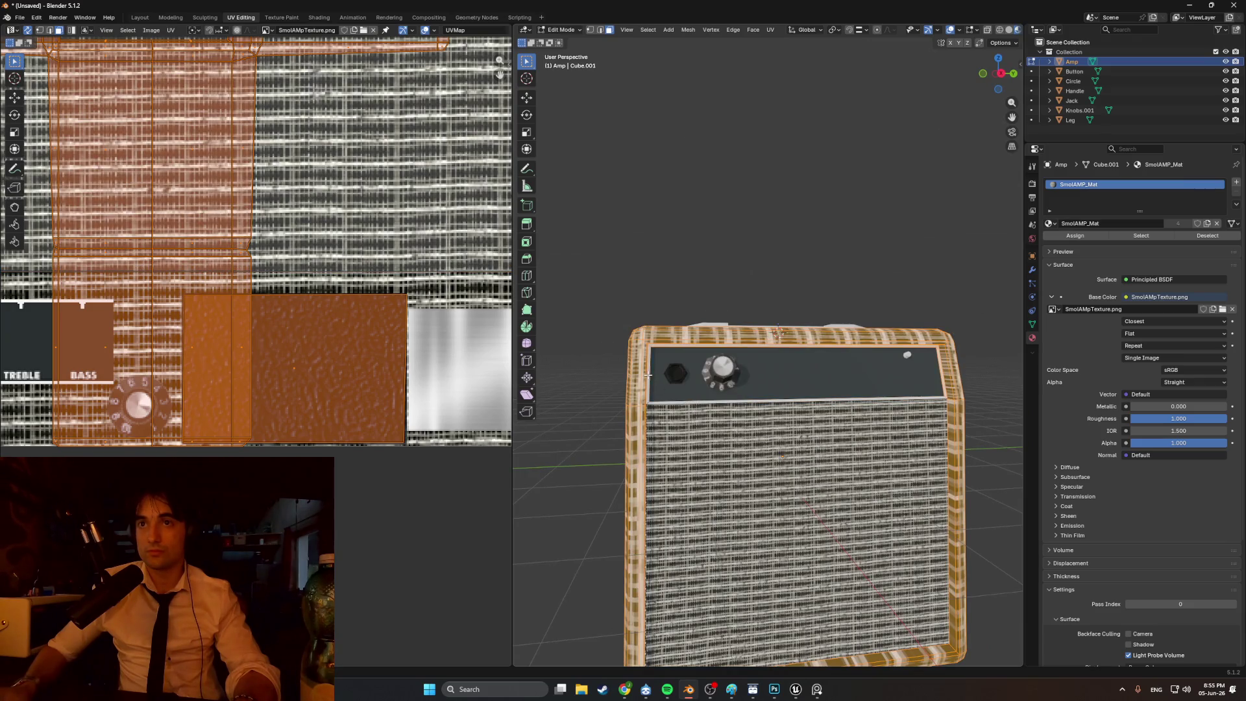
{"action": "middle_click_drag", "start_coordinate": [734, 357], "coordinate": [776, 357]}
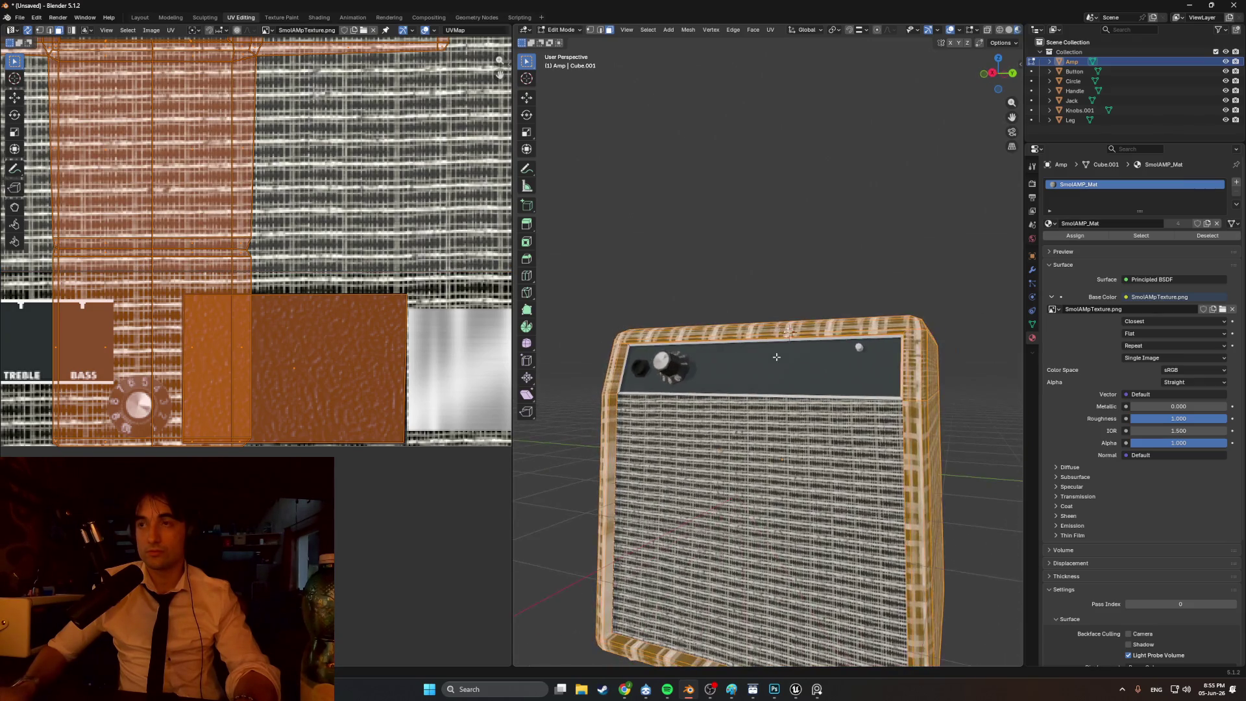
{"action": "mouse_move", "coordinate": [891, 371]}
{"action": "middle_mouse_down"}
{"action": "mouse_move", "coordinate": [863, 351]}
{"action": "mouse_move", "coordinate": [779, 337]}
{"action": "mouse_move", "coordinate": [724, 376]}
{"action": "middle_mouse_up"}
- Clear the selection and select the front face plus the top-front bevel strips
{"action": "key", "text": "alt+a"}
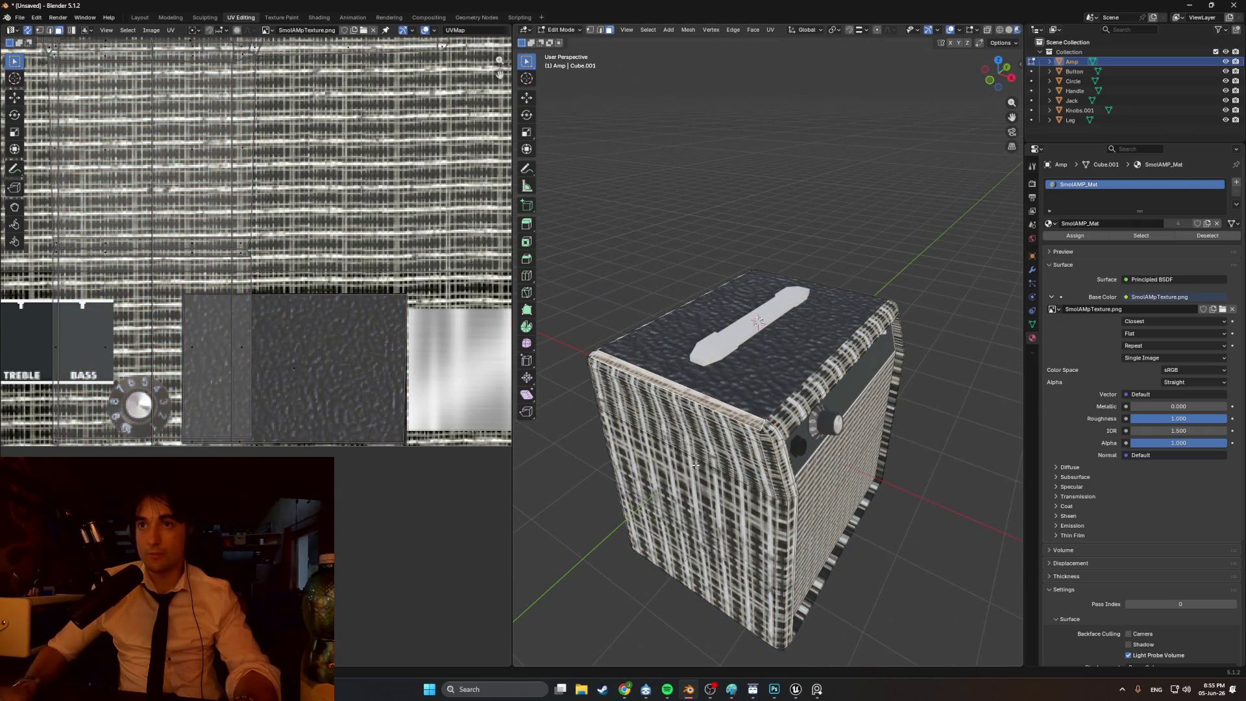
{"action": "left_click", "coordinate": [695, 465]}
{"action": "left_click", "coordinate": [691, 419], "text": "alt"}
{"action": "scroll", "coordinate": [695, 399], "scroll_direction": "up", "scroll_amount": 2}
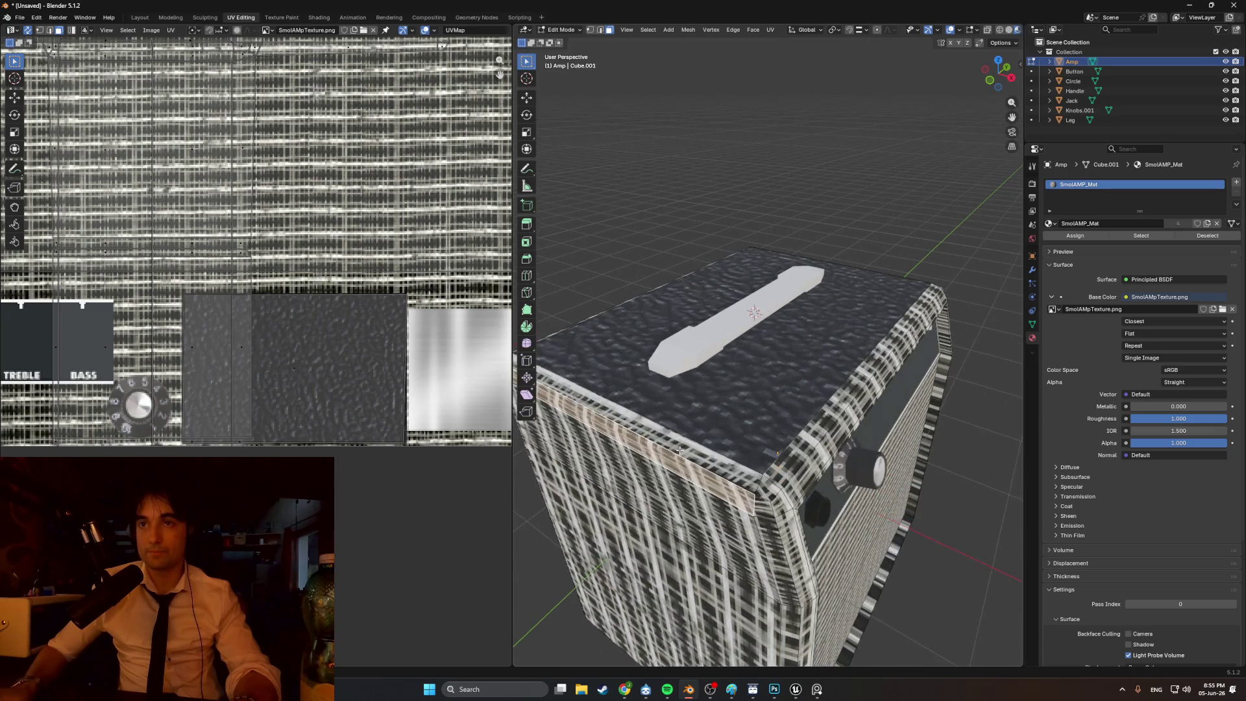
{"action": "left_click", "coordinate": [768, 494], "text": "alt+shift"}
{"action": "left_click", "coordinate": [786, 480], "text": "alt+shift"}
- Add the remaining right, left and corner bevel faces around the amp's top to the selection
{"action": "middle_click_drag", "start_coordinate": [785, 480], "coordinate": [853, 499]}
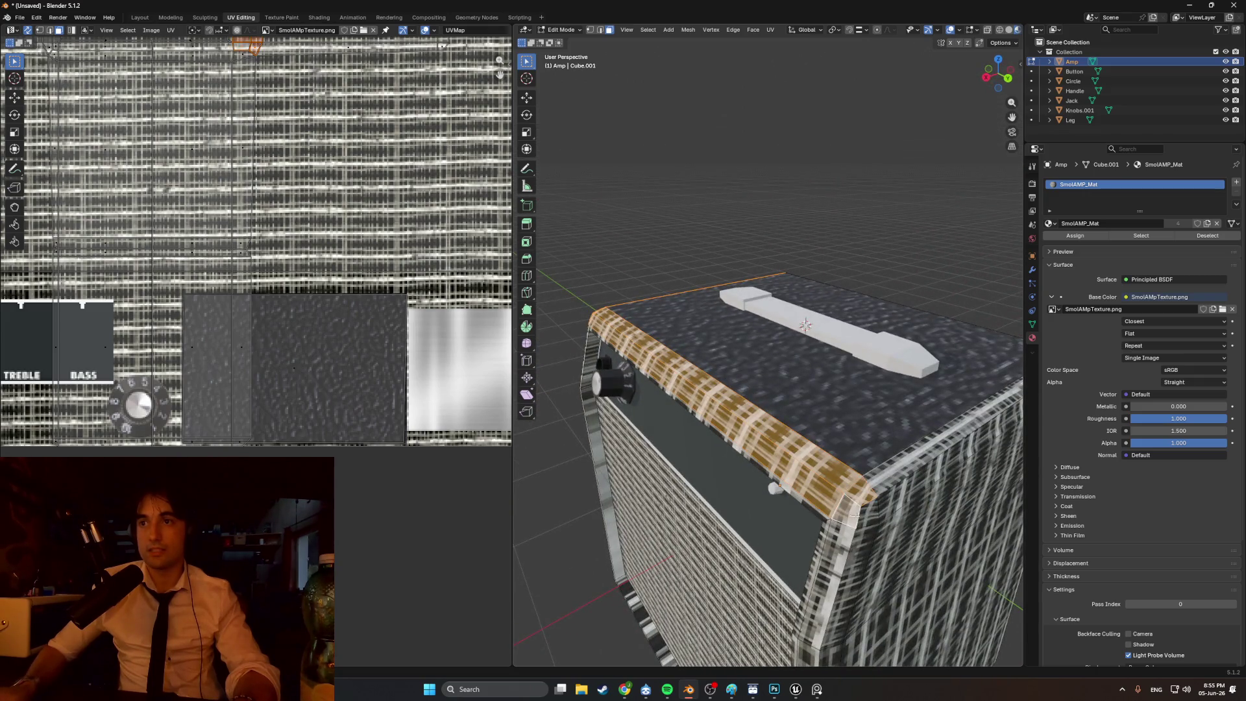
{"action": "left_click", "coordinate": [881, 490], "text": "alt+shift"}
{"action": "middle_click_drag", "start_coordinate": [811, 424], "coordinate": [782, 512]}
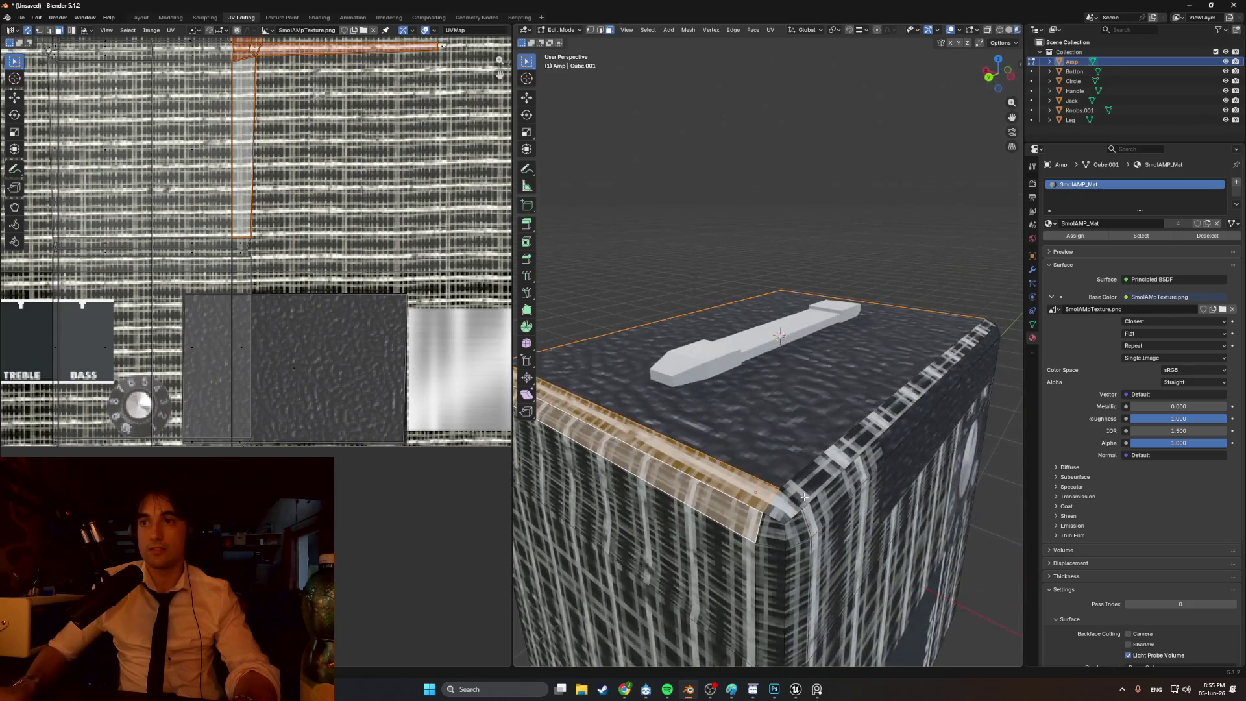
{"action": "left_click", "coordinate": [780, 520]}
{"action": "left_click", "coordinate": [815, 480], "text": "shift"}
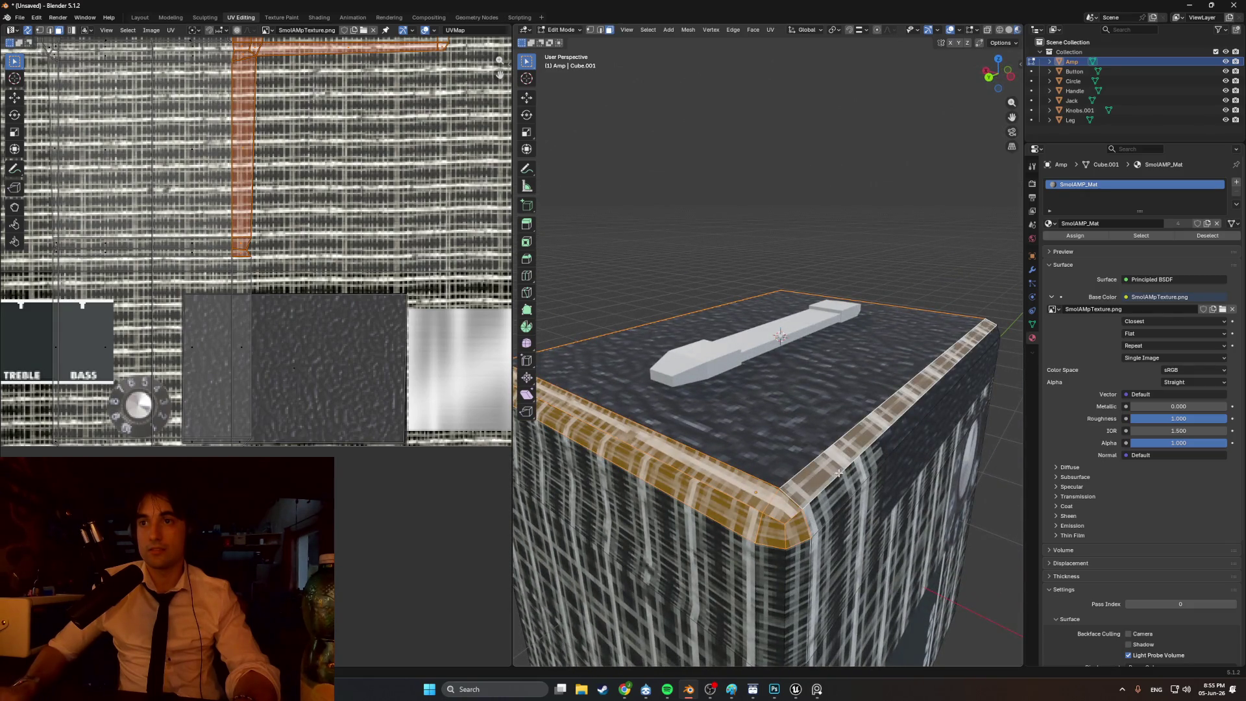
{"action": "left_click", "coordinate": [848, 496], "text": "shift"}
{"action": "middle_click_drag", "start_coordinate": [847, 496], "coordinate": [719, 426]}
{"action": "left_click", "coordinate": [859, 419], "text": "shift"}
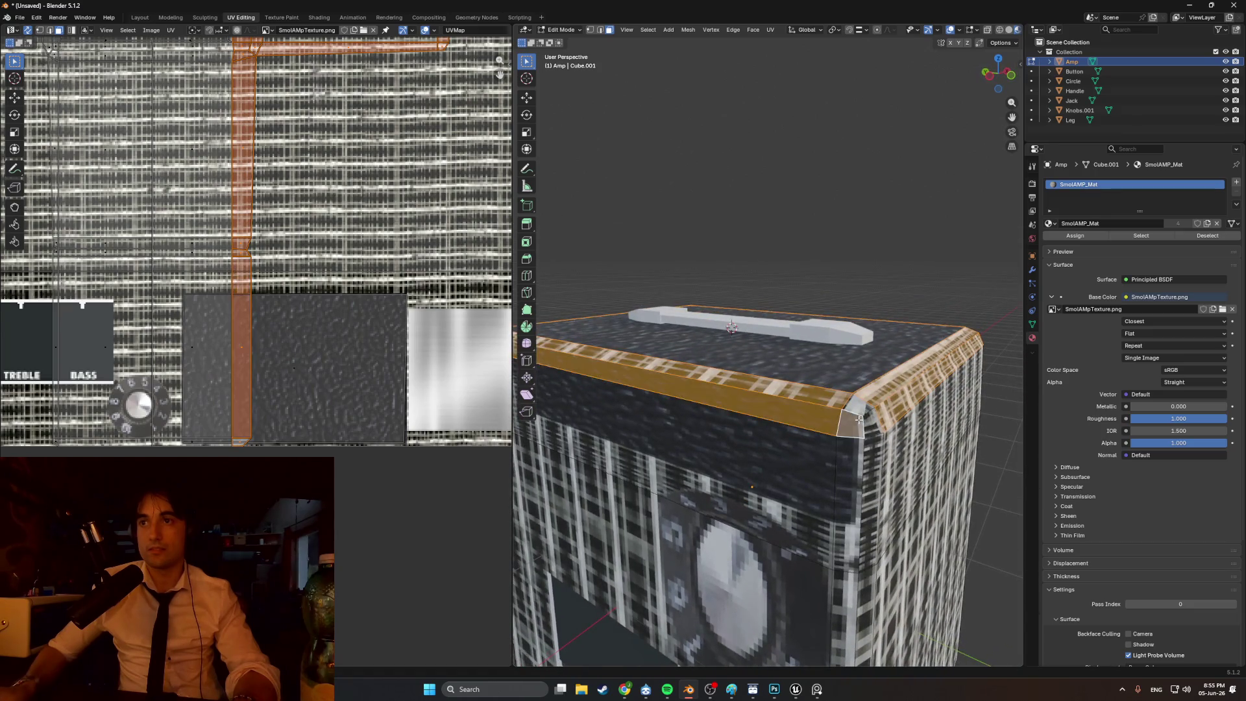
{"action": "middle_click_drag", "start_coordinate": [857, 407], "coordinate": [815, 400]}
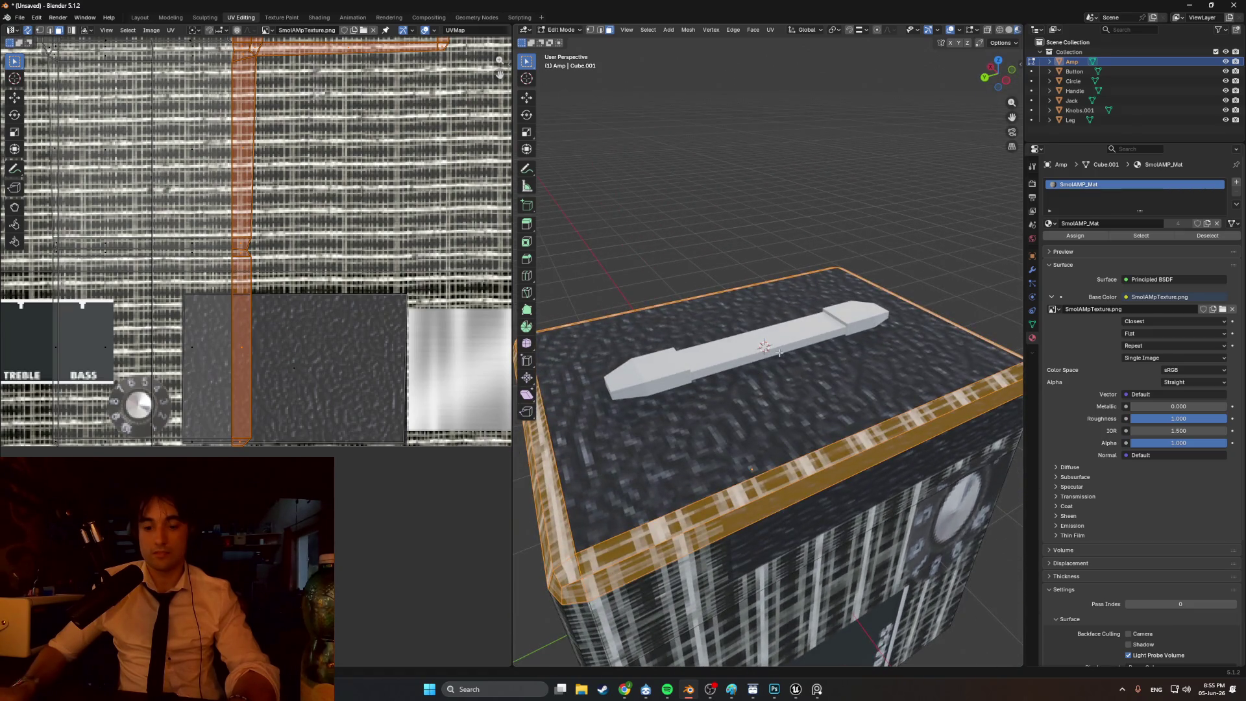
- Smart UV Project the bevel rim, then shrink, rotate and drop its island at the texture's bottom
{"action": "key", "text": "u"}
{"action": "left_click", "coordinate": [740, 355]}
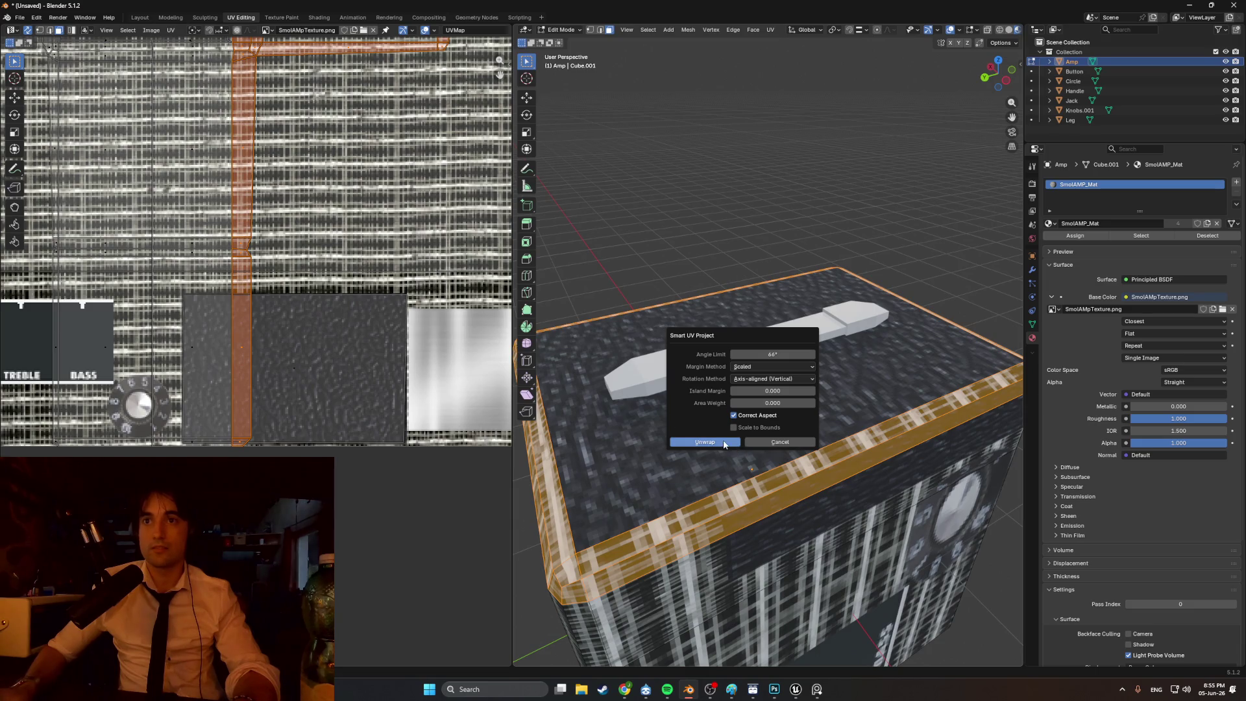
{"action": "left_click", "coordinate": [724, 443]}
{"action": "key", "text": "s"}
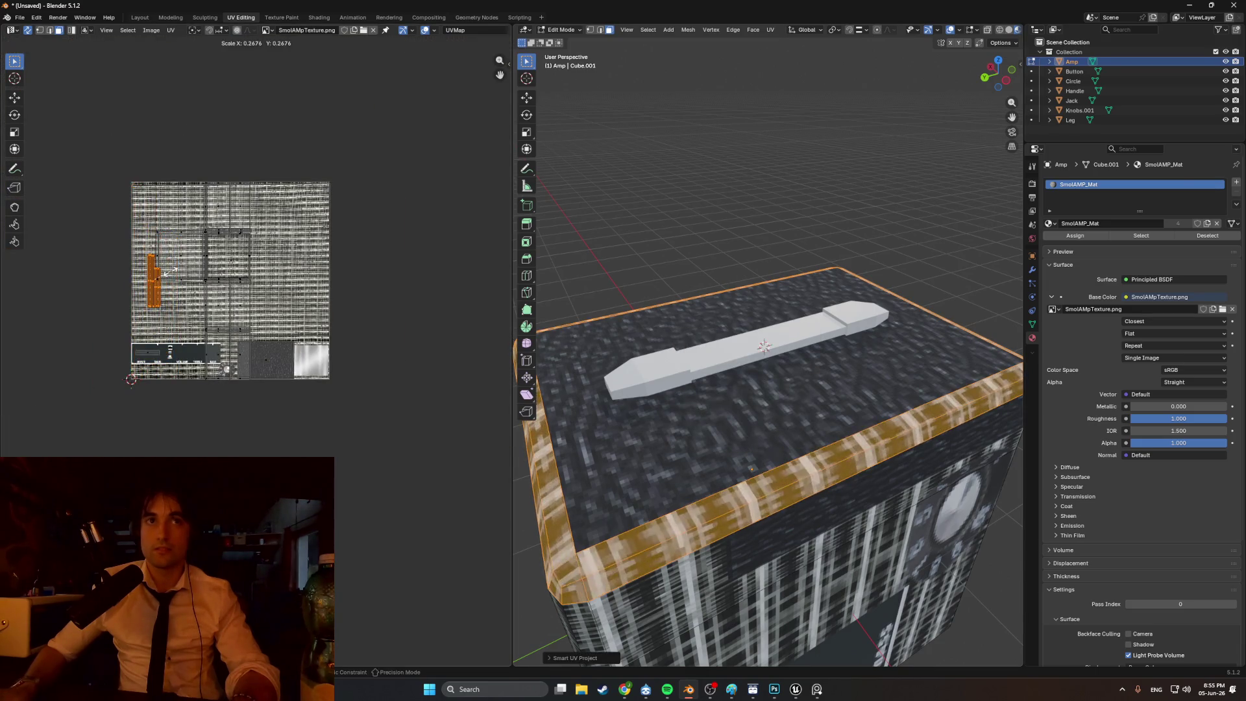
{"action": "key", "text": "r"}
{"action": "left_click", "coordinate": [225, 213]}
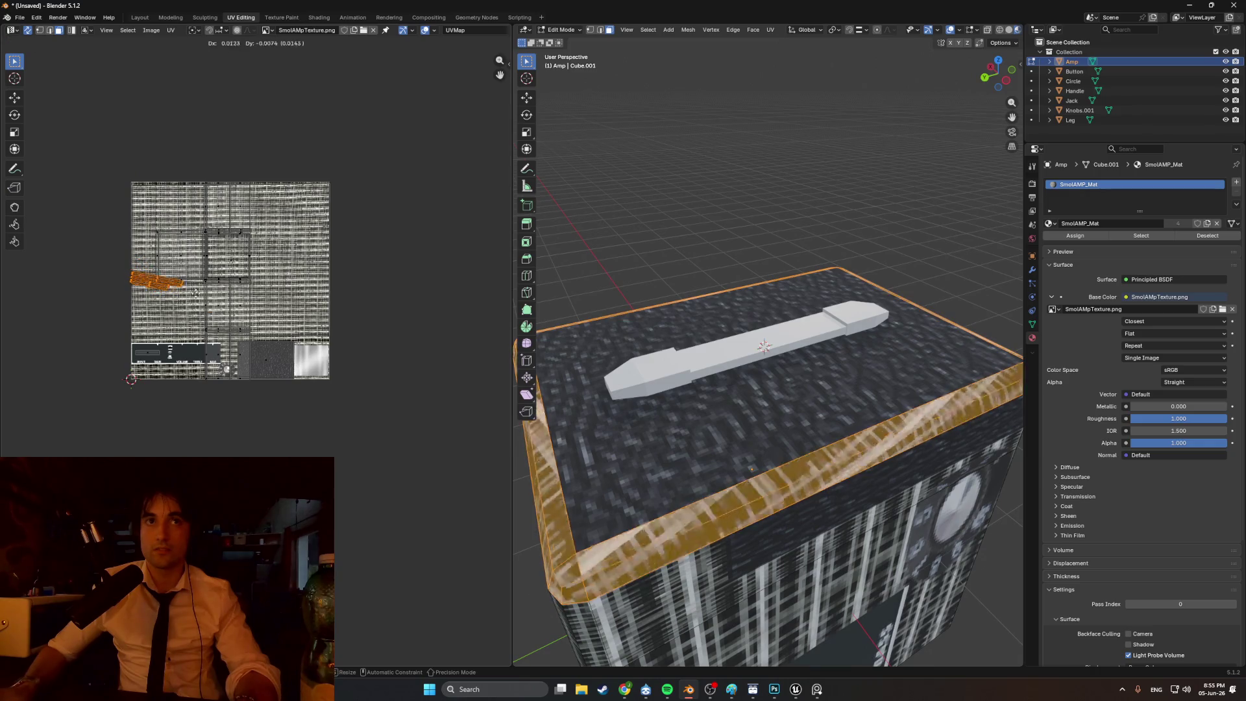
{"action": "key", "text": "g"}
{"action": "left_click", "coordinate": [277, 361]}
- Fine-tune the bevel island onto the dark leather, tilting it about 27° and nudging its position
{"action": "scroll", "coordinate": [278, 362], "scroll_direction": "up", "scroll_amount": 3}
{"action": "scroll", "coordinate": [275, 342], "scroll_direction": "up", "scroll_amount": 3}
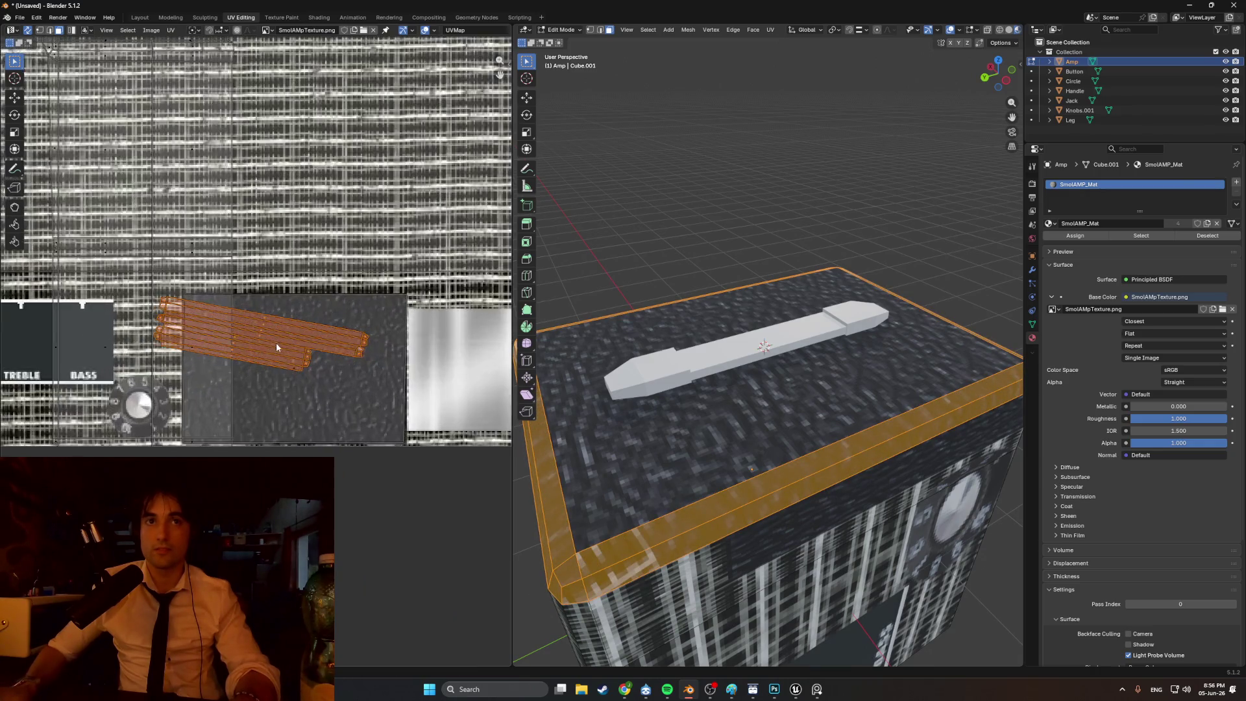
{"action": "key", "text": "r"}
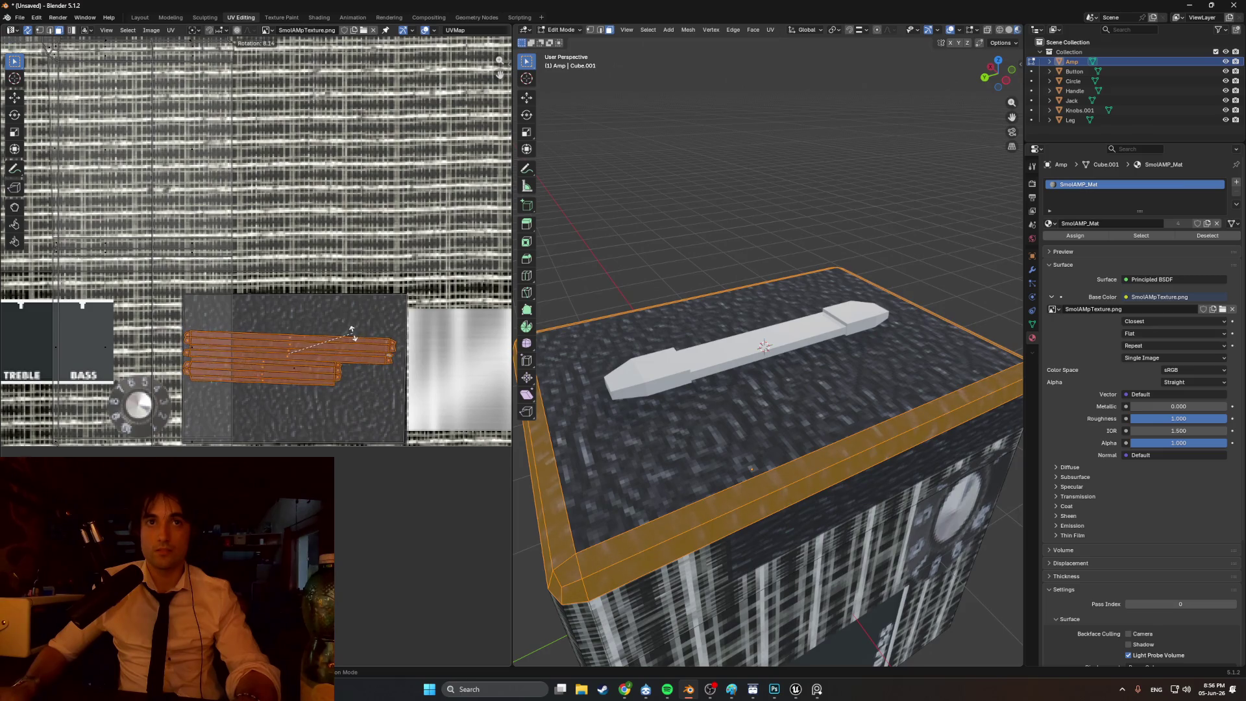
{"action": "key", "text": "s"}
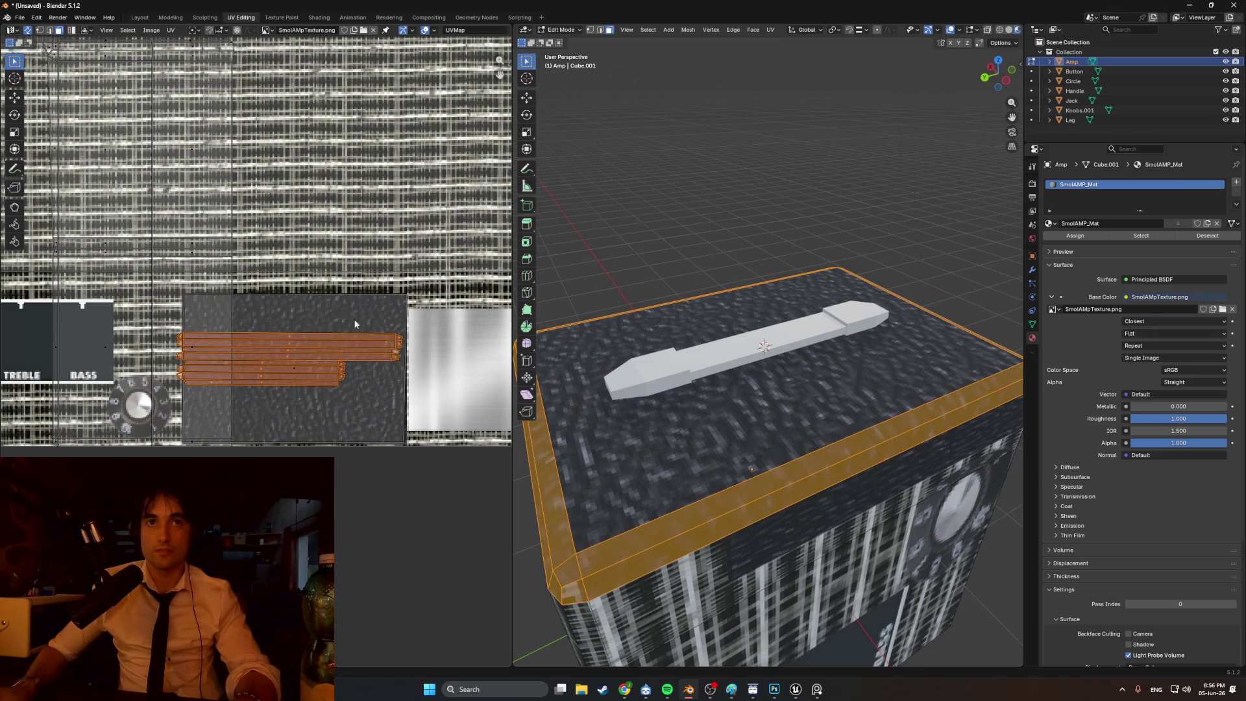
{"action": "key", "text": "g"}
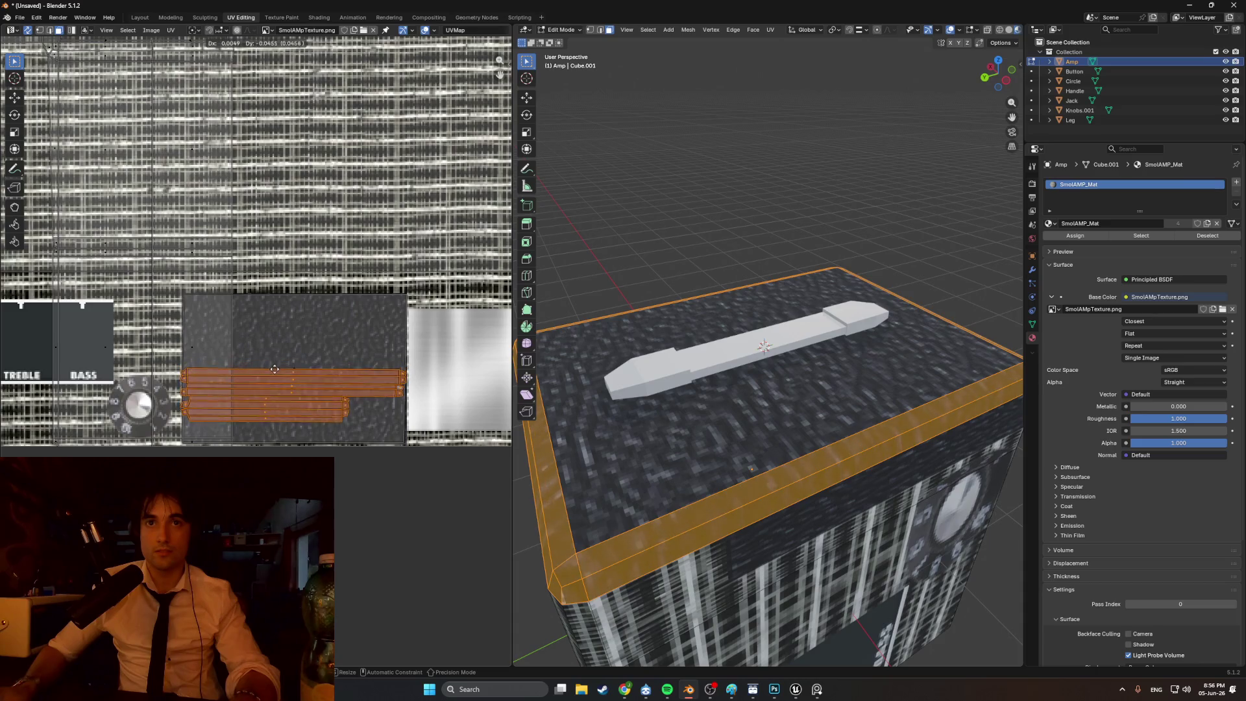
{"action": "left_click", "coordinate": [275, 386]}
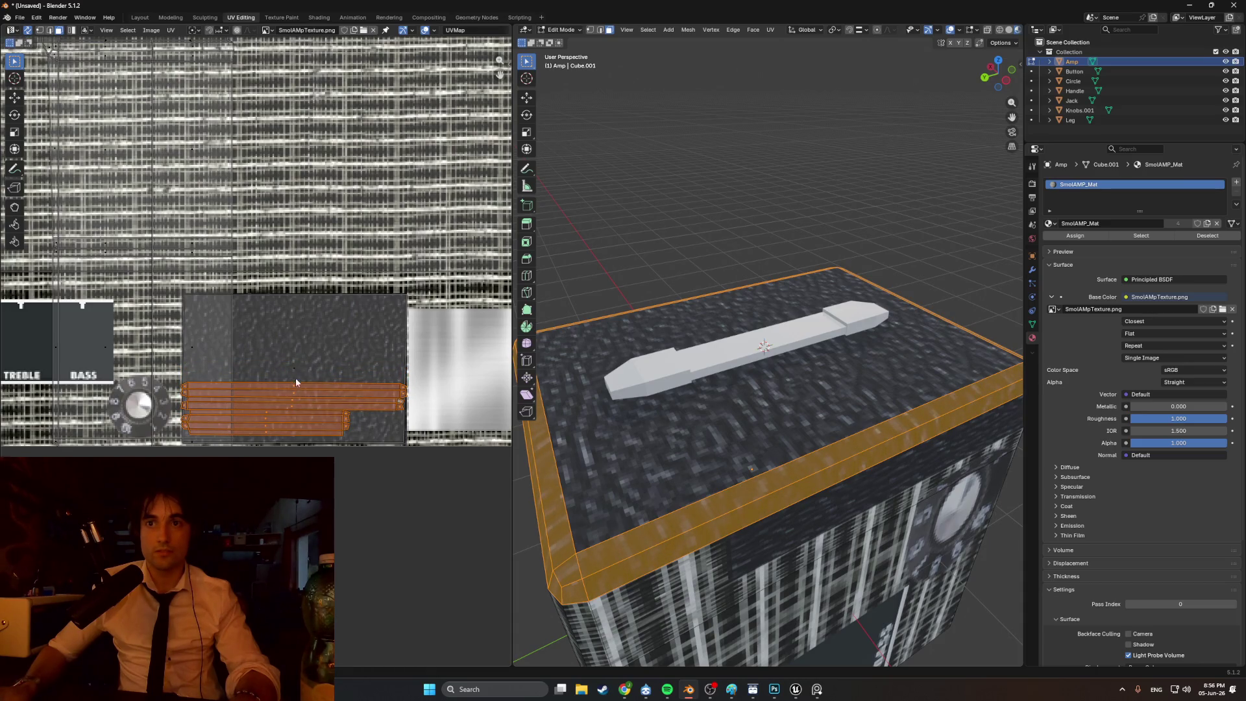
{"action": "key", "text": "r"}
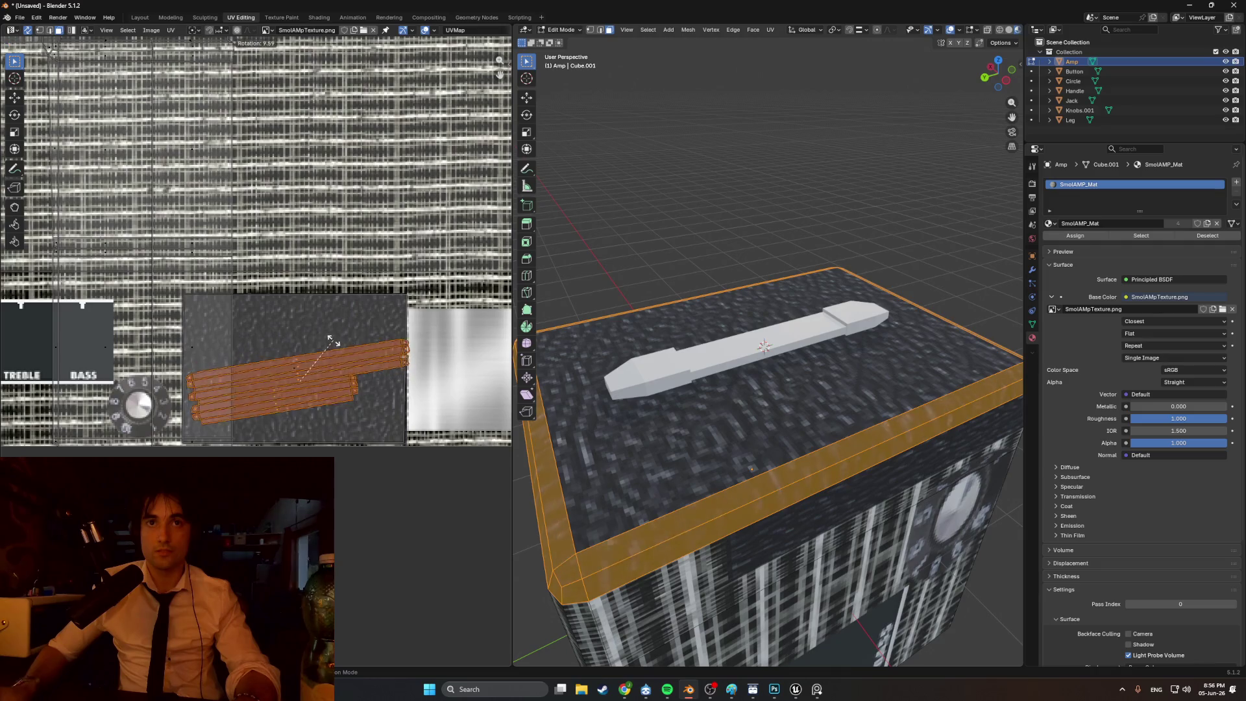
{"action": "left_click", "coordinate": [318, 328]}
{"action": "key", "text": "g"}
{"action": "left_click", "coordinate": [315, 325]}
{"action": "key", "text": "r"}
{"action": "left_click", "coordinate": [597, 226]}
{"action": "middle_click_drag", "start_coordinate": [597, 226], "coordinate": [838, 244]}
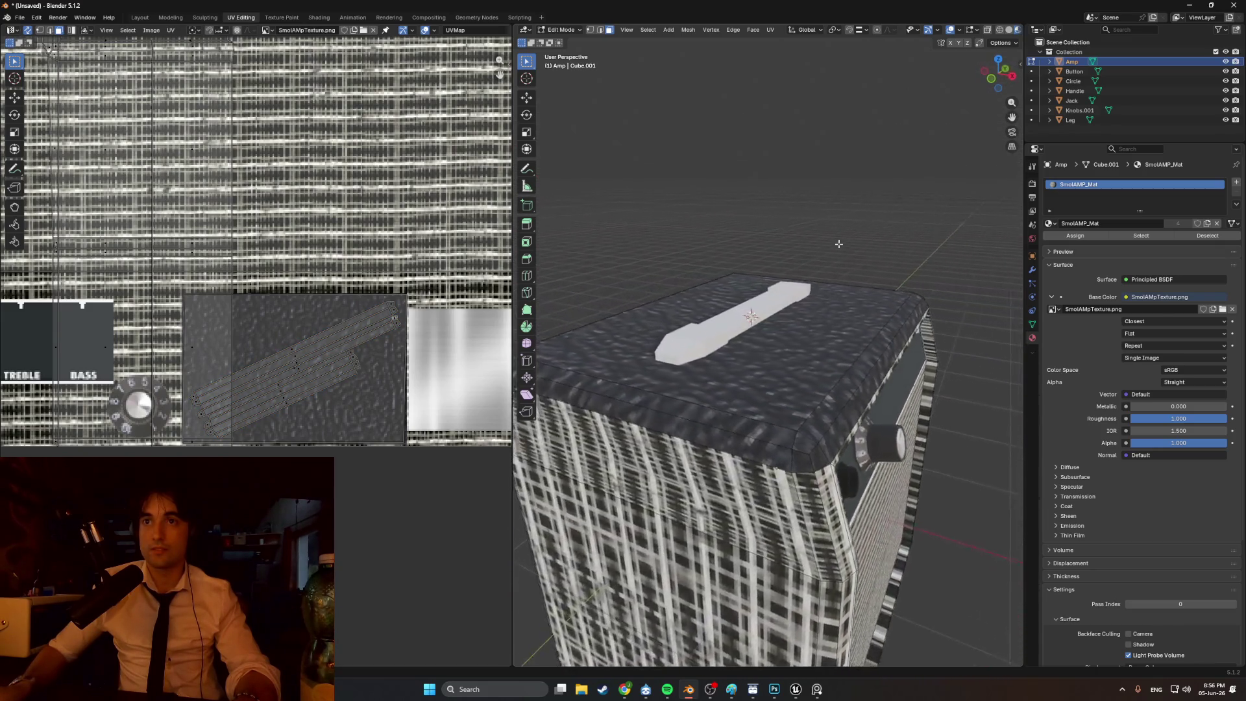
- Select only the amp's large front face and Smart UV Project it
{"action": "scroll", "coordinate": [845, 245], "scroll_direction": "down", "scroll_amount": 2}
{"action": "mouse_move", "coordinate": [733, 297]}
{"action": "middle_mouse_down"}
{"action": "mouse_move", "coordinate": [679, 278]}
{"action": "mouse_move", "coordinate": [699, 397]}
{"action": "mouse_move", "coordinate": [729, 441]}
{"action": "mouse_move", "coordinate": [759, 418]}
{"action": "mouse_move", "coordinate": [716, 416]}
{"action": "middle_mouse_up"}
{"action": "left_click", "coordinate": [699, 397]}
{"action": "left_click", "coordinate": [730, 442], "text": "shift"}
{"action": "left_click", "coordinate": [758, 417]}
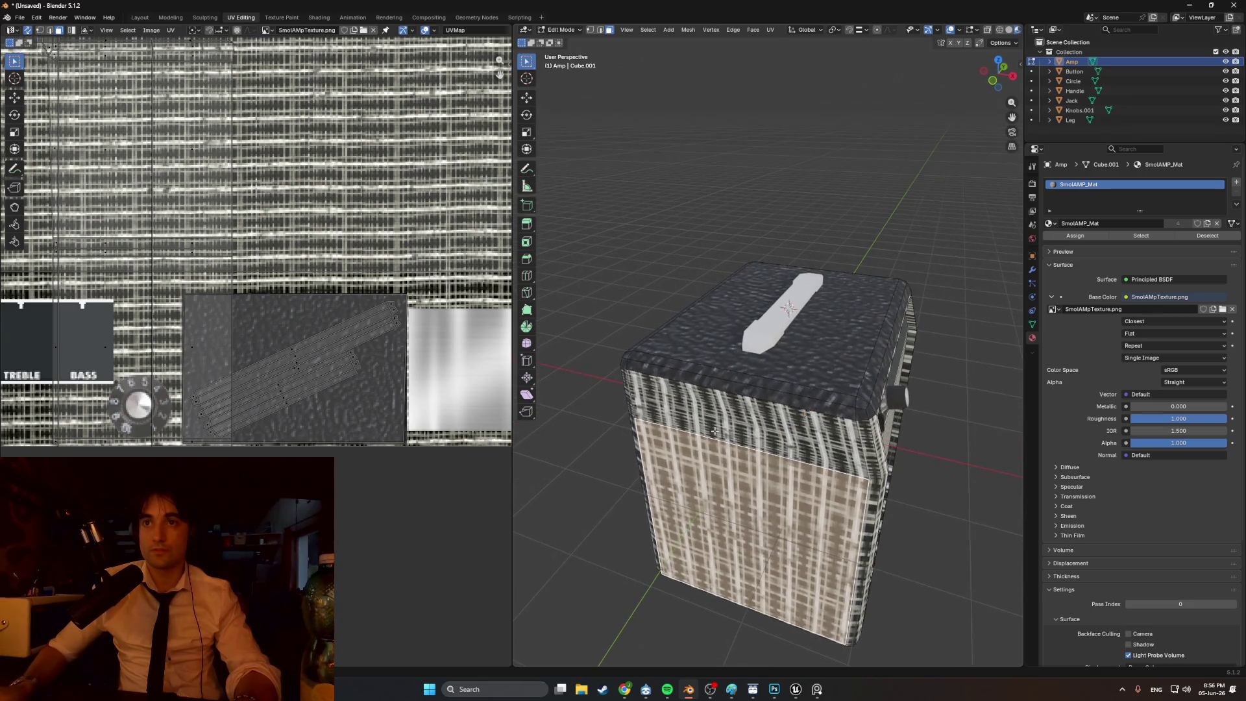
{"action": "key", "text": "u"}
{"action": "left_click", "coordinate": [677, 413]}
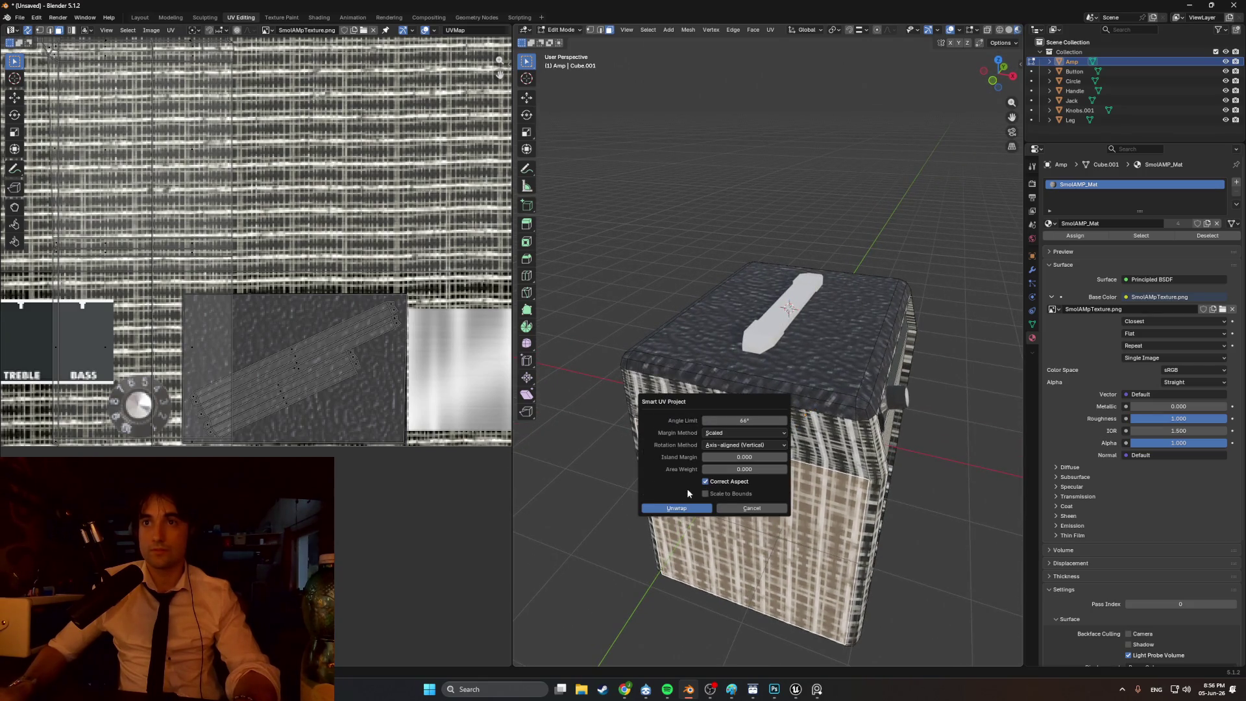
{"action": "left_click", "coordinate": [687, 509]}
- Shrink the front-face UV island and move it to the texture's lower right
{"action": "scroll", "coordinate": [331, 142], "scroll_direction": "down", "scroll_amount": 4}
{"action": "key", "text": "s"}
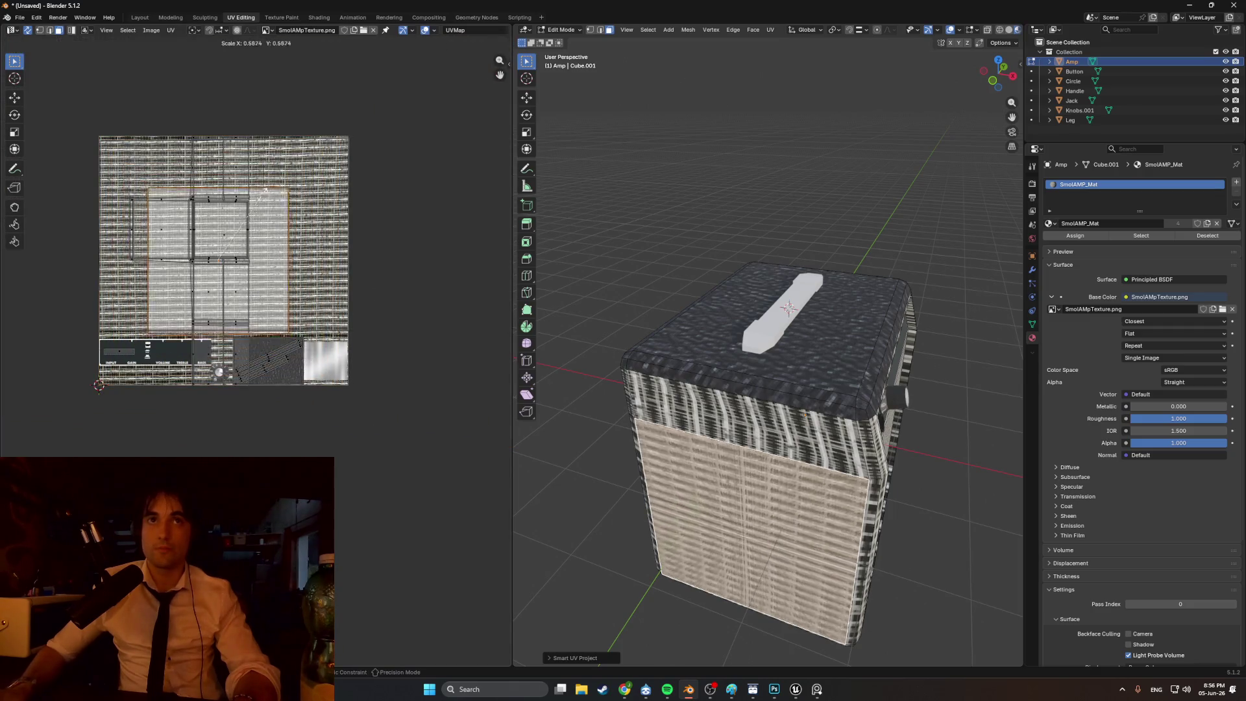
{"action": "left_click", "coordinate": [246, 259]}
{"action": "key", "text": "g"}
{"action": "left_click", "coordinate": [280, 322]}
{"action": "scroll", "coordinate": [280, 322], "scroll_direction": "up", "scroll_amount": 2}
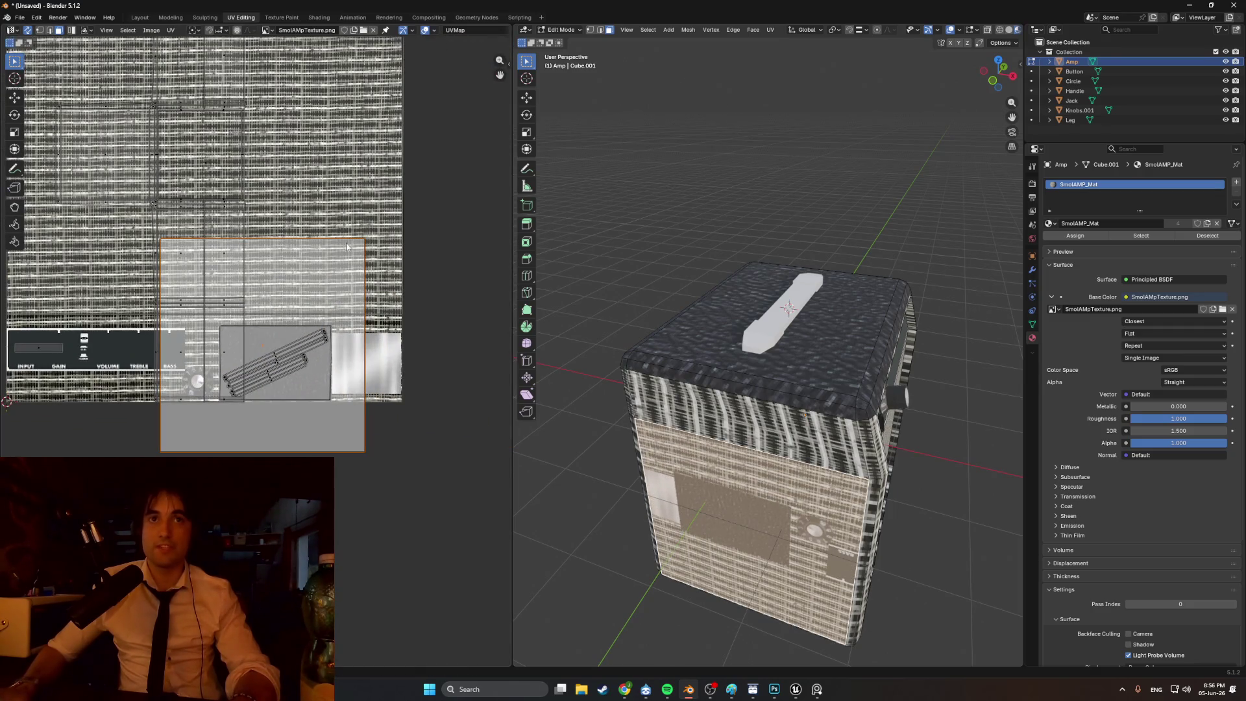
- Preview the texture in Object Mode, then rescale the front-face island around its centre
{"action": "key", "text": "Tab"}
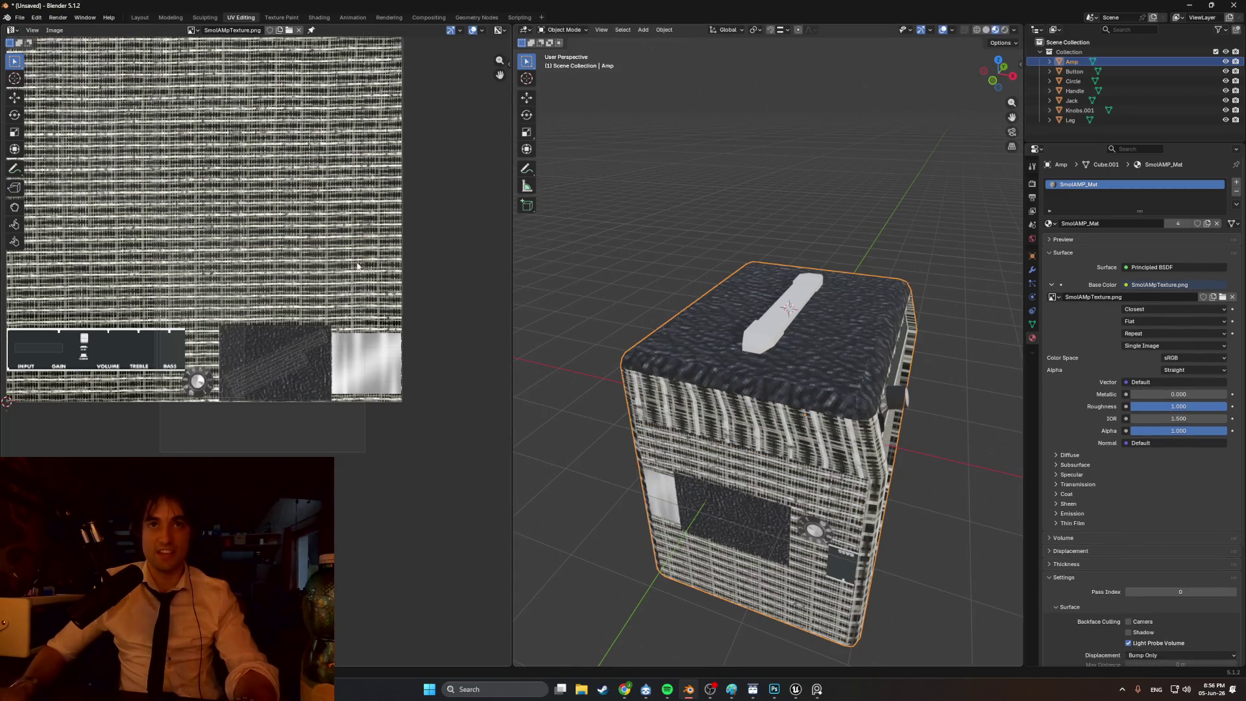
{"action": "key", "text": "Tab"}
{"action": "key", "text": "s"}
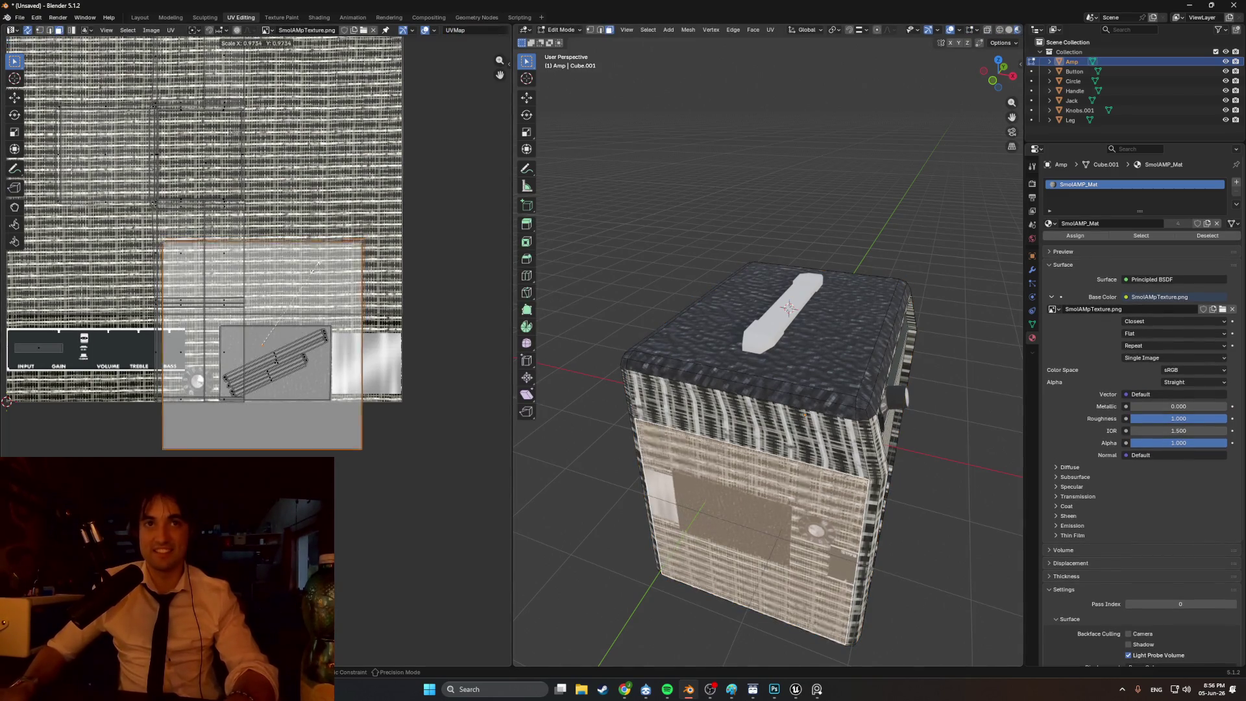
{"action": "left_click", "coordinate": [297, 329]}
{"action": "scroll", "coordinate": [298, 329], "scroll_direction": "up", "scroll_amount": 5}
{"action": "left_click", "coordinate": [281, 304]}
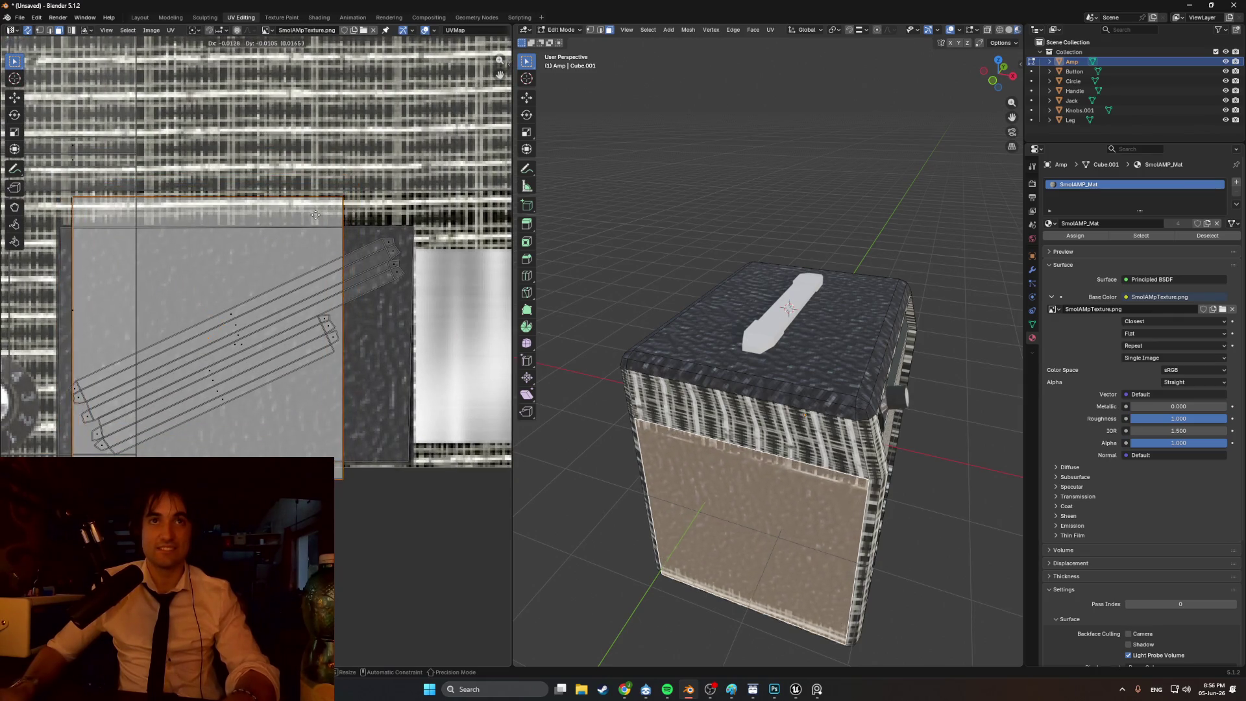
{"action": "left_click", "coordinate": [275, 304]}
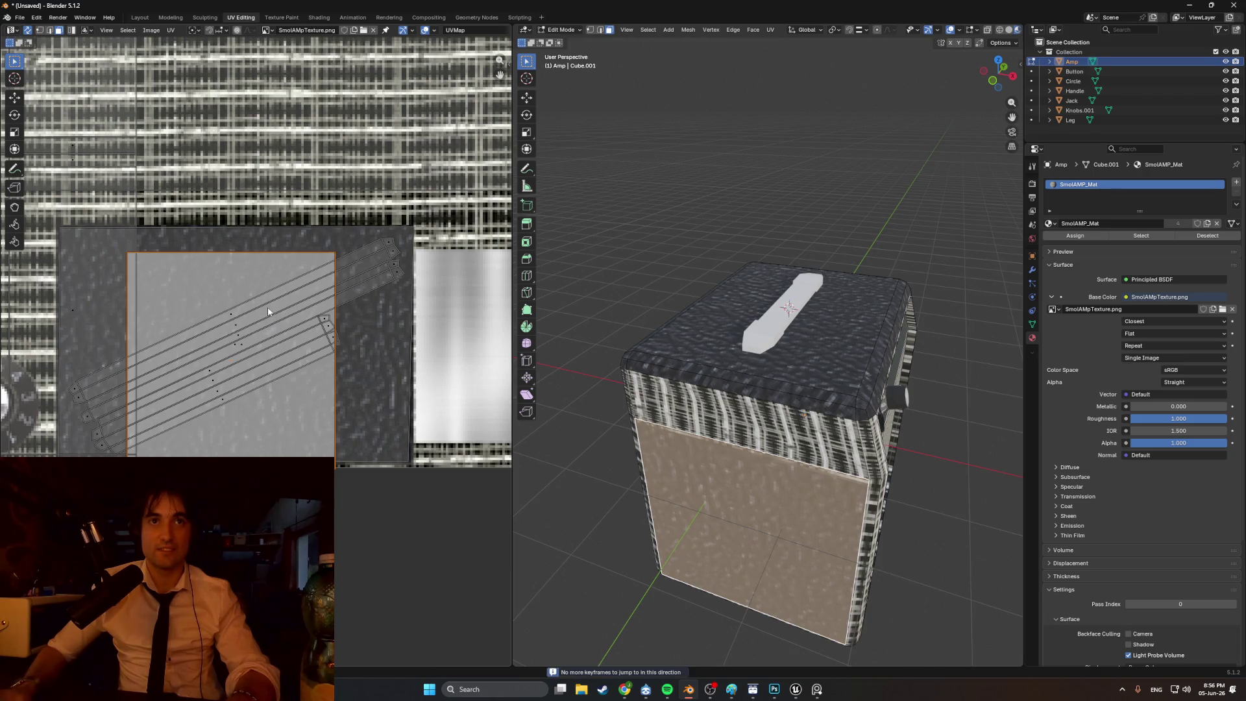
{"action": "key", "text": "s"}
{"action": "left_click", "coordinate": [312, 319]}
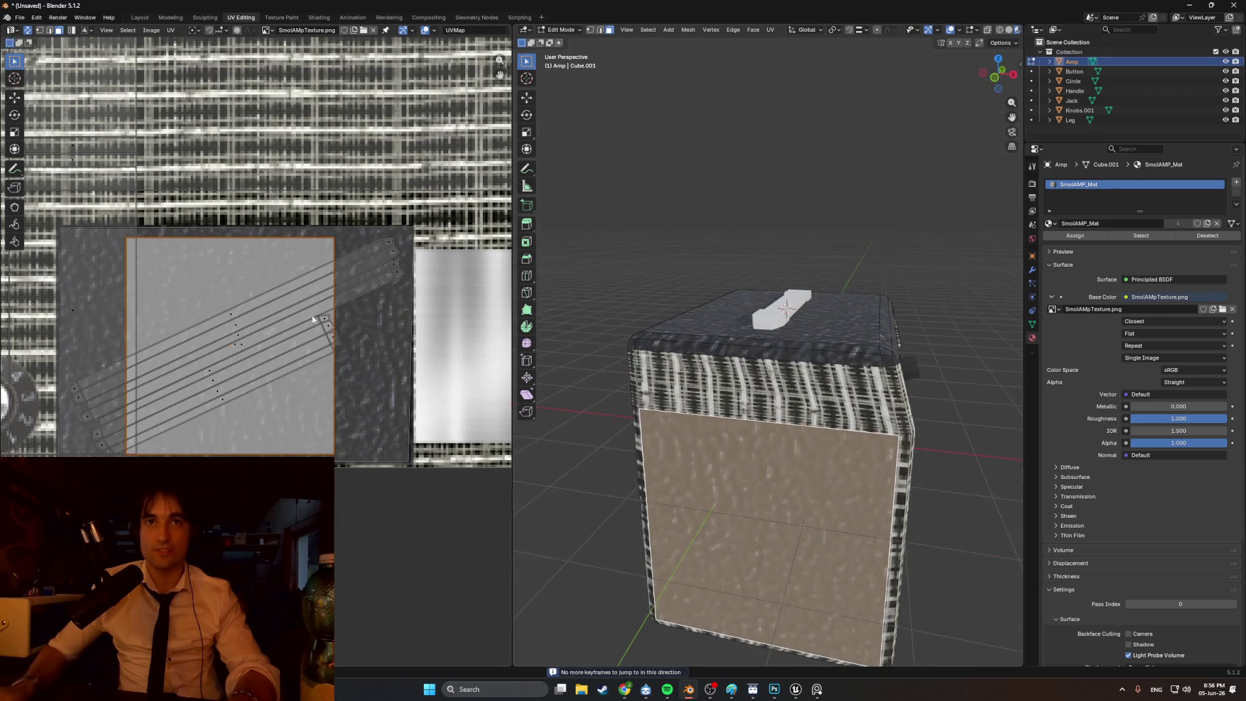
- In vertex select, pull the island's right and bottom-left corners outward over the dark leather
{"action": "key", "text": "1"}
{"action": "mouse_move", "coordinate": [98, 237]}
{"action": "left_mouse_down"}
{"action": "mouse_move", "coordinate": [121, 241]}
{"action": "mouse_move", "coordinate": [63, 237]}
{"action": "left_mouse_up"}
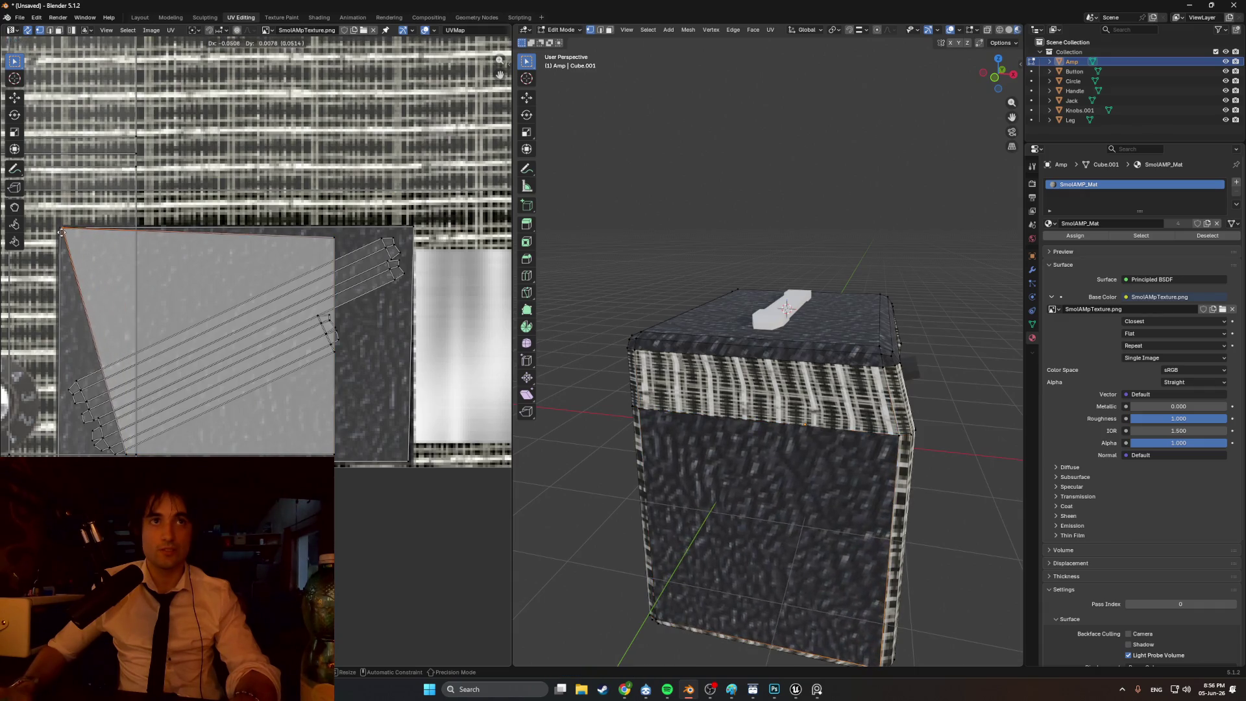
{"action": "left_click_drag", "start_coordinate": [324, 242], "coordinate": [411, 232]}
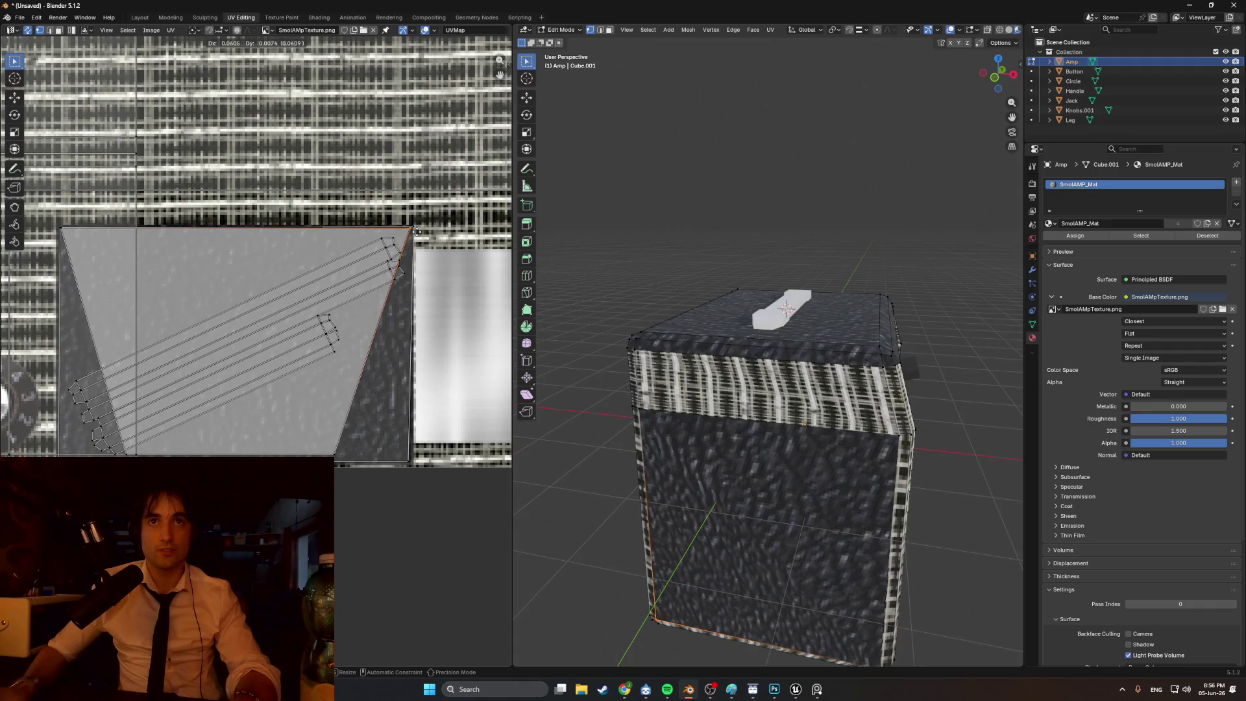
{"action": "left_click_drag", "start_coordinate": [324, 454], "coordinate": [409, 457]}
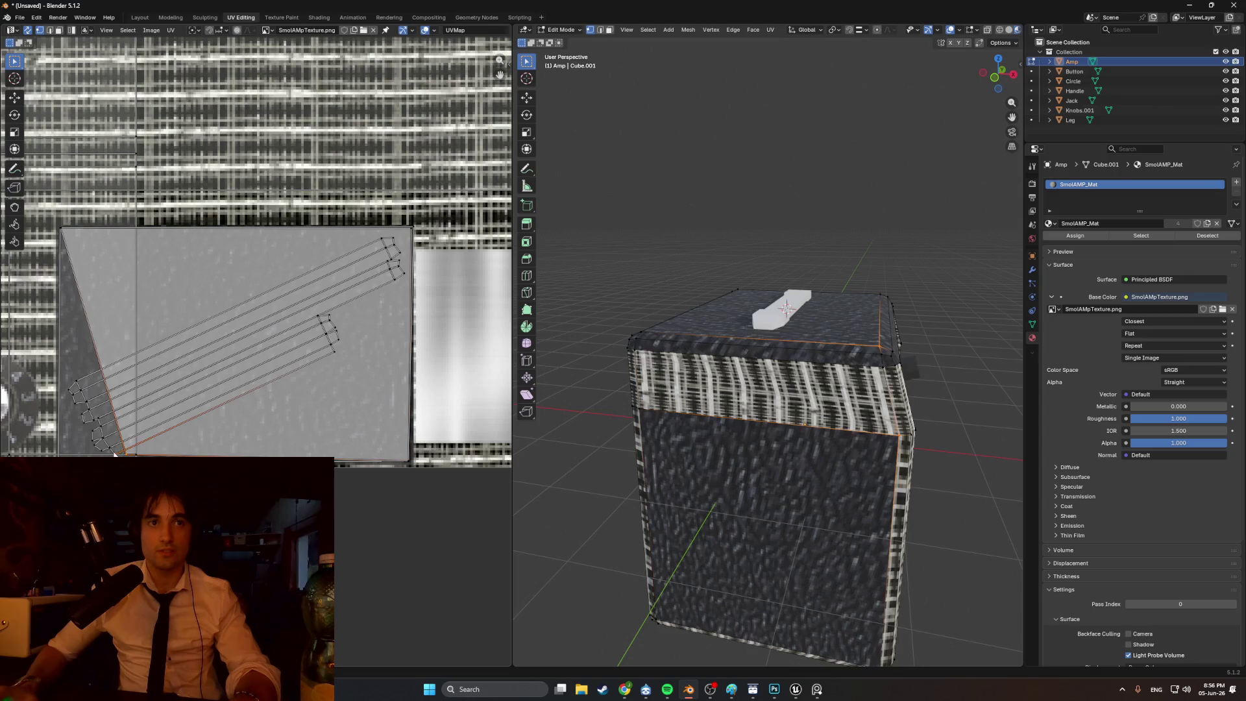
{"action": "left_click_drag", "start_coordinate": [122, 454], "coordinate": [60, 456]}
{"action": "mouse_move", "coordinate": [598, 272]}
{"action": "middle_mouse_down"}
{"action": "mouse_move", "coordinate": [655, 194]}
{"action": "mouse_move", "coordinate": [704, 173]}
{"action": "mouse_move", "coordinate": [628, 163]}
{"action": "mouse_move", "coordinate": [612, 220]}
{"action": "mouse_move", "coordinate": [549, 230]}
{"action": "mouse_move", "coordinate": [731, 403]}
{"action": "middle_mouse_up"}
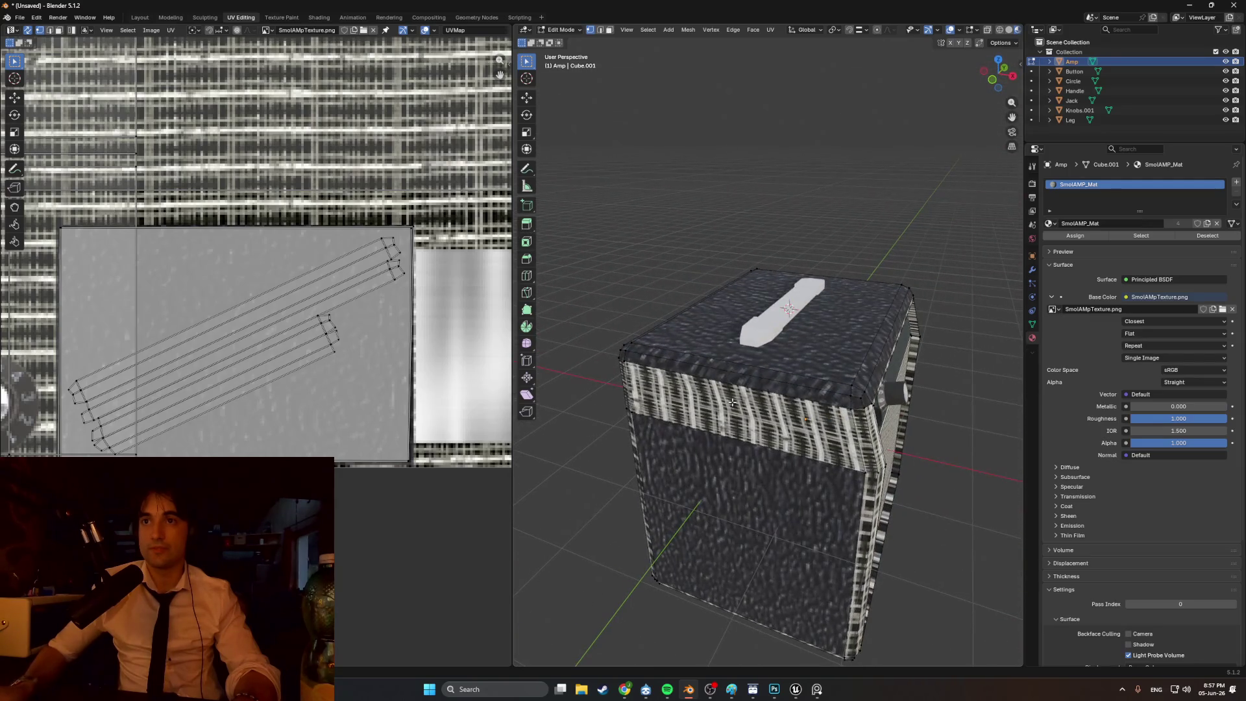
- In face select, re-unwrap the amp's front strip faces with Smart UV Project
{"action": "key", "text": "3"}
{"action": "key", "text": "u"}
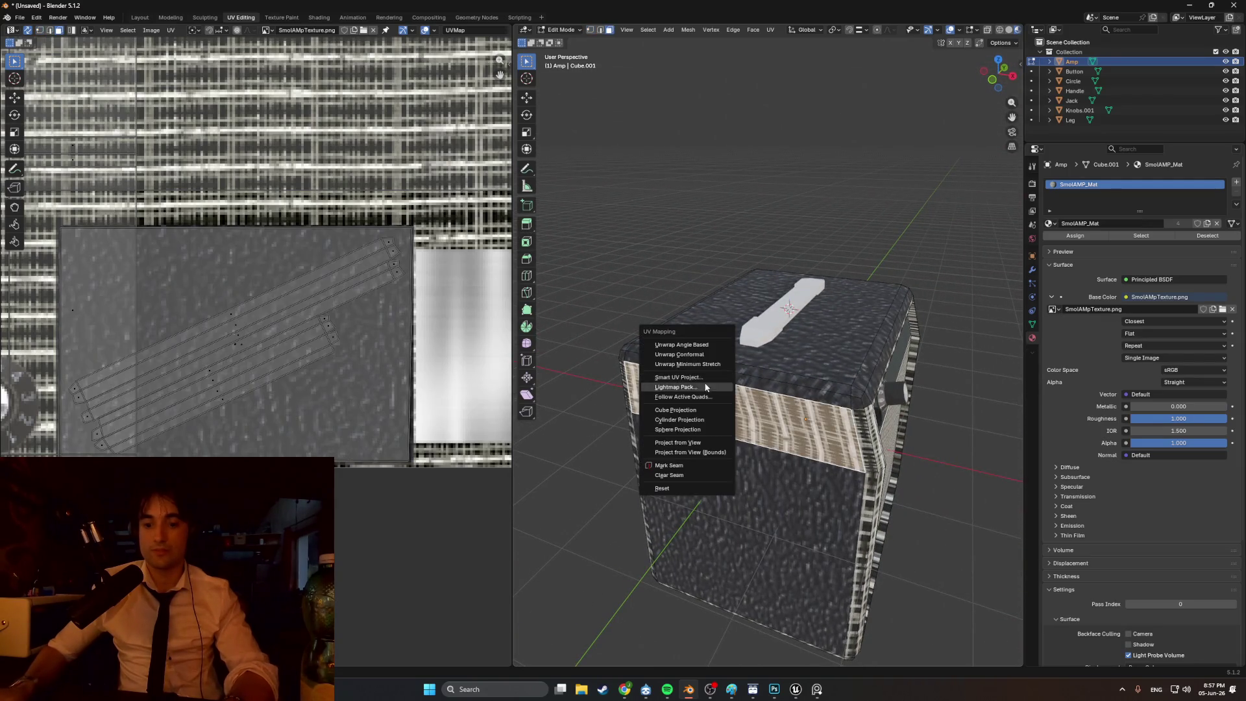
{"action": "left_click", "coordinate": [678, 377]}
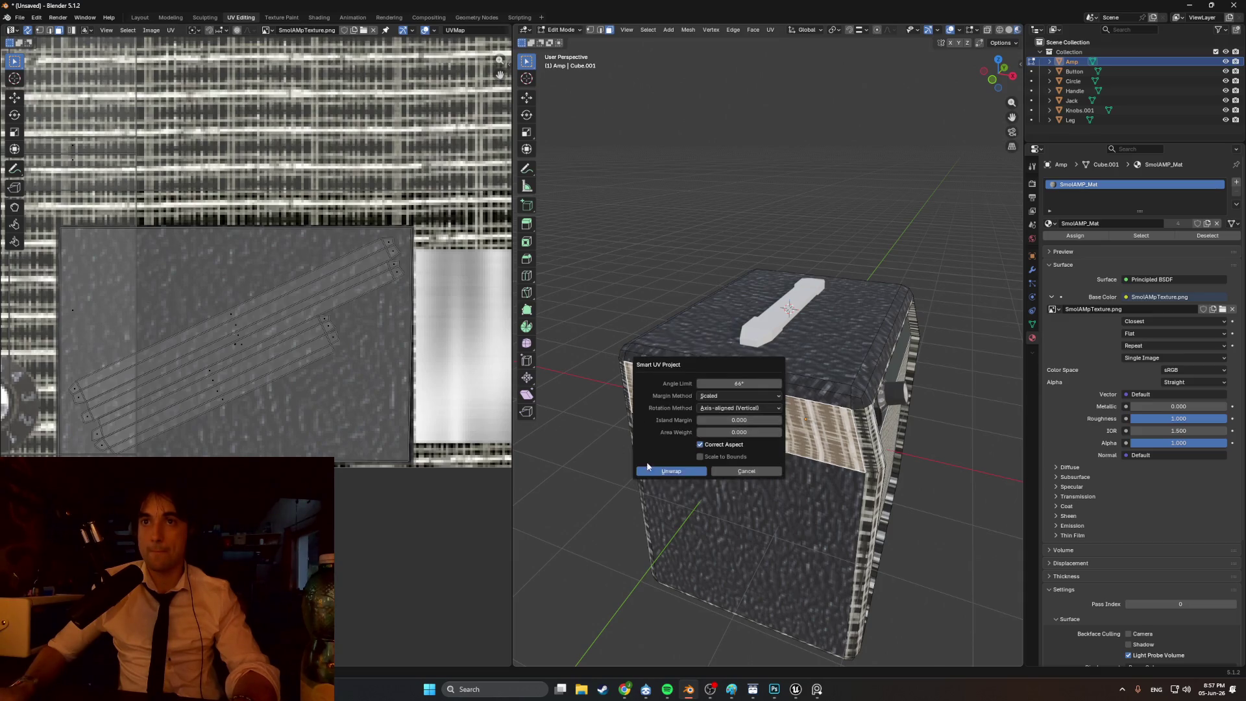
{"action": "key", "text": "Return"}
{"action": "scroll", "coordinate": [772, 390], "scroll_direction": "down", "scroll_amount": 3}
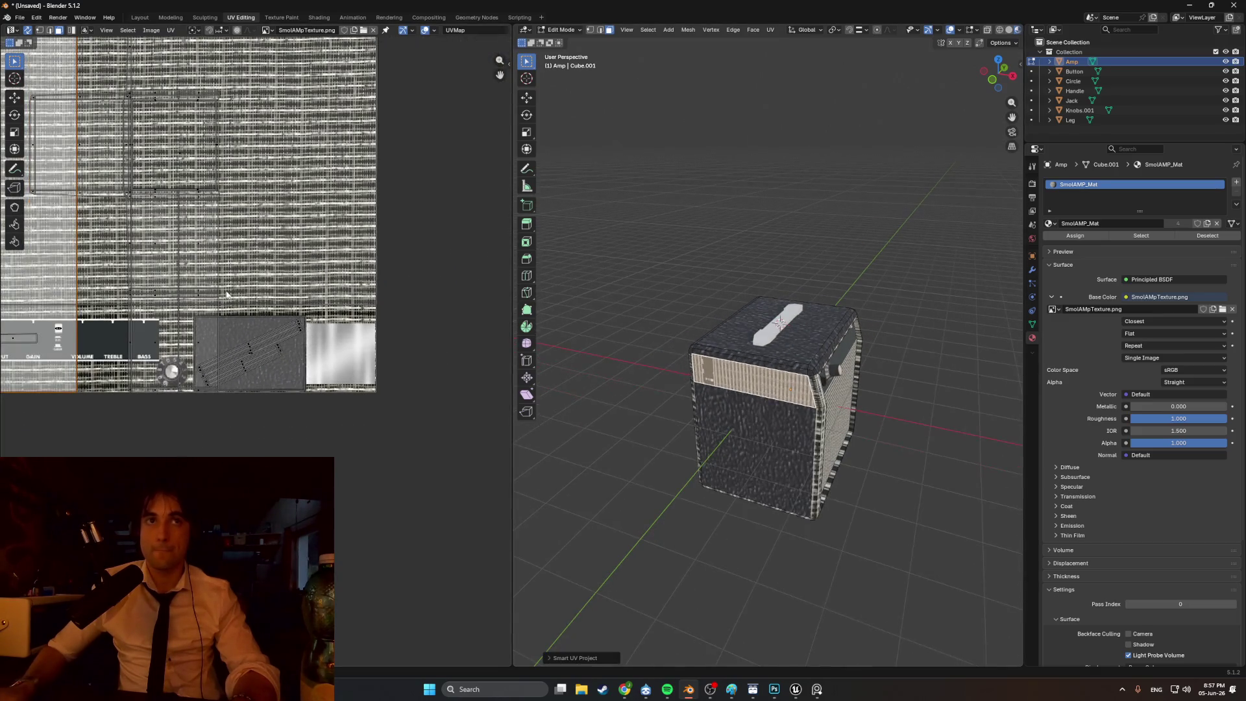
{"action": "scroll", "coordinate": [214, 272], "scroll_direction": "down", "scroll_amount": 4}
- Straighten the new UV island horizontally, scale it down and place it at the texture's bottom
{"action": "key", "text": "r"}
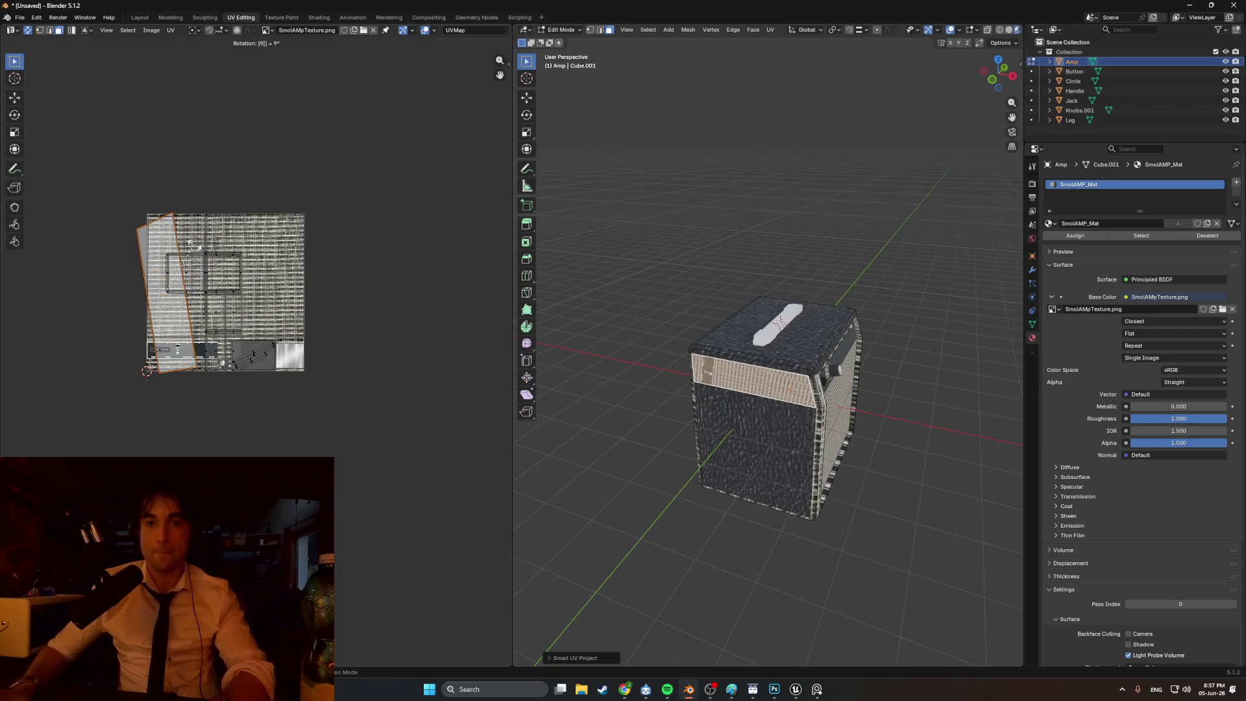
{"action": "left_click", "coordinate": [221, 279]}
{"action": "scroll", "coordinate": [360, 353], "scroll_direction": "up", "scroll_amount": 6}
{"action": "key", "text": "g"}
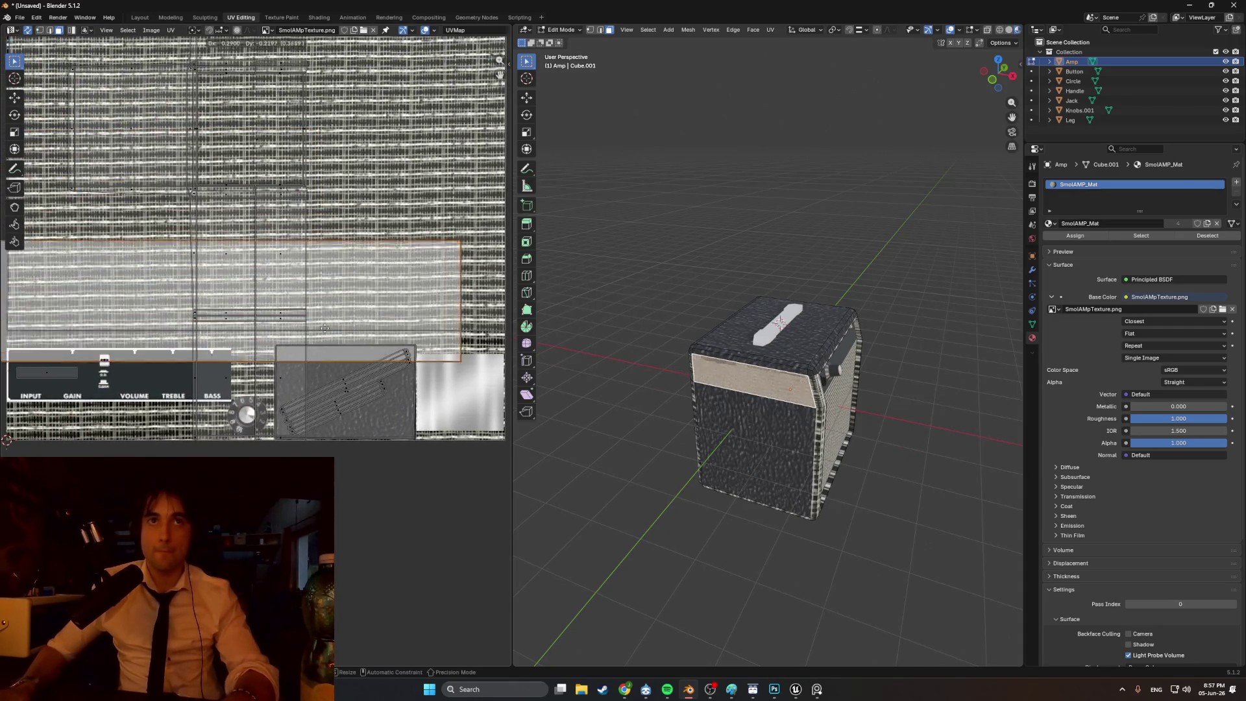
{"action": "left_click", "coordinate": [399, 391]}
{"action": "scroll", "coordinate": [399, 392], "scroll_direction": "down", "scroll_amount": 4}
{"action": "key", "text": "s"}
{"action": "left_click", "coordinate": [370, 377]}
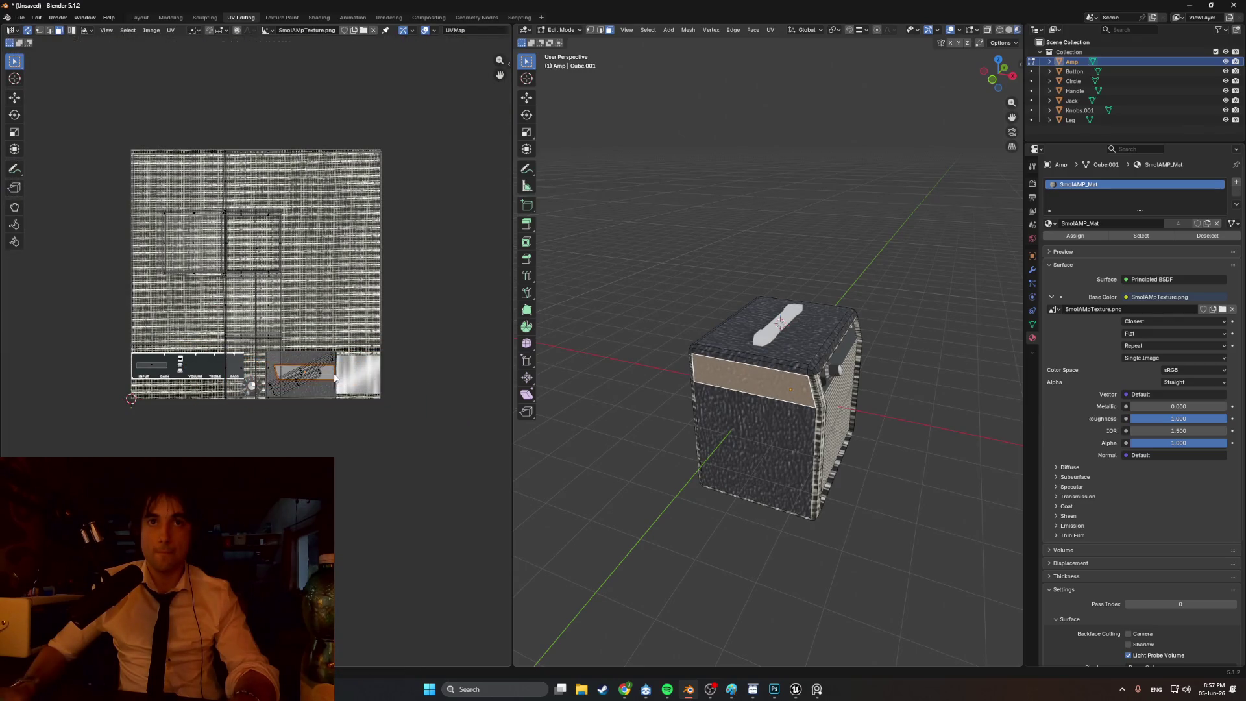
{"action": "scroll", "coordinate": [364, 380], "scroll_direction": "up", "scroll_amount": 5}
{"action": "key", "text": "g"}
{"action": "left_click", "coordinate": [388, 365]}
{"action": "mouse_move", "coordinate": [604, 285]}
{"action": "middle_mouse_down"}
{"action": "mouse_move", "coordinate": [612, 245]}
{"action": "mouse_move", "coordinate": [600, 250]}
{"action": "middle_mouse_up"}
{"action": "scroll", "coordinate": [604, 275], "scroll_direction": "up", "scroll_amount": 4}
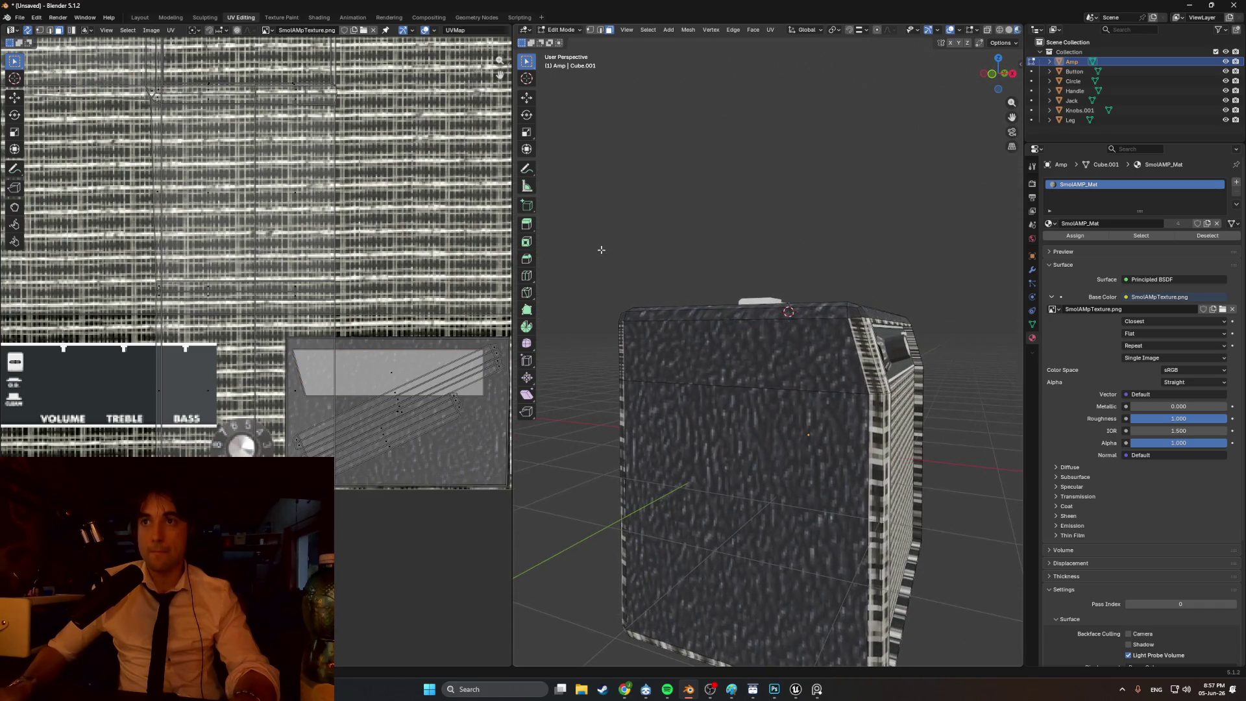
- Scale the top strip's UV island slightly larger and shift it down on the texture
{"action": "left_click", "coordinate": [390, 374]}
{"action": "key", "text": "s"}
{"action": "left_click", "coordinate": [392, 370]}
{"action": "left_click_drag", "start_coordinate": [392, 370], "coordinate": [395, 392]}
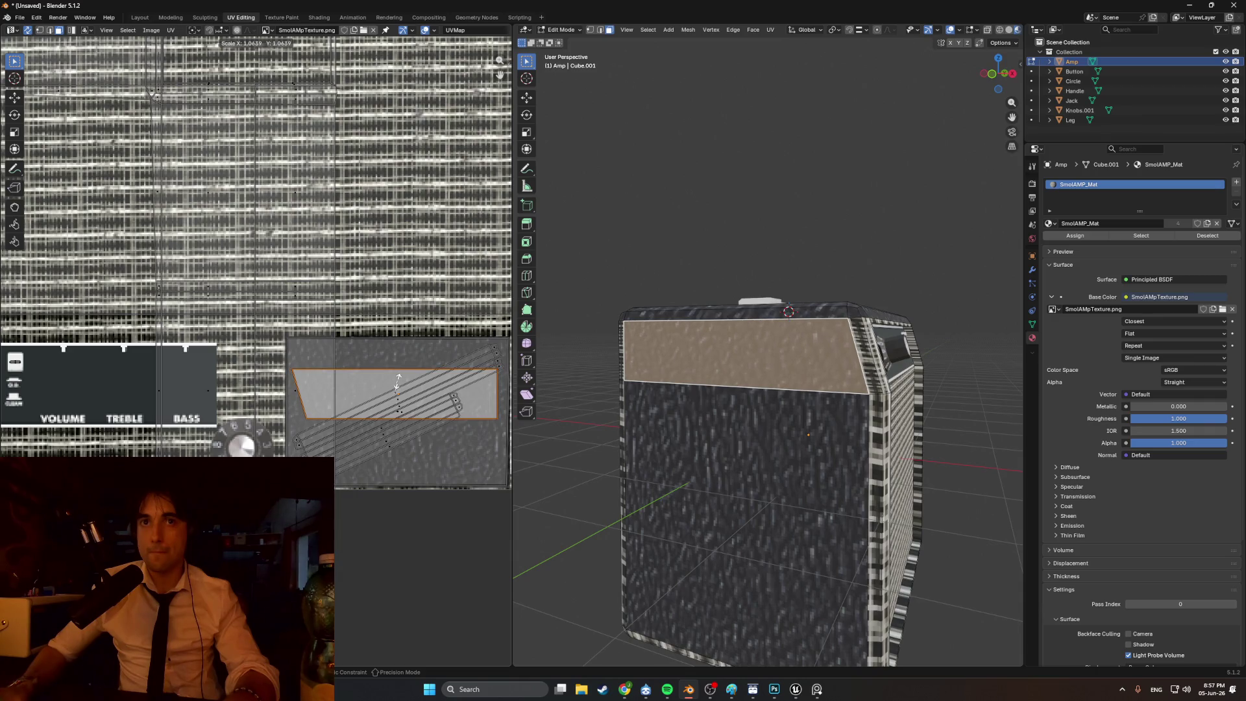
{"action": "left_click", "coordinate": [398, 383]}
- Orbit around the amp to check the result, trying the material roughness at 0
{"action": "left_click", "coordinate": [608, 300]}
{"action": "mouse_move", "coordinate": [608, 300]}
{"action": "middle_mouse_down"}
{"action": "mouse_move", "coordinate": [877, 319]}
{"action": "mouse_move", "coordinate": [869, 301]}
{"action": "mouse_move", "coordinate": [797, 284]}
{"action": "mouse_move", "coordinate": [834, 280]}
{"action": "mouse_move", "coordinate": [773, 283]}
{"action": "mouse_move", "coordinate": [831, 293]}
{"action": "middle_mouse_up"}
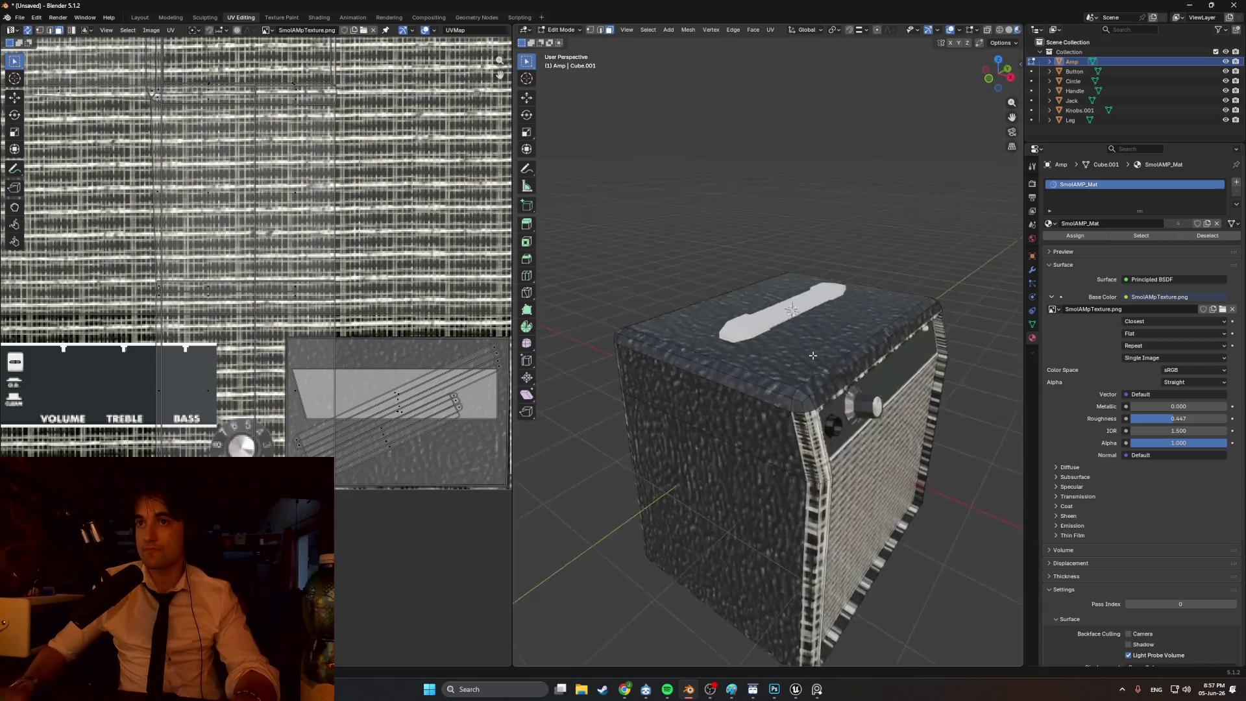
{"action": "middle_click_drag", "start_coordinate": [901, 333], "coordinate": [714, 304]}
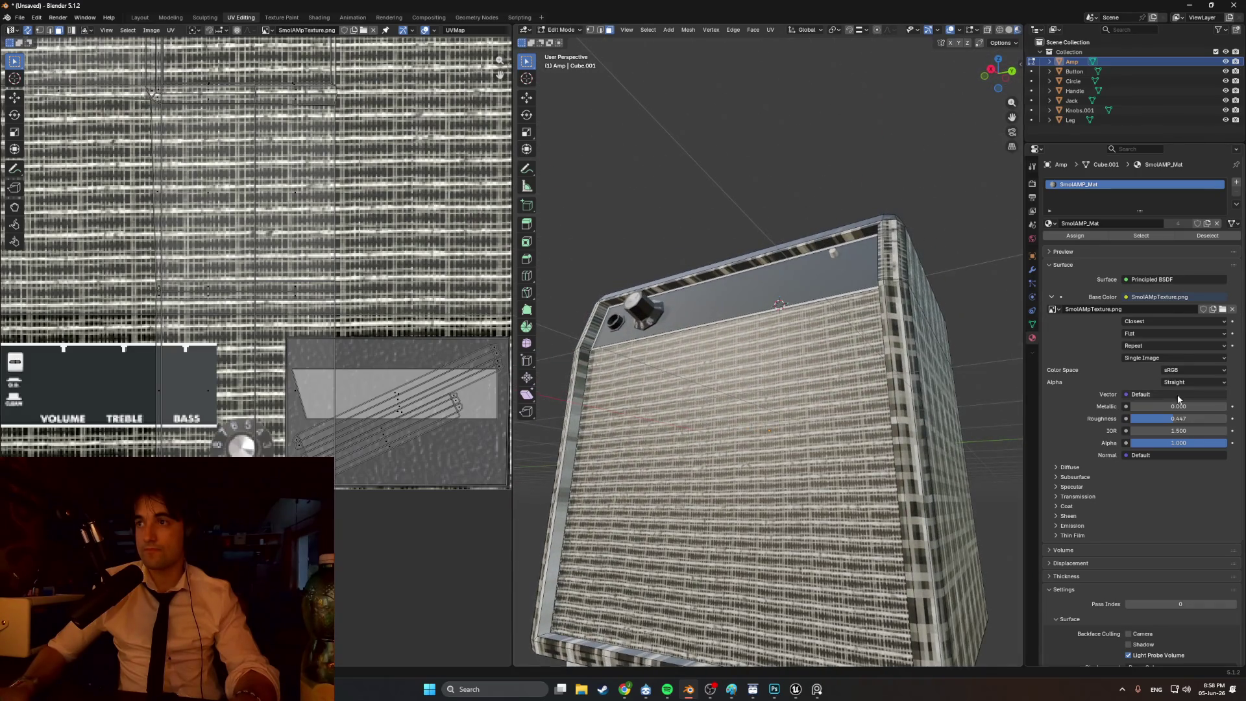
{"action": "mouse_move", "coordinate": [1162, 420]}
{"action": "left_mouse_down"}
{"action": "mouse_move", "coordinate": [1116, 421]}
{"action": "mouse_move", "coordinate": [1220, 418]}
{"action": "left_mouse_up"}
{"action": "mouse_move", "coordinate": [1006, 397]}
{"action": "middle_mouse_down"}
{"action": "mouse_move", "coordinate": [990, 409]}
{"action": "mouse_move", "coordinate": [668, 412]}
{"action": "middle_mouse_up"}
- Select the amp's front face plus the strip above it and Smart UV Project them
{"action": "middle_click_drag", "start_coordinate": [259, 195], "coordinate": [308, 191]}
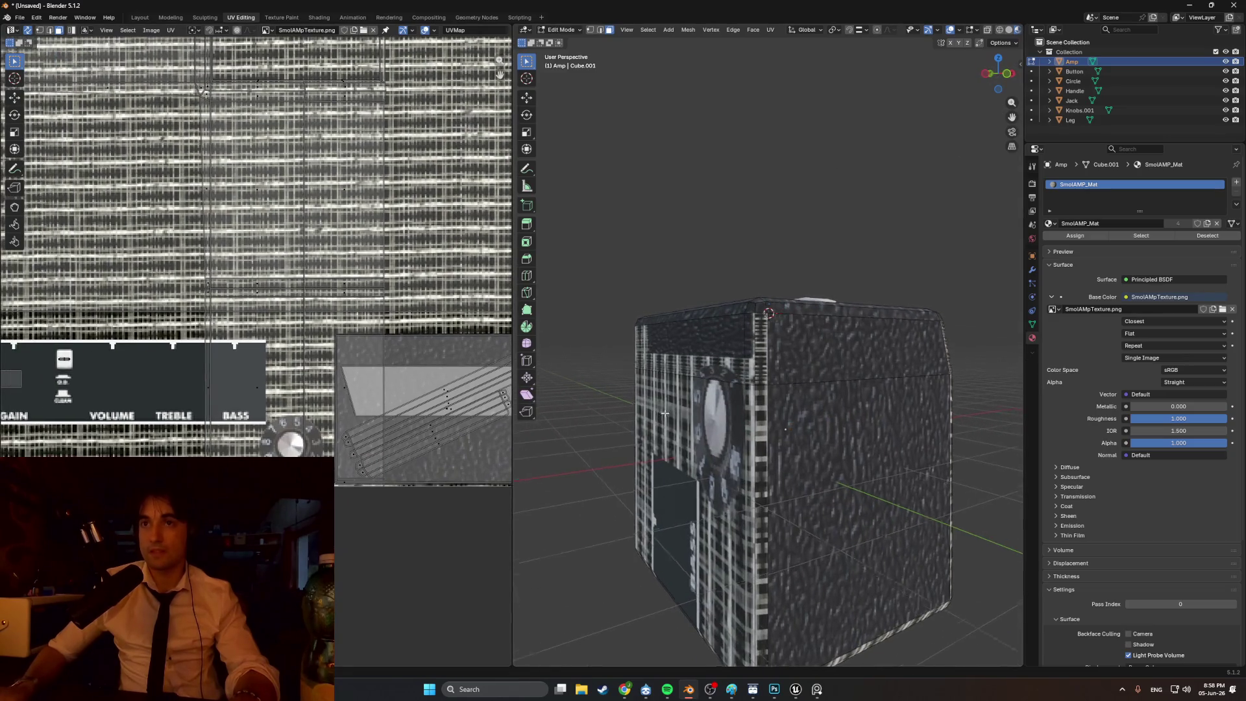
{"action": "middle_click_drag", "start_coordinate": [665, 412], "coordinate": [660, 403]}
{"action": "left_click", "coordinate": [660, 403]}
{"action": "left_click", "coordinate": [656, 370], "text": "shift"}
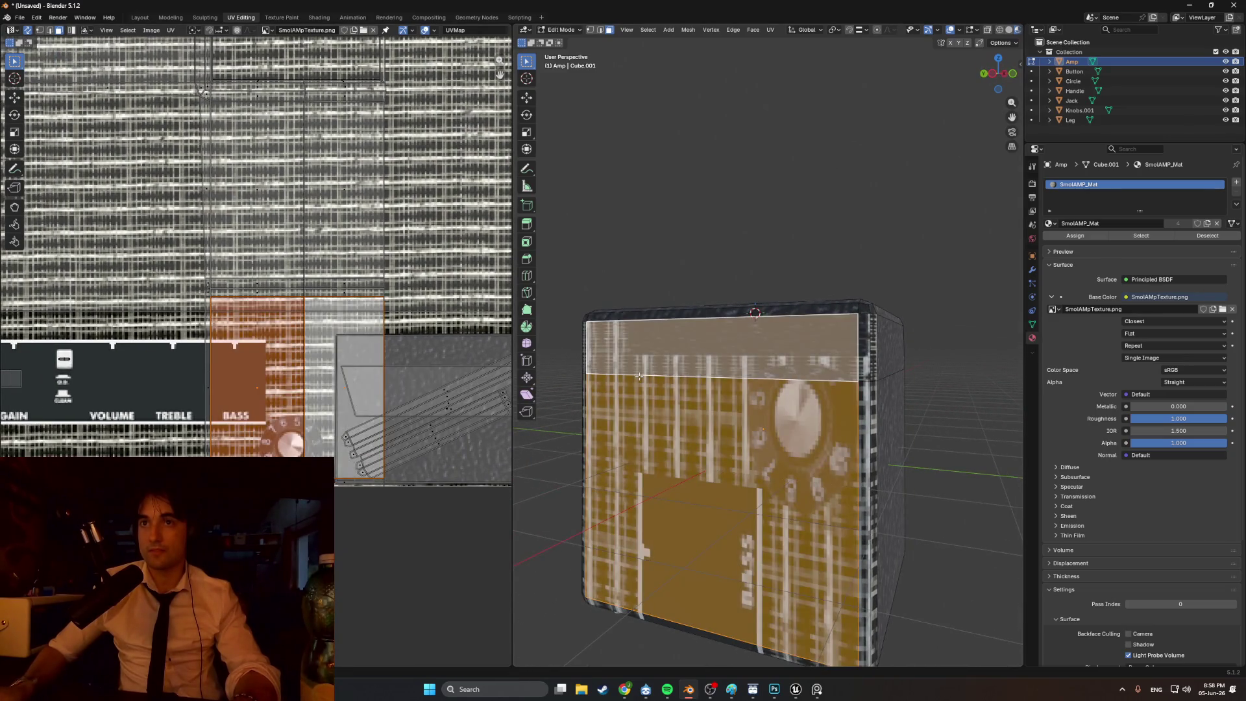
{"action": "scroll", "coordinate": [342, 352], "scroll_direction": "down", "scroll_amount": 1}
{"action": "middle_click_drag", "start_coordinate": [364, 353], "coordinate": [304, 345]}
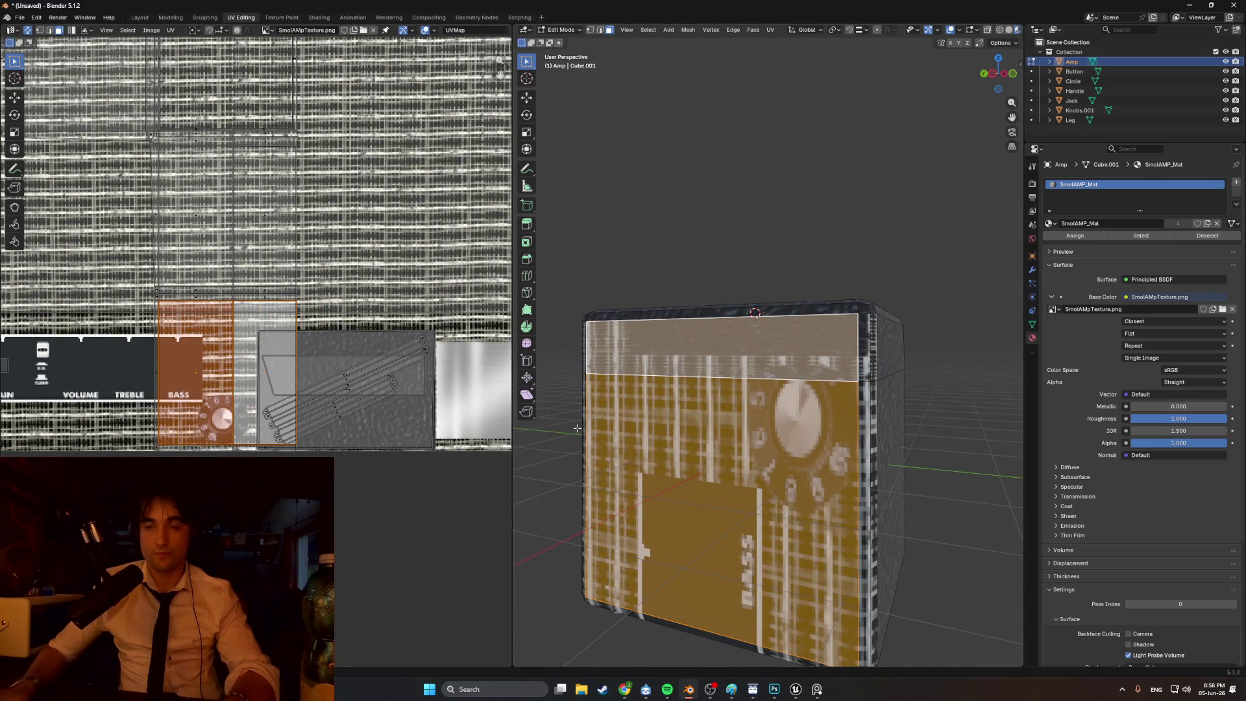
{"action": "key", "text": "u"}
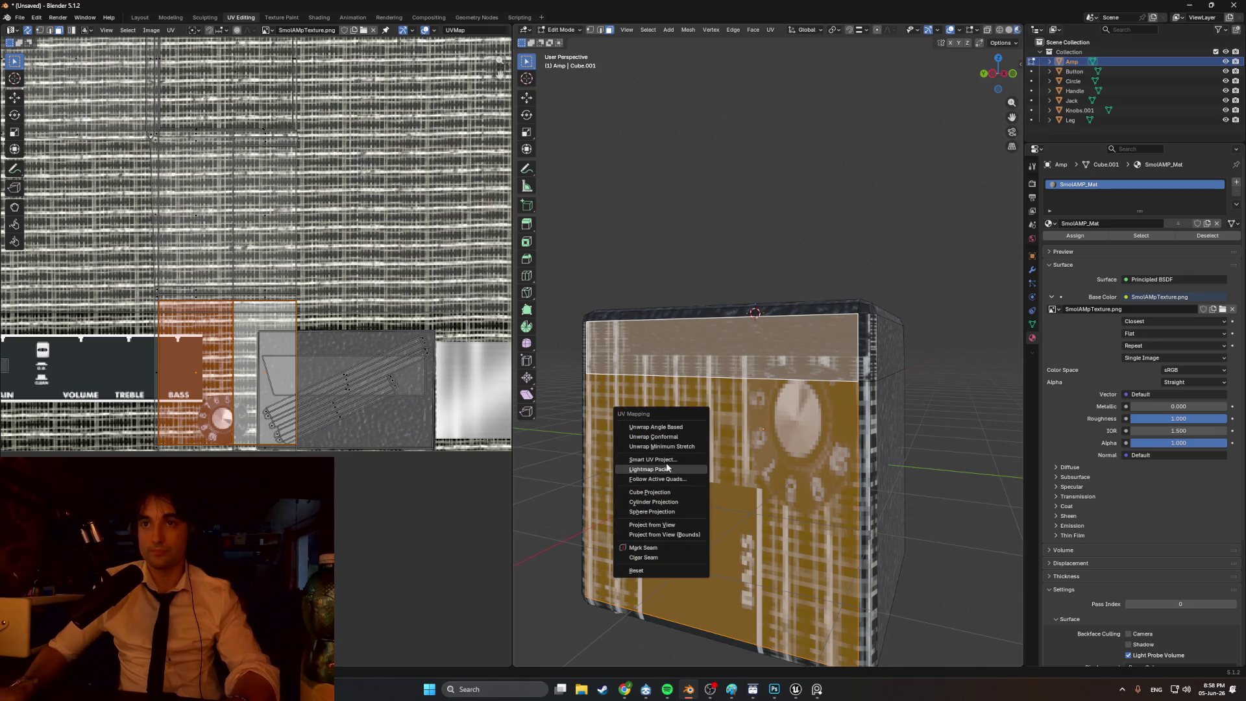
{"action": "left_click", "coordinate": [657, 458]}
{"action": "left_click", "coordinate": [635, 551]}
{"action": "scroll", "coordinate": [265, 289], "scroll_direction": "down", "scroll_amount": 5}
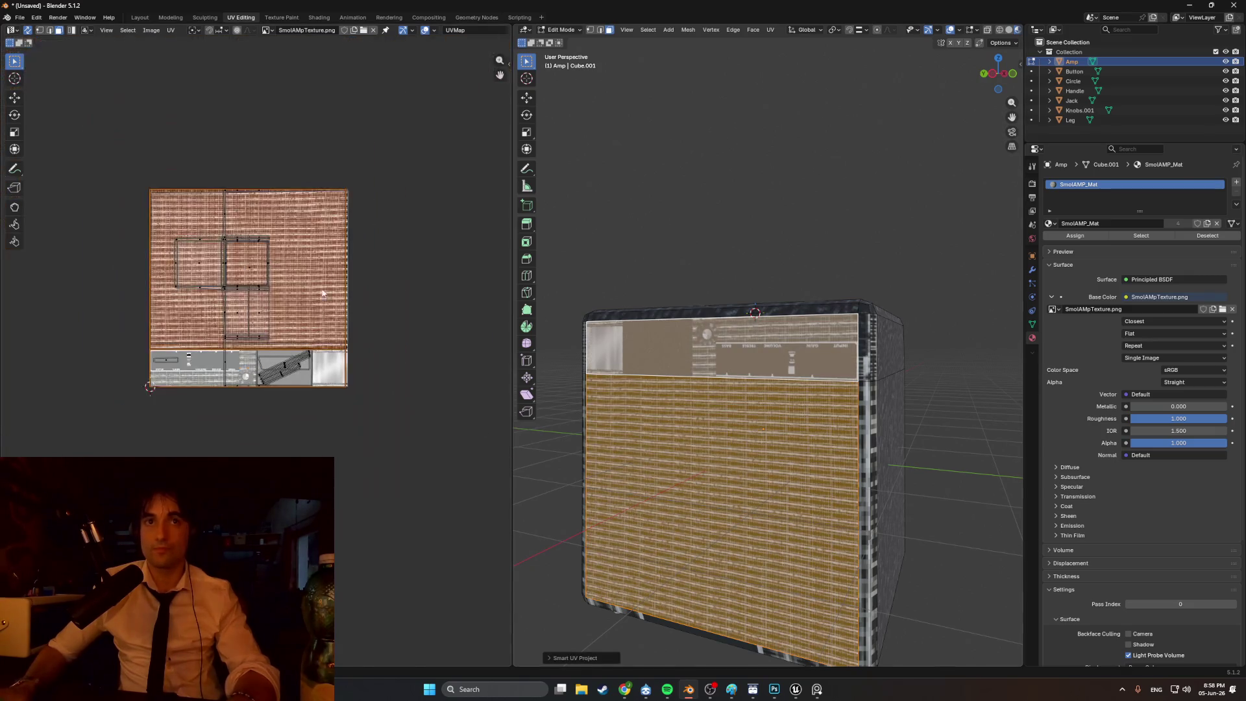
- Move the new island onto the lower texture area, scale it down, rotate and widen it
{"action": "left_click_drag", "start_coordinate": [265, 288], "coordinate": [295, 354]}
{"action": "scroll", "coordinate": [295, 354], "scroll_direction": "up", "scroll_amount": 5}
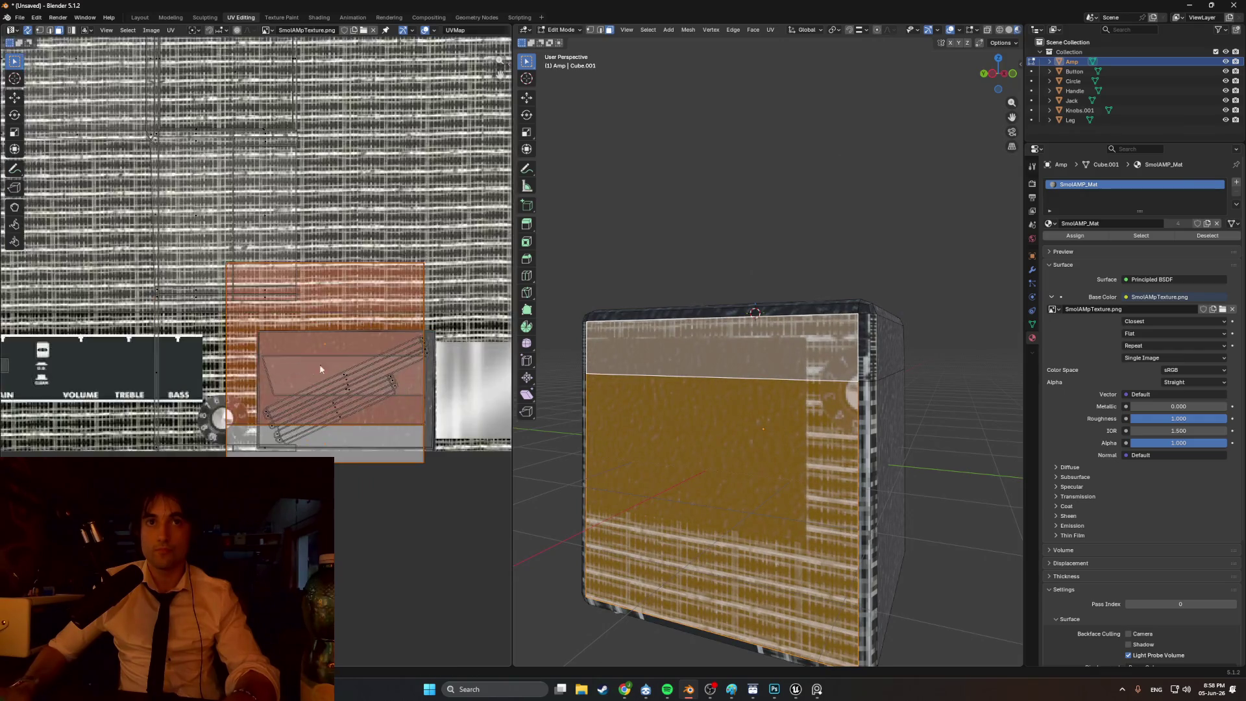
{"action": "key", "text": "s"}
{"action": "key", "text": "g"}
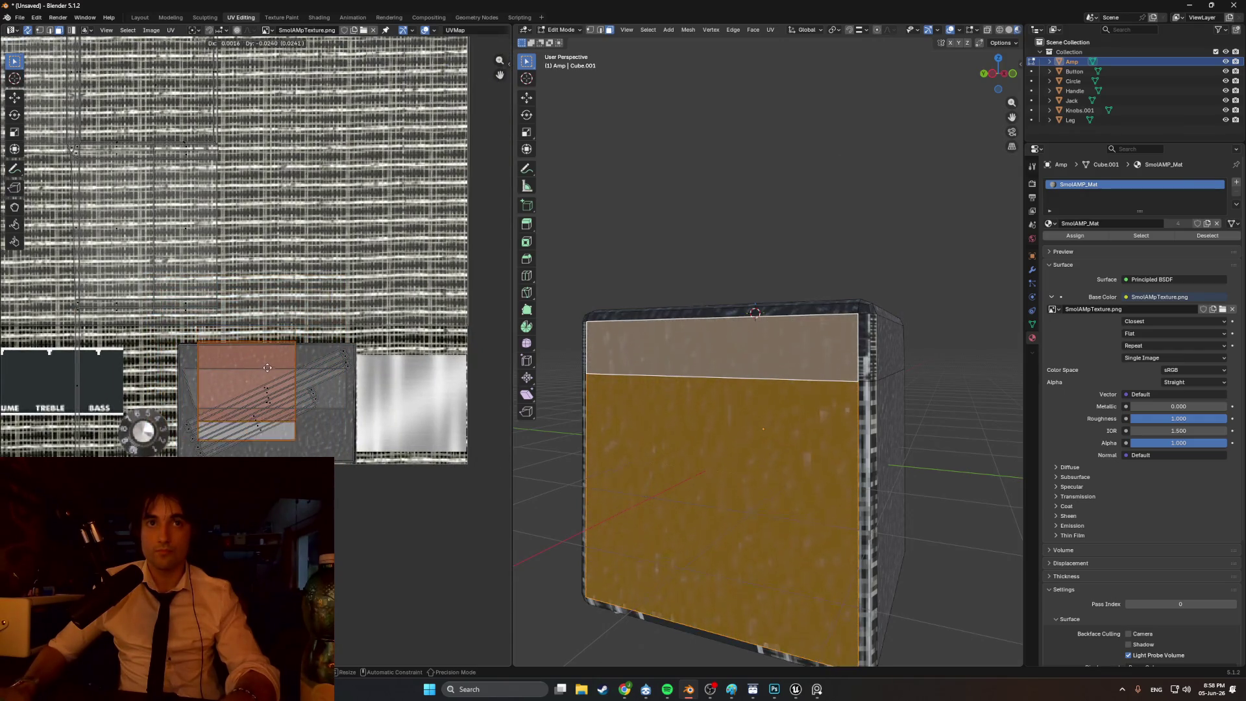
{"action": "left_click", "coordinate": [267, 375]}
{"action": "scroll", "coordinate": [267, 375], "scroll_direction": "up", "scroll_amount": 1}
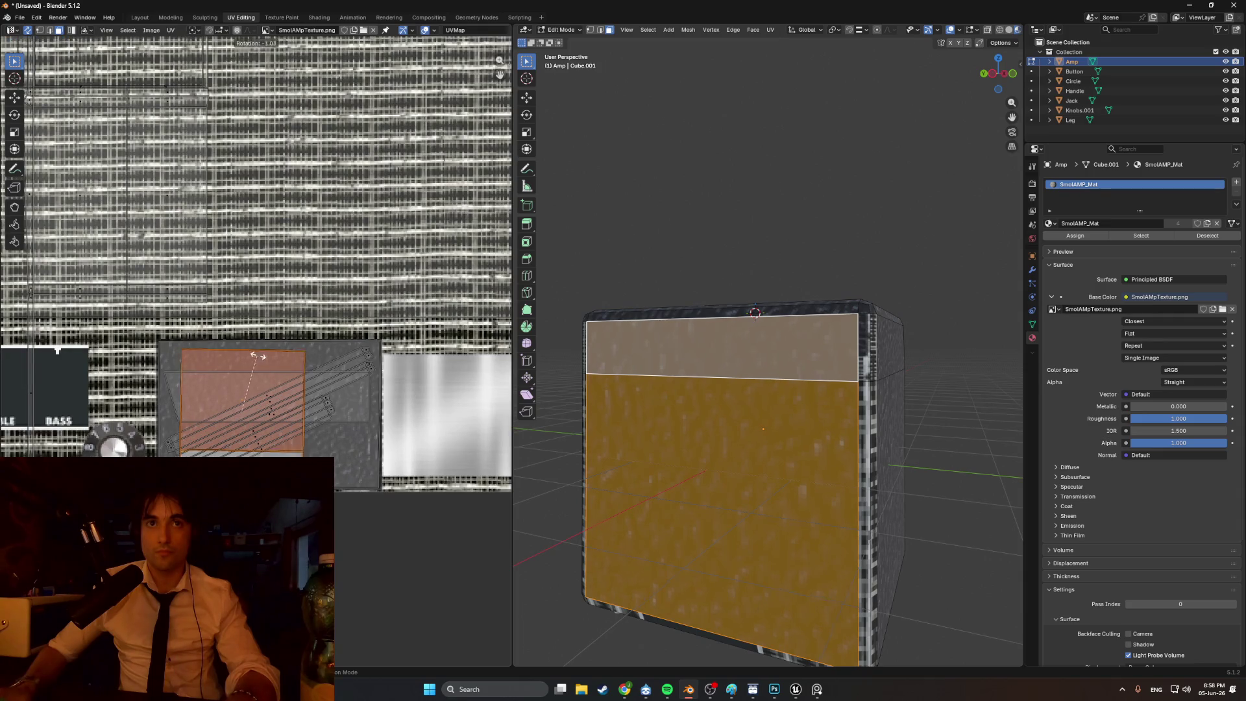
{"action": "left_click", "coordinate": [286, 417]}
{"action": "key", "text": "s"}
{"action": "left_click", "coordinate": [317, 425]}
- In edge mode, drag one UV edge of the island left, then return to Object Mode
{"action": "key", "text": "2"}
{"action": "left_click", "coordinate": [330, 441]}
{"action": "key", "text": "g"}
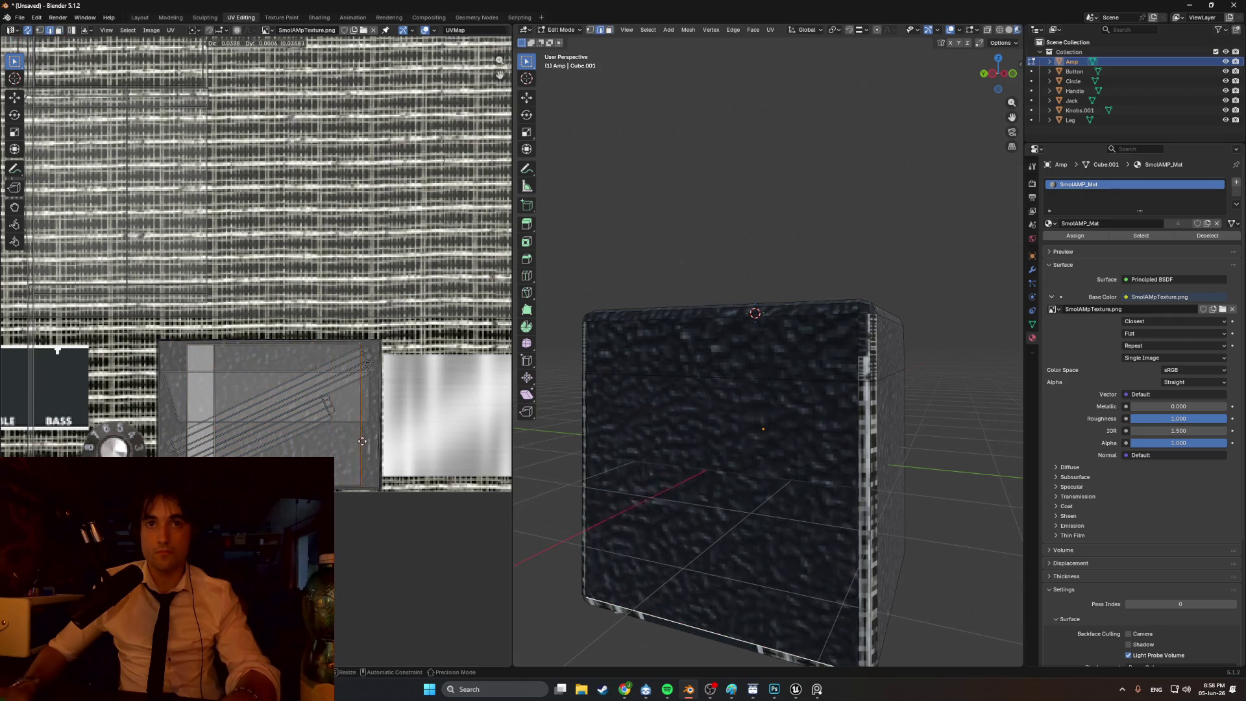
{"action": "left_click", "coordinate": [372, 441]}
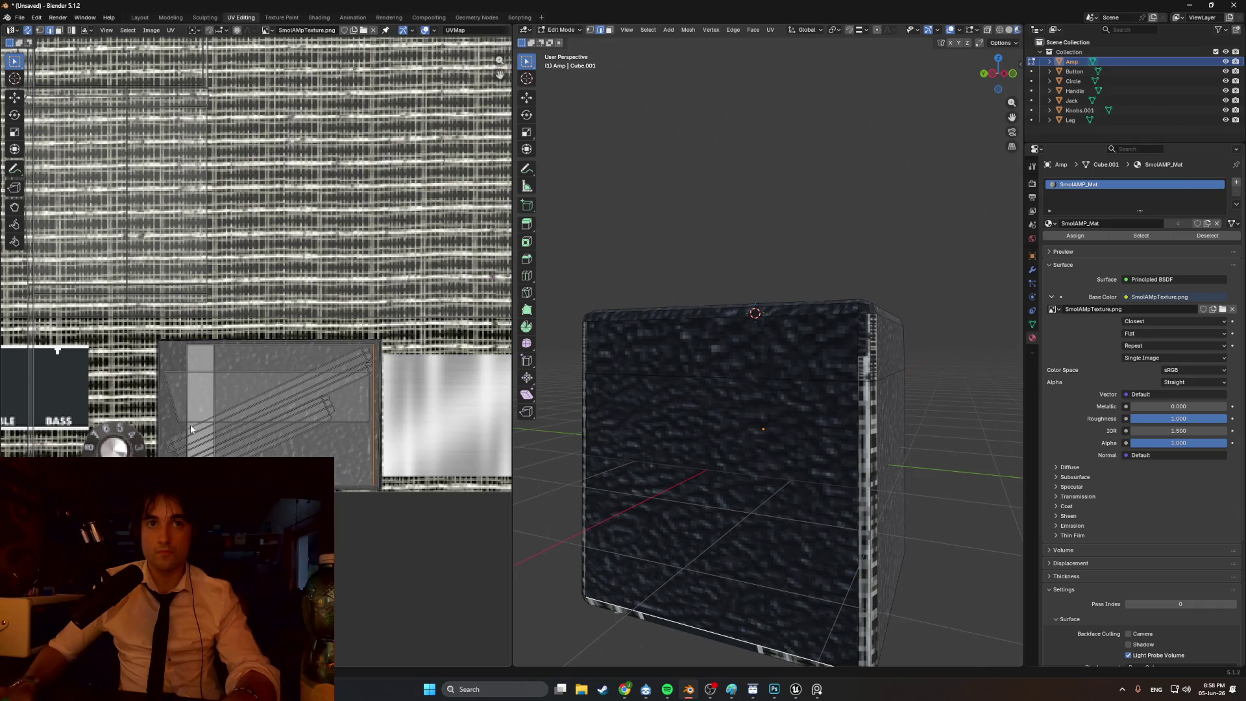
{"action": "key", "text": "g"}
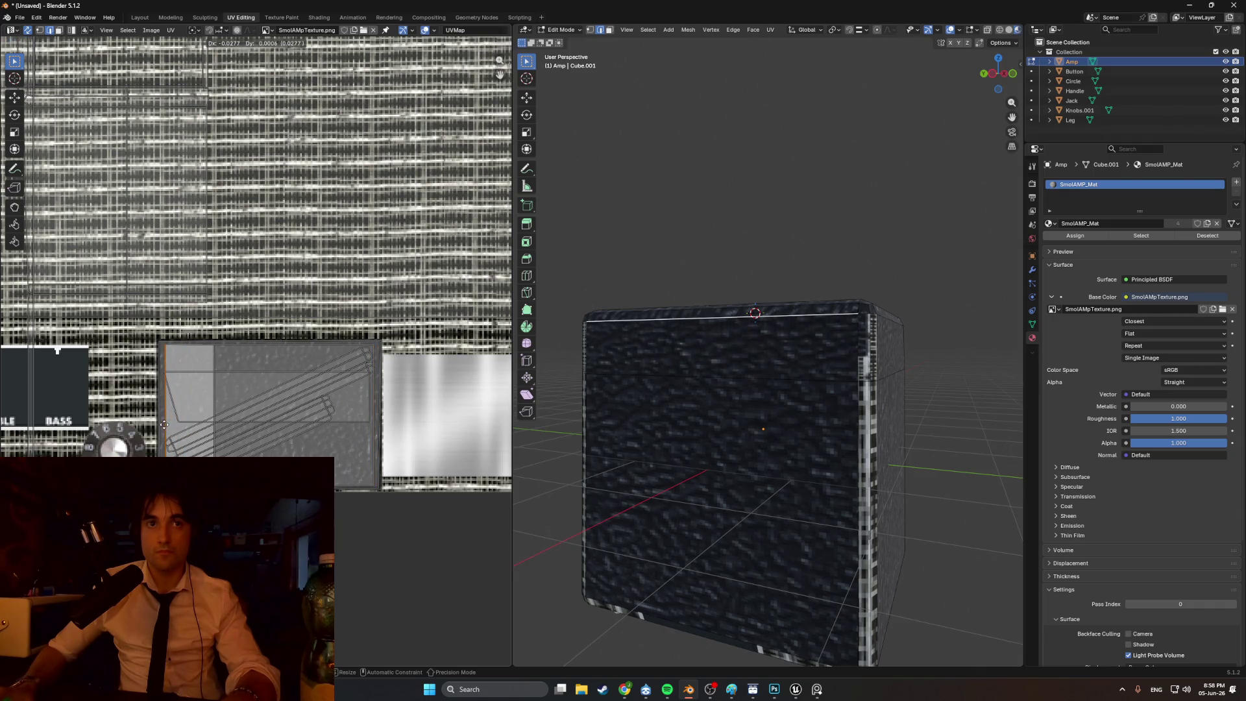
{"action": "key", "text": "g"}
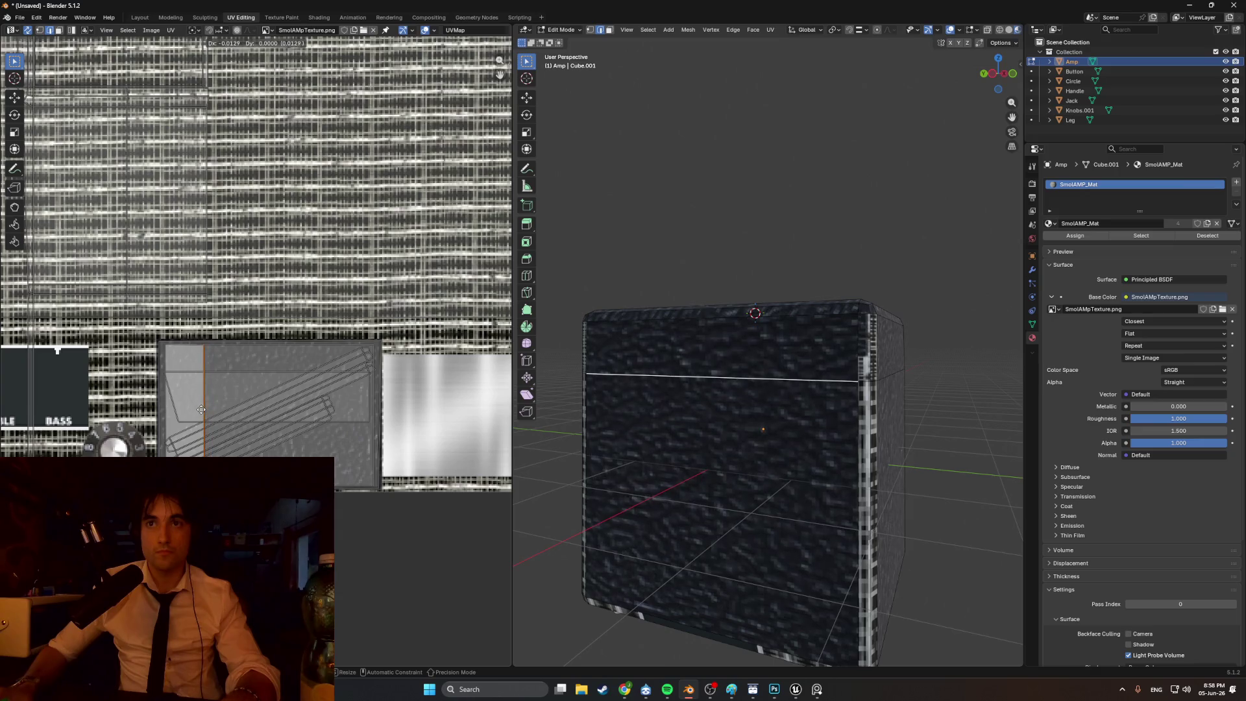
{"action": "left_click", "coordinate": [200, 410]}
{"action": "key", "text": "Tab"}
{"action": "mouse_move", "coordinate": [699, 225]}
{"action": "middle_mouse_down"}
{"action": "mouse_move", "coordinate": [765, 232]}
{"action": "mouse_move", "coordinate": [701, 224]}
{"action": "mouse_move", "coordinate": [747, 248]}
{"action": "mouse_move", "coordinate": [658, 254]}
{"action": "middle_mouse_up"}
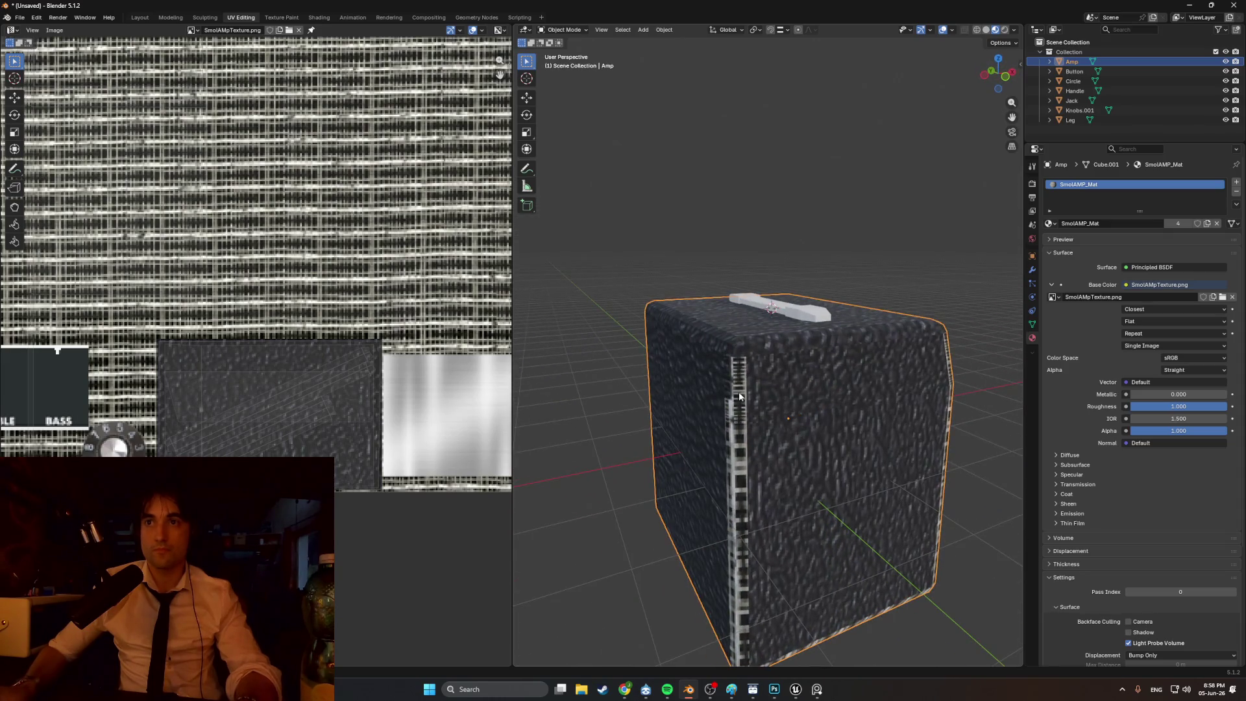
- In Edit Mode, select the upper corner strip and lower side strip faces on the front
{"action": "mouse_move", "coordinate": [747, 411]}
{"action": "middle_mouse_down"}
{"action": "mouse_move", "coordinate": [772, 408]}
{"action": "mouse_move", "coordinate": [733, 357]}
{"action": "mouse_move", "coordinate": [692, 334]}
{"action": "mouse_move", "coordinate": [723, 351]}
{"action": "middle_mouse_up"}
{"action": "key", "text": "Tab"}
{"action": "left_click", "coordinate": [790, 391]}
{"action": "mouse_move", "coordinate": [728, 420]}
{"action": "middle_mouse_down"}
{"action": "mouse_move", "coordinate": [714, 412]}
{"action": "mouse_move", "coordinate": [746, 389]}
{"action": "mouse_move", "coordinate": [736, 365]}
{"action": "middle_mouse_up"}
{"action": "left_click", "coordinate": [735, 366]}
{"action": "left_click", "coordinate": [739, 432], "text": "shift"}
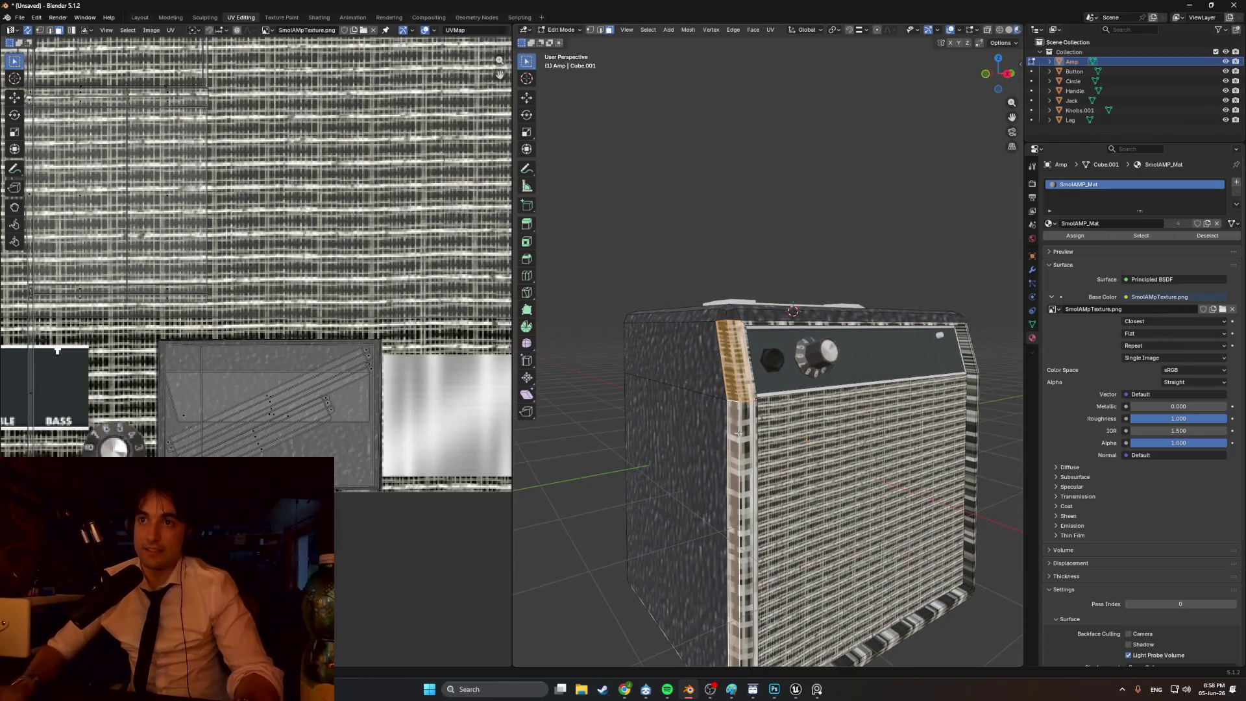
{"action": "left_click", "coordinate": [728, 370]}
{"action": "left_click", "coordinate": [740, 439], "text": "shift"}
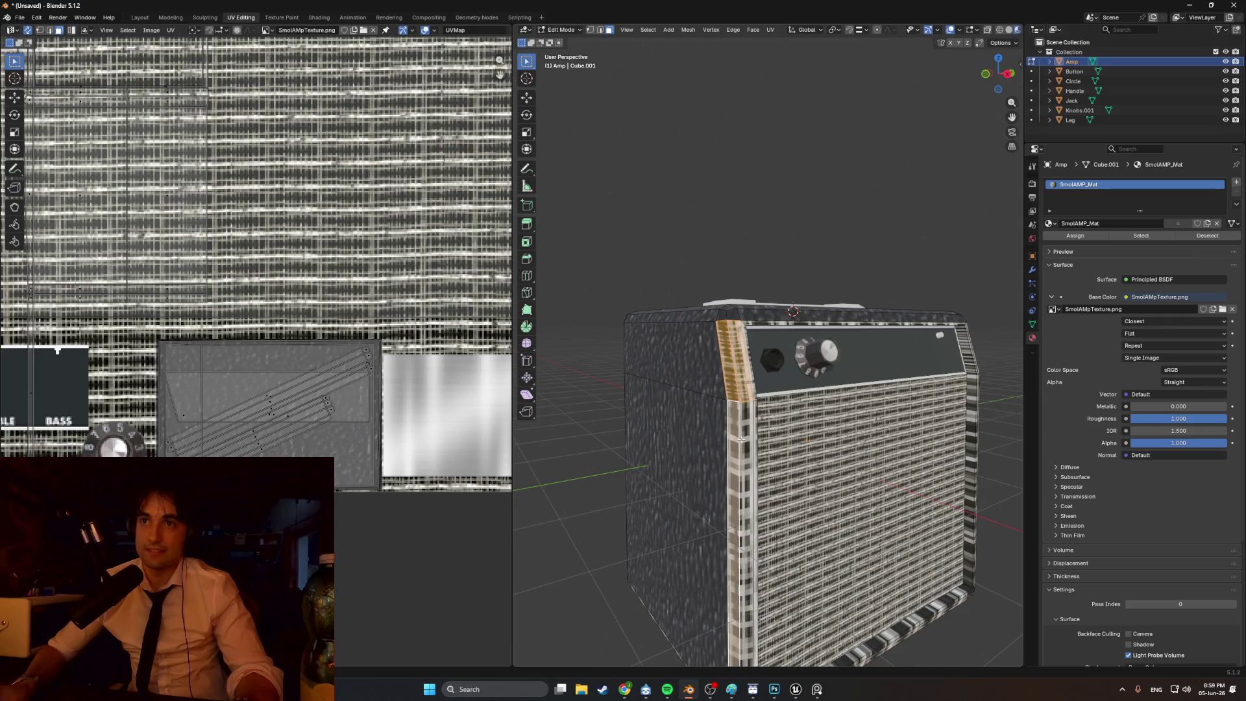
- From the amp's other side, add its upper corner and lower side strips to the selection
{"action": "mouse_move", "coordinate": [772, 446]}
{"action": "middle_mouse_down"}
{"action": "mouse_move", "coordinate": [878, 403]}
{"action": "mouse_move", "coordinate": [847, 413]}
{"action": "mouse_move", "coordinate": [805, 385]}
{"action": "mouse_move", "coordinate": [780, 453]}
{"action": "mouse_move", "coordinate": [791, 466]}
{"action": "middle_mouse_up"}
{"action": "left_click", "coordinate": [890, 382], "text": "shift"}
{"action": "left_click", "coordinate": [844, 416], "text": "shift"}
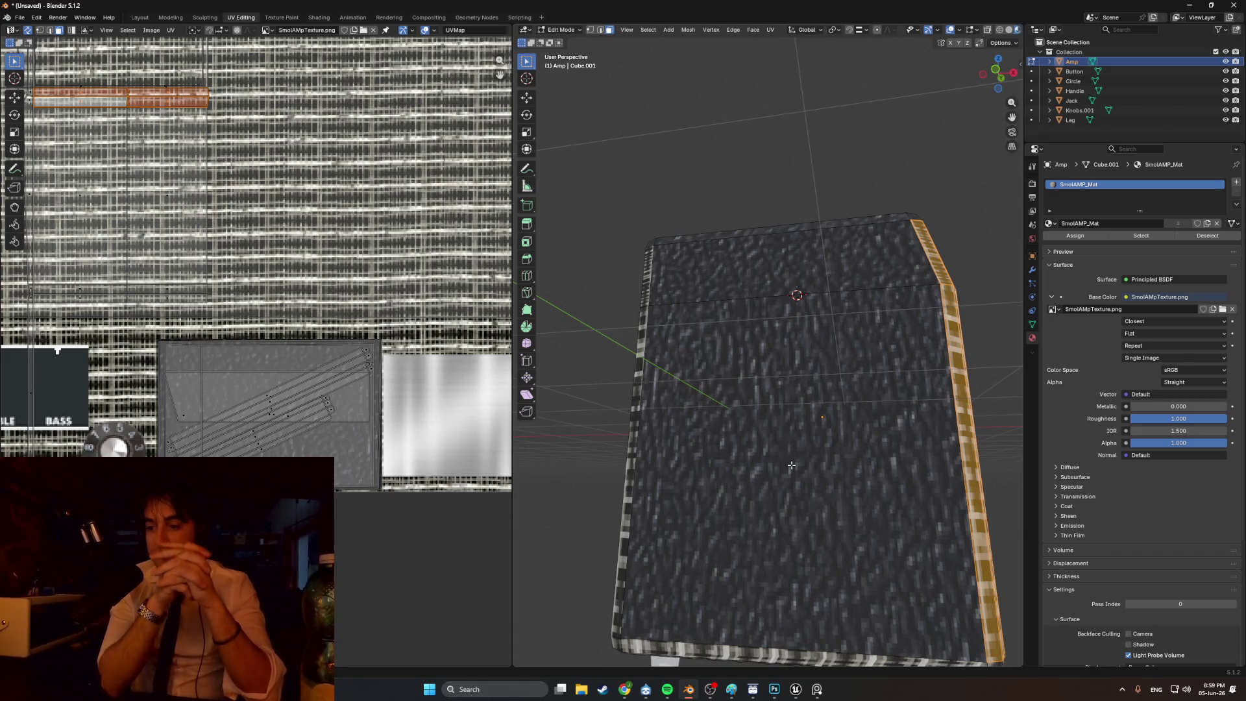
{"action": "mouse_move", "coordinate": [791, 466]}
{"action": "middle_mouse_down"}
{"action": "mouse_move", "coordinate": [737, 298]}
{"action": "mouse_move", "coordinate": [772, 311]}
{"action": "mouse_move", "coordinate": [703, 328]}
{"action": "mouse_move", "coordinate": [765, 353]}
{"action": "mouse_move", "coordinate": [740, 344]}
{"action": "mouse_move", "coordinate": [753, 300]}
{"action": "mouse_move", "coordinate": [801, 309]}
{"action": "mouse_move", "coordinate": [732, 318]}
{"action": "mouse_move", "coordinate": [734, 338]}
{"action": "middle_mouse_up"}
{"action": "scroll", "coordinate": [772, 305], "scroll_direction": "down", "scroll_amount": 6}
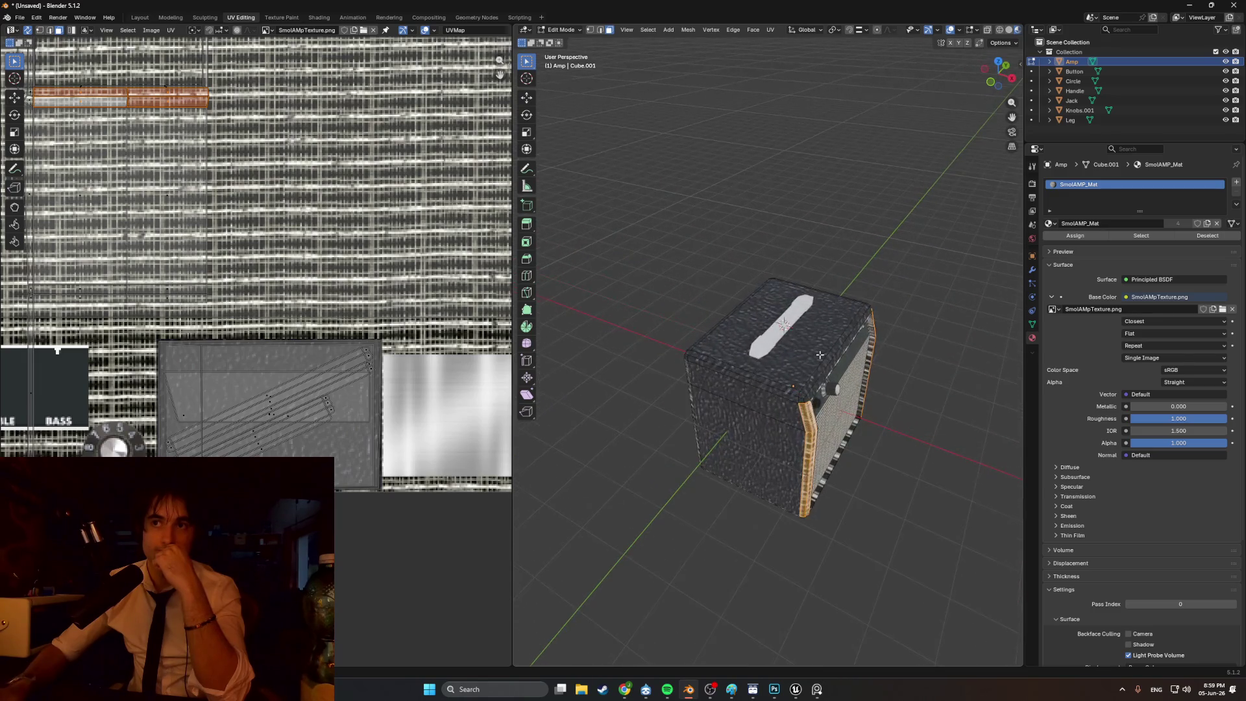
{"action": "scroll", "coordinate": [737, 354], "scroll_direction": "up", "scroll_amount": 5}
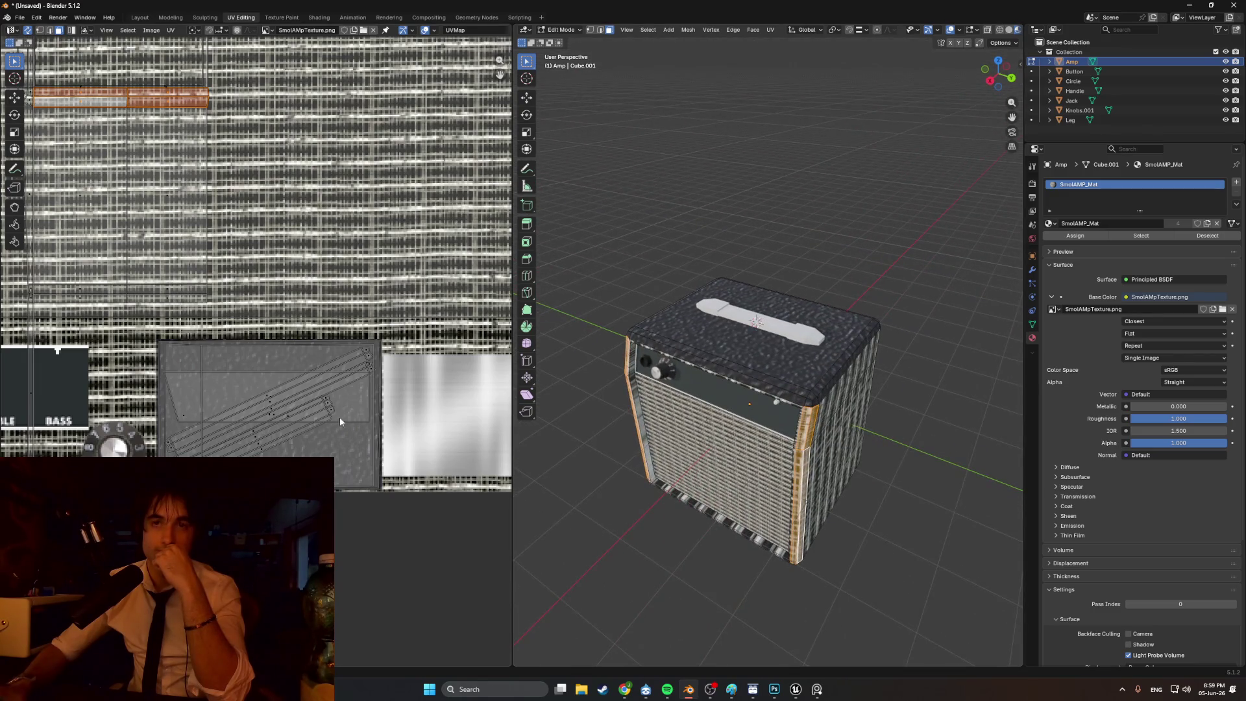
{"action": "scroll", "coordinate": [297, 427], "scroll_direction": "down", "scroll_amount": 3}
{"action": "scroll", "coordinate": [298, 427], "scroll_direction": "down", "scroll_amount": 2}
{"action": "scroll", "coordinate": [297, 427], "scroll_direction": "up", "scroll_amount": 2}
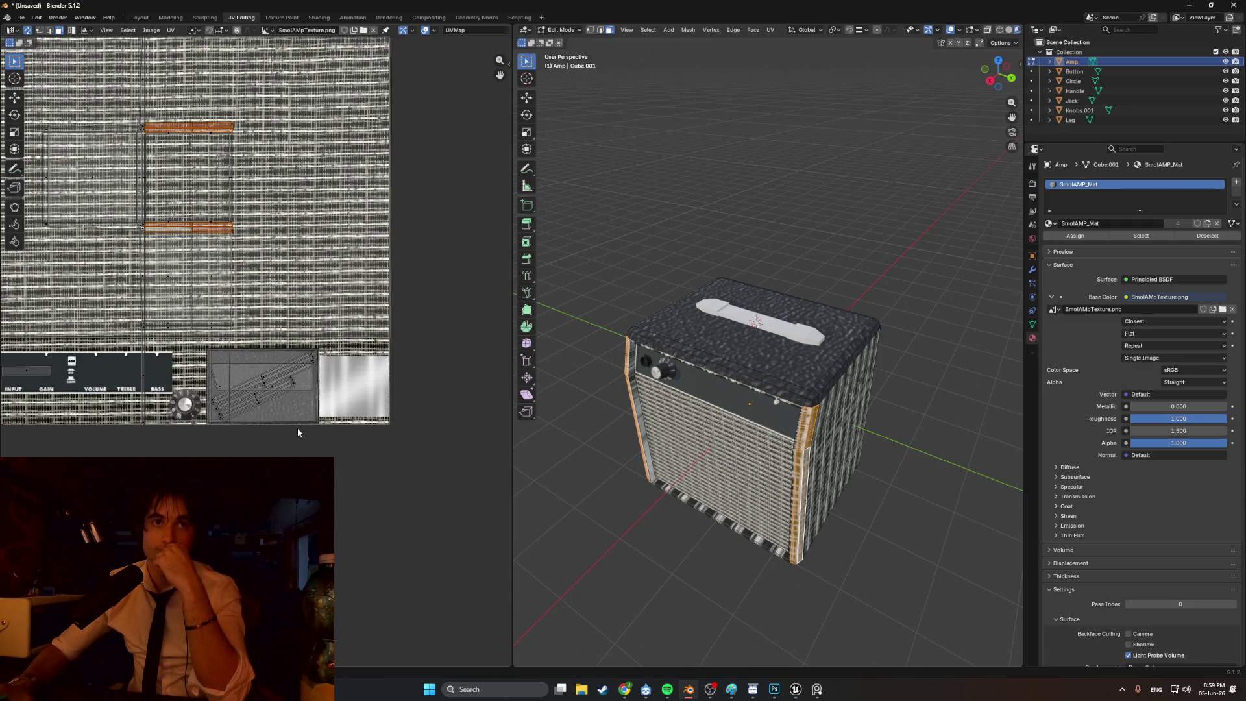
{"action": "middle_click_drag", "start_coordinate": [719, 419], "coordinate": [713, 389]}
{"action": "scroll", "coordinate": [712, 385], "scroll_direction": "up", "scroll_amount": 2}
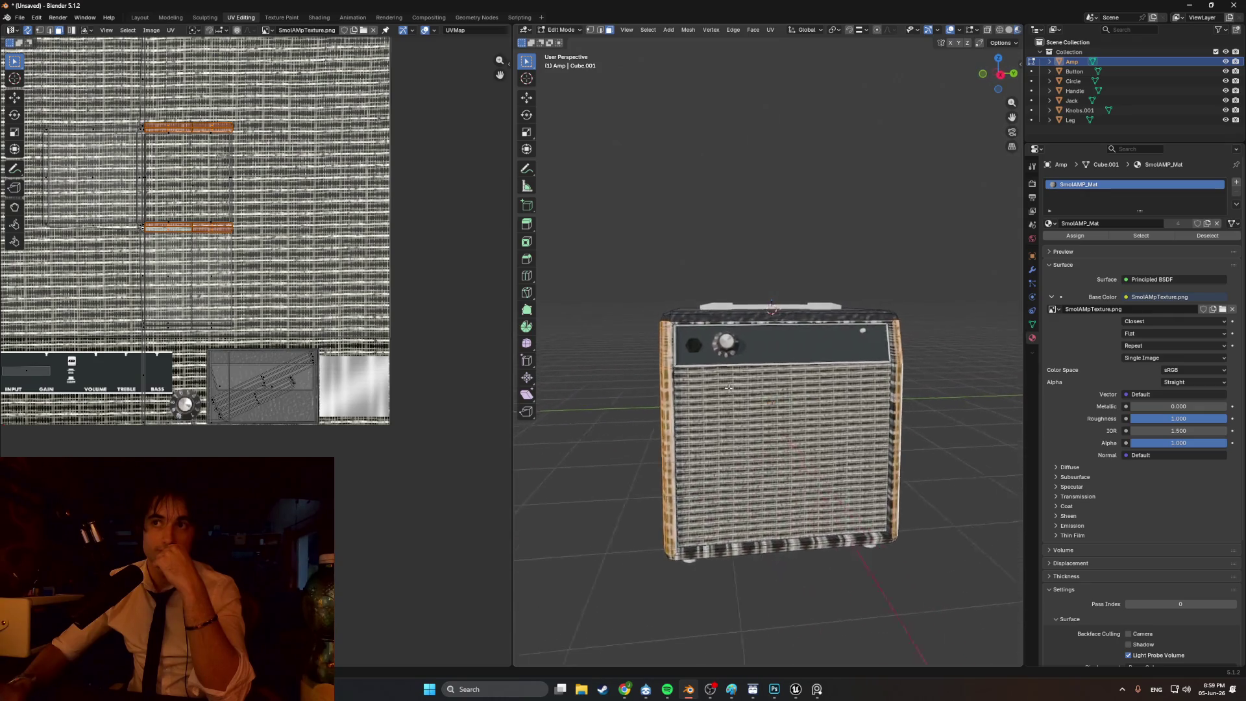
{"action": "mouse_move", "coordinate": [718, 390]}
{"action": "middle_mouse_down"}
{"action": "mouse_move", "coordinate": [805, 419]}
{"action": "mouse_move", "coordinate": [794, 419]}
{"action": "middle_mouse_up"}
{"action": "scroll", "coordinate": [747, 402], "scroll_direction": "up", "scroll_amount": 4}
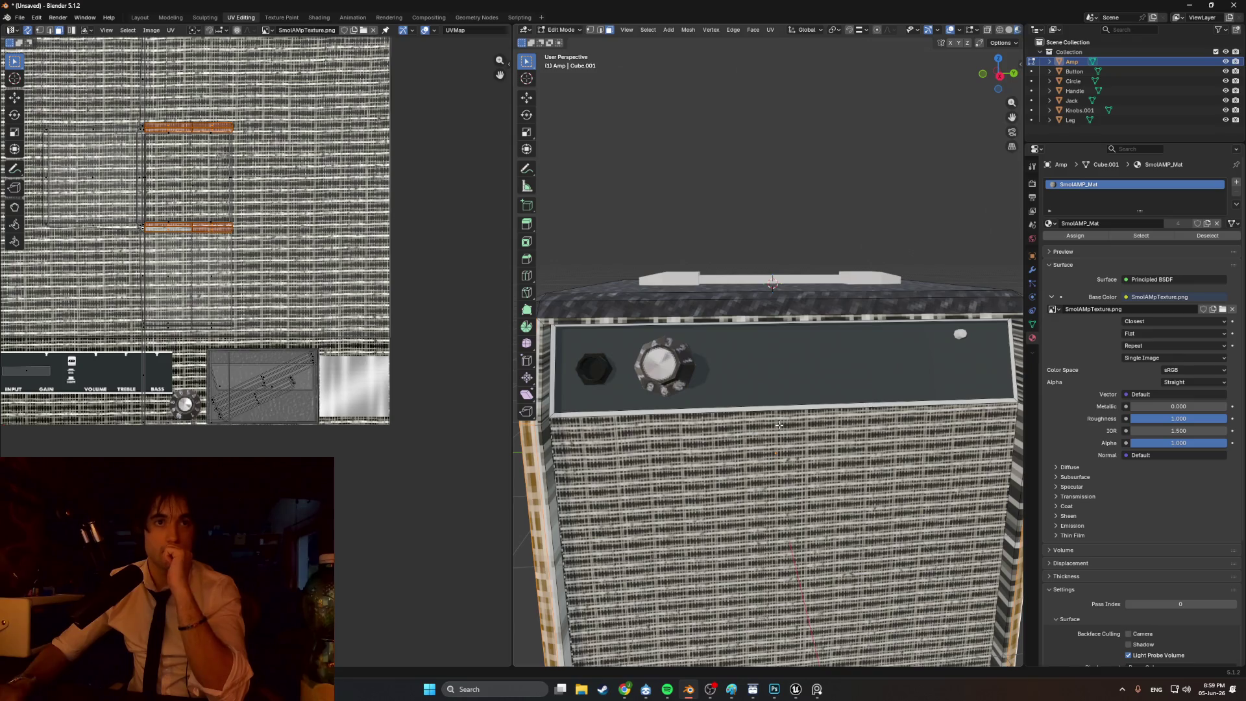
{"action": "middle_click_drag", "start_coordinate": [779, 424], "coordinate": [756, 431]}
{"action": "scroll", "coordinate": [756, 430], "scroll_direction": "down", "scroll_amount": 8}
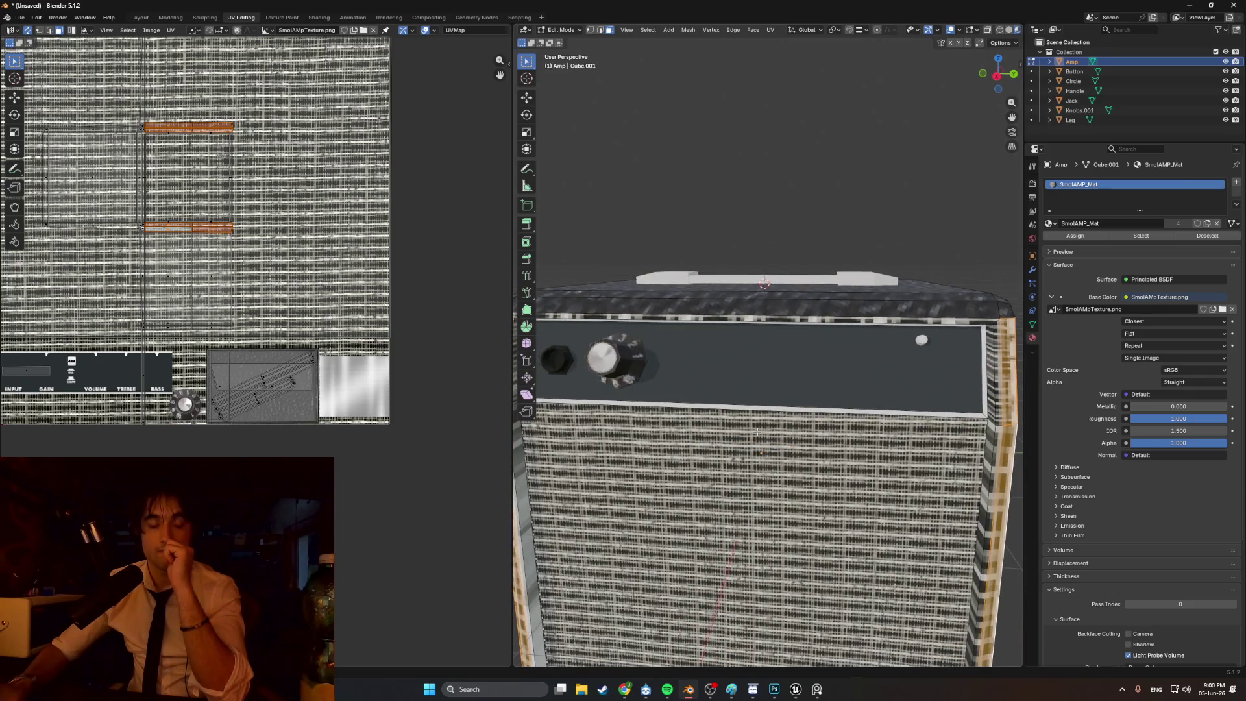
{"action": "scroll", "coordinate": [771, 433], "scroll_direction": "up", "scroll_amount": 5}
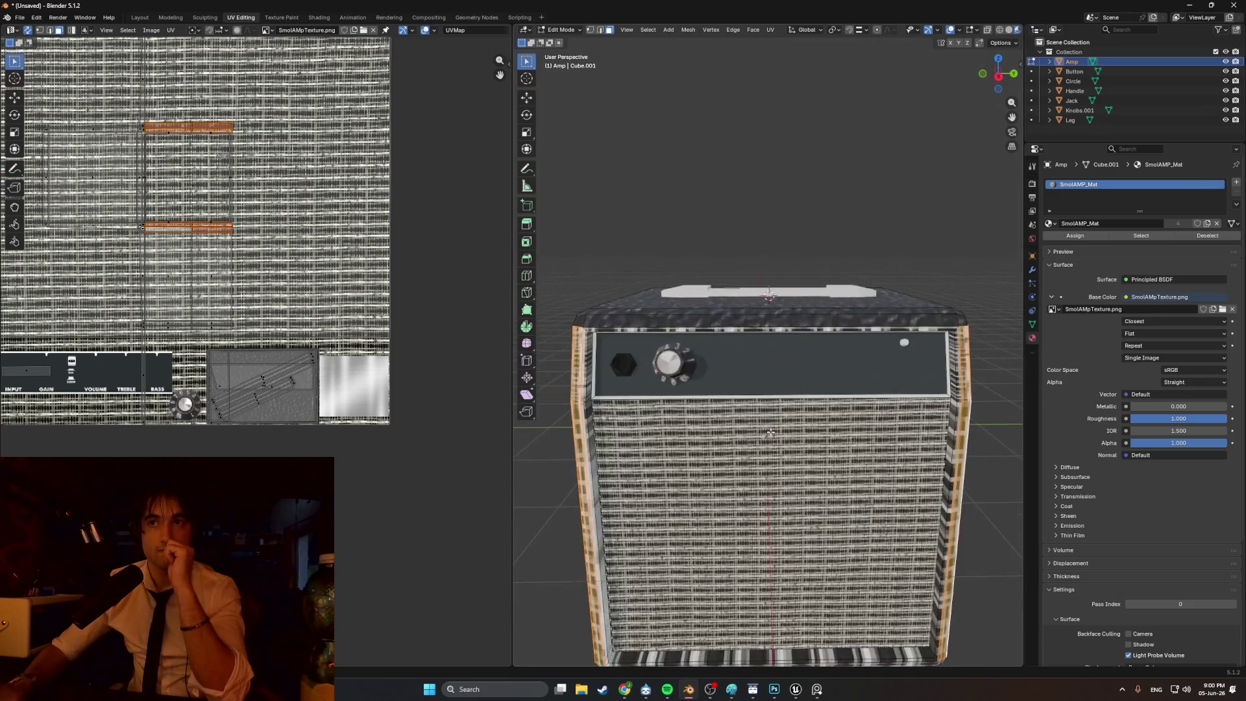
{"action": "middle_click_drag", "start_coordinate": [768, 432], "coordinate": [772, 432]}
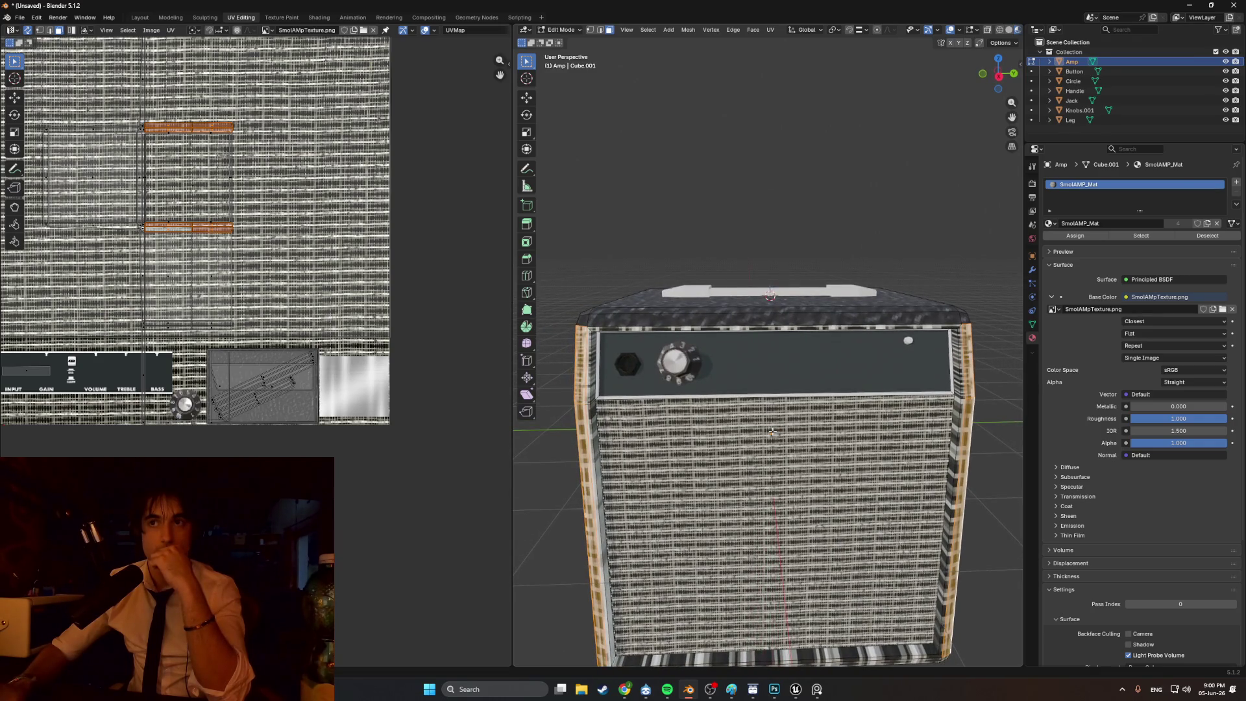
{"action": "mouse_move", "coordinate": [771, 431]}
{"action": "middle_mouse_down"}
{"action": "mouse_move", "coordinate": [745, 420]}
{"action": "mouse_move", "coordinate": [918, 445]}
{"action": "mouse_move", "coordinate": [817, 447]}
{"action": "middle_mouse_up"}
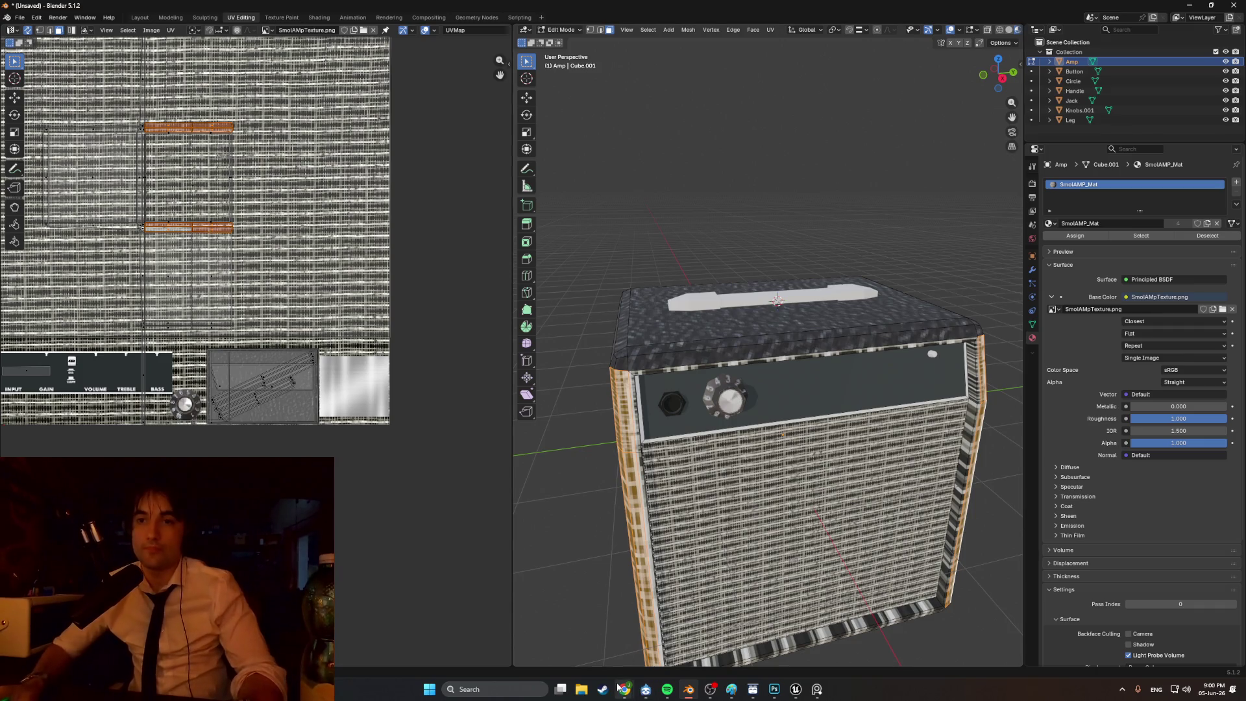
{"action": "mouse_move", "coordinate": [617, 688]}
{"action": "left_click", "coordinate": [678, 639]}
- Replace the Chrome search query with 'fake lea'
{"action": "triple_click", "coordinate": [165, 73]}
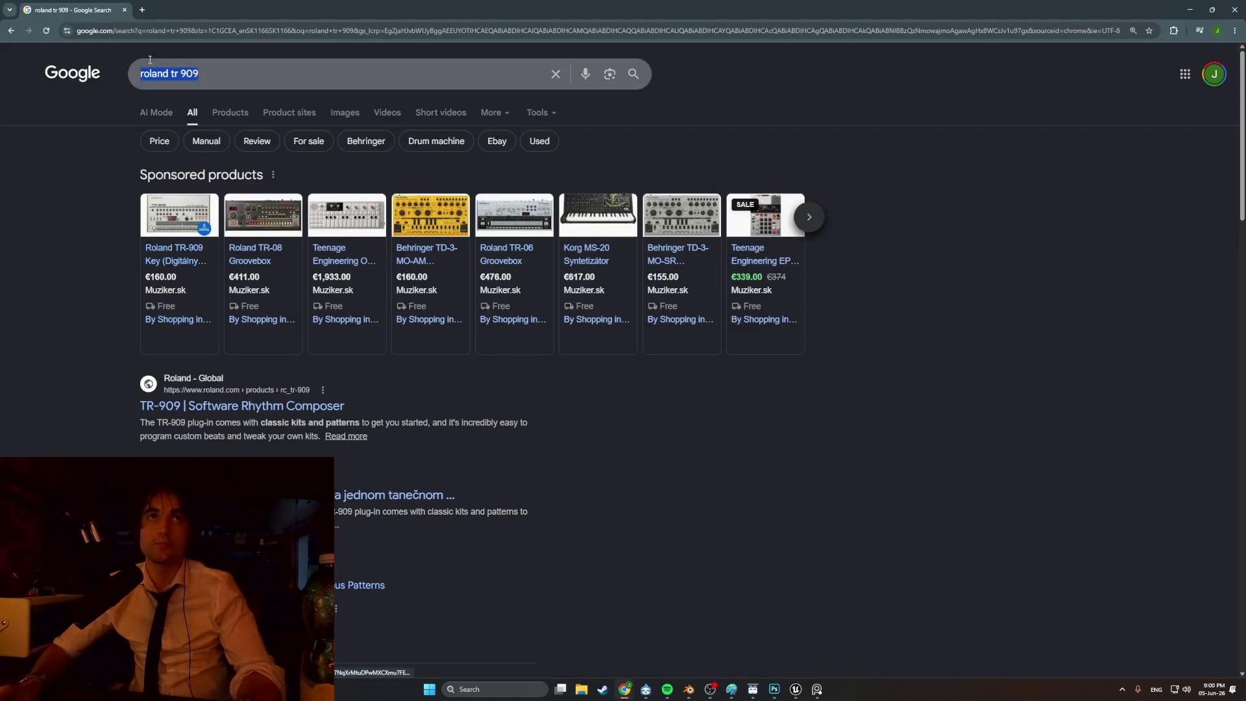
{"action": "left_click", "coordinate": [222, 67]}
{"action": "type", "text": "fake lea"}
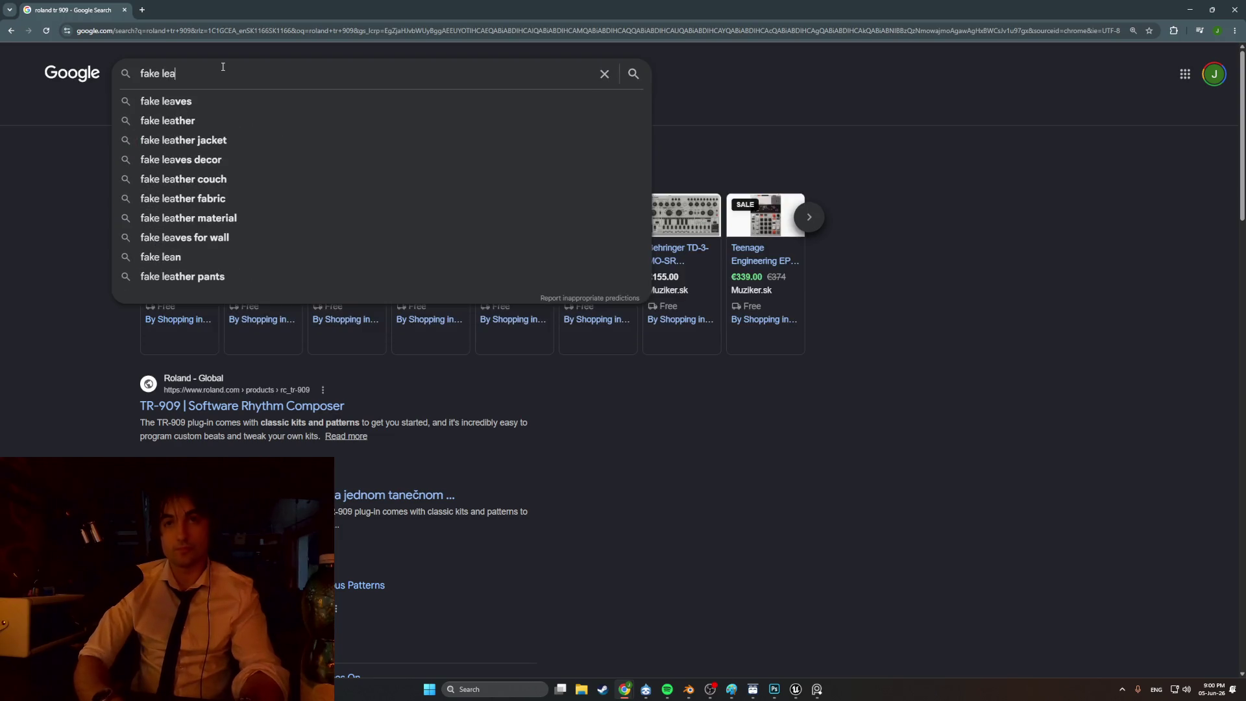
{"action": "key", "text": "alt+Tab"}
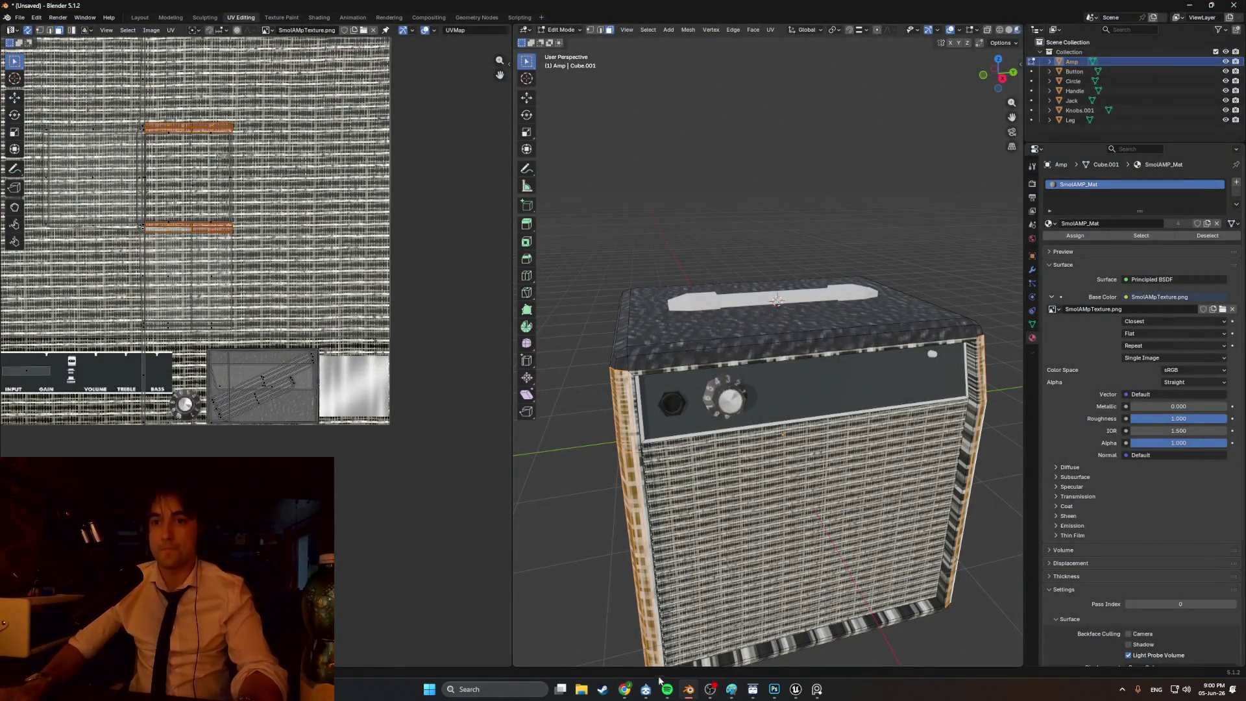
- Bring up the Fender Frontman 10G photo and zoom in on its control panel
{"action": "left_click", "coordinate": [625, 689]}
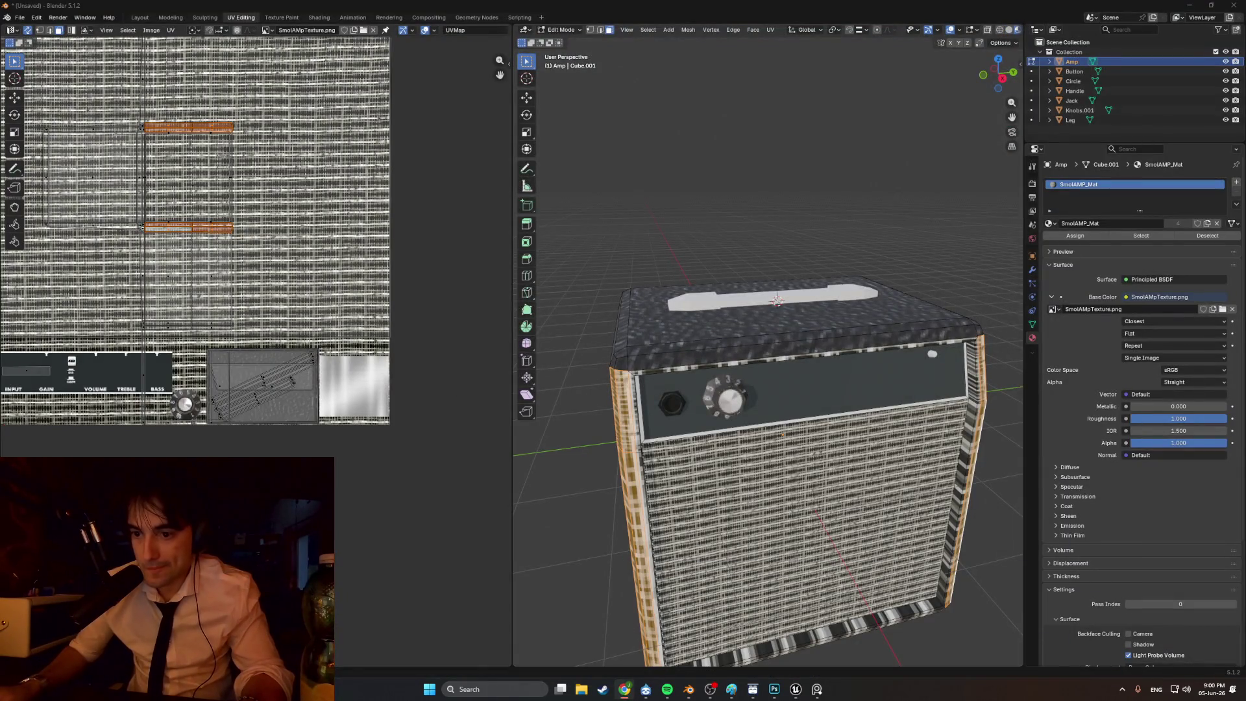
{"action": "left_click", "coordinate": [624, 688]}
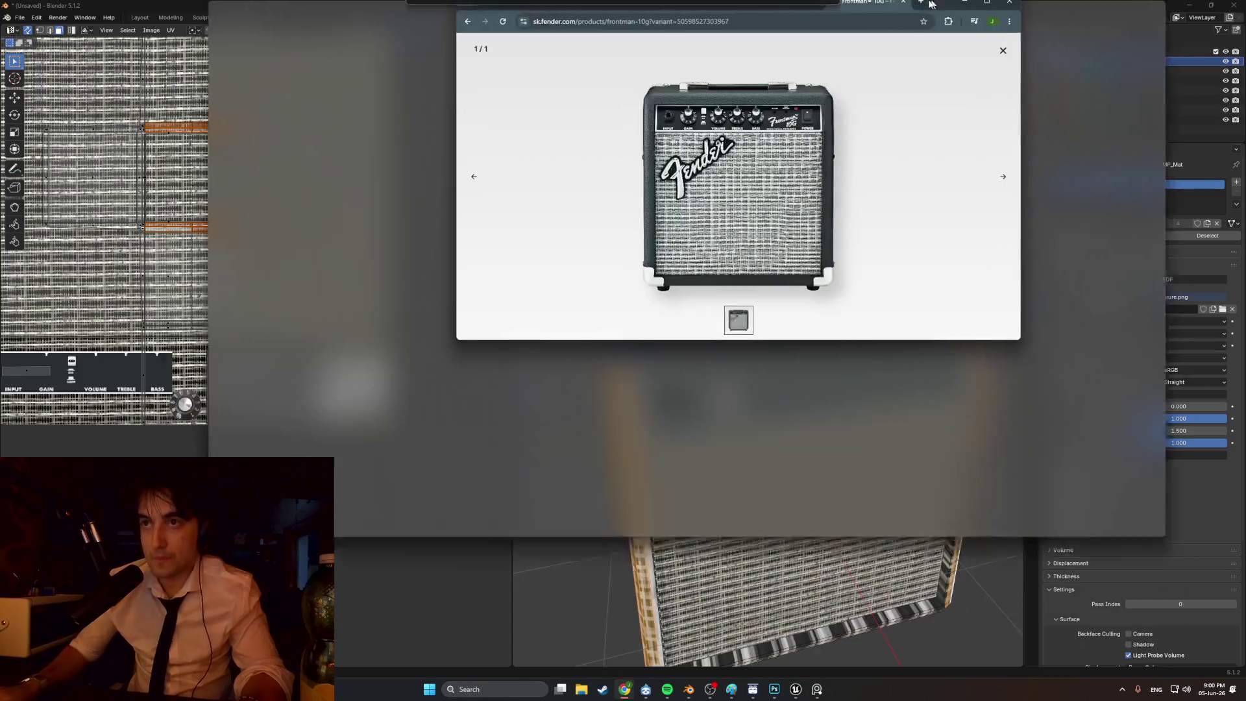
{"action": "left_click", "coordinate": [531, 152]}
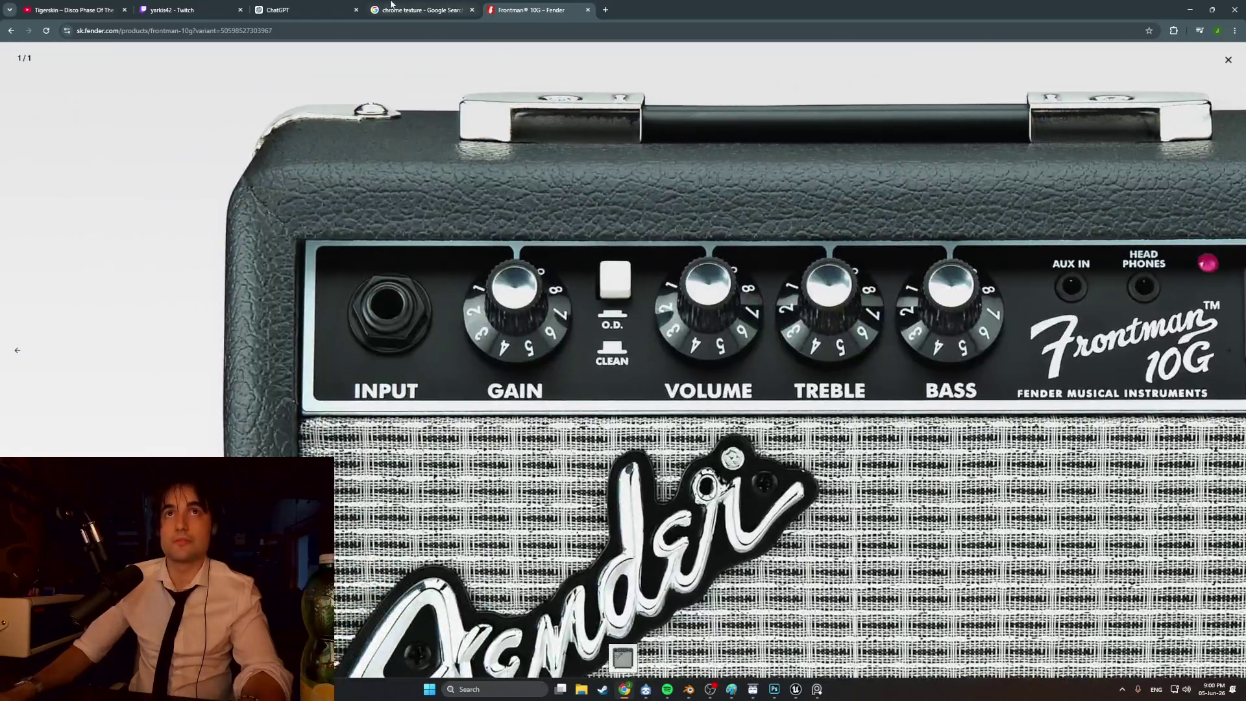
{"action": "left_click", "coordinate": [402, 10]}
- Search Google Images for 'fake leather texture', then refine it to 'fake leather texture black'
{"action": "triple_click", "coordinate": [219, 67]}
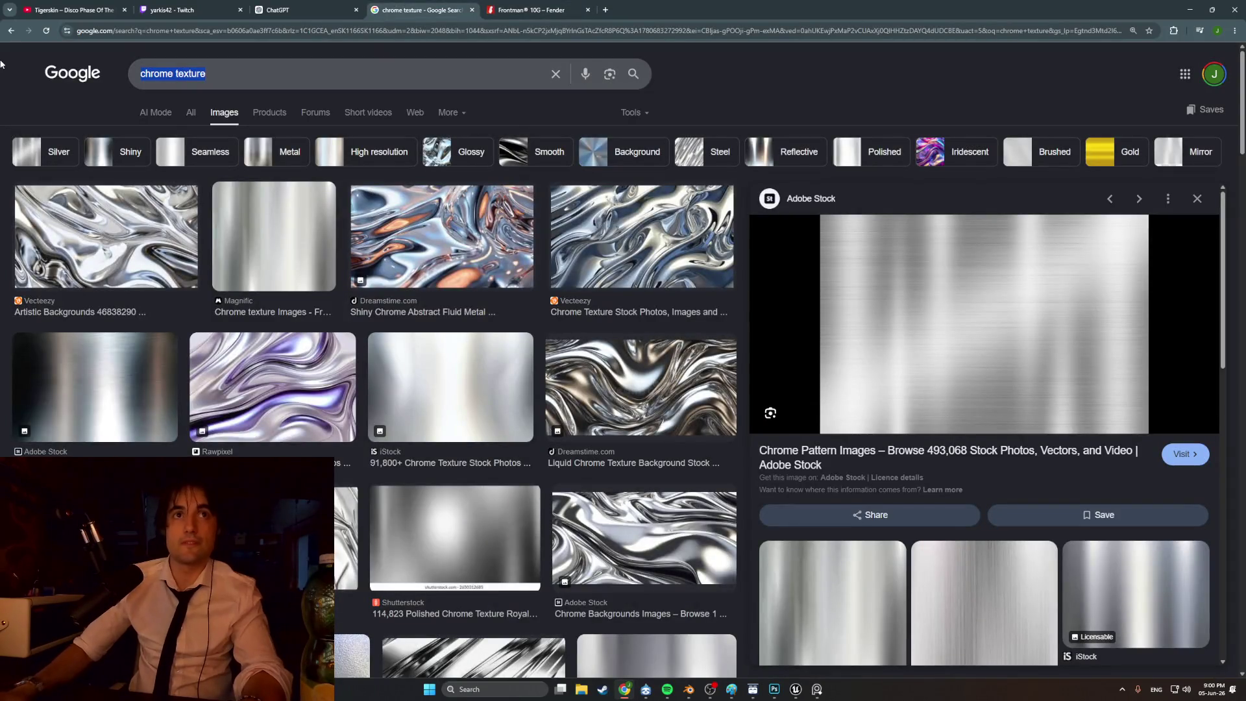
{"action": "type", "text": "fake leather texture"}
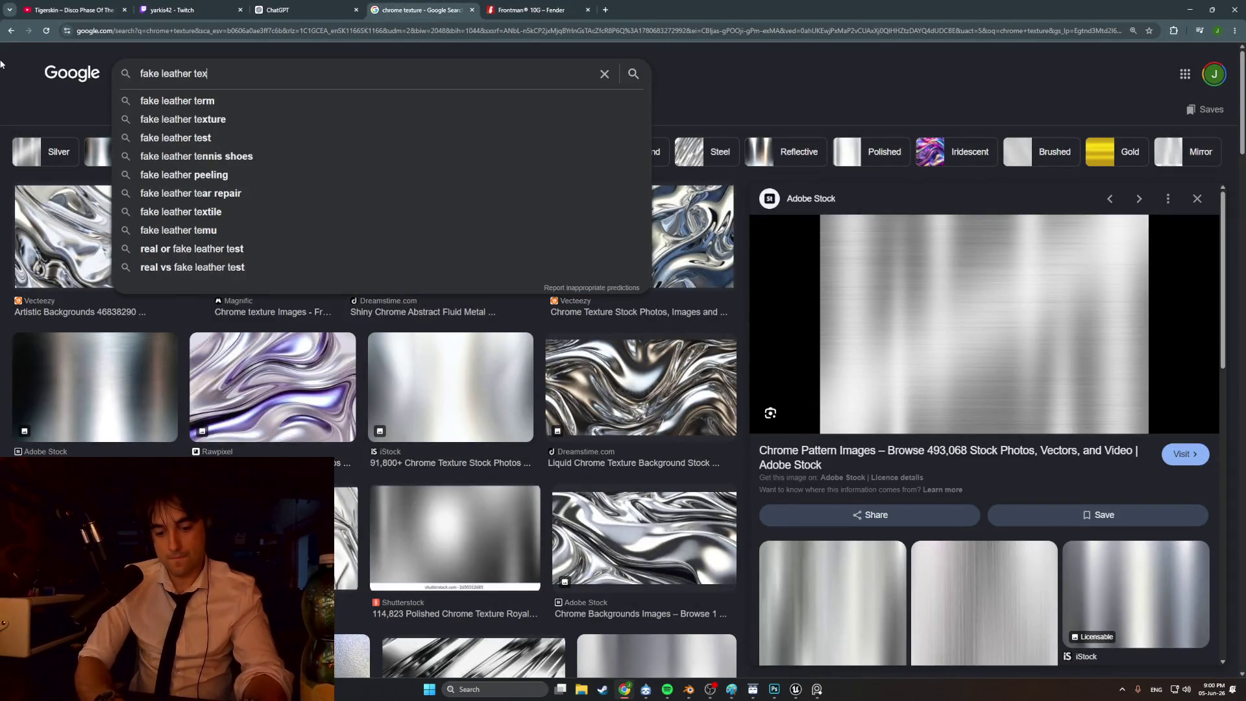
{"action": "key", "text": "Return"}
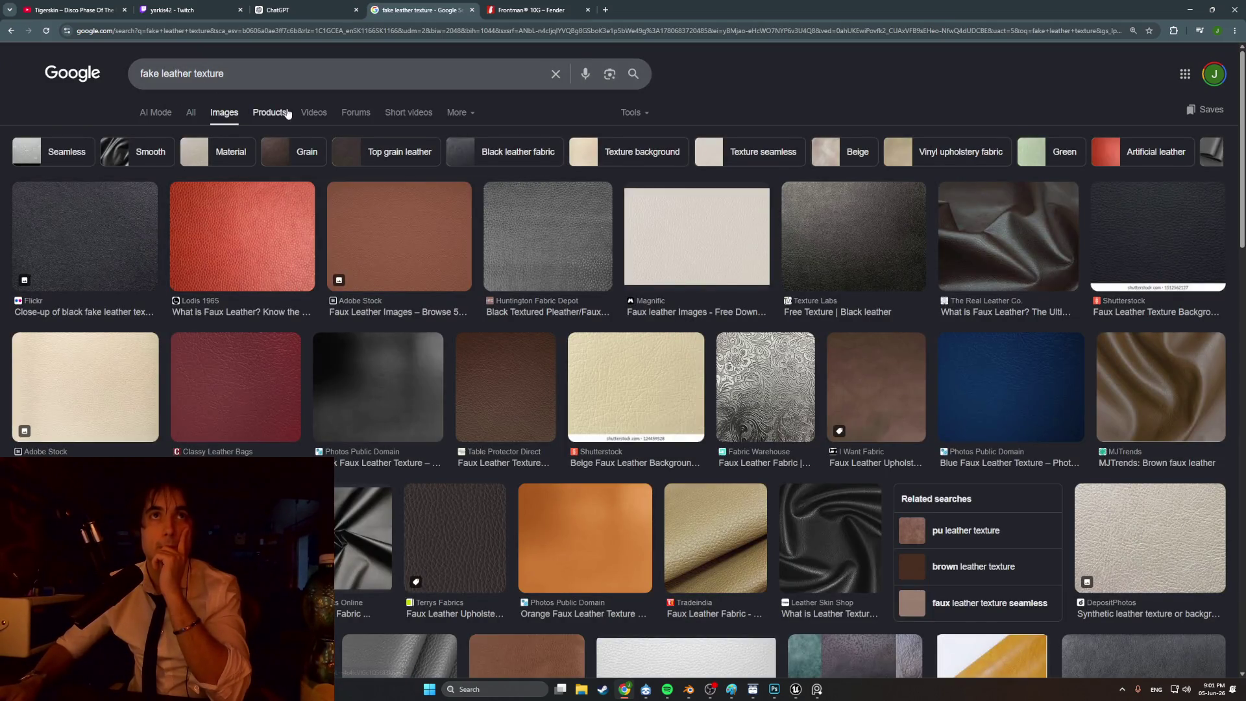
{"action": "scroll", "coordinate": [296, 126], "scroll_direction": "down", "scroll_amount": 6}
{"action": "scroll", "coordinate": [295, 141], "scroll_direction": "down", "scroll_amount": 6}
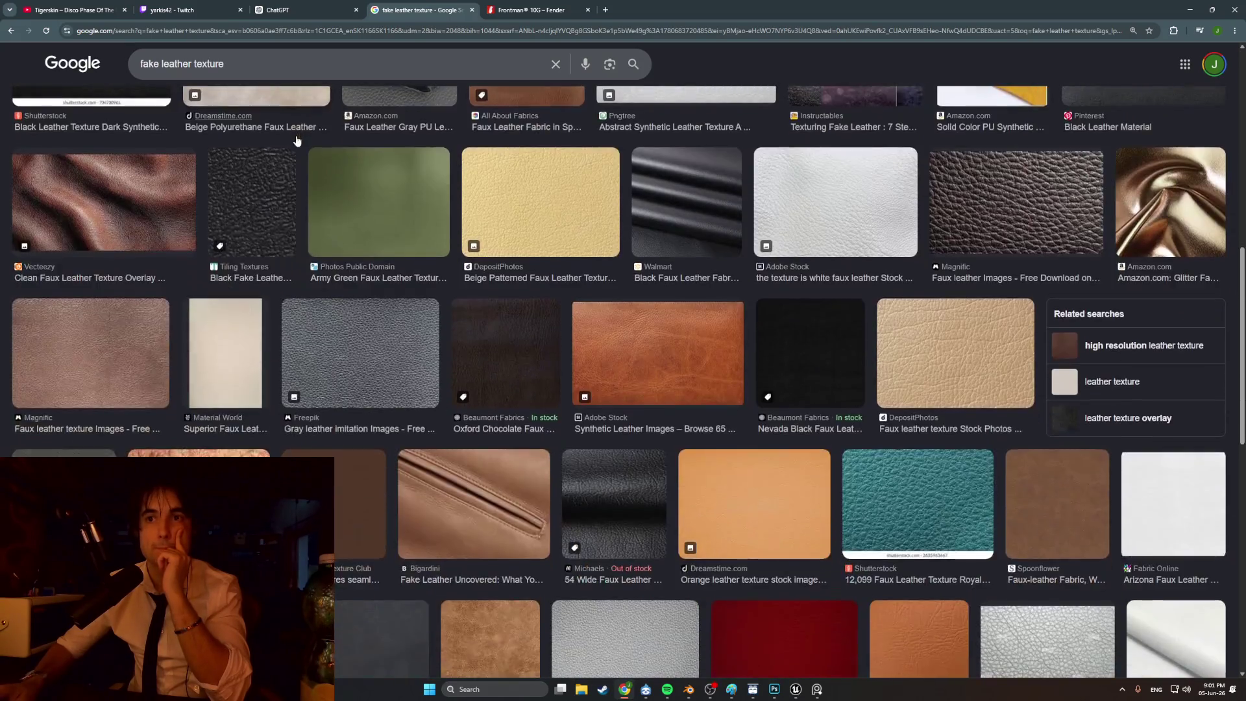
{"action": "scroll", "coordinate": [301, 140], "scroll_direction": "down", "scroll_amount": 4}
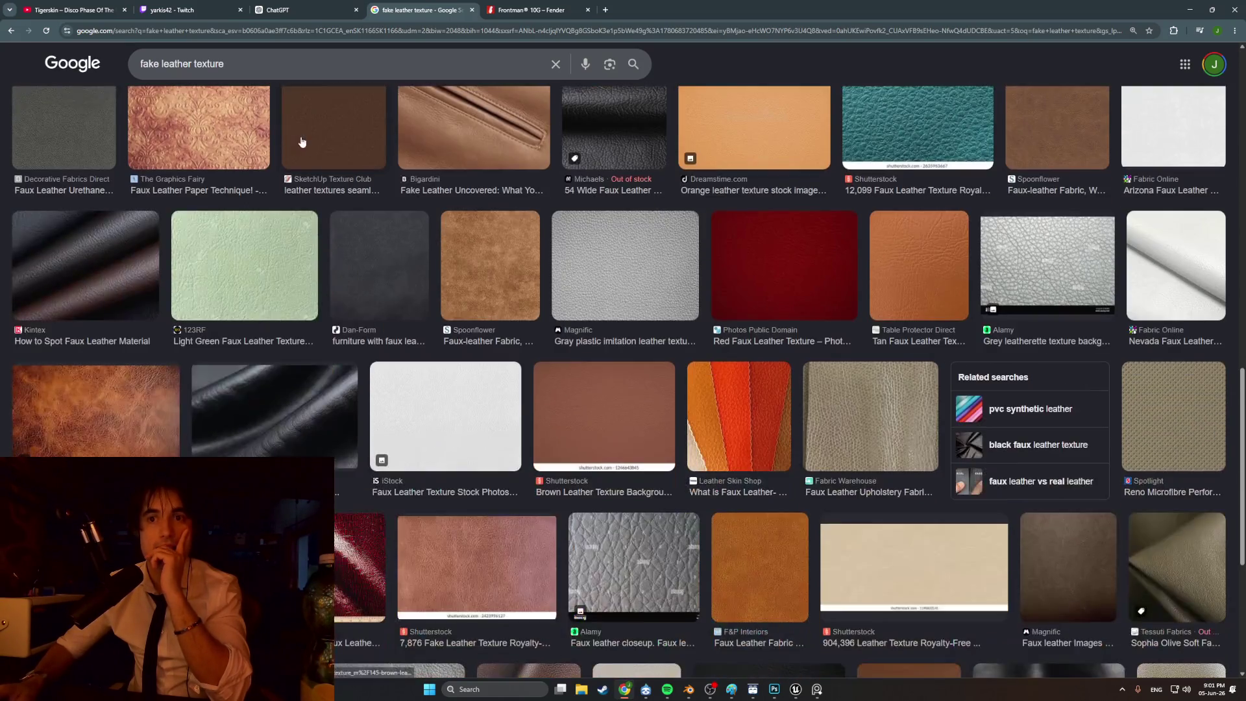
{"action": "left_click", "coordinate": [252, 59]}
{"action": "type", "text": "black"}
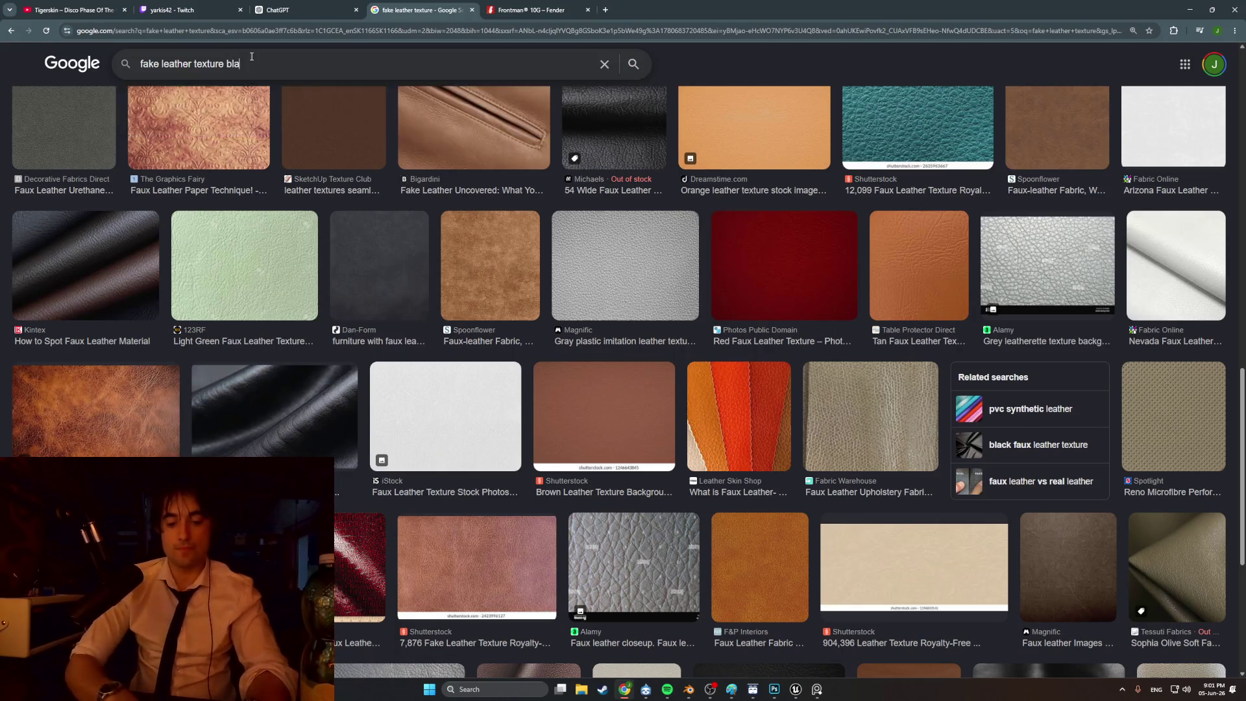
{"action": "key", "text": "Return"}
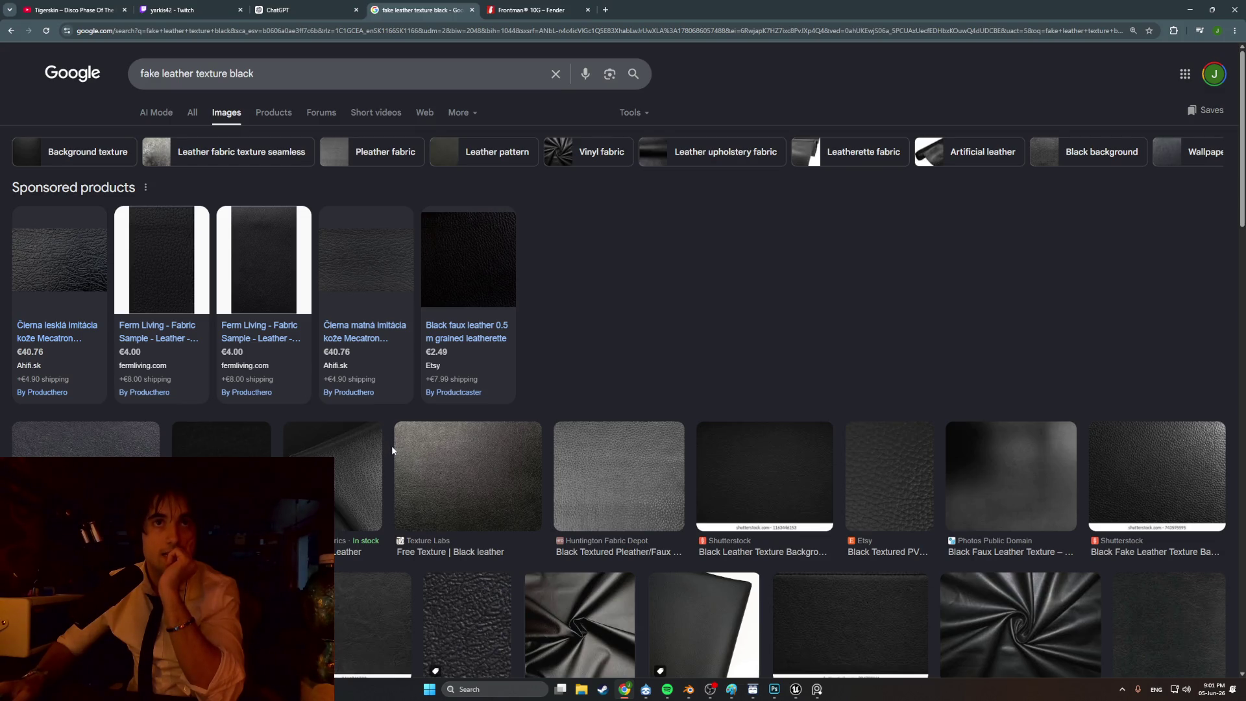
- Open the black leather fabric sample page and snip its swatch with Win+Shift+S
{"action": "left_click", "coordinate": [157, 274]}
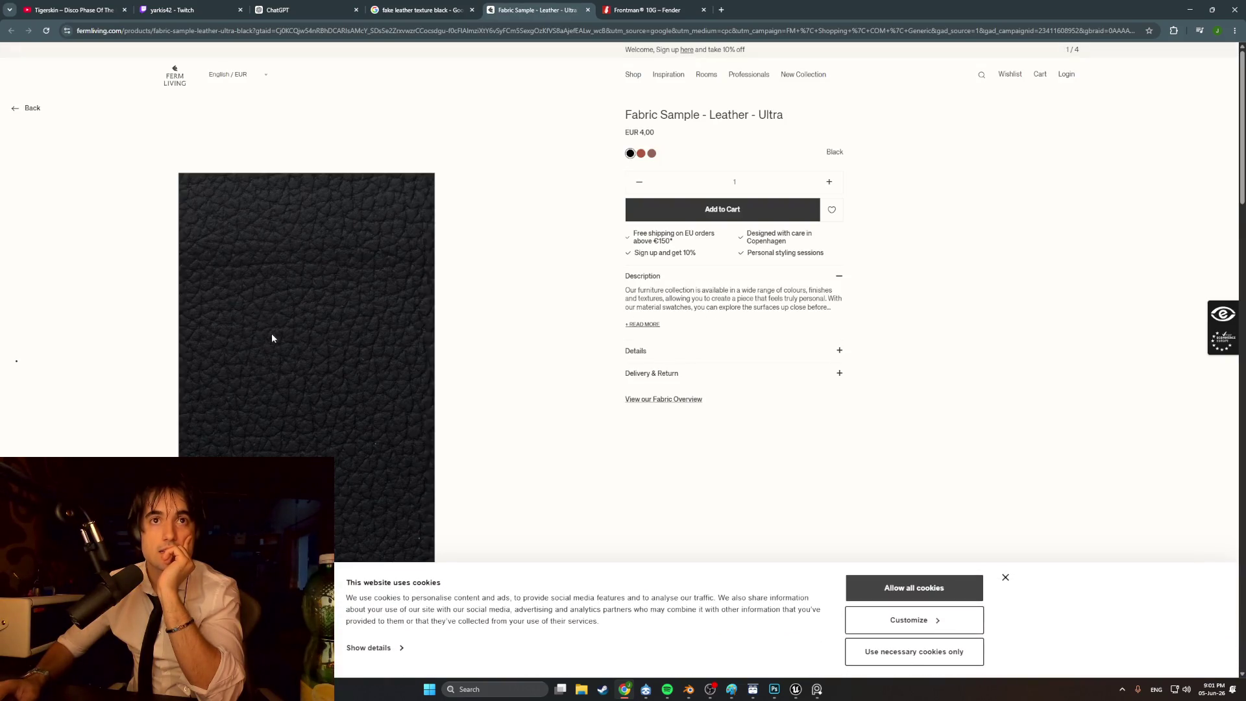
{"action": "left_click", "coordinate": [889, 591]}
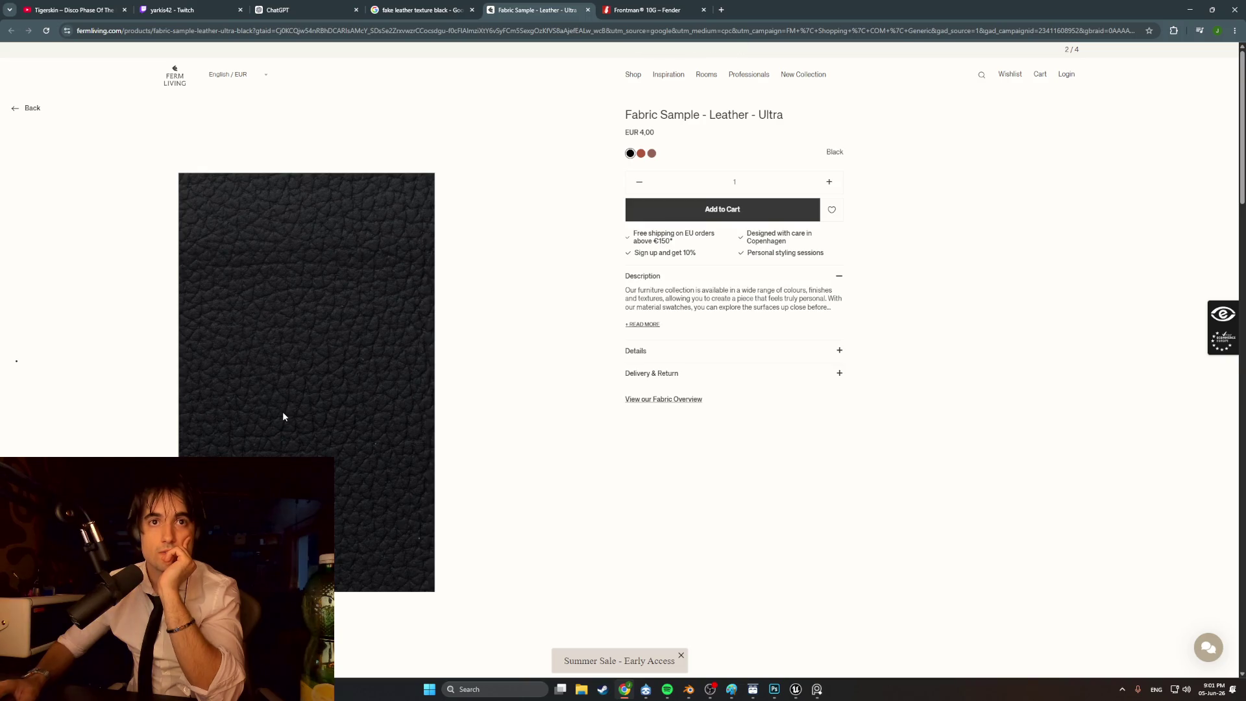
{"action": "key", "text": "super+shift+s"}
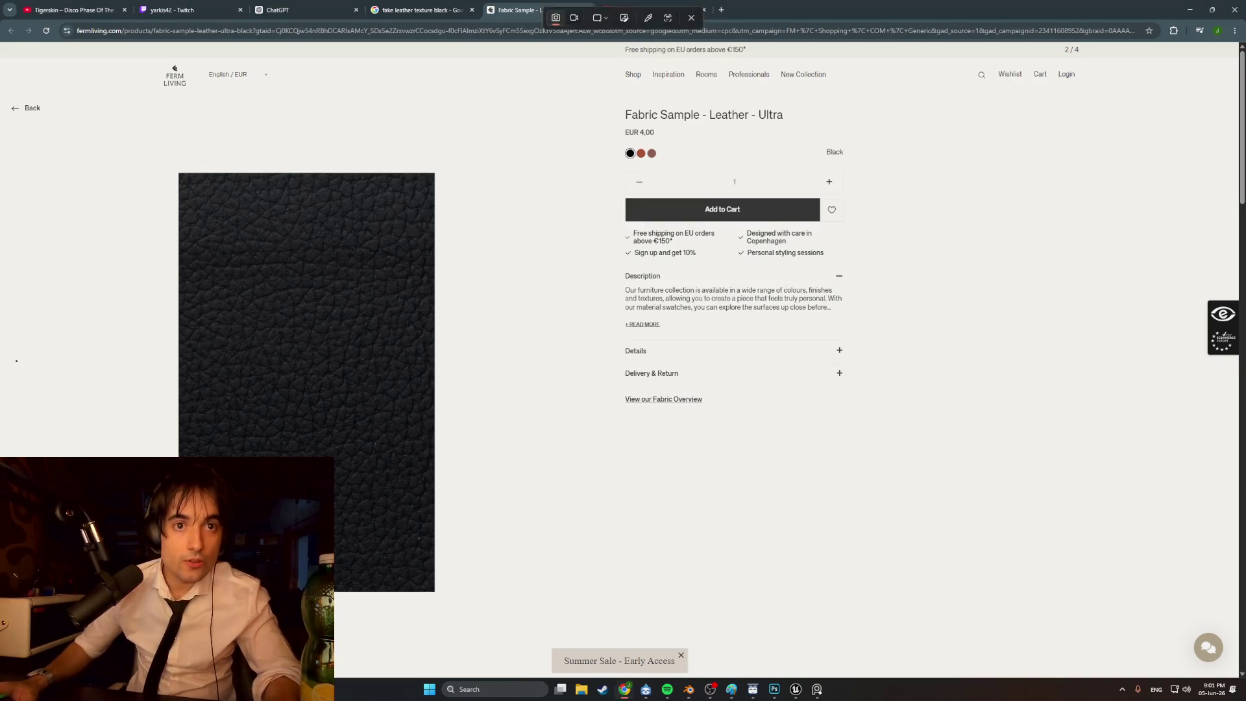
{"action": "mouse_move", "coordinate": [180, 591]}
{"action": "left_mouse_down"}
{"action": "mouse_move", "coordinate": [334, 217]}
{"action": "mouse_move", "coordinate": [434, 176]}
{"action": "left_mouse_up"}
{"action": "left_click", "coordinate": [675, 8]}
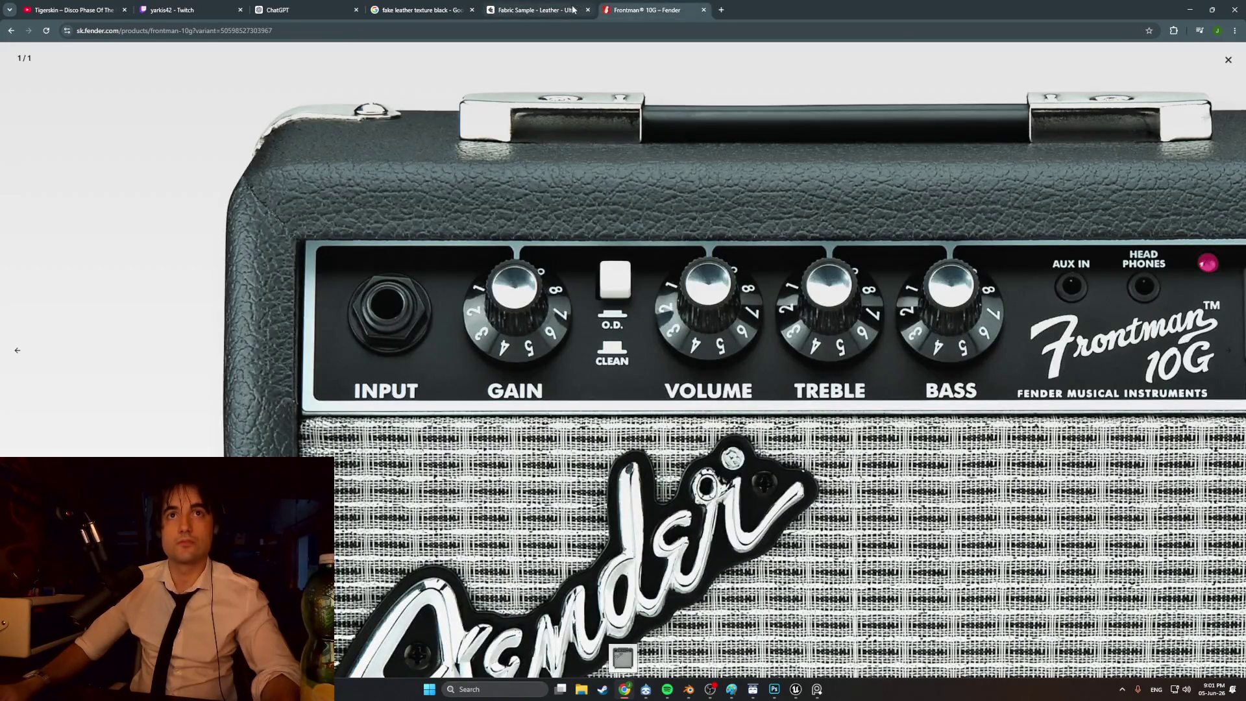
{"action": "left_click", "coordinate": [573, 8]}
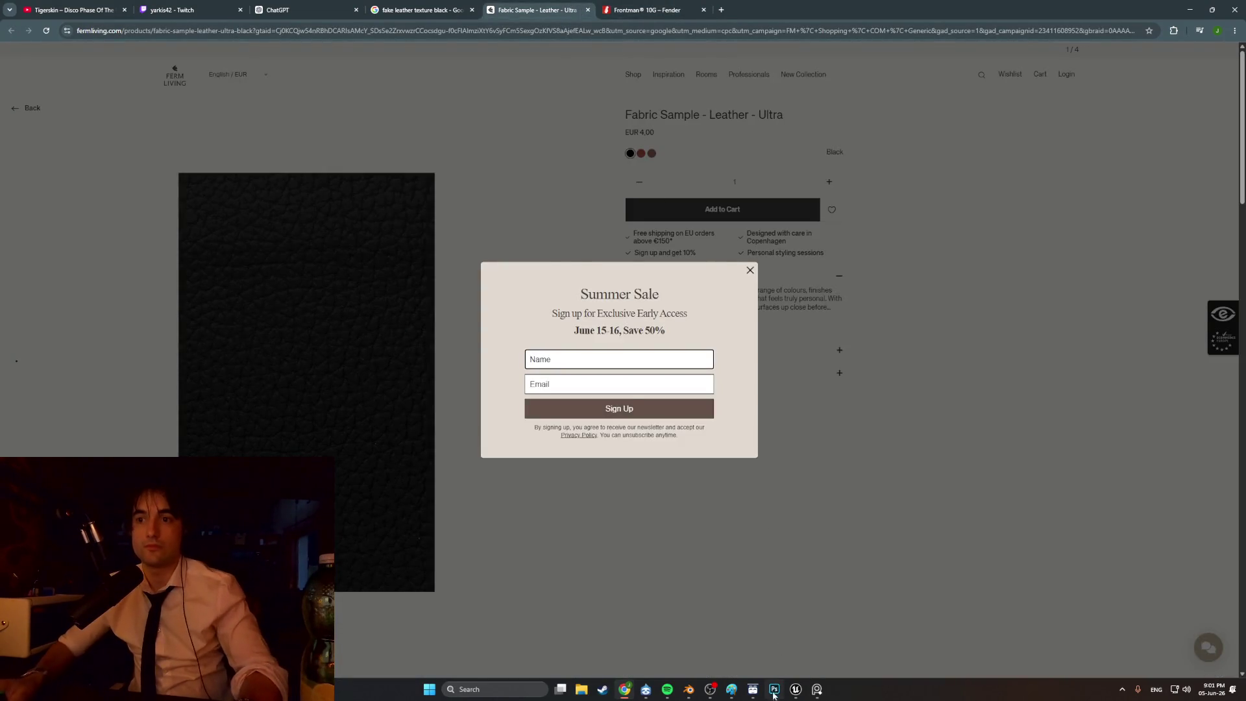
{"action": "left_click", "coordinate": [774, 689]}
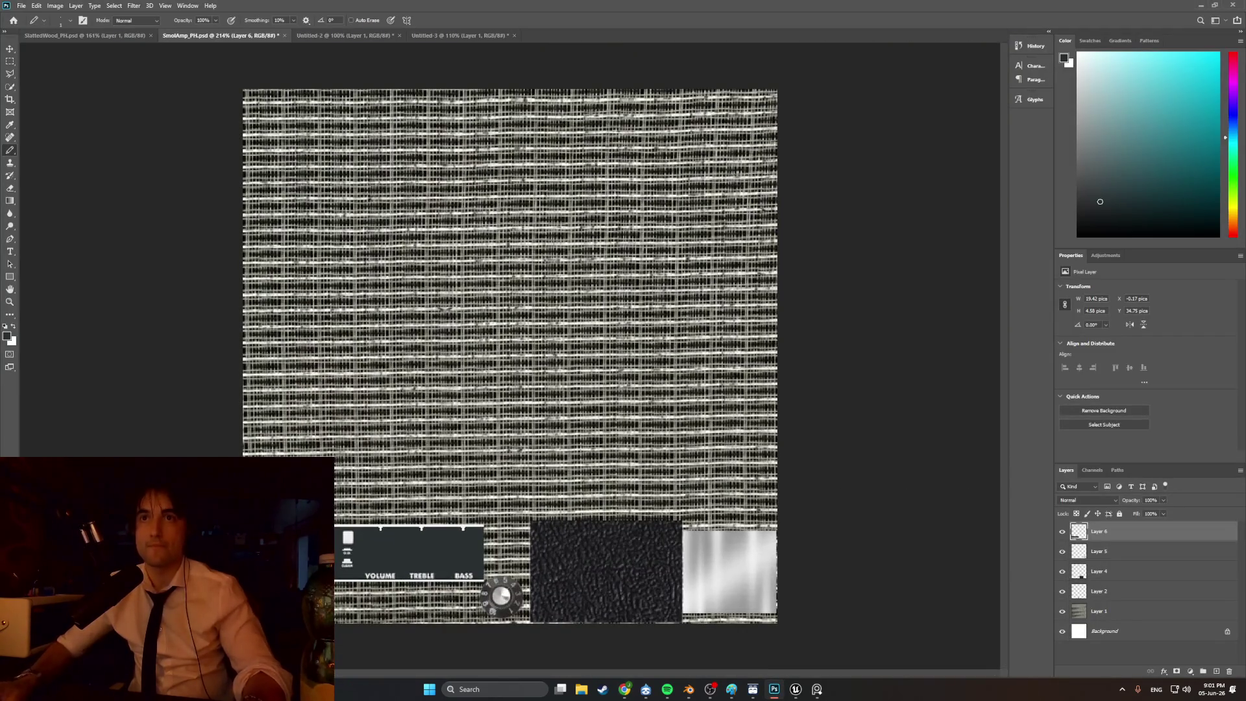
- Paste the leather swatch as Layer 7, scale it to about 26%, rotate 90° and place it bottom-right
{"action": "key", "text": "ctrl+v"}
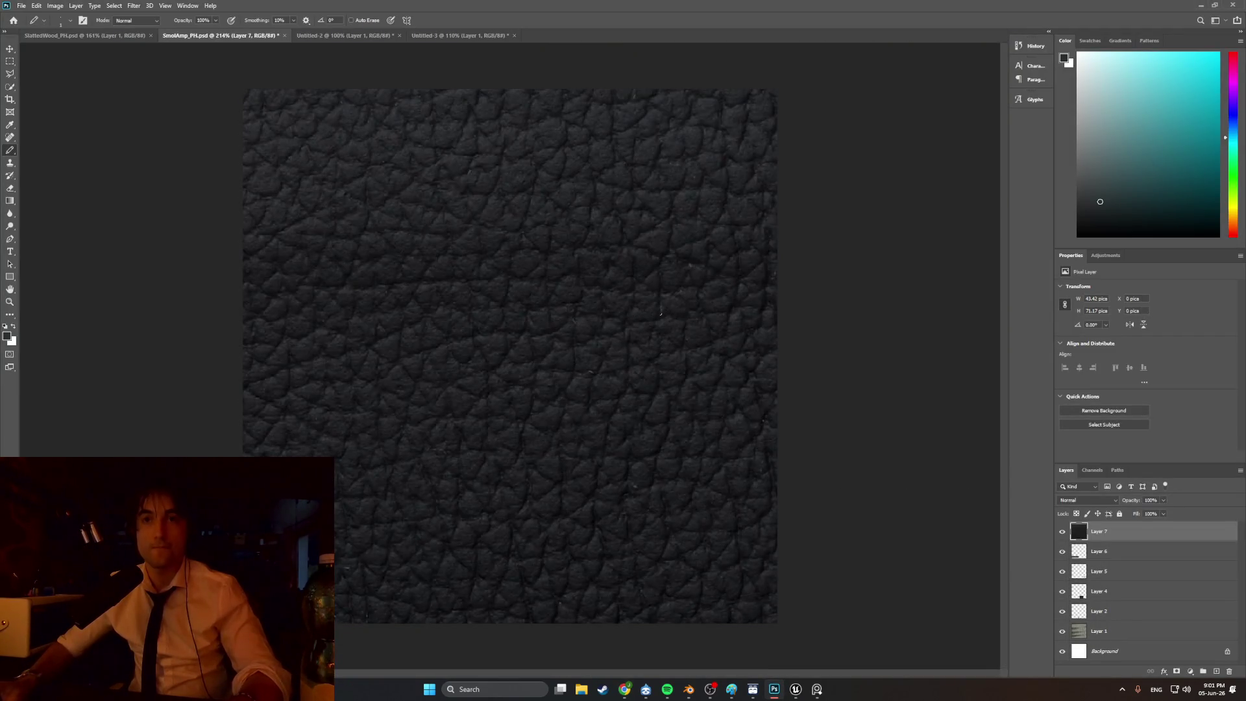
{"action": "scroll", "coordinate": [659, 314], "scroll_direction": "down", "scroll_amount": 3, "text": "alt"}
{"action": "key", "text": "ctrl+t"}
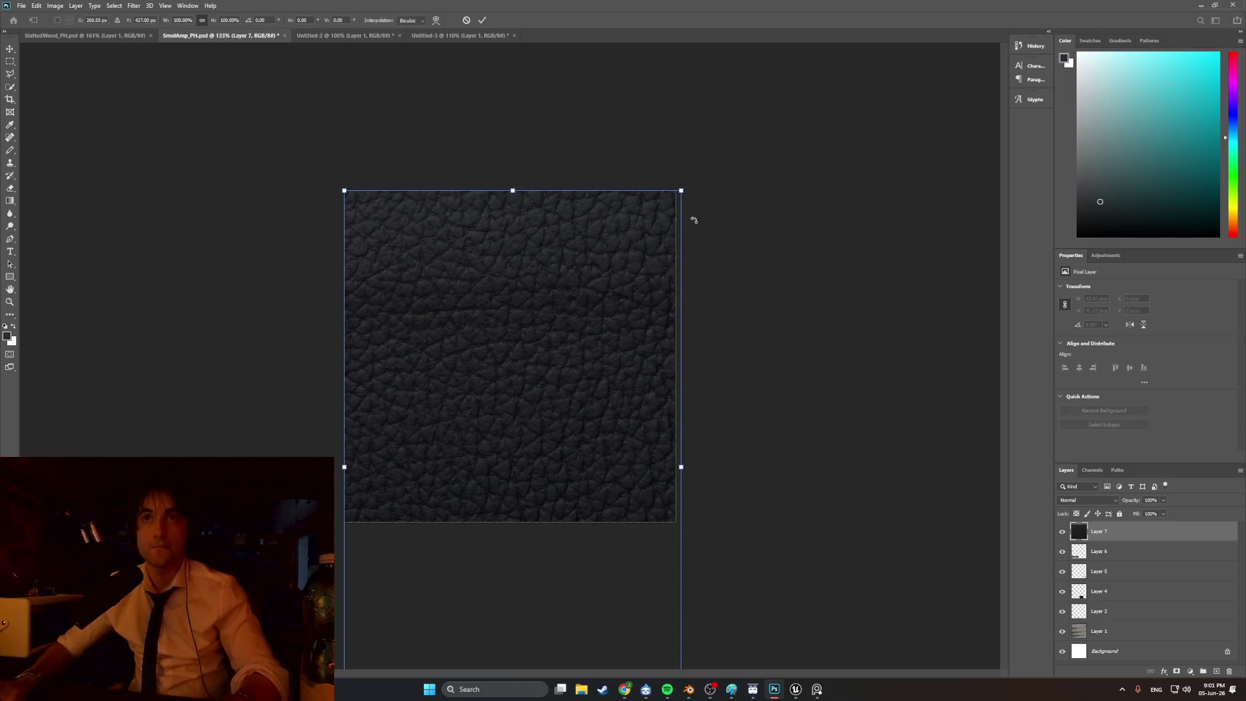
{"action": "left_click_drag", "start_coordinate": [683, 191], "coordinate": [517, 454]}
{"action": "mouse_move", "coordinate": [461, 494]}
{"action": "left_mouse_down"}
{"action": "mouse_move", "coordinate": [571, 295]}
{"action": "mouse_move", "coordinate": [597, 281]}
{"action": "left_mouse_up"}
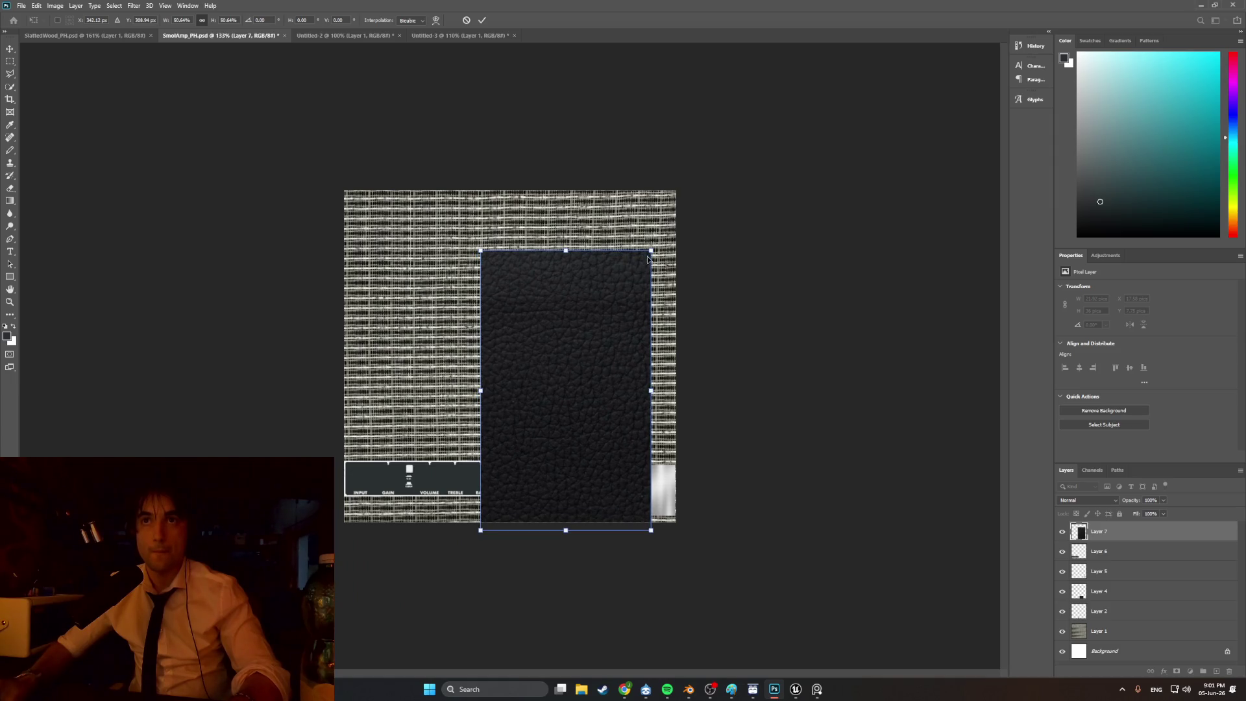
{"action": "mouse_move", "coordinate": [650, 251]}
{"action": "left_mouse_down"}
{"action": "mouse_move", "coordinate": [592, 338]}
{"action": "mouse_move", "coordinate": [582, 320]}
{"action": "mouse_move", "coordinate": [626, 245]}
{"action": "left_mouse_up"}
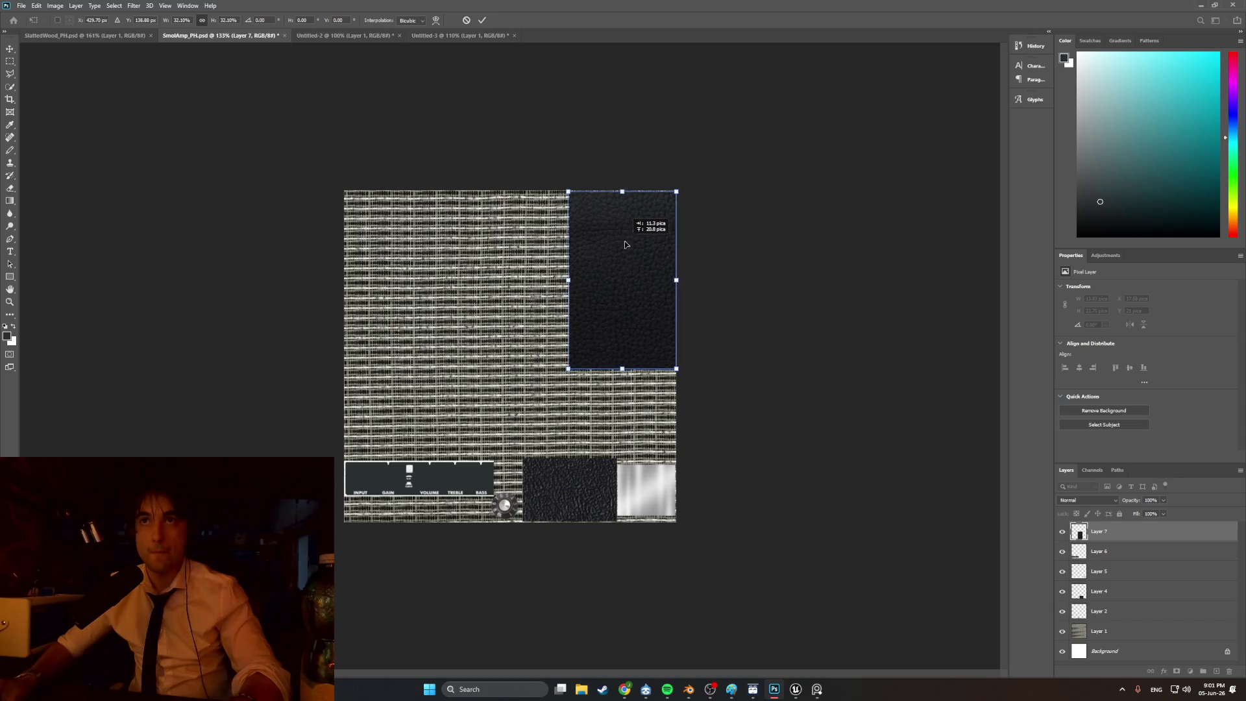
{"action": "key", "text": "ctrl+plus"}
{"action": "left_click_drag", "start_coordinate": [588, 373], "coordinate": [512, 442]}
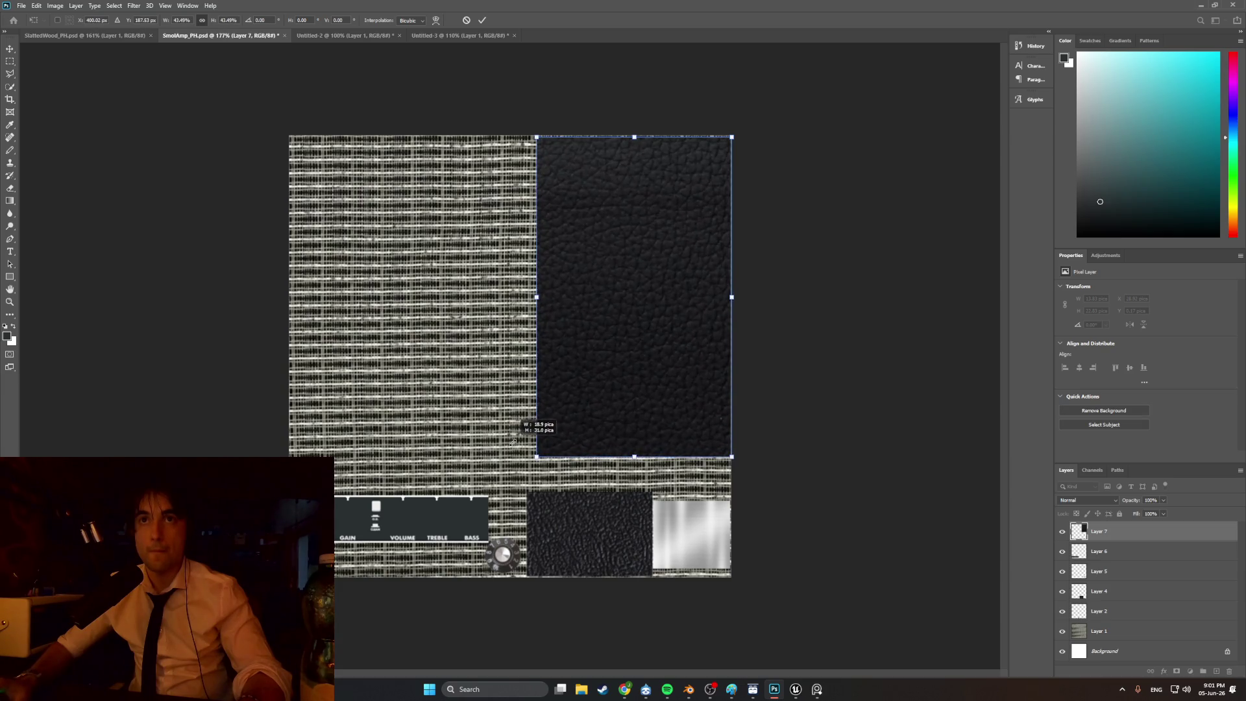
{"action": "mouse_move", "coordinate": [580, 397]}
{"action": "left_mouse_down"}
{"action": "mouse_move", "coordinate": [562, 450]}
{"action": "mouse_move", "coordinate": [518, 507]}
{"action": "left_mouse_up"}
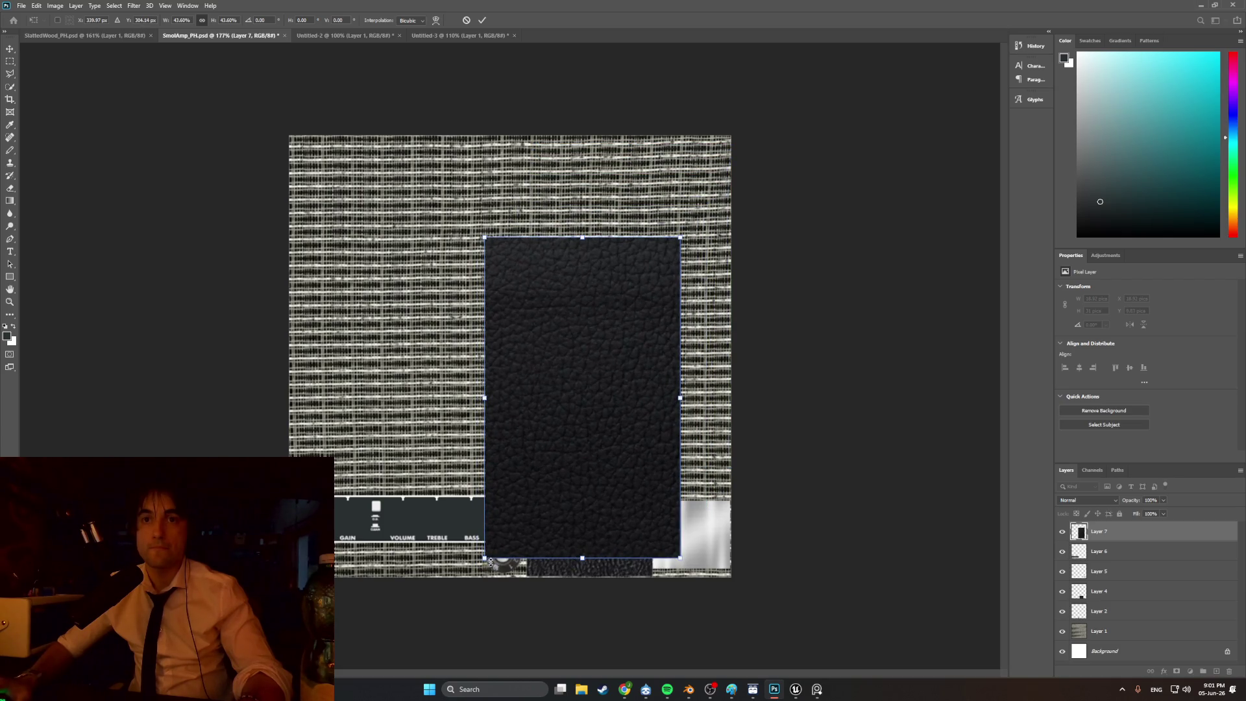
{"action": "left_click_drag", "start_coordinate": [484, 557], "coordinate": [563, 431]}
{"action": "left_click_drag", "start_coordinate": [622, 360], "coordinate": [599, 431]}
{"action": "mouse_move", "coordinate": [660, 300]}
{"action": "left_mouse_down"}
{"action": "mouse_move", "coordinate": [689, 295]}
{"action": "mouse_move", "coordinate": [704, 468]}
{"action": "left_mouse_up"}
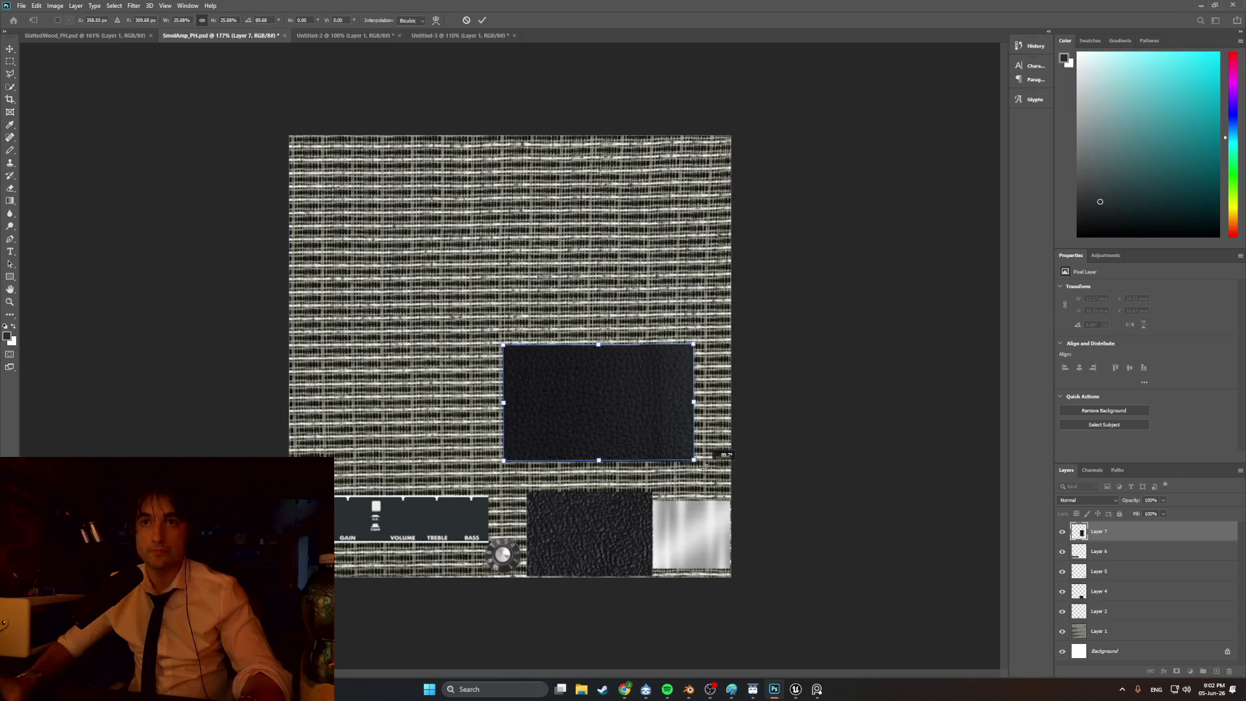
{"action": "mouse_move", "coordinate": [623, 436]}
{"action": "left_mouse_down"}
{"action": "mouse_move", "coordinate": [660, 550]}
{"action": "mouse_move", "coordinate": [691, 552]}
{"action": "mouse_move", "coordinate": [718, 515]}
{"action": "mouse_move", "coordinate": [790, 489]}
{"action": "left_mouse_up"}
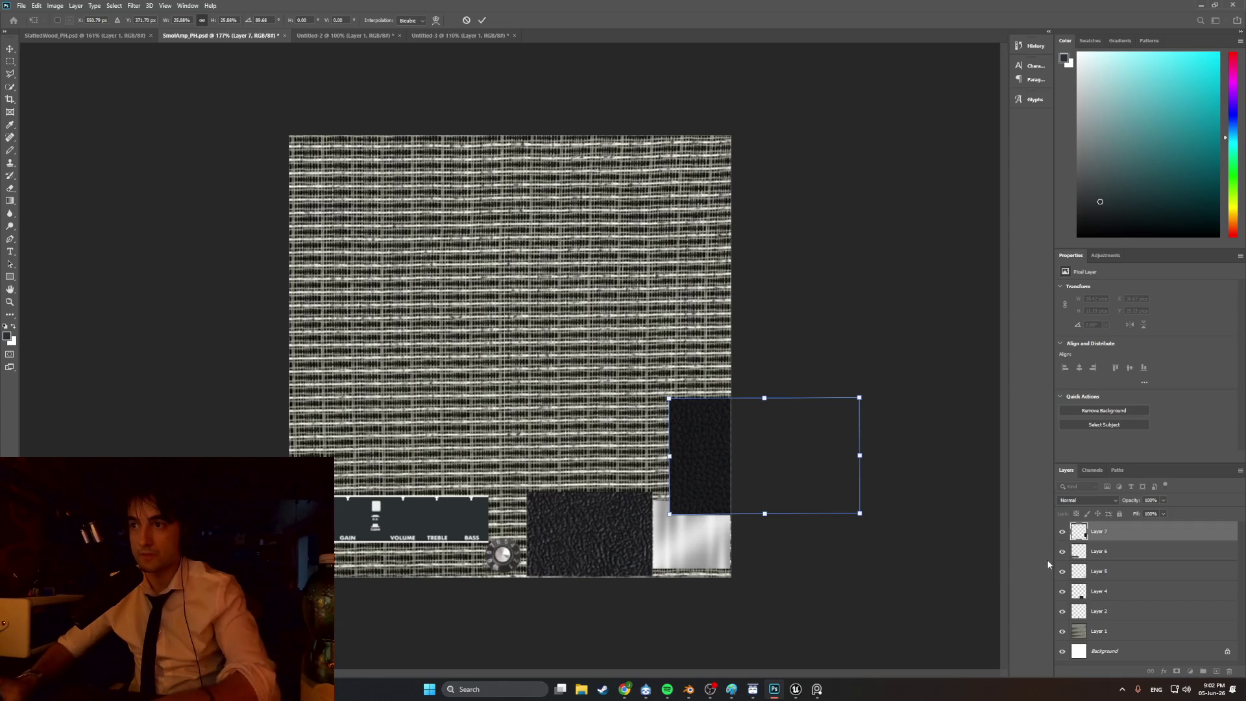
{"action": "left_click", "coordinate": [1109, 593]}
- Delete the old dark square layer and move Layer 7 along the bottom beside the panel
{"action": "key", "text": "Delete"}
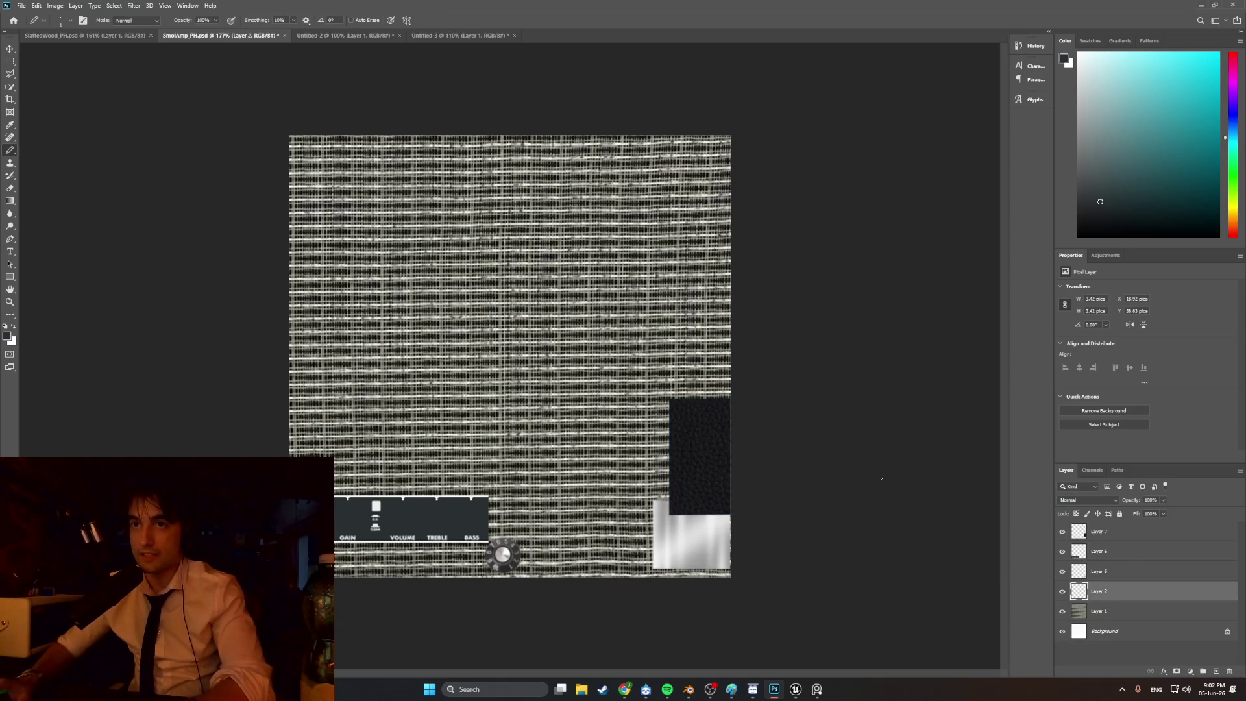
{"action": "left_click", "coordinate": [1105, 533]}
{"action": "key", "text": "ctrl+t"}
{"action": "mouse_move", "coordinate": [713, 454]}
{"action": "left_mouse_down"}
{"action": "mouse_move", "coordinate": [581, 462]}
{"action": "mouse_move", "coordinate": [526, 478]}
{"action": "mouse_move", "coordinate": [517, 498]}
{"action": "mouse_move", "coordinate": [530, 505]}
{"action": "mouse_move", "coordinate": [544, 486]}
{"action": "mouse_move", "coordinate": [499, 494]}
{"action": "mouse_move", "coordinate": [577, 484]}
{"action": "mouse_move", "coordinate": [570, 516]}
{"action": "left_mouse_up"}
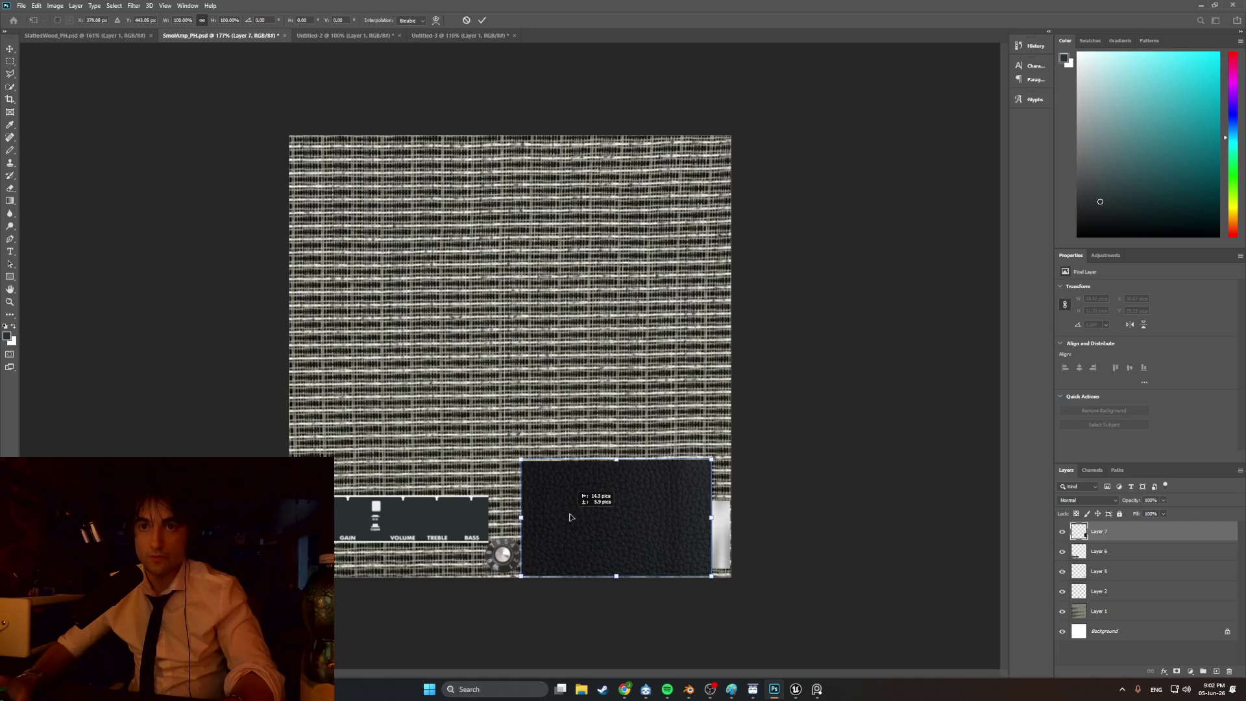
{"action": "left_click_drag", "start_coordinate": [570, 516], "coordinate": [570, 517]}
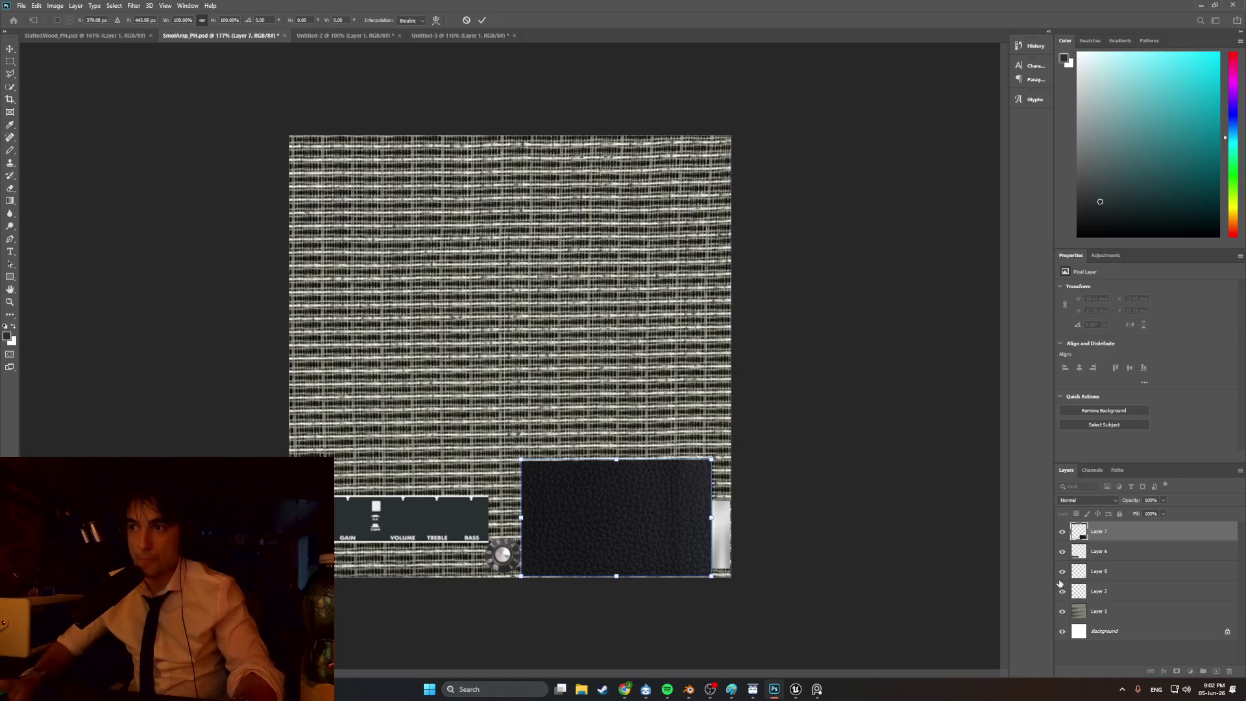
{"action": "left_click", "coordinate": [1106, 592]}
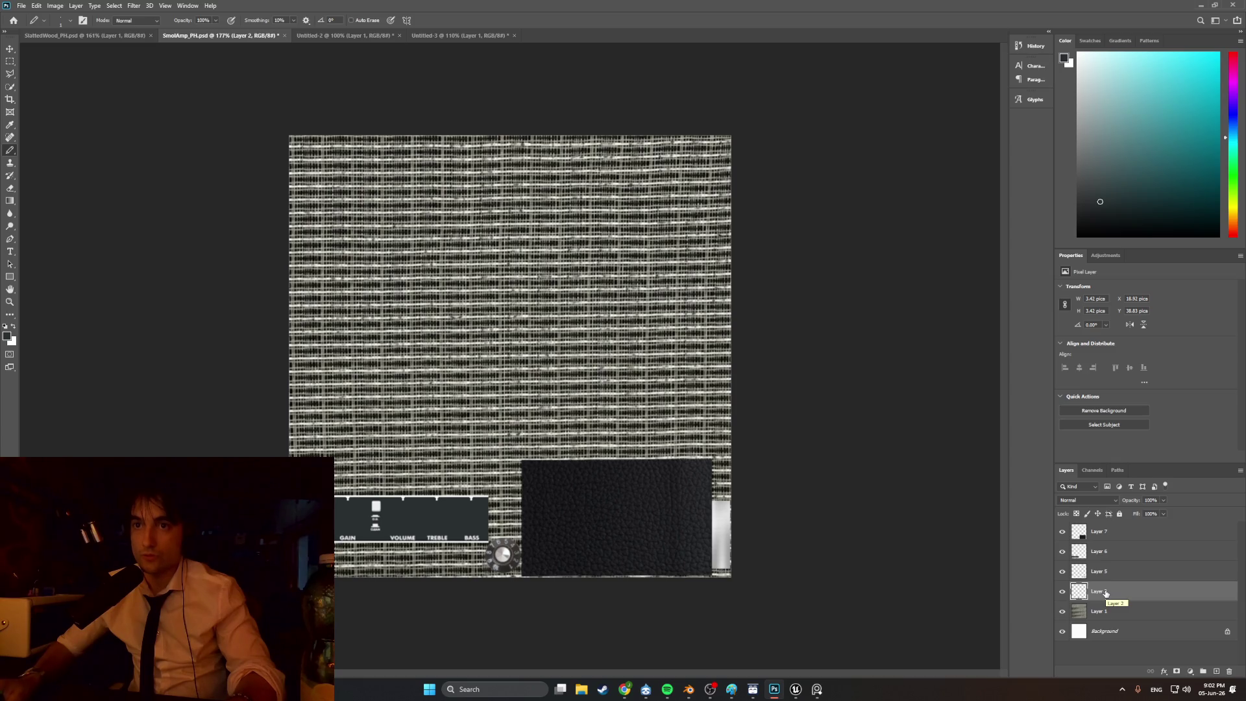
- Delete the white Background layer
{"action": "left_click", "coordinate": [1116, 612]}
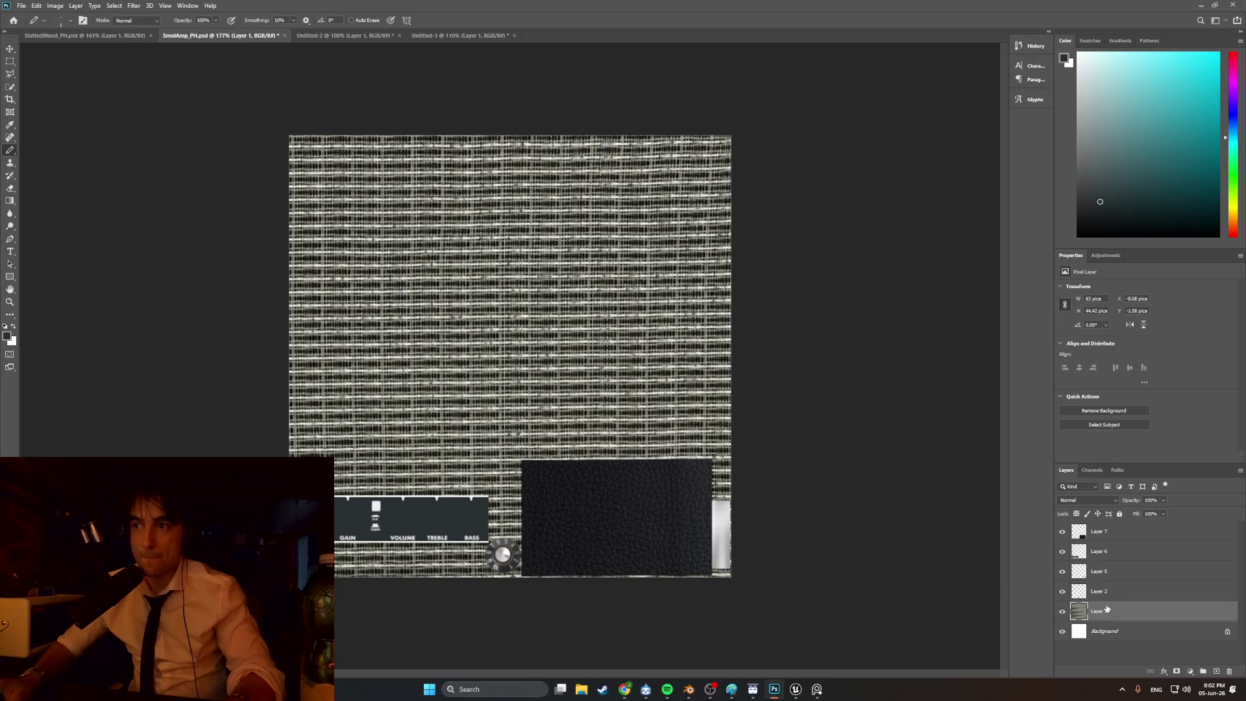
{"action": "key", "text": "ctrl+comma"}
{"action": "key", "text": "ctrl+comma"}
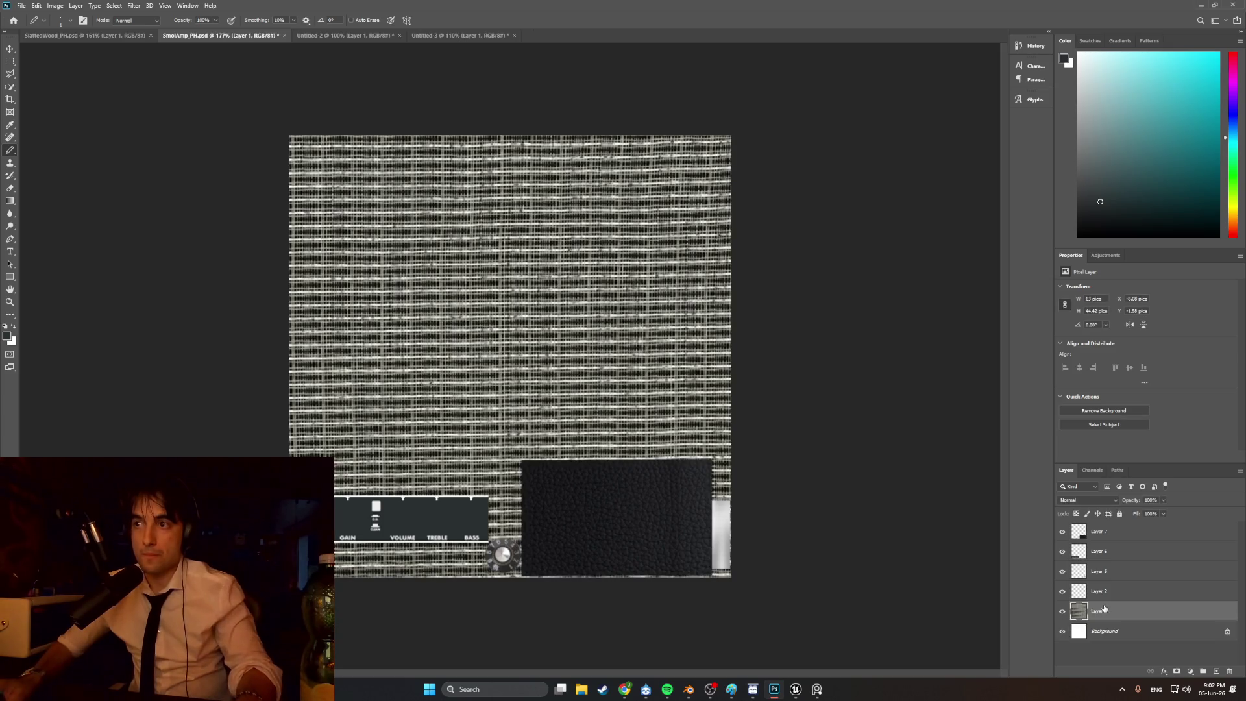
{"action": "left_click", "coordinate": [1108, 632]}
{"action": "key", "text": "Delete"}
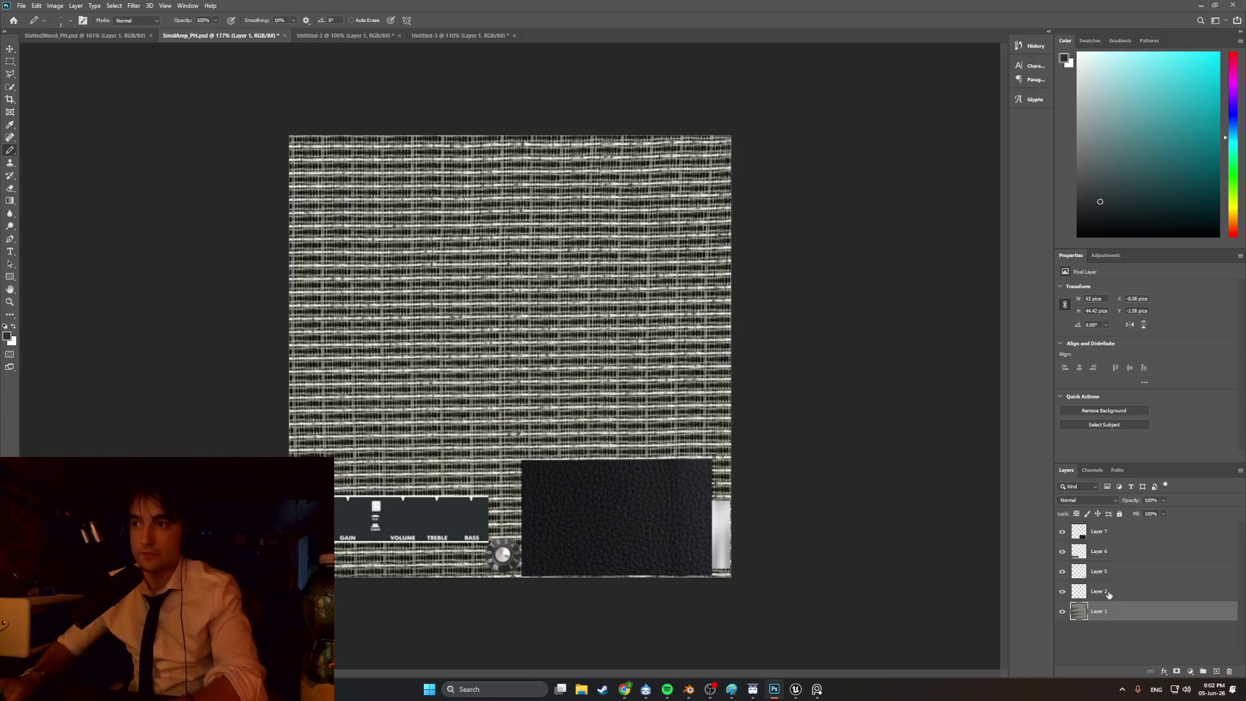
- Move the silver metal square (Layer 5) over the panel's middle, stacked above Layer 6
{"action": "left_click", "coordinate": [1108, 592]}
{"action": "left_click", "coordinate": [1107, 568]}
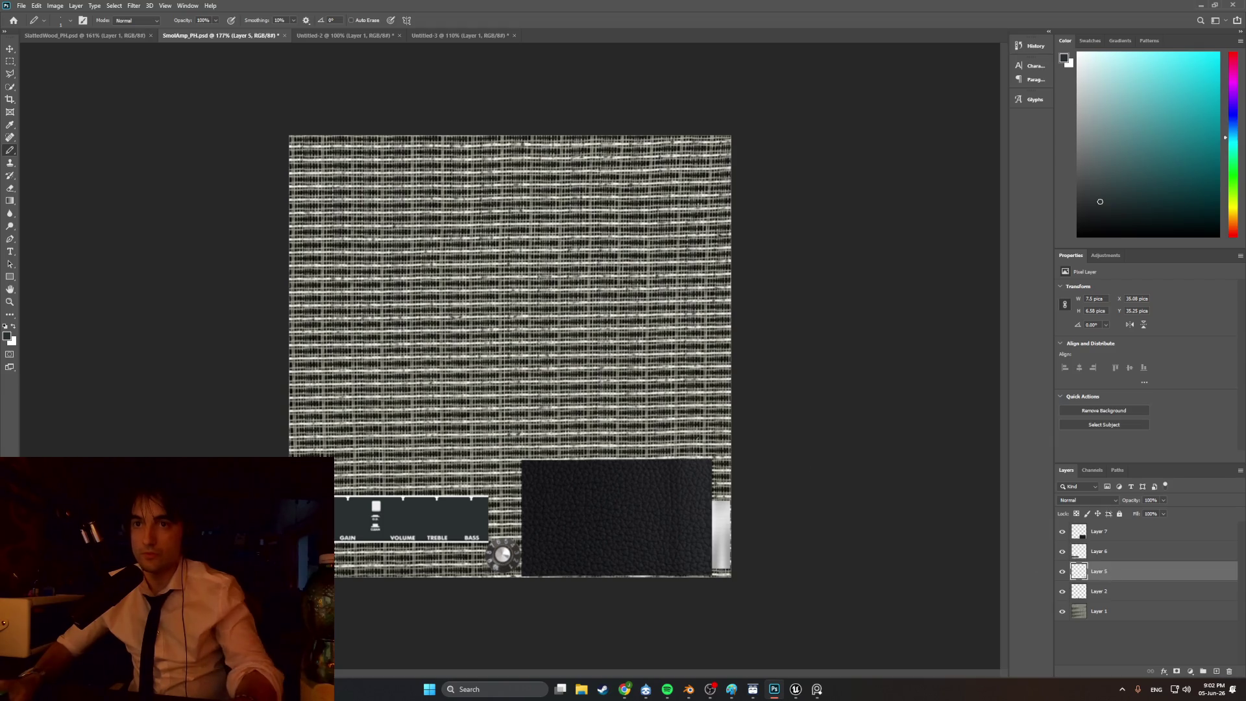
{"action": "key", "text": "ctrl+t"}
{"action": "left_click_drag", "start_coordinate": [687, 533], "coordinate": [411, 533]}
{"action": "key", "text": "Return"}
{"action": "left_click_drag", "start_coordinate": [1103, 551], "coordinate": [1123, 545]}
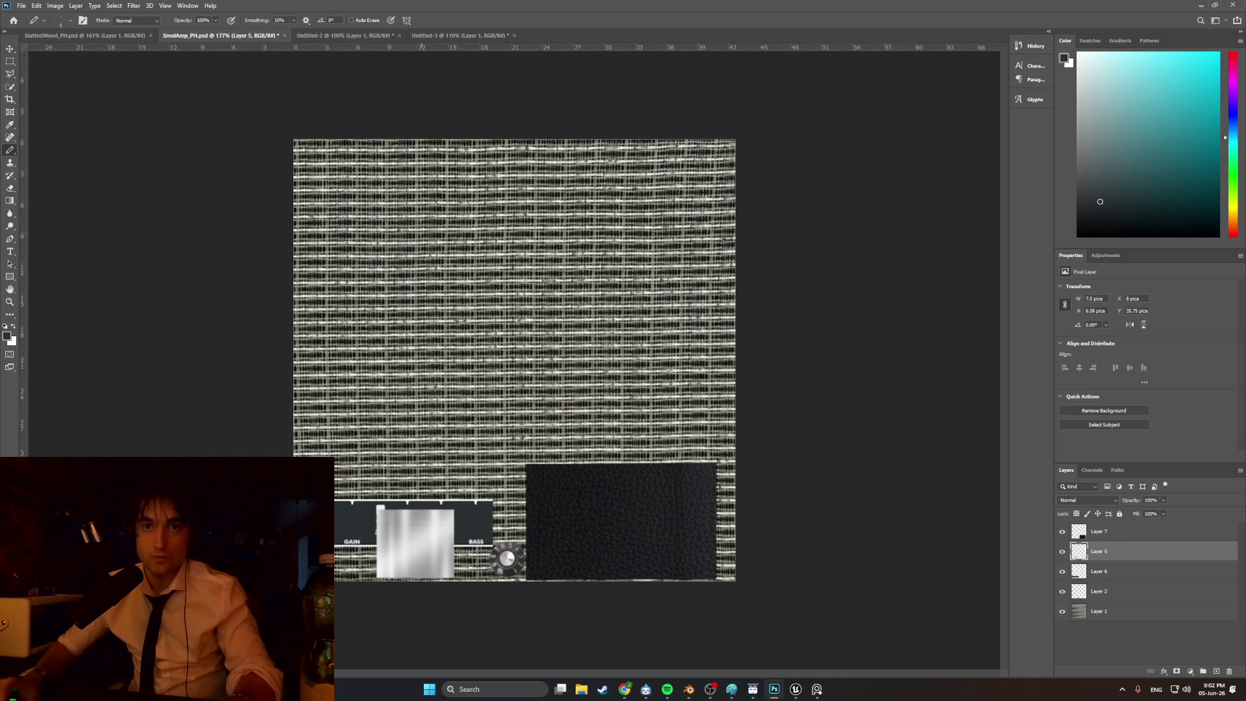
{"action": "key", "text": "t"}
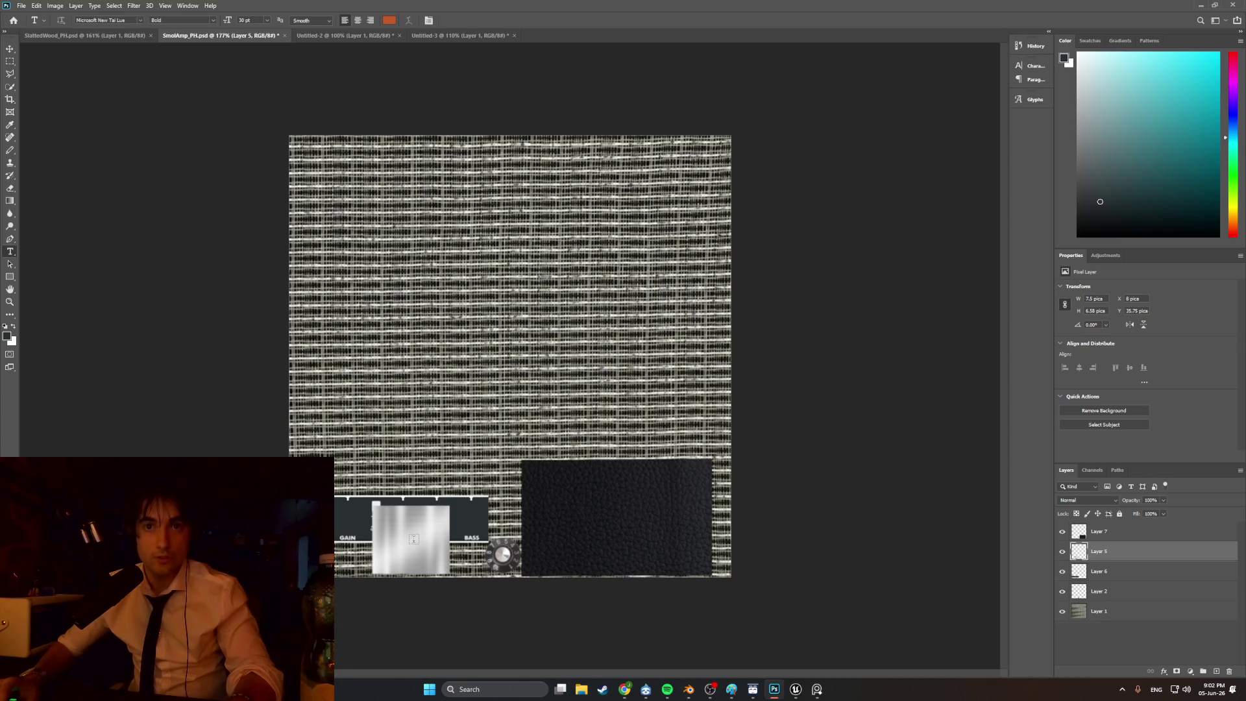
{"action": "key", "text": "ctrl+t"}
{"action": "left_click_drag", "start_coordinate": [419, 538], "coordinate": [444, 550]}
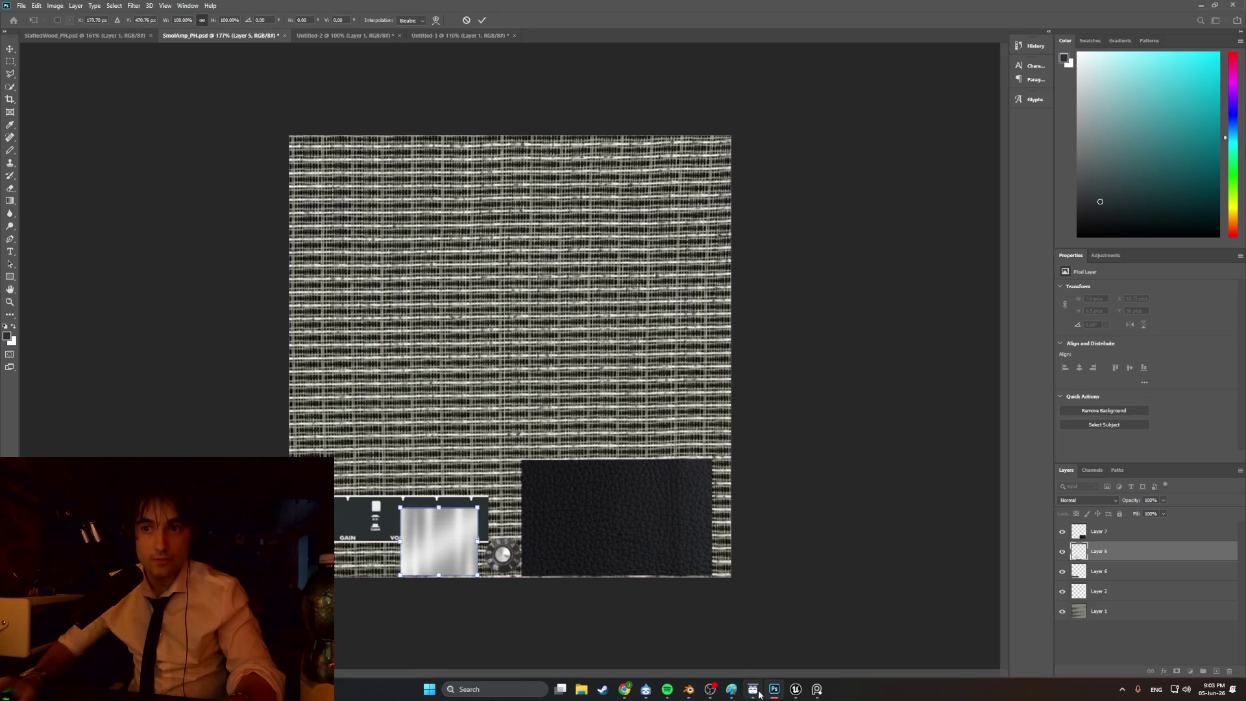
{"action": "mouse_move", "coordinate": [800, 692]}
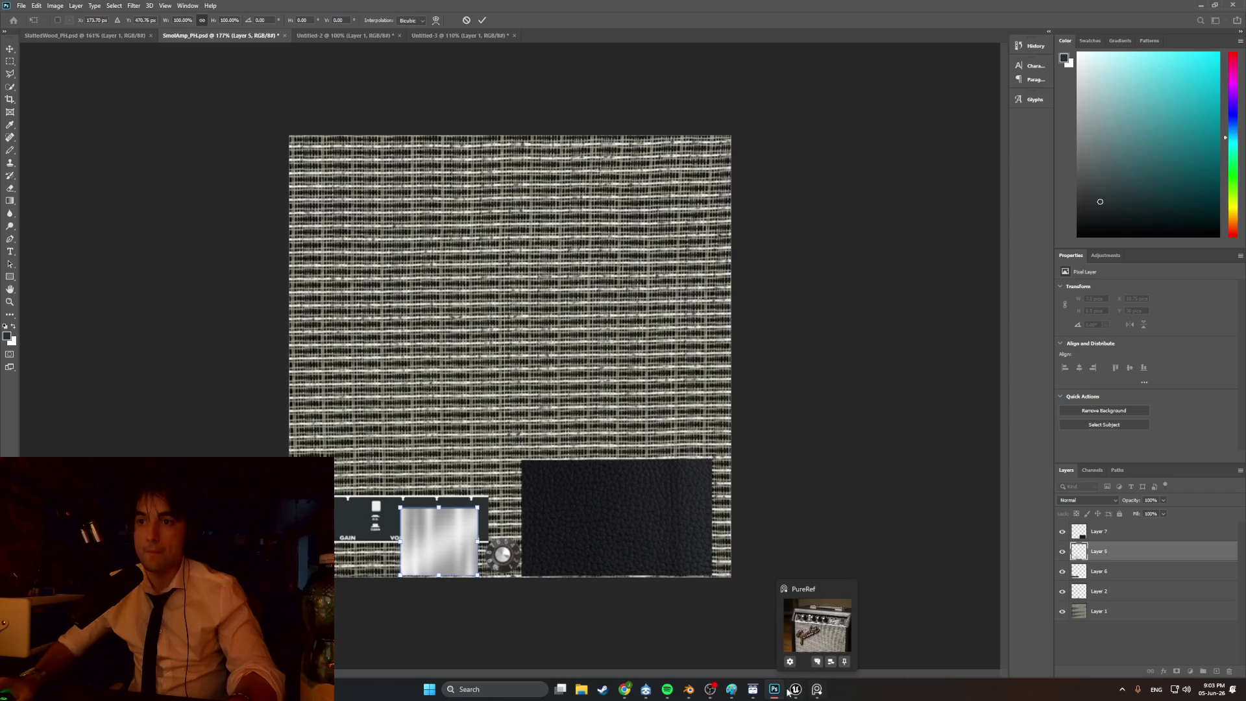
{"action": "left_click", "coordinate": [691, 689]}
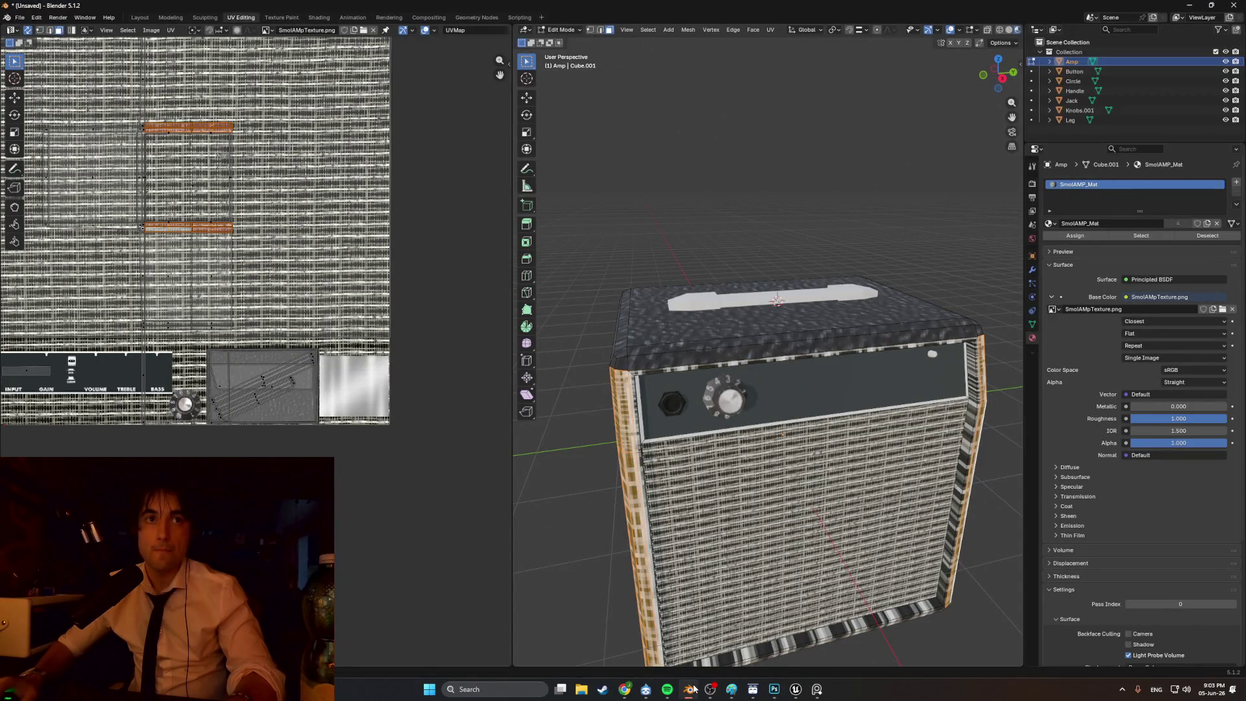
{"action": "left_click", "coordinate": [694, 688]}
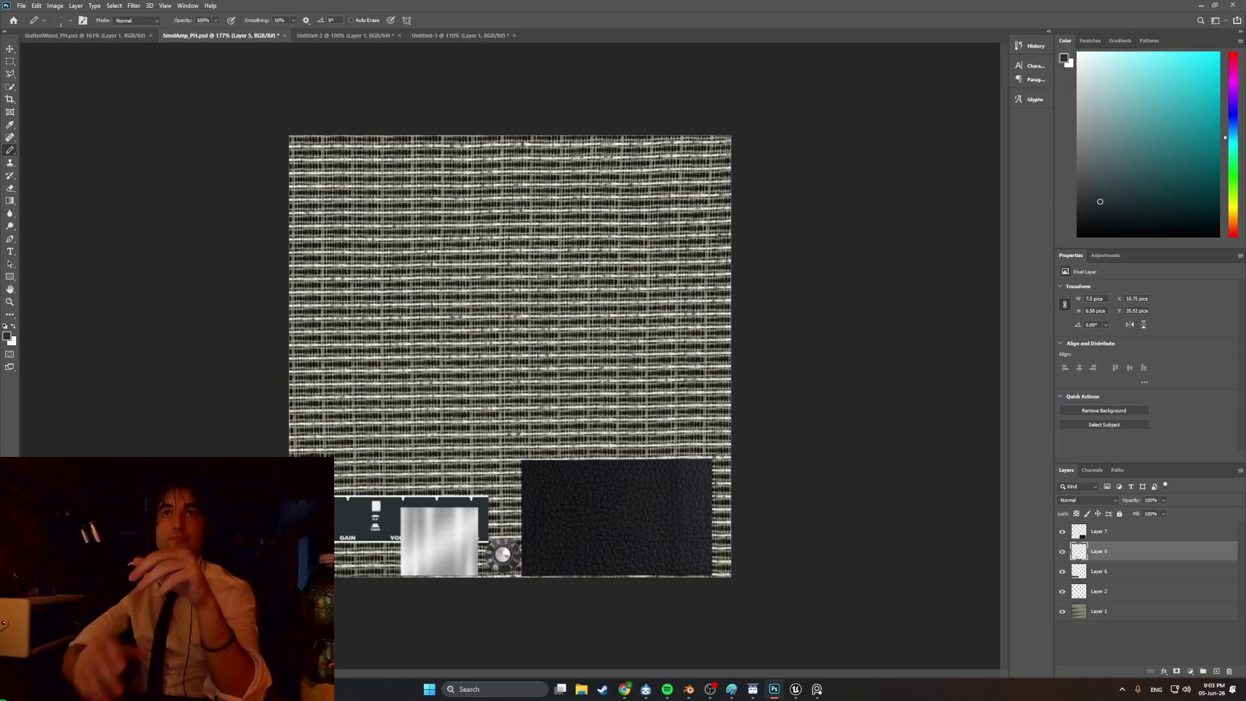
- Create a new 128 × 128 px document and paste the leather texture into it
{"action": "left_click", "coordinate": [20, 6]}
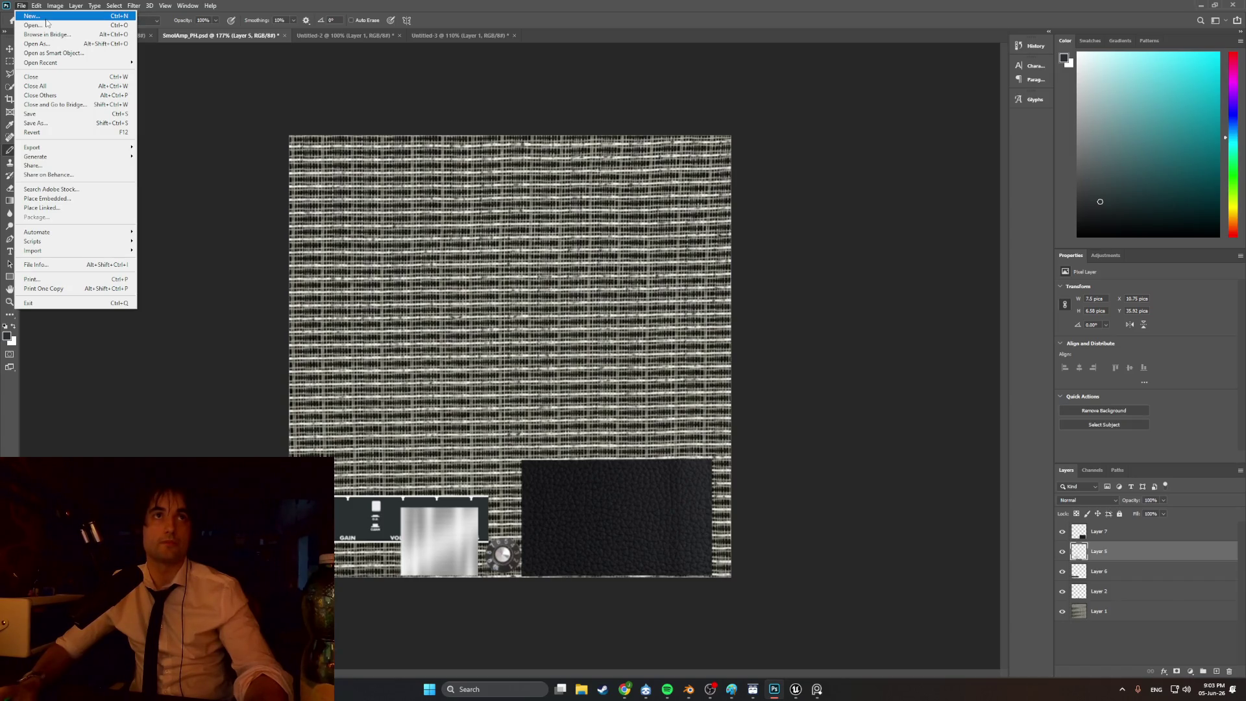
{"action": "left_click", "coordinate": [45, 18]}
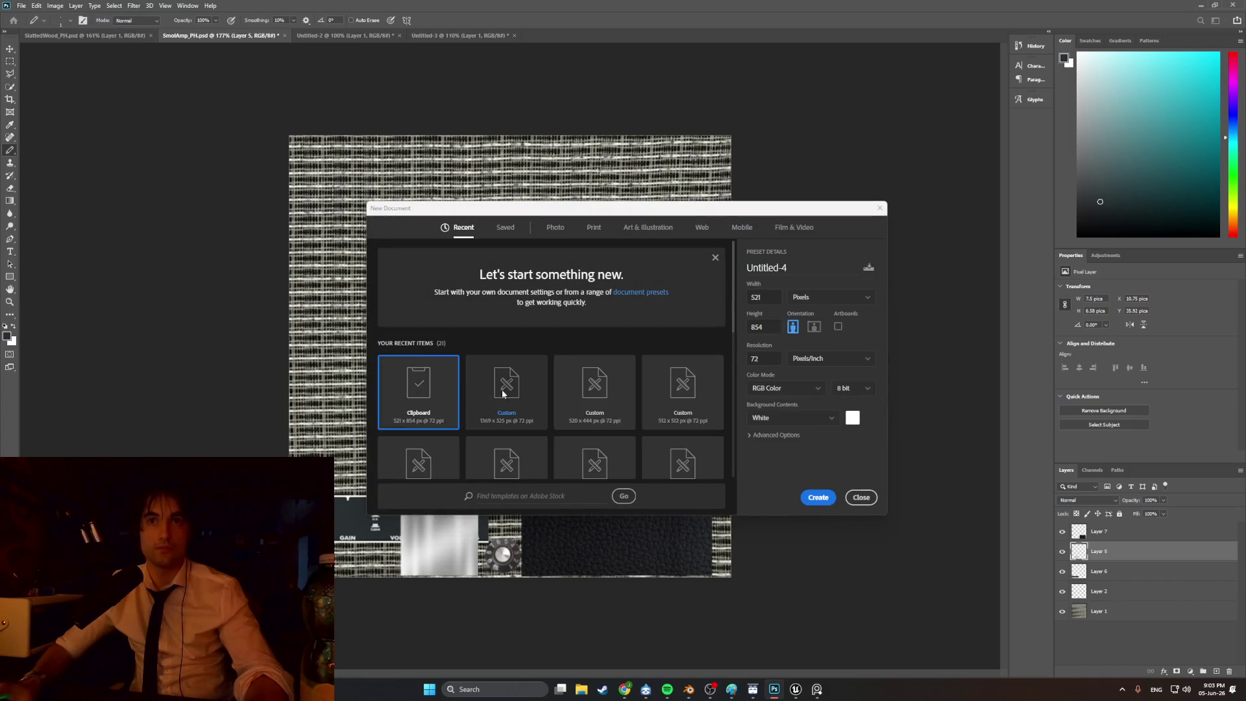
{"action": "type", "text": "128"}
{"action": "key", "text": "Tab"}
{"action": "type", "text": "12"}
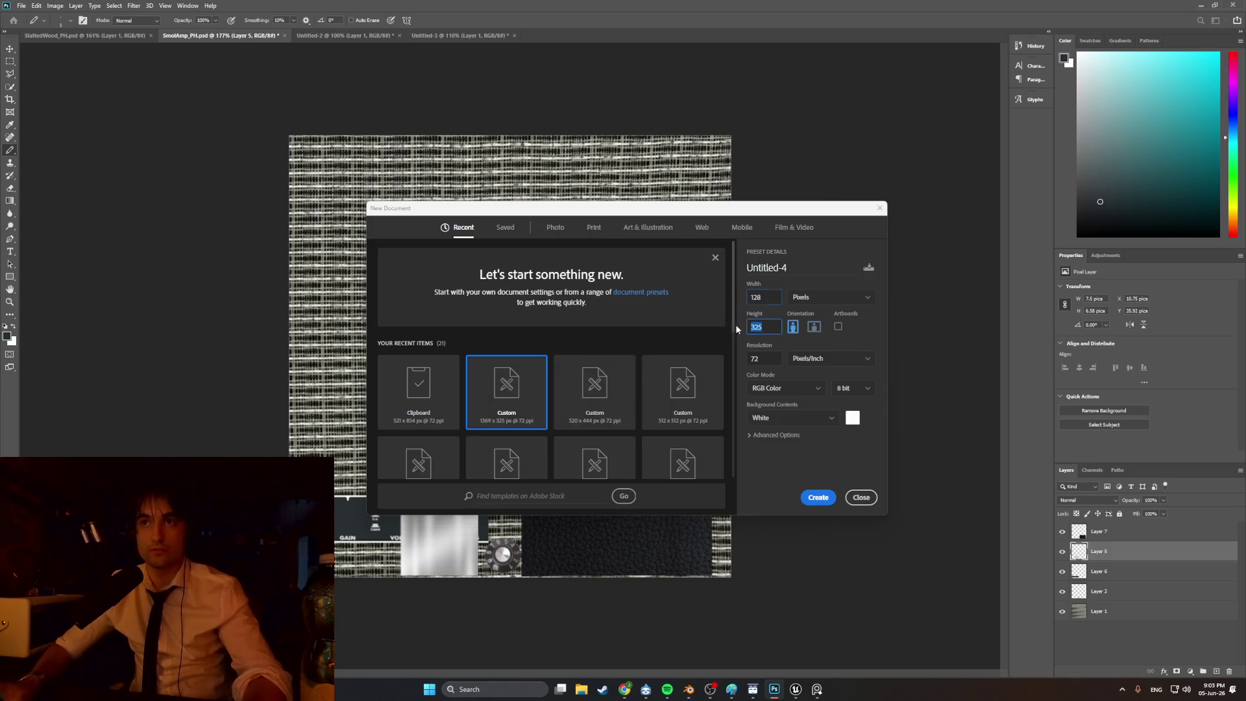
{"action": "type", "text": "8"}
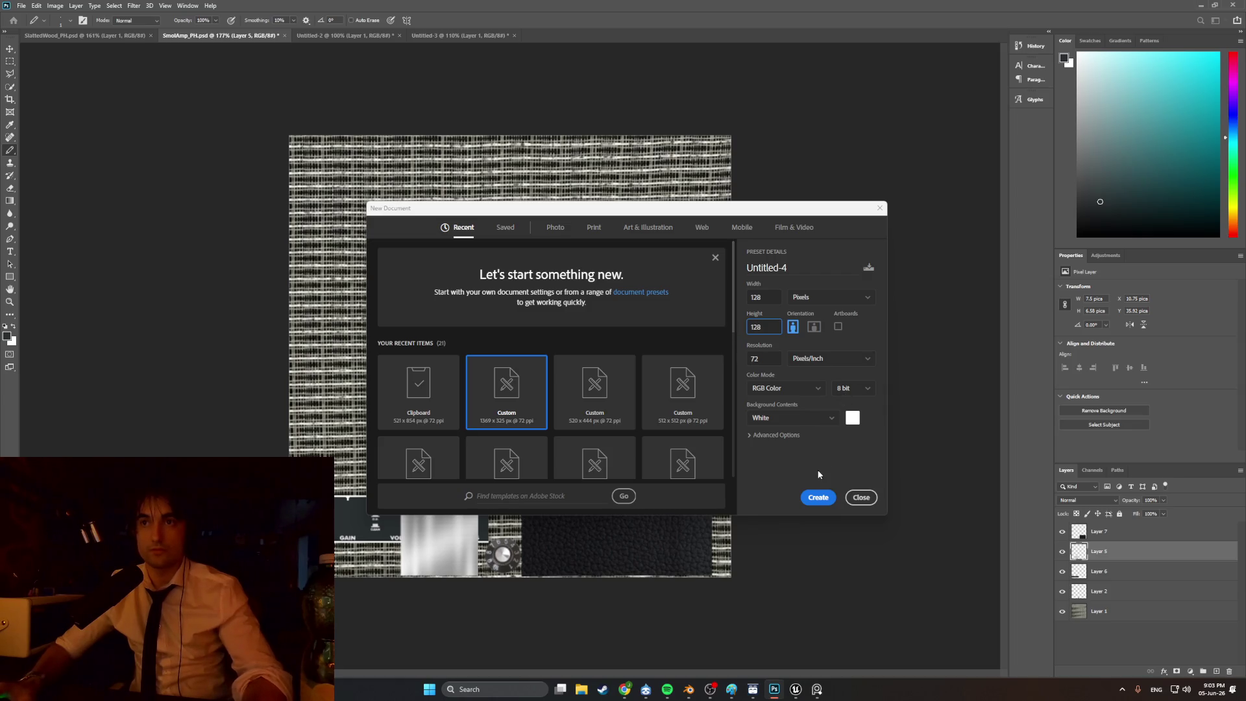
{"action": "left_click", "coordinate": [811, 498]}
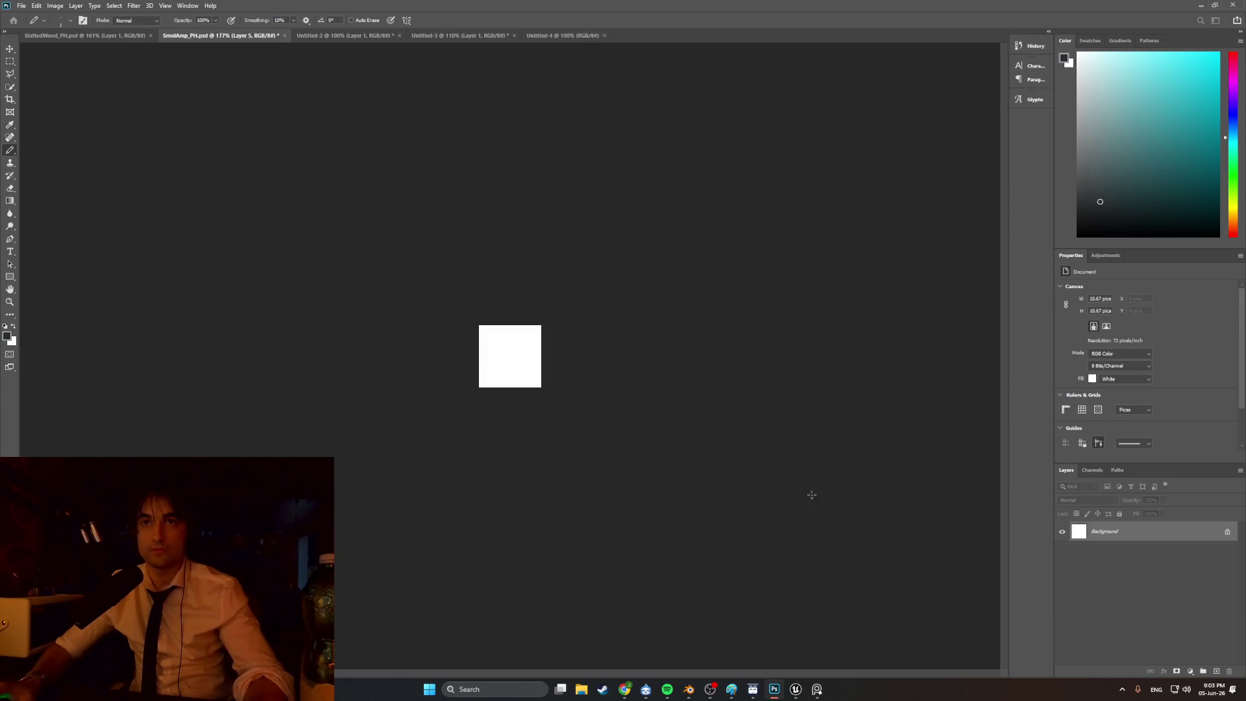
{"action": "key", "text": "ctrl+v"}
- Free-transform the leather layer to about 25% so it fills the whole 128 × 128 canvas
{"action": "key", "text": "ctrl+plus"}
{"action": "key", "text": "ctrl+t"}
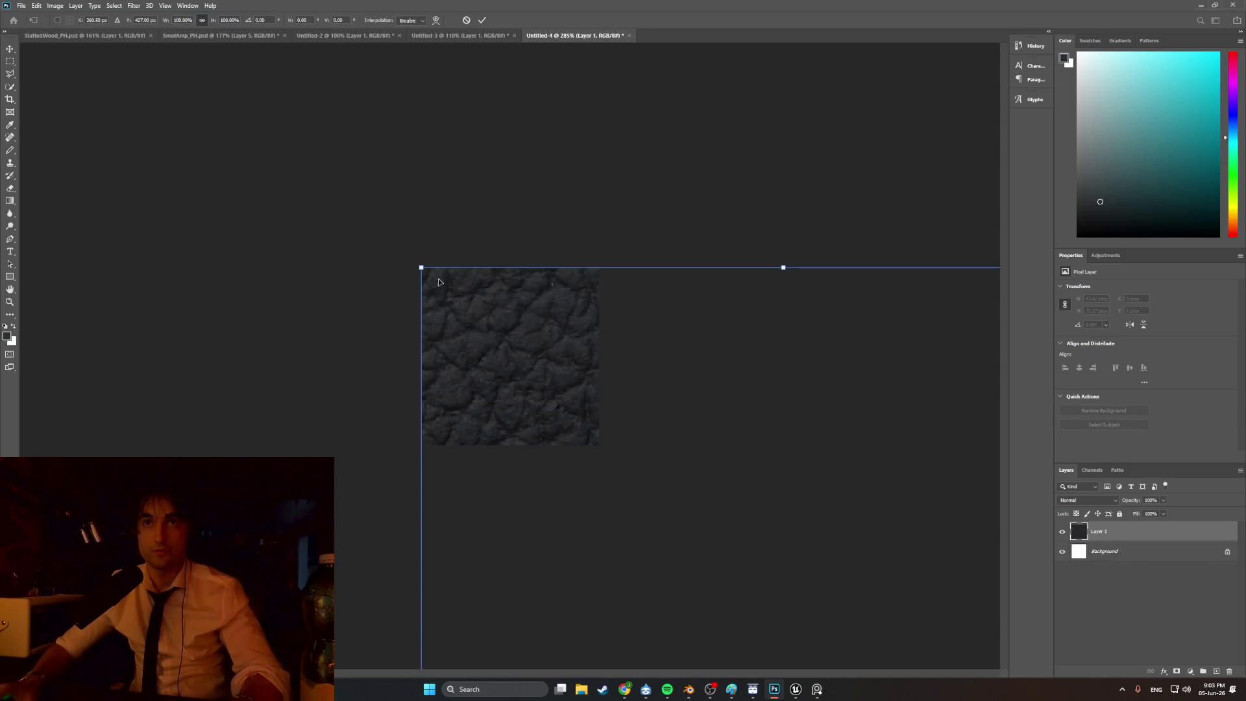
{"action": "mouse_move", "coordinate": [422, 266]}
{"action": "left_mouse_down"}
{"action": "mouse_move", "coordinate": [649, 434]}
{"action": "mouse_move", "coordinate": [477, 326]}
{"action": "mouse_move", "coordinate": [225, 224]}
{"action": "mouse_move", "coordinate": [475, 506]}
{"action": "mouse_move", "coordinate": [343, 233]}
{"action": "mouse_move", "coordinate": [506, 507]}
{"action": "mouse_move", "coordinate": [392, 227]}
{"action": "mouse_move", "coordinate": [500, 398]}
{"action": "left_mouse_up"}
{"action": "left_click_drag", "start_coordinate": [529, 466], "coordinate": [459, 332]}
{"action": "scroll", "coordinate": [473, 329], "scroll_direction": "up", "scroll_amount": 3, "text": "alt"}
{"action": "scroll", "coordinate": [478, 338], "scroll_direction": "down", "scroll_amount": 3, "text": "alt"}
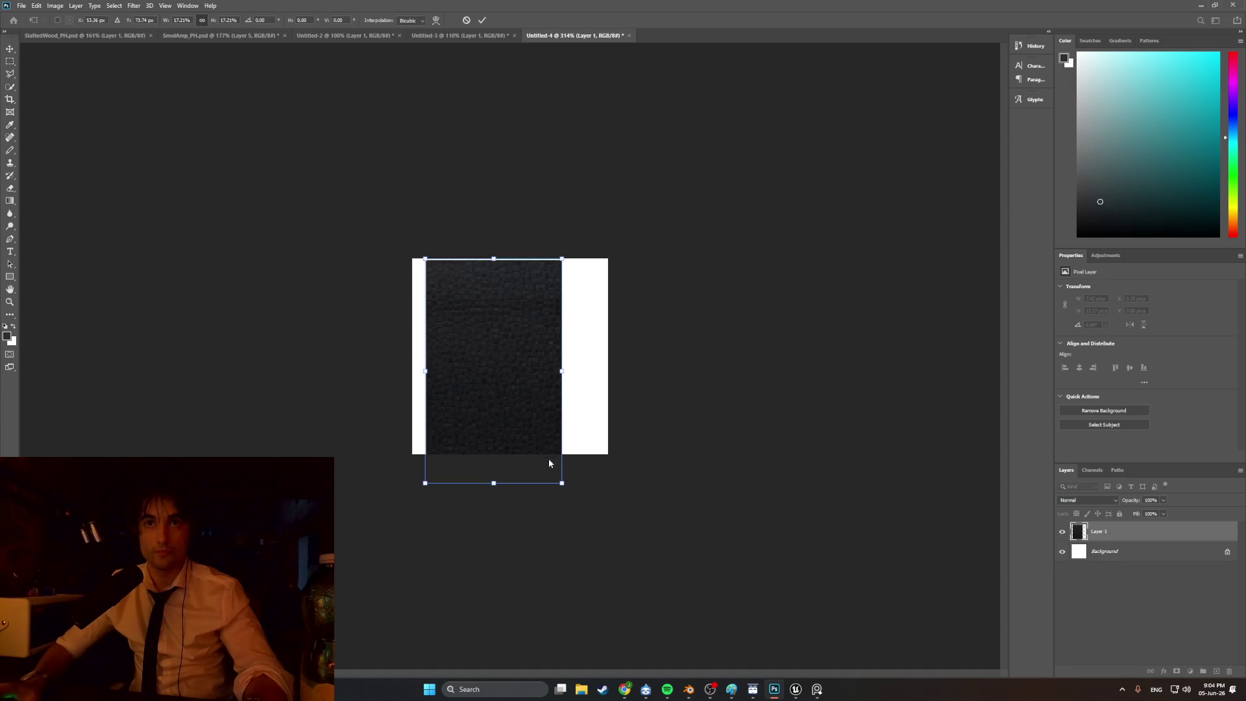
{"action": "left_click_drag", "start_coordinate": [563, 484], "coordinate": [655, 535]}
{"action": "left_click_drag", "start_coordinate": [571, 515], "coordinate": [521, 497]}
{"action": "left_click_drag", "start_coordinate": [606, 574], "coordinate": [599, 561]}
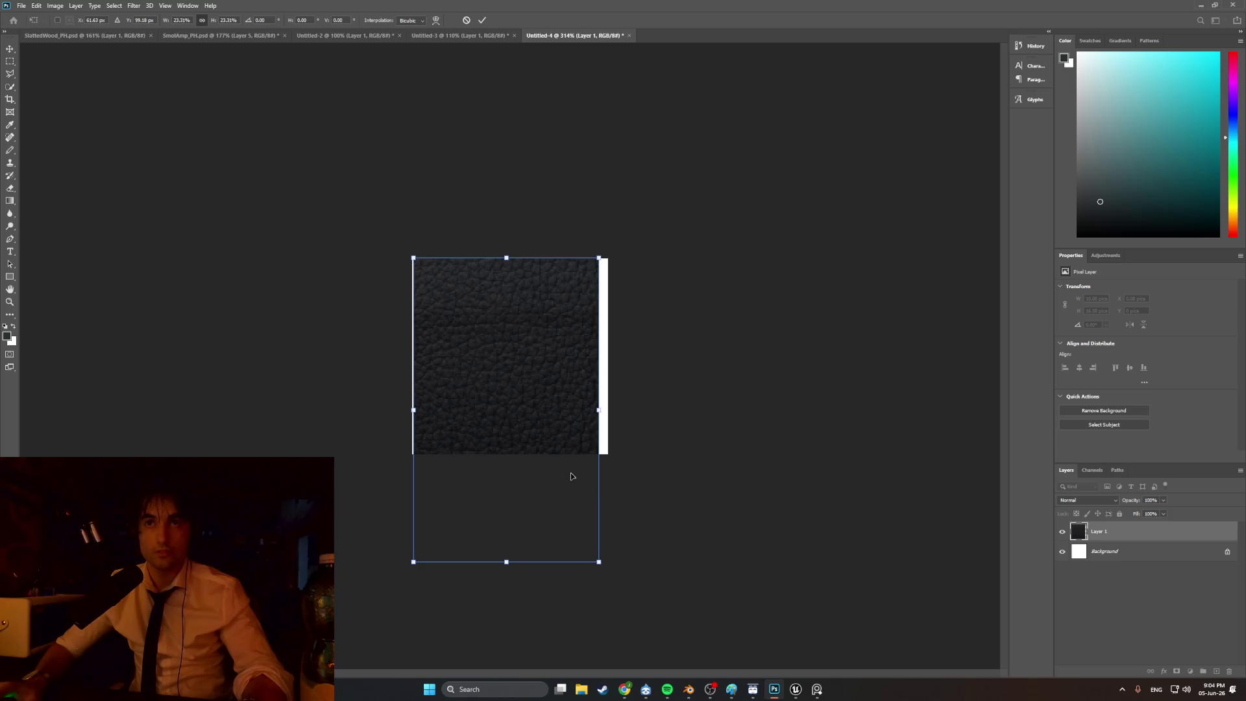
{"action": "left_click_drag", "start_coordinate": [560, 452], "coordinate": [545, 414]}
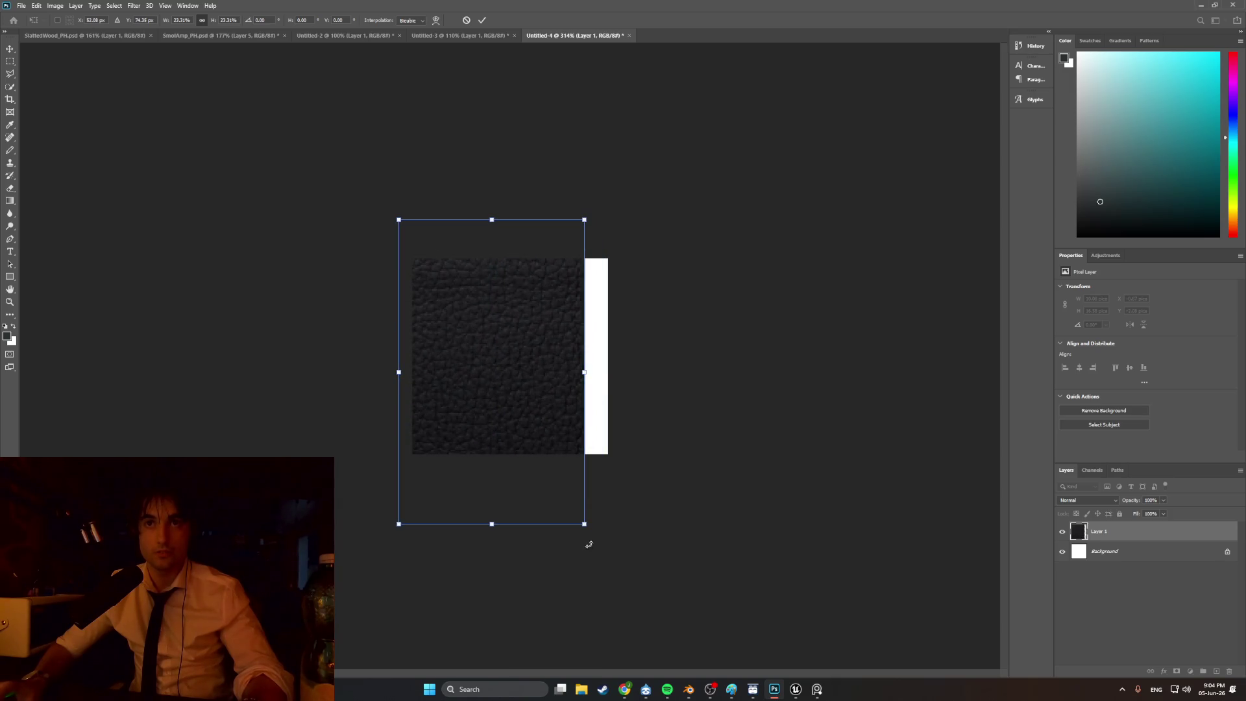
{"action": "left_click_drag", "start_coordinate": [585, 524], "coordinate": [617, 548]}
{"action": "left_click_drag", "start_coordinate": [533, 413], "coordinate": [543, 416]}
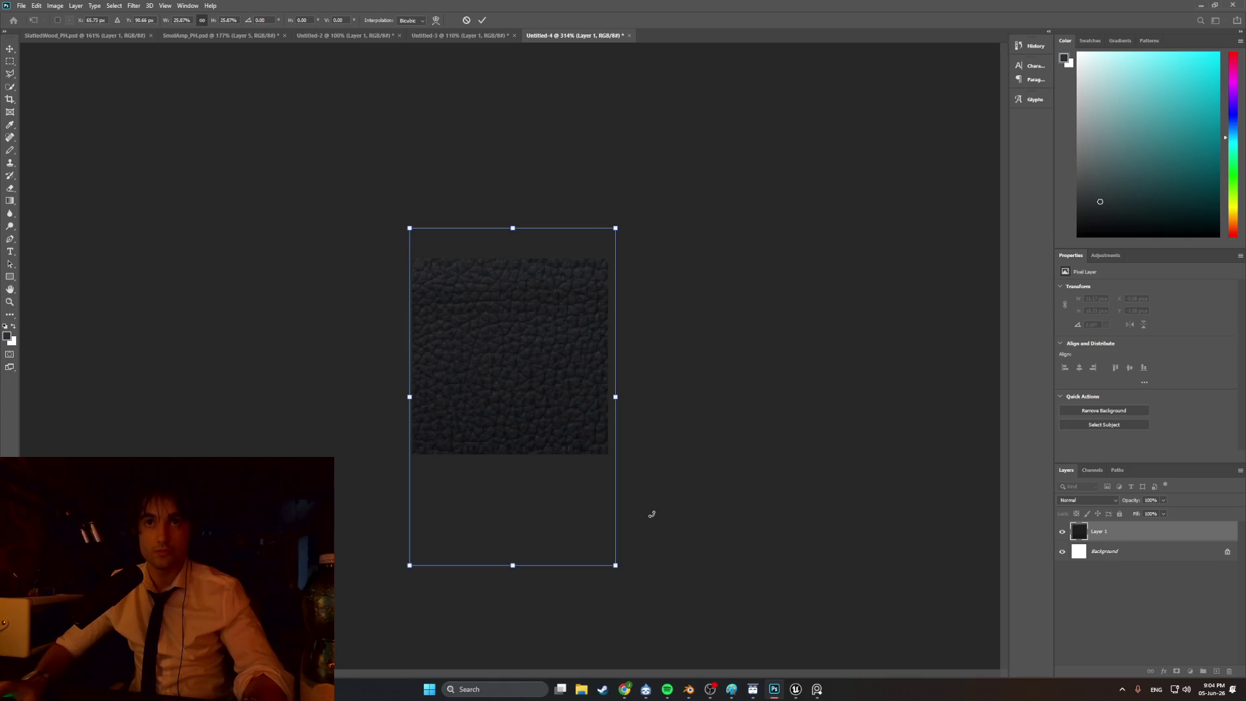
{"action": "mouse_move", "coordinate": [615, 565]}
{"action": "left_mouse_down"}
{"action": "mouse_move", "coordinate": [635, 592]}
{"action": "mouse_move", "coordinate": [601, 543]}
{"action": "left_mouse_up"}
{"action": "left_click_drag", "start_coordinate": [562, 469], "coordinate": [554, 447]}
{"action": "left_click_drag", "start_coordinate": [604, 549], "coordinate": [611, 554]}
{"action": "left_click_drag", "start_coordinate": [537, 458], "coordinate": [535, 462]}
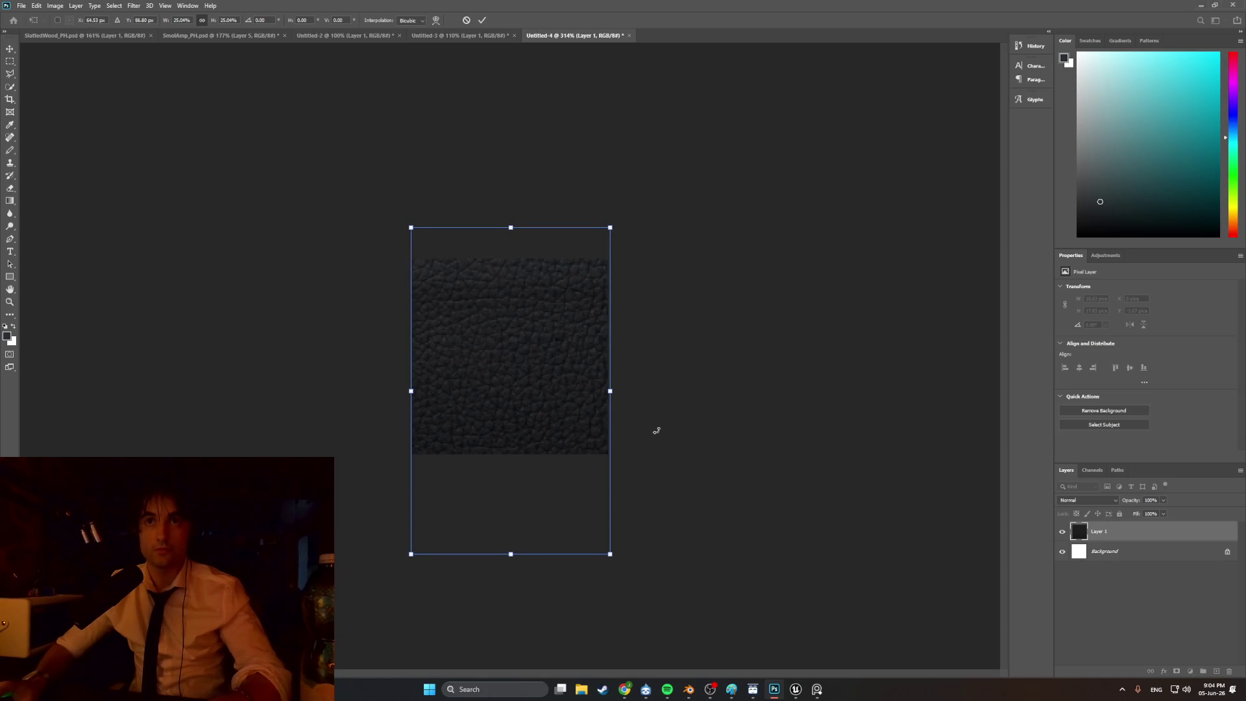
{"action": "key", "text": "Return"}
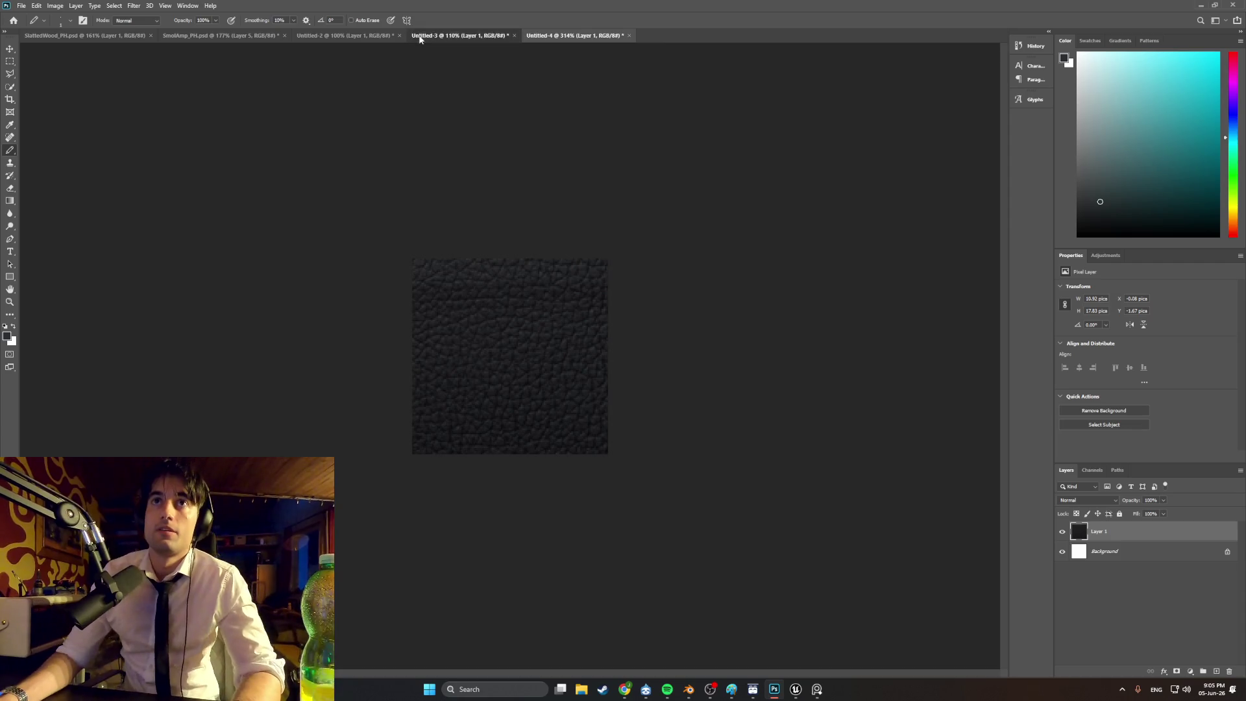
- Bring up the Untitled-3 document containing the dark amp control panel
{"action": "left_click", "coordinate": [420, 37]}
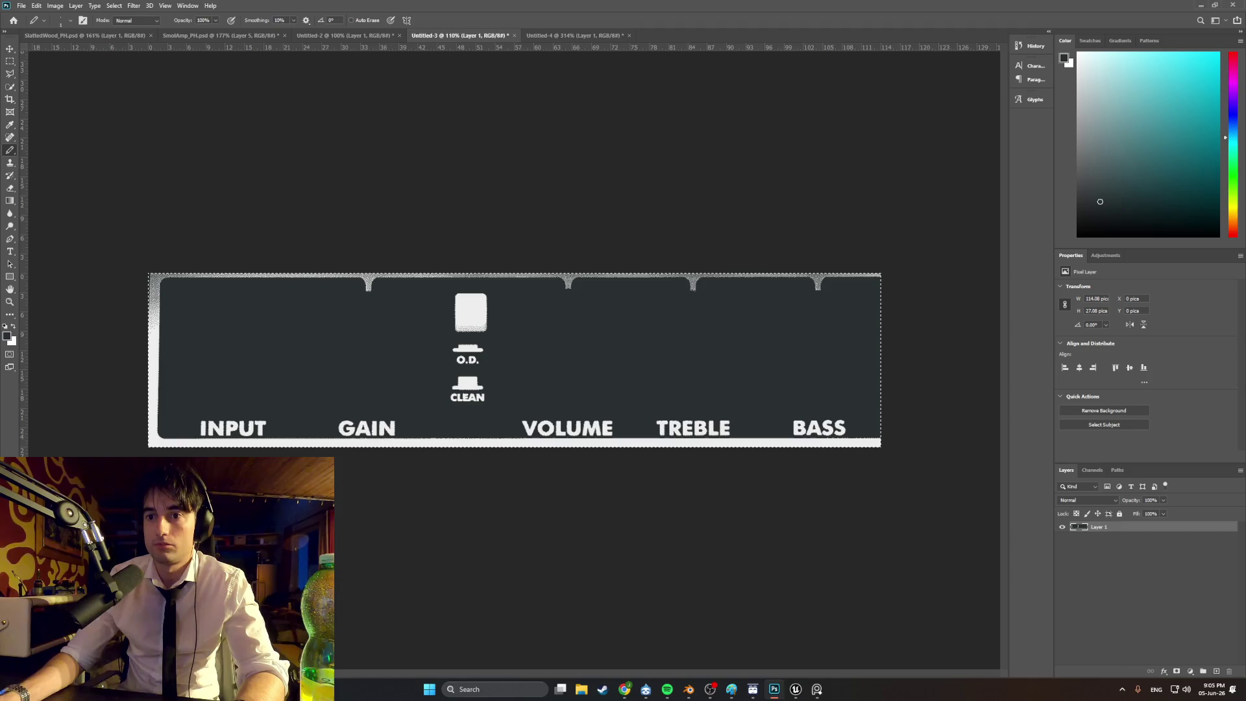
- Snip the Frontman 10G control panel from the Chrome product photo, then return to Photoshop
{"action": "left_click", "coordinate": [624, 692]}
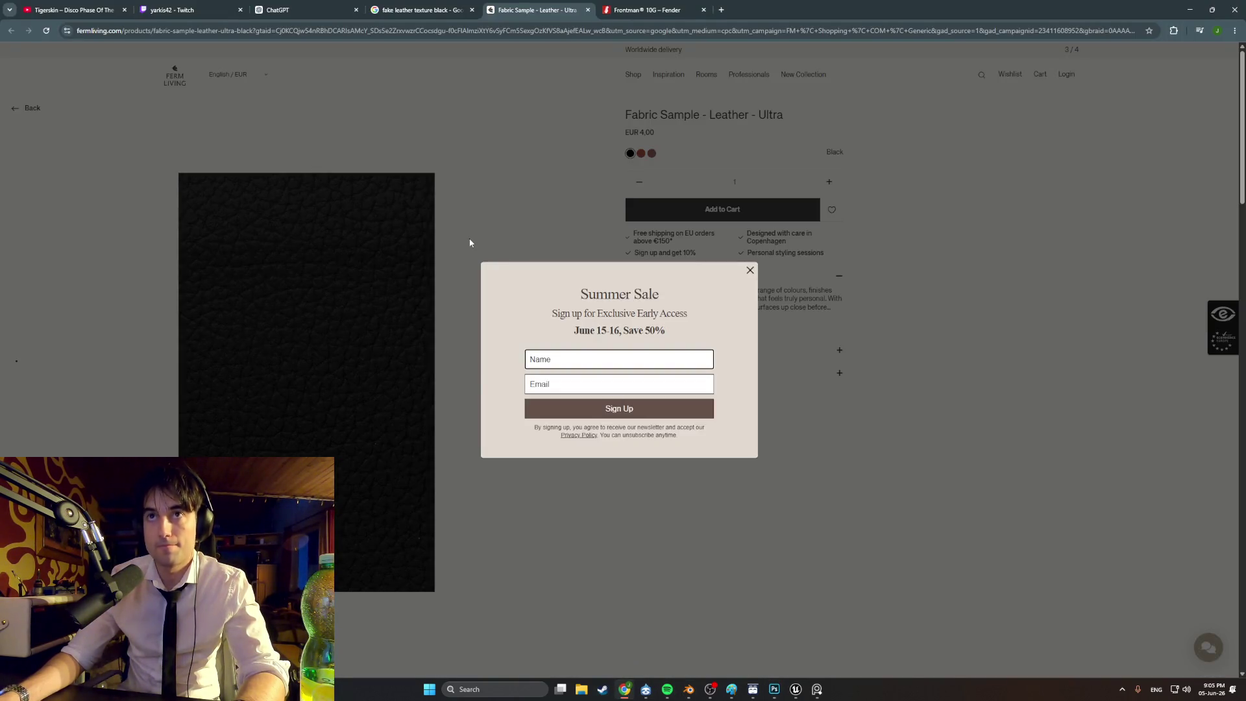
{"action": "left_click", "coordinate": [647, 9]}
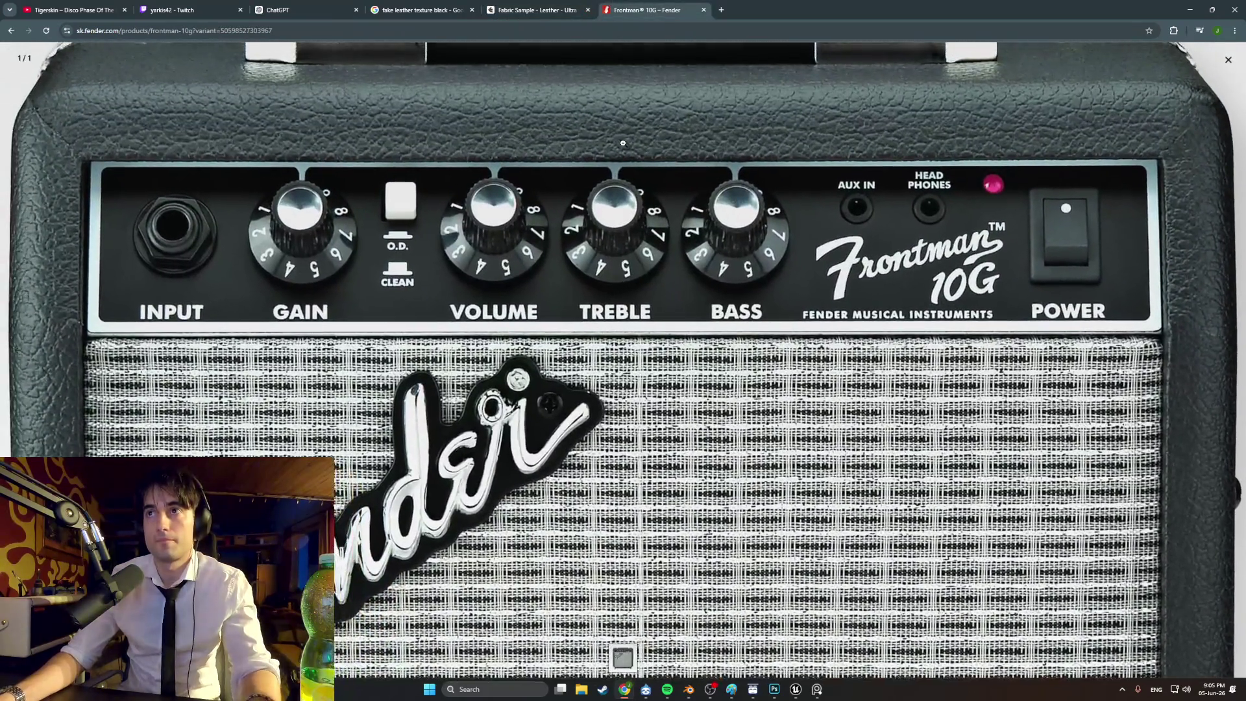
{"action": "left_click", "coordinate": [622, 140]}
{"action": "left_click", "coordinate": [612, 128]}
{"action": "key", "text": "super+shift+s"}
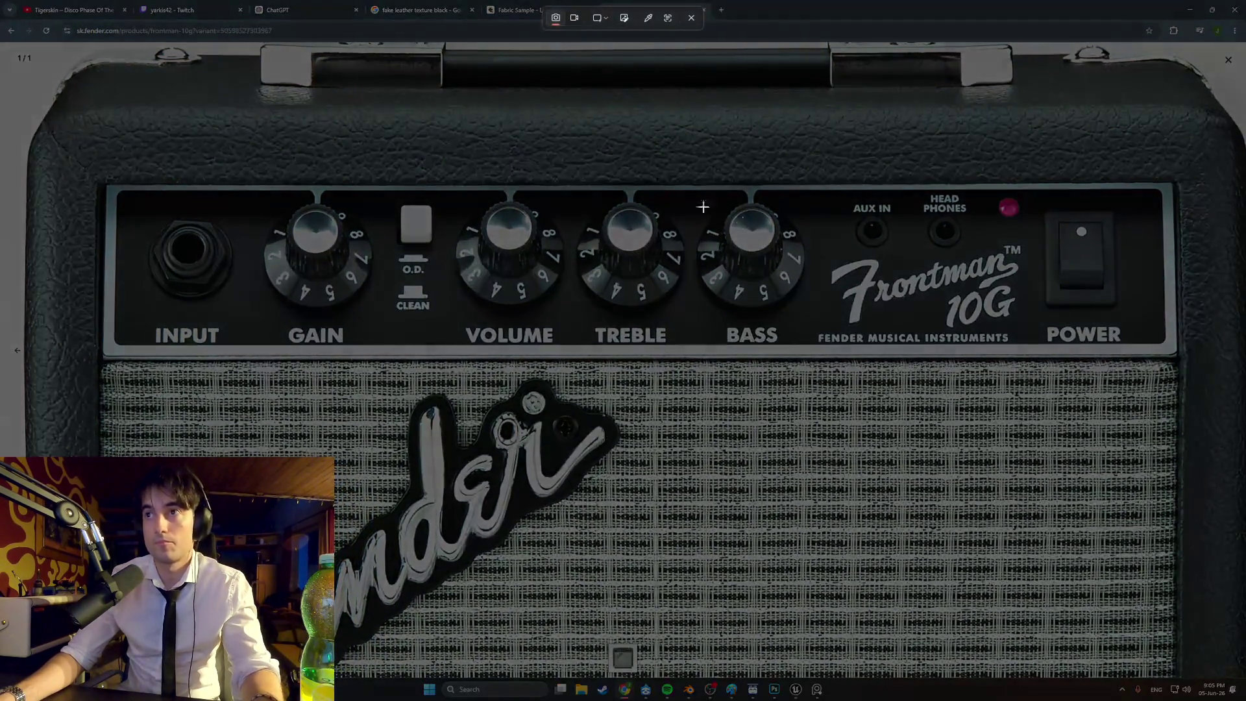
{"action": "mouse_move", "coordinate": [1176, 353]}
{"action": "left_mouse_down"}
{"action": "mouse_move", "coordinate": [1101, 226]}
{"action": "mouse_move", "coordinate": [1012, 204]}
{"action": "mouse_move", "coordinate": [105, 188]}
{"action": "left_mouse_up"}
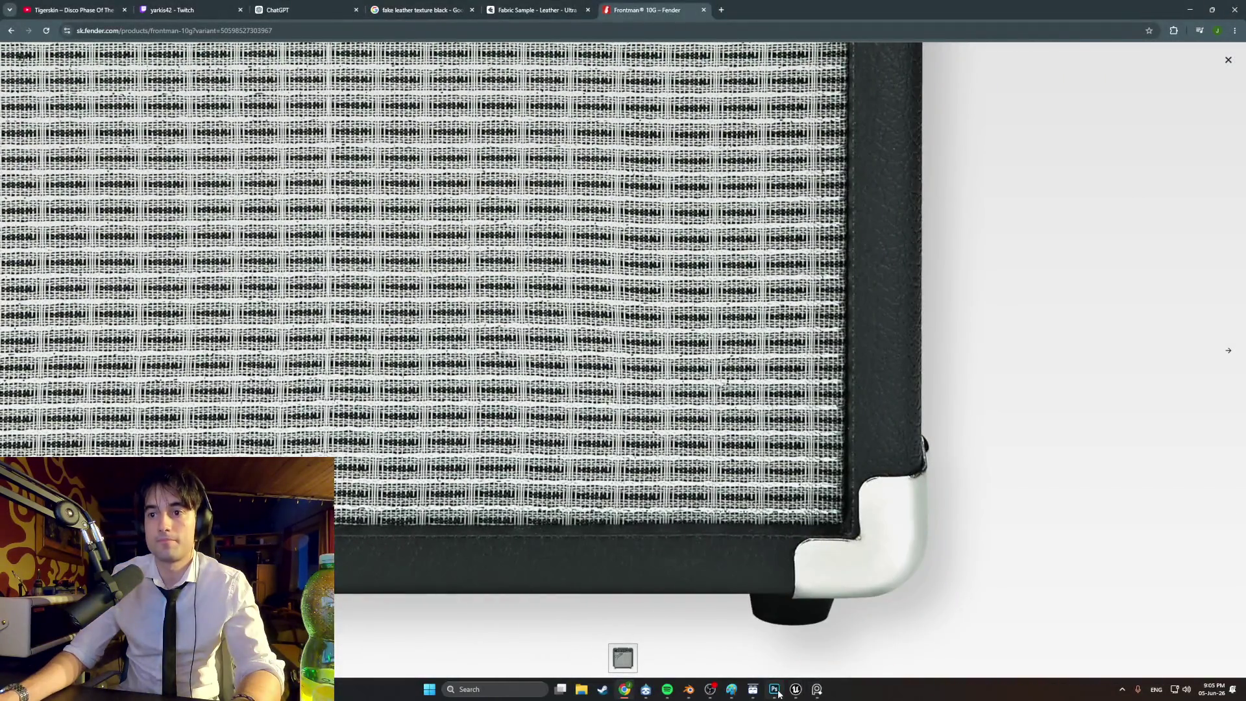
{"action": "left_click", "coordinate": [775, 690]}
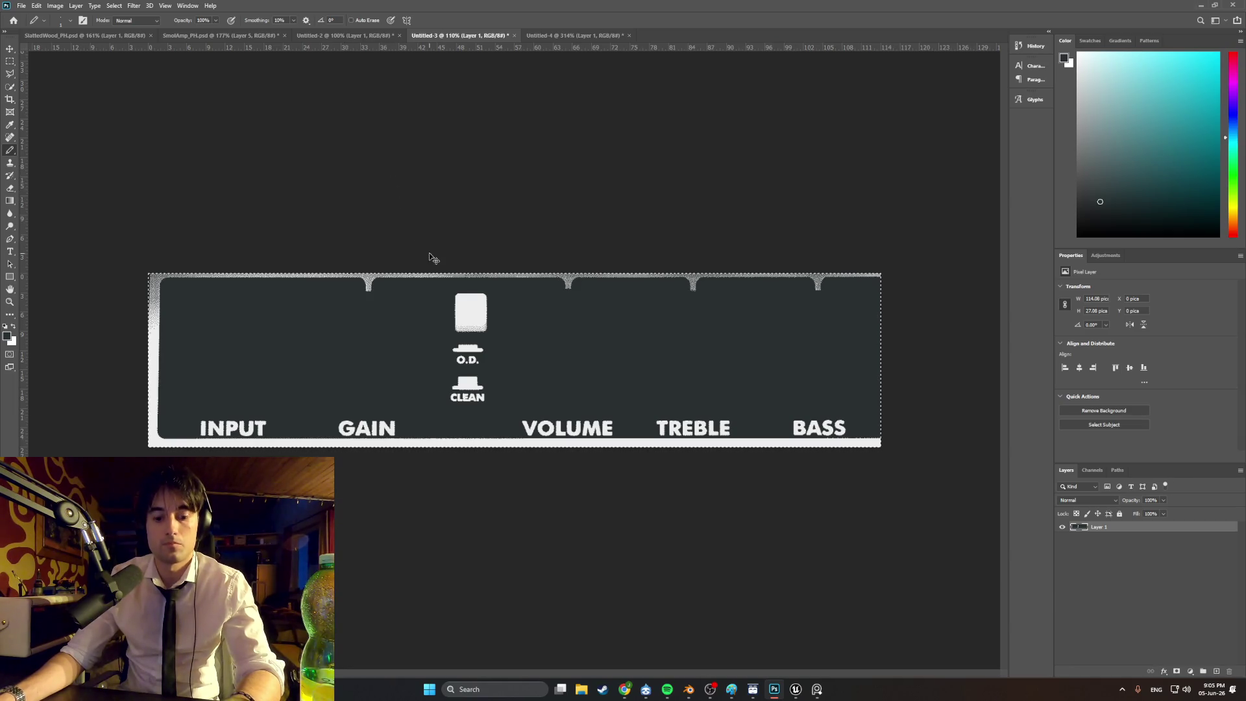
- Close Untitled-3 without saving and paste the captured panel into a new 2201×345 document
{"action": "left_click", "coordinate": [514, 36]}
{"action": "left_click", "coordinate": [611, 247]}
{"action": "left_click", "coordinate": [22, 5]}
{"action": "left_click", "coordinate": [29, 16]}
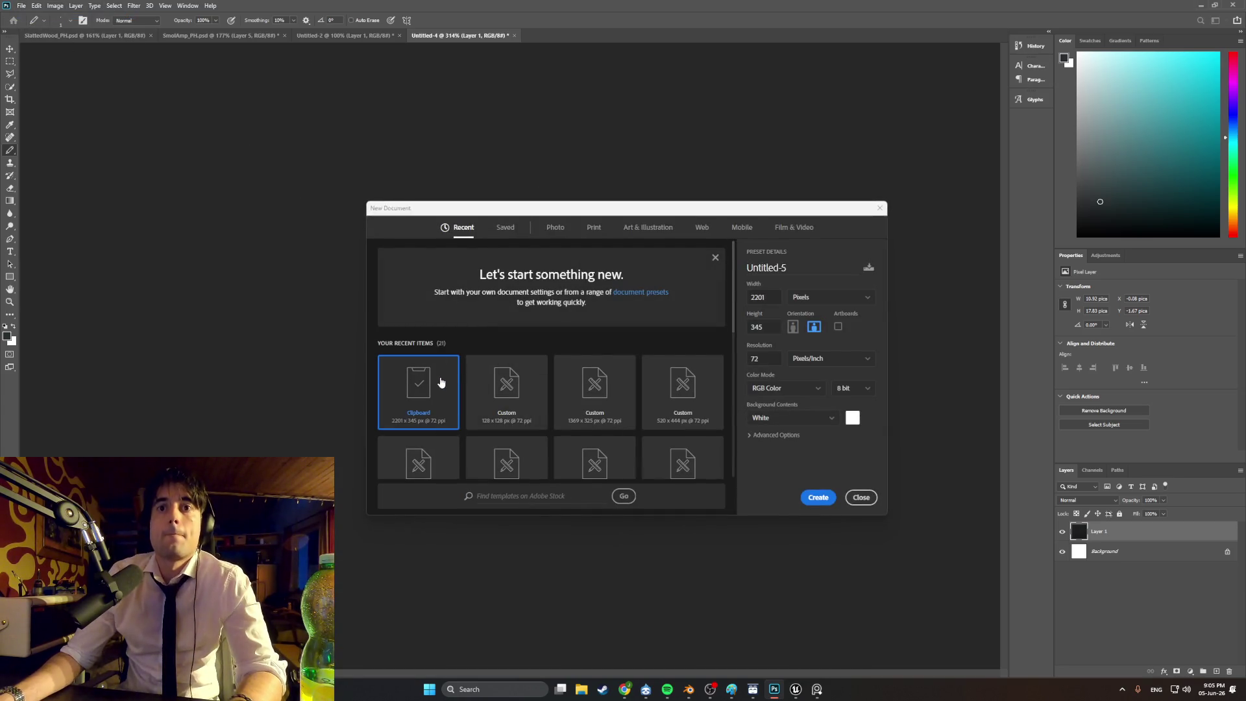
{"action": "double_click", "coordinate": [439, 381]}
{"action": "key", "text": "ctrl+v"}
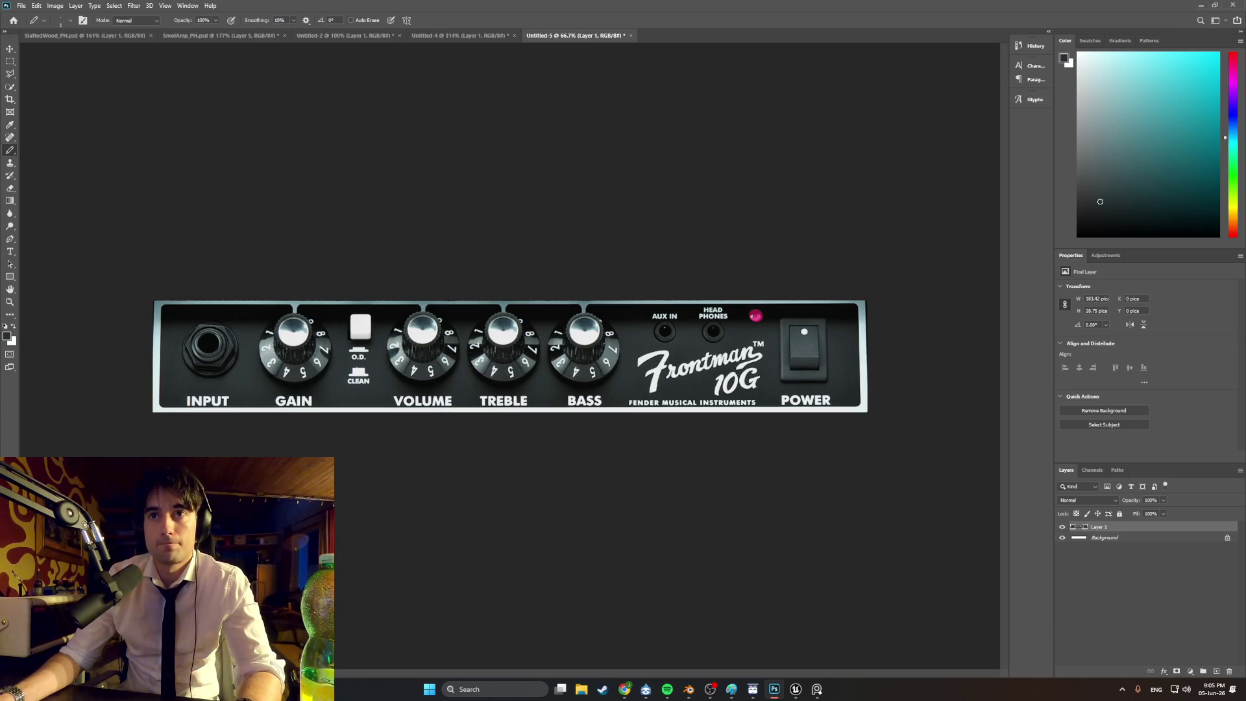
{"action": "scroll", "coordinate": [319, 367], "scroll_direction": "up", "scroll_amount": 3, "text": "alt"}
{"action": "scroll", "coordinate": [319, 366], "scroll_direction": "down", "scroll_amount": 1, "text": "alt"}
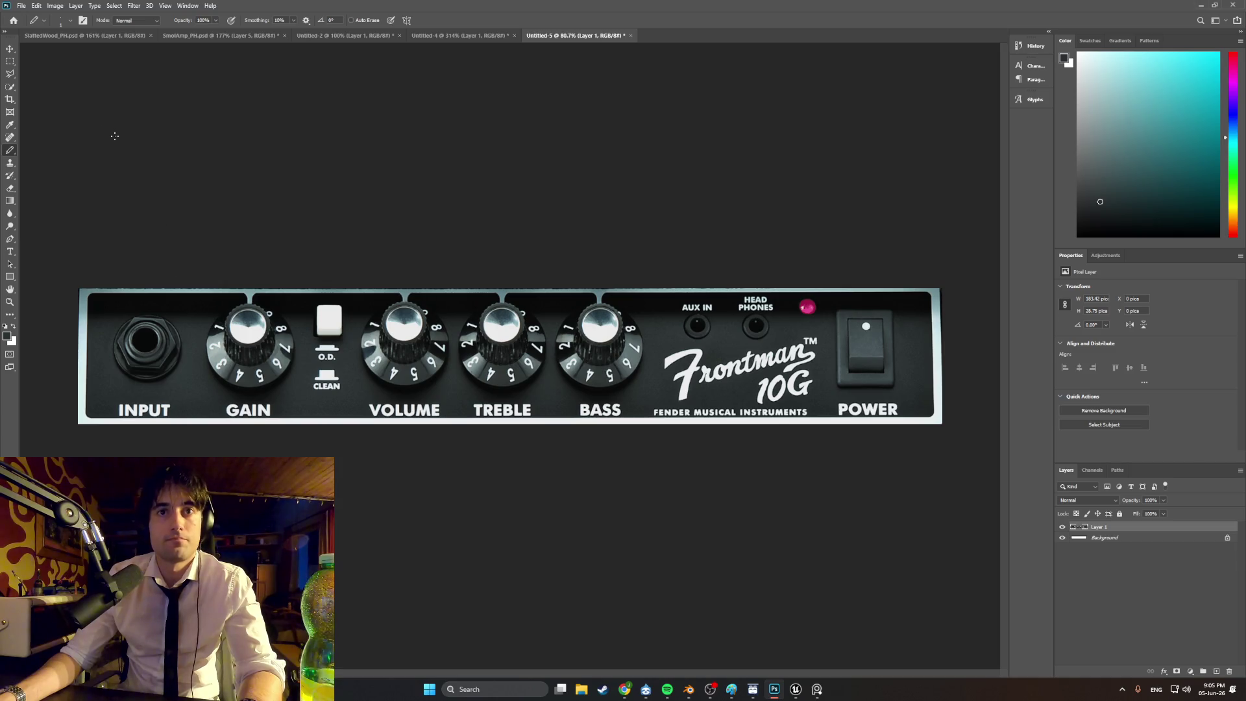
- Sample the dark panel colour near the input jack as the foreground colour
{"action": "left_click", "coordinate": [11, 126]}
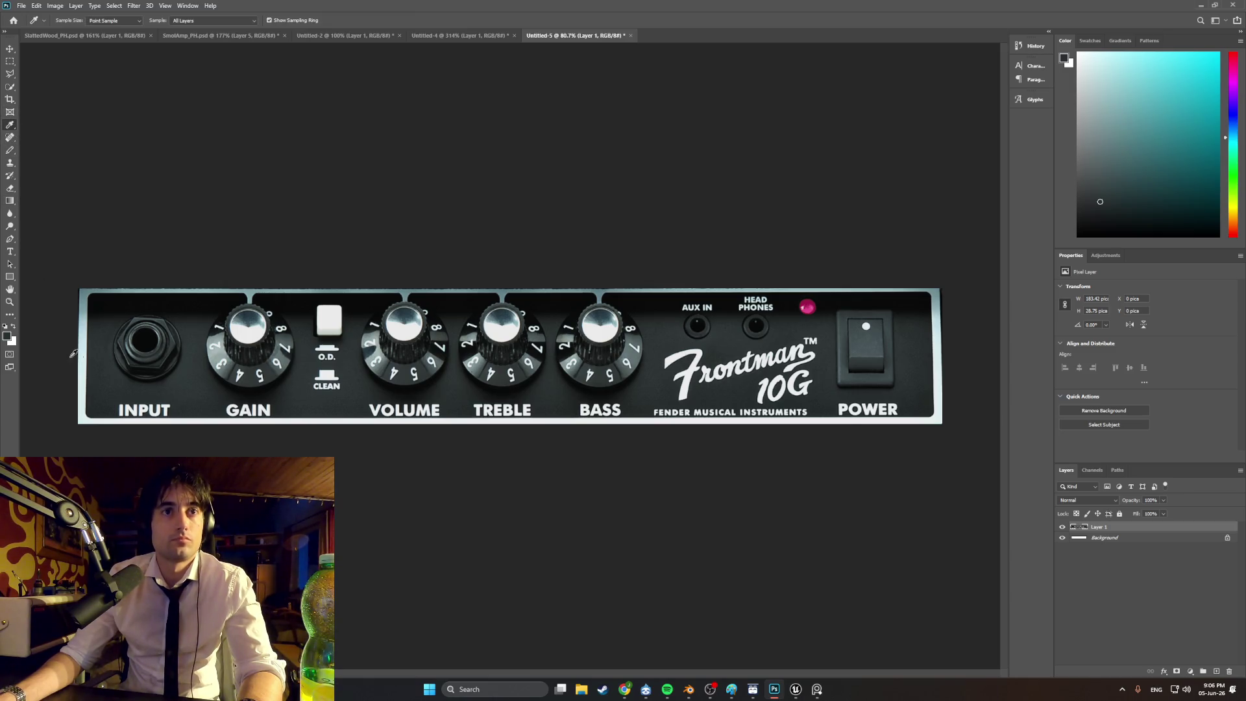
{"action": "left_click", "coordinate": [123, 379]}
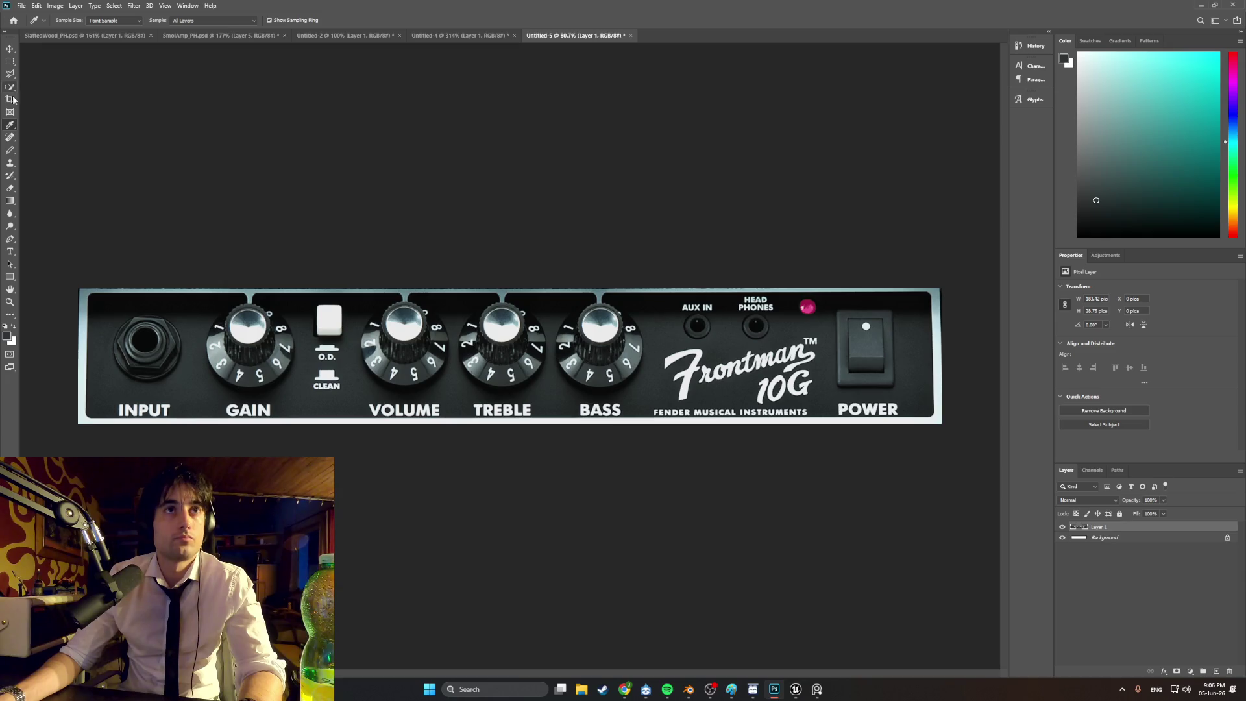
{"action": "left_click", "coordinate": [11, 153]}
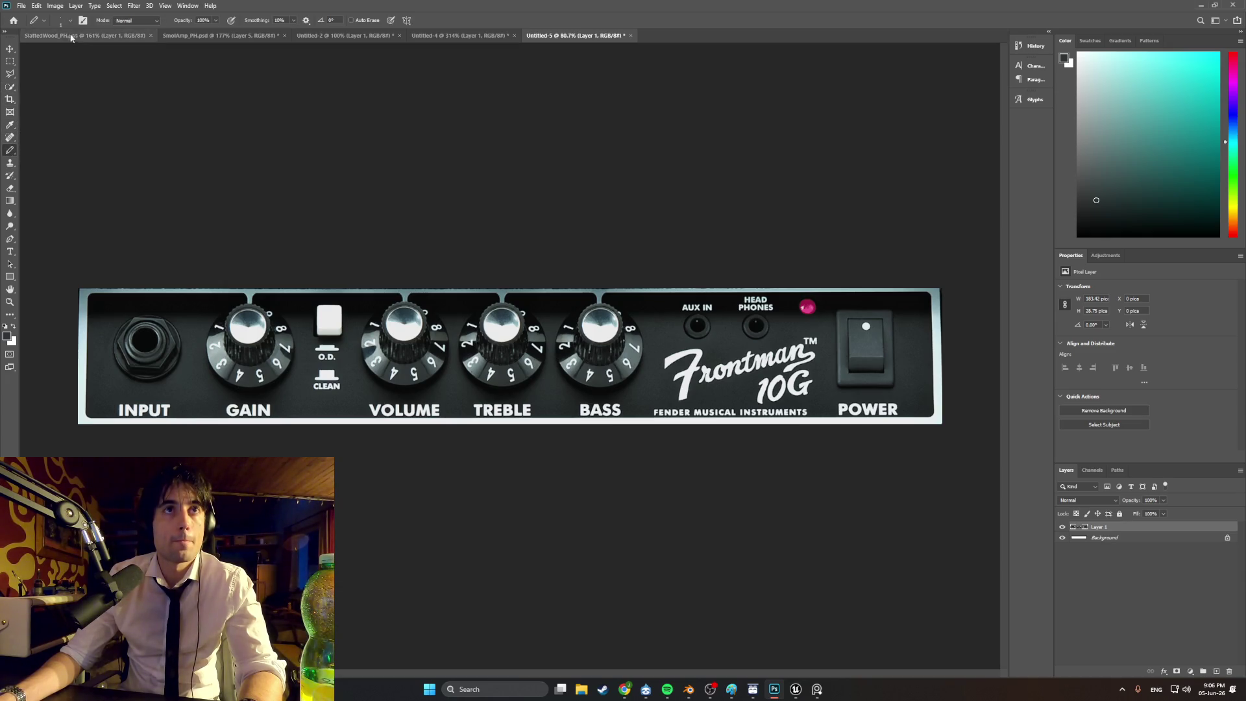
- Pencil over the input jack, Volume and Treble knobs, and the logo's lower lettering in panel grey
{"action": "left_click", "coordinate": [65, 22]}
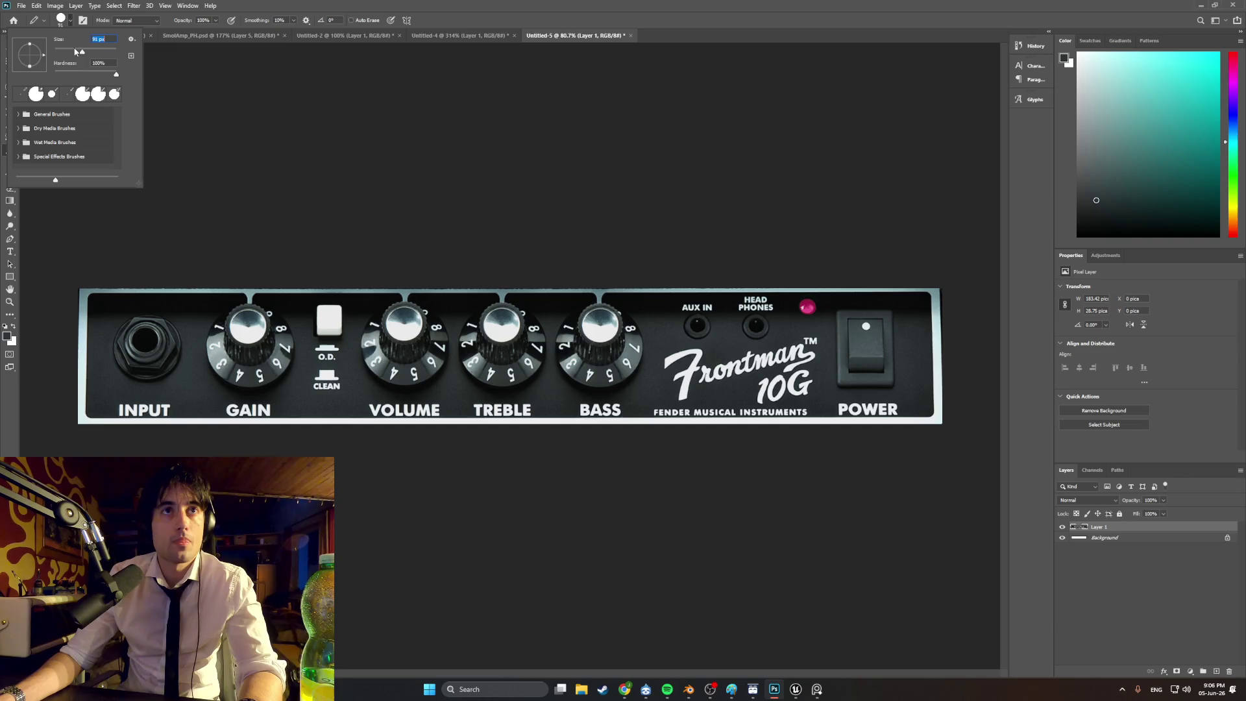
{"action": "left_click", "coordinate": [142, 347]}
{"action": "mouse_move", "coordinate": [155, 338]}
{"action": "left_mouse_down"}
{"action": "mouse_move", "coordinate": [128, 338]}
{"action": "mouse_move", "coordinate": [162, 342]}
{"action": "mouse_move", "coordinate": [154, 362]}
{"action": "mouse_move", "coordinate": [128, 362]}
{"action": "mouse_move", "coordinate": [162, 339]}
{"action": "mouse_move", "coordinate": [144, 334]}
{"action": "mouse_move", "coordinate": [156, 361]}
{"action": "mouse_move", "coordinate": [263, 366]}
{"action": "mouse_move", "coordinate": [272, 354]}
{"action": "mouse_move", "coordinate": [248, 326]}
{"action": "mouse_move", "coordinate": [217, 349]}
{"action": "mouse_move", "coordinate": [264, 325]}
{"action": "mouse_move", "coordinate": [275, 358]}
{"action": "left_mouse_up"}
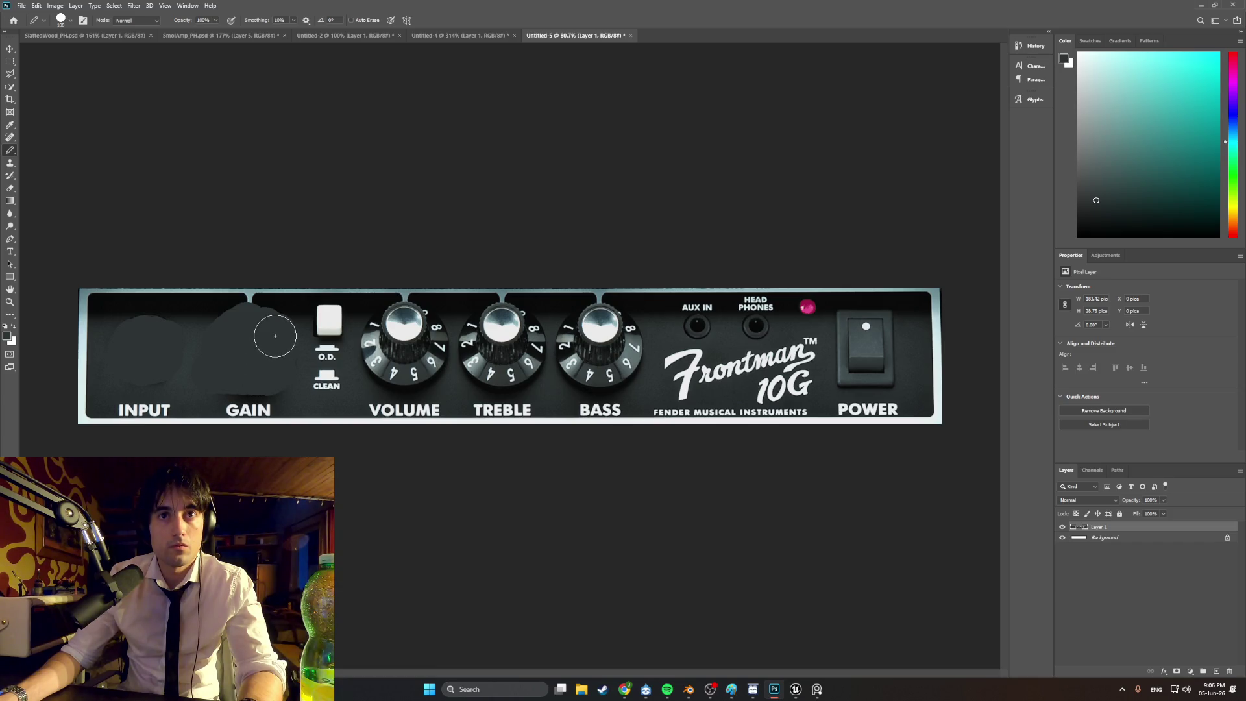
{"action": "mouse_move", "coordinate": [380, 364]}
{"action": "left_mouse_down"}
{"action": "mouse_move", "coordinate": [619, 373]}
{"action": "mouse_move", "coordinate": [375, 375]}
{"action": "mouse_move", "coordinate": [373, 344]}
{"action": "mouse_move", "coordinate": [402, 325]}
{"action": "mouse_move", "coordinate": [581, 331]}
{"action": "mouse_move", "coordinate": [634, 350]}
{"action": "mouse_move", "coordinate": [595, 323]}
{"action": "mouse_move", "coordinate": [406, 325]}
{"action": "mouse_move", "coordinate": [439, 328]}
{"action": "left_mouse_up"}
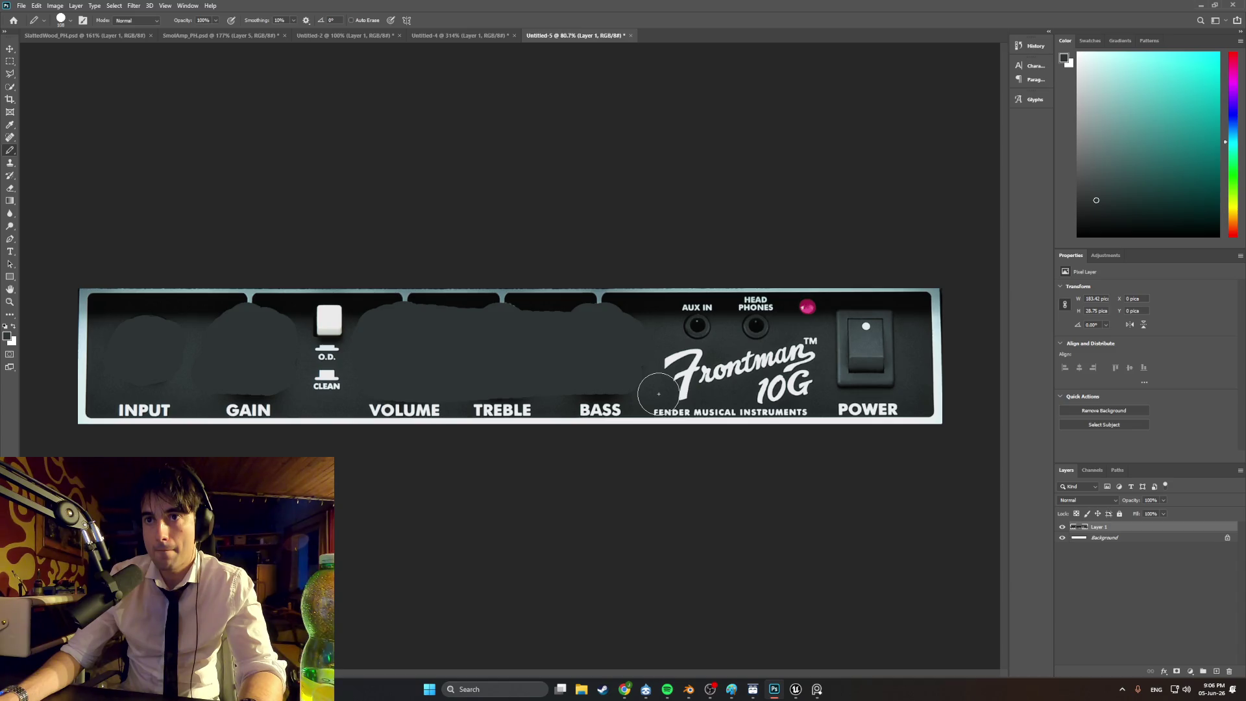
{"action": "left_click_drag", "start_coordinate": [659, 393], "coordinate": [777, 395]}
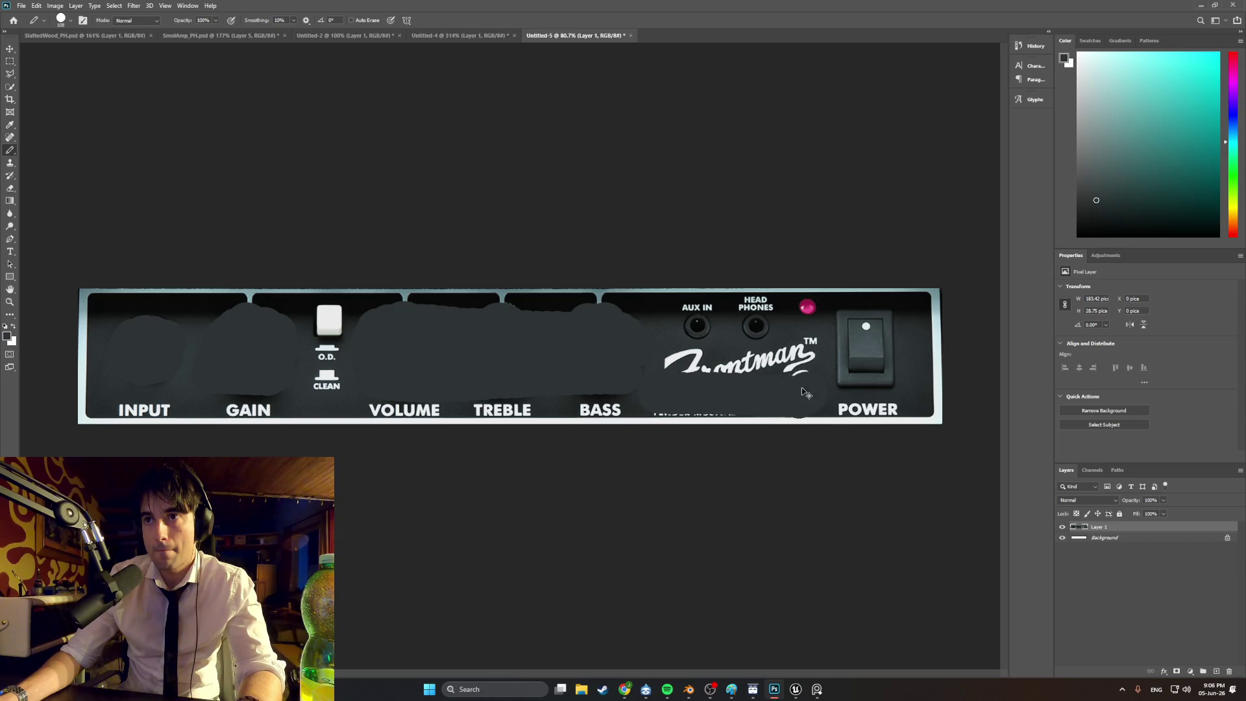
{"action": "key", "text": "ctrl+z"}
{"action": "key", "text": "ctrl+z"}
{"action": "left_click_drag", "start_coordinate": [678, 394], "coordinate": [804, 389]}
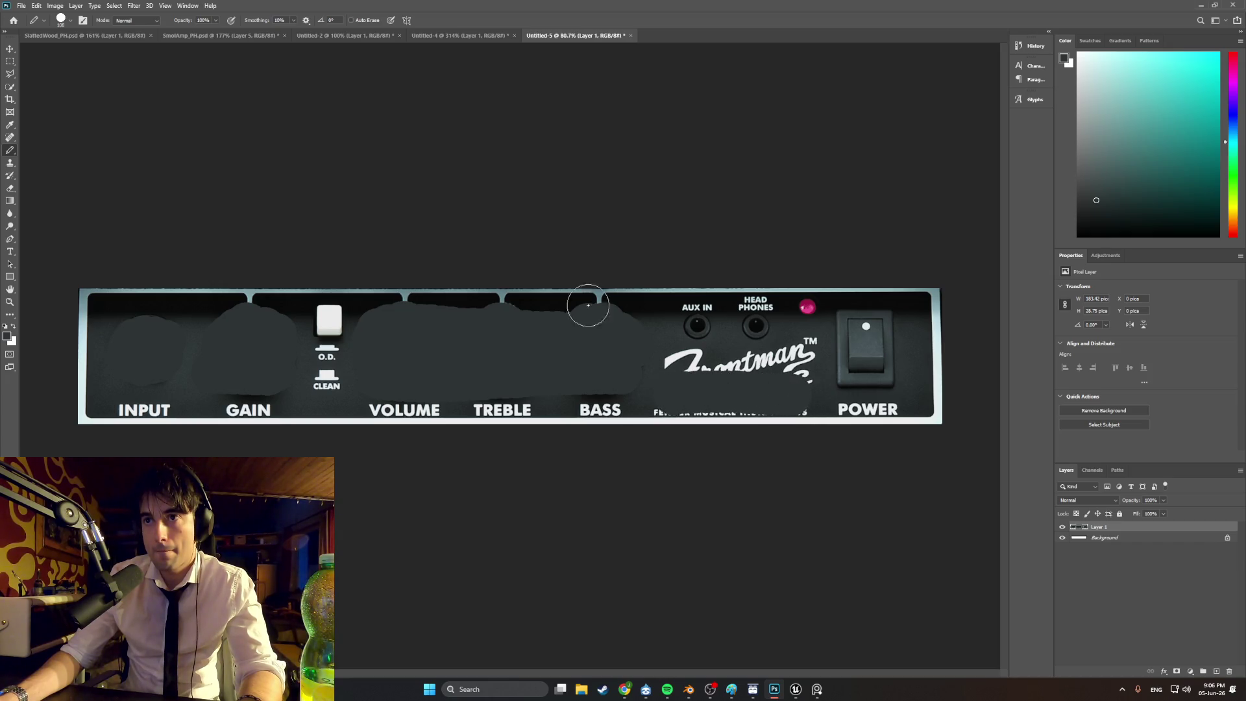
{"action": "right_click", "coordinate": [62, 44]}
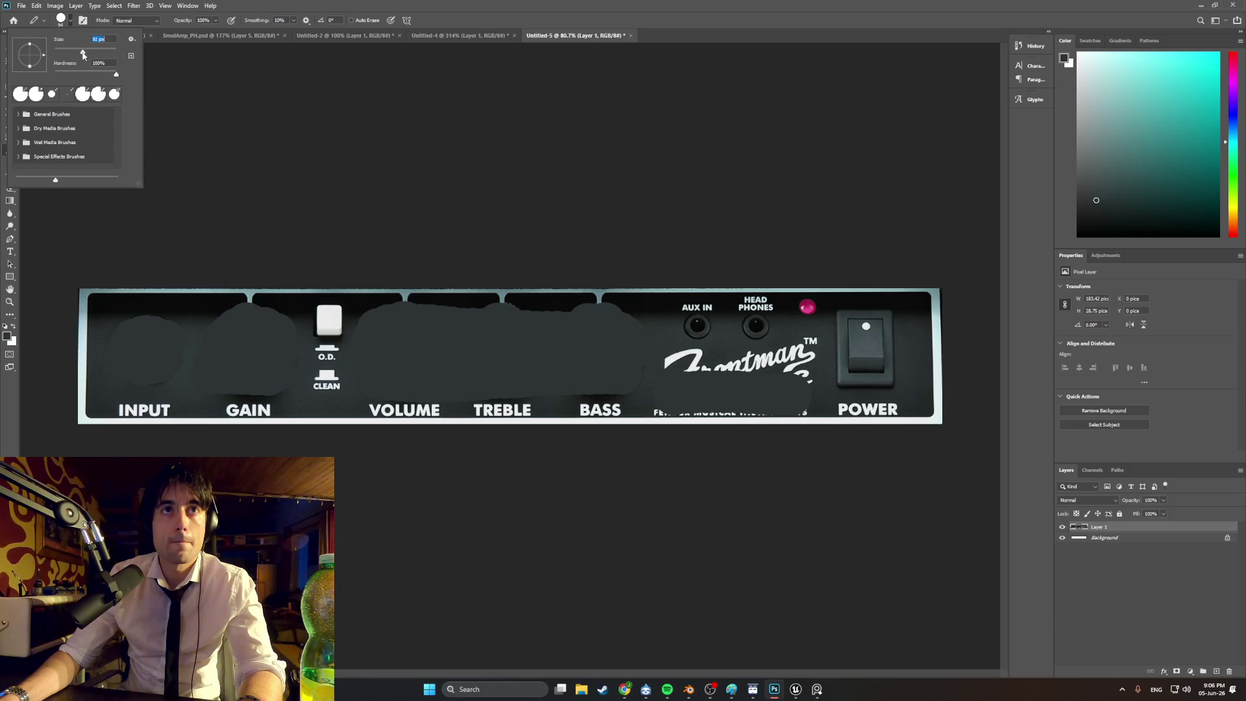
- With a 62 px pencil, paint out the logo, AUX IN and headphone jacks, power switch, LED and O.D. switch
{"action": "left_click", "coordinate": [648, 400]}
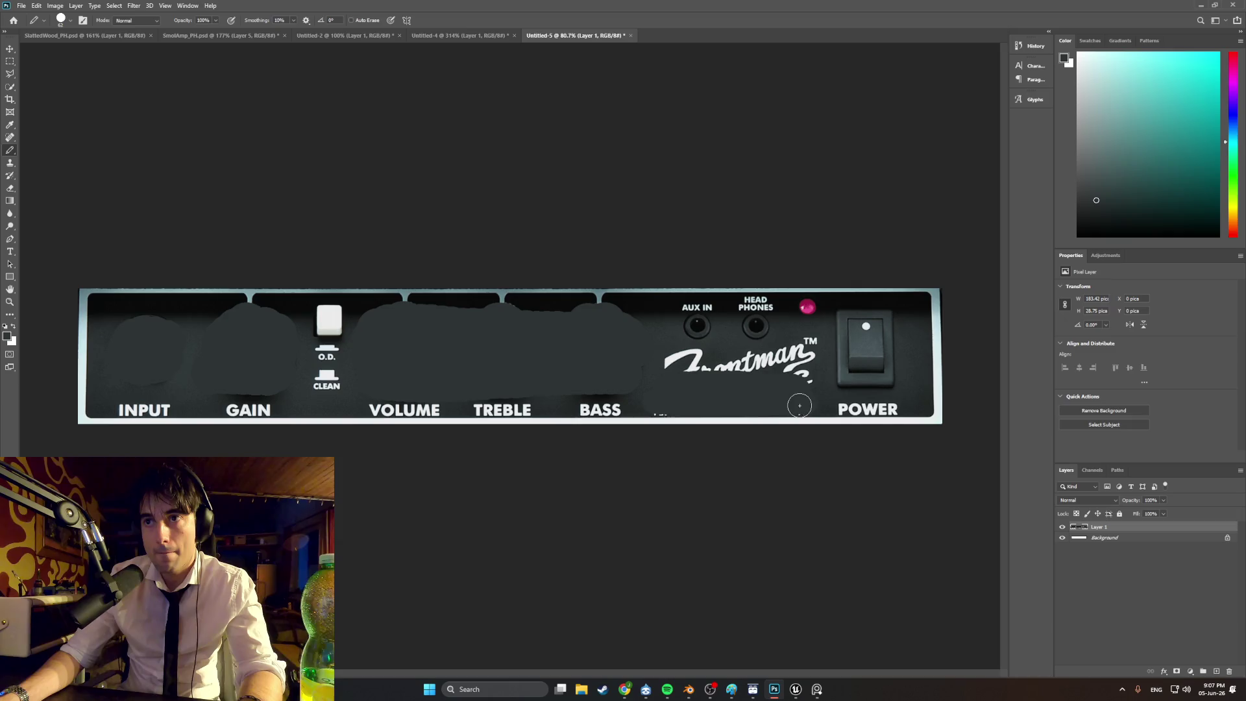
{"action": "left_click_drag", "start_coordinate": [646, 373], "coordinate": [807, 348]}
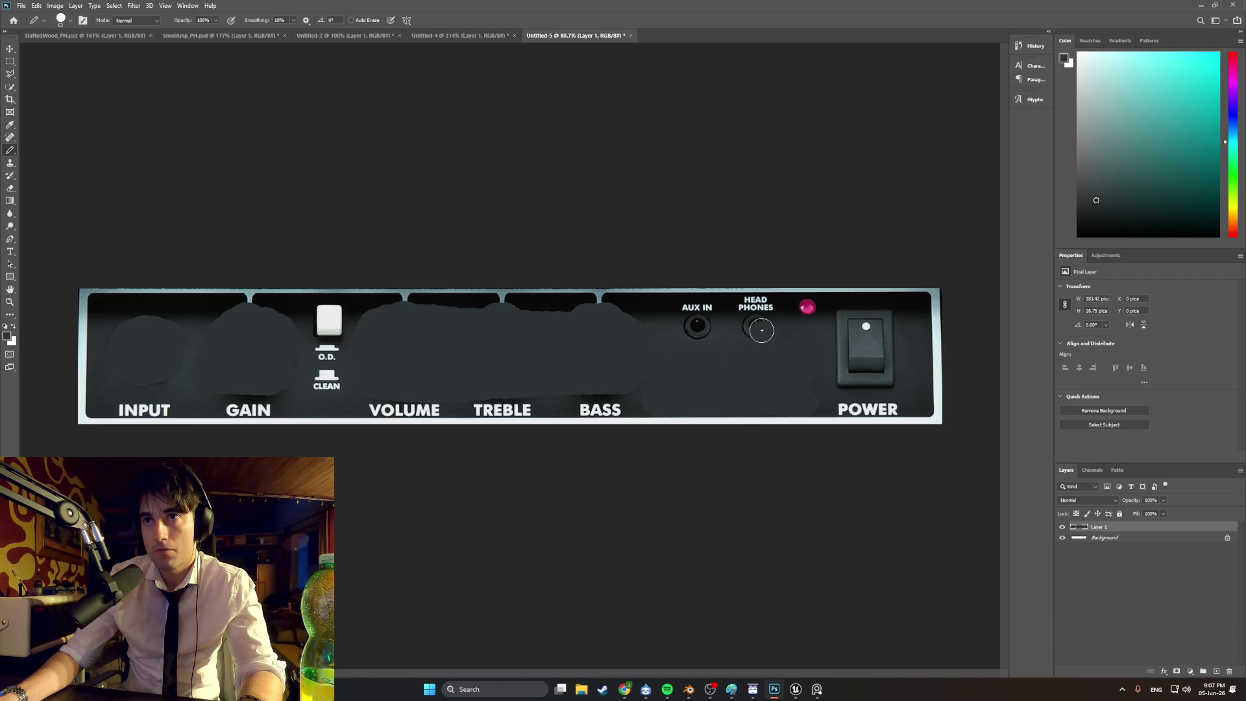
{"action": "left_click_drag", "start_coordinate": [730, 330], "coordinate": [687, 325]}
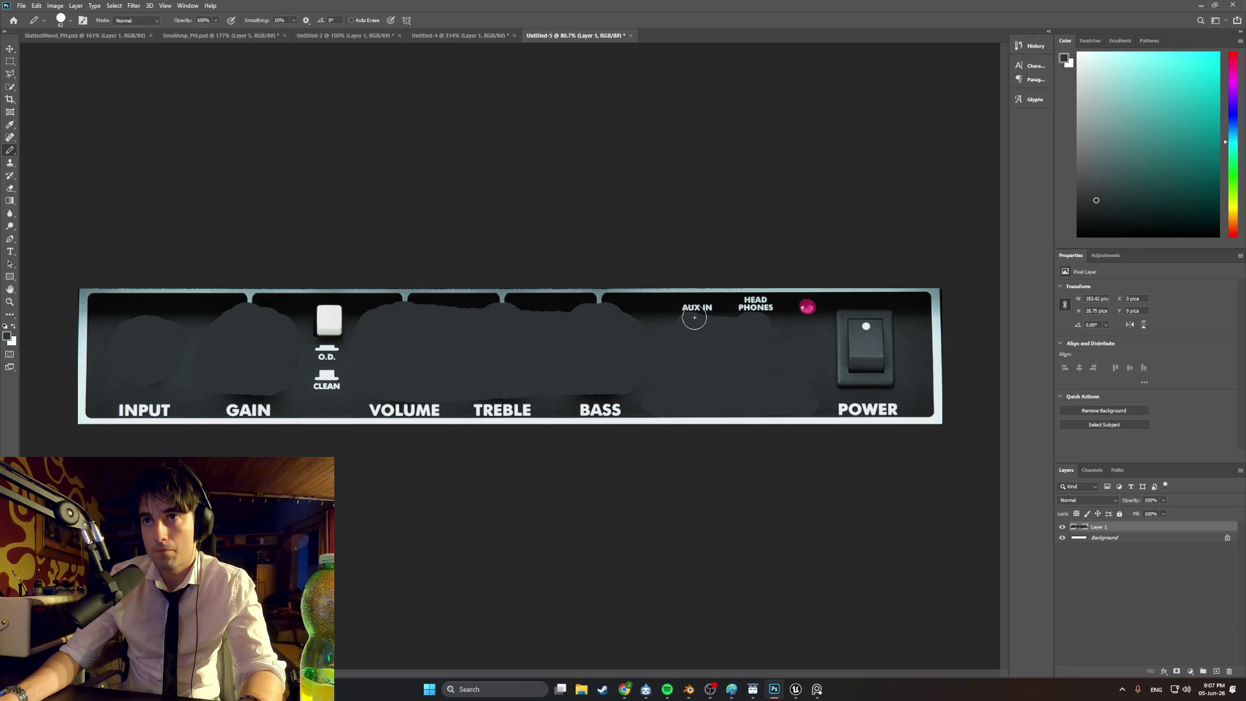
{"action": "mouse_move", "coordinate": [722, 316]}
{"action": "left_mouse_down"}
{"action": "mouse_move", "coordinate": [758, 308]}
{"action": "mouse_move", "coordinate": [105, 311]}
{"action": "left_mouse_up"}
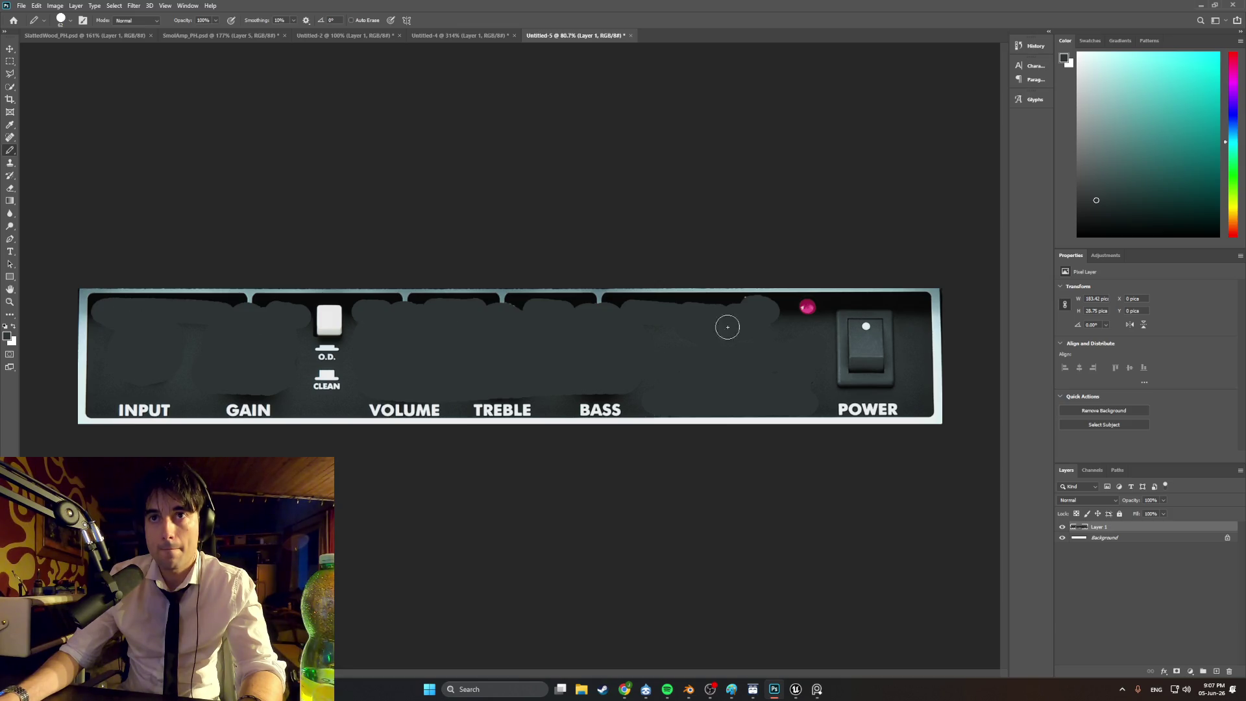
{"action": "mouse_move", "coordinate": [840, 373]}
{"action": "left_mouse_down"}
{"action": "mouse_move", "coordinate": [884, 359]}
{"action": "mouse_move", "coordinate": [885, 322]}
{"action": "mouse_move", "coordinate": [849, 316]}
{"action": "mouse_move", "coordinate": [840, 350]}
{"action": "mouse_move", "coordinate": [869, 357]}
{"action": "mouse_move", "coordinate": [853, 341]}
{"action": "mouse_move", "coordinate": [861, 314]}
{"action": "mouse_move", "coordinate": [916, 312]}
{"action": "mouse_move", "coordinate": [776, 306]}
{"action": "left_mouse_up"}
{"action": "left_click", "coordinate": [809, 311]}
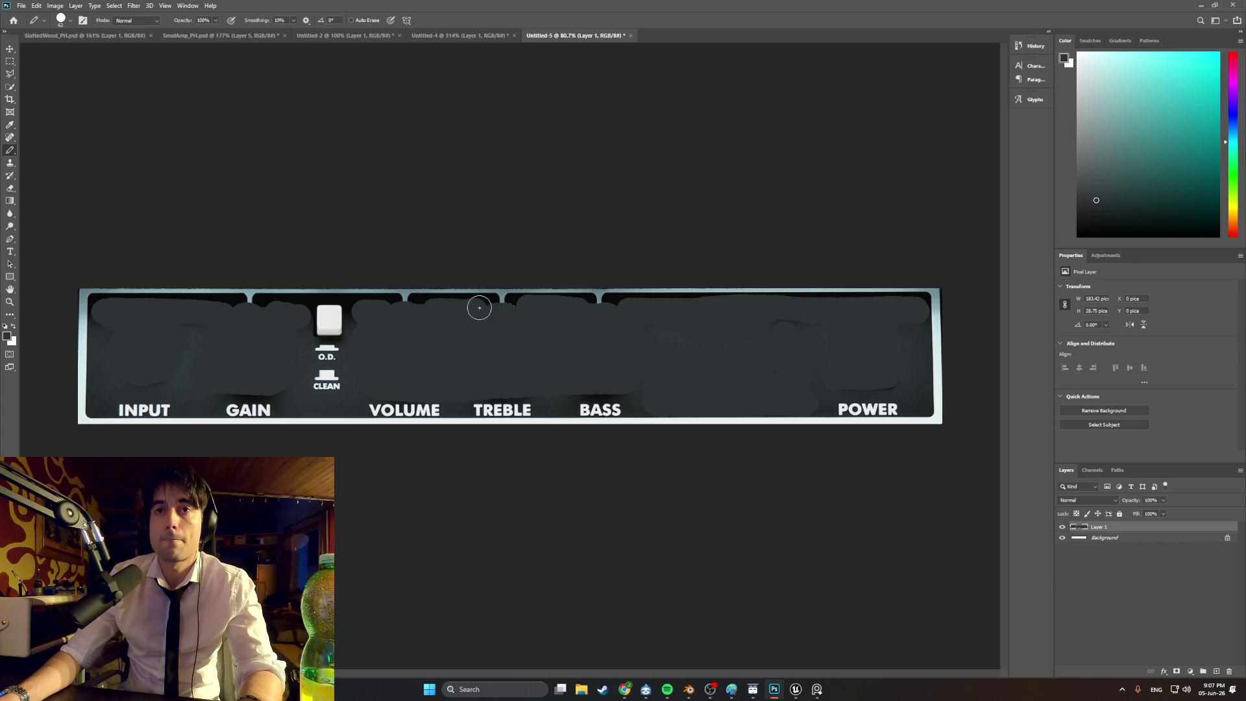
{"action": "mouse_move", "coordinate": [335, 326]}
{"action": "left_mouse_down"}
{"action": "mouse_move", "coordinate": [318, 323]}
{"action": "mouse_move", "coordinate": [343, 317]}
{"action": "left_mouse_up"}
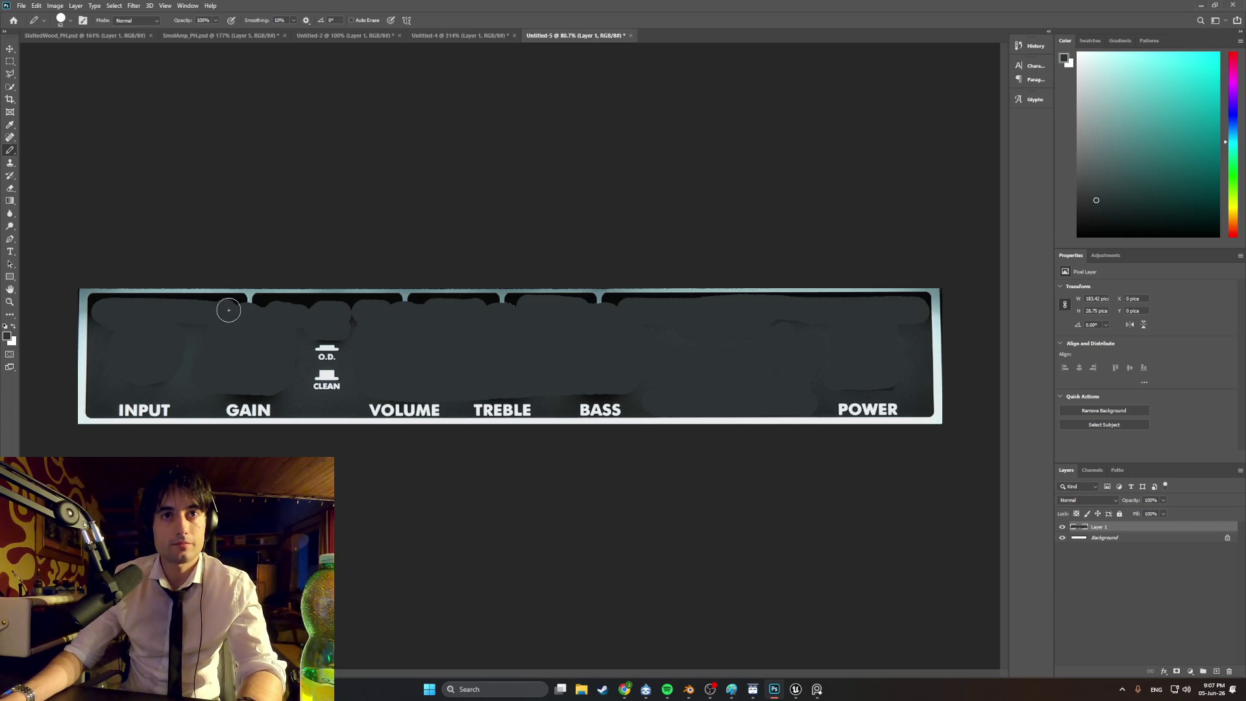
- Convert the panel image to Indexed Color, accepting the layer flatten
{"action": "left_click", "coordinate": [55, 6]}
{"action": "mouse_move", "coordinate": [91, 17]}
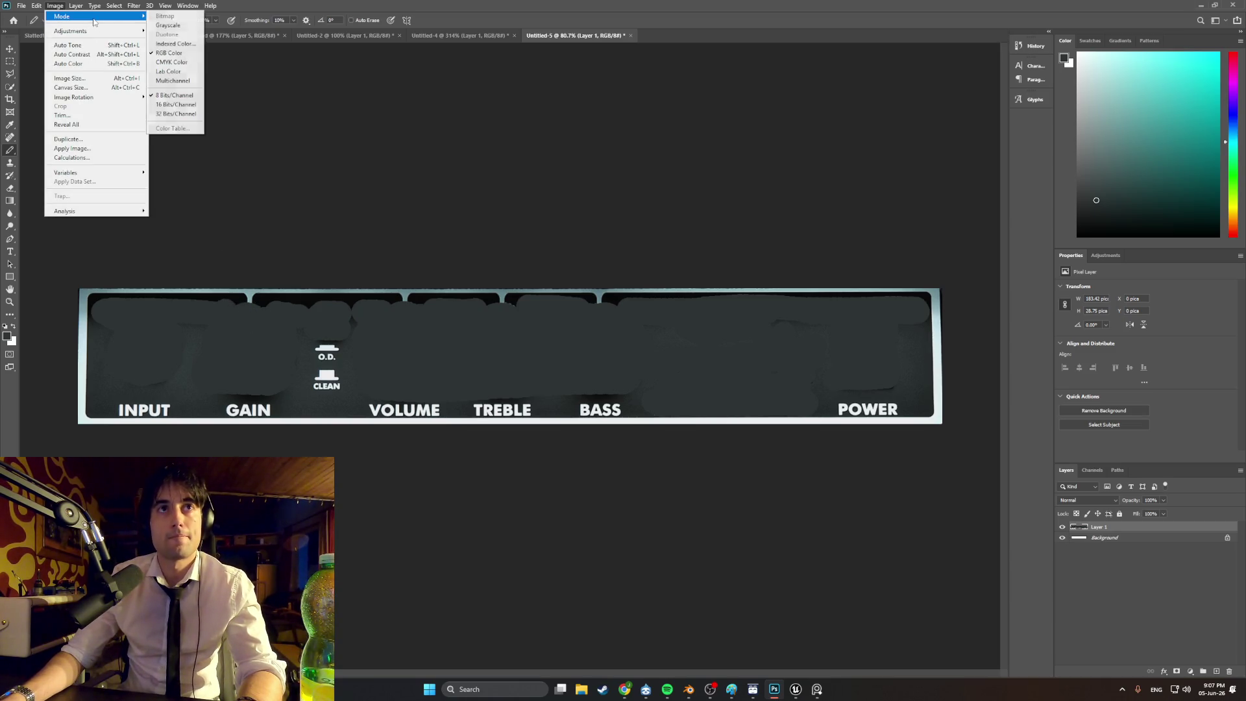
{"action": "left_click", "coordinate": [185, 46]}
{"action": "left_click", "coordinate": [577, 248]}
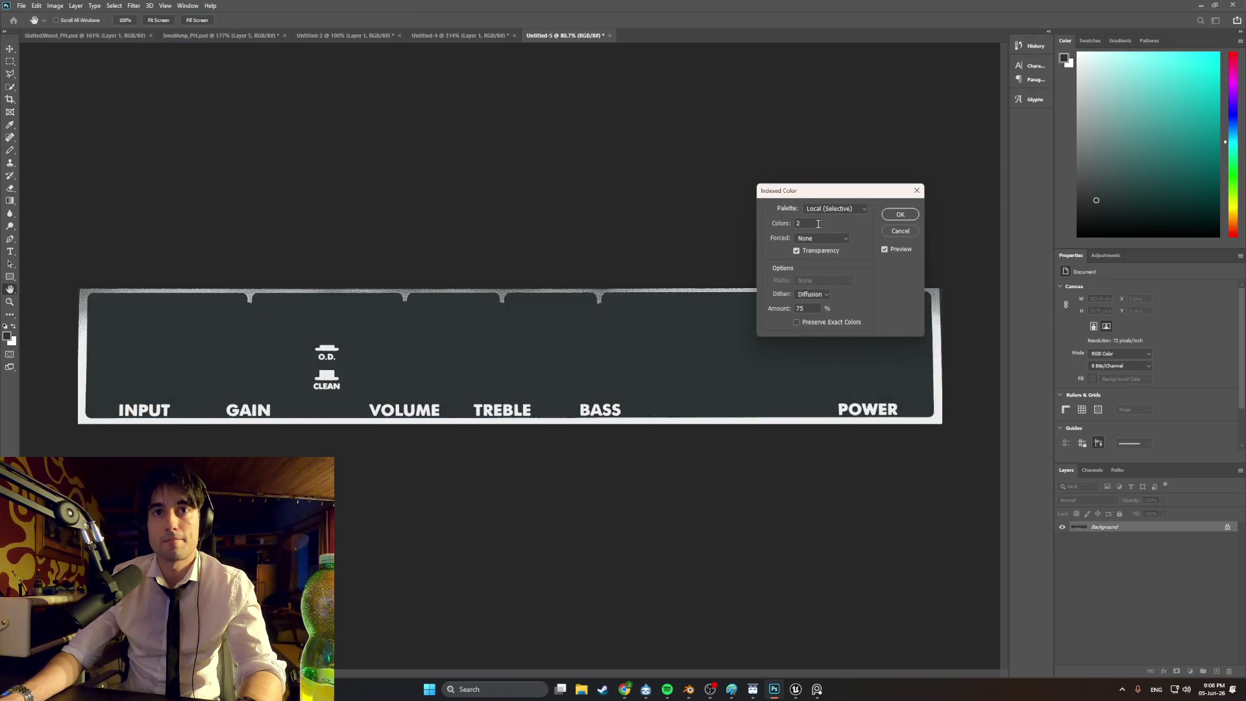
{"action": "left_click_drag", "start_coordinate": [843, 196], "coordinate": [590, 95]}
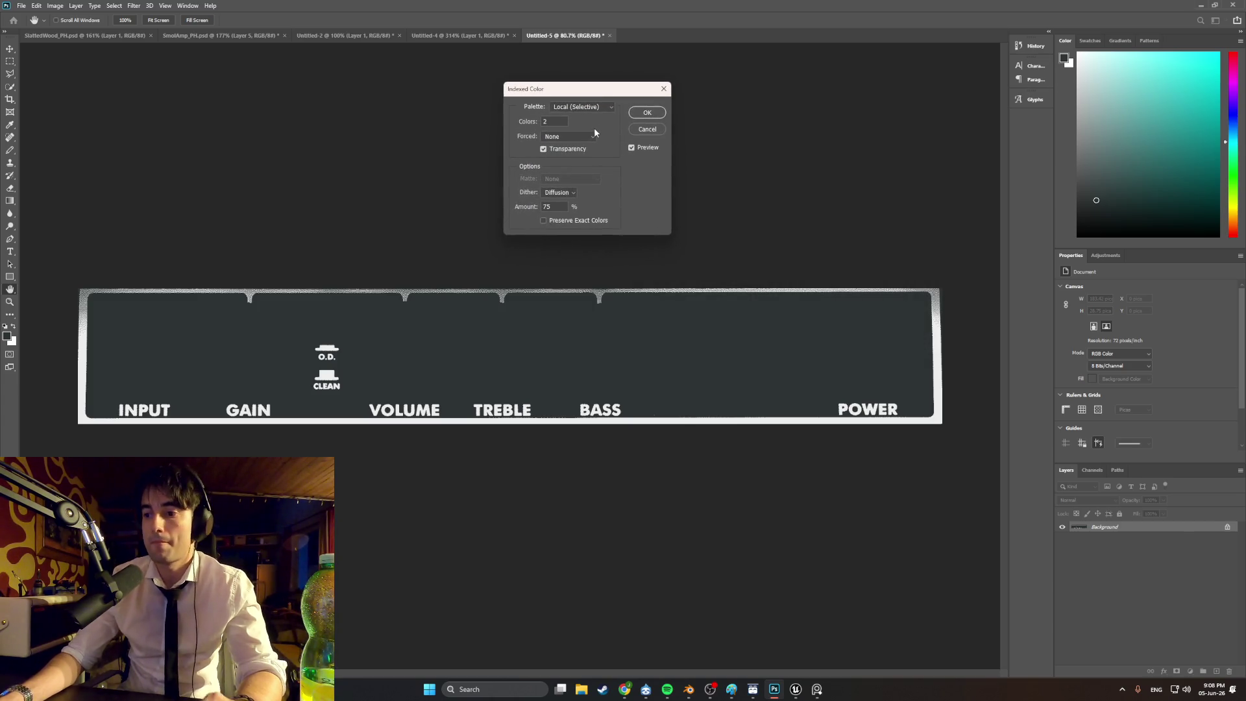
{"action": "left_click", "coordinate": [646, 112]}
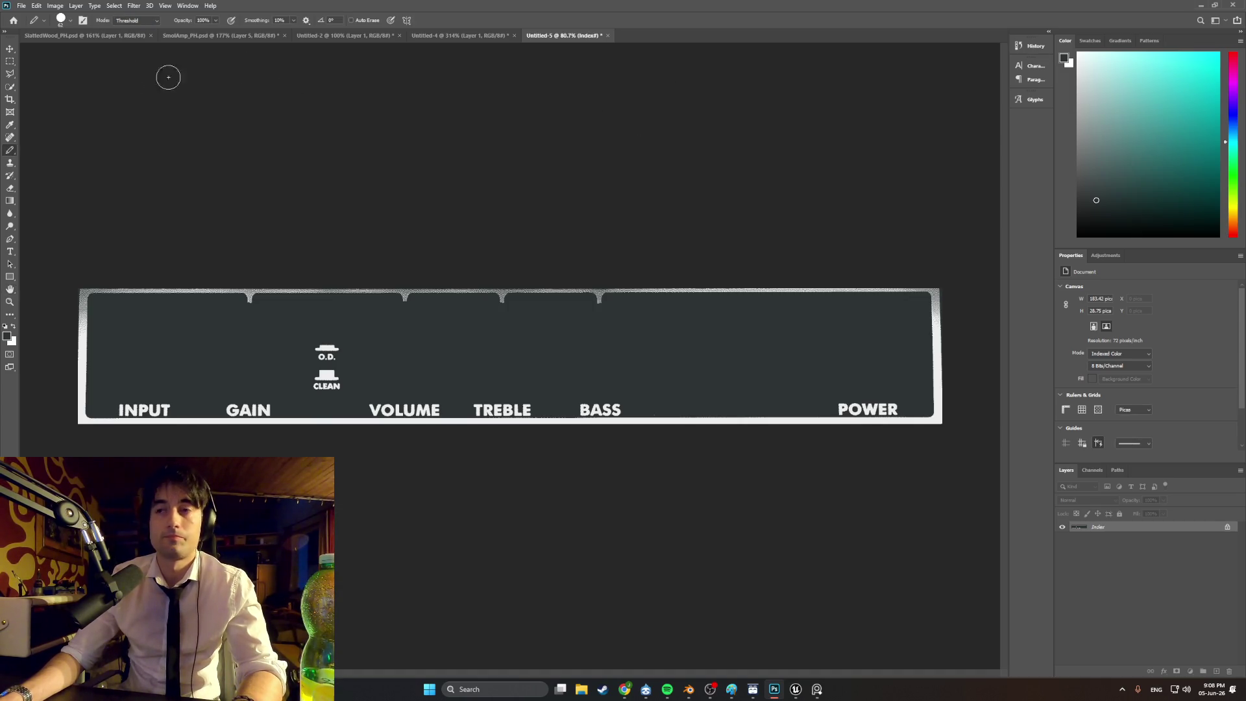
- Convert the image back to RGB Color so it becomes an editable Layer 1
{"action": "left_click", "coordinate": [55, 5]}
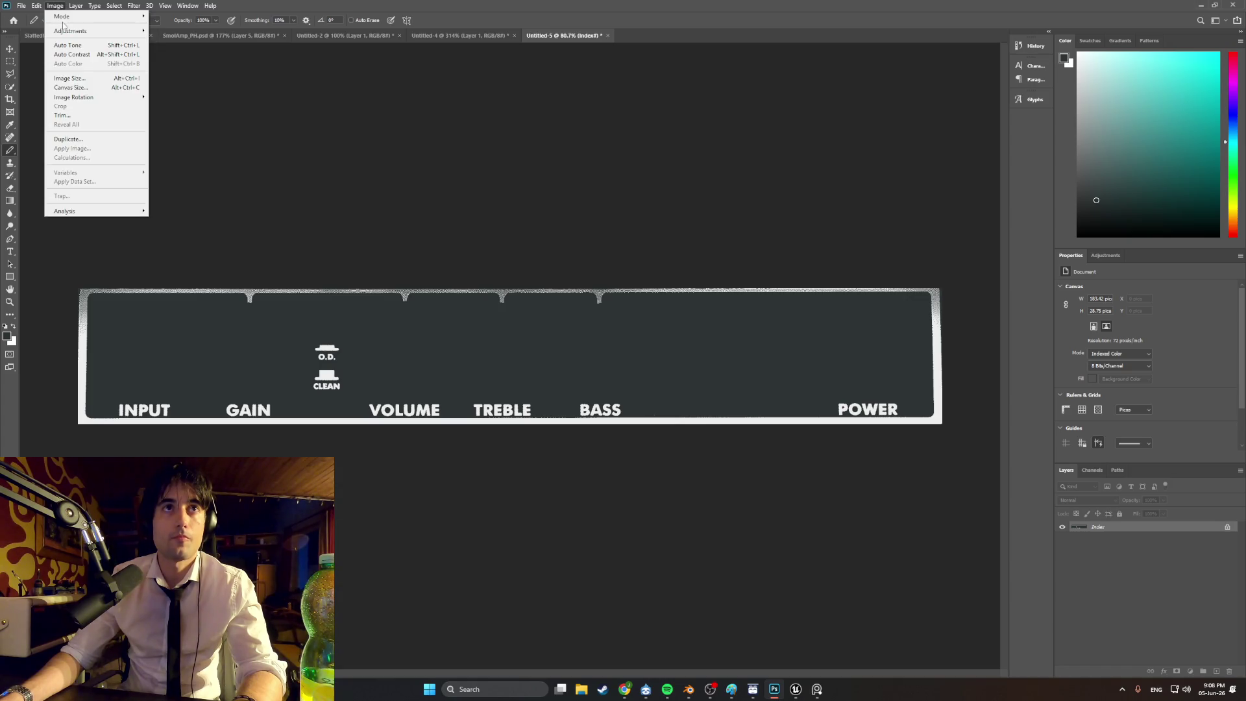
{"action": "mouse_move", "coordinate": [96, 15]}
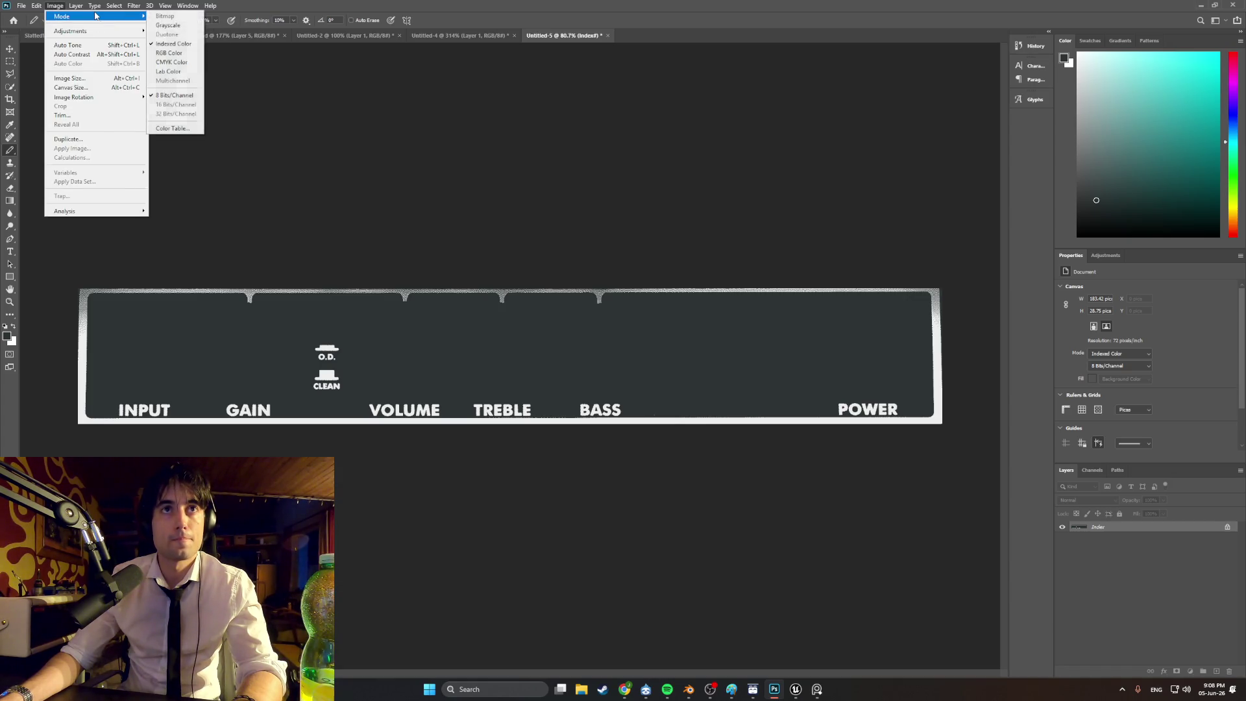
{"action": "left_click", "coordinate": [170, 53]}
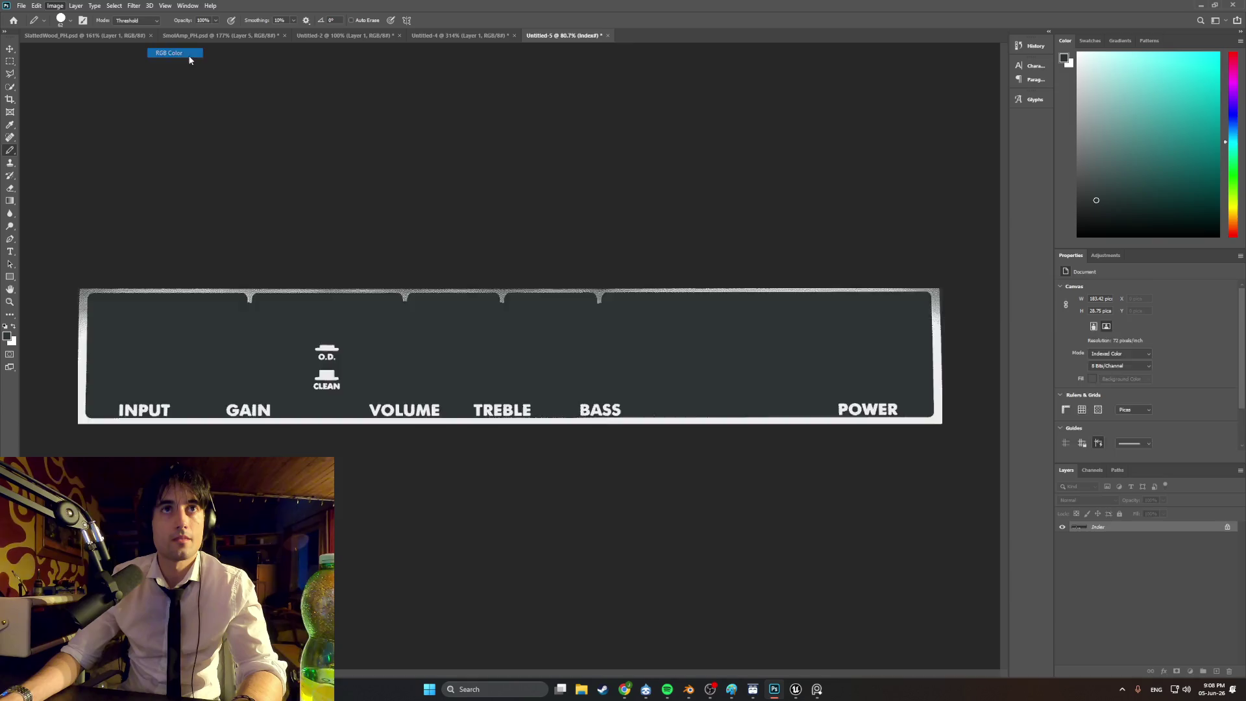
{"action": "left_click", "coordinate": [12, 89]}
- Quick-select the panel from INPUT to BASS, along its top edge, plus the O.D./CLEAN icon
{"action": "mouse_move", "coordinate": [131, 375]}
{"action": "left_mouse_down"}
{"action": "mouse_move", "coordinate": [236, 370]}
{"action": "mouse_move", "coordinate": [917, 409]}
{"action": "mouse_move", "coordinate": [634, 422]}
{"action": "mouse_move", "coordinate": [92, 410]}
{"action": "left_mouse_up"}
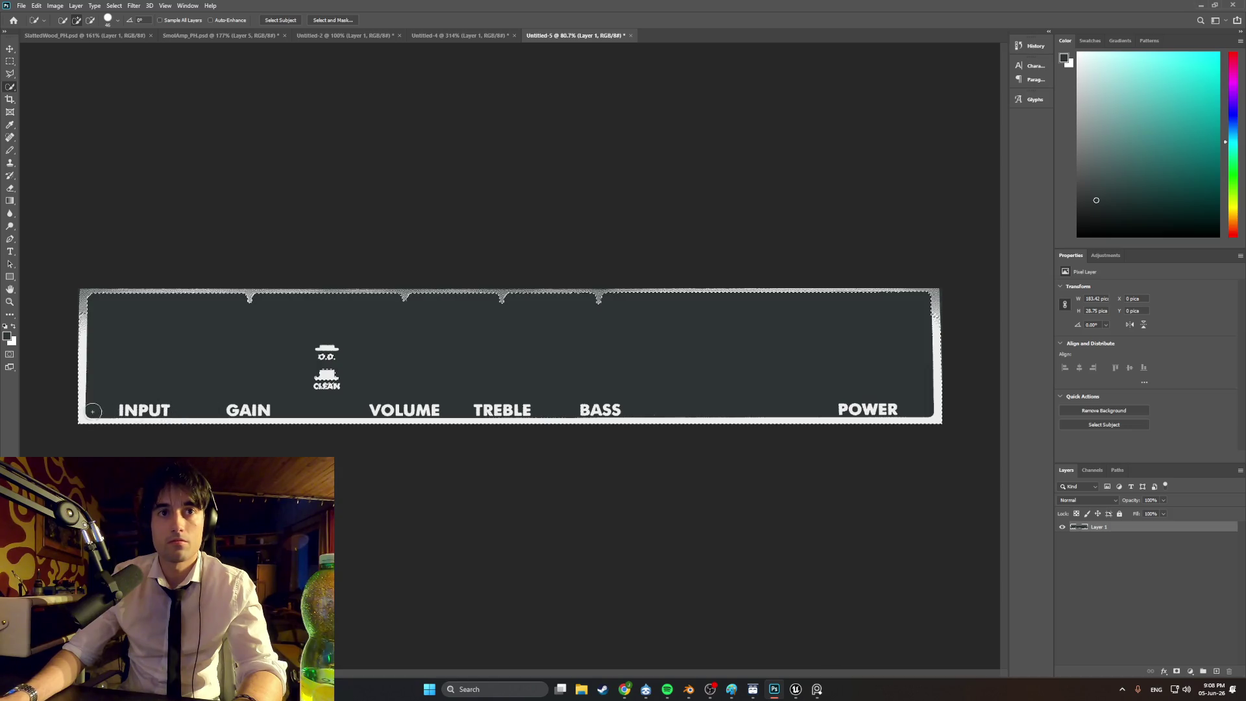
{"action": "mouse_move", "coordinate": [161, 296]}
{"action": "left_mouse_down"}
{"action": "mouse_move", "coordinate": [970, 290]}
{"action": "mouse_move", "coordinate": [709, 317]}
{"action": "left_mouse_up"}
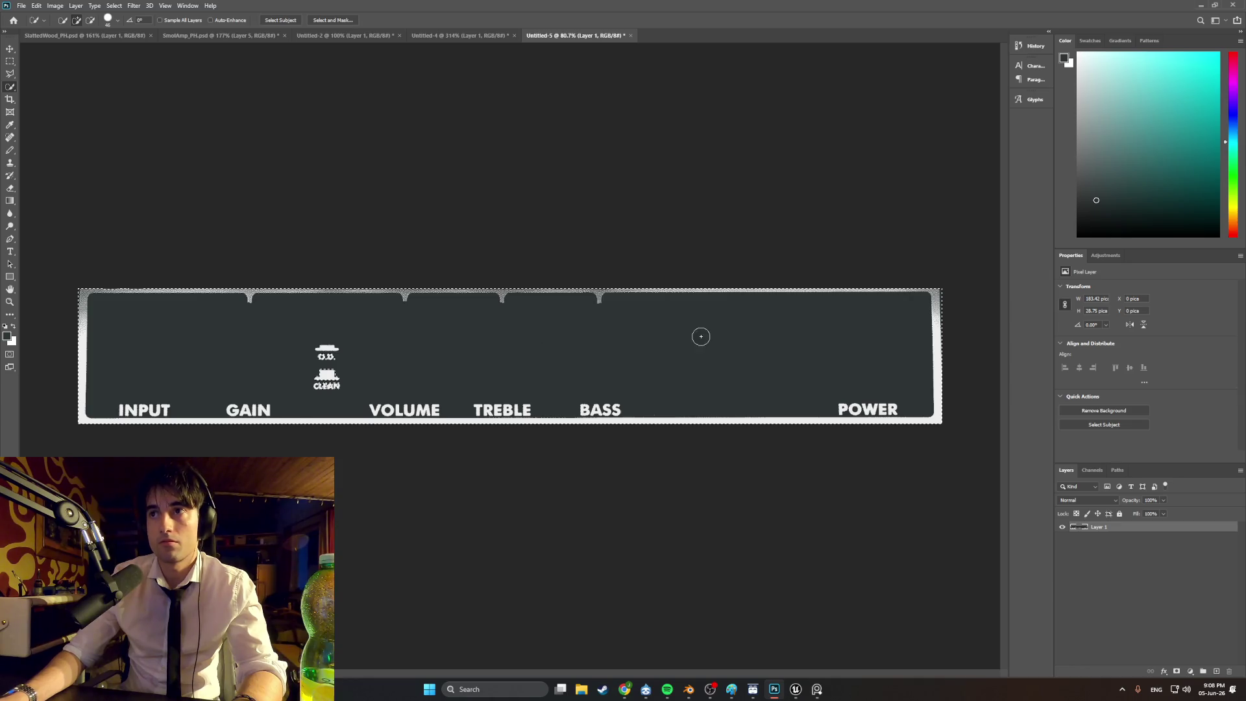
{"action": "left_click_drag", "start_coordinate": [315, 365], "coordinate": [317, 369]}
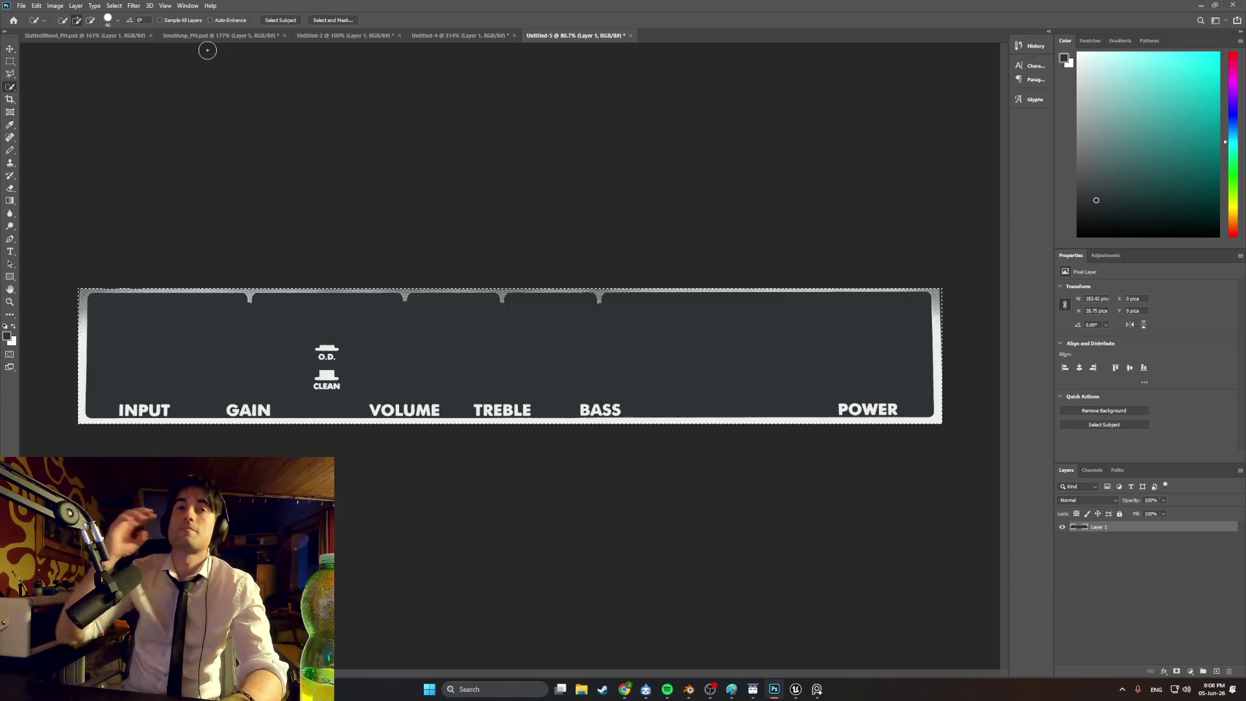
- In SmolAmp_PH.psd, delete leather Layer 7, restoring knob Layer 2 after an accidental delete
{"action": "left_click", "coordinate": [123, 36]}
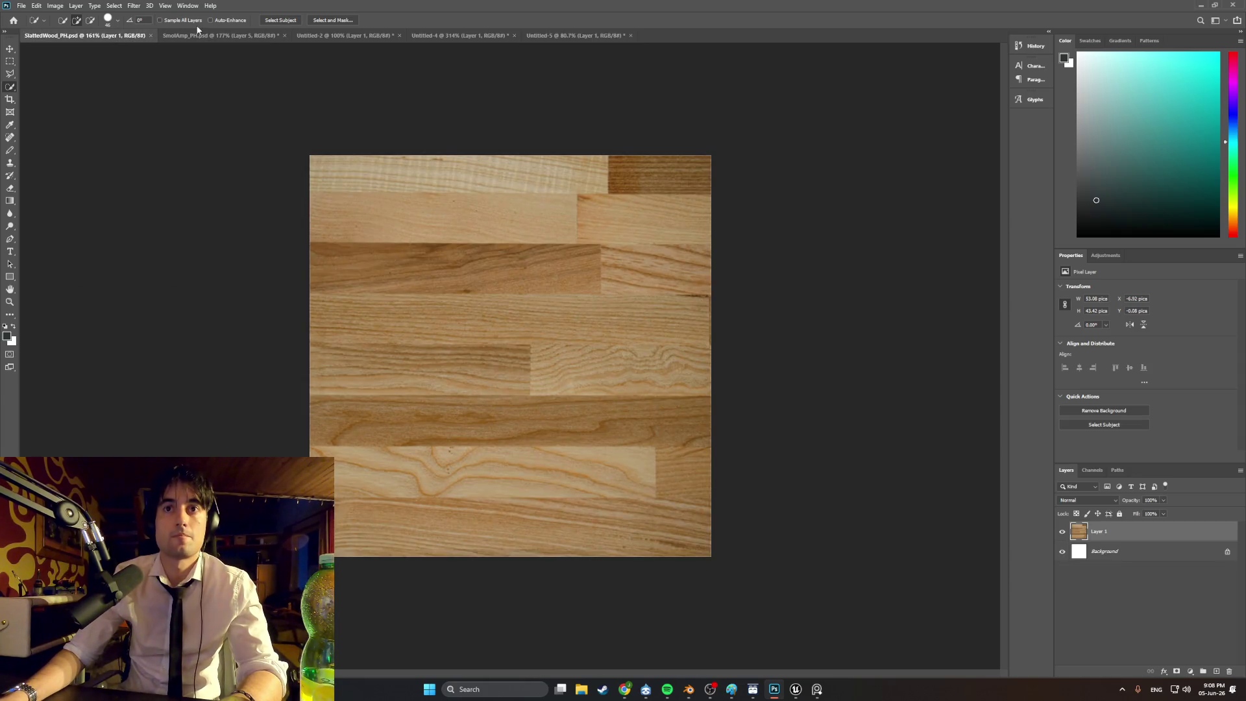
{"action": "left_click", "coordinate": [223, 37]}
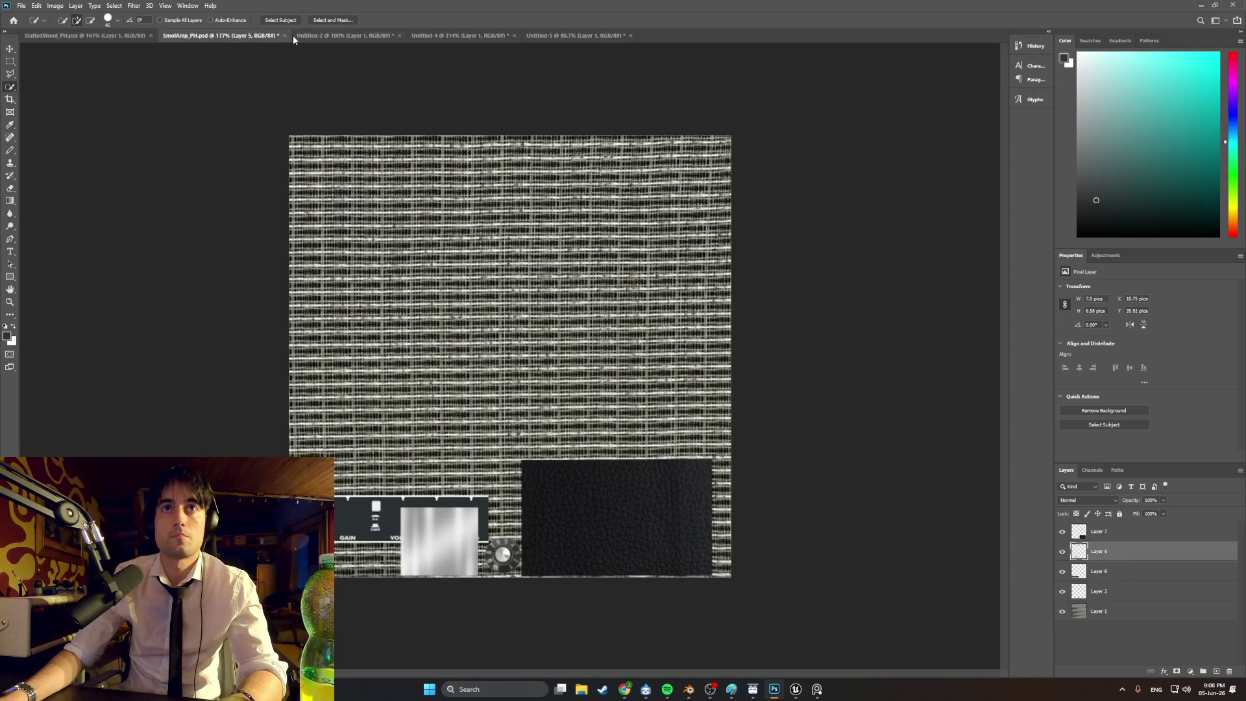
{"action": "left_click", "coordinate": [1117, 533]}
{"action": "key", "text": "Delete"}
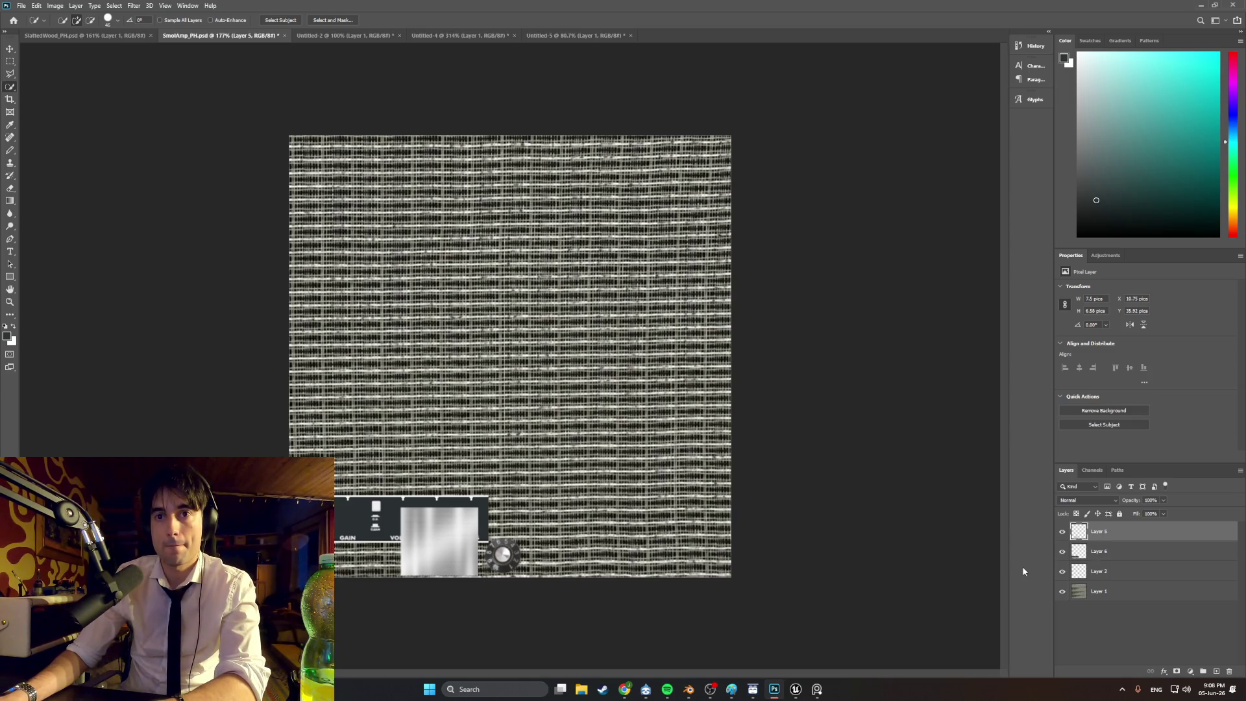
{"action": "left_click", "coordinate": [1107, 573]}
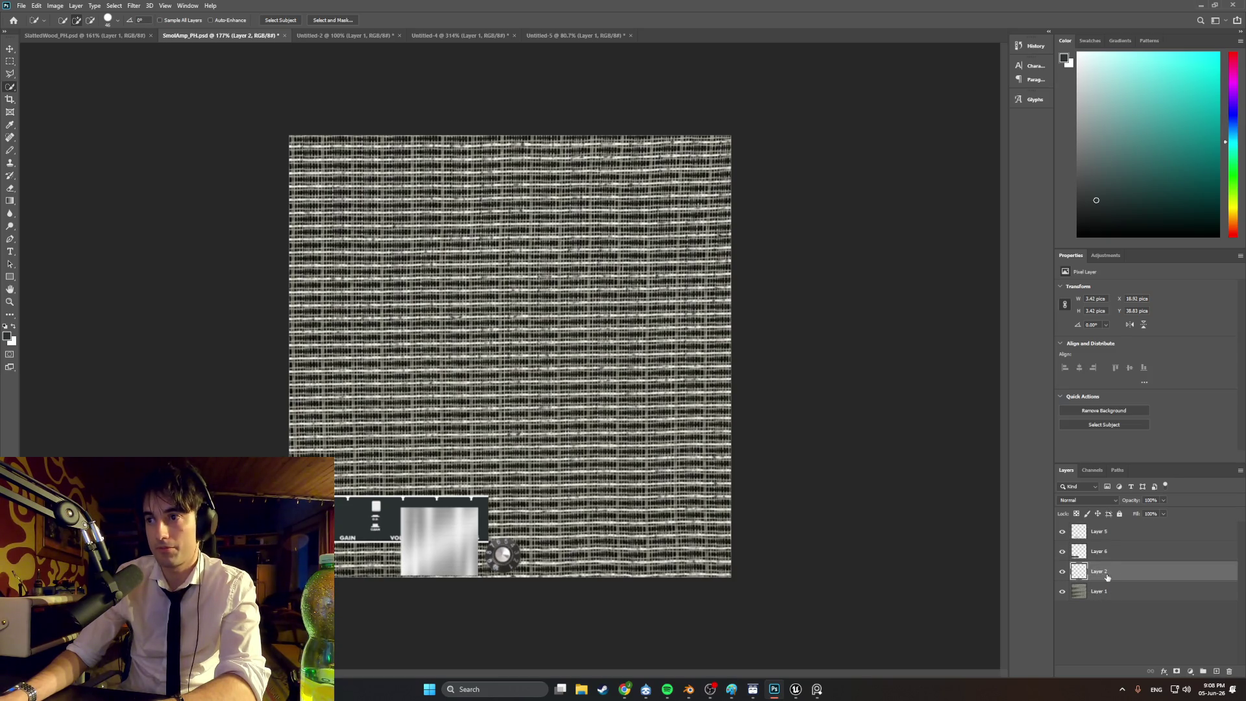
{"action": "key", "text": "Delete"}
{"action": "key", "text": "ctrl+z"}
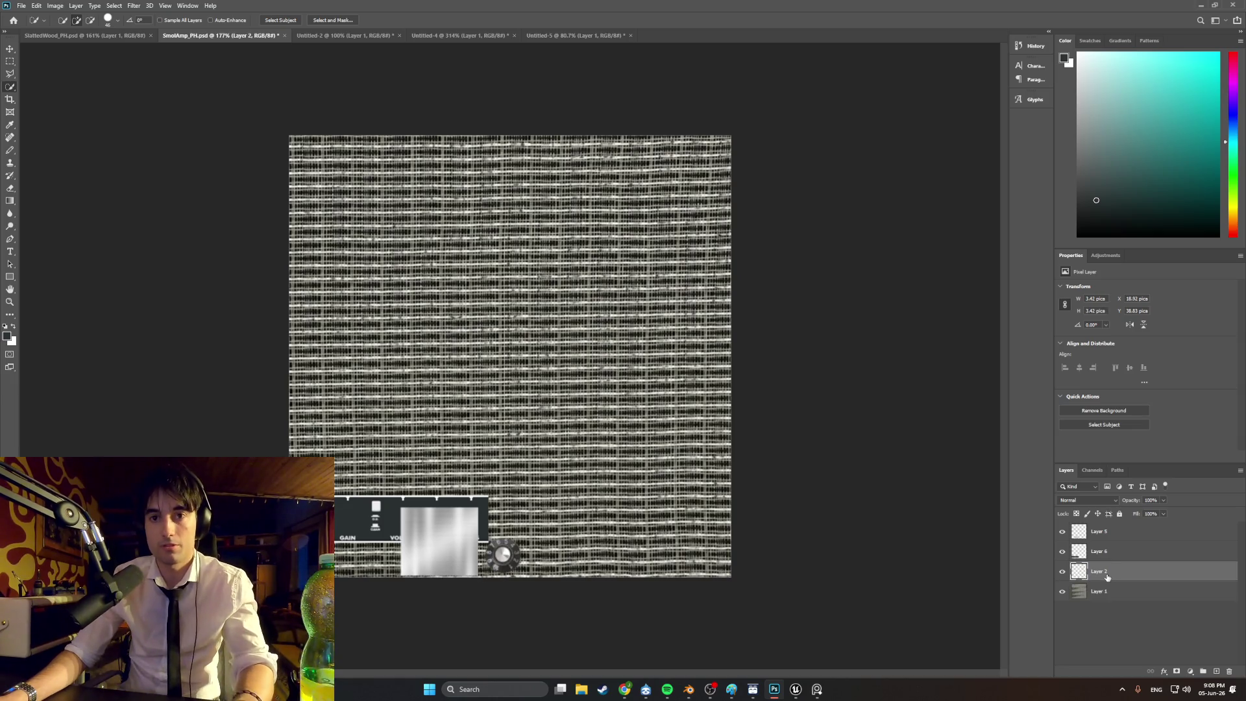
- Delete old GAIN panel Layer 6 and metal-square Layer 5, then paste in the cleaned panel
{"action": "left_click", "coordinate": [1108, 552]}
{"action": "key", "text": "Delete"}
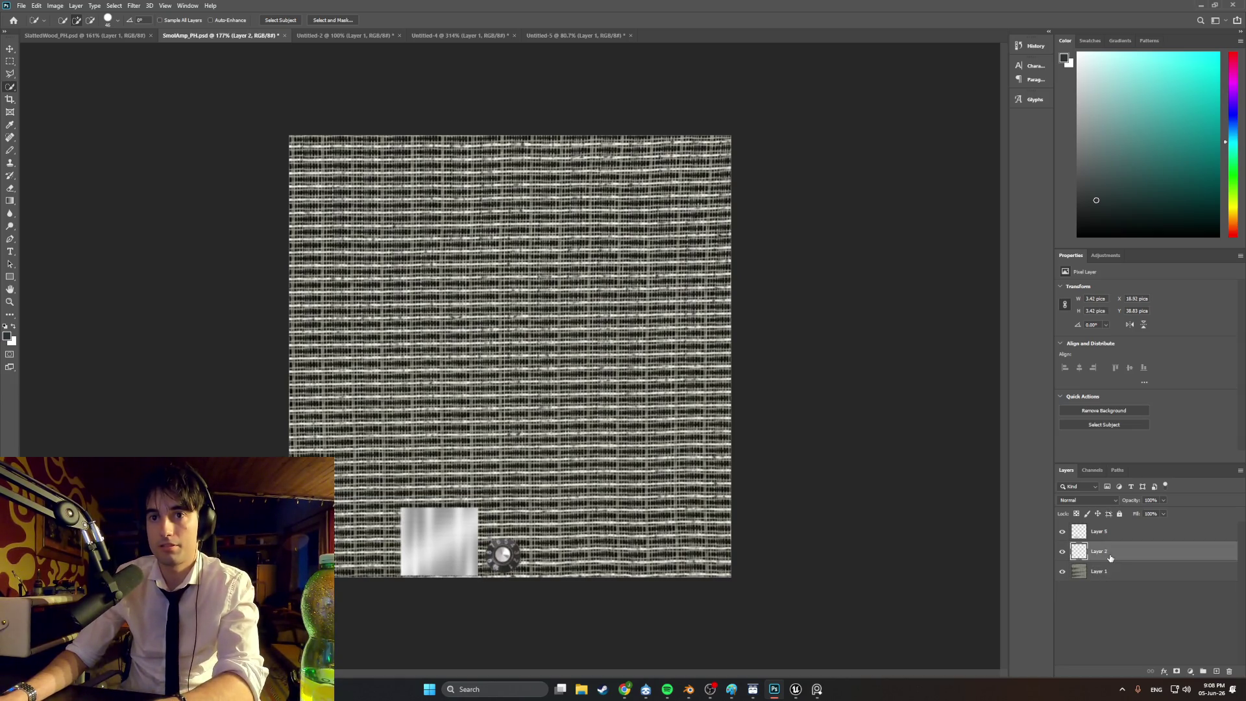
{"action": "left_click", "coordinate": [1112, 532]}
{"action": "key", "text": "Delete"}
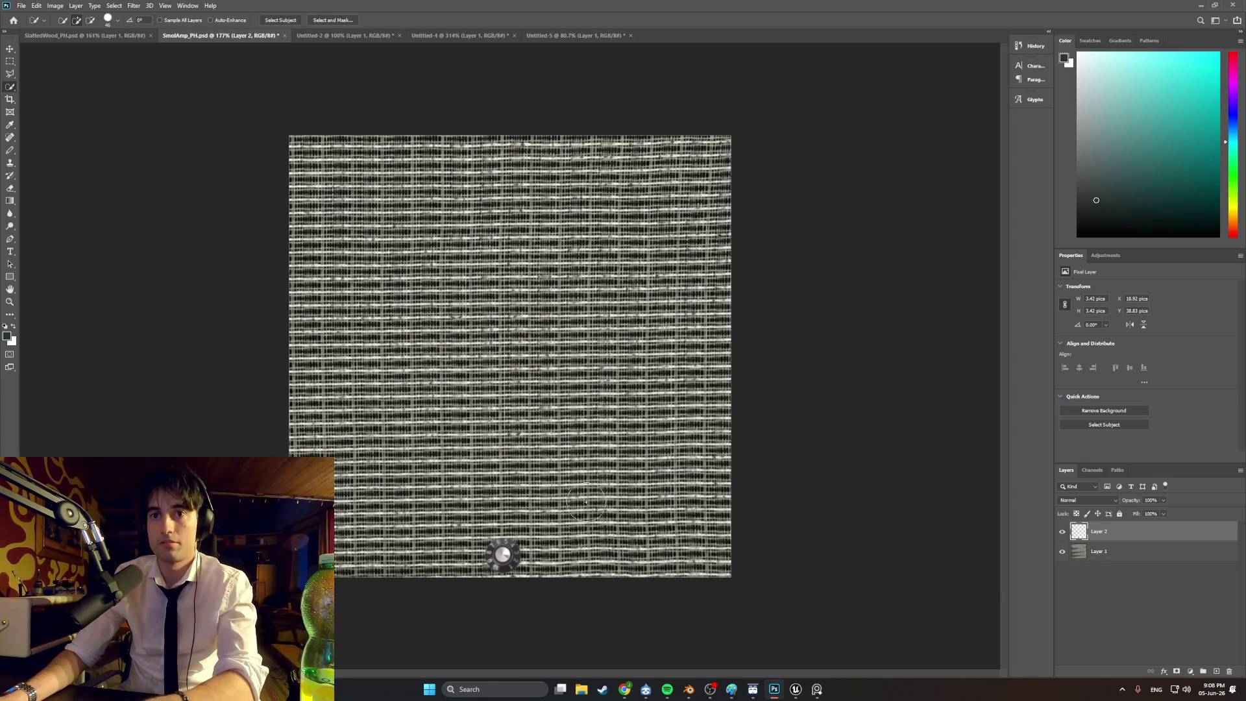
{"action": "key", "text": "ctrl+v"}
{"action": "key", "text": "ctrl+t"}
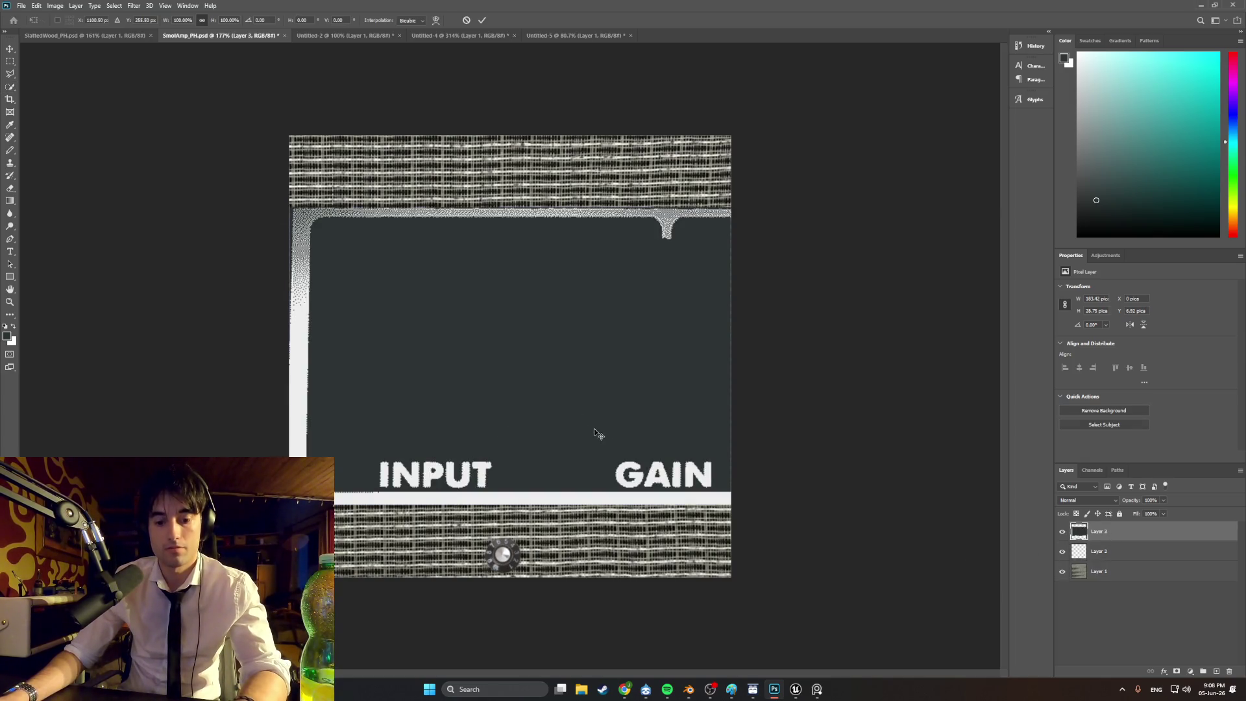
- Scale the pasted panel to about 23.5% and lay it across the grille's bottom control strip
{"action": "mouse_move", "coordinate": [519, 357]}
{"action": "left_mouse_down"}
{"action": "mouse_move", "coordinate": [891, 358]}
{"action": "mouse_move", "coordinate": [416, 465]}
{"action": "mouse_move", "coordinate": [614, 451]}
{"action": "mouse_move", "coordinate": [454, 454]}
{"action": "left_mouse_up"}
{"action": "mouse_move", "coordinate": [296, 345]}
{"action": "left_mouse_down"}
{"action": "mouse_move", "coordinate": [625, 348]}
{"action": "mouse_move", "coordinate": [473, 384]}
{"action": "mouse_move", "coordinate": [289, 399]}
{"action": "mouse_move", "coordinate": [575, 398]}
{"action": "mouse_move", "coordinate": [306, 415]}
{"action": "mouse_move", "coordinate": [372, 417]}
{"action": "left_mouse_up"}
{"action": "left_click_drag", "start_coordinate": [470, 486], "coordinate": [402, 507]}
{"action": "left_click_drag", "start_coordinate": [377, 516], "coordinate": [388, 525]}
{"action": "mouse_move", "coordinate": [289, 523]}
{"action": "left_mouse_down"}
{"action": "mouse_move", "coordinate": [400, 513]}
{"action": "mouse_move", "coordinate": [370, 528]}
{"action": "left_mouse_up"}
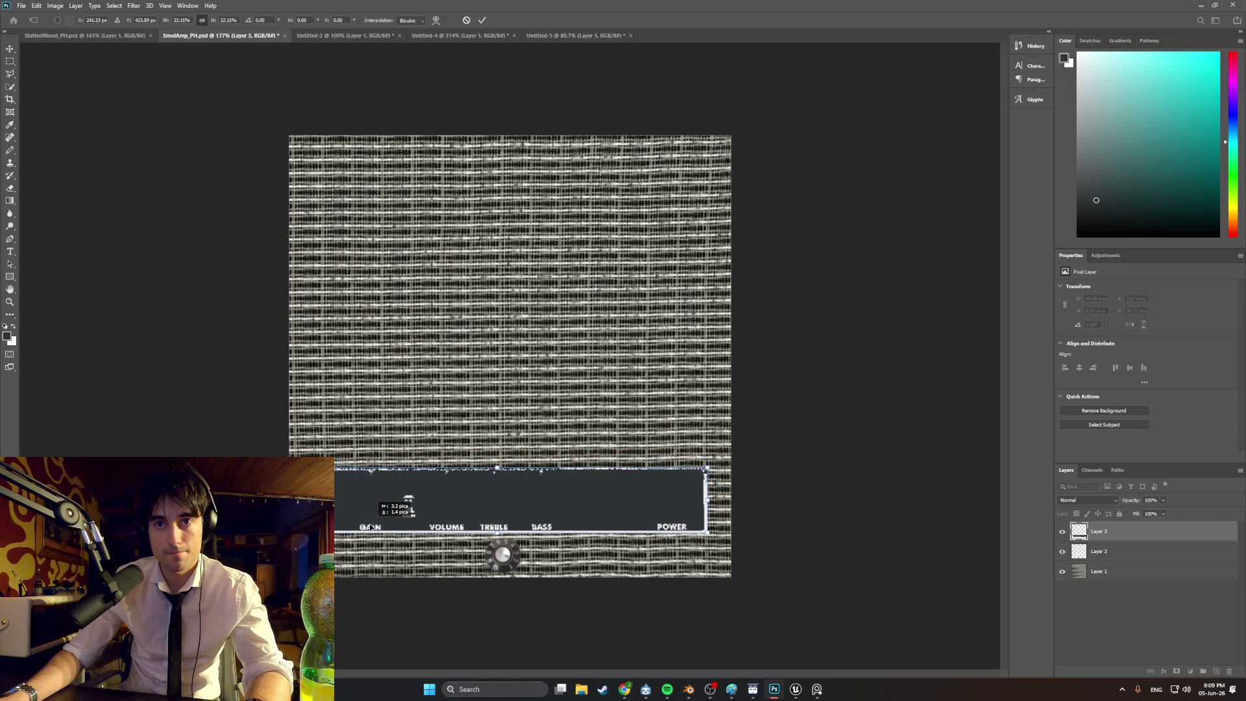
{"action": "key", "text": "ctrl+plus"}
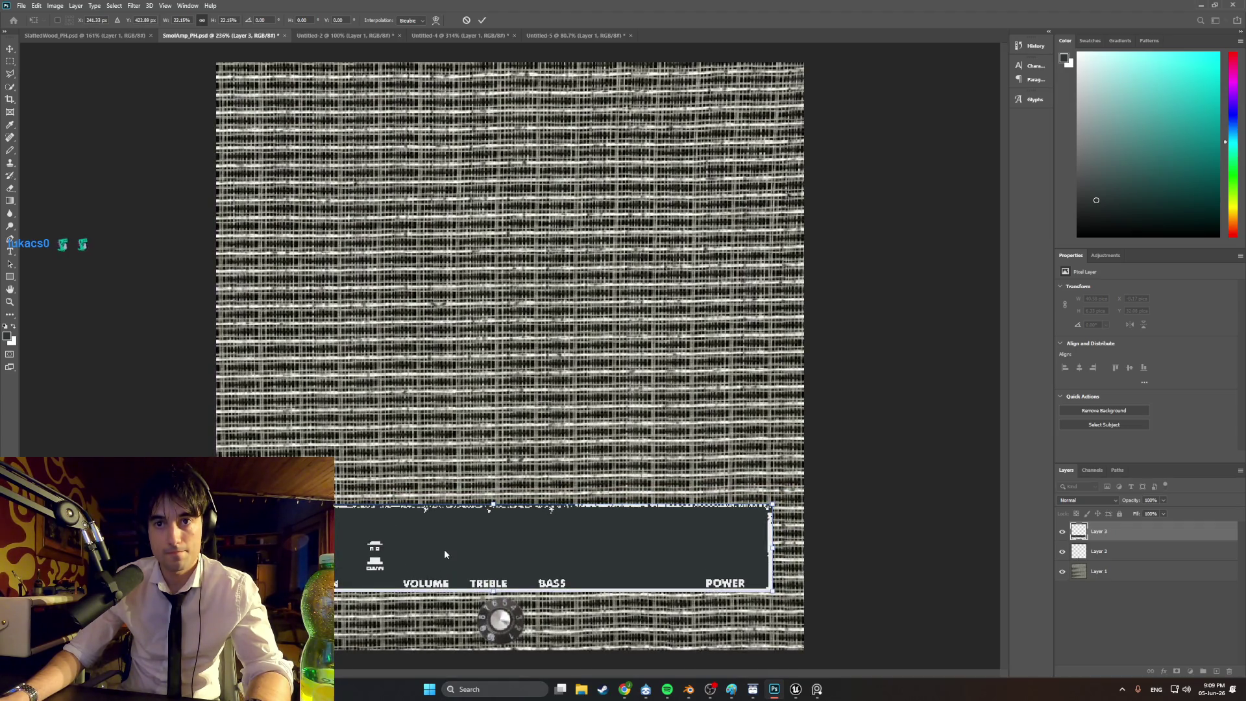
{"action": "left_click_drag", "start_coordinate": [454, 551], "coordinate": [478, 589]}
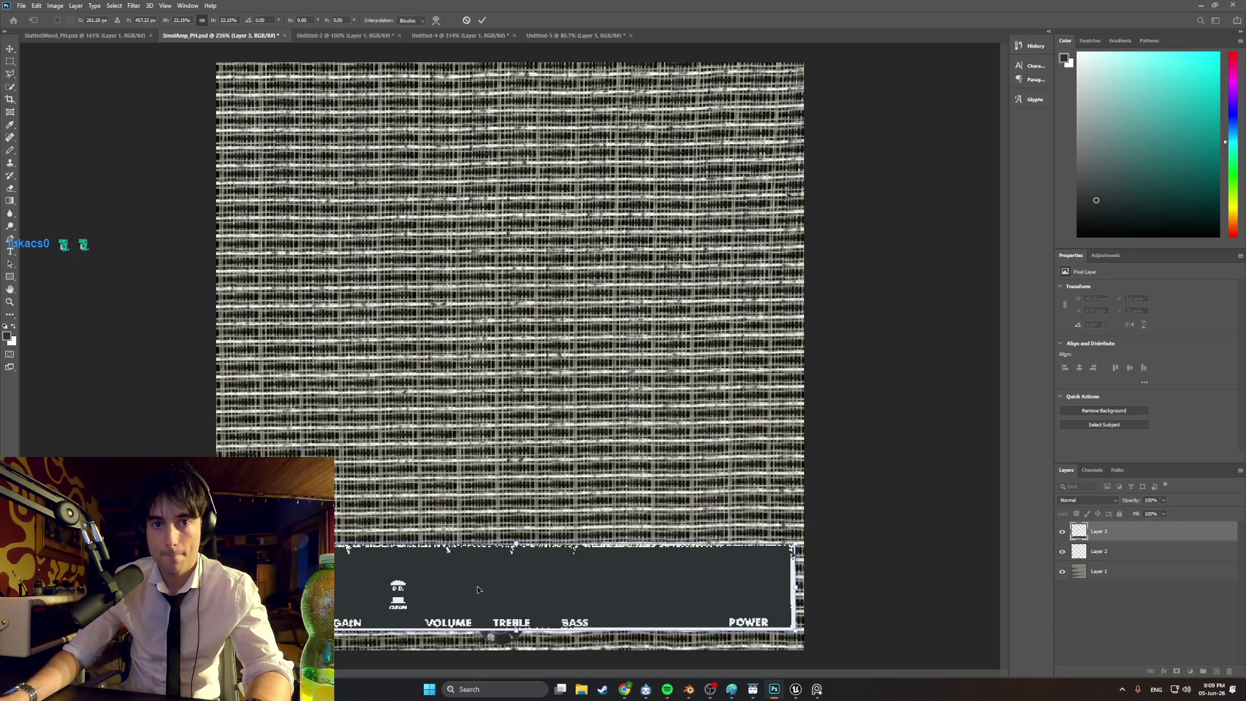
{"action": "mouse_move", "coordinate": [809, 574]}
{"action": "left_mouse_down"}
{"action": "mouse_move", "coordinate": [787, 564]}
{"action": "mouse_move", "coordinate": [787, 545]}
{"action": "mouse_move", "coordinate": [813, 545]}
{"action": "left_mouse_up"}
{"action": "mouse_move", "coordinate": [735, 558]}
{"action": "left_mouse_down"}
{"action": "mouse_move", "coordinate": [749, 523]}
{"action": "mouse_move", "coordinate": [738, 515]}
{"action": "mouse_move", "coordinate": [773, 520]}
{"action": "mouse_move", "coordinate": [803, 492]}
{"action": "left_mouse_up"}
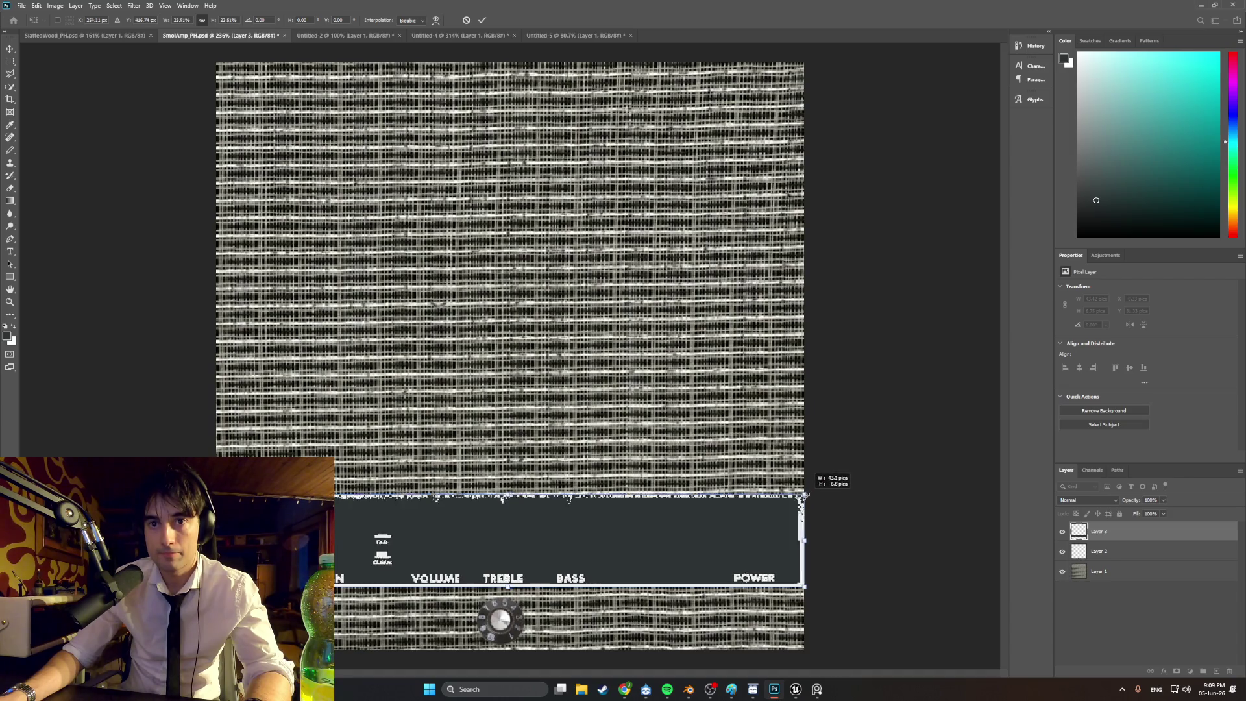
{"action": "mouse_move", "coordinate": [736, 522]}
{"action": "left_mouse_down"}
{"action": "mouse_move", "coordinate": [746, 519]}
{"action": "mouse_move", "coordinate": [742, 532]}
{"action": "left_mouse_up"}
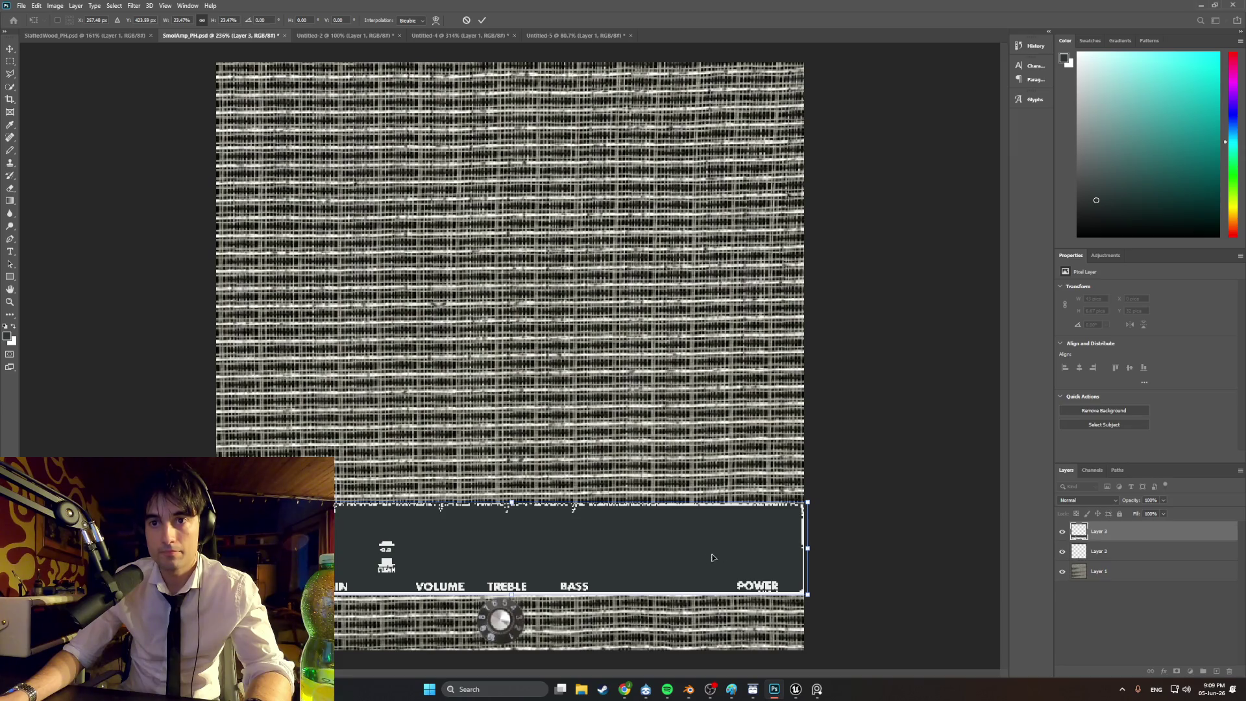
{"action": "scroll", "coordinate": [590, 589], "scroll_direction": "up", "scroll_amount": 3, "text": "alt"}
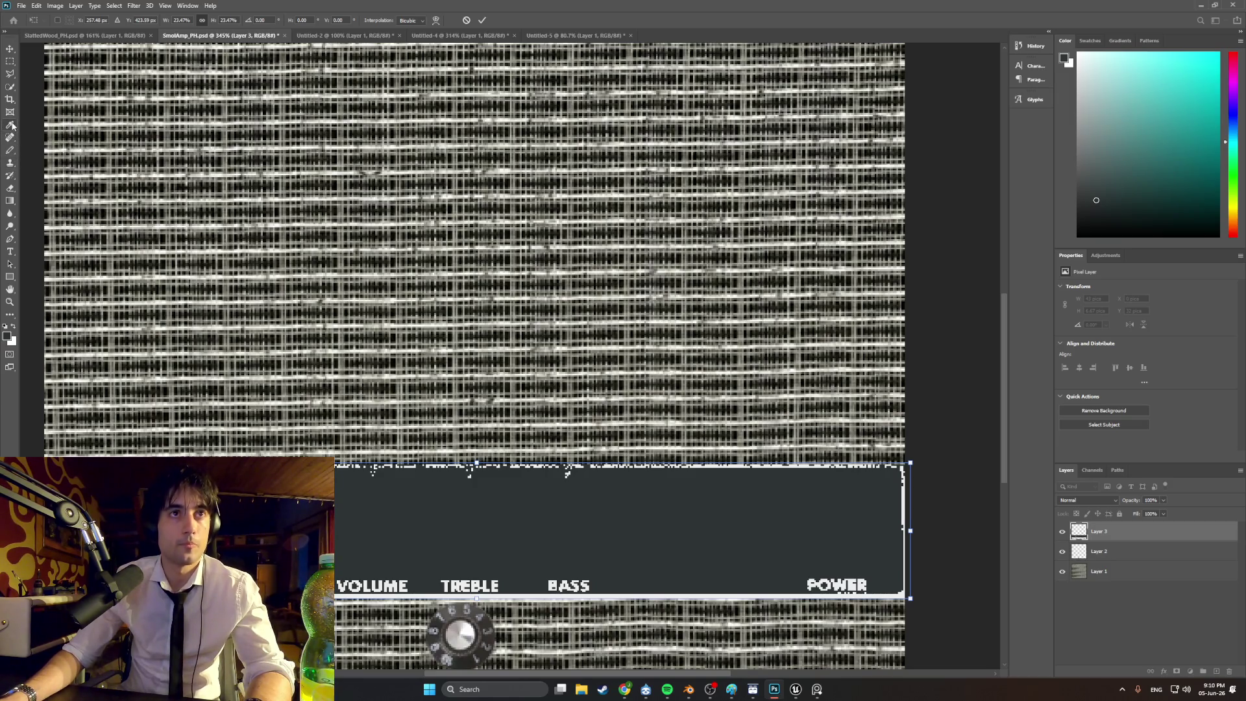
- Commit the resized Frontman panel strip along the bottom of the grille cloth
{"action": "left_click", "coordinate": [10, 125]}
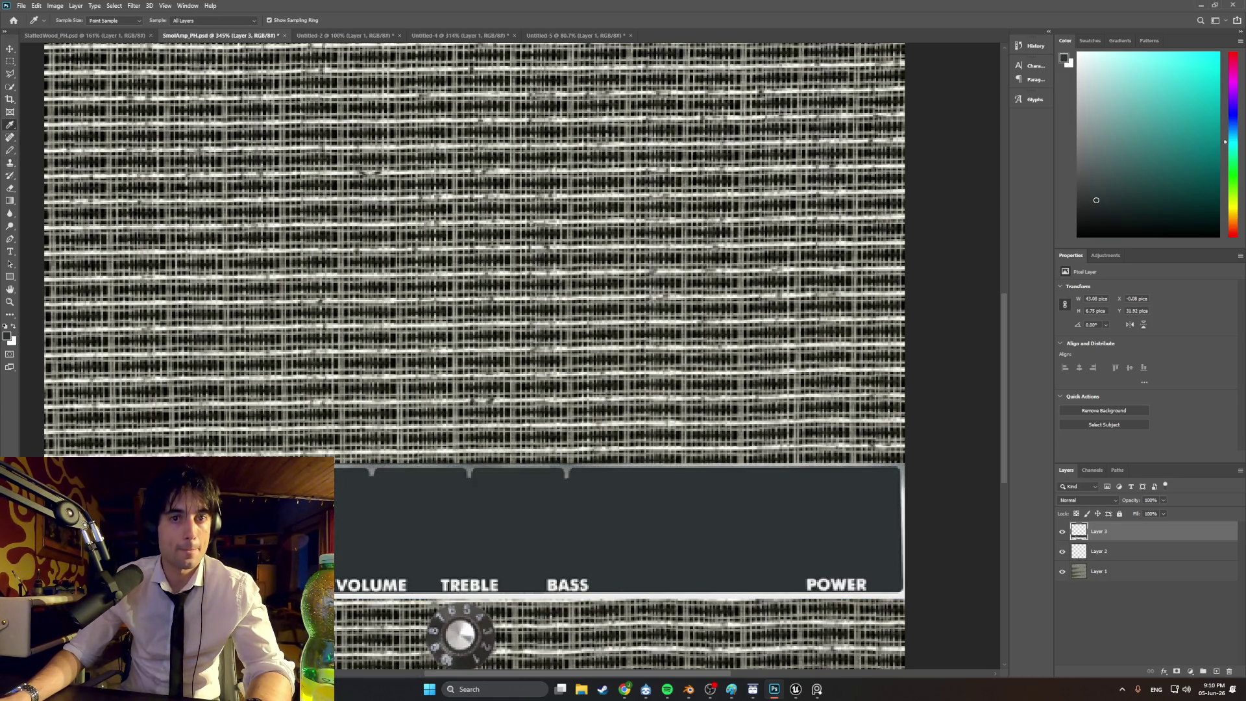
{"action": "scroll", "coordinate": [588, 588], "scroll_direction": "down", "scroll_amount": 3, "text": "alt"}
{"action": "scroll", "coordinate": [301, 559], "scroll_direction": "up", "scroll_amount": 5, "text": "alt"}
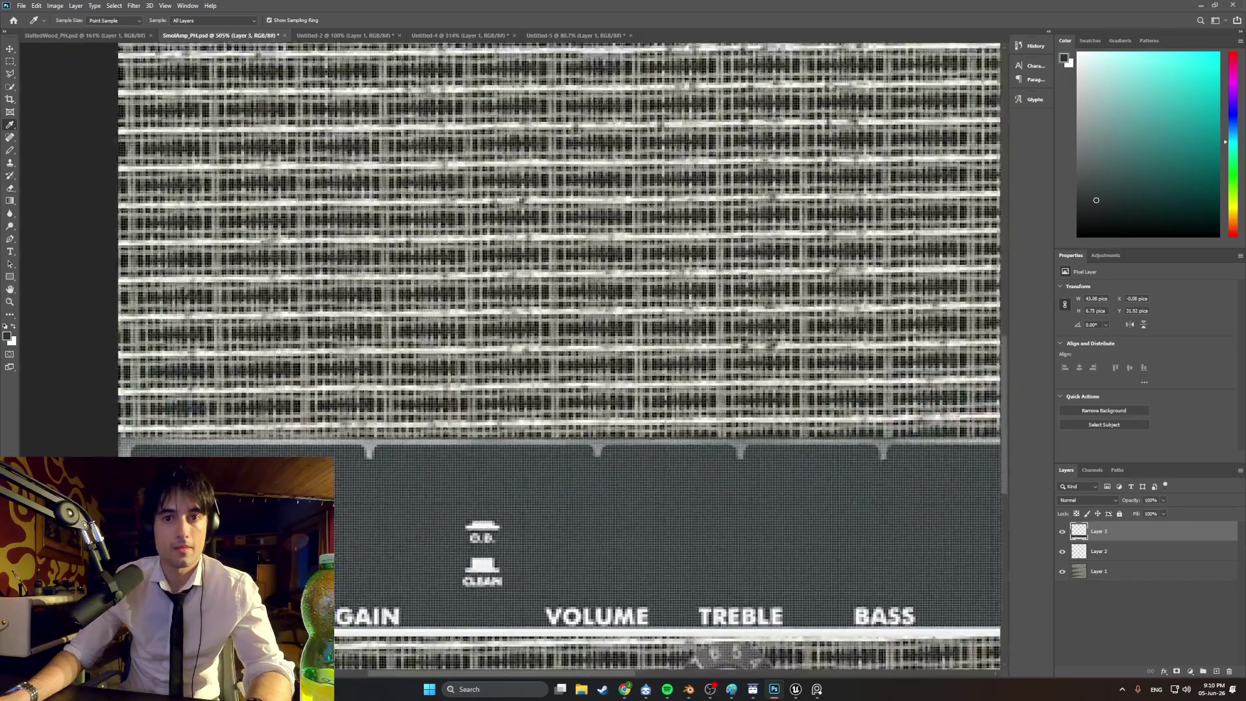
{"action": "scroll", "coordinate": [302, 562], "scroll_direction": "down", "scroll_amount": 2, "text": "alt"}
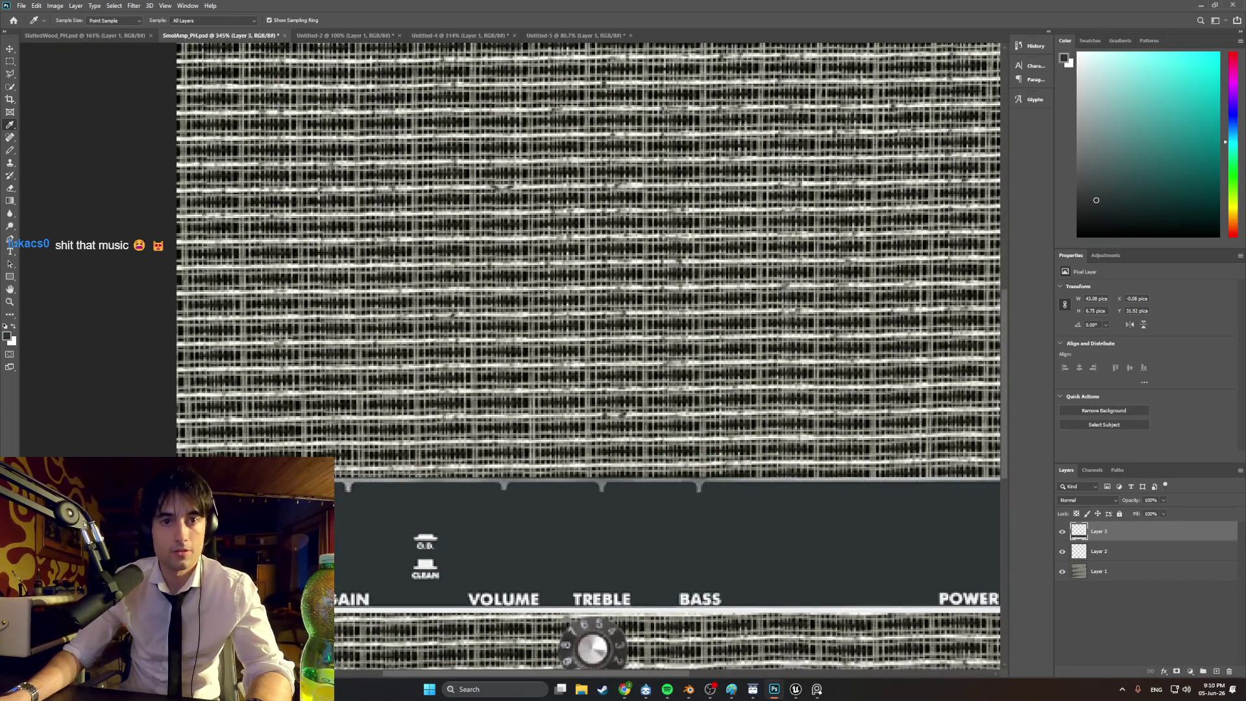
- Switch to the Pencil tool with a 1 px brush size
{"action": "key", "text": "b"}
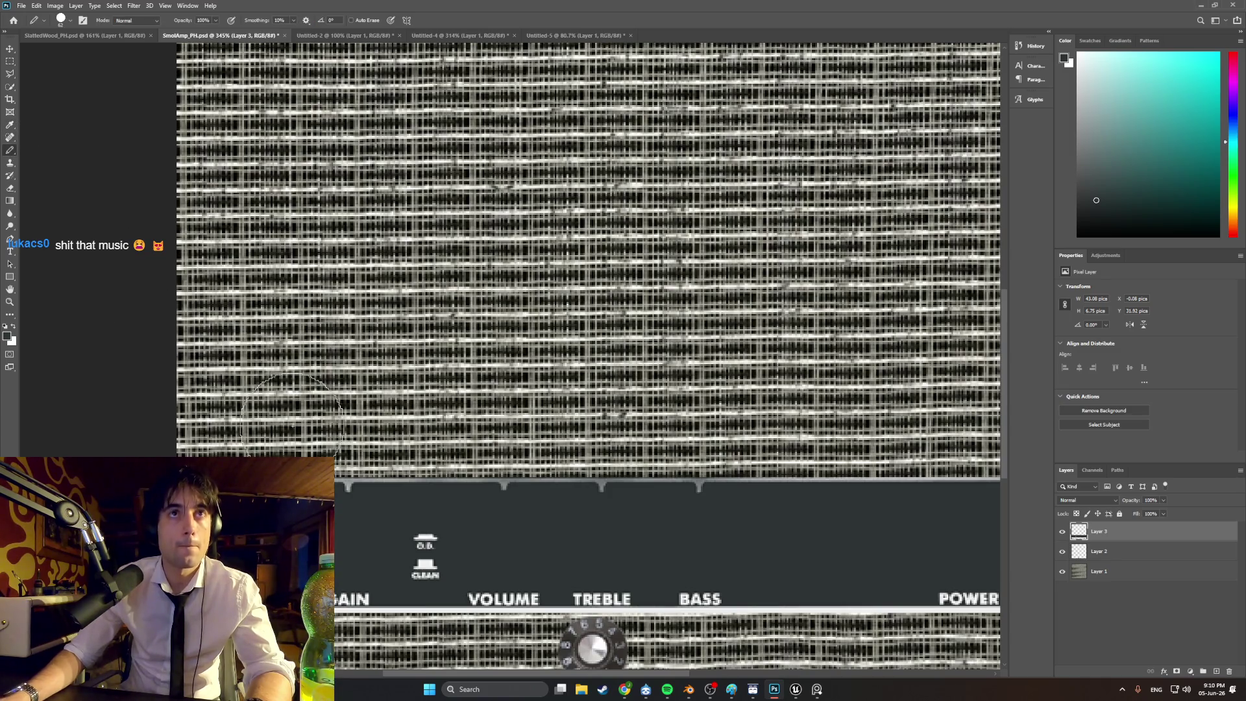
{"action": "left_click", "coordinate": [71, 21]}
{"action": "left_click_drag", "start_coordinate": [71, 52], "coordinate": [54, 52]}
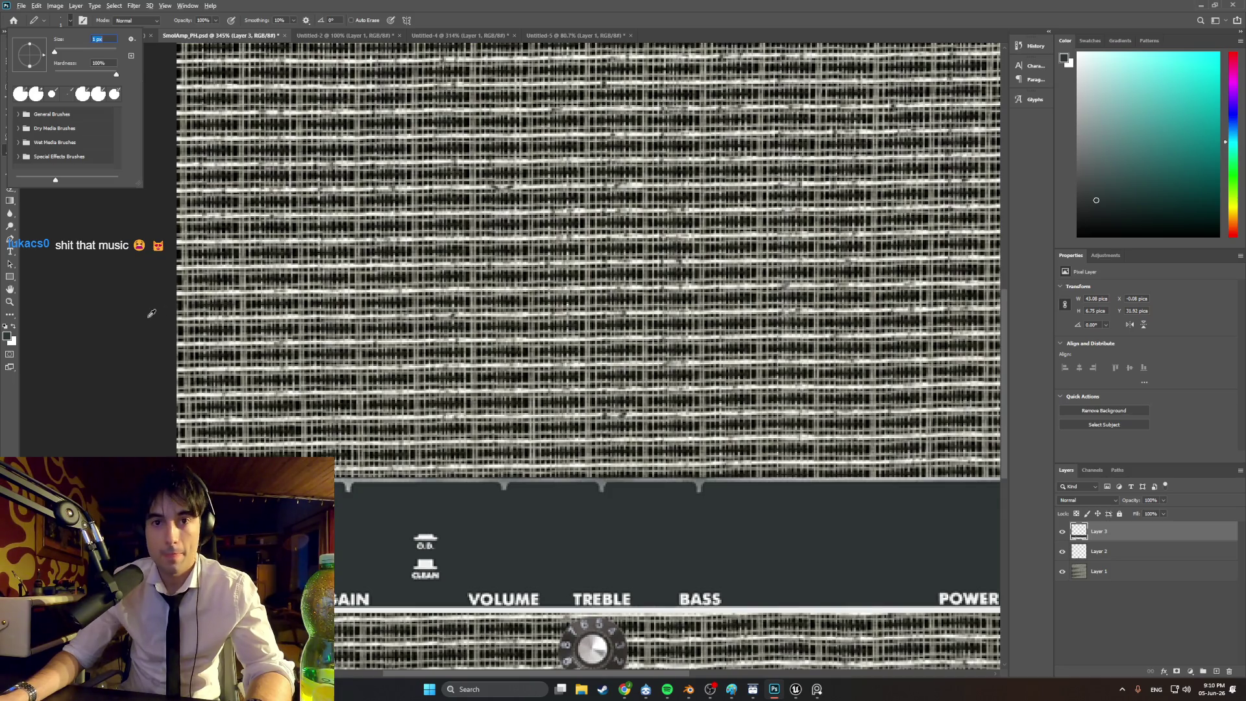
{"action": "key", "text": "Return"}
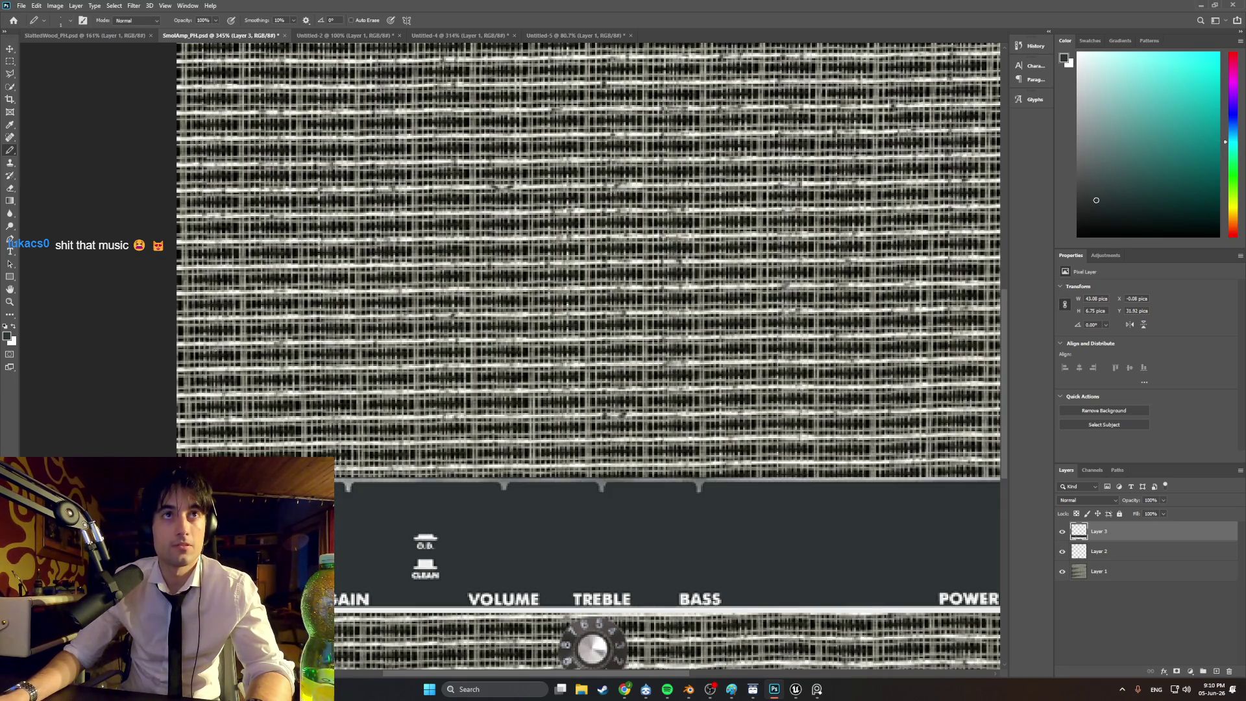
{"action": "scroll", "coordinate": [251, 368], "scroll_direction": "up", "scroll_amount": 5, "text": "alt"}
{"action": "scroll", "coordinate": [251, 368], "scroll_direction": "down", "scroll_amount": 3}
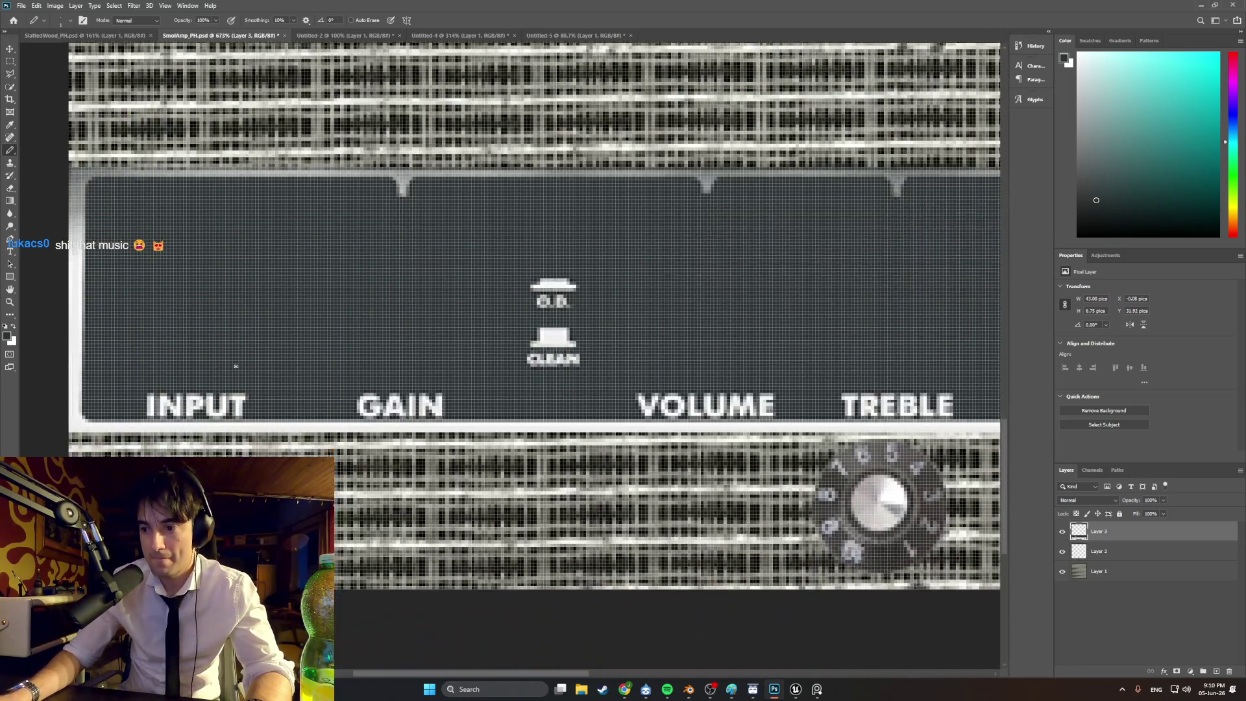
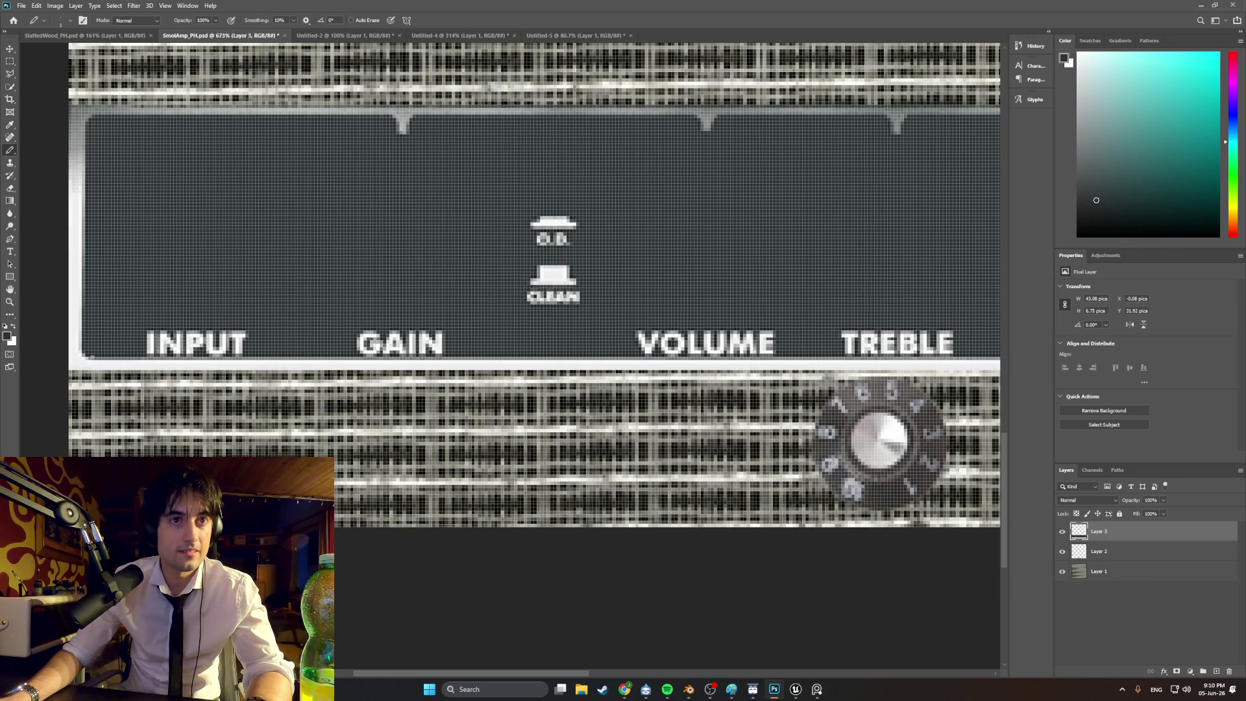
- Pencil a dark one-pixel line along the light strip under the INPUT and GAIN labels
{"action": "scroll", "coordinate": [109, 357], "scroll_direction": "up", "scroll_amount": 5, "text": "alt"}
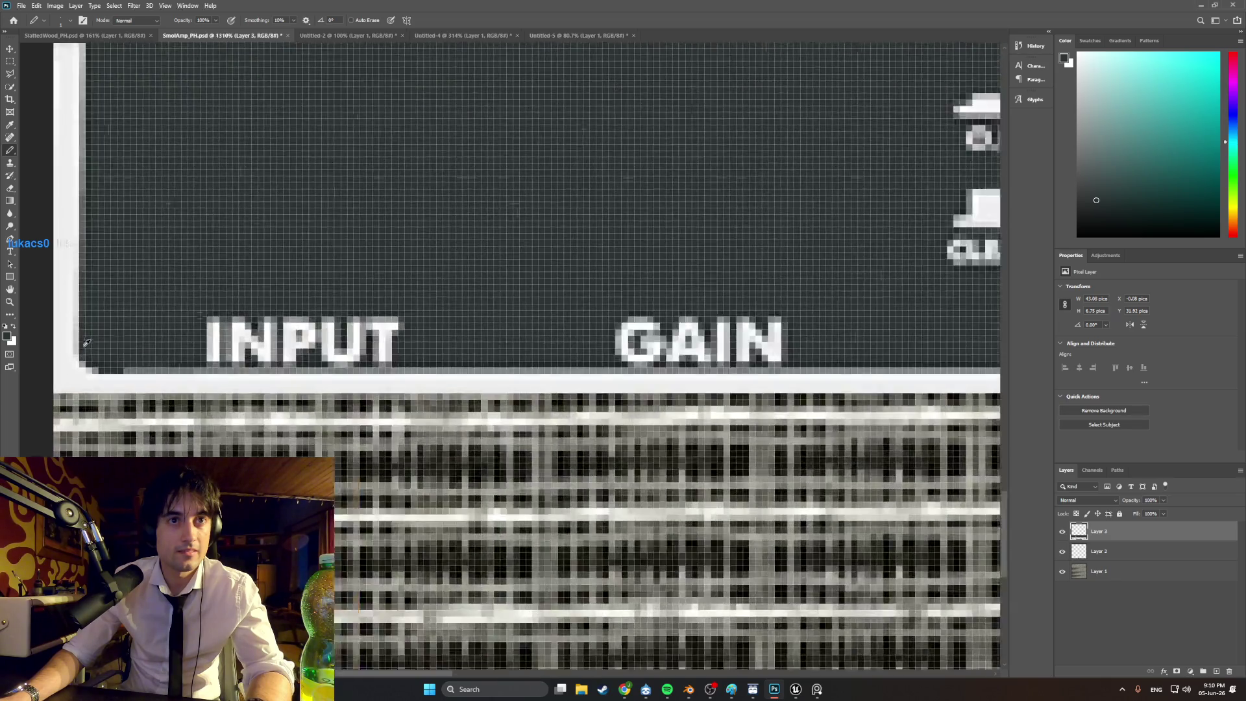
{"action": "left_click_drag", "start_coordinate": [263, 378], "coordinate": [586, 378]}
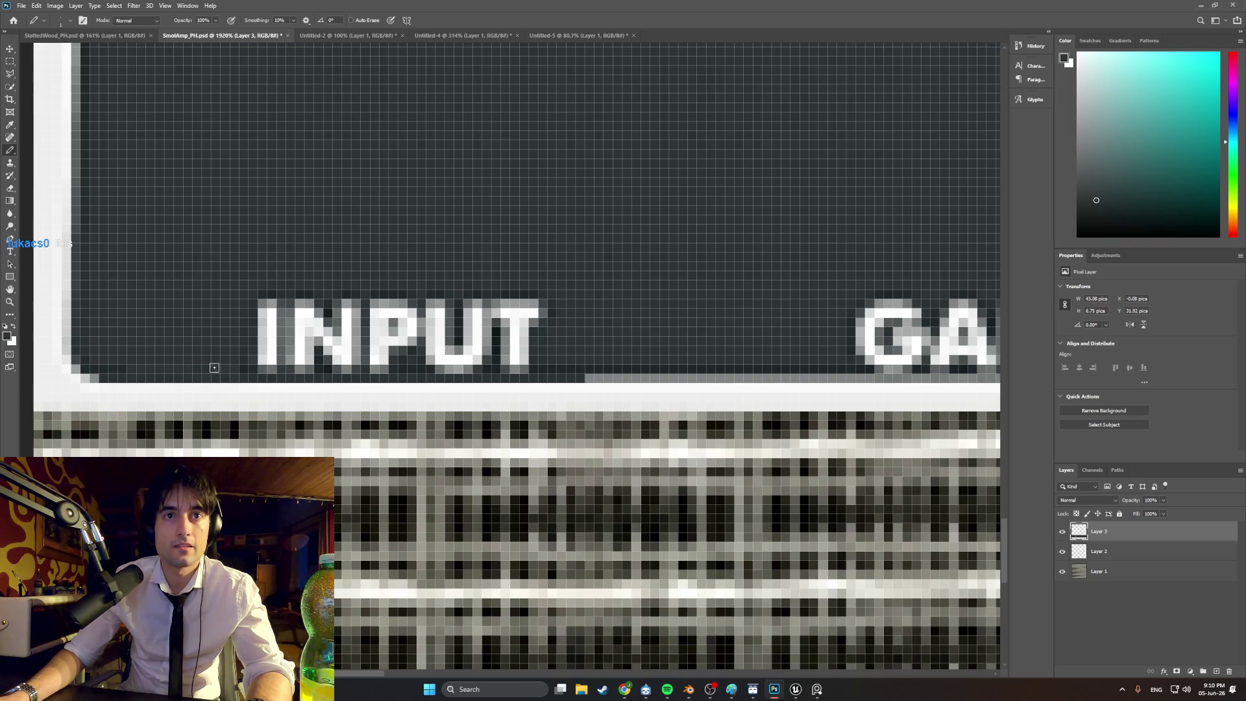
{"action": "scroll", "coordinate": [214, 368], "scroll_direction": "down", "scroll_amount": 6, "text": "alt"}
{"action": "scroll", "coordinate": [433, 347], "scroll_direction": "up", "scroll_amount": 2, "text": "alt"}
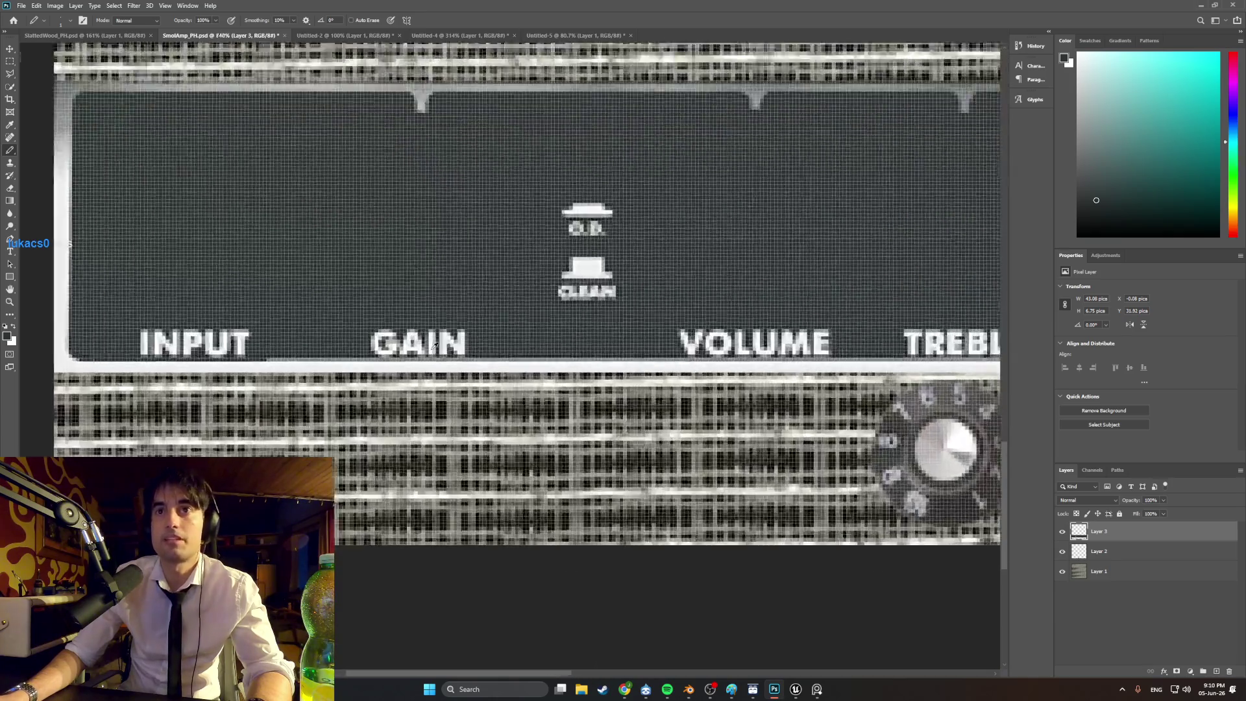
{"action": "scroll", "coordinate": [433, 348], "scroll_direction": "up", "scroll_amount": 2, "text": "alt"}
{"action": "left_click_drag", "start_coordinate": [160, 366], "coordinate": [356, 366]}
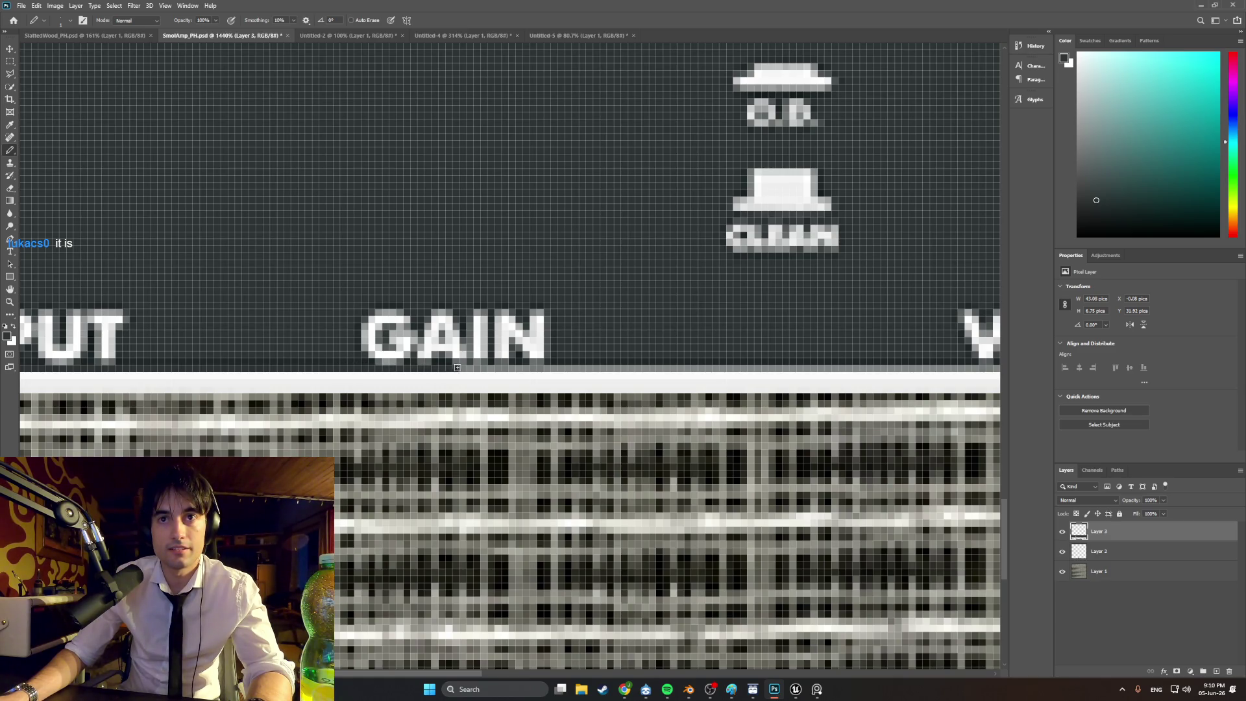
{"action": "left_click_drag", "start_coordinate": [491, 368], "coordinate": [518, 370]}
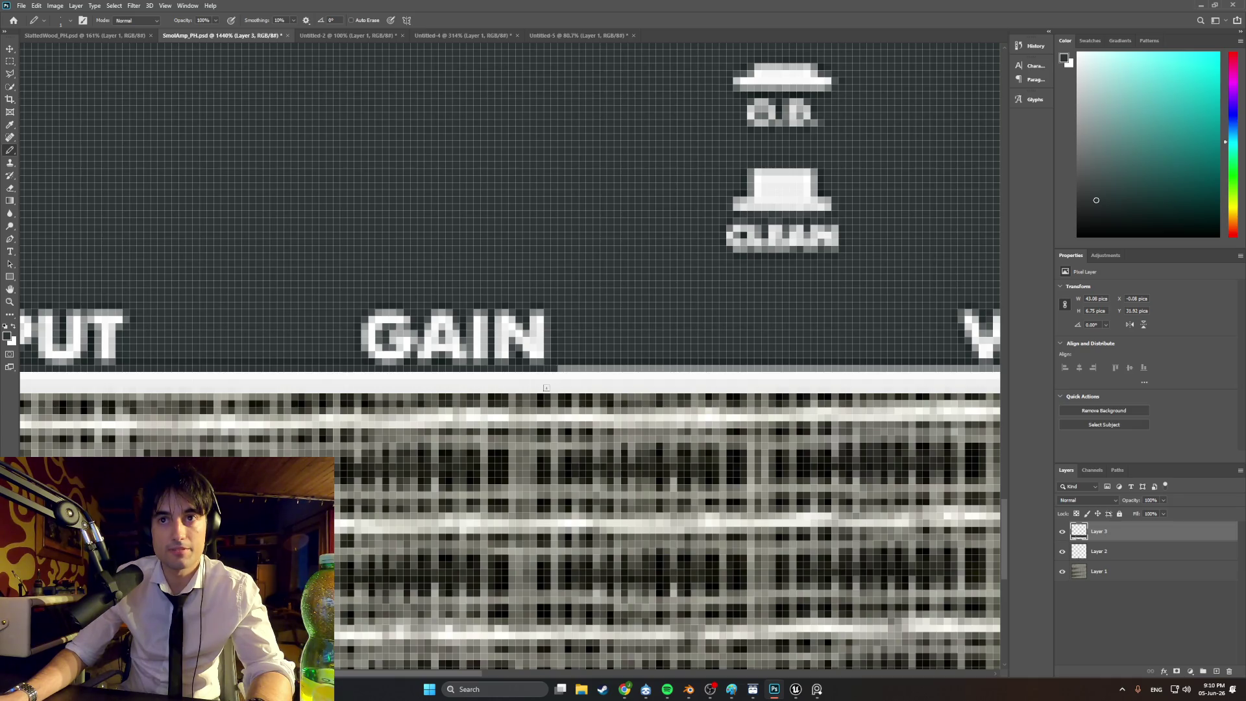
- Continue the dark pixel line beneath the VOLUME, TREBLE and BASS labels
{"action": "scroll", "coordinate": [505, 664], "scroll_direction": "right", "scroll_amount": 5, "text": "ctrl"}
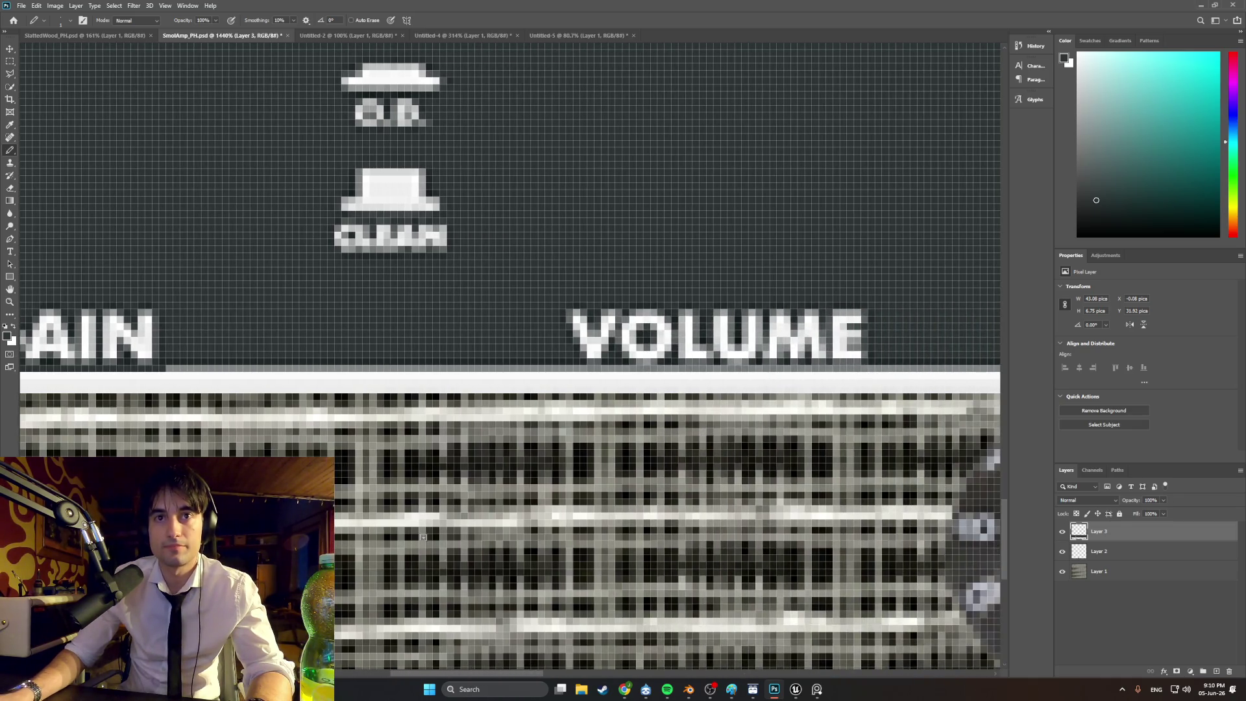
{"action": "left_click_drag", "start_coordinate": [160, 366], "coordinate": [842, 368]}
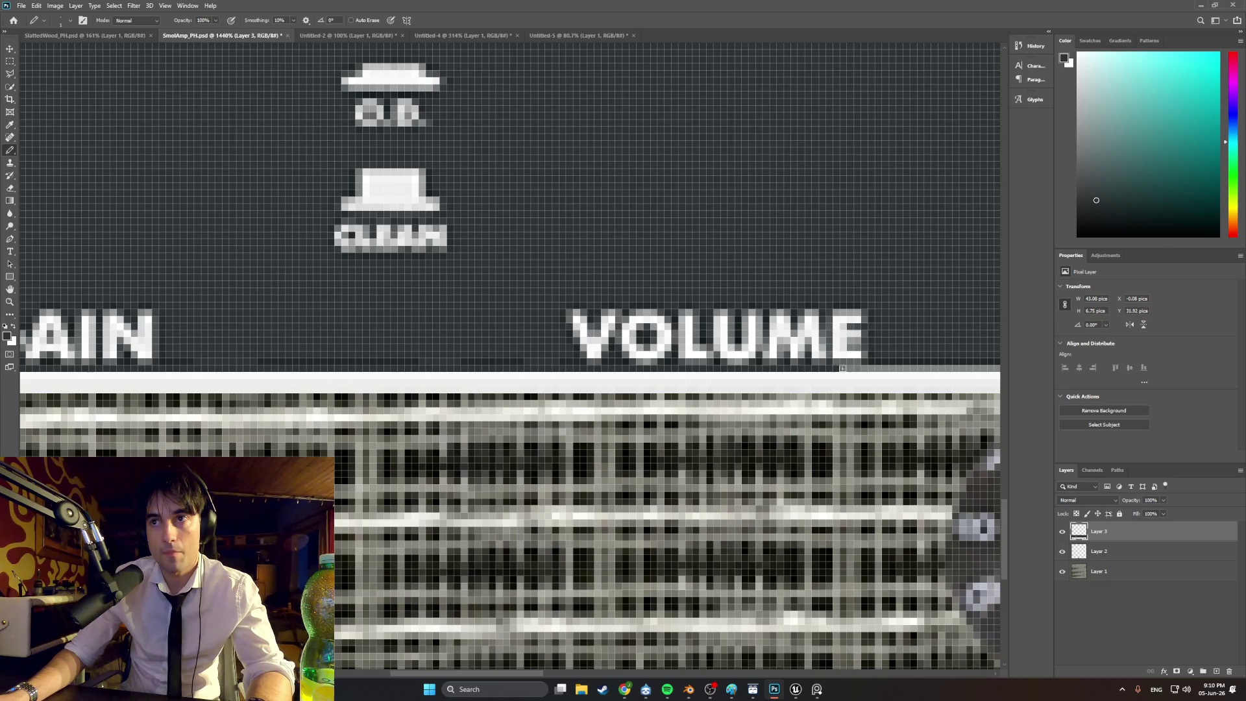
{"action": "left_click_drag", "start_coordinate": [506, 672], "coordinate": [617, 669]}
{"action": "left_click_drag", "start_coordinate": [192, 368], "coordinate": [309, 367]}
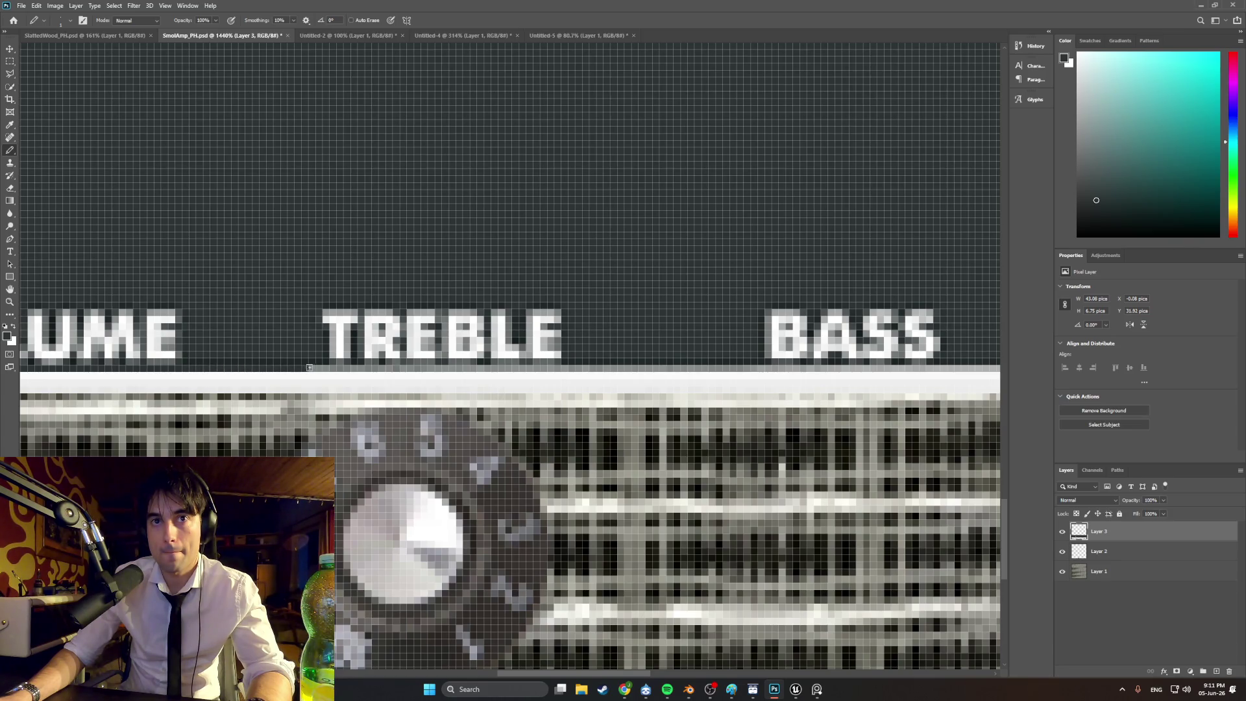
{"action": "left_click_drag", "start_coordinate": [445, 368], "coordinate": [744, 367]}
{"action": "mouse_move", "coordinate": [573, 672]}
{"action": "left_mouse_down"}
{"action": "mouse_move", "coordinate": [697, 667]}
{"action": "mouse_move", "coordinate": [639, 666]}
{"action": "left_mouse_up"}
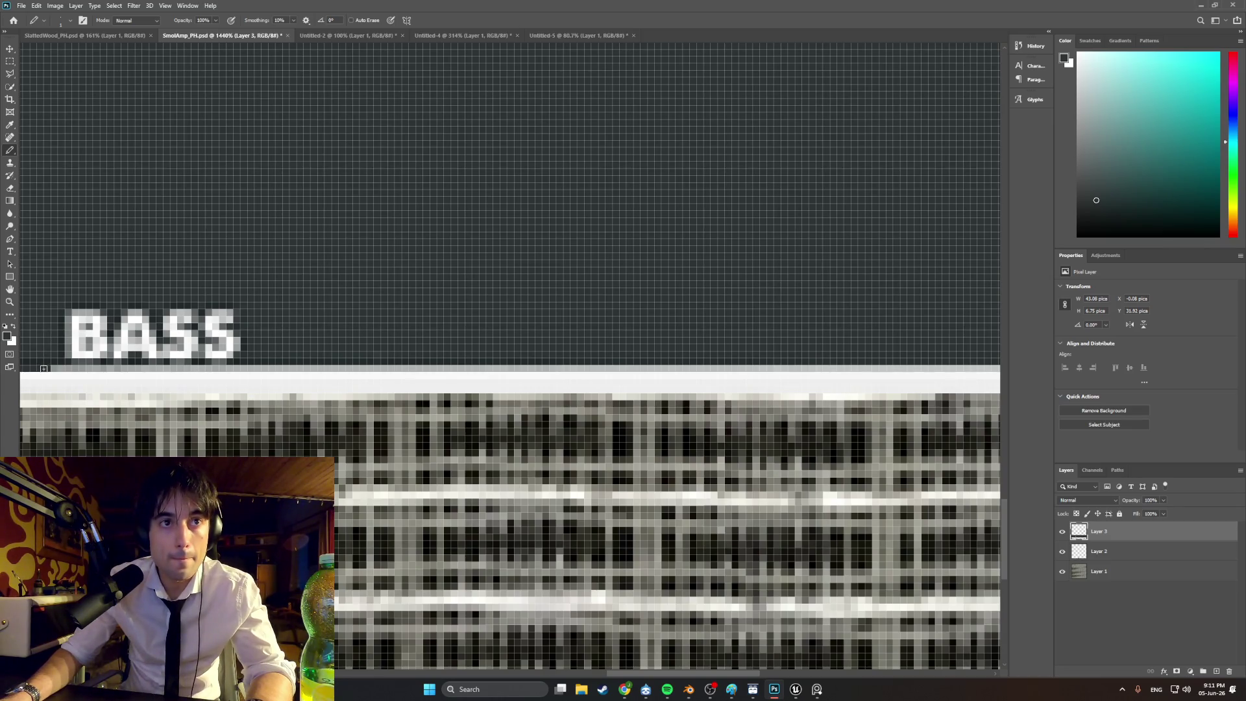
{"action": "left_click_drag", "start_coordinate": [159, 368], "coordinate": [550, 366]}
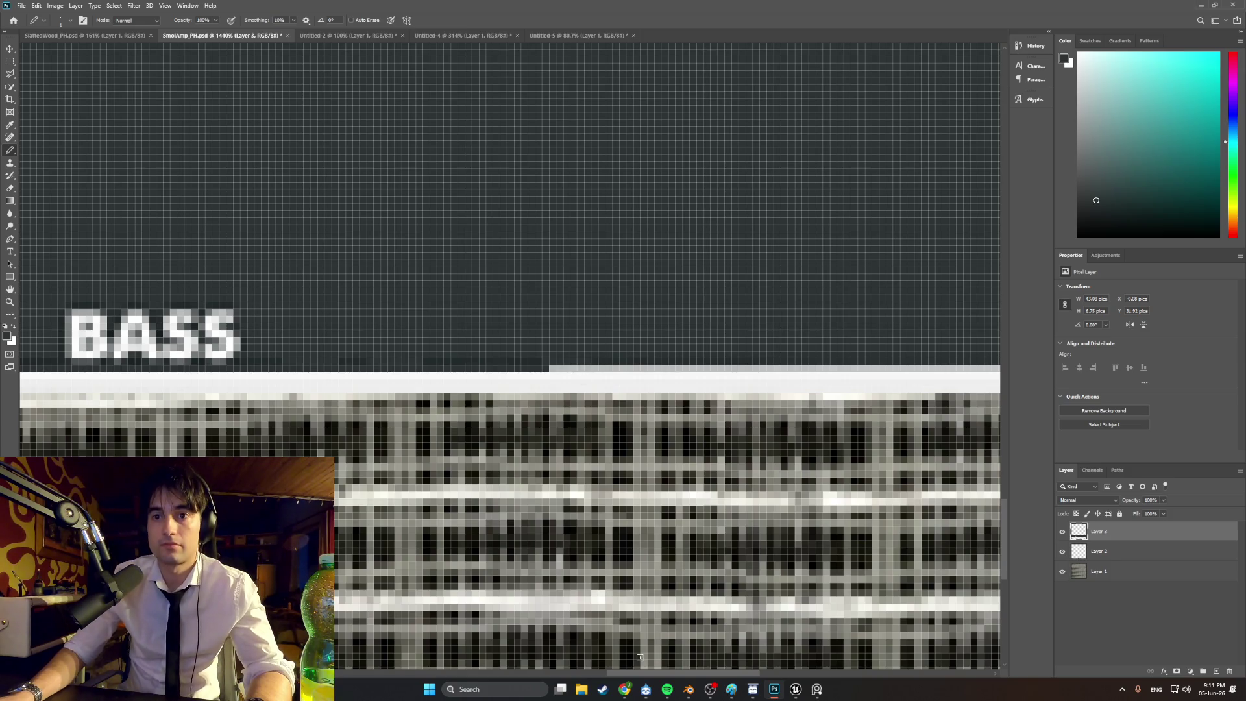
- Extend the dark line beneath POWER all the way to the panel's right edge
{"action": "left_click_drag", "start_coordinate": [646, 675], "coordinate": [717, 675]}
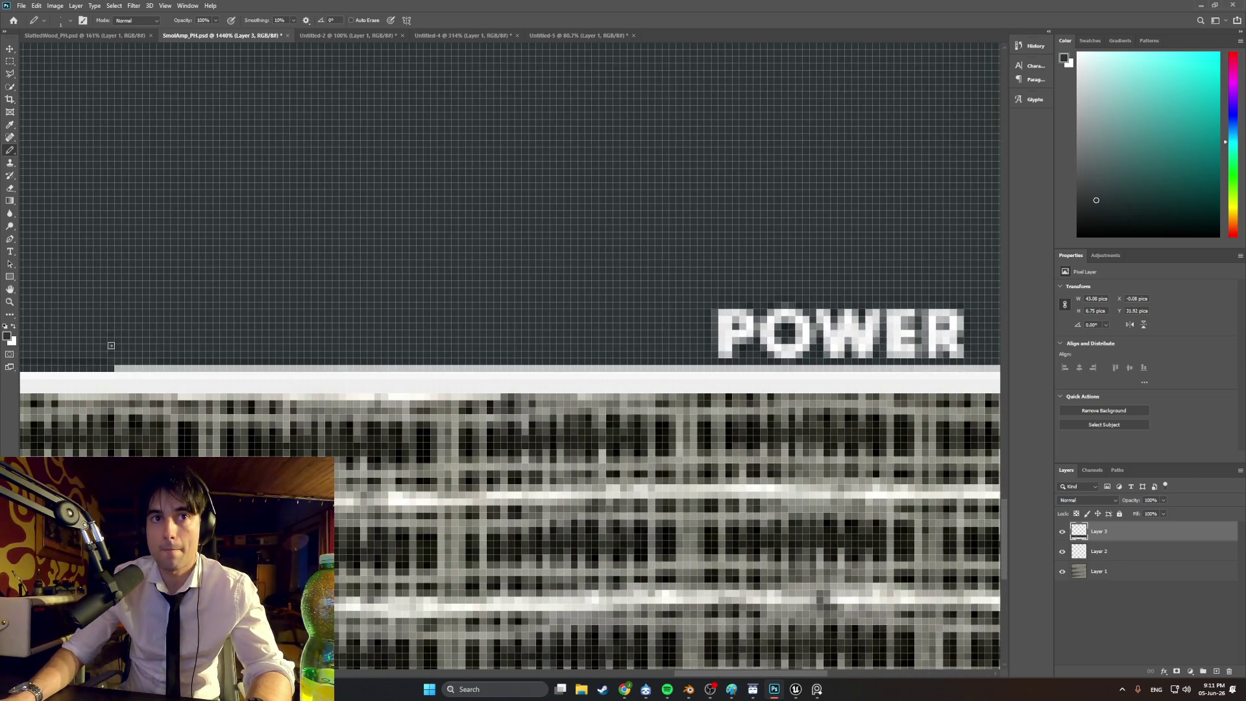
{"action": "left_click_drag", "start_coordinate": [112, 365], "coordinate": [979, 366]}
{"action": "scroll", "coordinate": [582, 362], "scroll_direction": "right", "scroll_amount": 5}
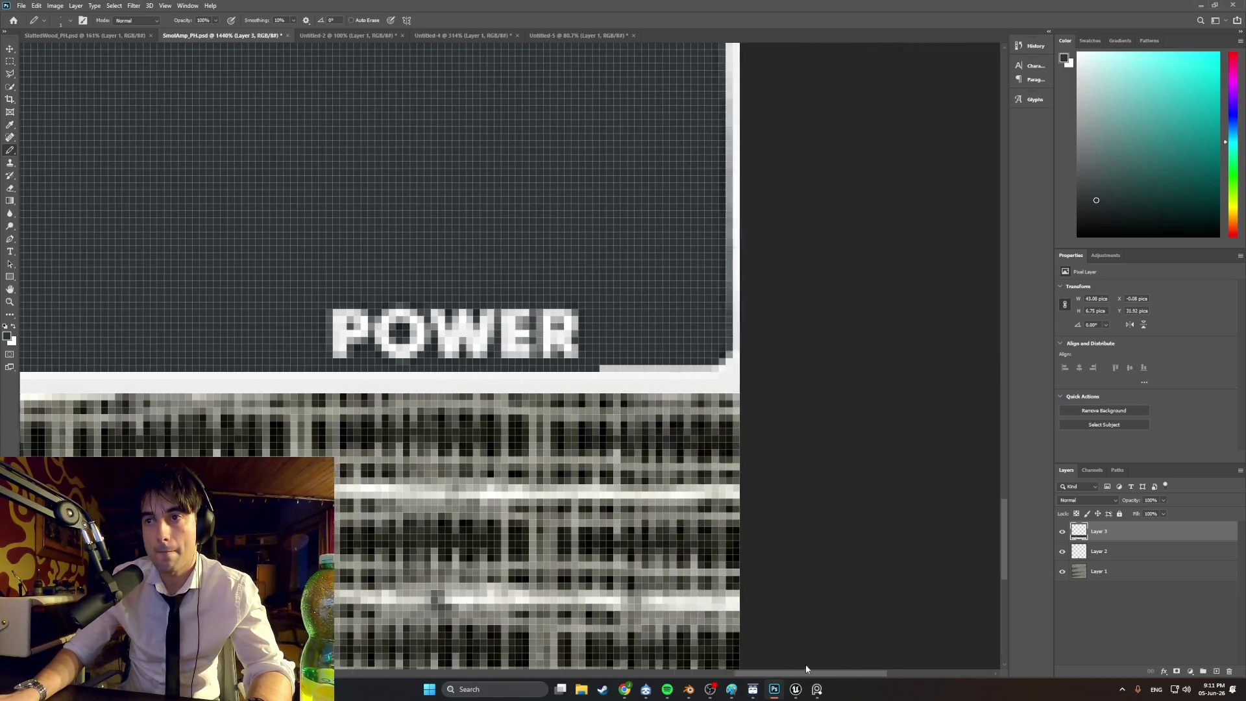
{"action": "left_click_drag", "start_coordinate": [599, 365], "coordinate": [652, 365]}
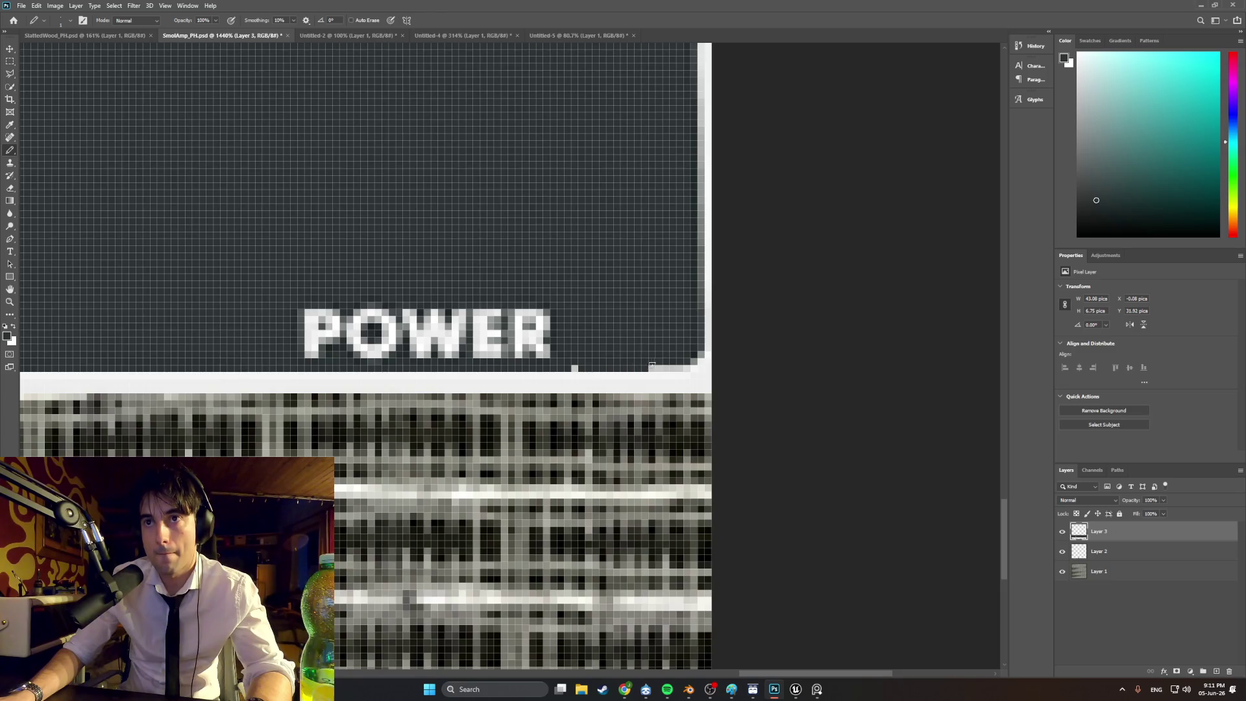
{"action": "scroll", "coordinate": [576, 368], "scroll_direction": "down", "scroll_amount": 10, "text": "alt"}
{"action": "scroll", "coordinate": [386, 368], "scroll_direction": "up", "scroll_amount": 6, "text": "alt"}
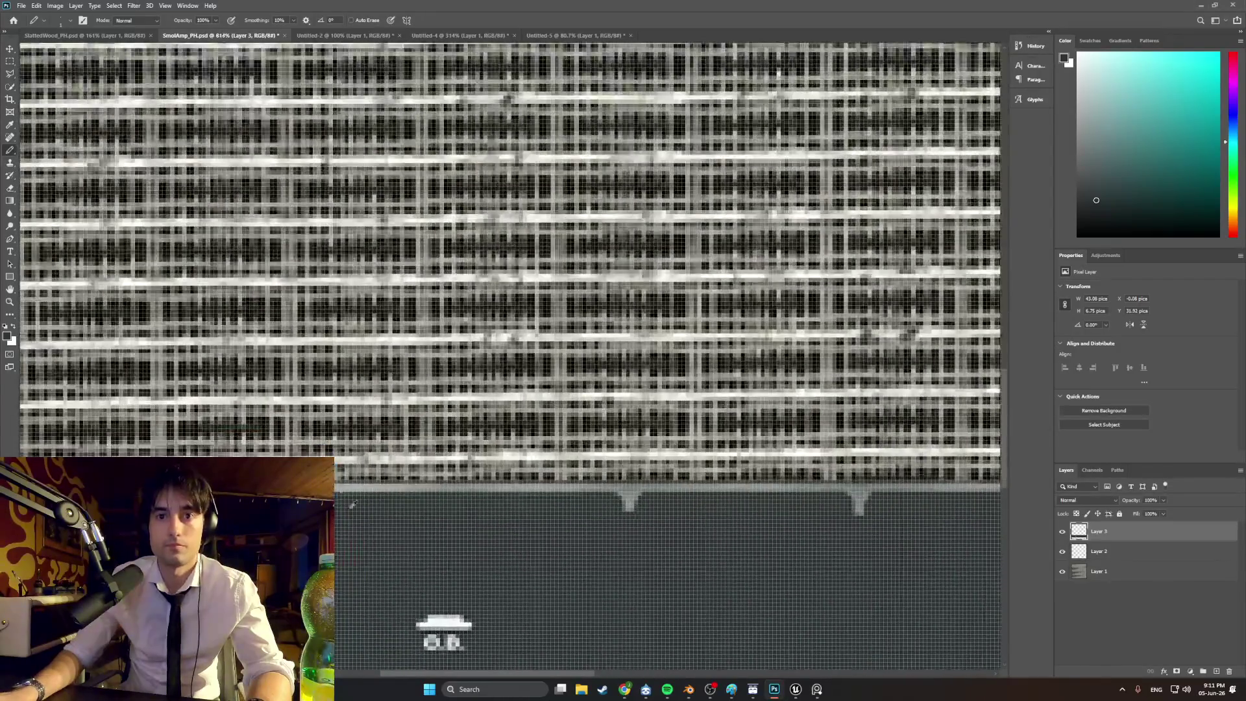
{"action": "scroll", "coordinate": [461, 509], "scroll_direction": "down", "scroll_amount": 5, "text": "alt"}
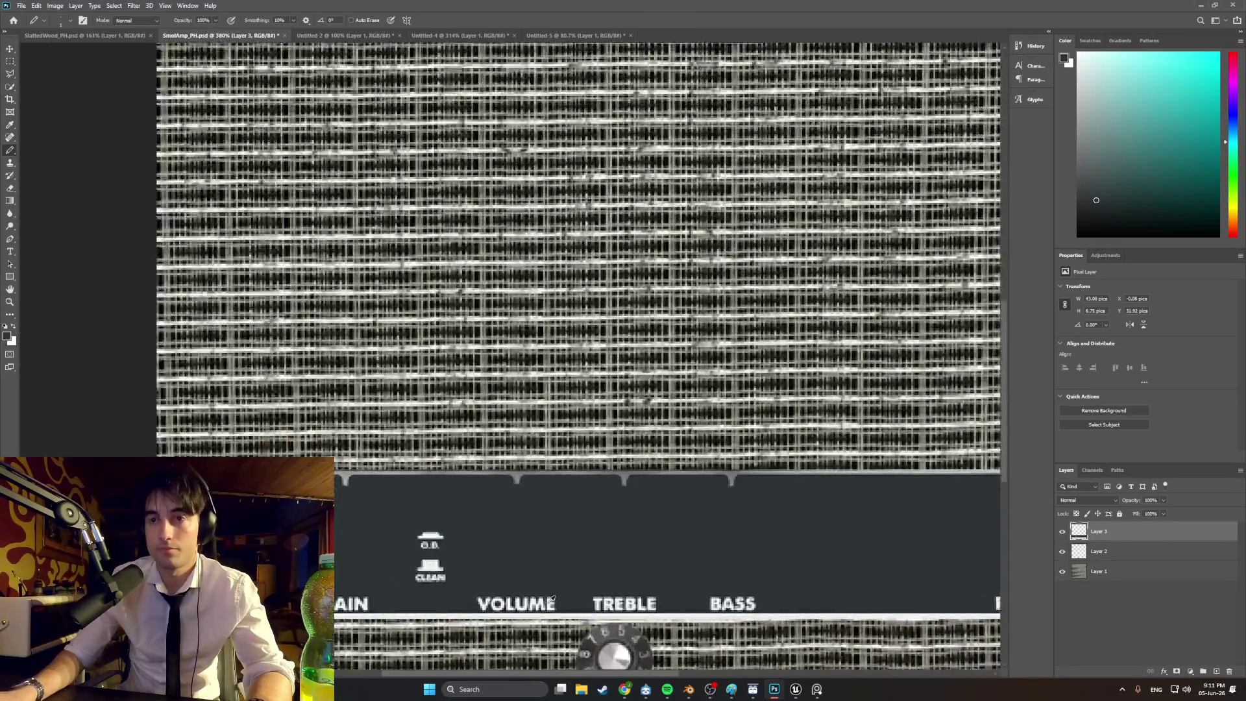
{"action": "scroll", "coordinate": [278, 507], "scroll_direction": "up", "scroll_amount": 3, "text": "alt"}
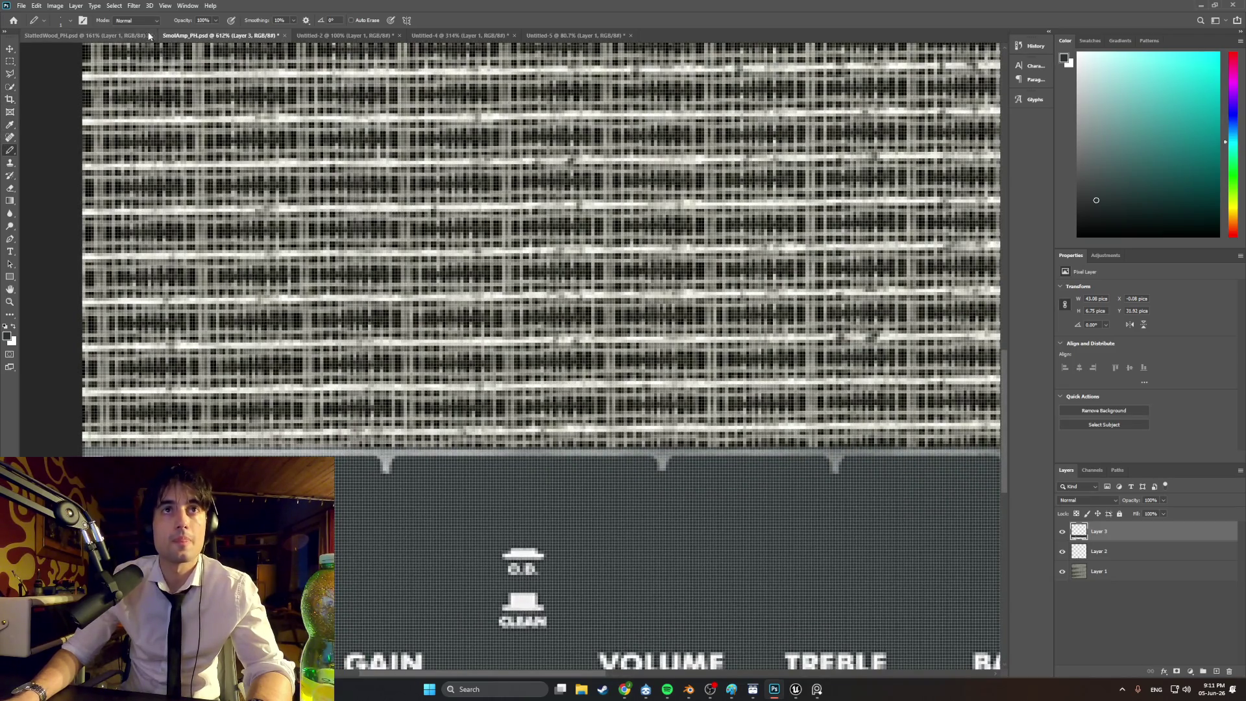
{"action": "scroll", "coordinate": [376, 469], "scroll_direction": "up", "scroll_amount": 2, "text": "alt"}
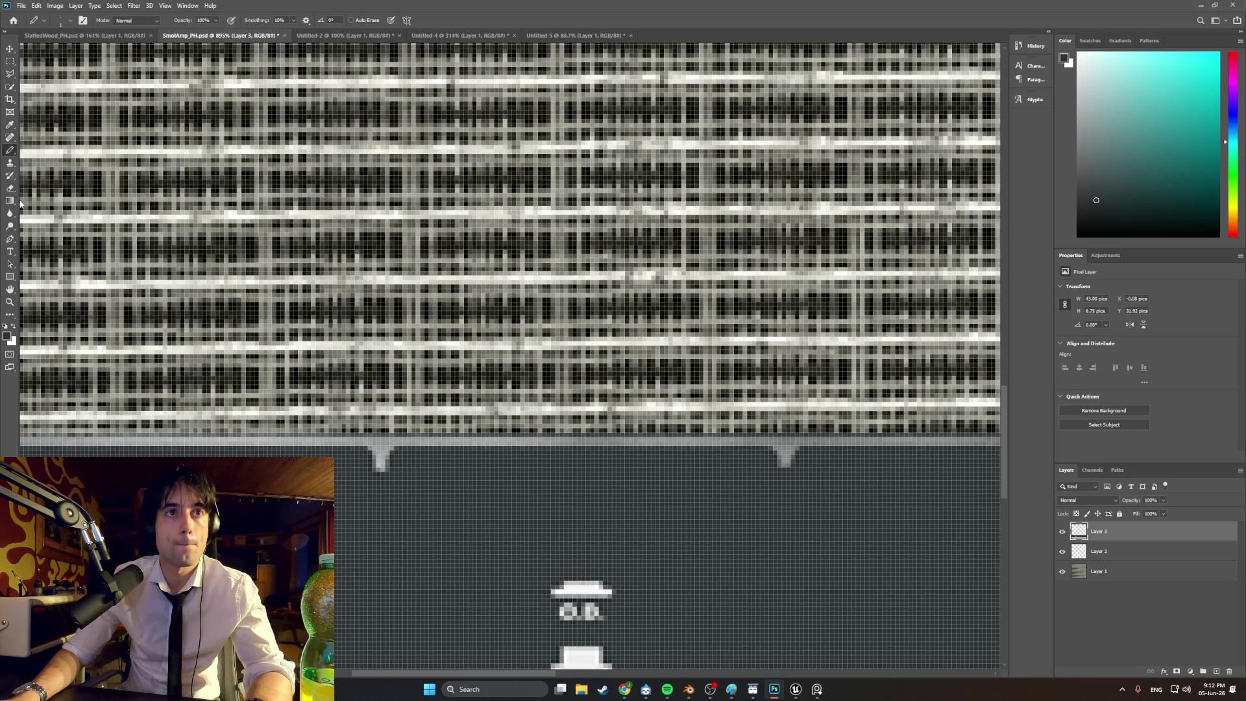
- Make white the painting colour and return to the Pencil tool
{"action": "left_click", "coordinate": [10, 125]}
{"action": "key", "text": "x"}
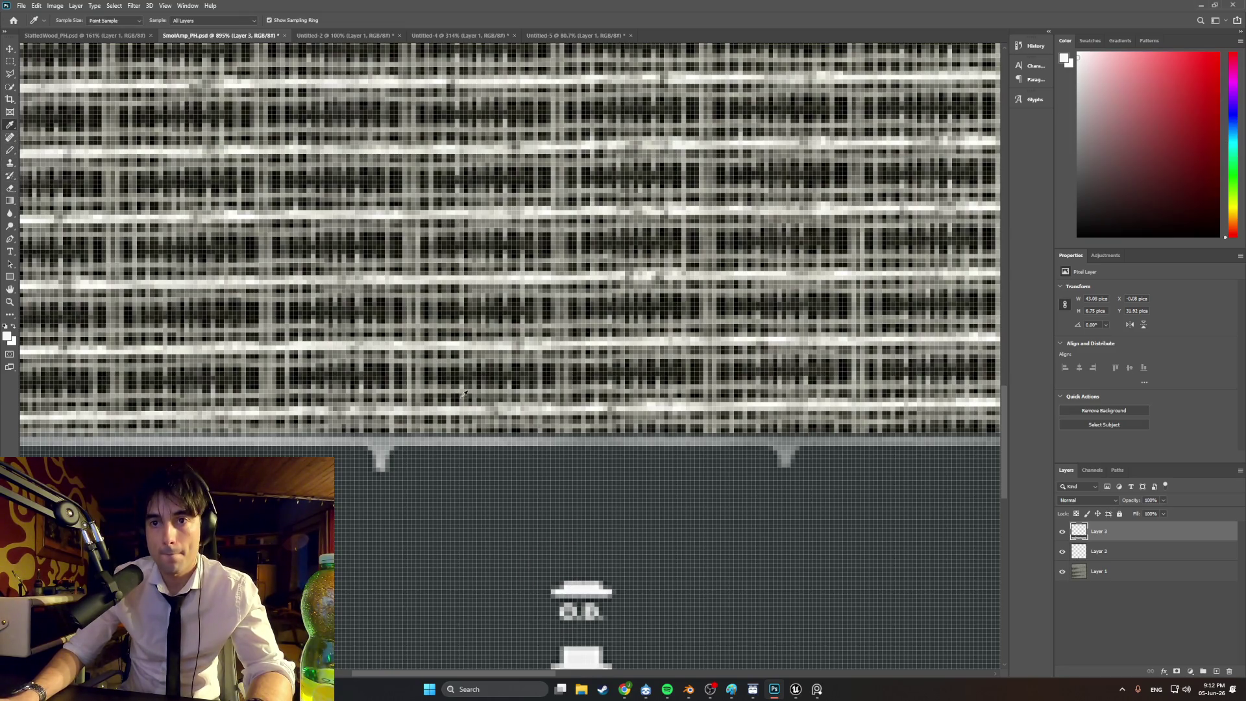
{"action": "left_click", "coordinate": [10, 150]}
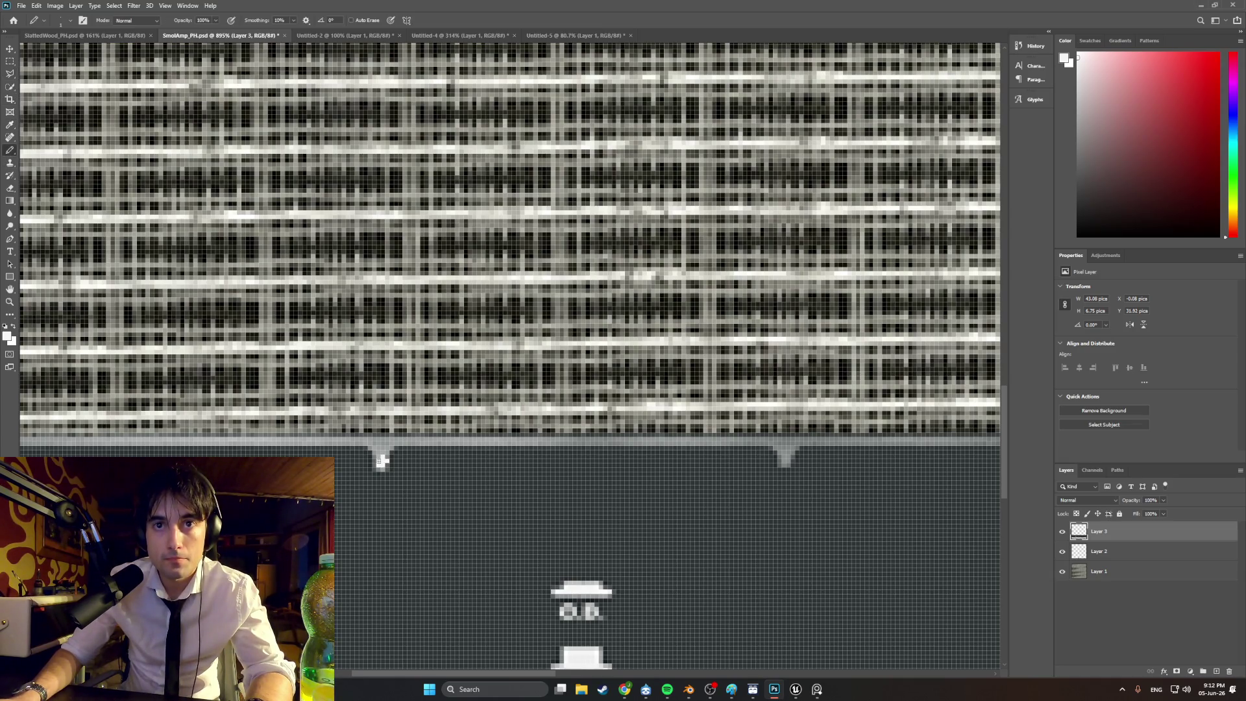
{"action": "scroll", "coordinate": [608, 473], "scroll_direction": "down", "scroll_amount": 6, "text": "alt"}
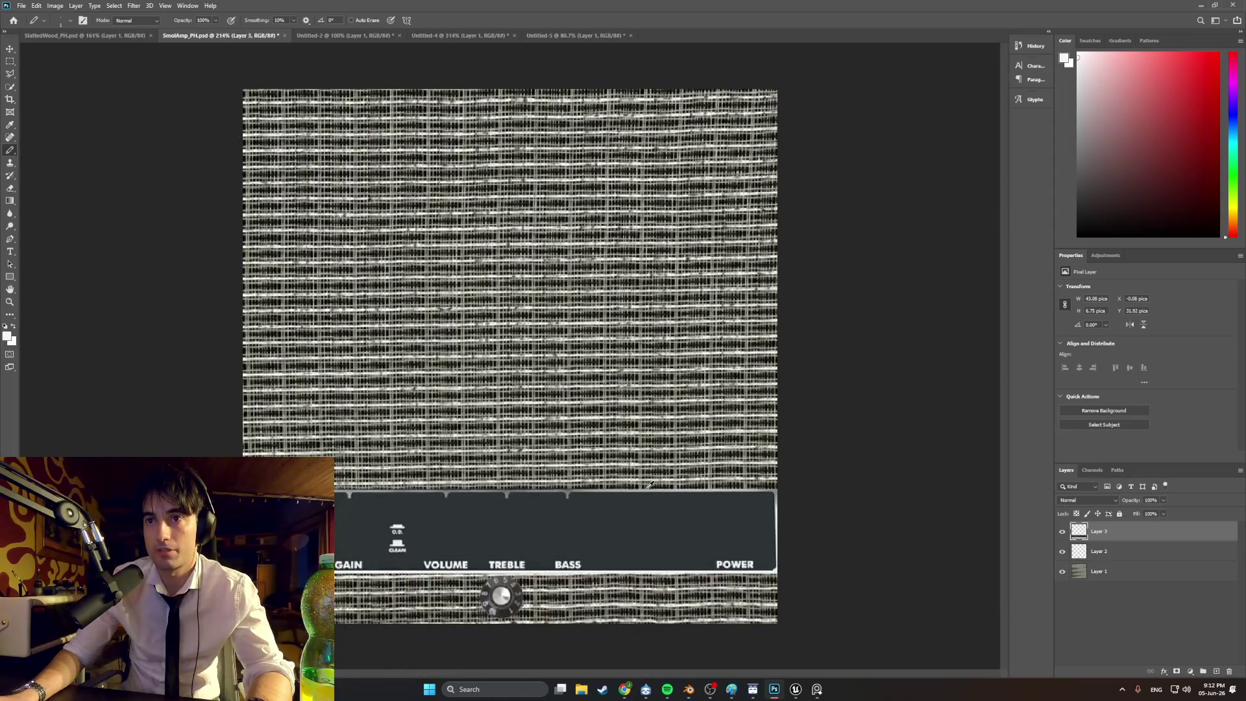
{"action": "scroll", "coordinate": [649, 484], "scroll_direction": "up", "scroll_amount": 1, "text": "alt"}
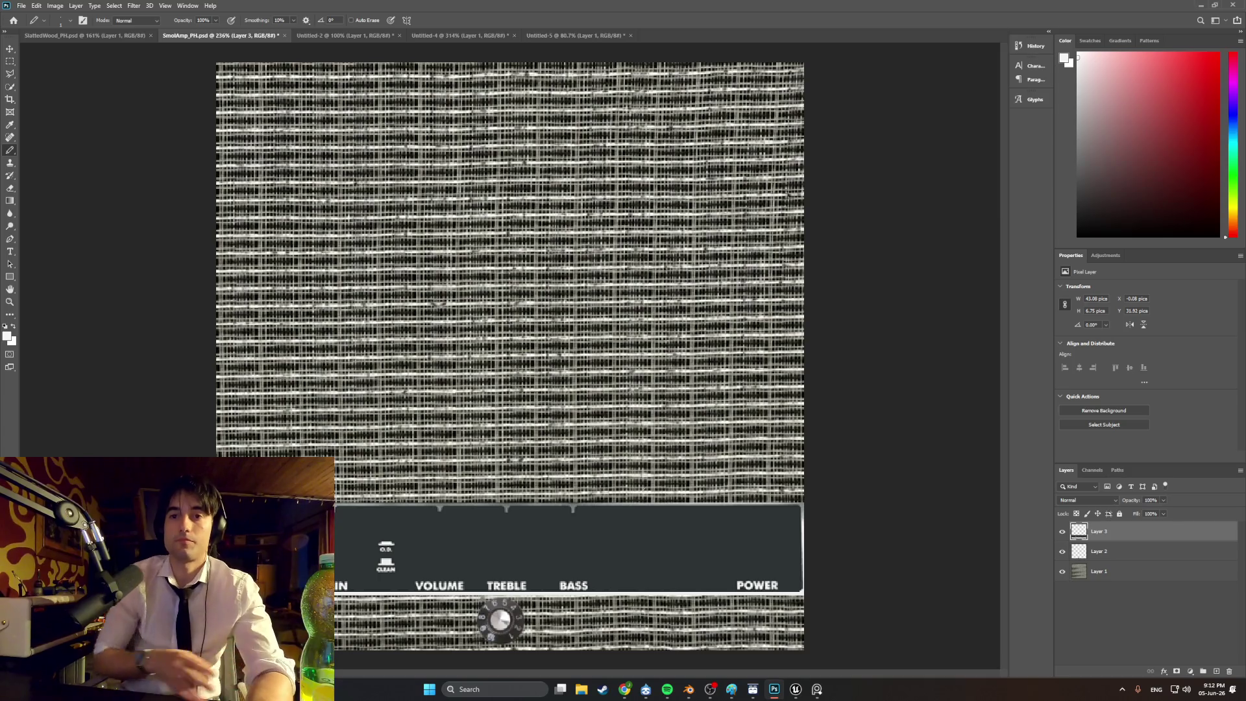
{"action": "left_click", "coordinate": [22, 5]}
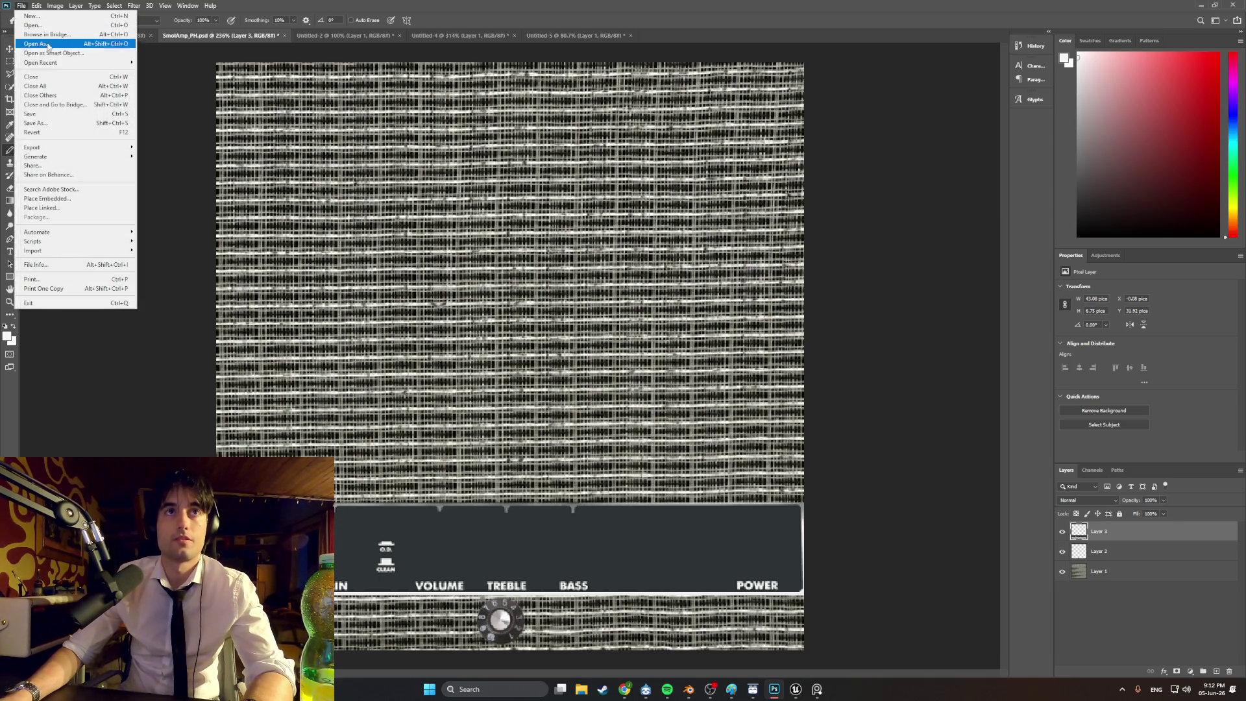
- Save the texture as PNG over the existing SmolAMpTexture file, then switch to Blender
{"action": "mouse_move", "coordinate": [71, 148]}
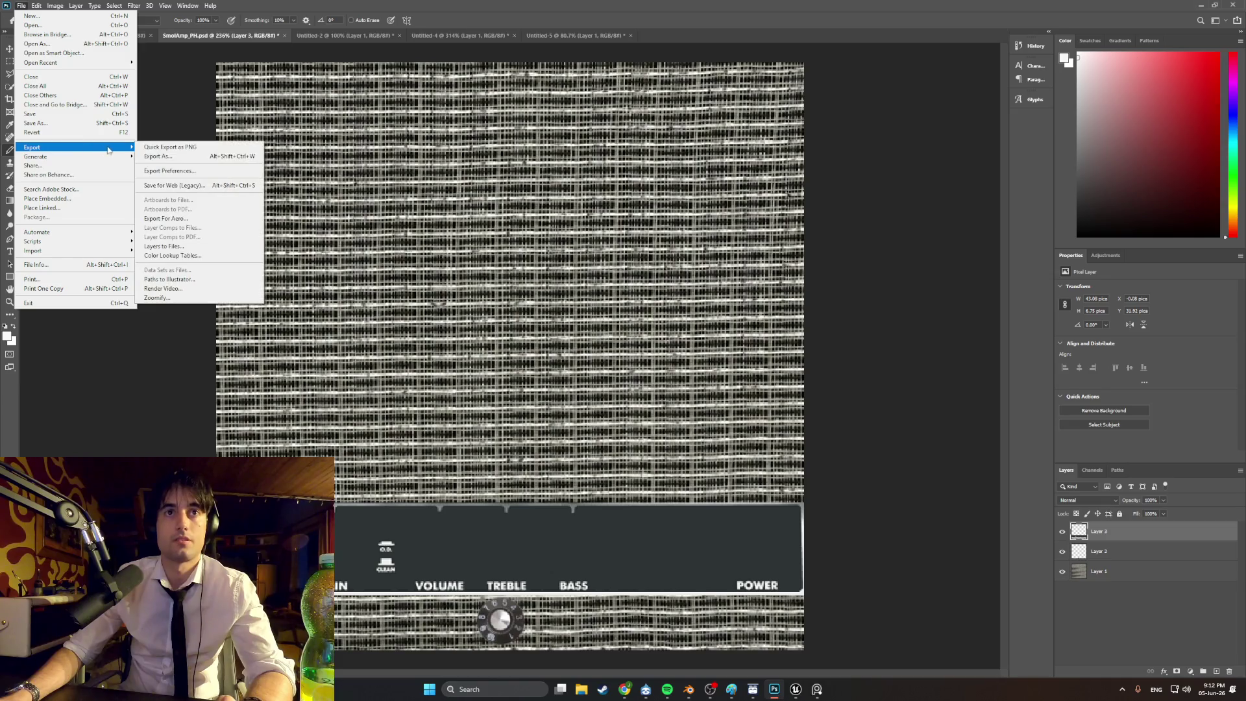
{"action": "left_click", "coordinate": [149, 148]}
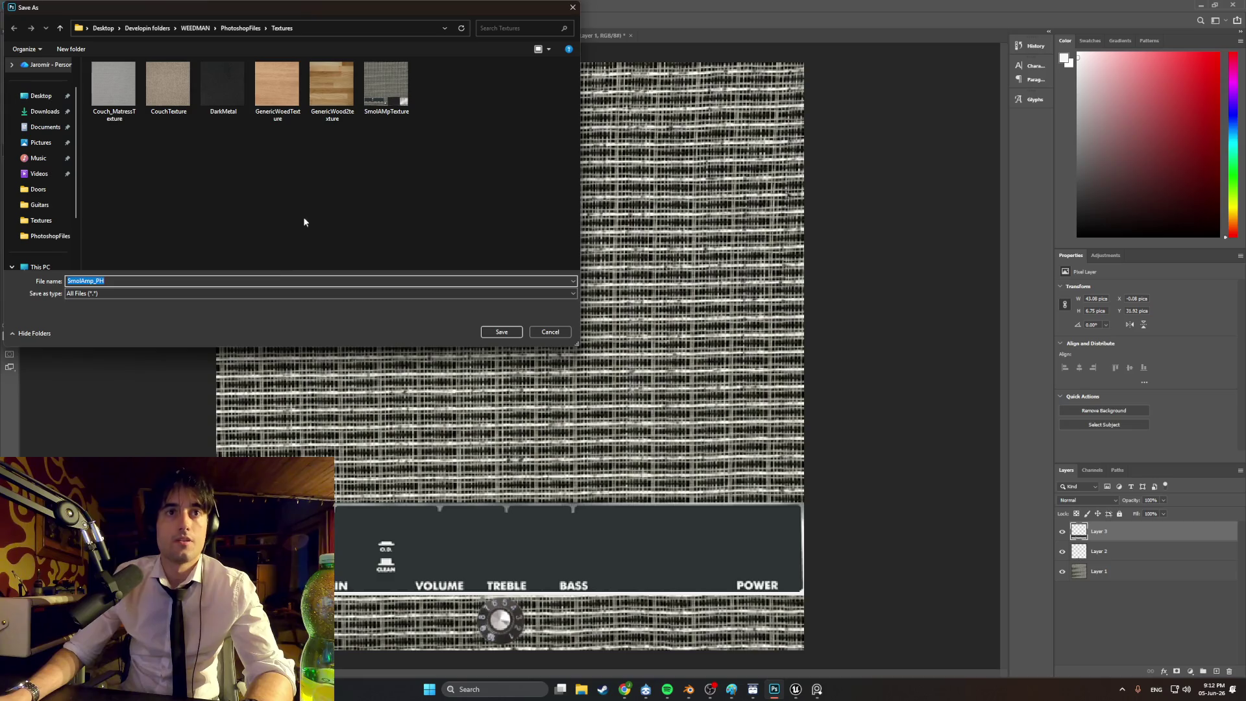
{"action": "left_click", "coordinate": [385, 104]}
{"action": "left_click", "coordinate": [500, 333]}
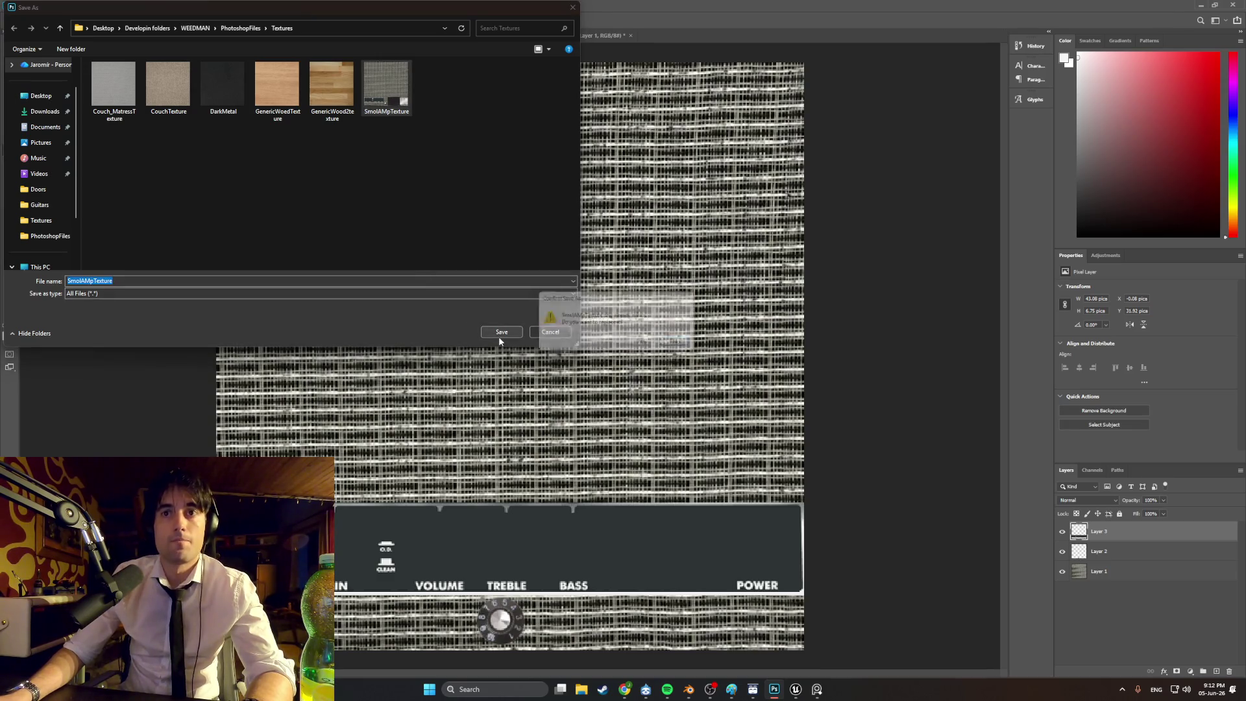
{"action": "left_click", "coordinate": [645, 343]}
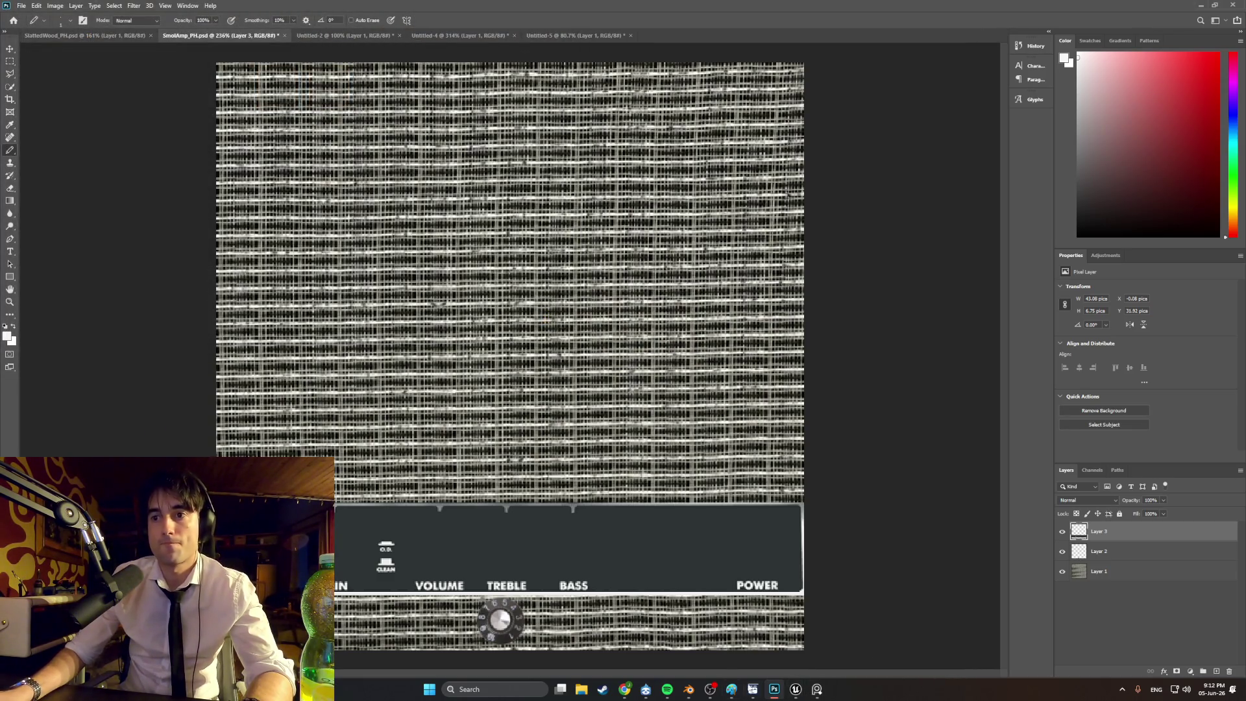
{"action": "left_click", "coordinate": [689, 689]}
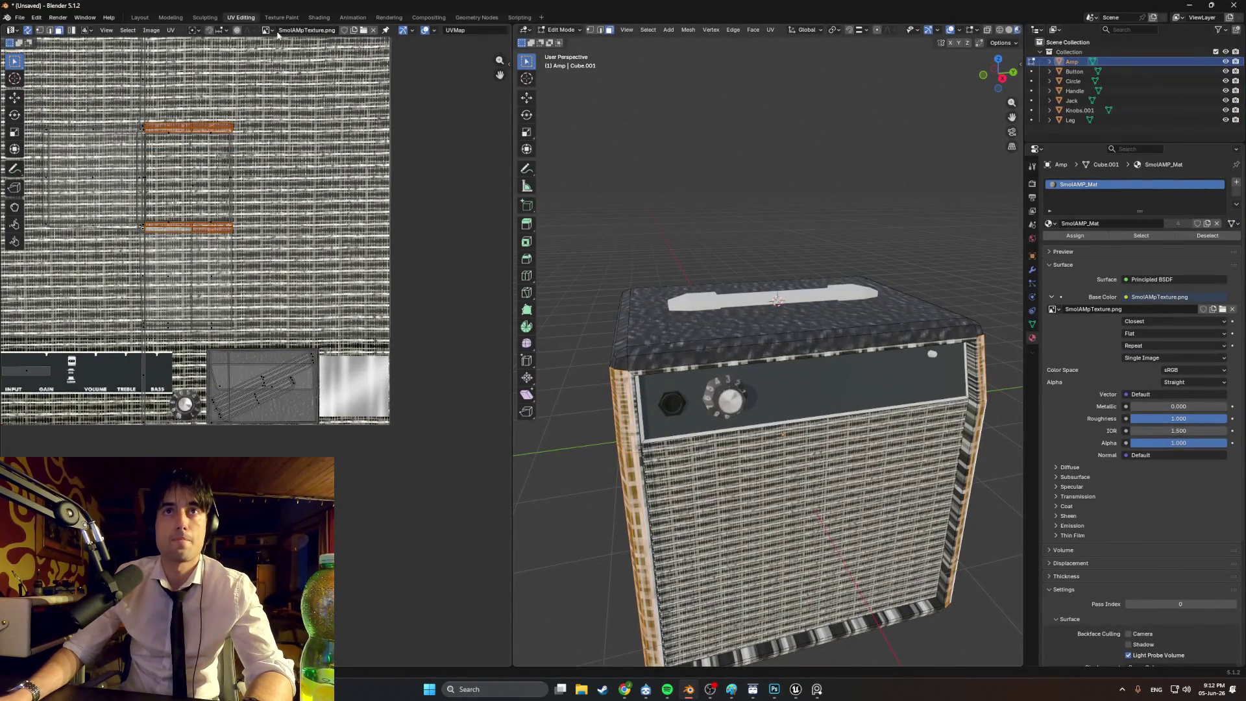
- Replace the UV editor image with the updated SmolAMpTexture.png from the Textures folder
{"action": "left_click", "coordinate": [372, 31]}
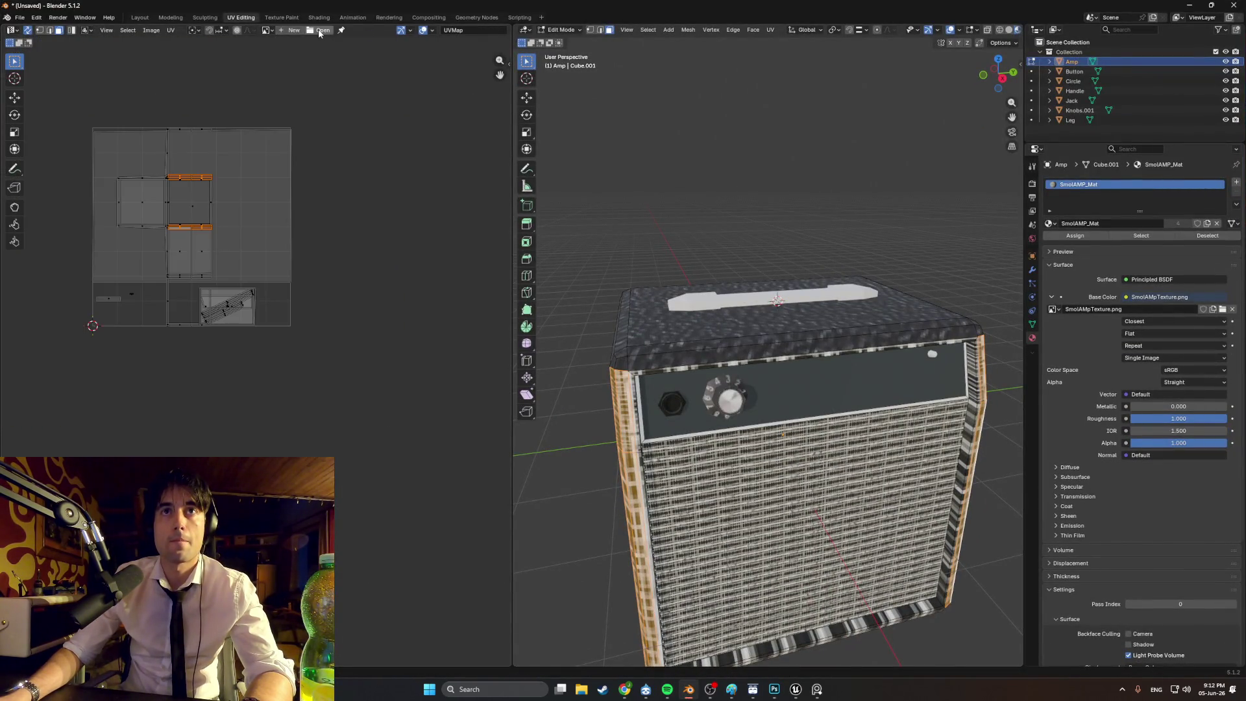
{"action": "left_click", "coordinate": [320, 30]}
{"action": "left_click", "coordinate": [295, 323]}
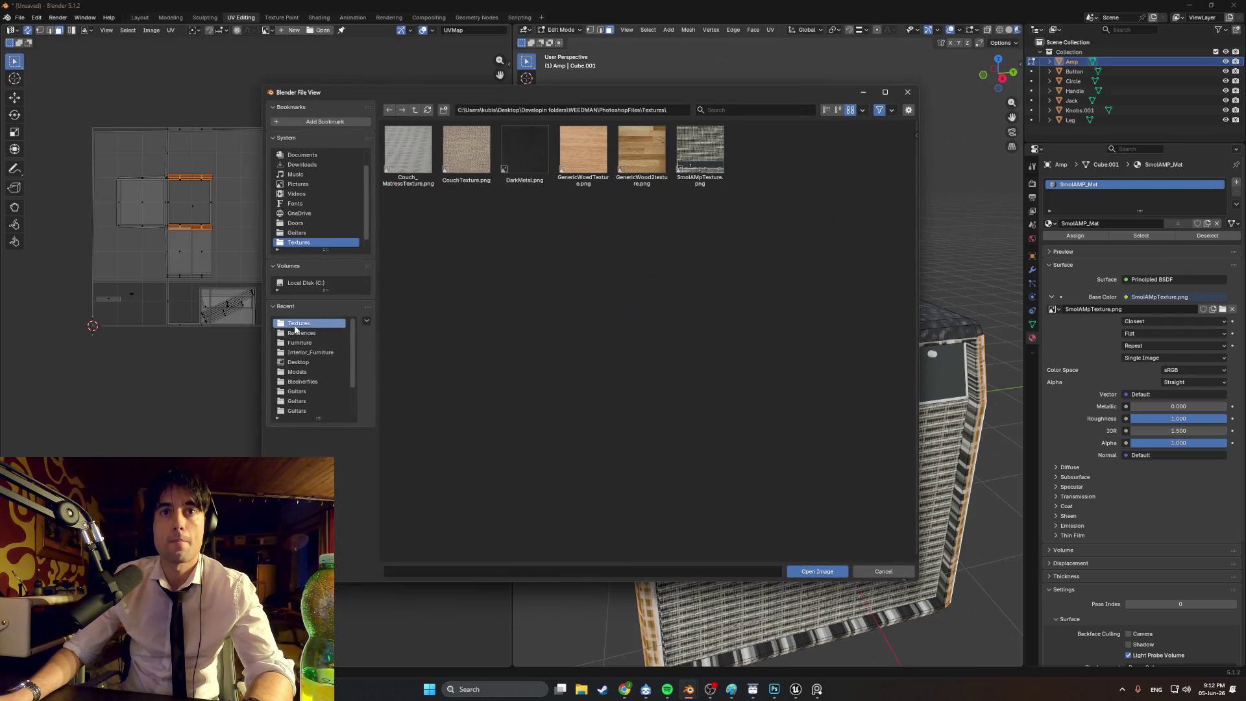
{"action": "double_click", "coordinate": [699, 167]}
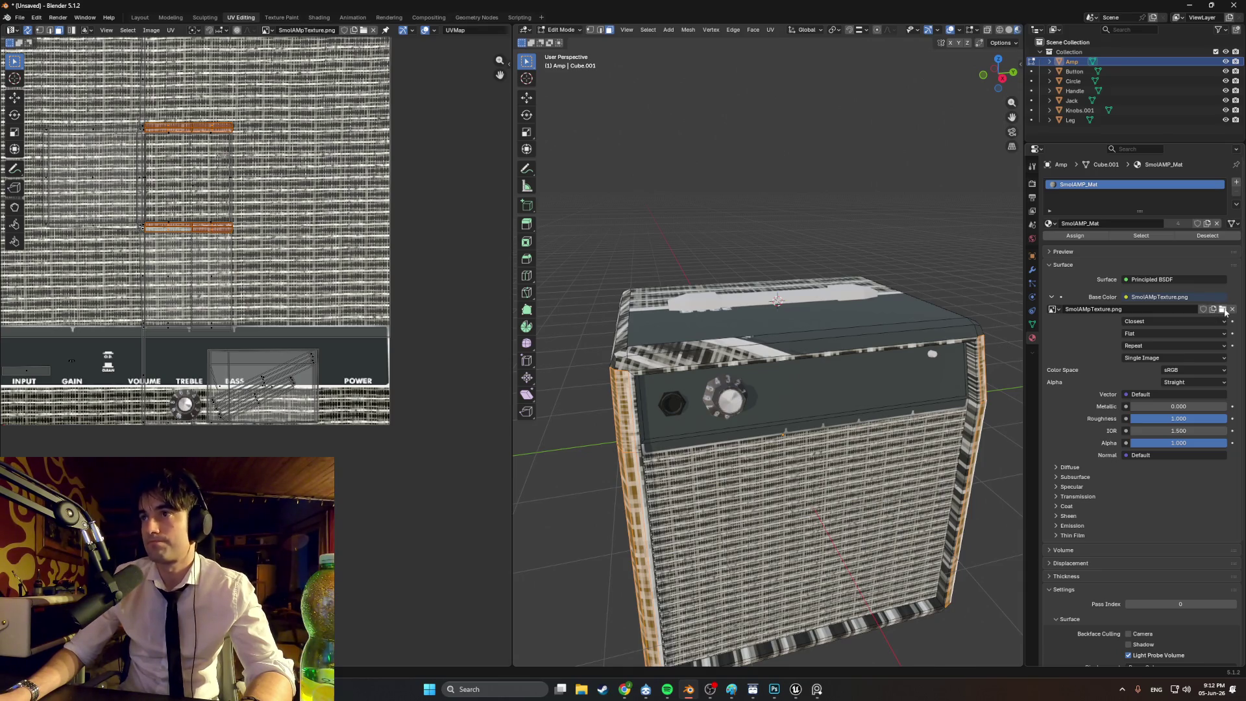
- Reload SmolAMpTexture.png as the material's base colour image and select the front panel face
{"action": "left_click", "coordinate": [1223, 310]}
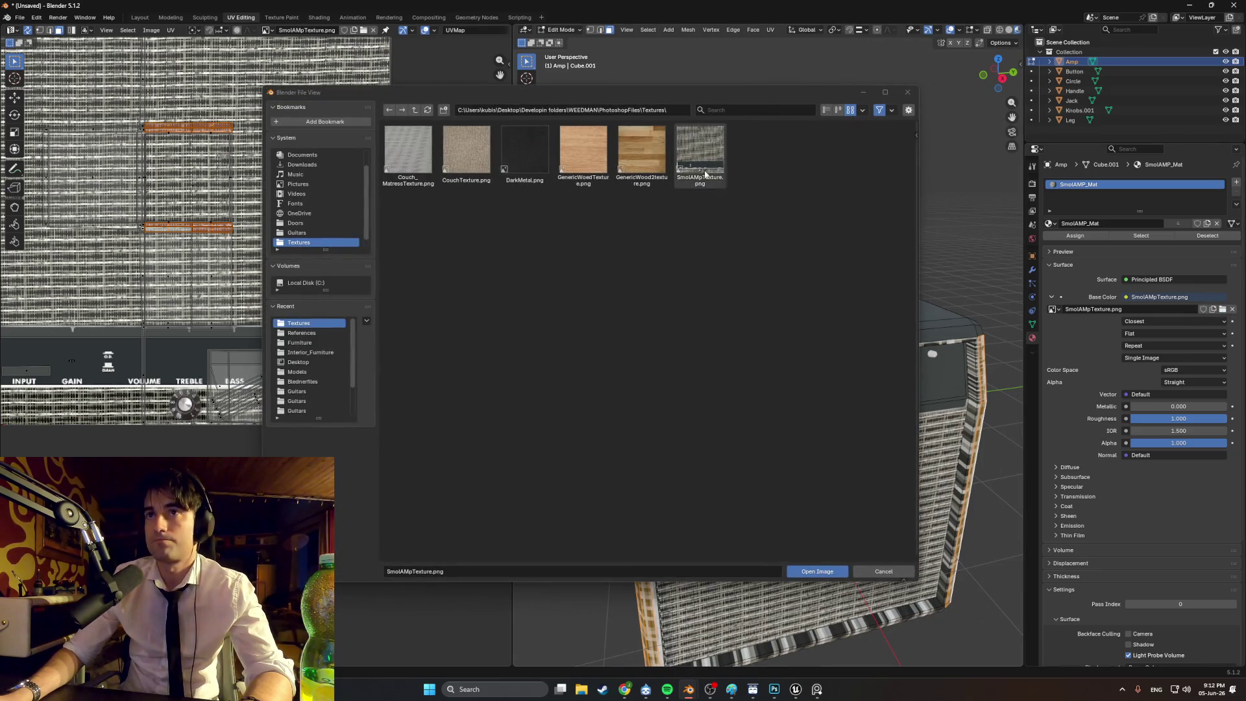
{"action": "double_click", "coordinate": [701, 159]}
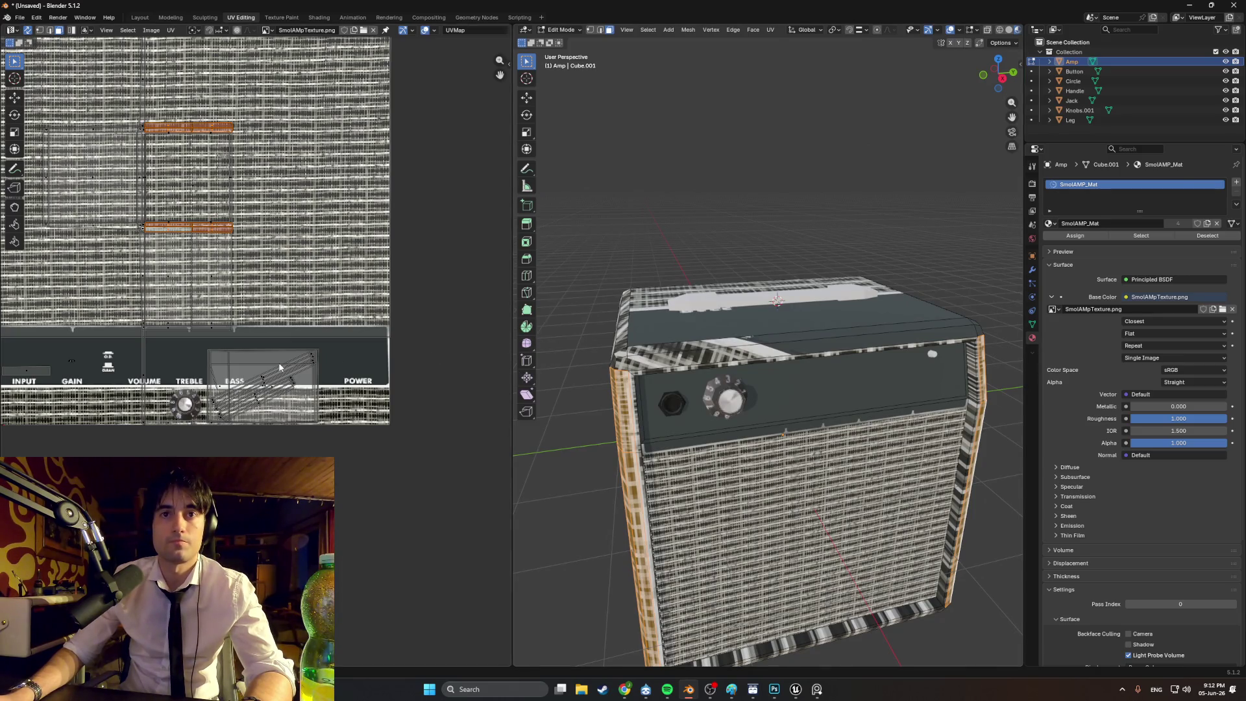
{"action": "left_click", "coordinate": [806, 383]}
- Move and scale the front panel's UV island onto the texture's control strip
{"action": "middle_click_drag", "start_coordinate": [392, 366], "coordinate": [534, 365]}
{"action": "key", "text": "g"}
{"action": "key", "text": "s"}
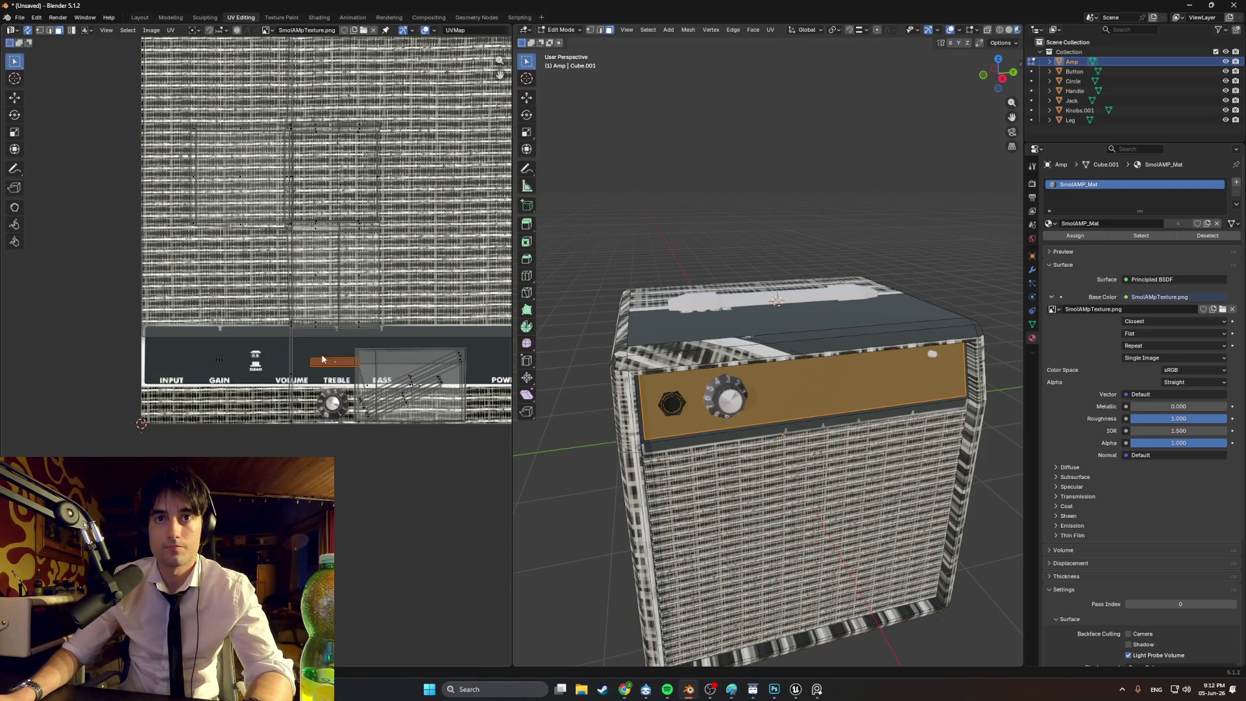
{"action": "left_click", "coordinate": [407, 342]}
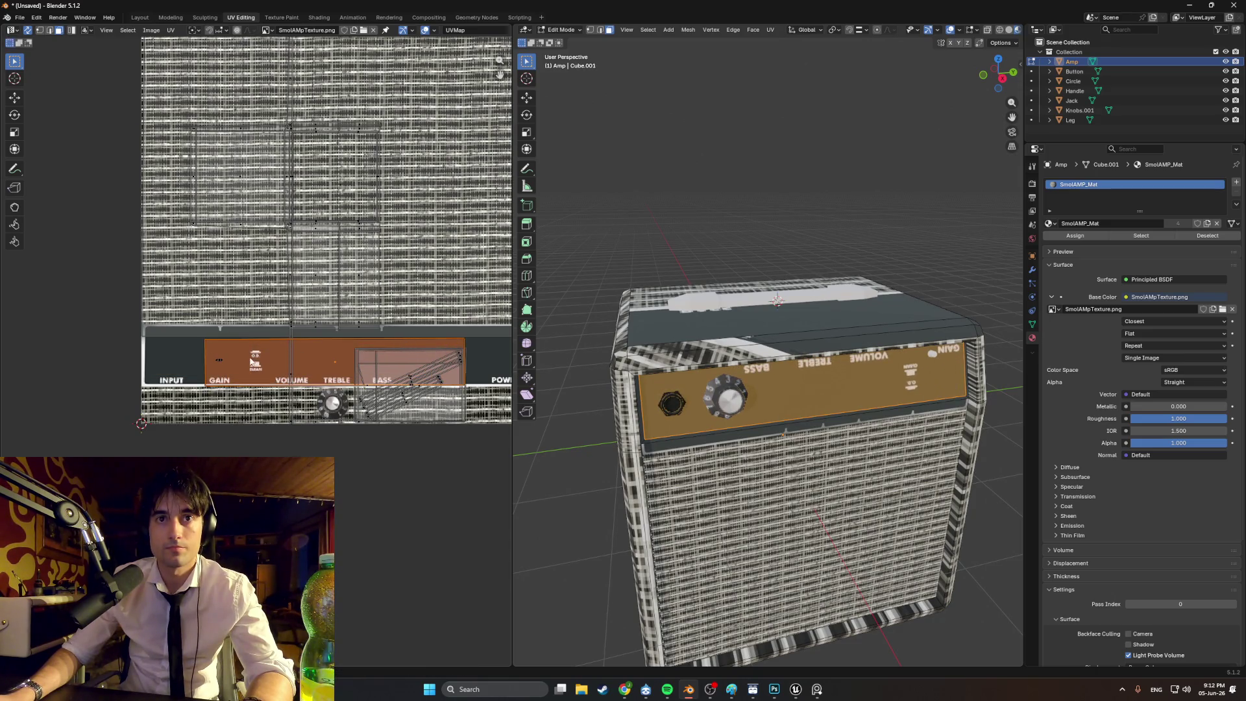
{"action": "key", "text": "g"}
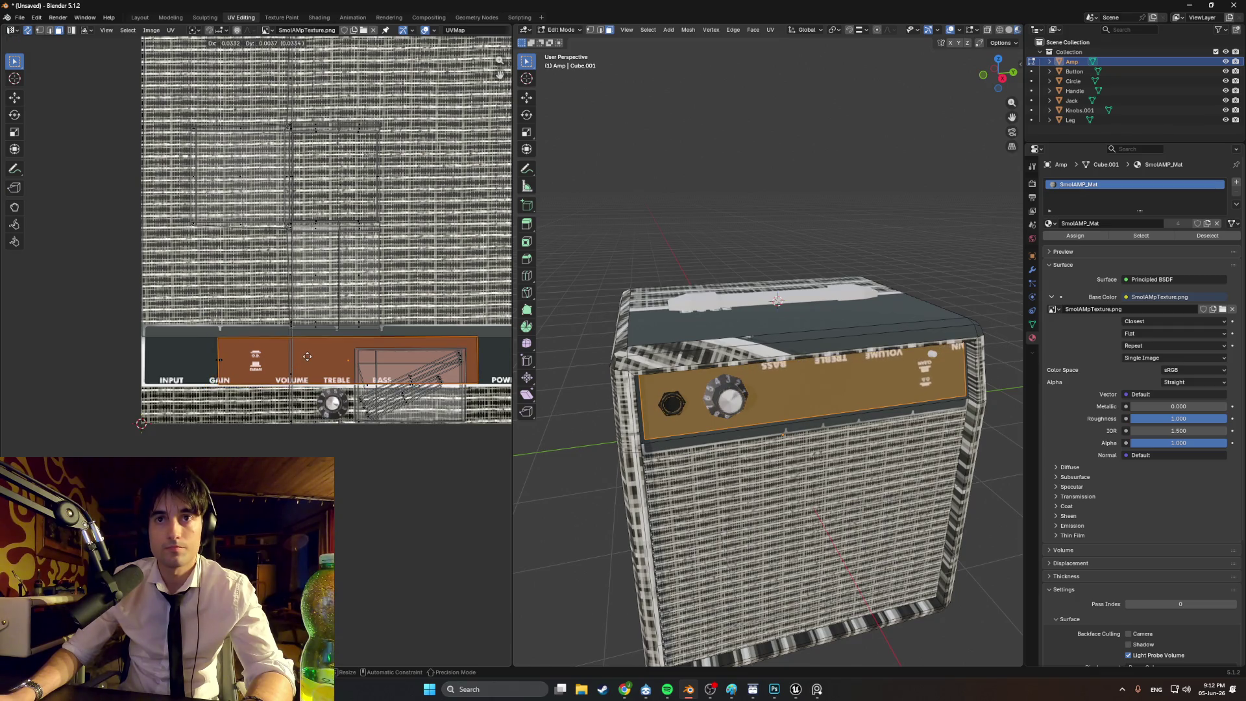
{"action": "left_click", "coordinate": [307, 363]}
- Rotate the UV island 180 degrees so the labels read upright
{"action": "type", "text": "r"}
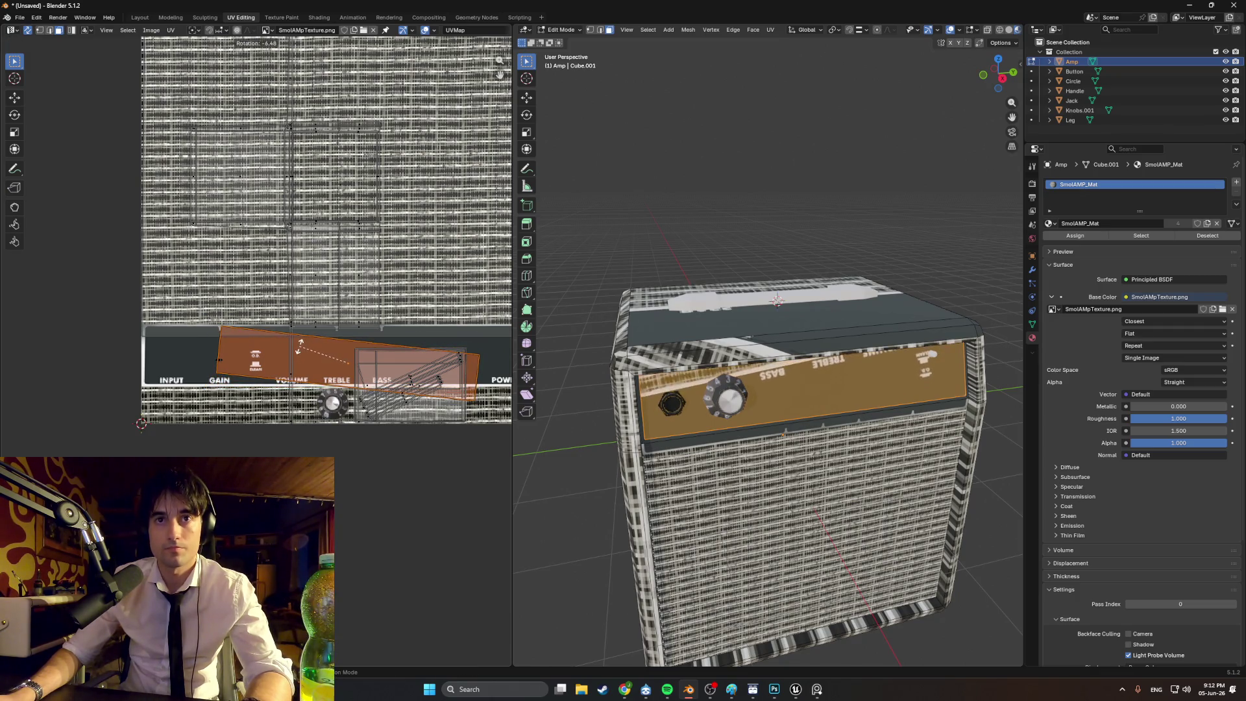
{"action": "type", "text": "180"}
{"action": "key", "text": "Return"}
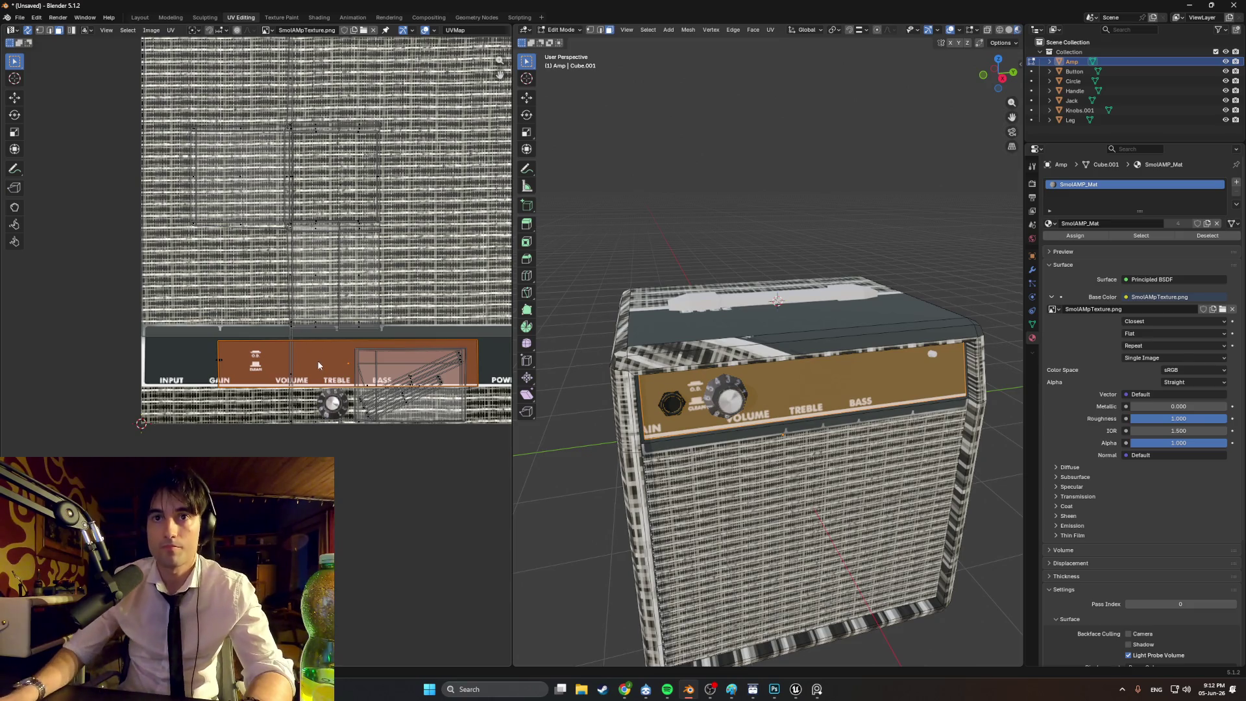
{"action": "key", "text": "g"}
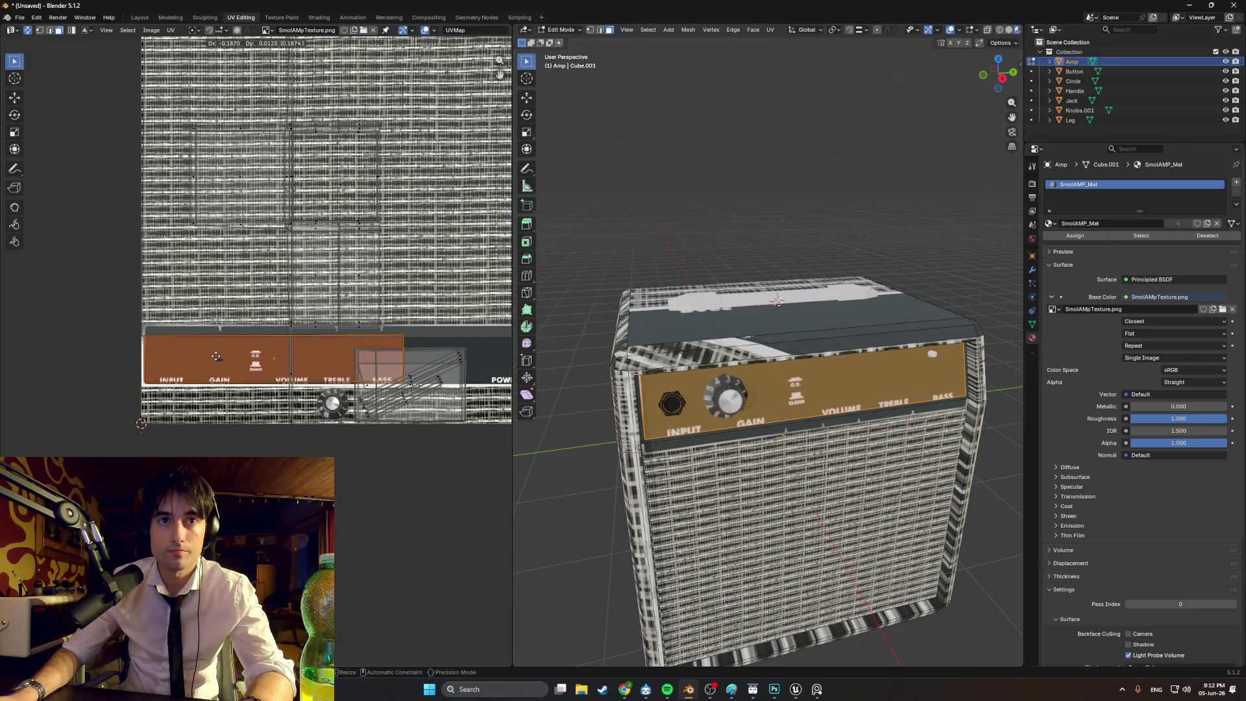
{"action": "right_click", "coordinate": [303, 358]}
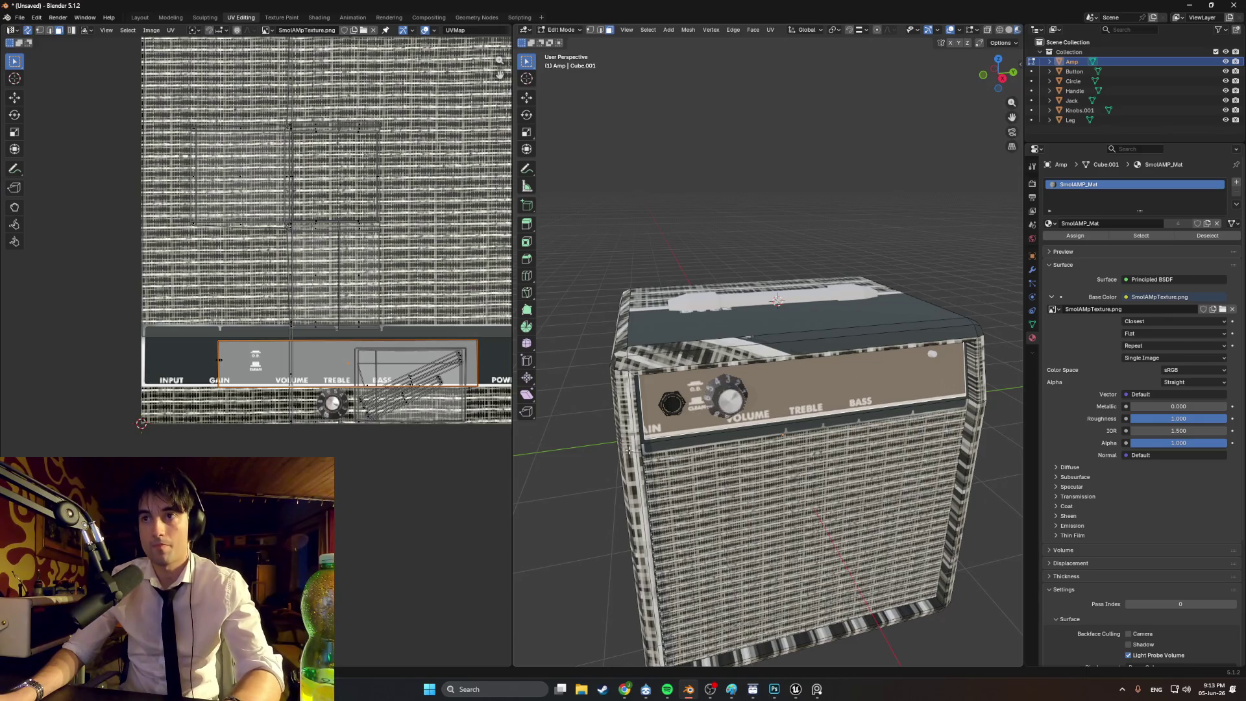
- Smart UV Project the front face, rotate the island level and place it on the control strip
{"action": "key", "text": "u"}
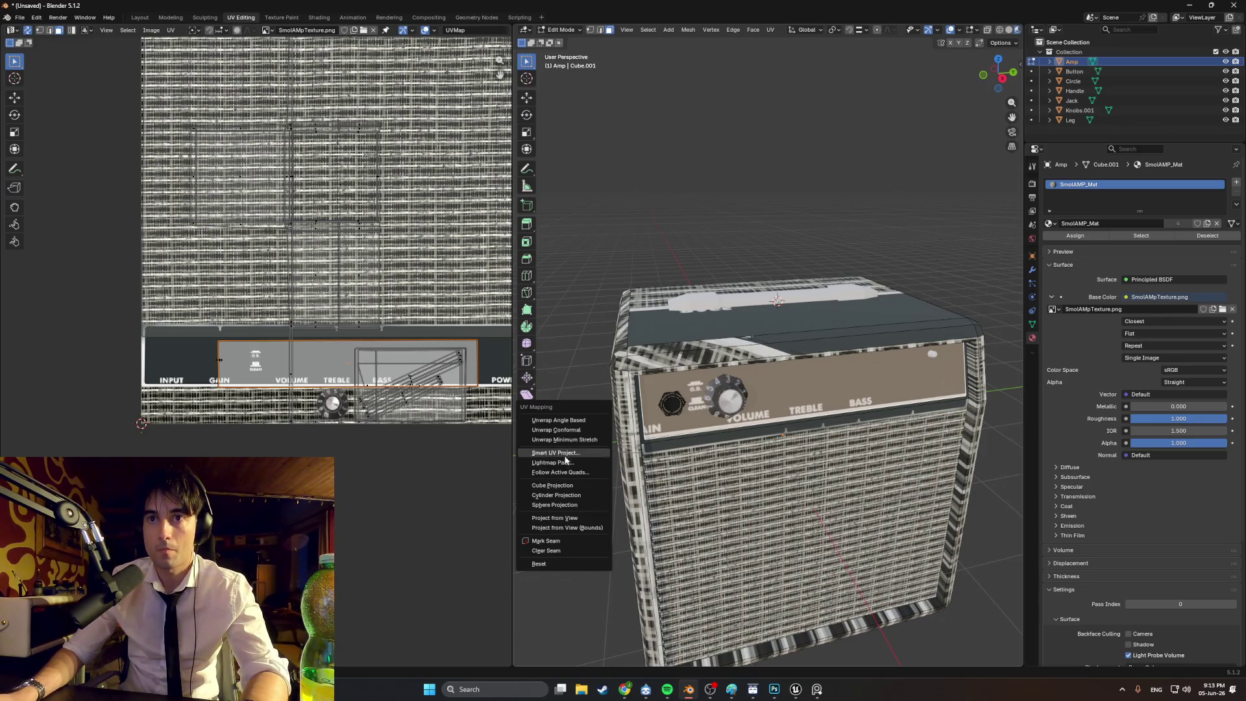
{"action": "left_click", "coordinate": [554, 453]}
{"action": "left_click", "coordinate": [556, 545]}
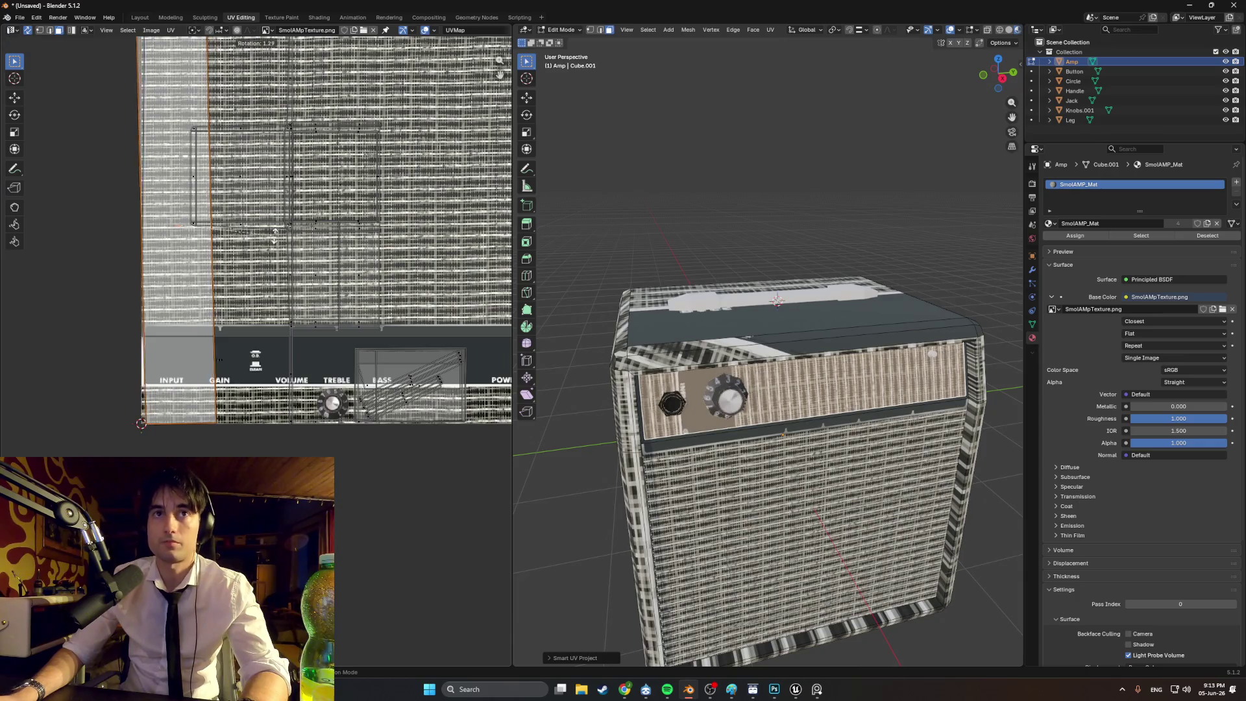
{"action": "key", "text": "r"}
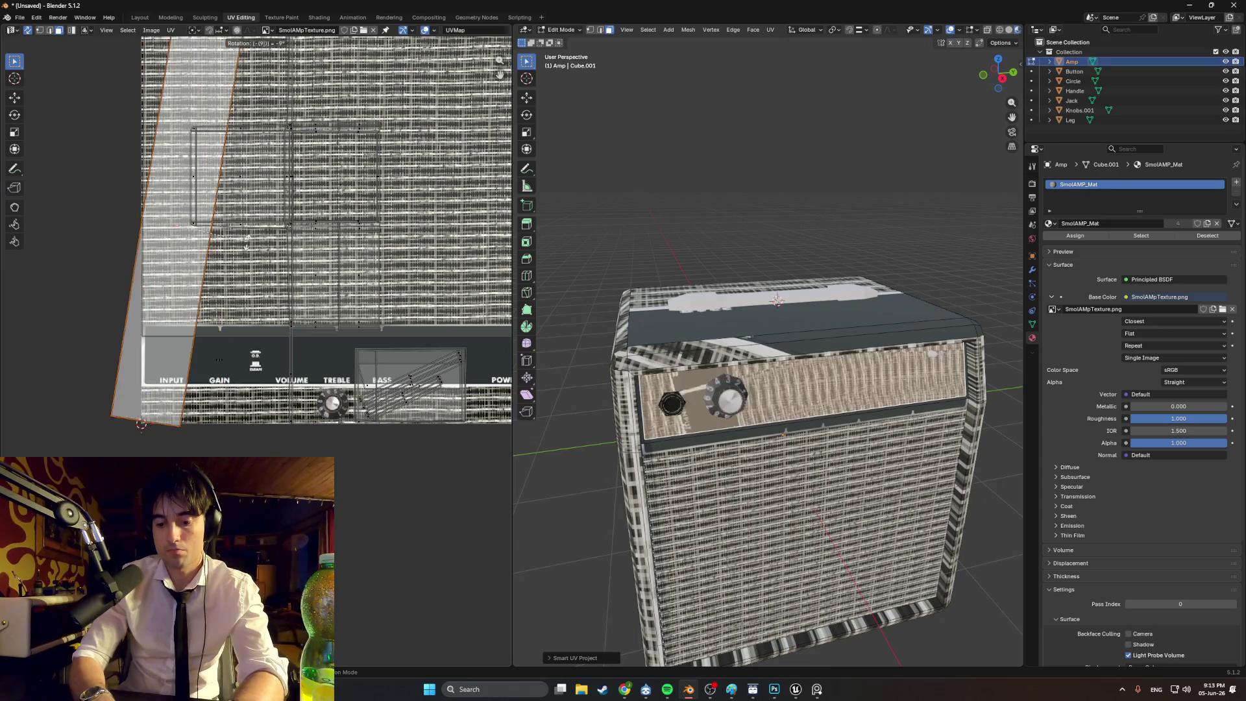
{"action": "left_click", "coordinate": [183, 218]}
{"action": "key", "text": "g"}
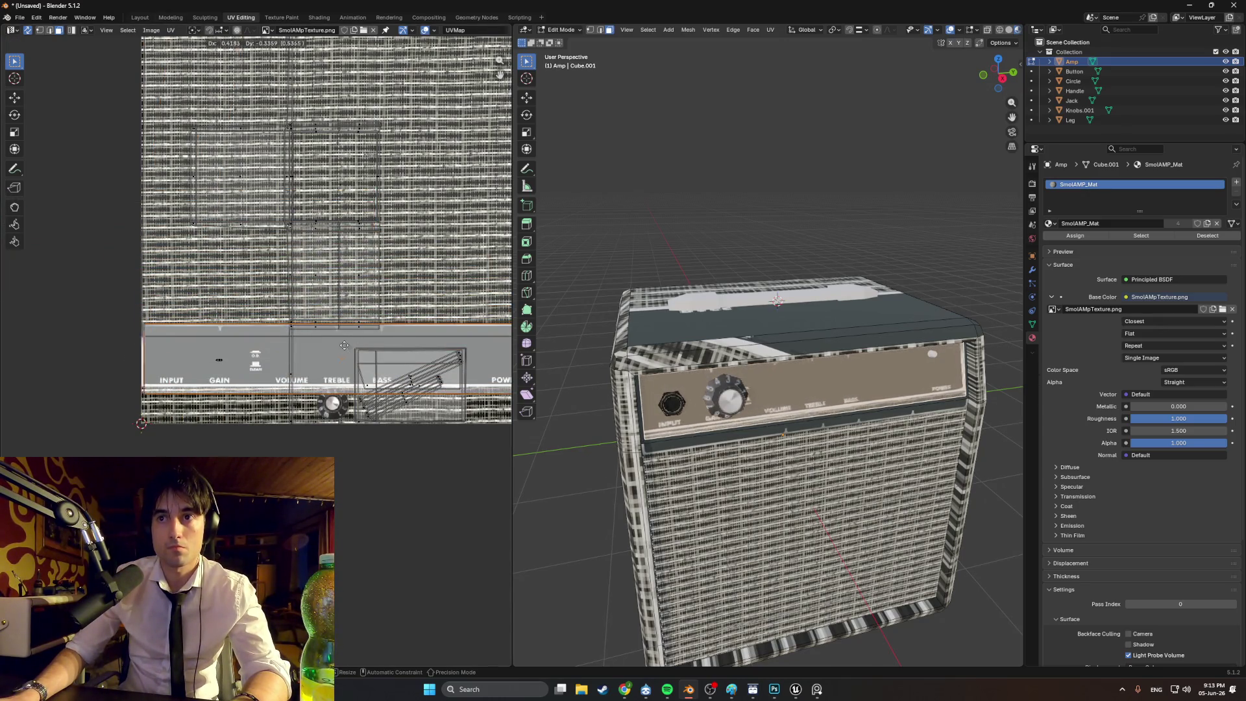
{"action": "left_click", "coordinate": [337, 336]}
{"action": "scroll", "coordinate": [347, 351], "scroll_direction": "up", "scroll_amount": 2}
{"action": "scroll", "coordinate": [347, 350], "scroll_direction": "down", "scroll_amount": 2}
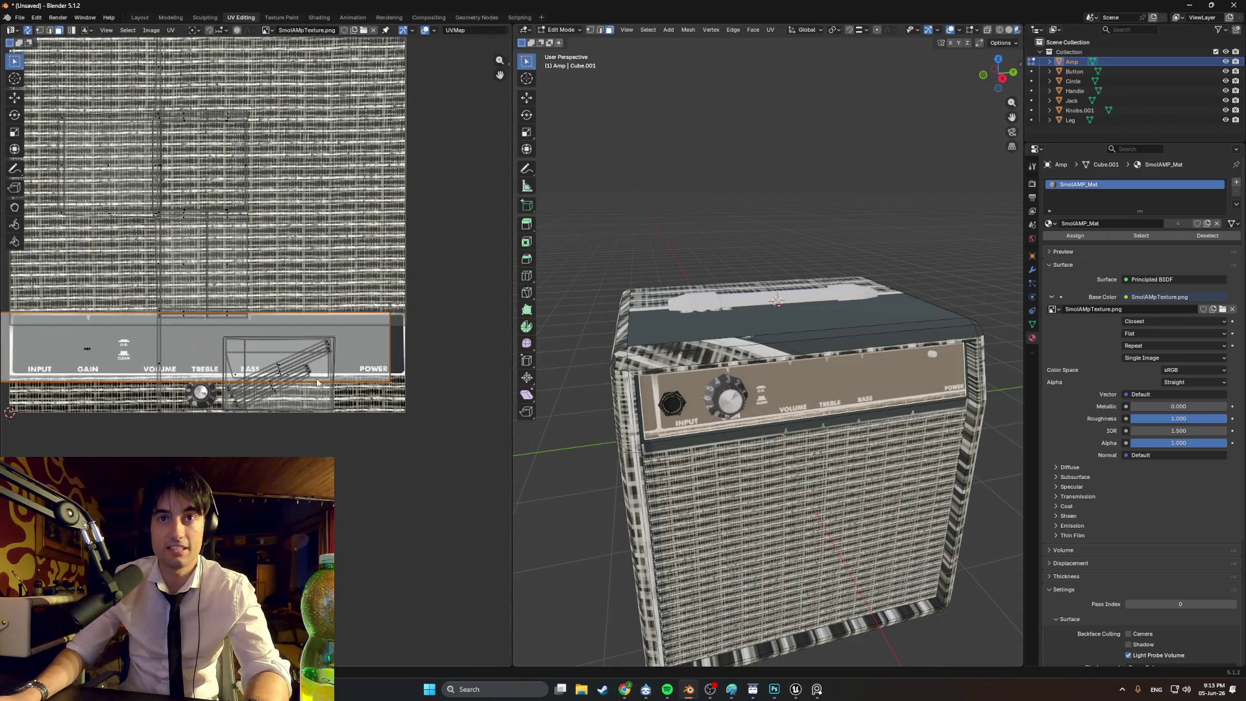
- Move the island's bottom edge along Y so the whole labelled strip fits the panel
{"action": "key", "text": "2"}
{"action": "scroll", "coordinate": [256, 356], "scroll_direction": "up", "scroll_amount": 2}
{"action": "left_click", "coordinate": [197, 394]}
{"action": "key", "text": "g"}
{"action": "key", "text": "y"}
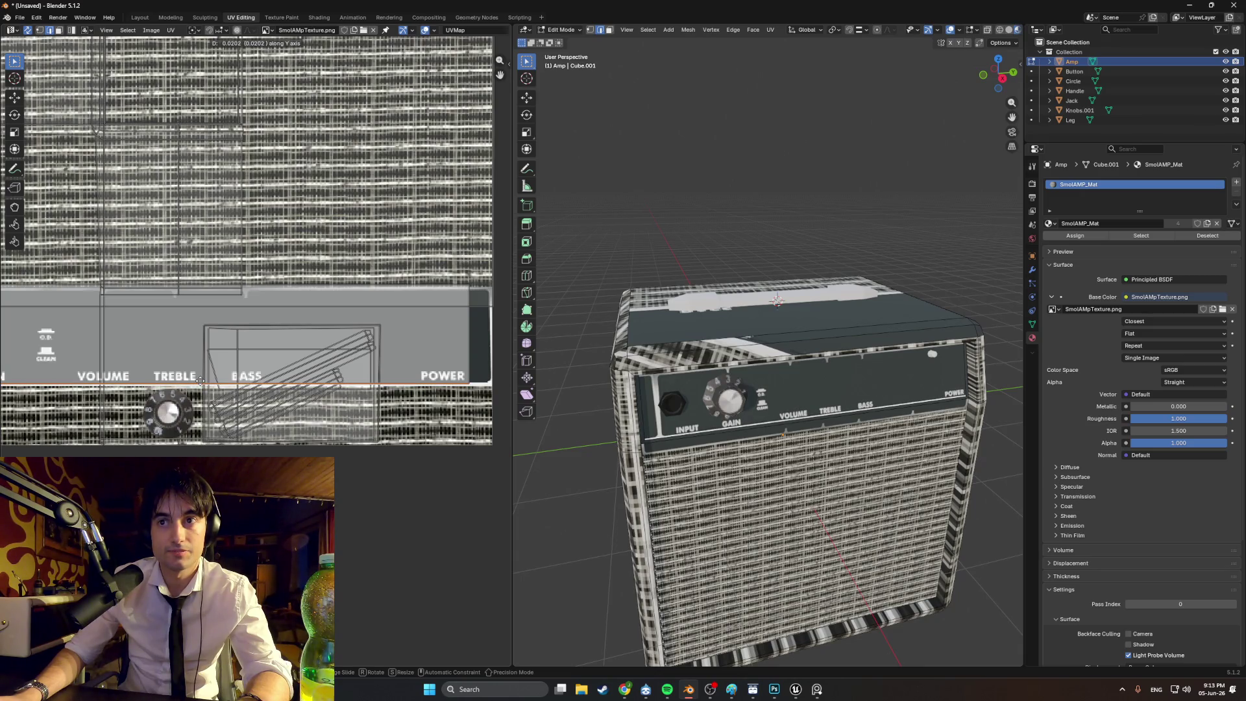
{"action": "left_click", "coordinate": [201, 381]}
{"action": "middle_click_drag", "start_coordinate": [273, 311], "coordinate": [221, 326]}
{"action": "key", "text": "1"}
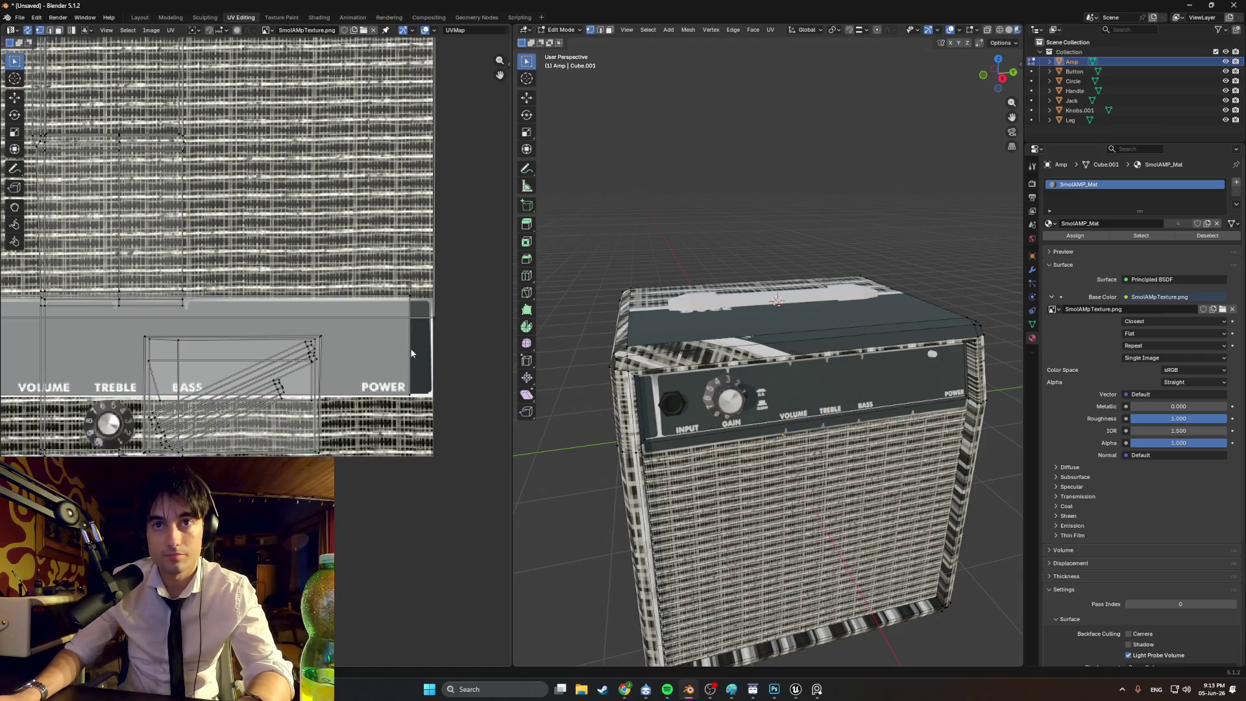